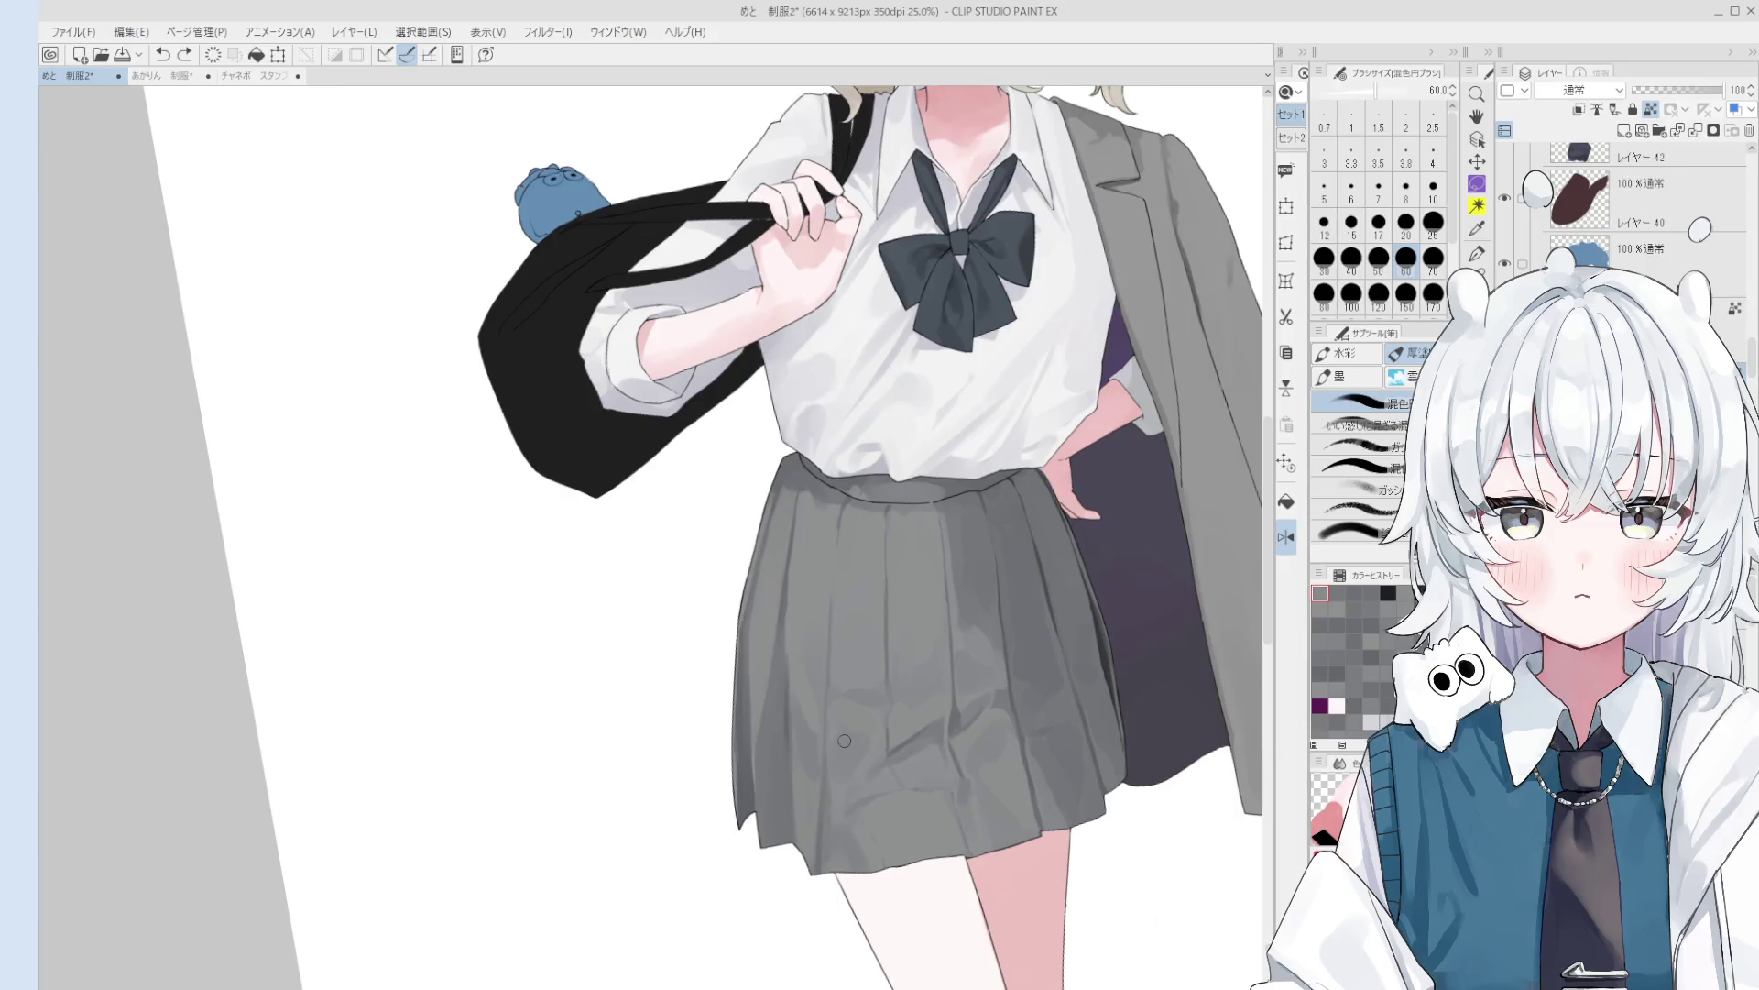
# - Blend a small patch of skirt shading, then blend down the skirt with a slightly larger brush
pyautogui.scroll(2, 843, 752)
pyautogui.press('[')
pyautogui.press('[')
pyautogui.press('[')
pyautogui.moveTo(762, 730); pyautogui.dragTo(773, 813)
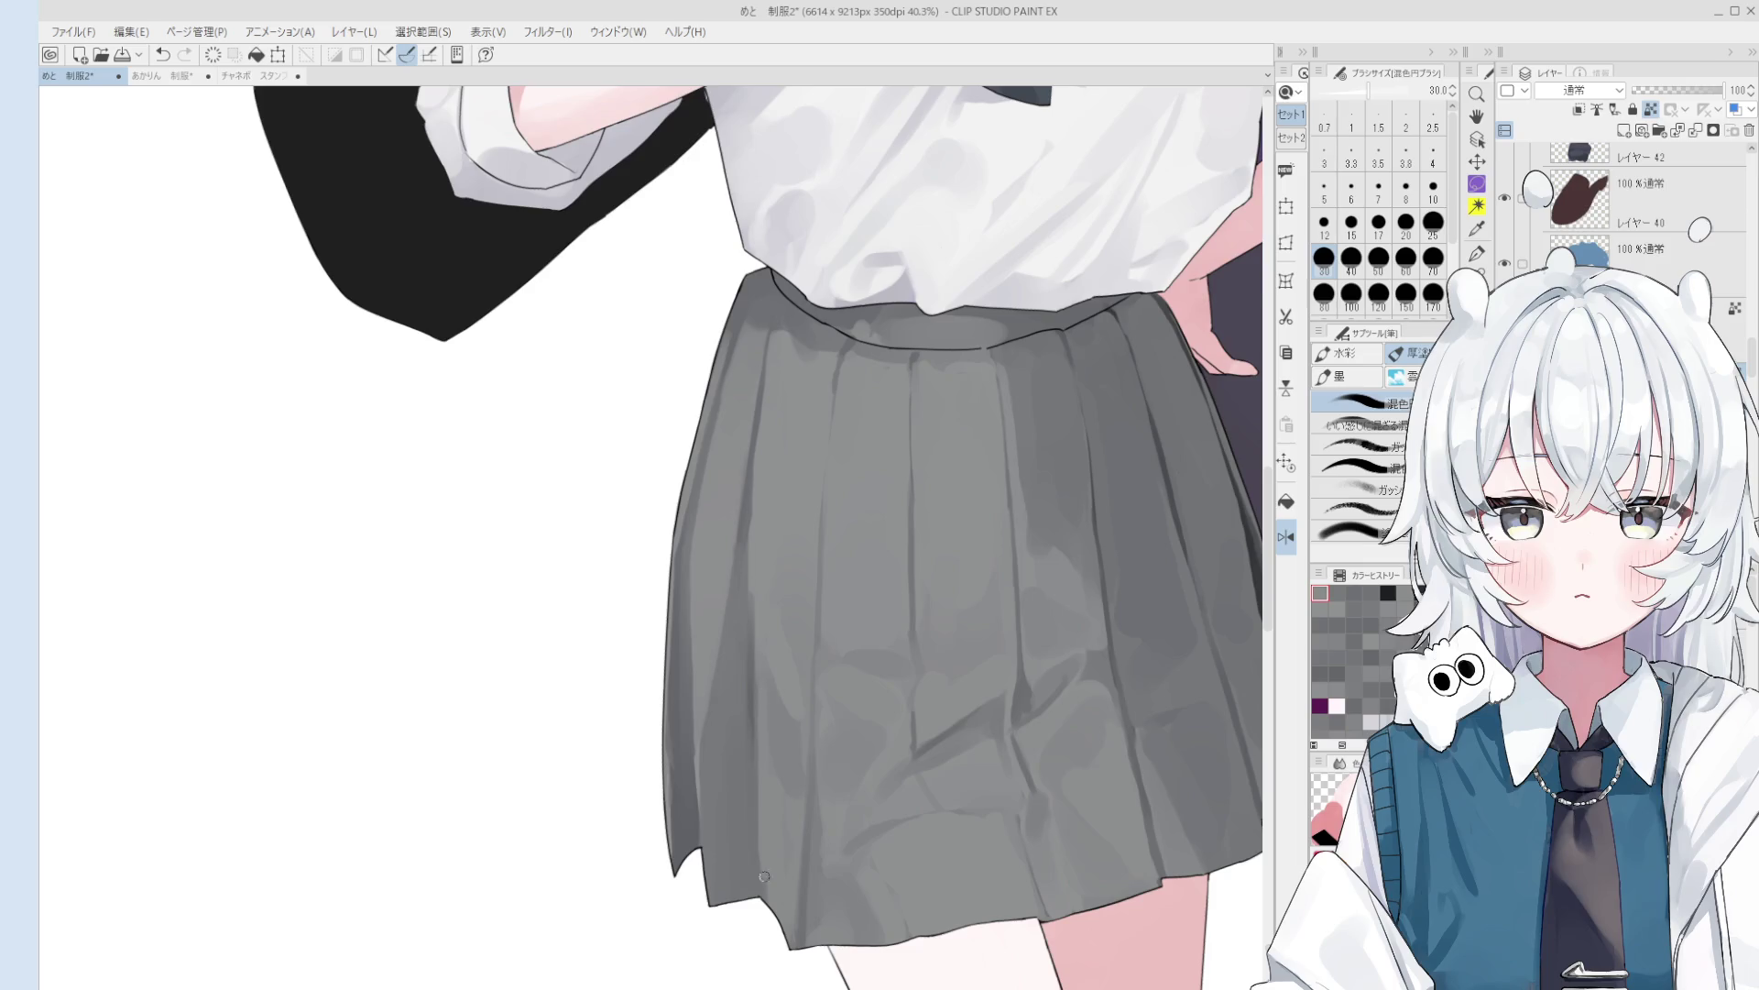
pyautogui.press(']')
pyautogui.scroll(-3, 766, 836)
pyautogui.press(']')
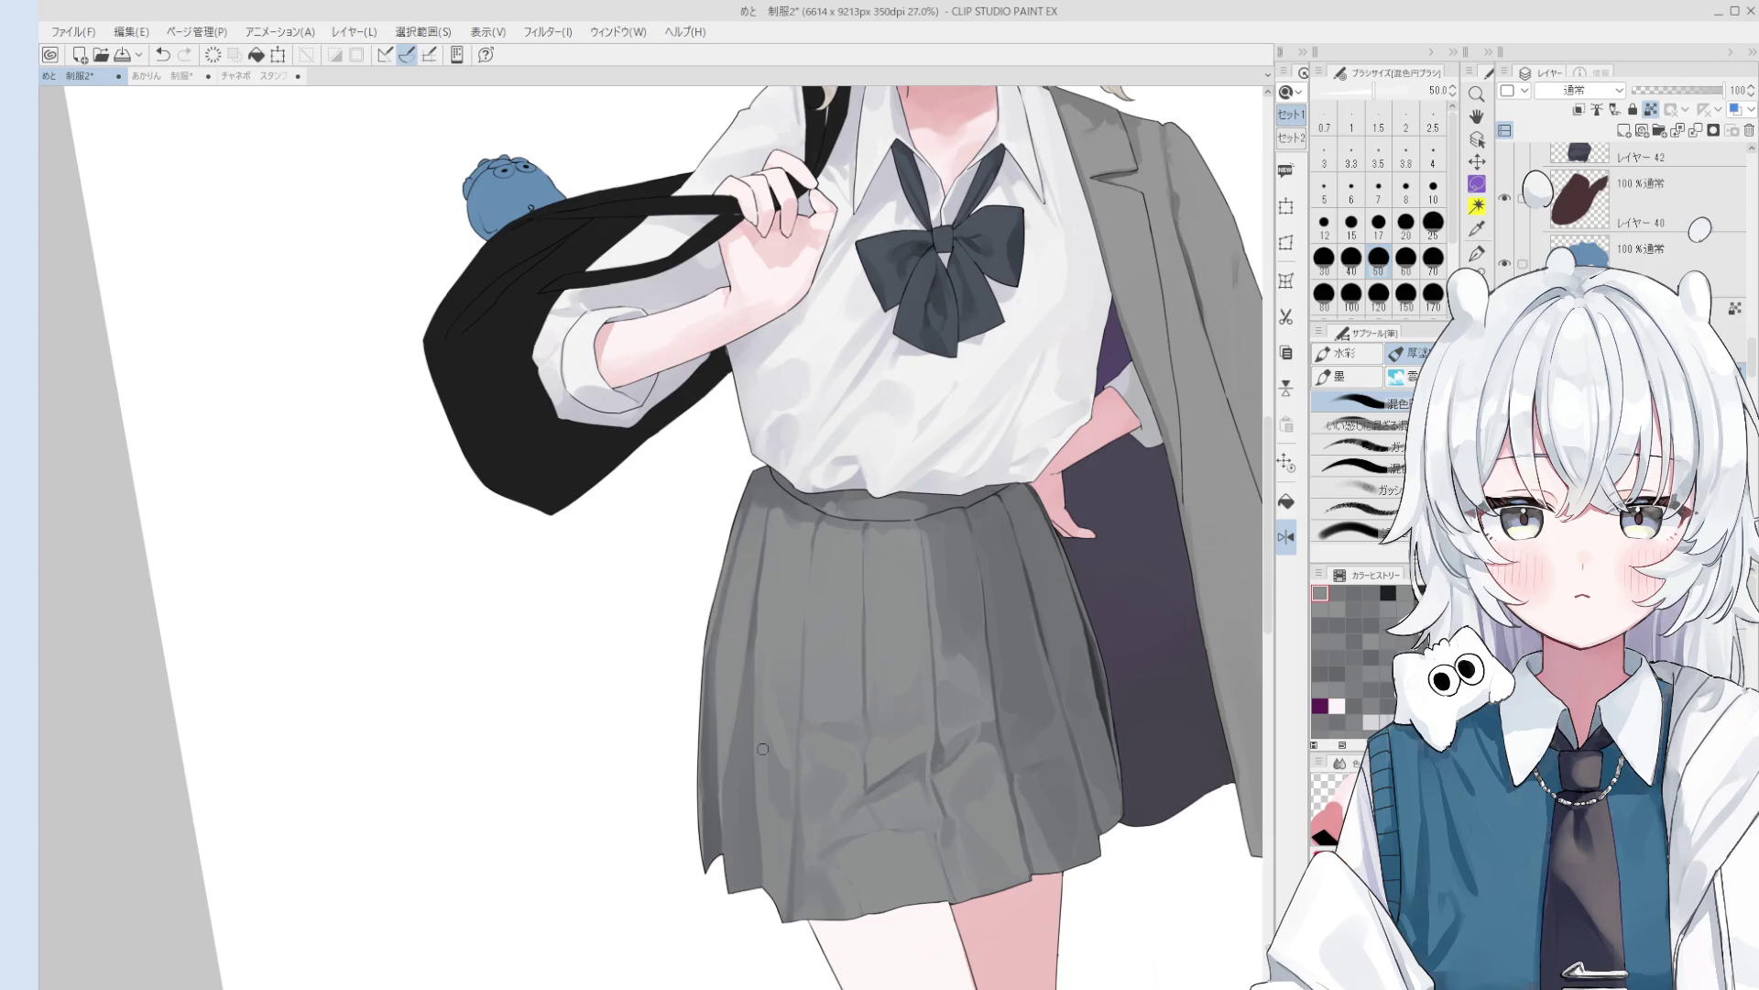
pyautogui.moveTo(763, 779); pyautogui.dragTo(769, 880)
# - Eyedrop a skirt grey with a larger brush and restore the un-mirrored canvas view
pyautogui.press(']')
pyautogui.press(']')
pyautogui.press(']')
pyautogui.press(']')
pyautogui.press(']')
pyautogui.press(']')
pyautogui.scroll(-1, 770, 852)
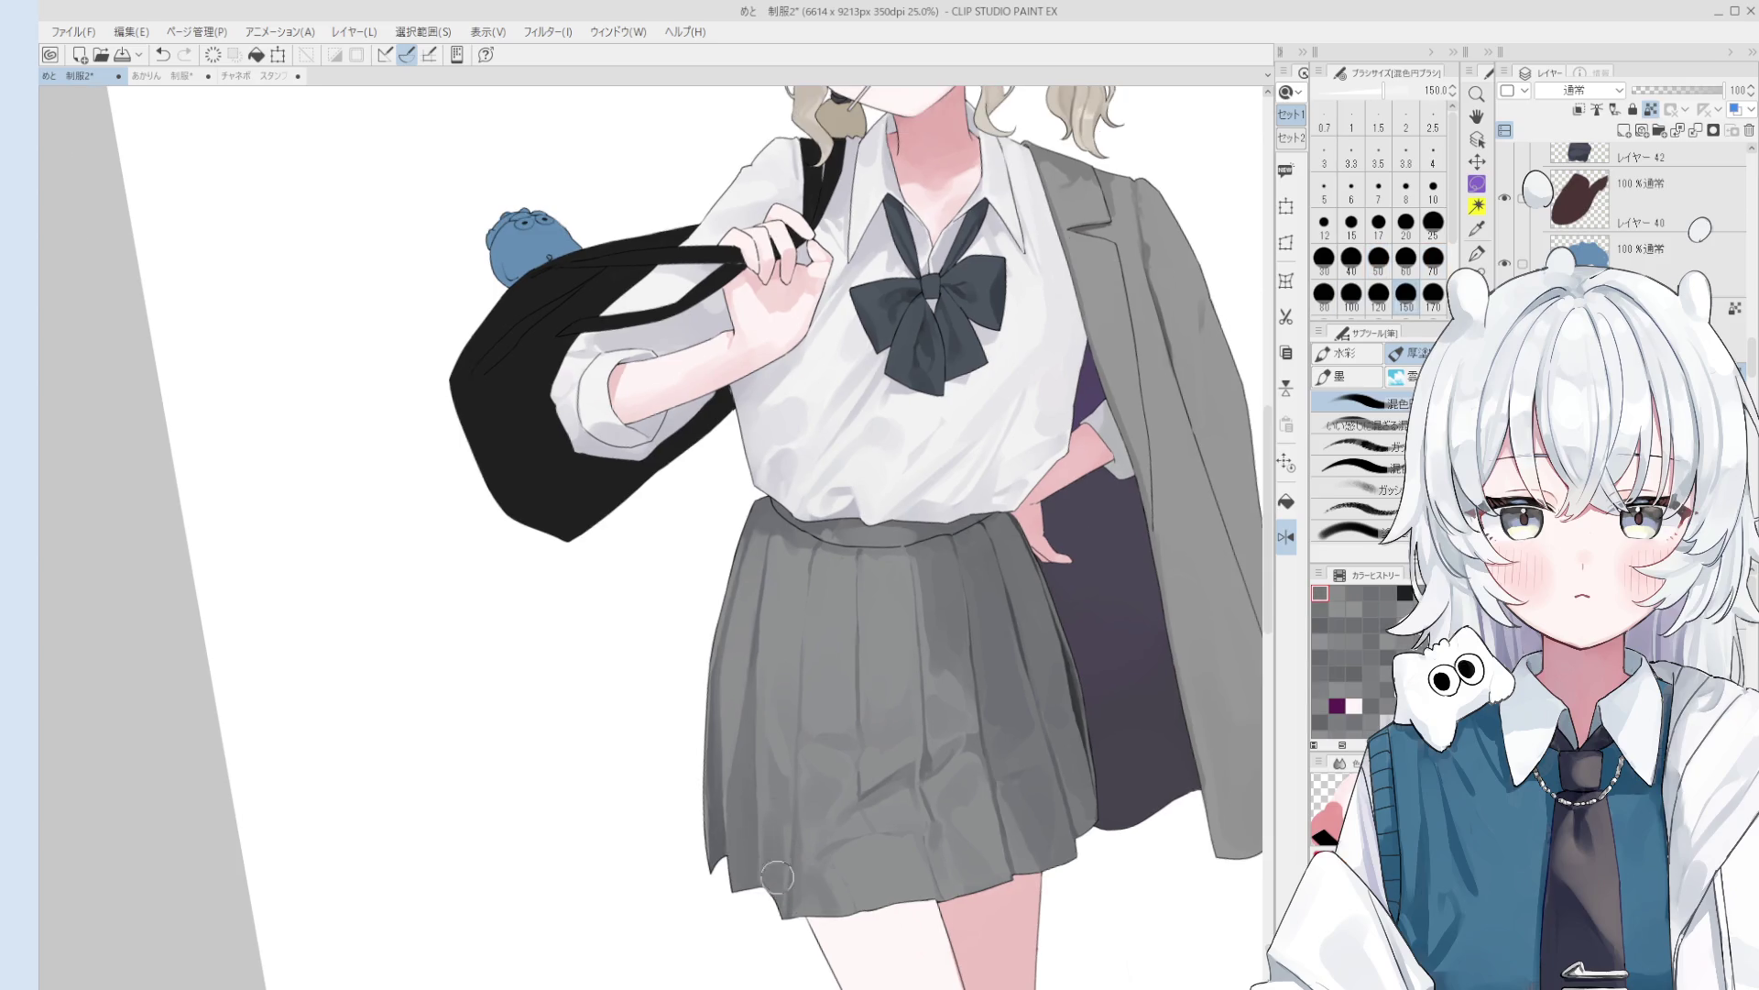
pyautogui.keyDown('alt'); pyautogui.click(760, 816); pyautogui.keyUp('alt')
pyautogui.press(']')
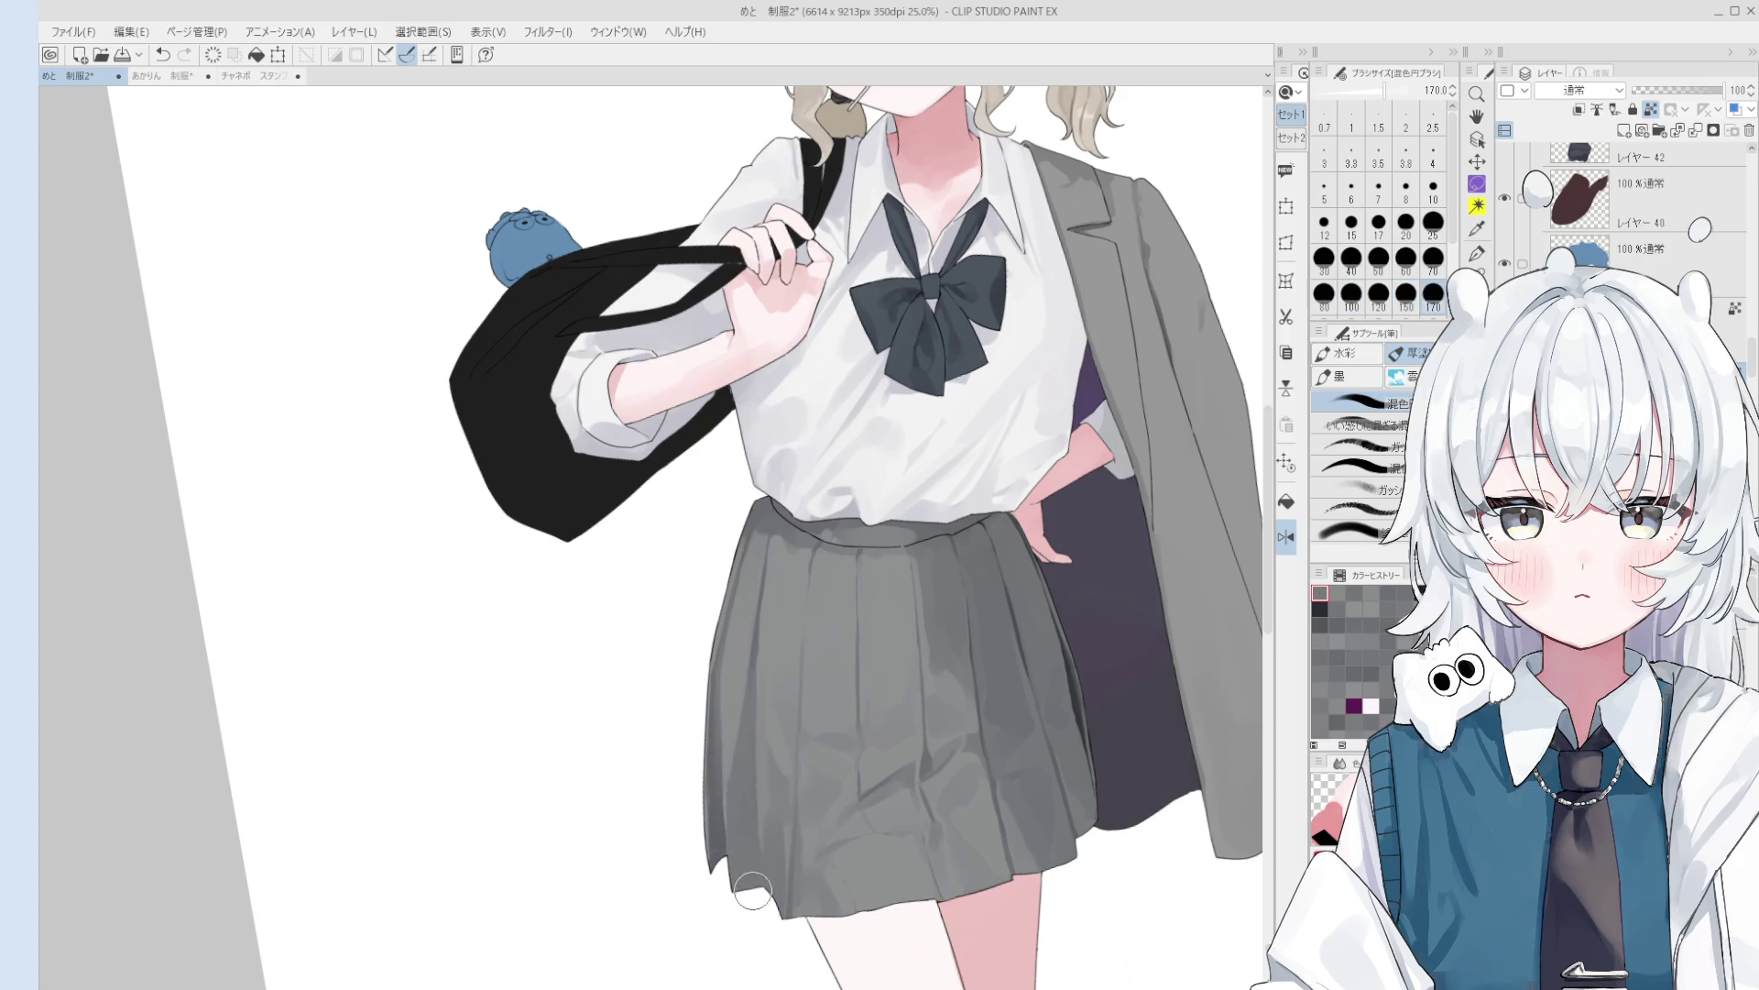
pyautogui.press('h')
pyautogui.press('o')
pyautogui.scroll(-3, 747, 814)
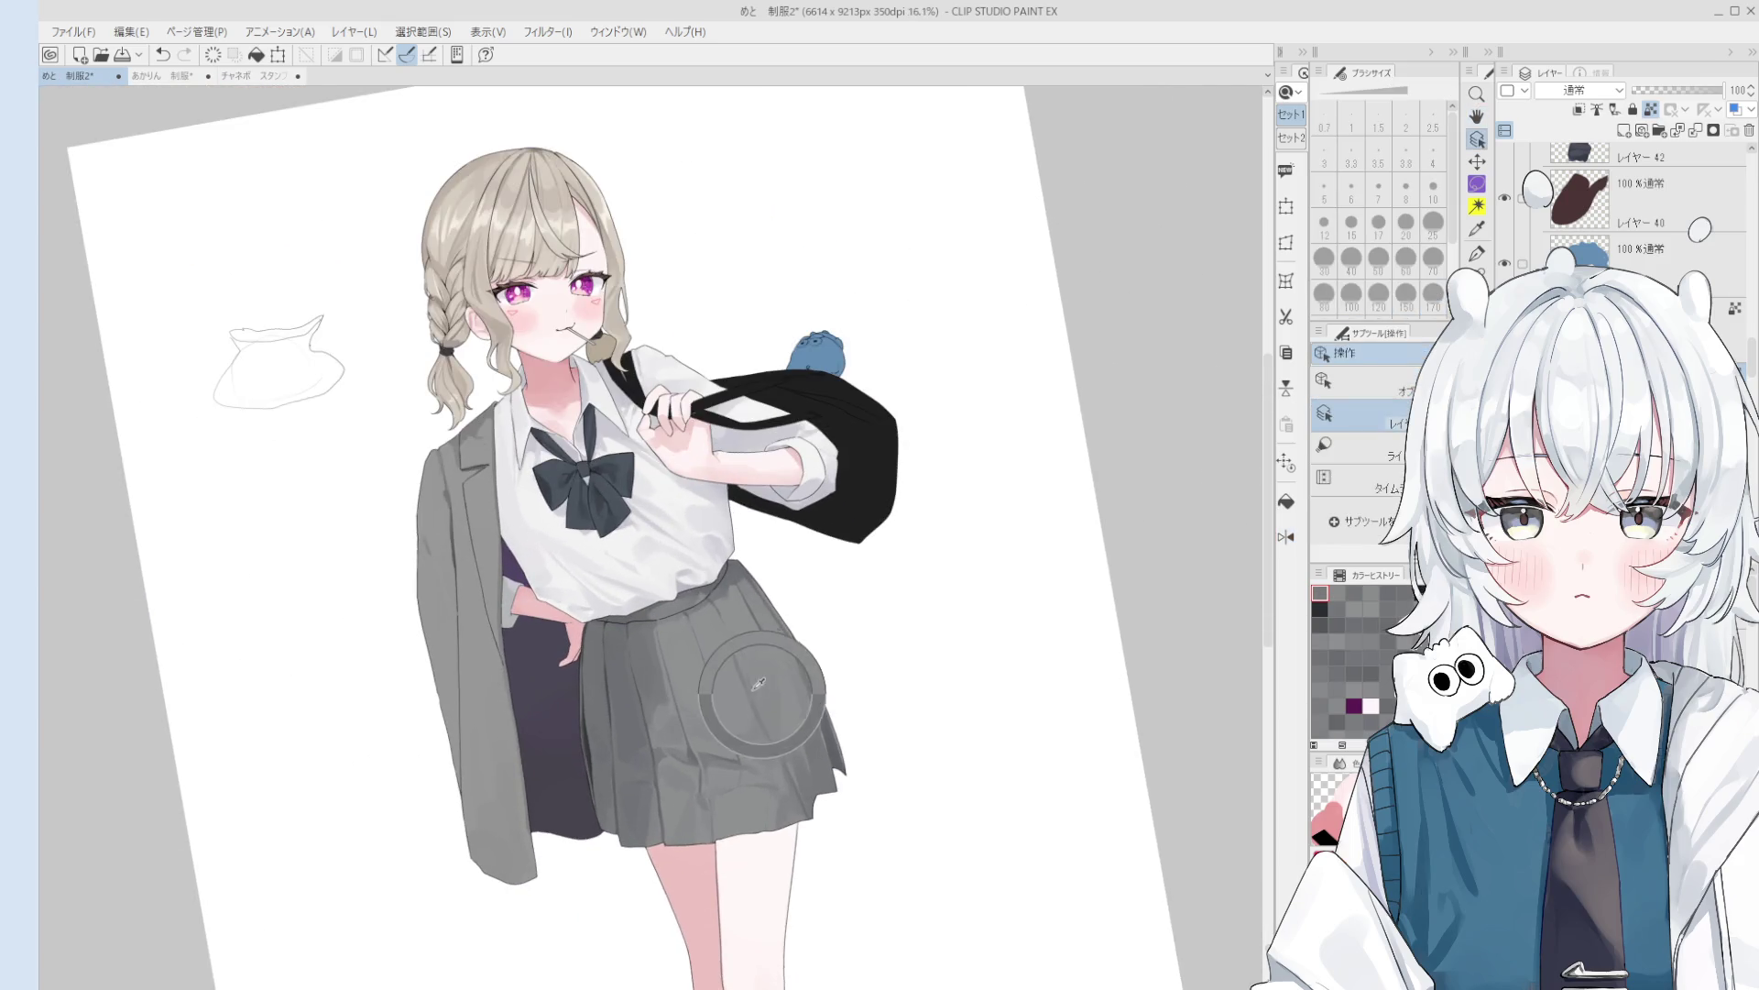
pyautogui.press('b')
# - Sample two skirt greys and blend the skirt shading with a broad brush, undoing one stroke
pyautogui.scroll(1, 761, 687)
pyautogui.keyDown('alt'); pyautogui.click(777, 690); pyautogui.keyUp('alt')
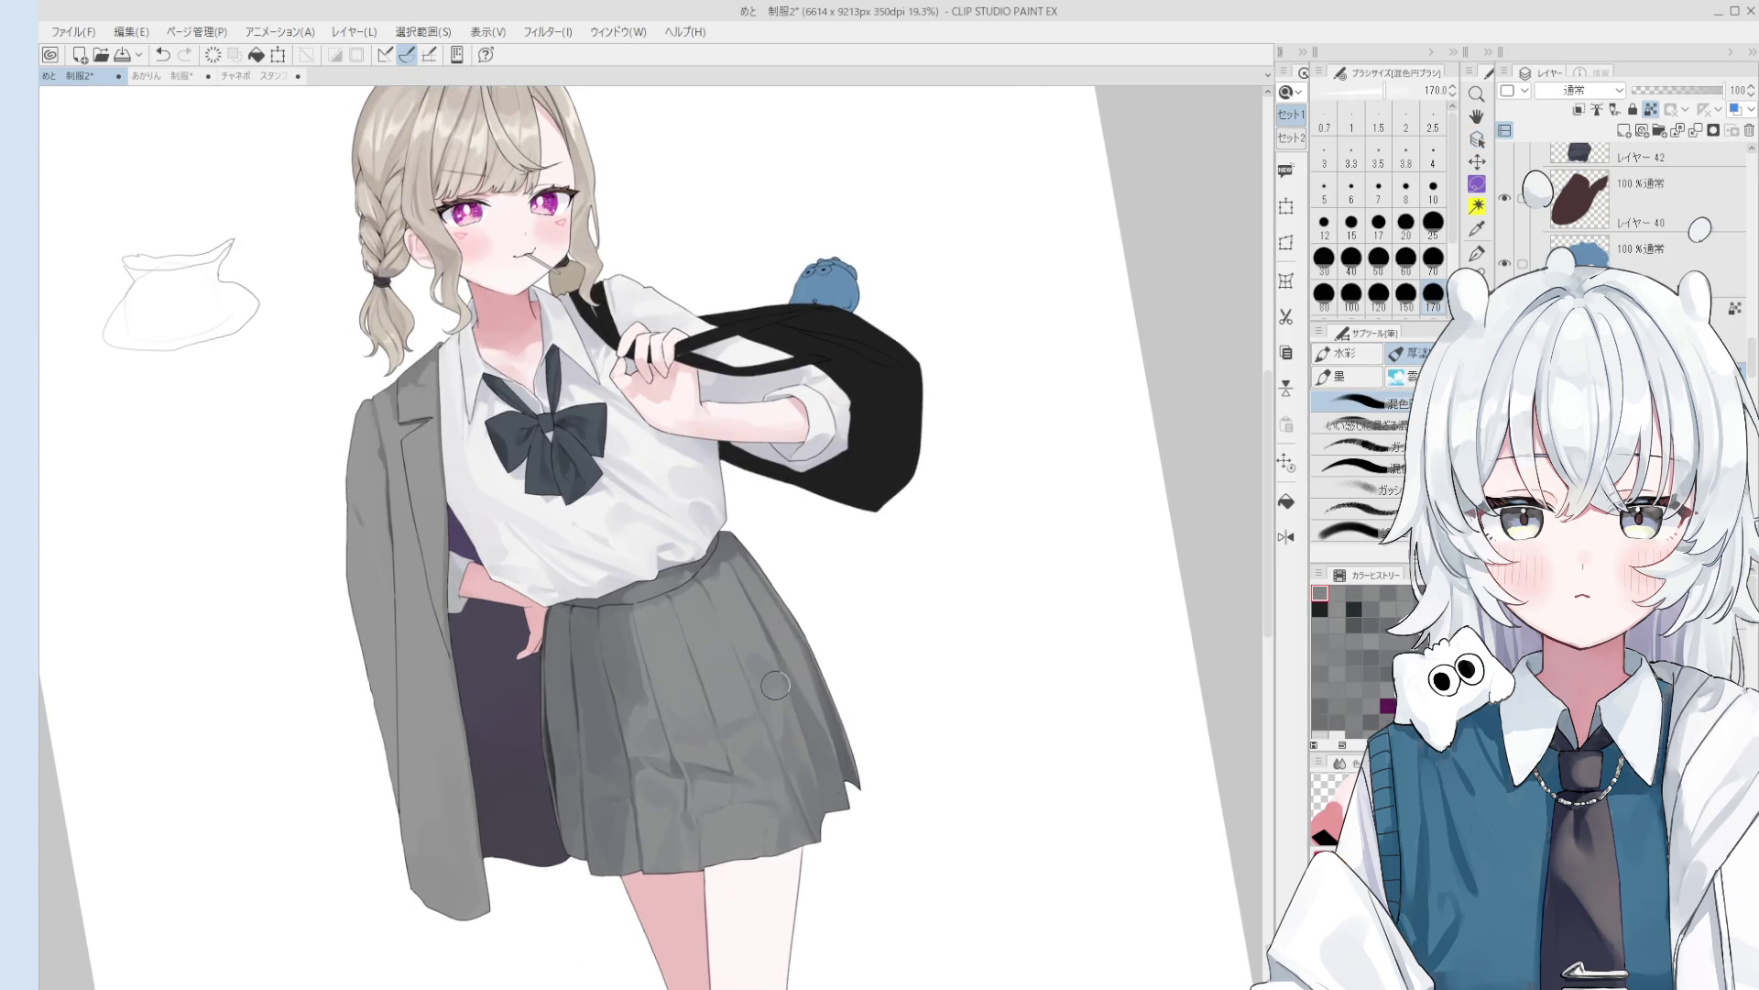
pyautogui.keyDown('alt'); pyautogui.click(764, 652); pyautogui.keyUp('alt')
pyautogui.scroll(2, 752, 654)
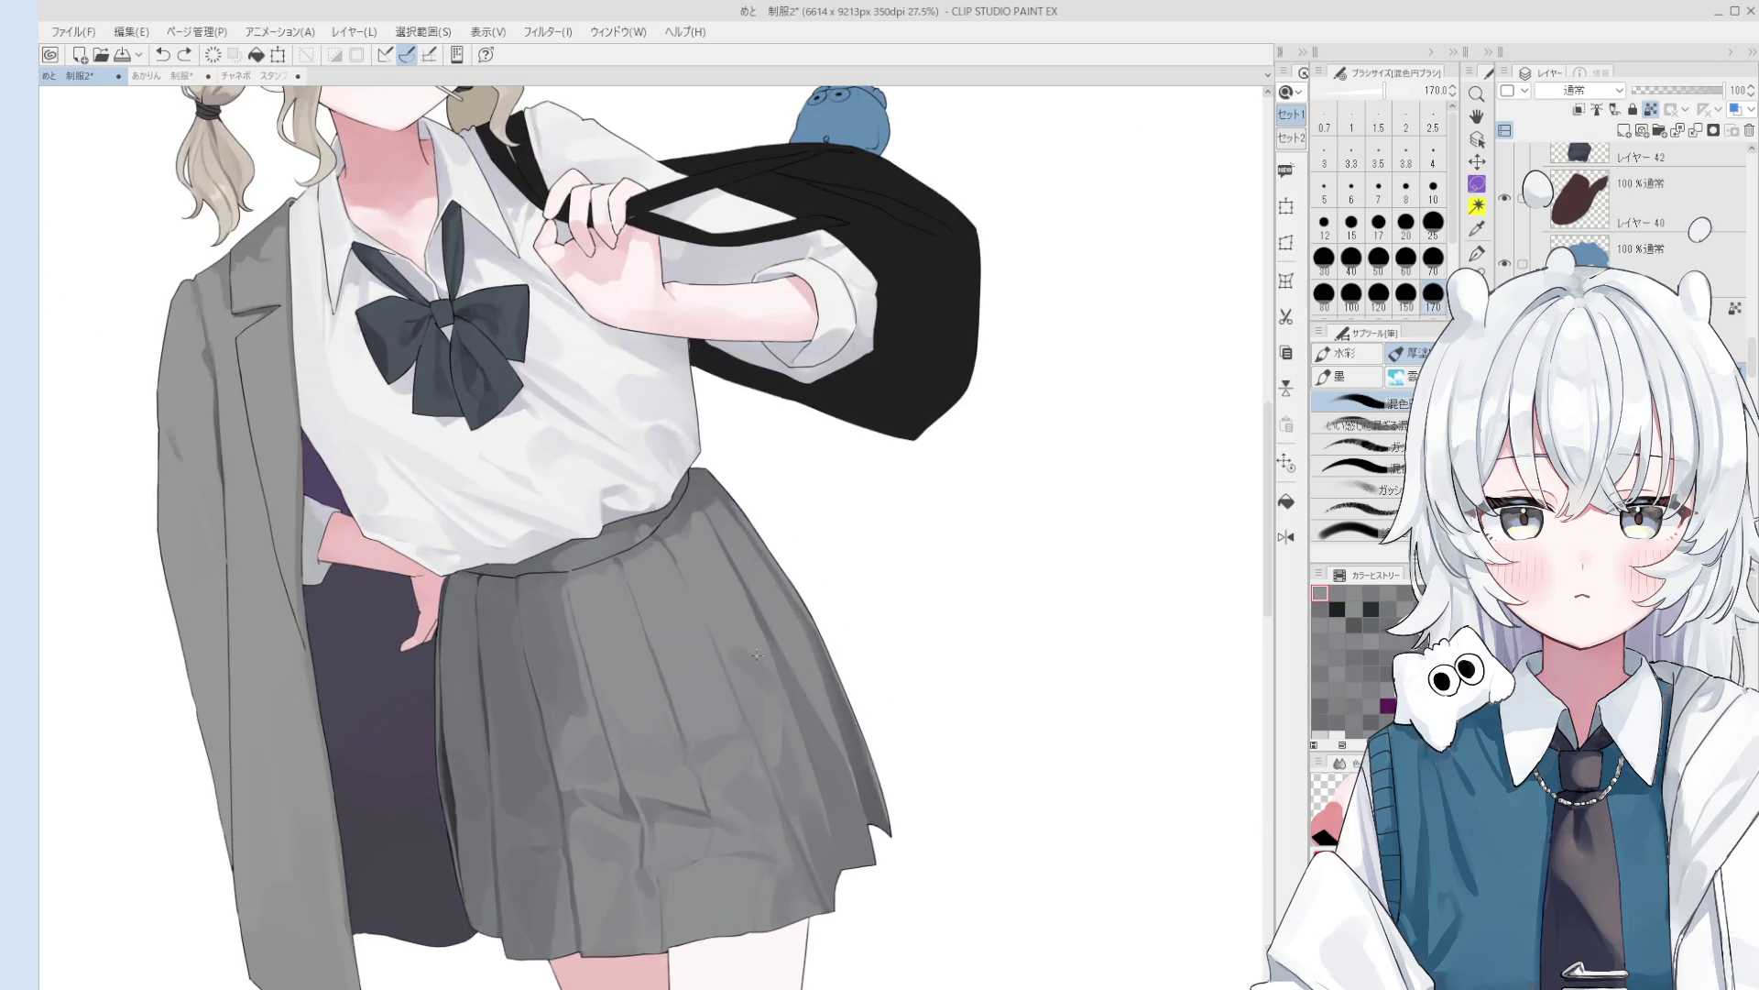
pyautogui.press('[')
pyautogui.press('[')
pyautogui.press('[')
pyautogui.press('[')
pyautogui.press(']')
pyautogui.press(']')
pyautogui.press(']')
pyautogui.press(']')
pyautogui.moveTo(806, 799); pyautogui.dragTo(760, 724)
pyautogui.hotkey('ctrl', 'z')
pyautogui.press(']')
pyautogui.press(']')
pyautogui.press(']')
pyautogui.scroll(-1, 810, 810)
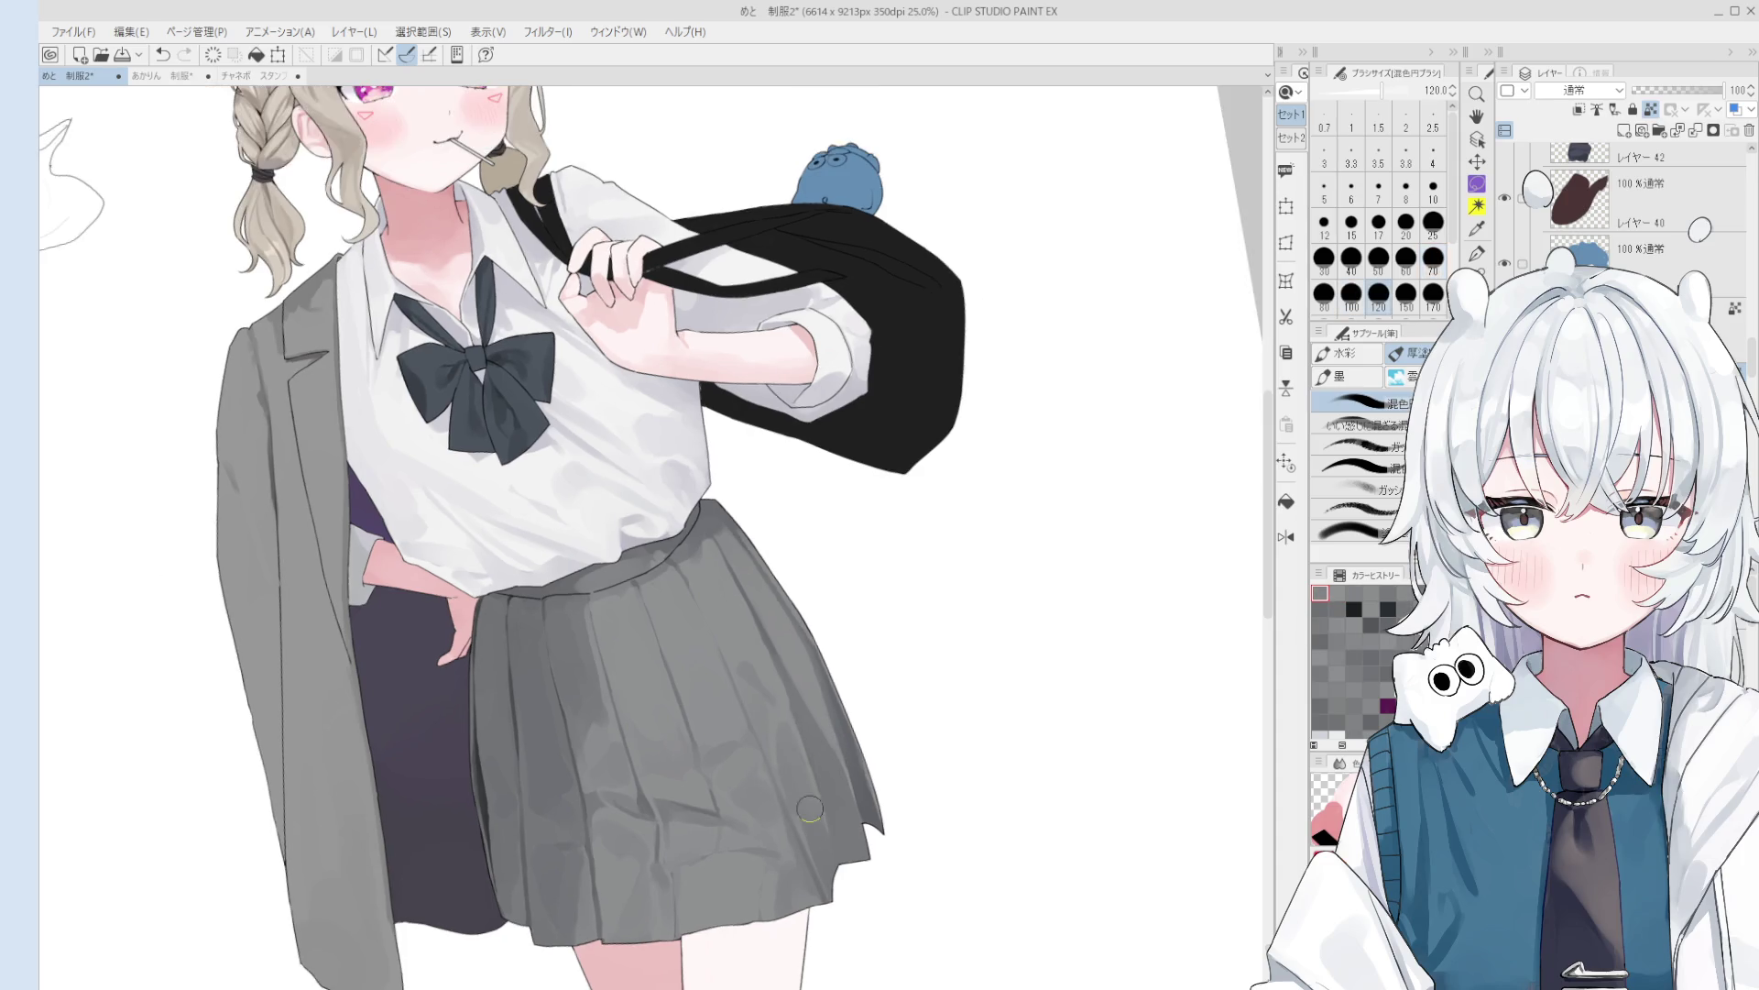
# - Rotate the canvas to straighten the figure, sample two more skirt greys, and zoom out
pyautogui.press('^')
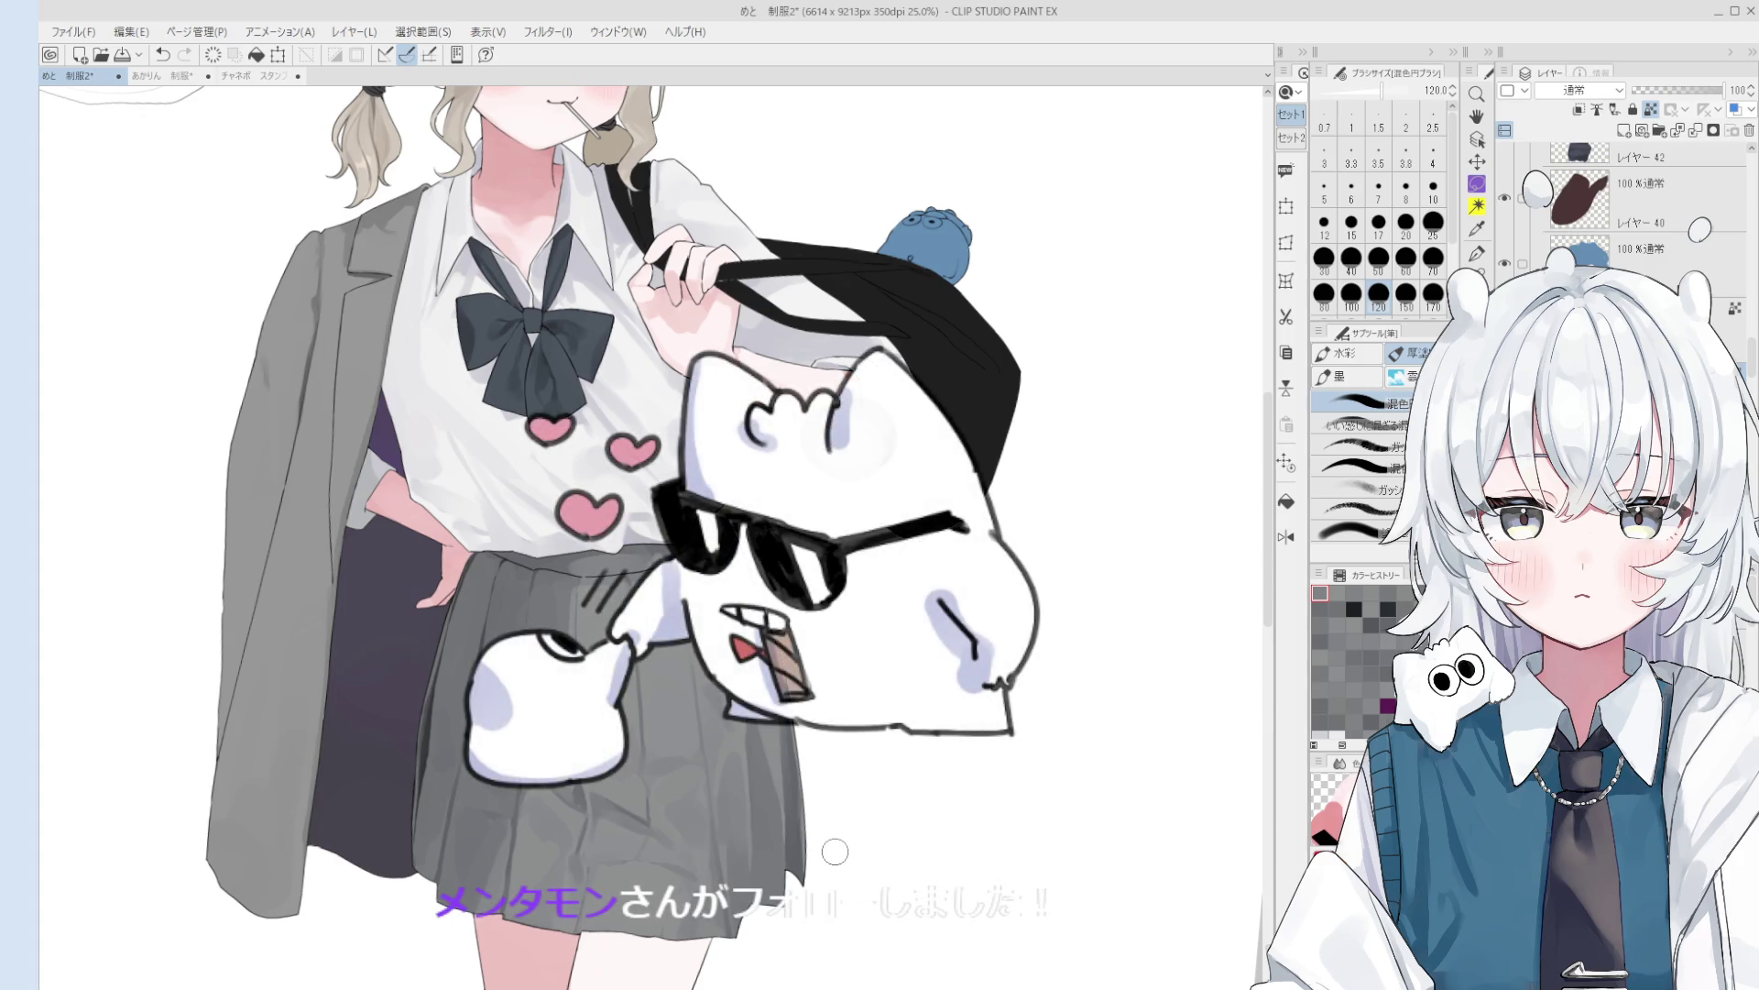
pyautogui.press('-')
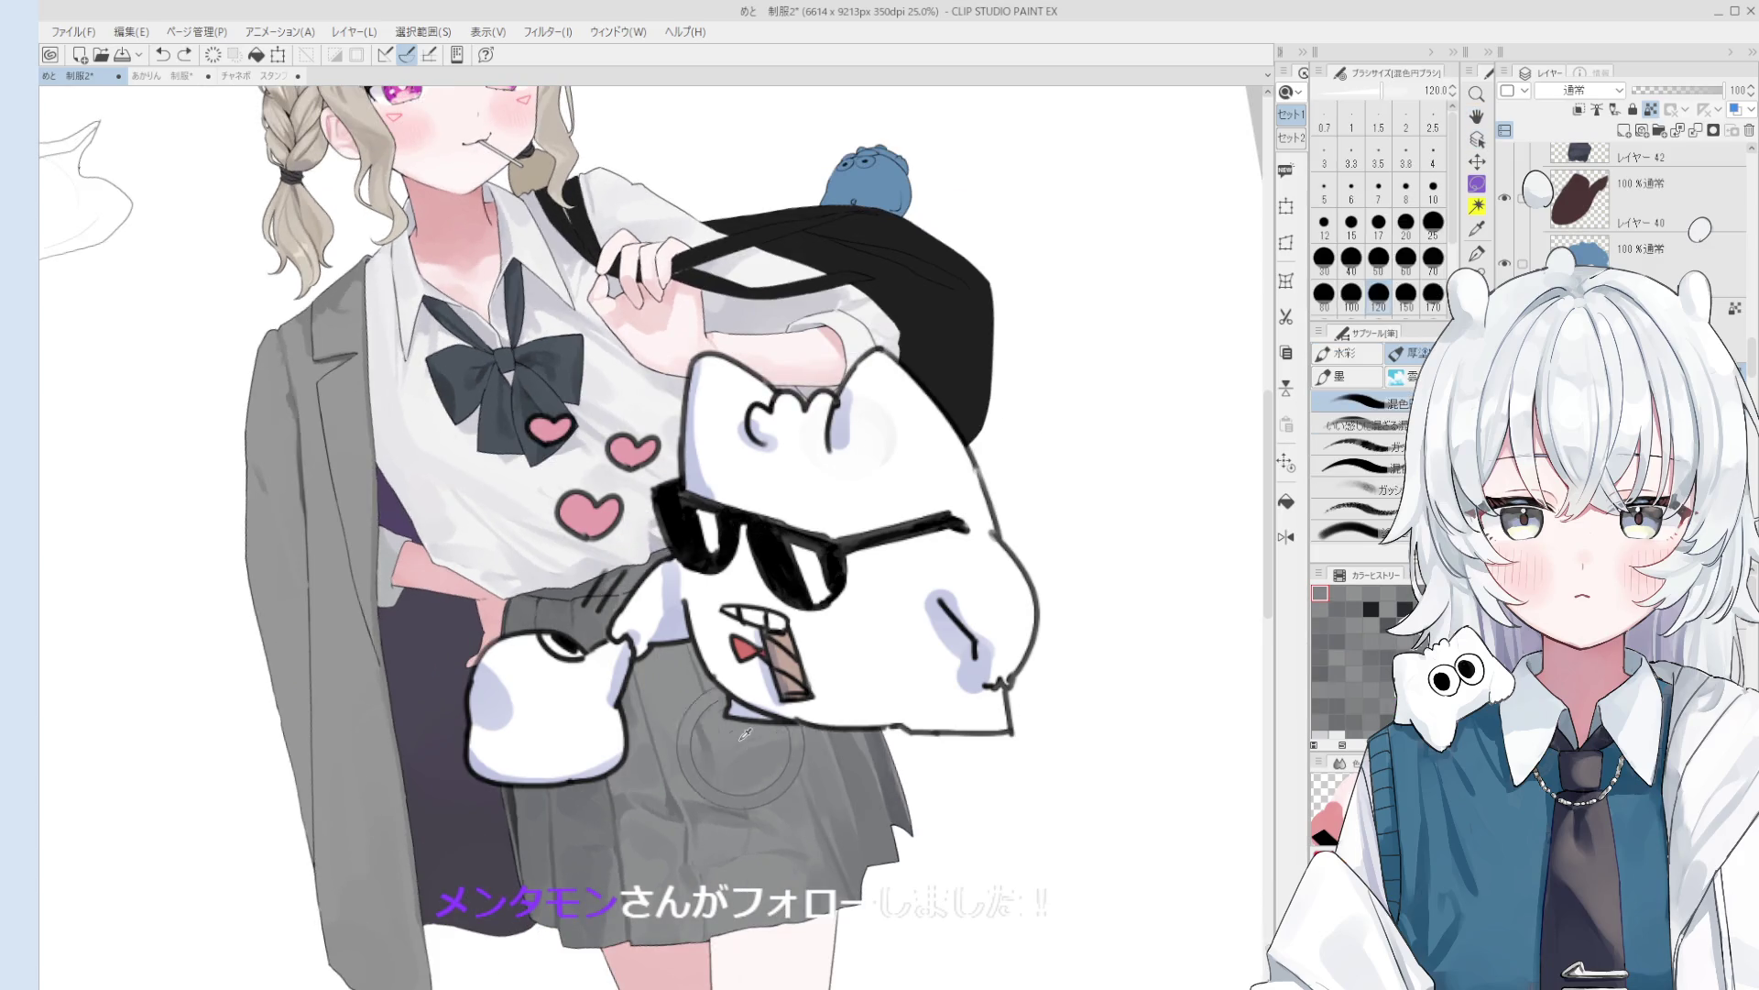
pyautogui.keyDown('alt'); pyautogui.click(754, 757); pyautogui.keyUp('alt')
pyautogui.press('[')
pyautogui.press('[')
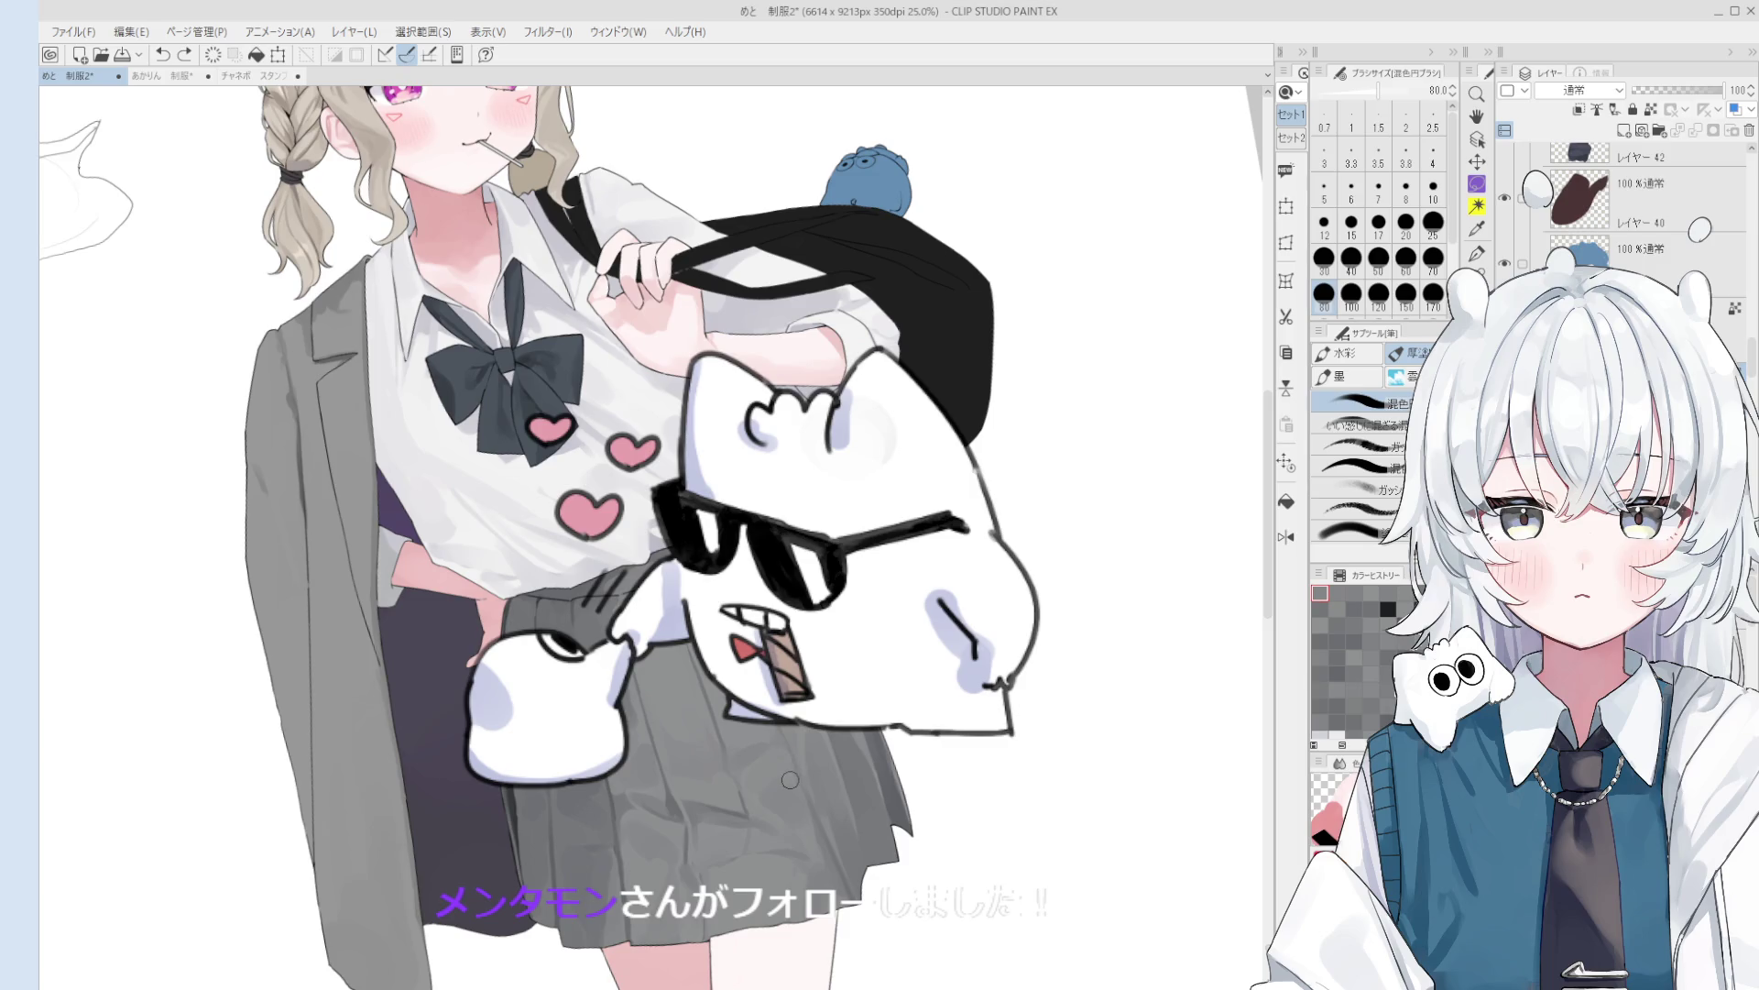
pyautogui.keyDown('alt'); pyautogui.click(748, 757); pyautogui.keyUp('alt')
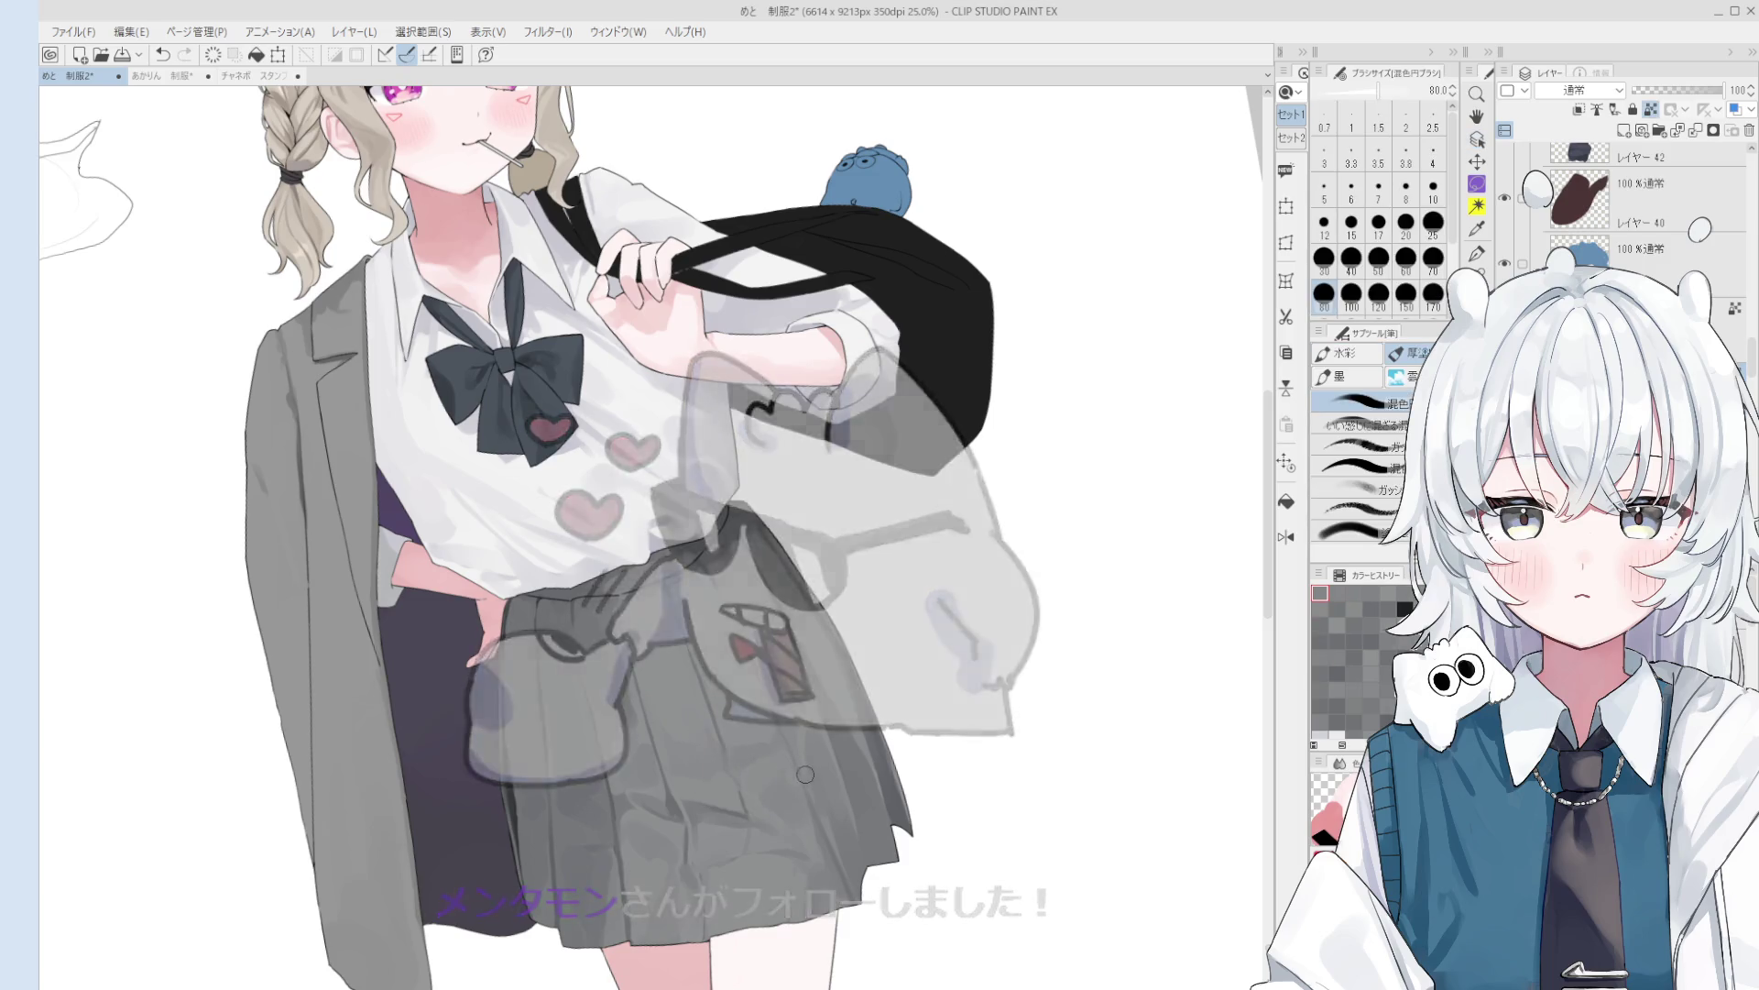
pyautogui.hotkey('ctrl', '-')
# - Soften the upper skirt shading with dabs and strokes, then mirror the canvas to check proportions
pyautogui.scroll(2, 780, 681)
pyautogui.press(']')
pyautogui.press(']')
pyautogui.press(']')
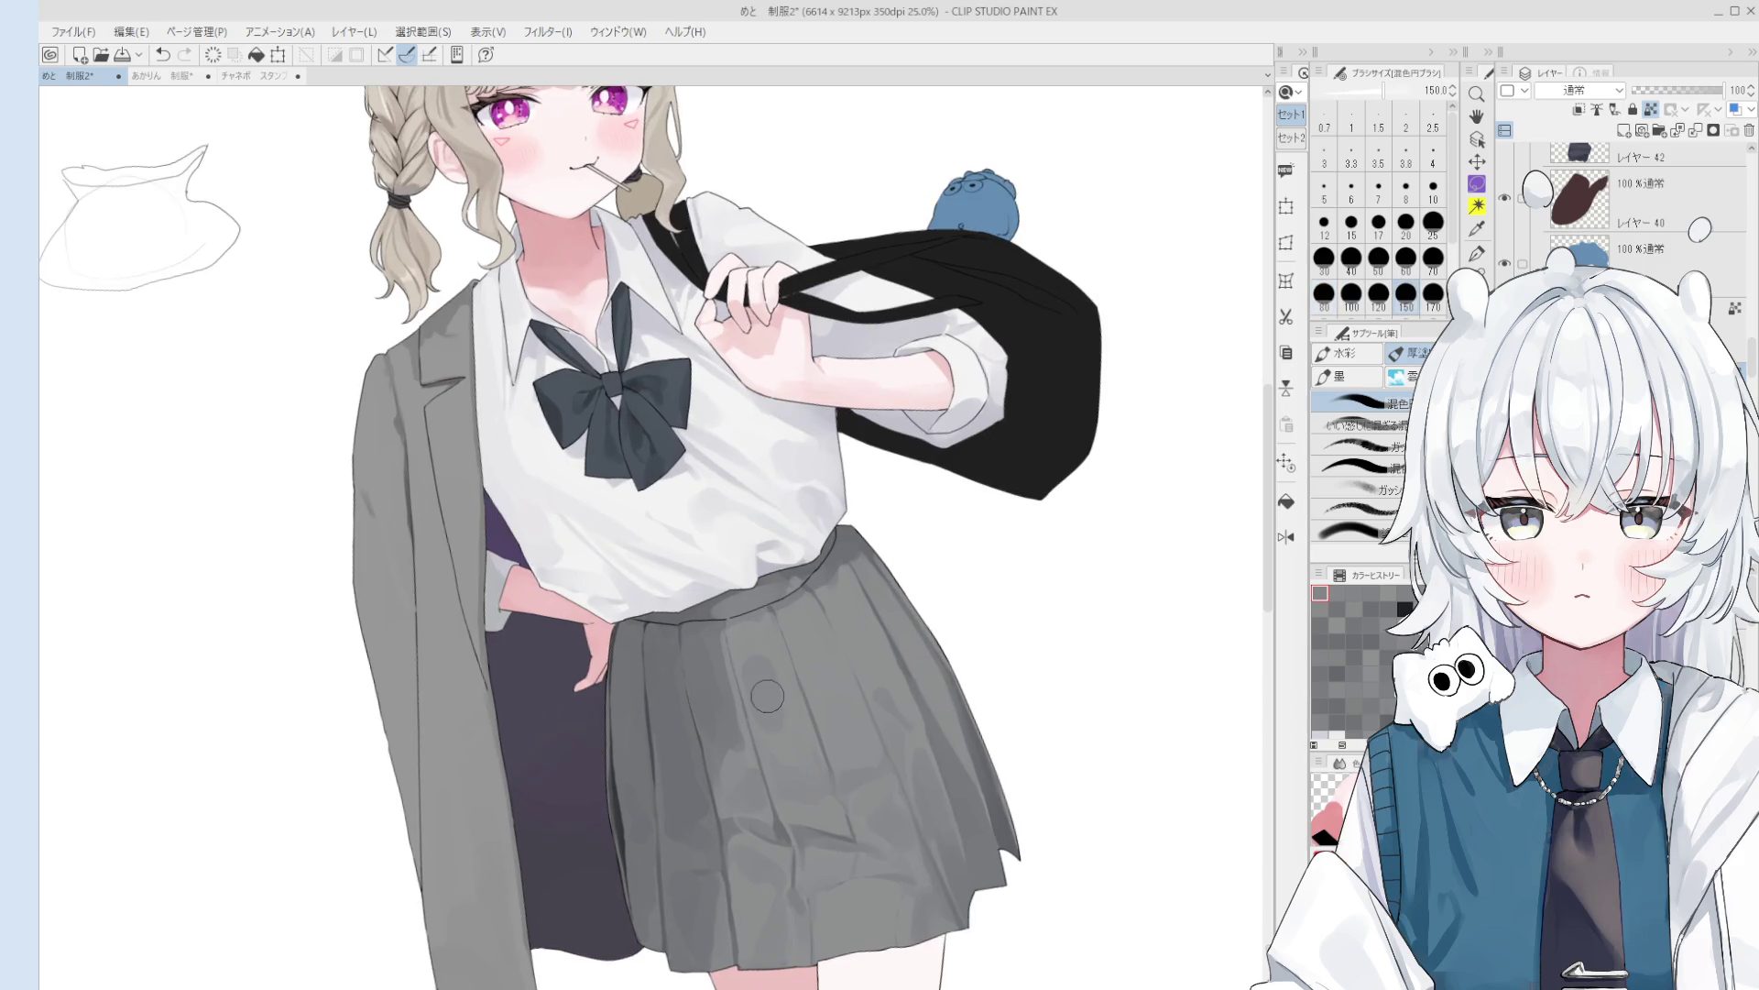
pyautogui.click(759, 669)
pyautogui.moveTo(760, 656)
pyautogui.mouseDown()
pyautogui.moveTo(746, 632)
pyautogui.moveTo(788, 692)
pyautogui.moveTo(775, 666)
pyautogui.mouseUp()
pyautogui.scroll(-1, 775, 667)
pyautogui.press(']')
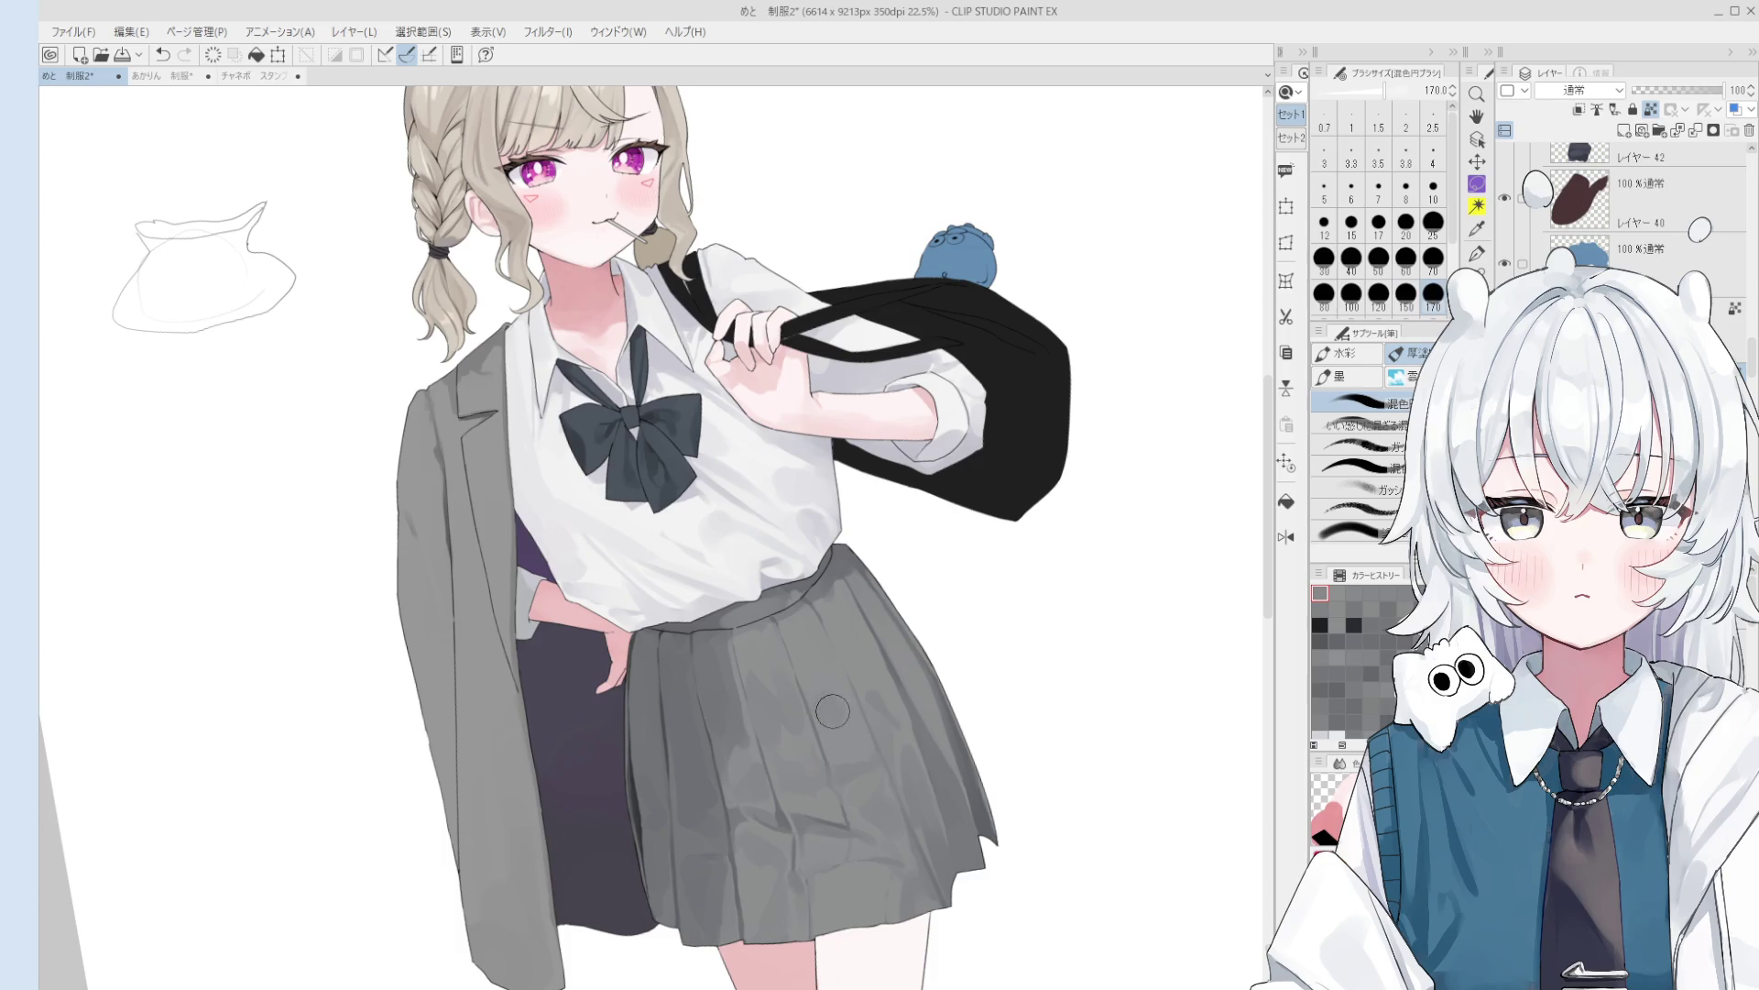
pyautogui.press(']')
pyautogui.press(']')
pyautogui.press(']')
pyautogui.press('h')
pyautogui.scroll(-3, 797, 706)
pyautogui.scroll(2, 760, 715)
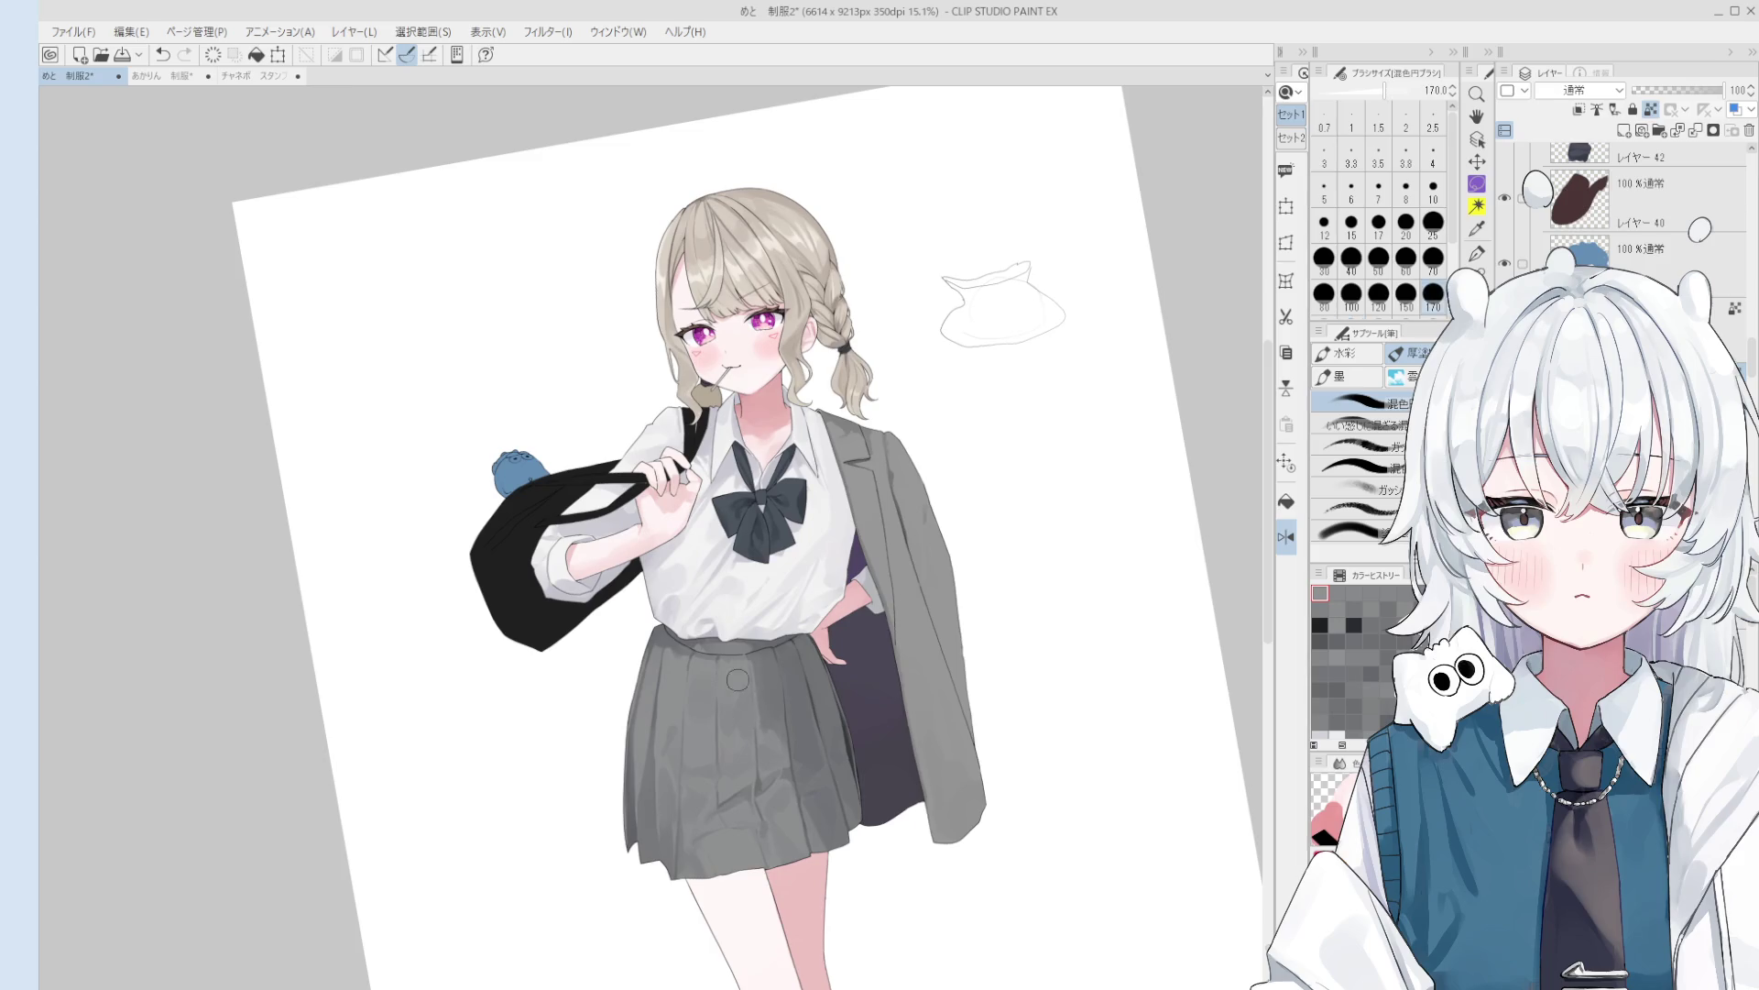
pyautogui.press('[')
pyautogui.moveTo(825, 706)
pyautogui.mouseDown()
pyautogui.moveTo(811, 733)
pyautogui.moveTo(791, 675)
pyautogui.moveTo(802, 745)
pyautogui.moveTo(783, 701)
pyautogui.moveTo(782, 719)
pyautogui.mouseUp()
pyautogui.press(']')
pyautogui.hotkey('ctrl', 'z')
pyautogui.press('[')
pyautogui.press('[')
pyautogui.press('[')
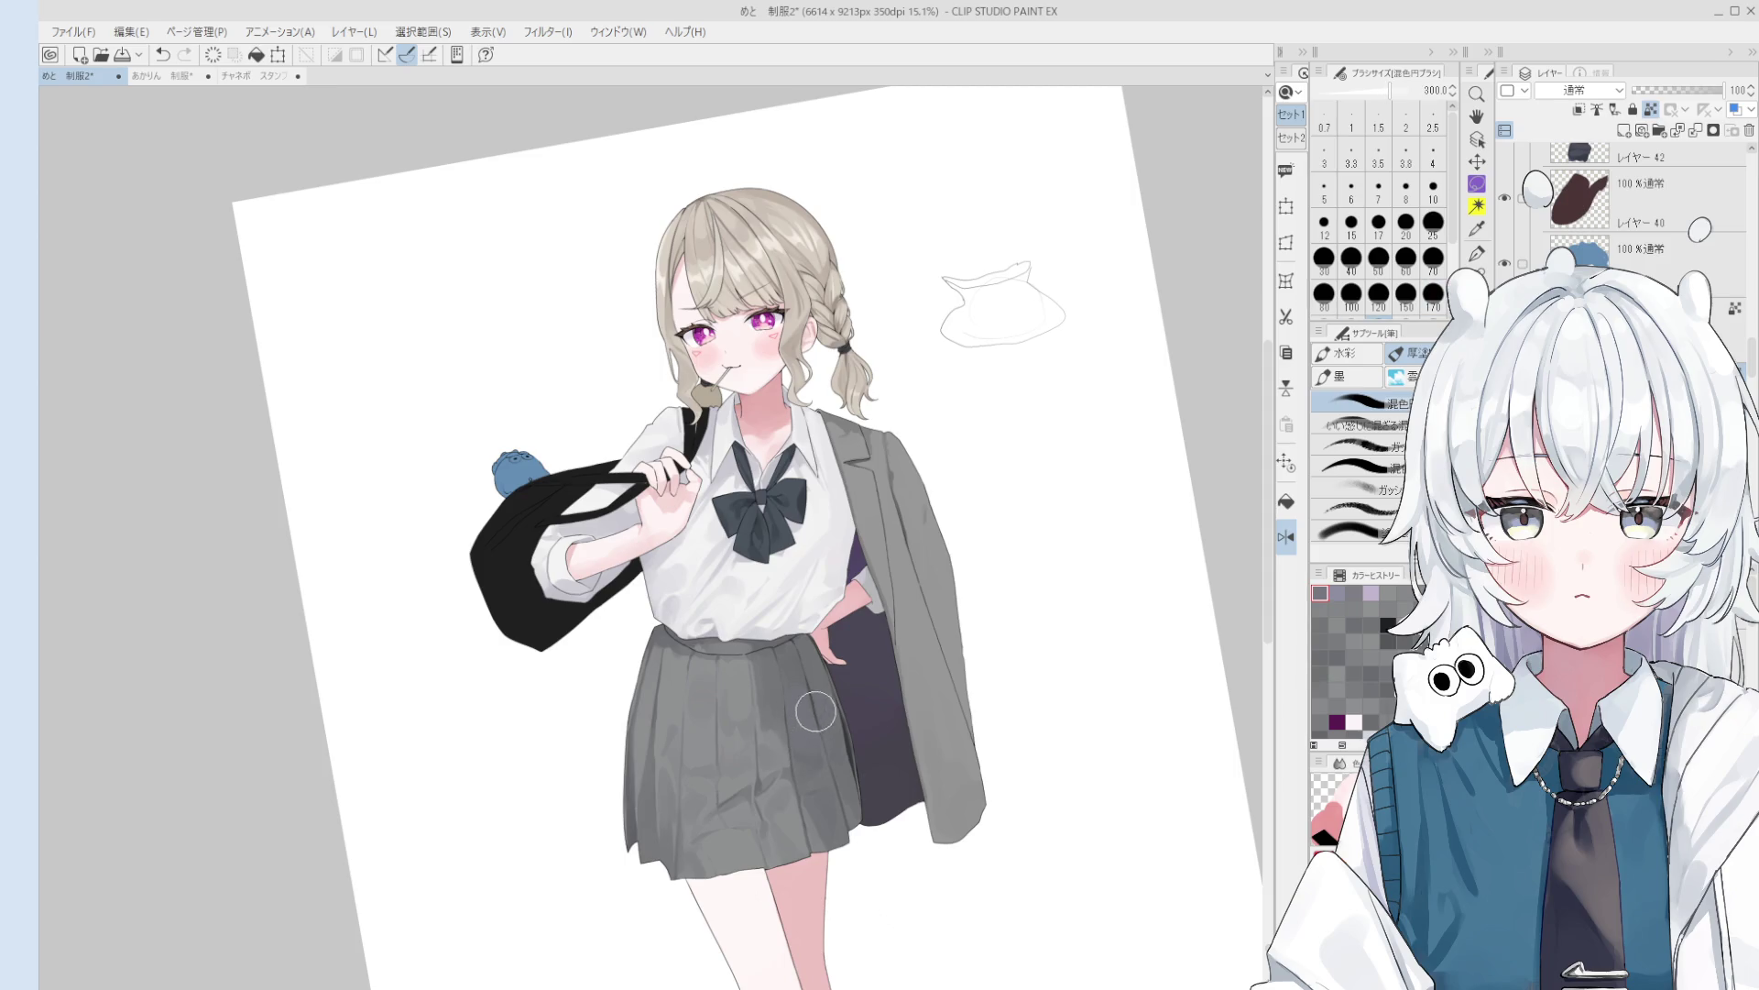
pyautogui.hotkey('ctrl', 'z')
pyautogui.press(']')
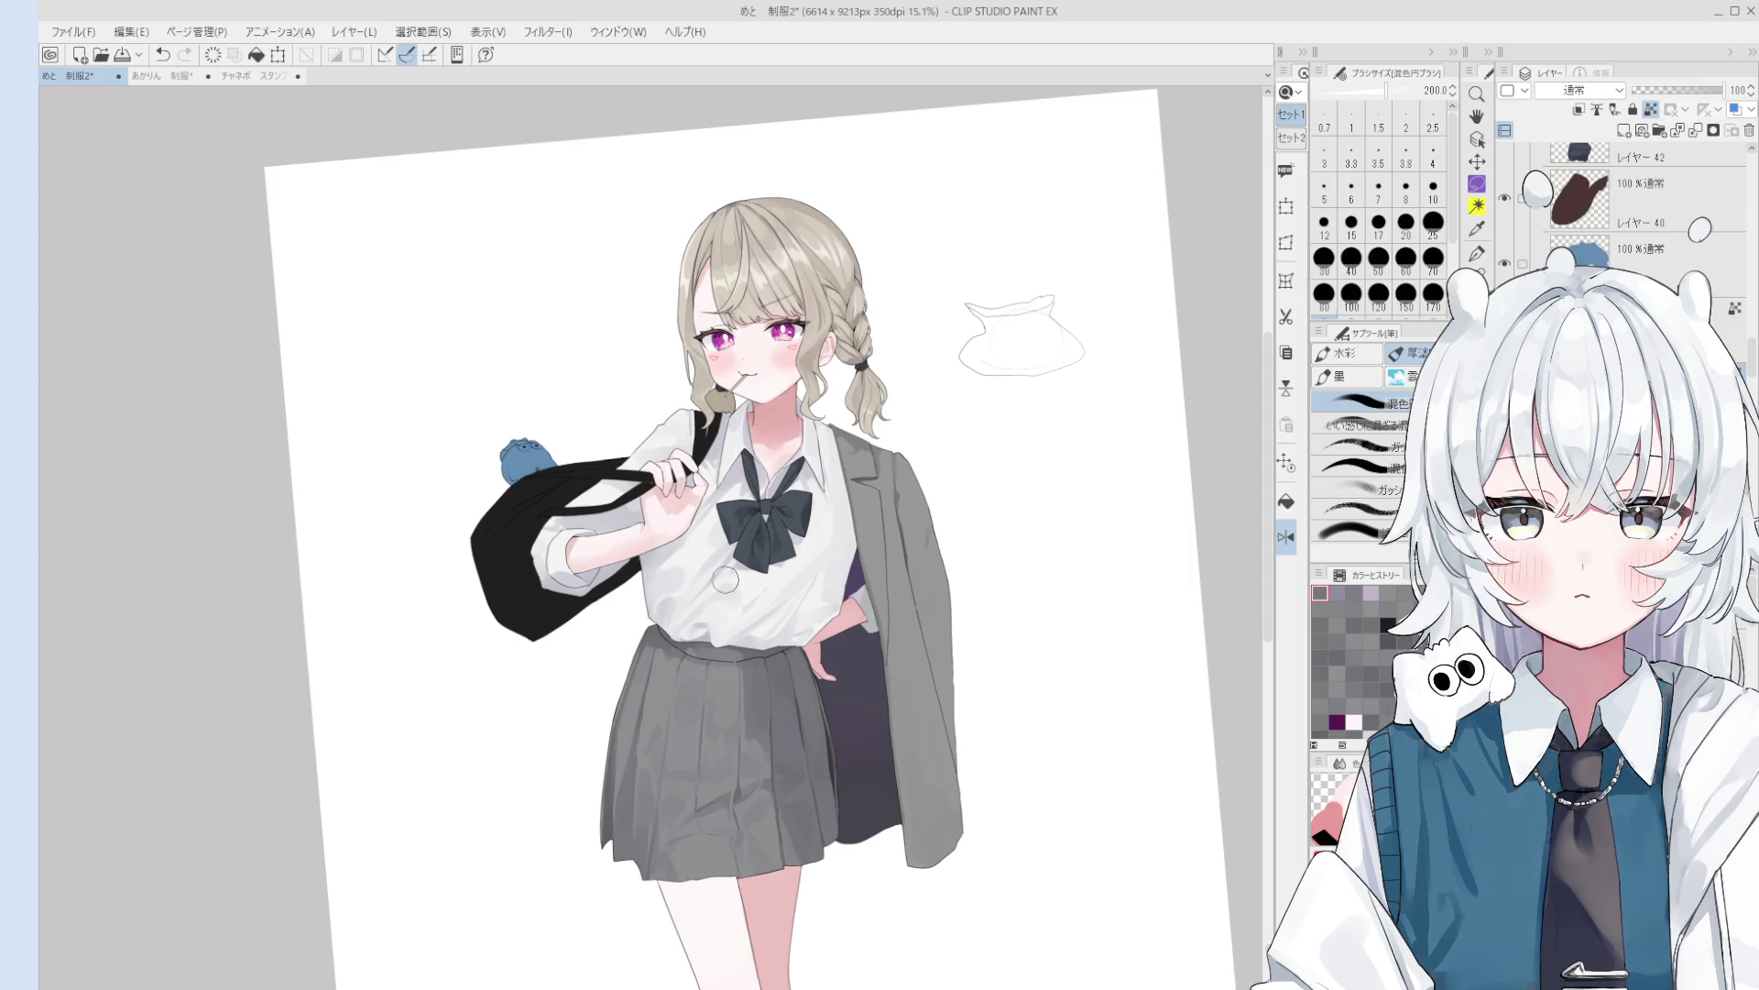
# - Zoom out to show the whole braided girl on the canvas
pyautogui.scroll(5, 678, 541)
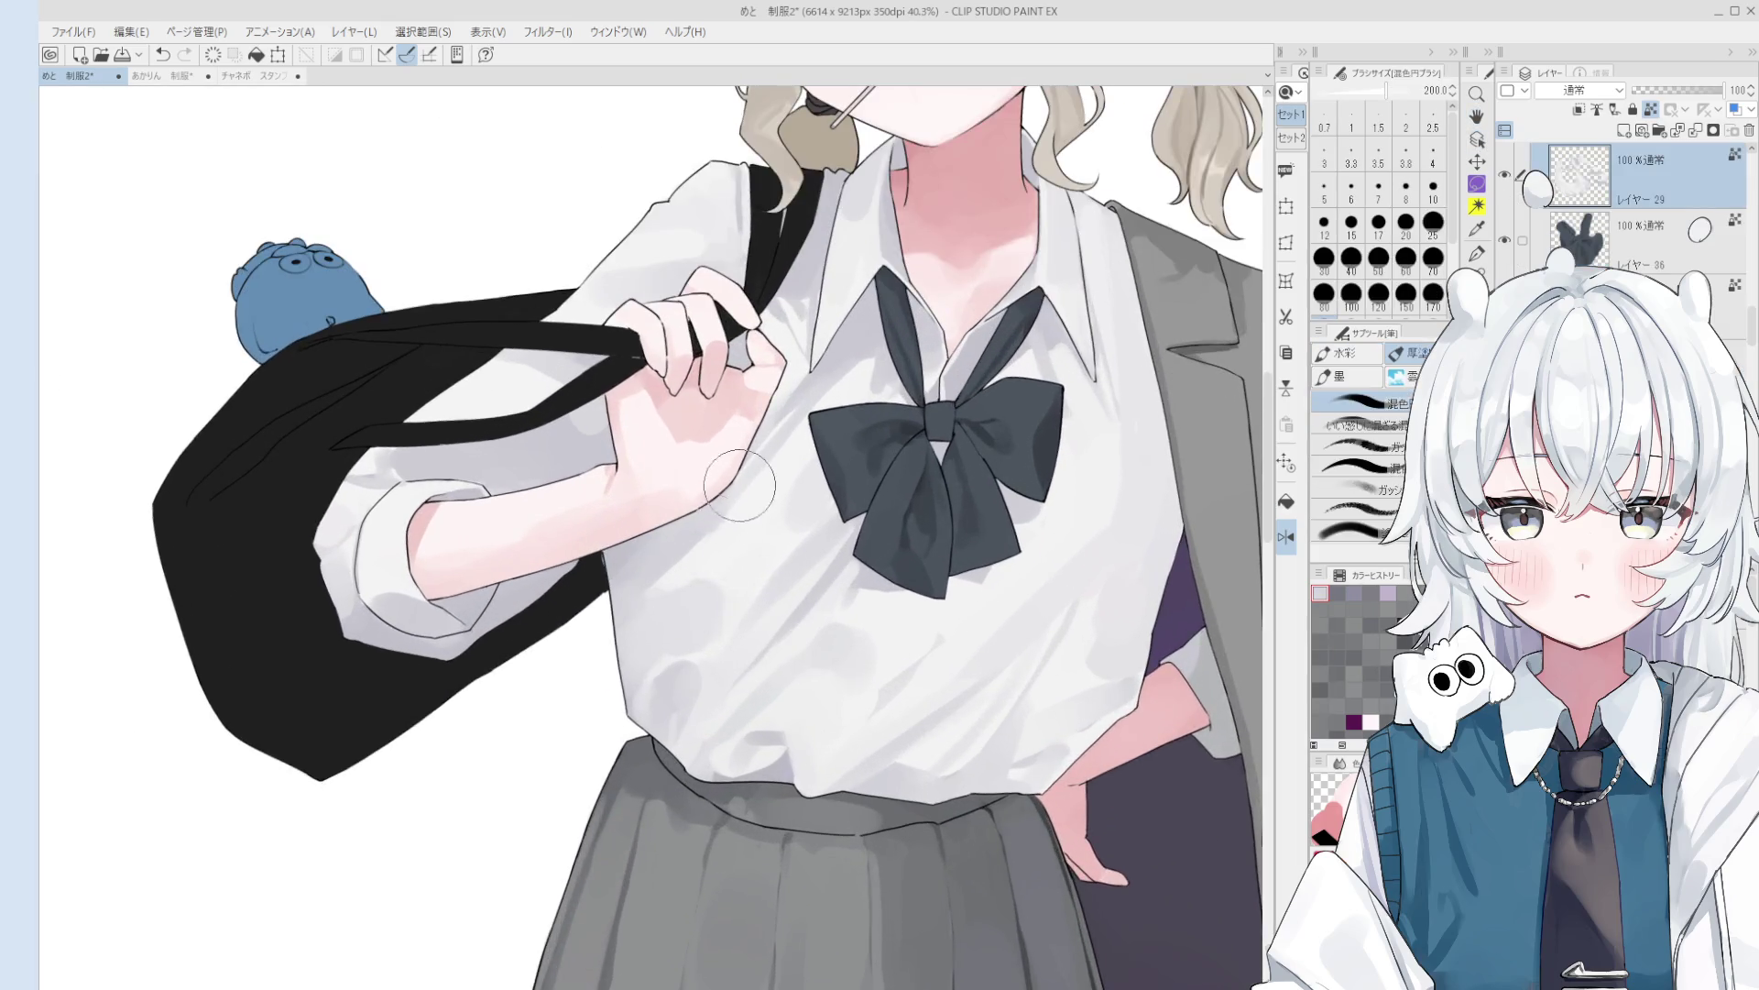
pyautogui.scroll(-3, 740, 485)
pyautogui.moveTo(710, 527)
pyautogui.mouseDown()
pyautogui.moveTo(696, 568)
pyautogui.moveTo(711, 524)
pyautogui.mouseUp()
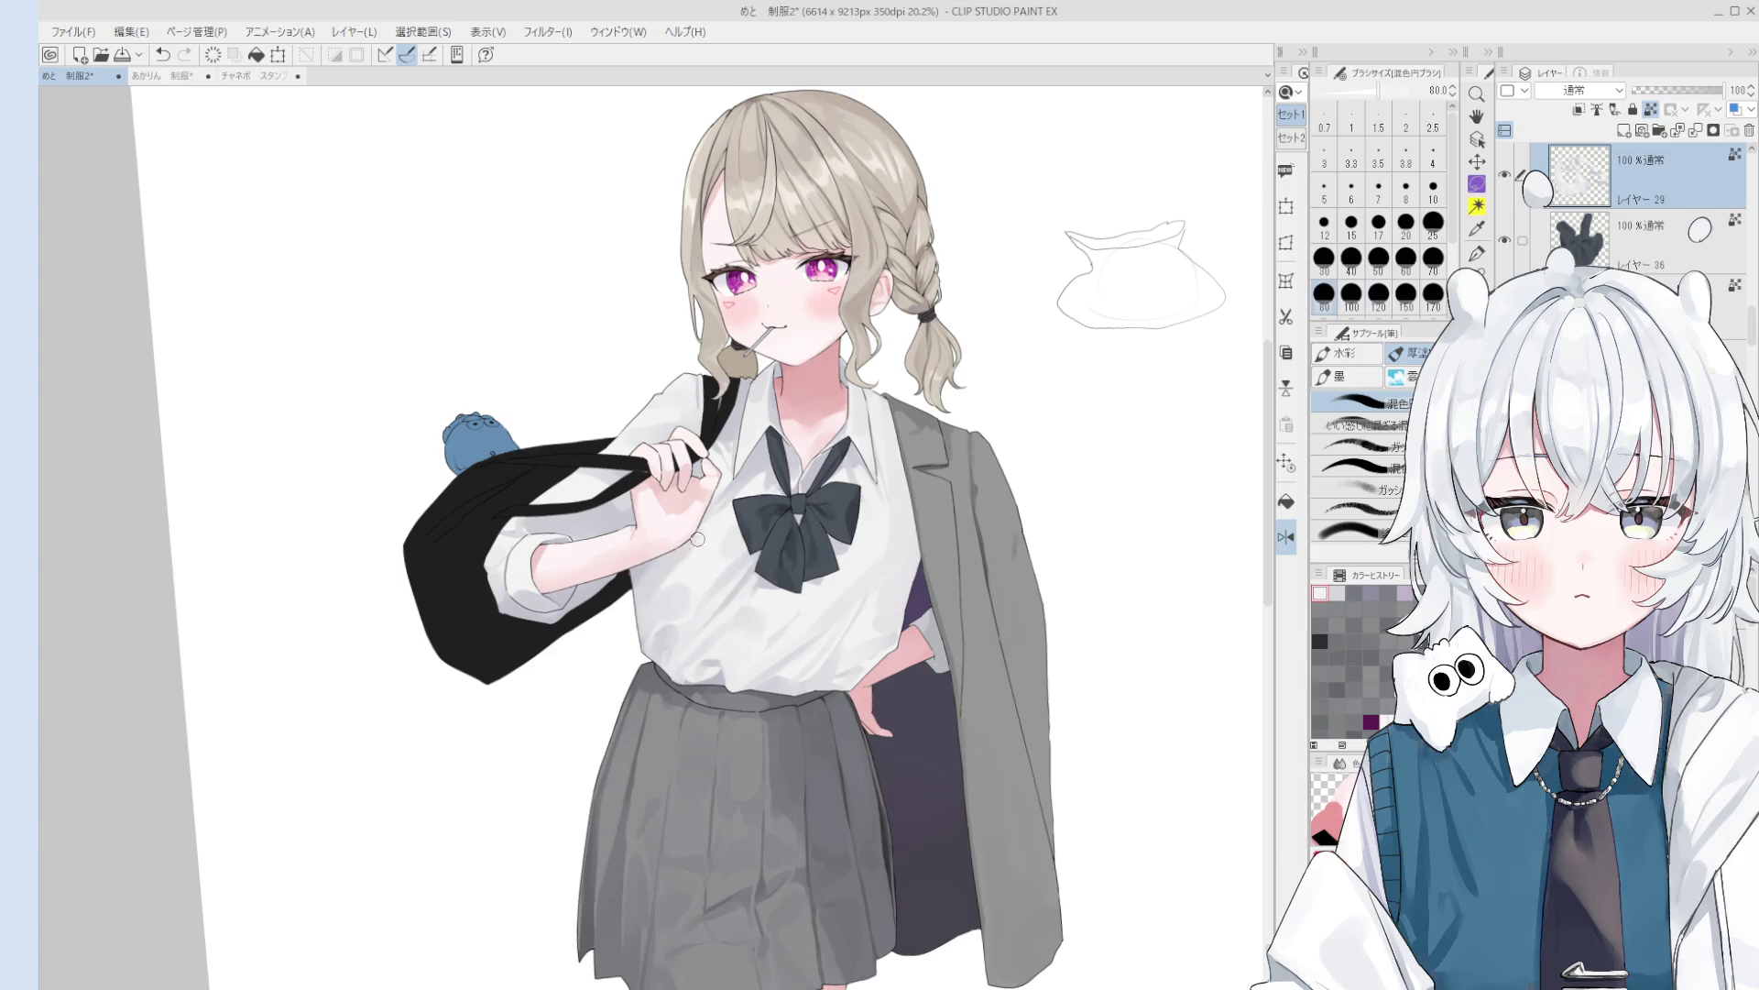
pyautogui.press('o')
pyautogui.press('h')
pyautogui.scroll(2, 792, 542)
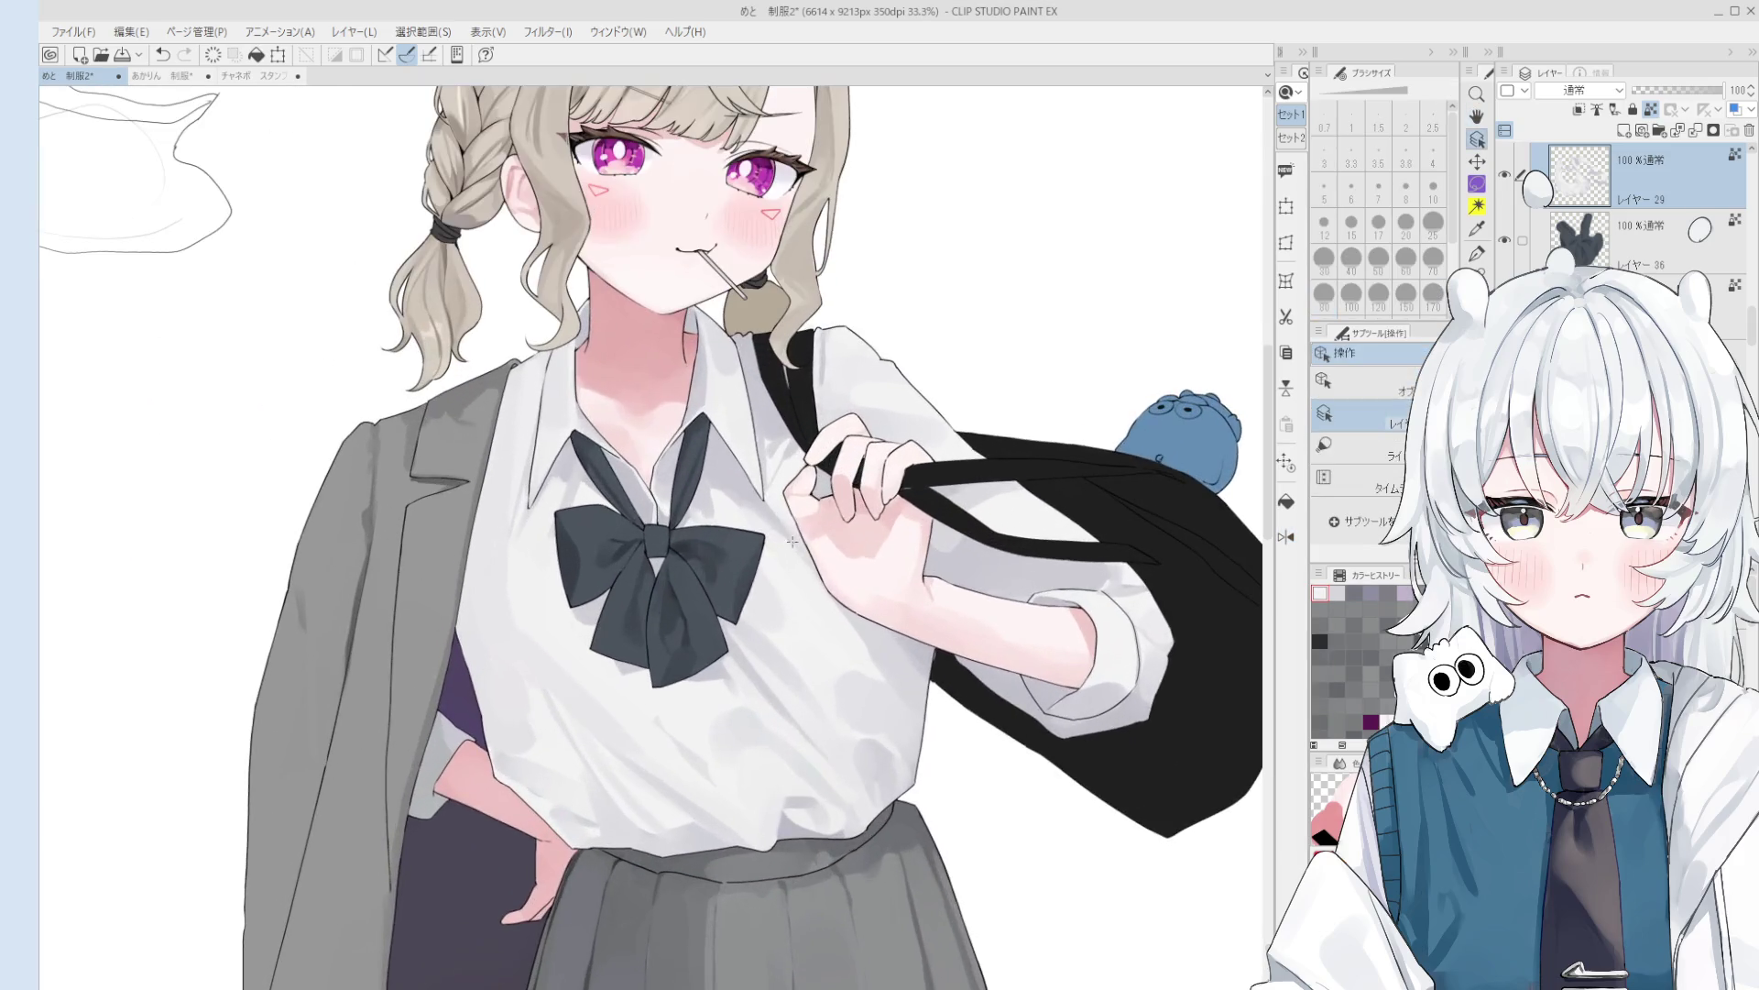
pyautogui.press('b')
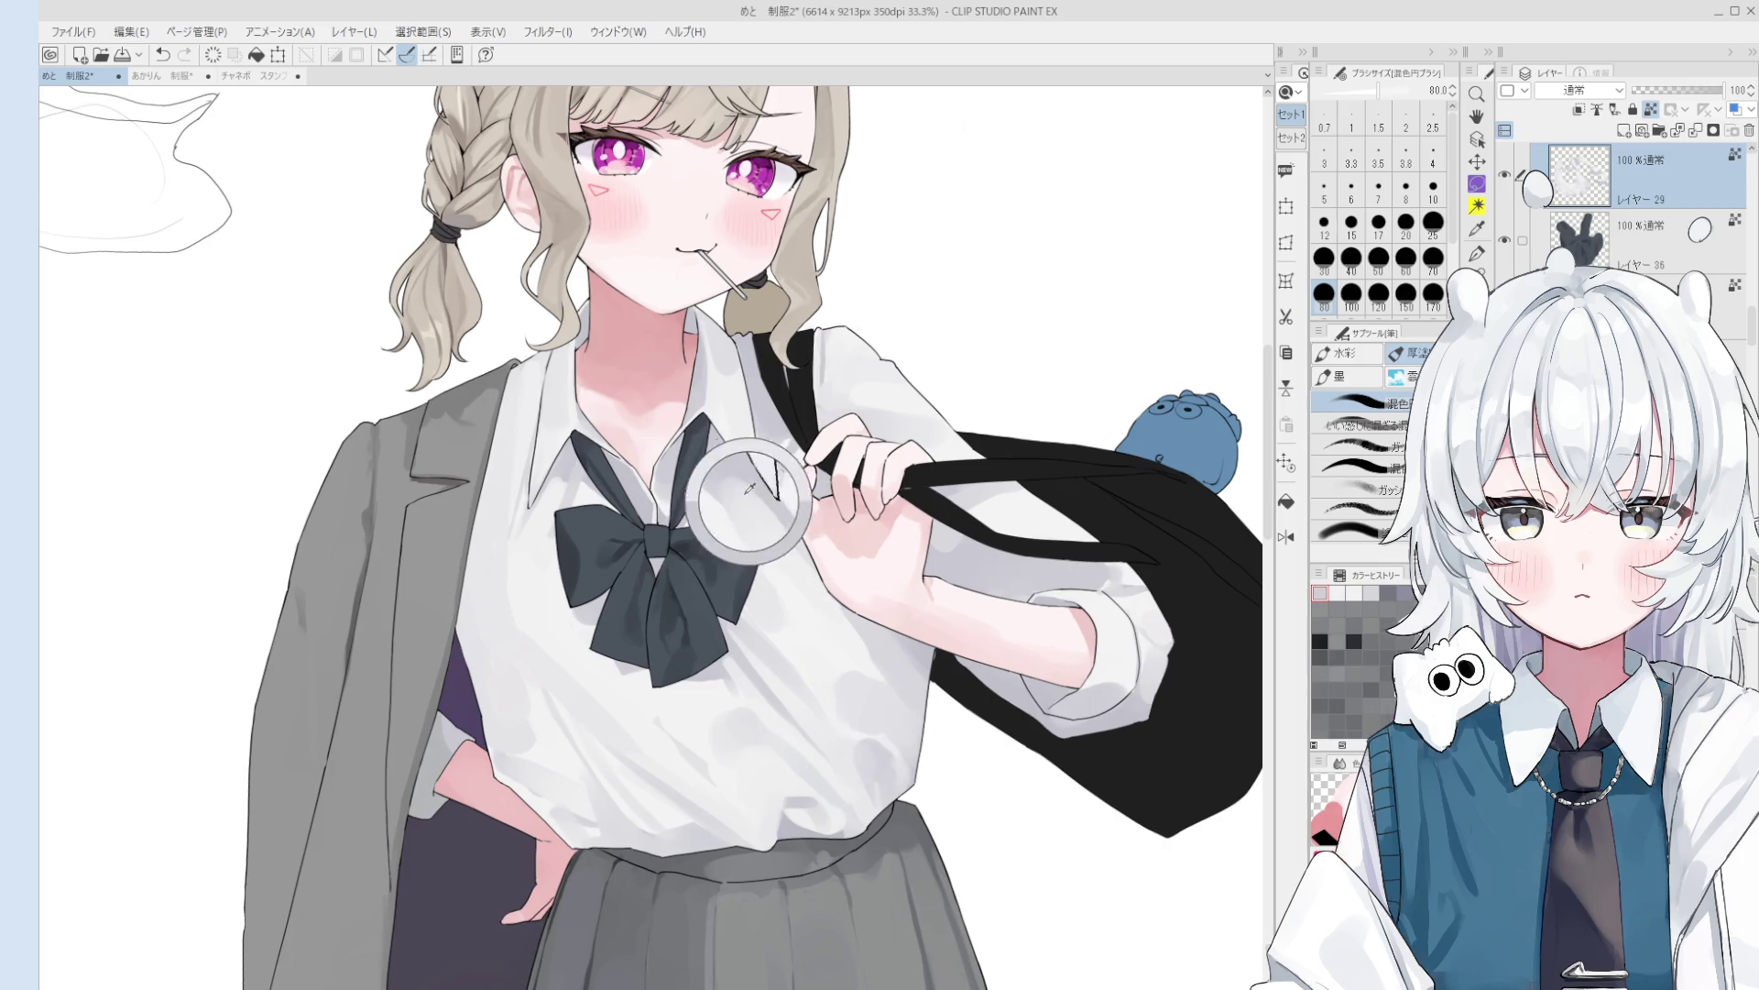
pyautogui.scroll(-4, 750, 488)
# - Pan the whole page into view and reset the canvas rotation to straight
pyautogui.press('h')
pyautogui.moveTo(825, 550); pyautogui.dragTo(875, 608)
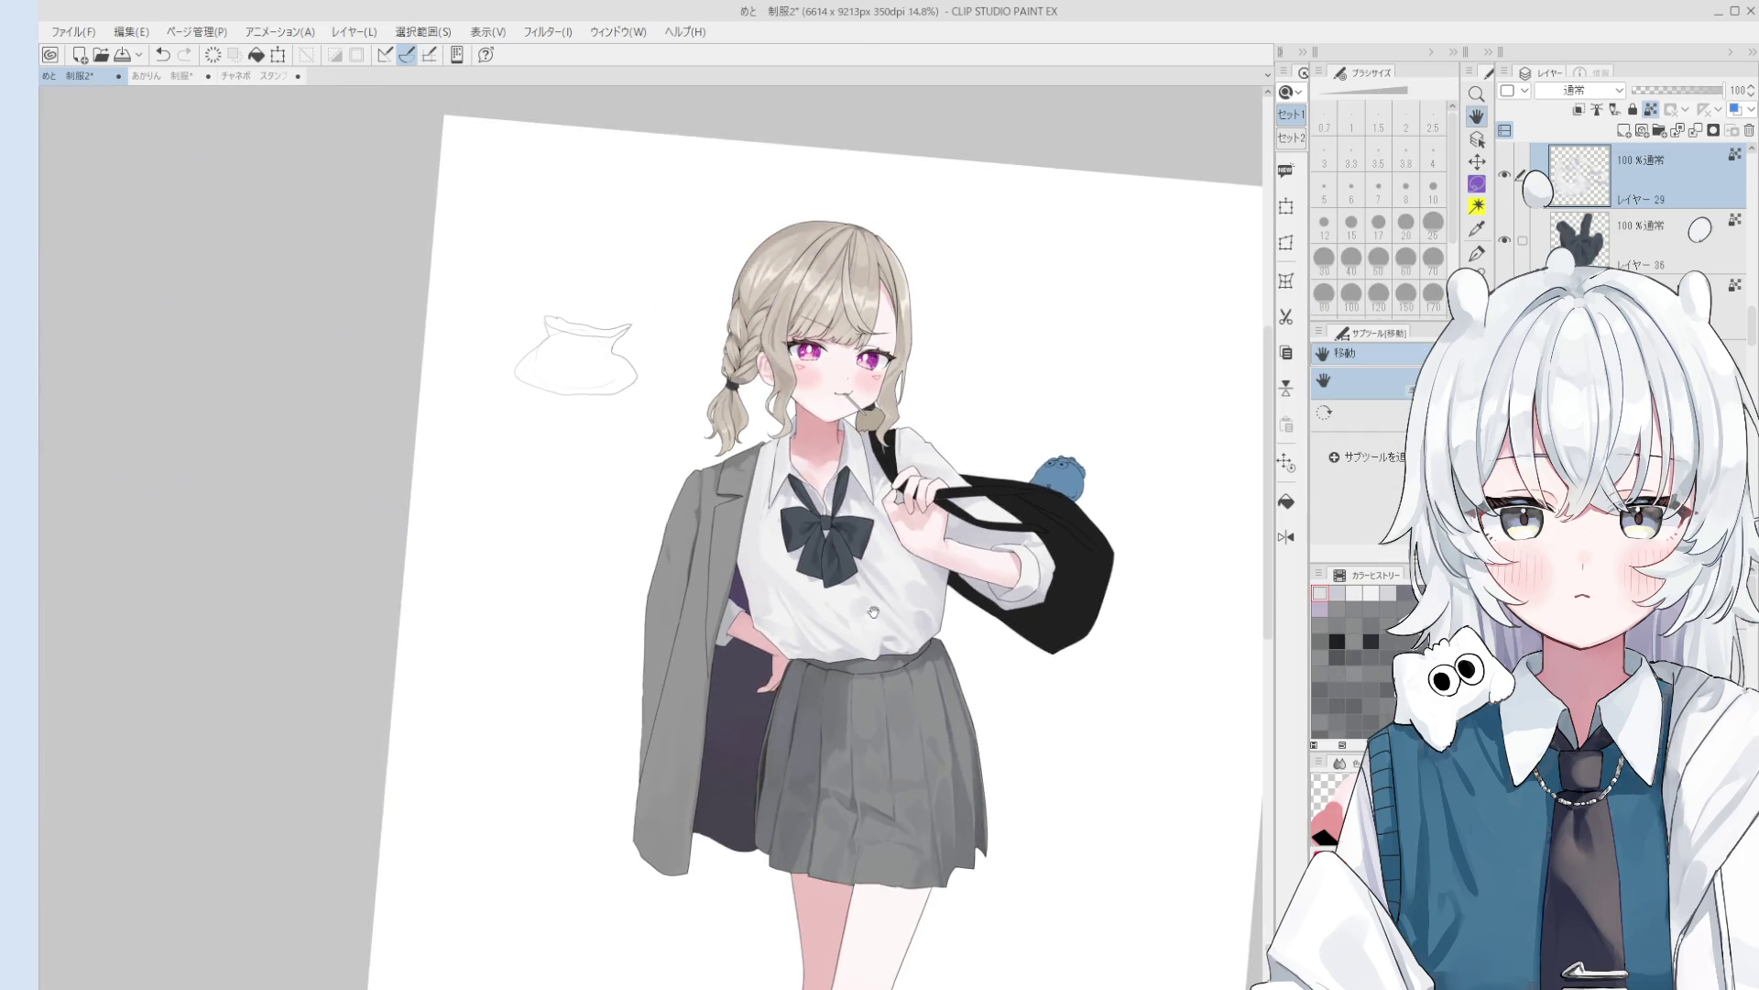
pyautogui.hotkey('ctrl', '@')
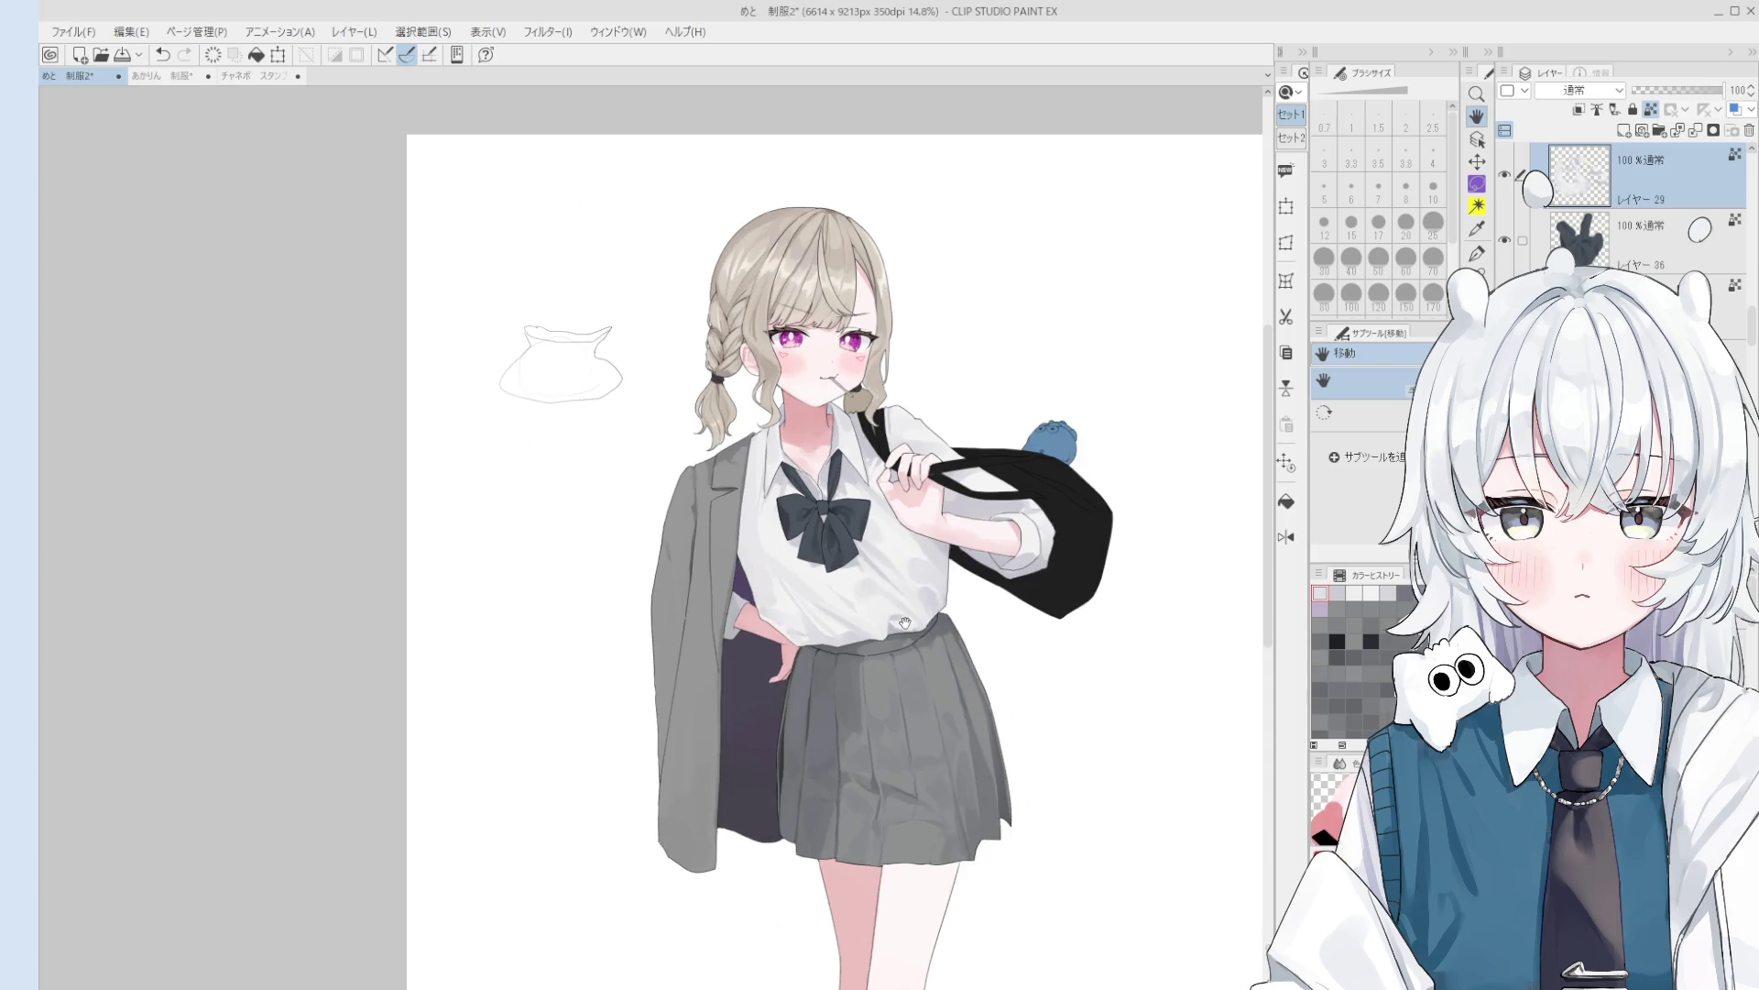
pyautogui.scroll(5, 903, 626)
# - Paint a shading stroke on the white shirt with a resized brush
pyautogui.press('b')
pyautogui.press('[')
pyautogui.press('[')
pyautogui.press('[')
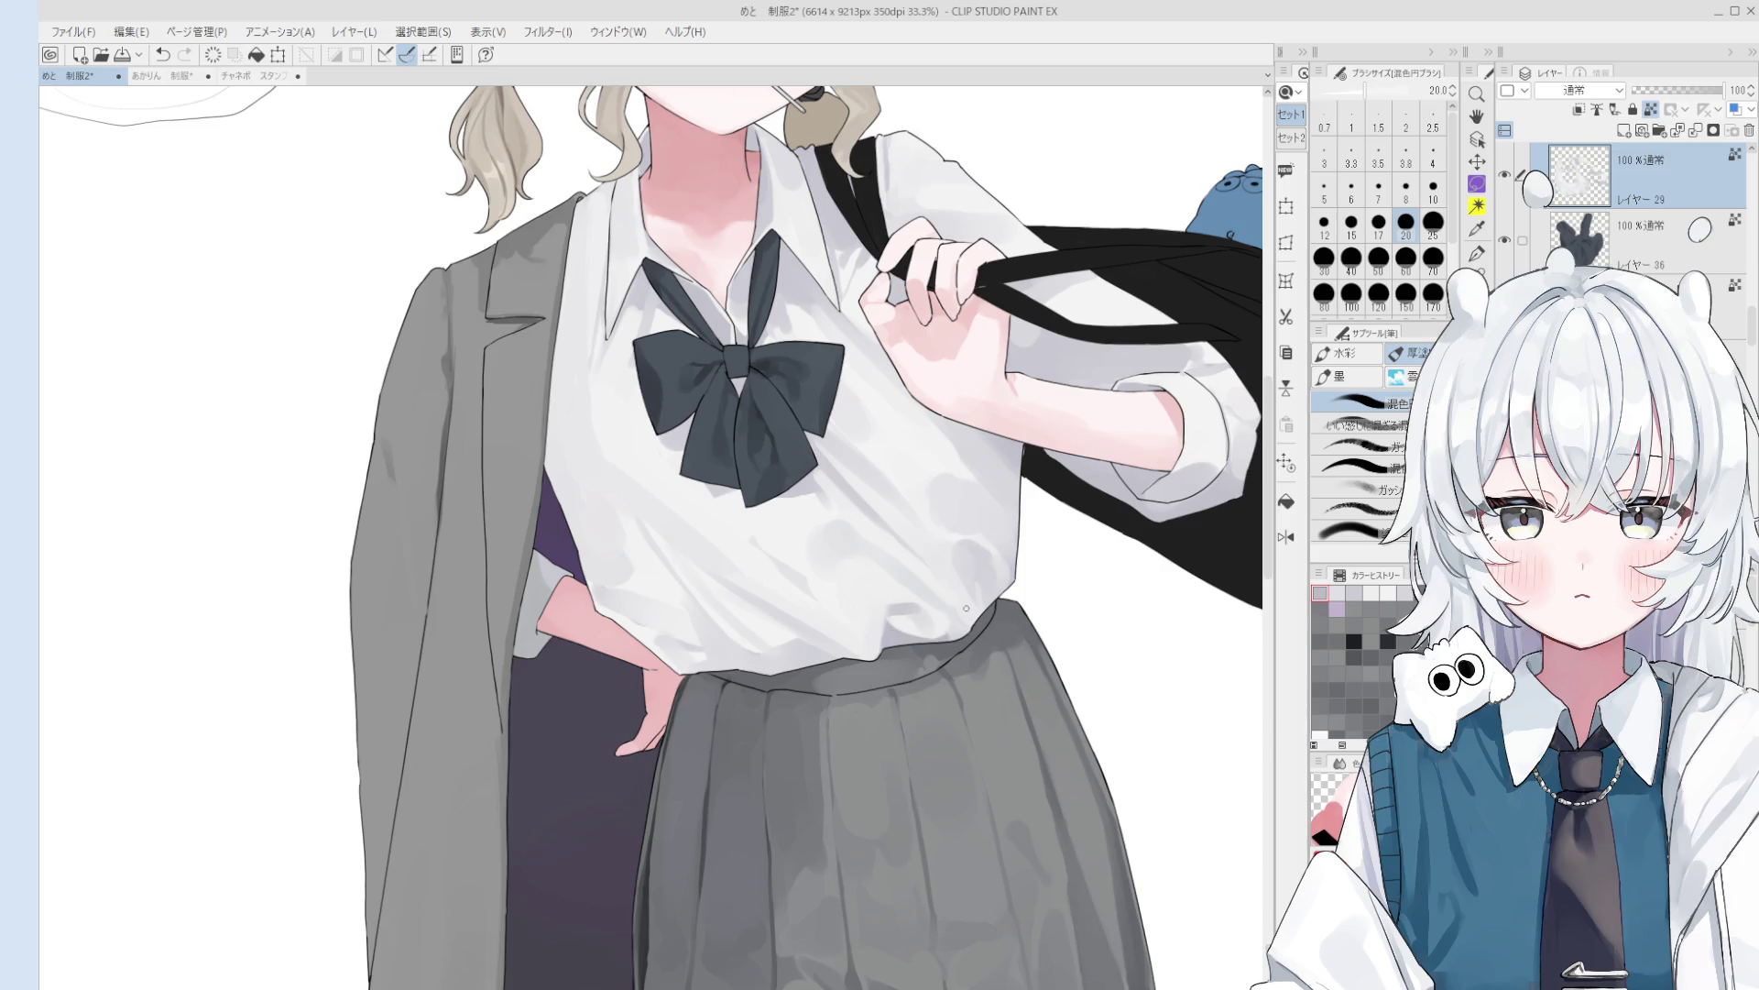
pyautogui.press(']')
pyautogui.press(']')
pyautogui.press(']')
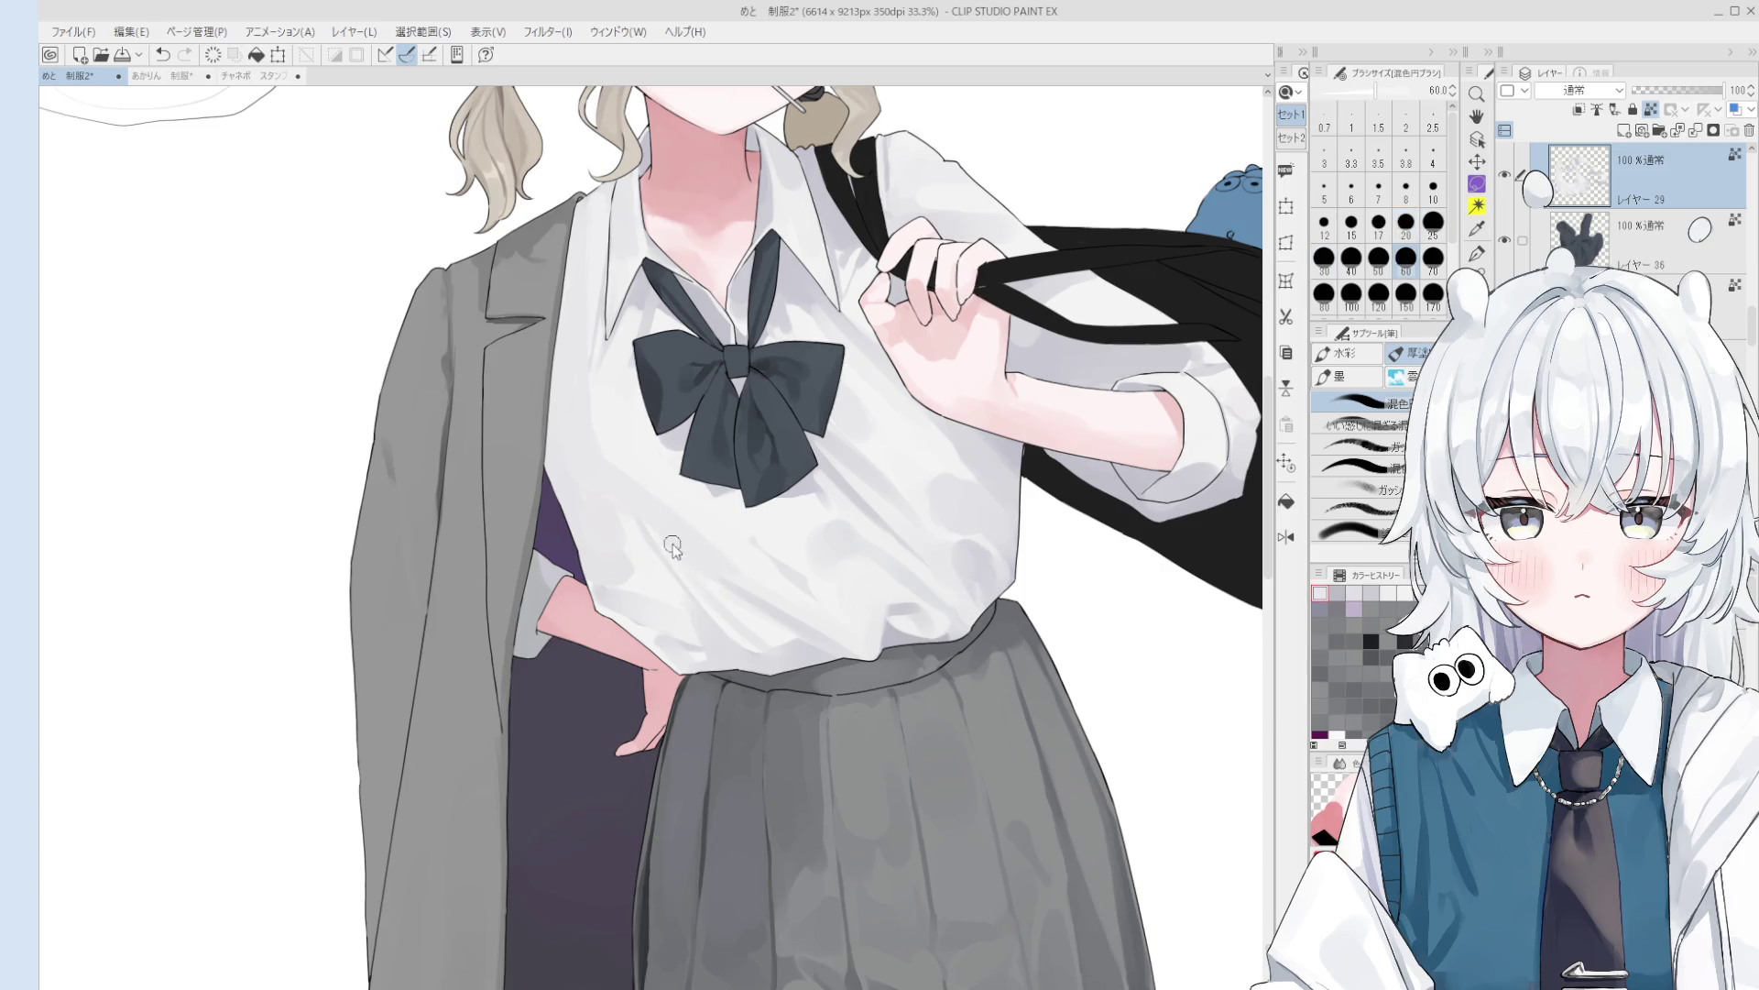
pyautogui.press(']')
pyautogui.press(']')
pyautogui.press(']')
pyautogui.scroll(-1, 696, 555)
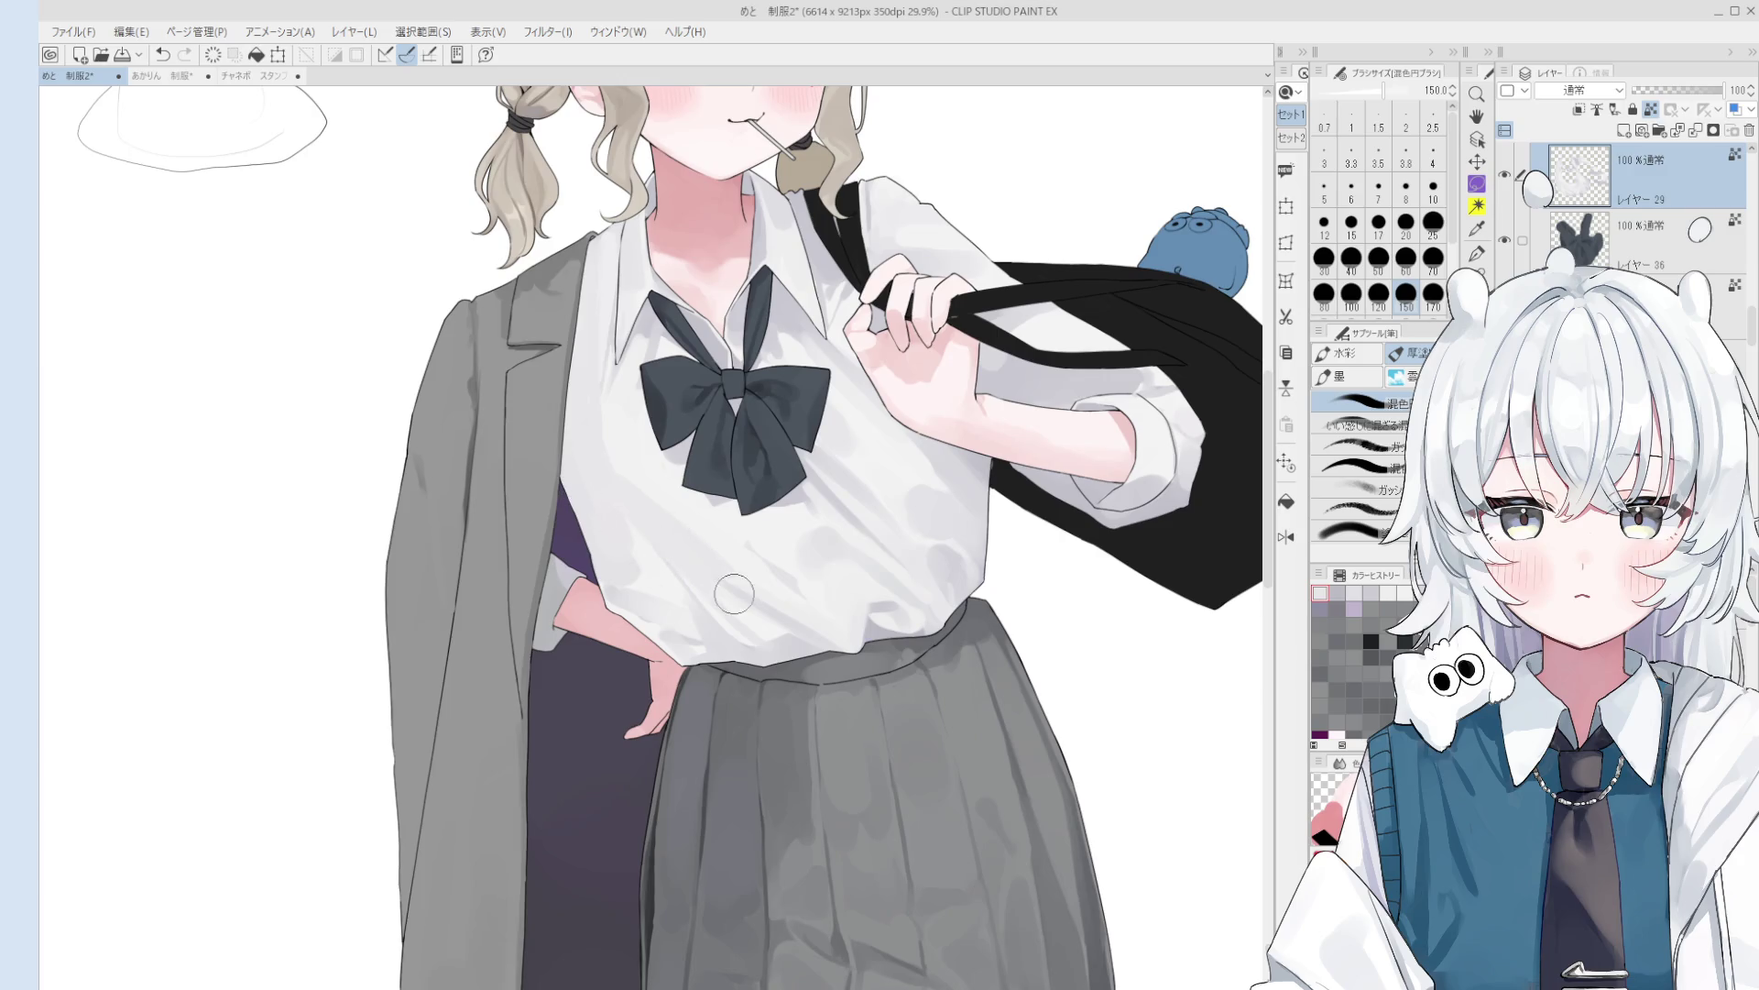
pyautogui.scroll(-1, 669, 543)
pyautogui.press('[')
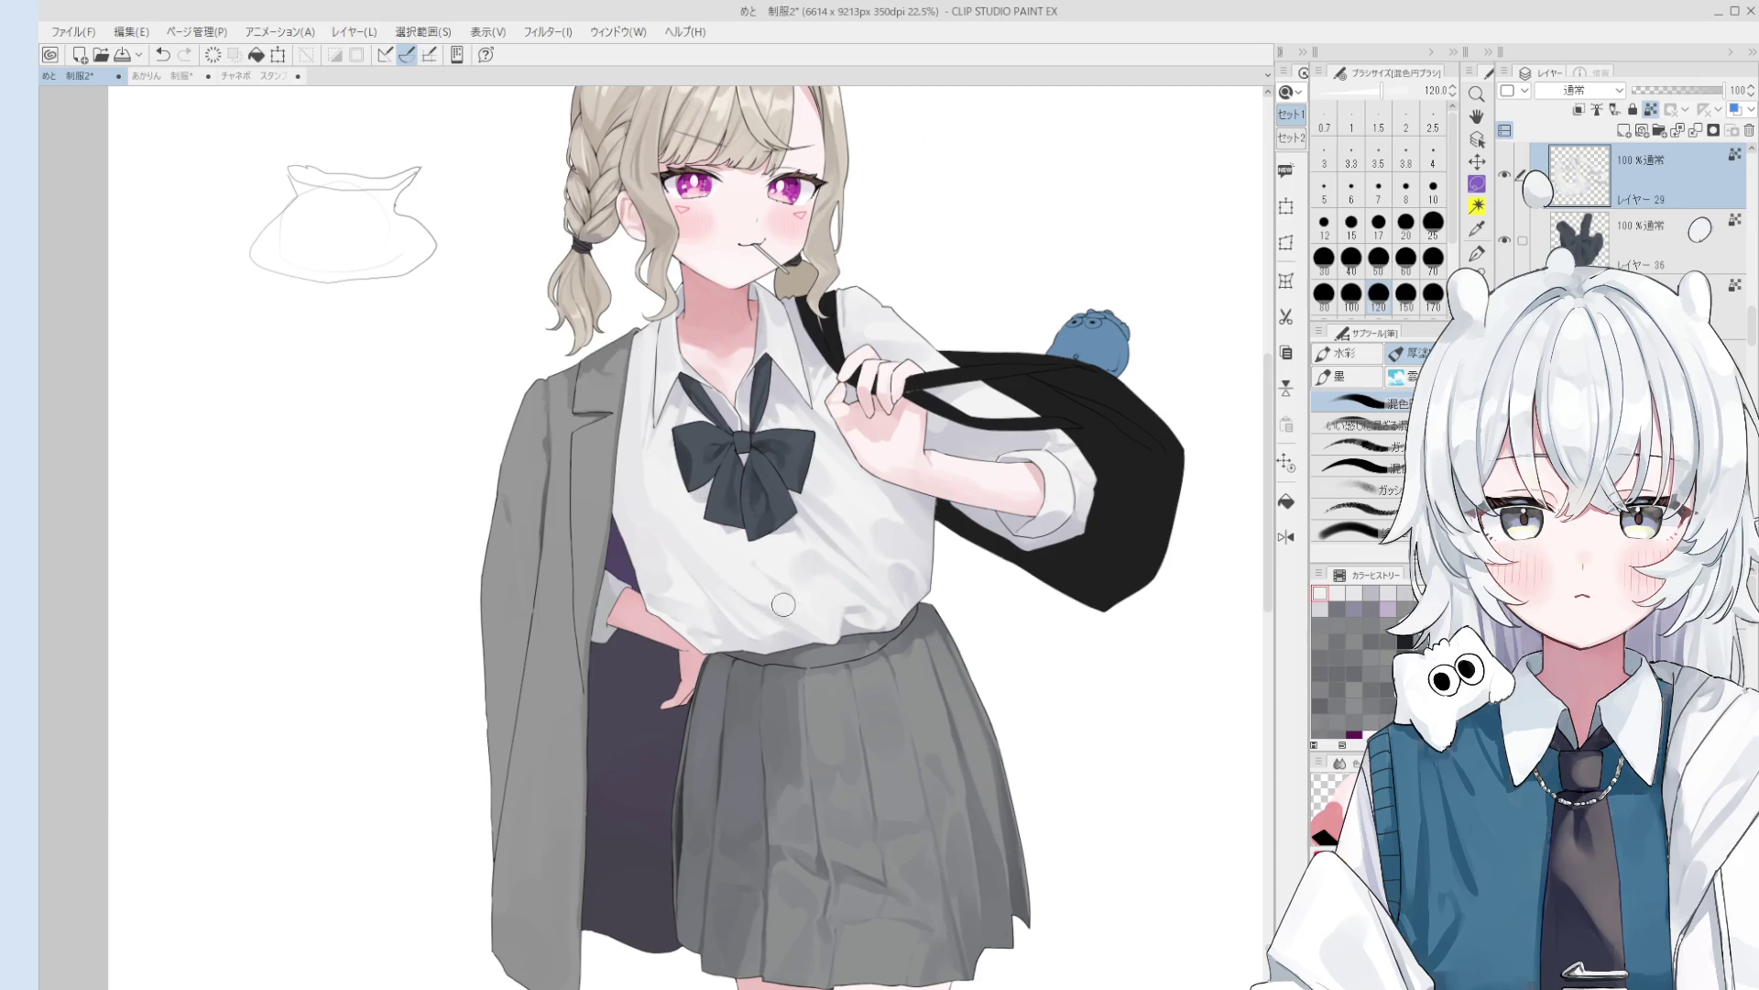
pyautogui.moveTo(785, 569); pyautogui.dragTo(775, 594)
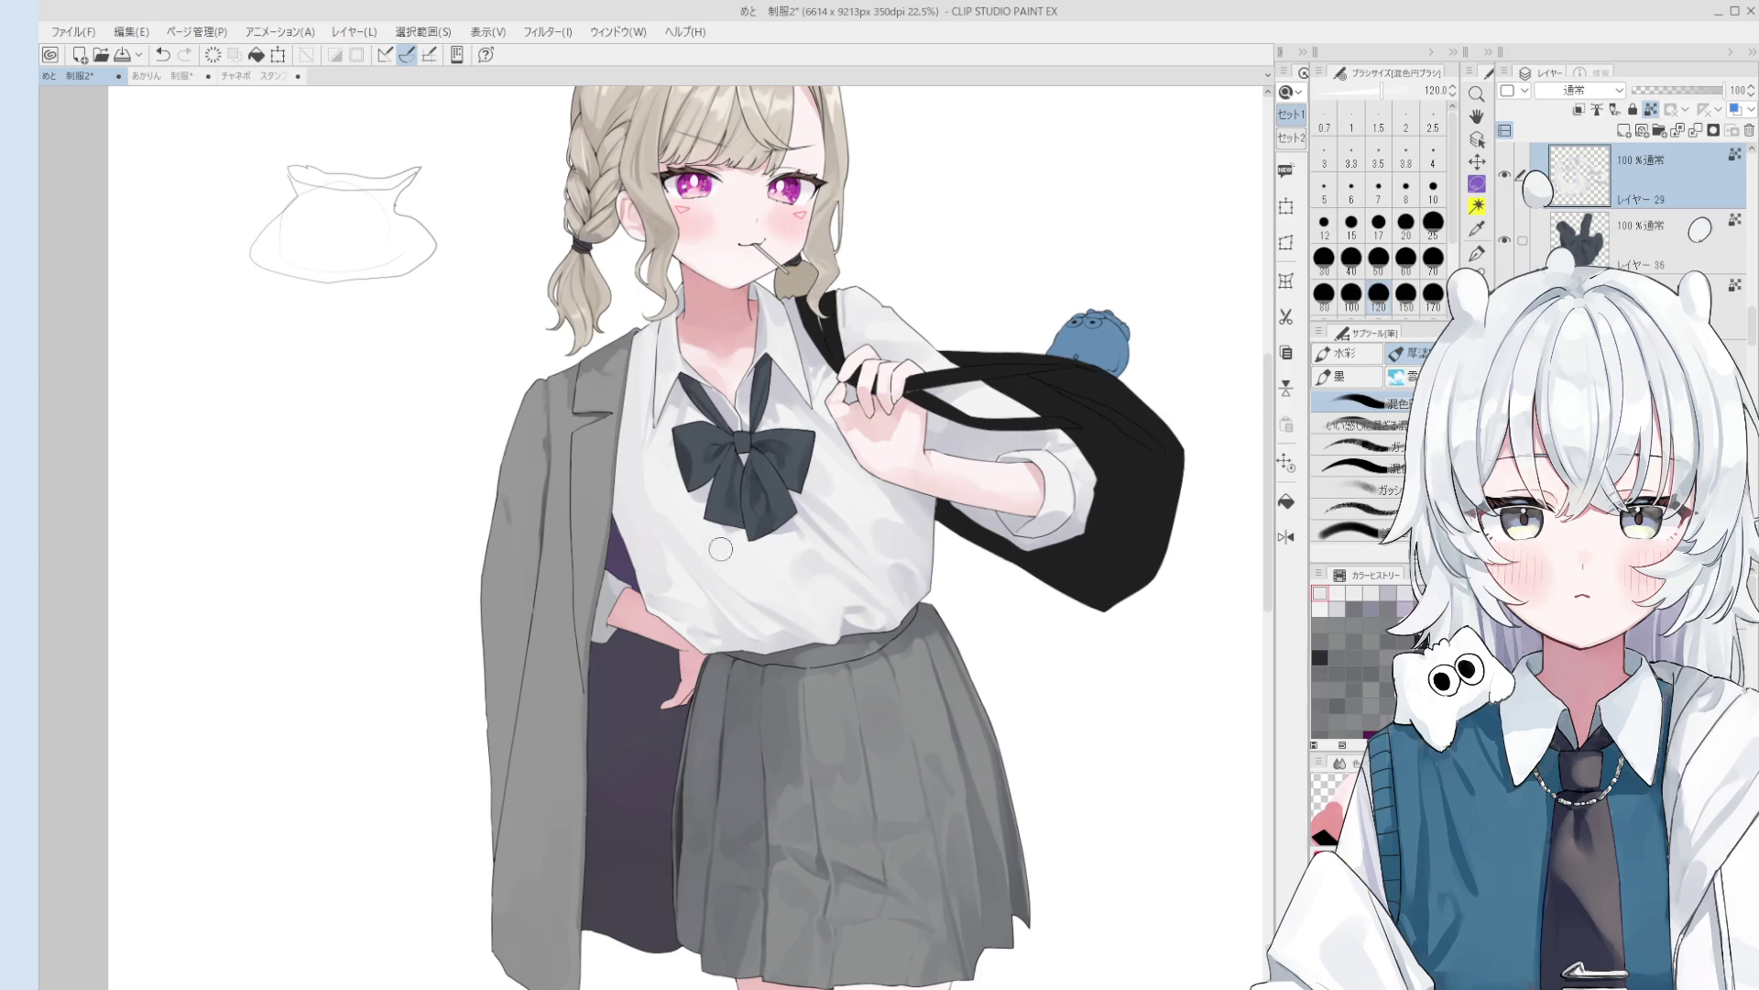
# - Save the illustration with Ctrl+S
pyautogui.press('[')
pyautogui.press('[')
pyautogui.press(']')
pyautogui.press(']')
pyautogui.press(']')
pyautogui.hotkey('ctrl', 's')
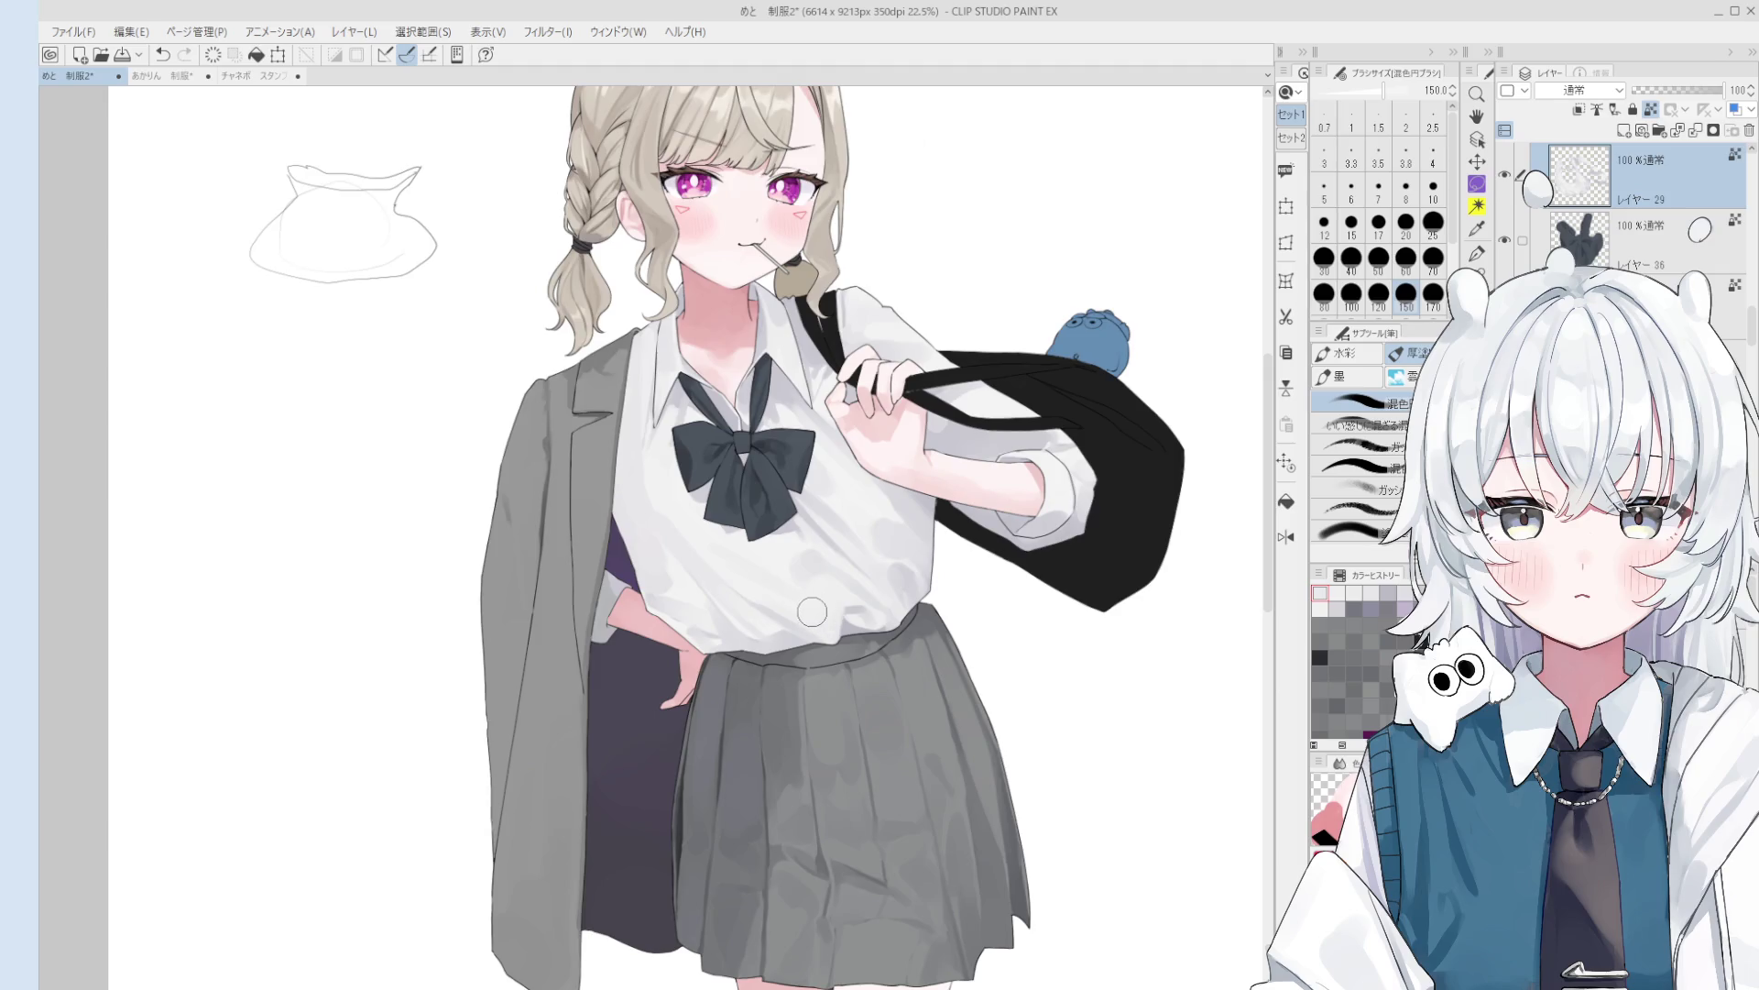
pyautogui.scroll(-1, 800, 597)
pyautogui.scroll(-1, 780, 575)
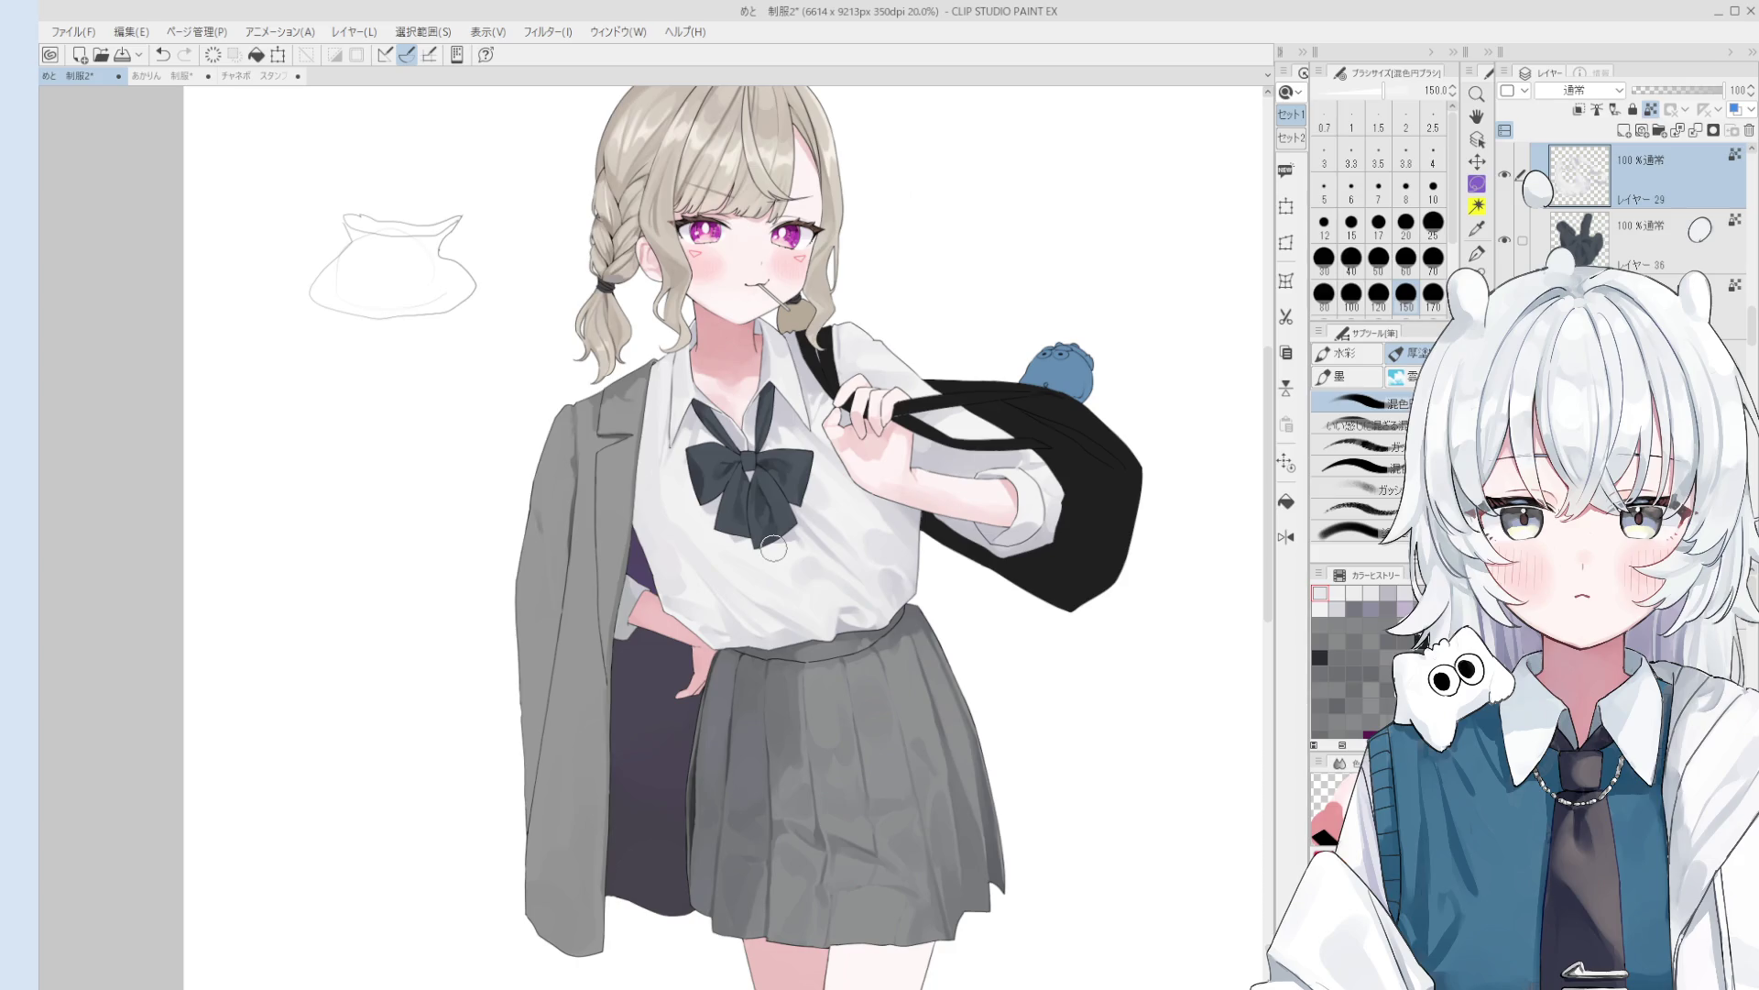
# - On the hair layer, paint lighter strokes over the braid with a gouache brush
pyautogui.scroll(4, 596, 197)
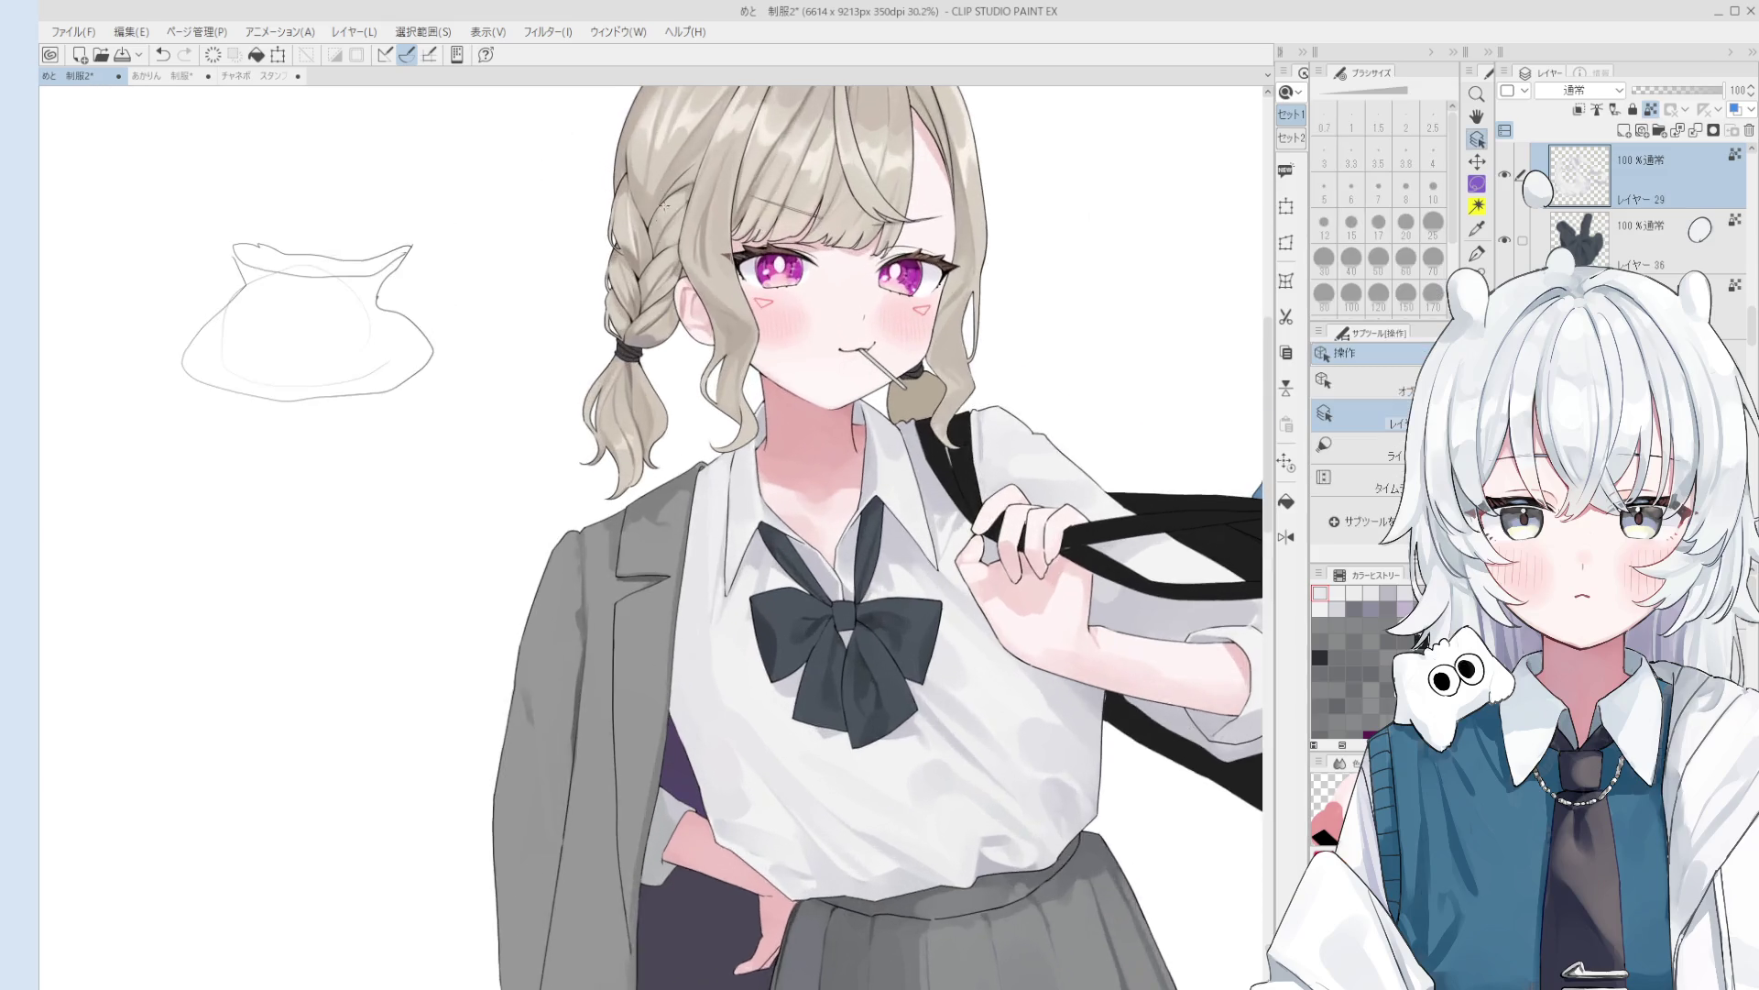
pyautogui.keyDown('ctrl'); pyautogui.click(631, 207); pyautogui.keyUp('ctrl')
pyautogui.press('b')
pyautogui.scroll(2, 627, 220)
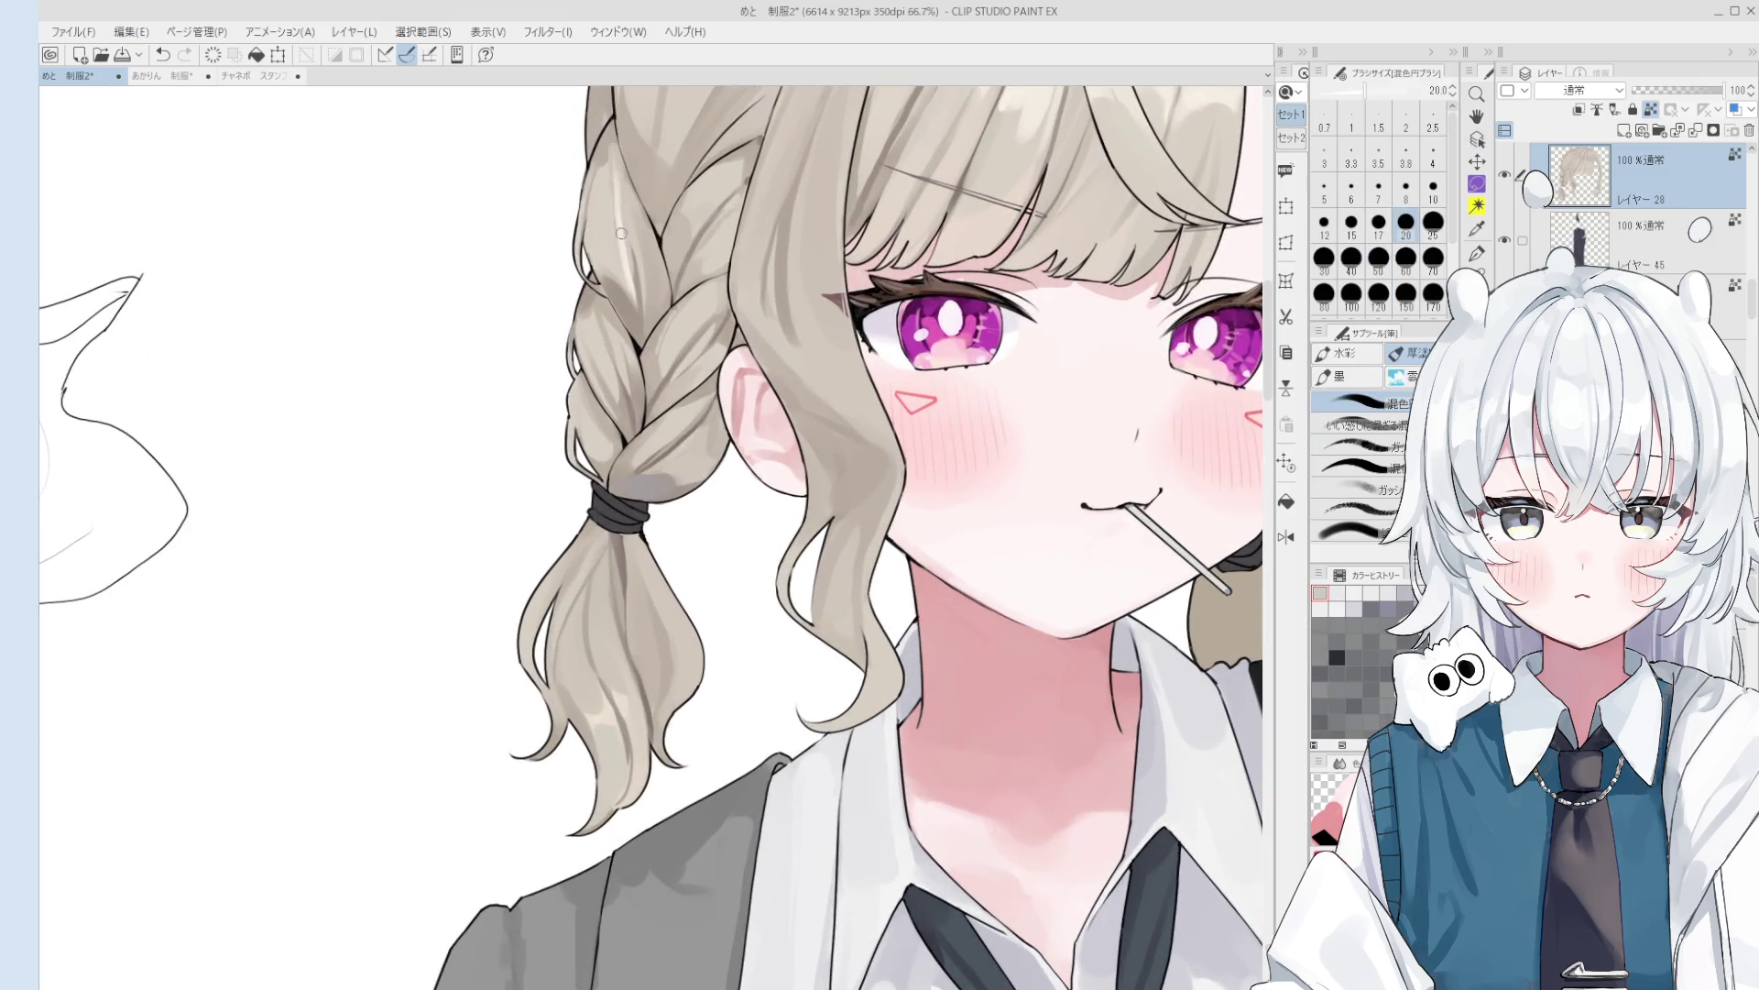
pyautogui.click(1365, 446)
pyautogui.moveTo(641, 174)
pyautogui.mouseDown()
pyautogui.moveTo(632, 265)
pyautogui.moveTo(625, 186)
pyautogui.mouseUp()
pyautogui.press('e')
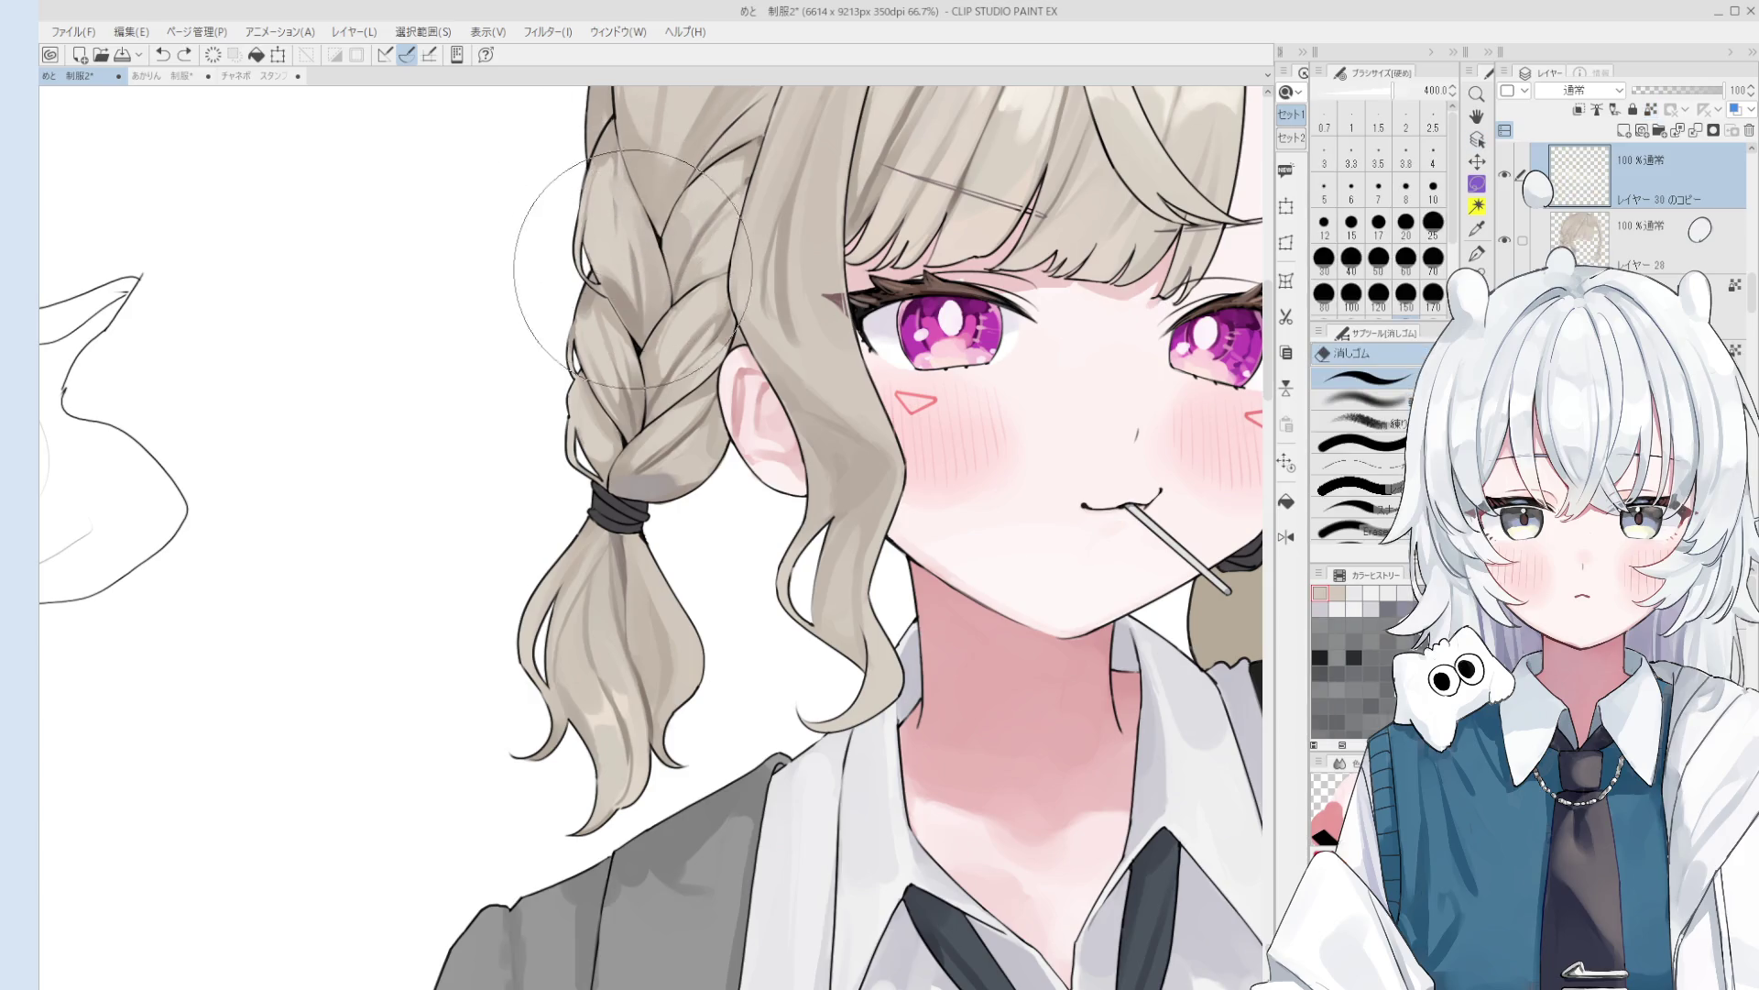
# - Reselect the hair layer, rotate the view and sample a hair colour from the braid
pyautogui.scroll(-1, 629, 243)
pyautogui.press('b')
pyautogui.keyDown('ctrl'); pyautogui.keyDown('shift'); pyautogui.click(629, 236); pyautogui.keyUp('shift'); pyautogui.keyUp('ctrl')
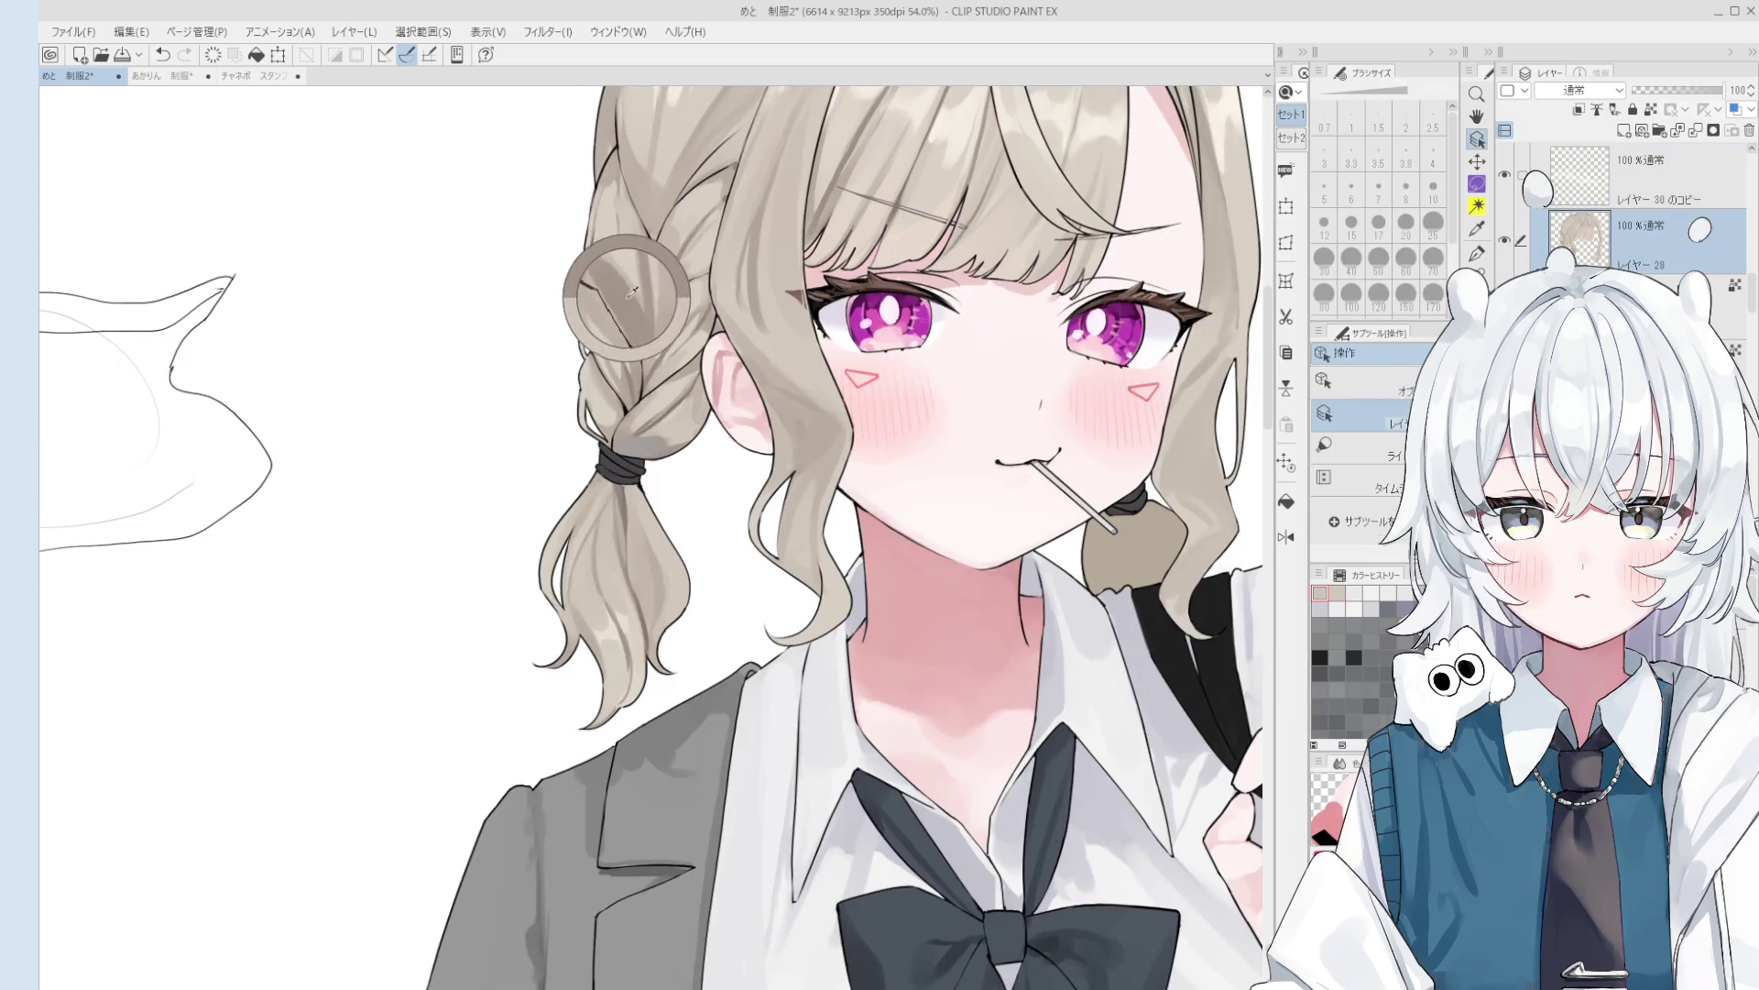
pyautogui.moveTo(628, 235); pyautogui.dragTo(591, 243)
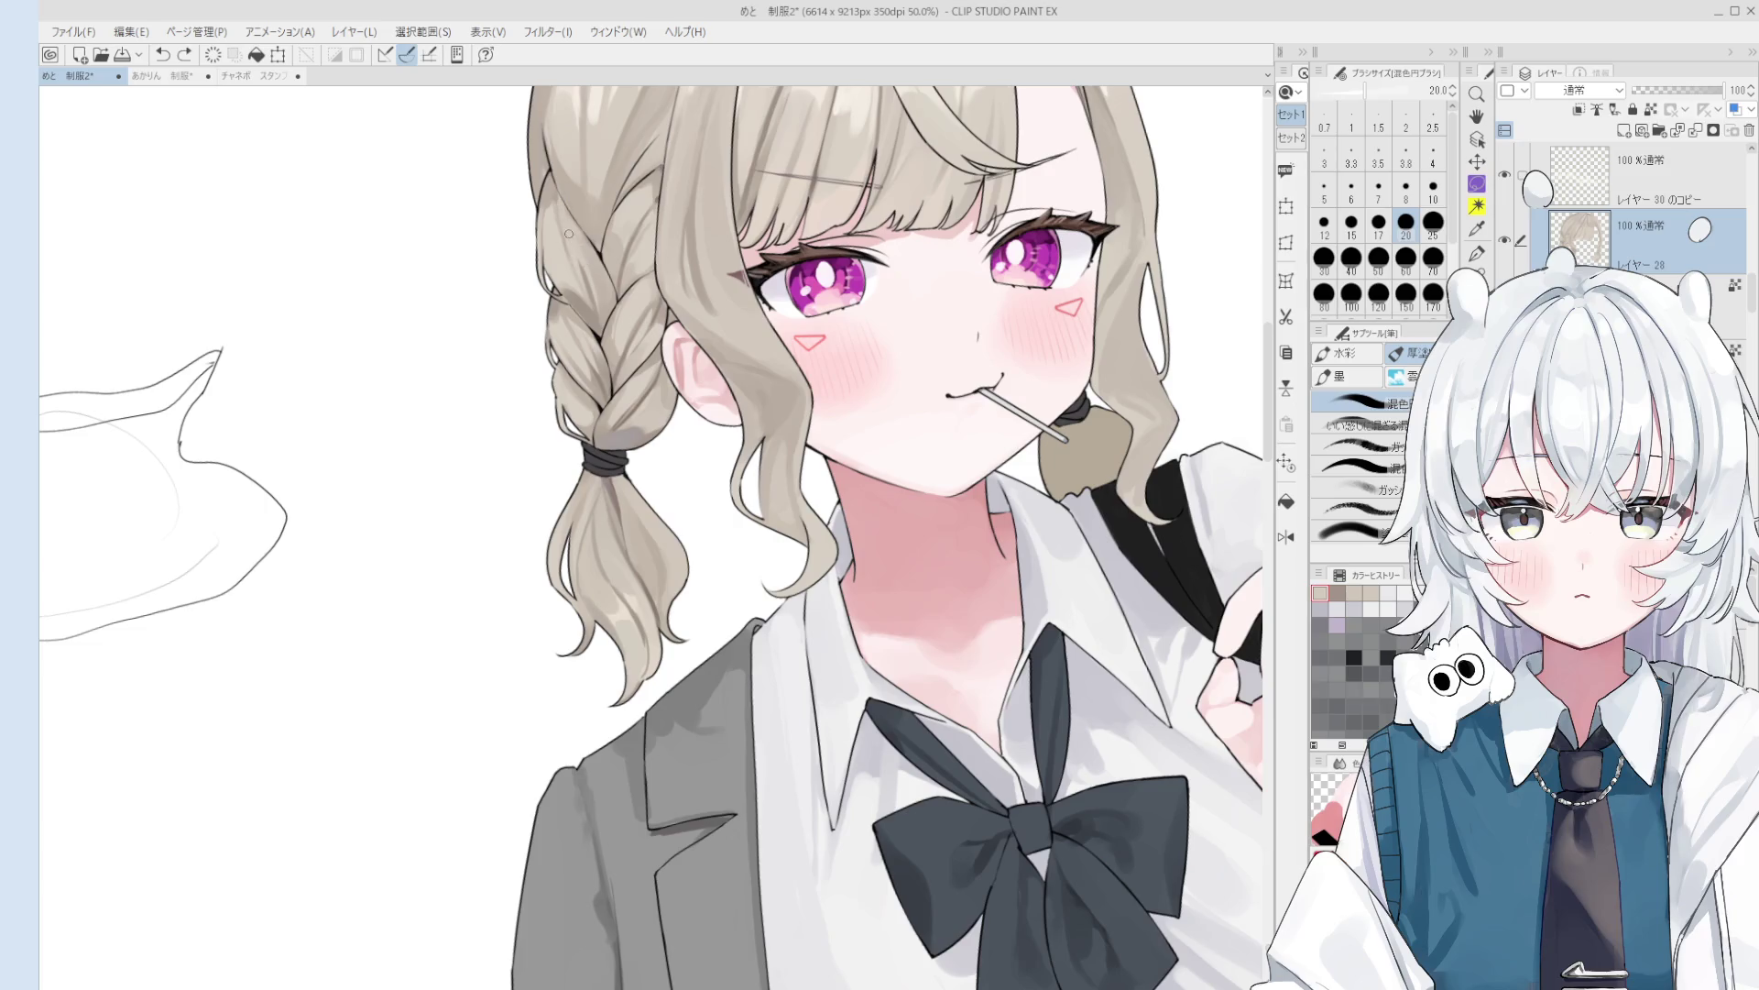
pyautogui.scroll(1, 563, 206)
pyautogui.keyDown('alt'); pyautogui.click(599, 282); pyautogui.keyUp('alt')
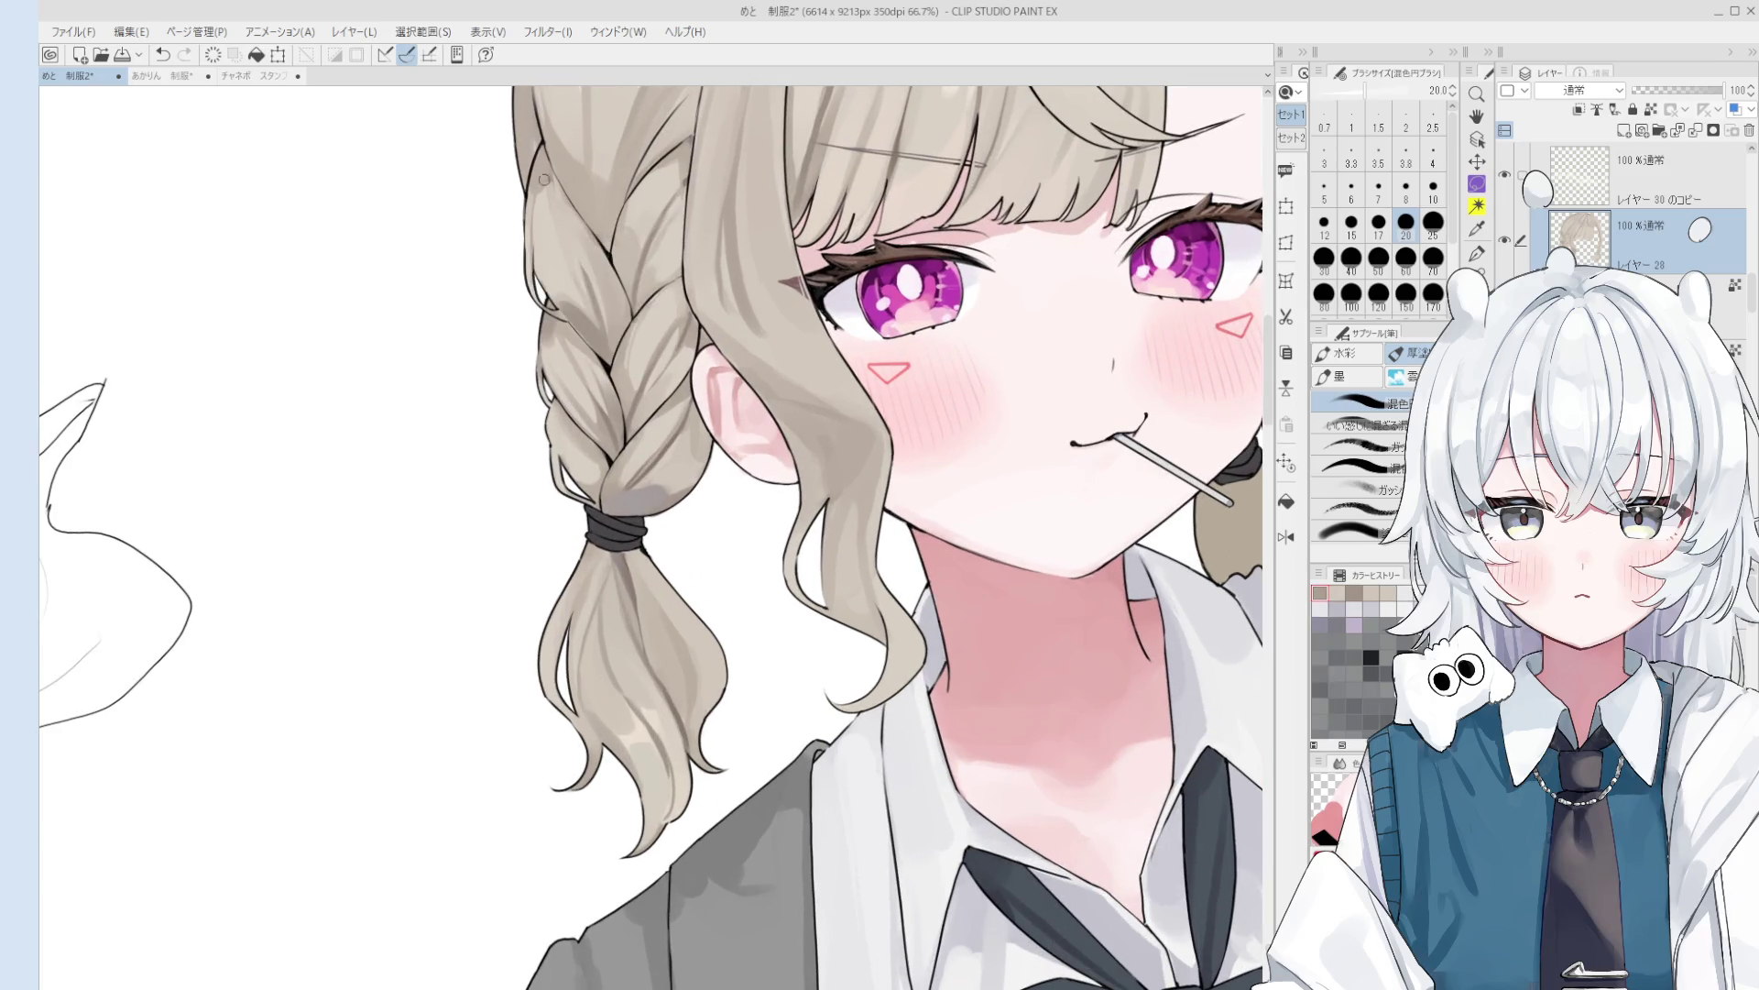
pyautogui.scroll(-2, 578, 267)
pyautogui.moveTo(578, 267)
pyautogui.mouseDown()
pyautogui.moveTo(564, 223)
pyautogui.moveTo(581, 297)
pyautogui.mouseUp()
# - Repaint braid strands with brush sizes between 25 and 60, undoing the last stroke
pyautogui.scroll(-1, 564, 233)
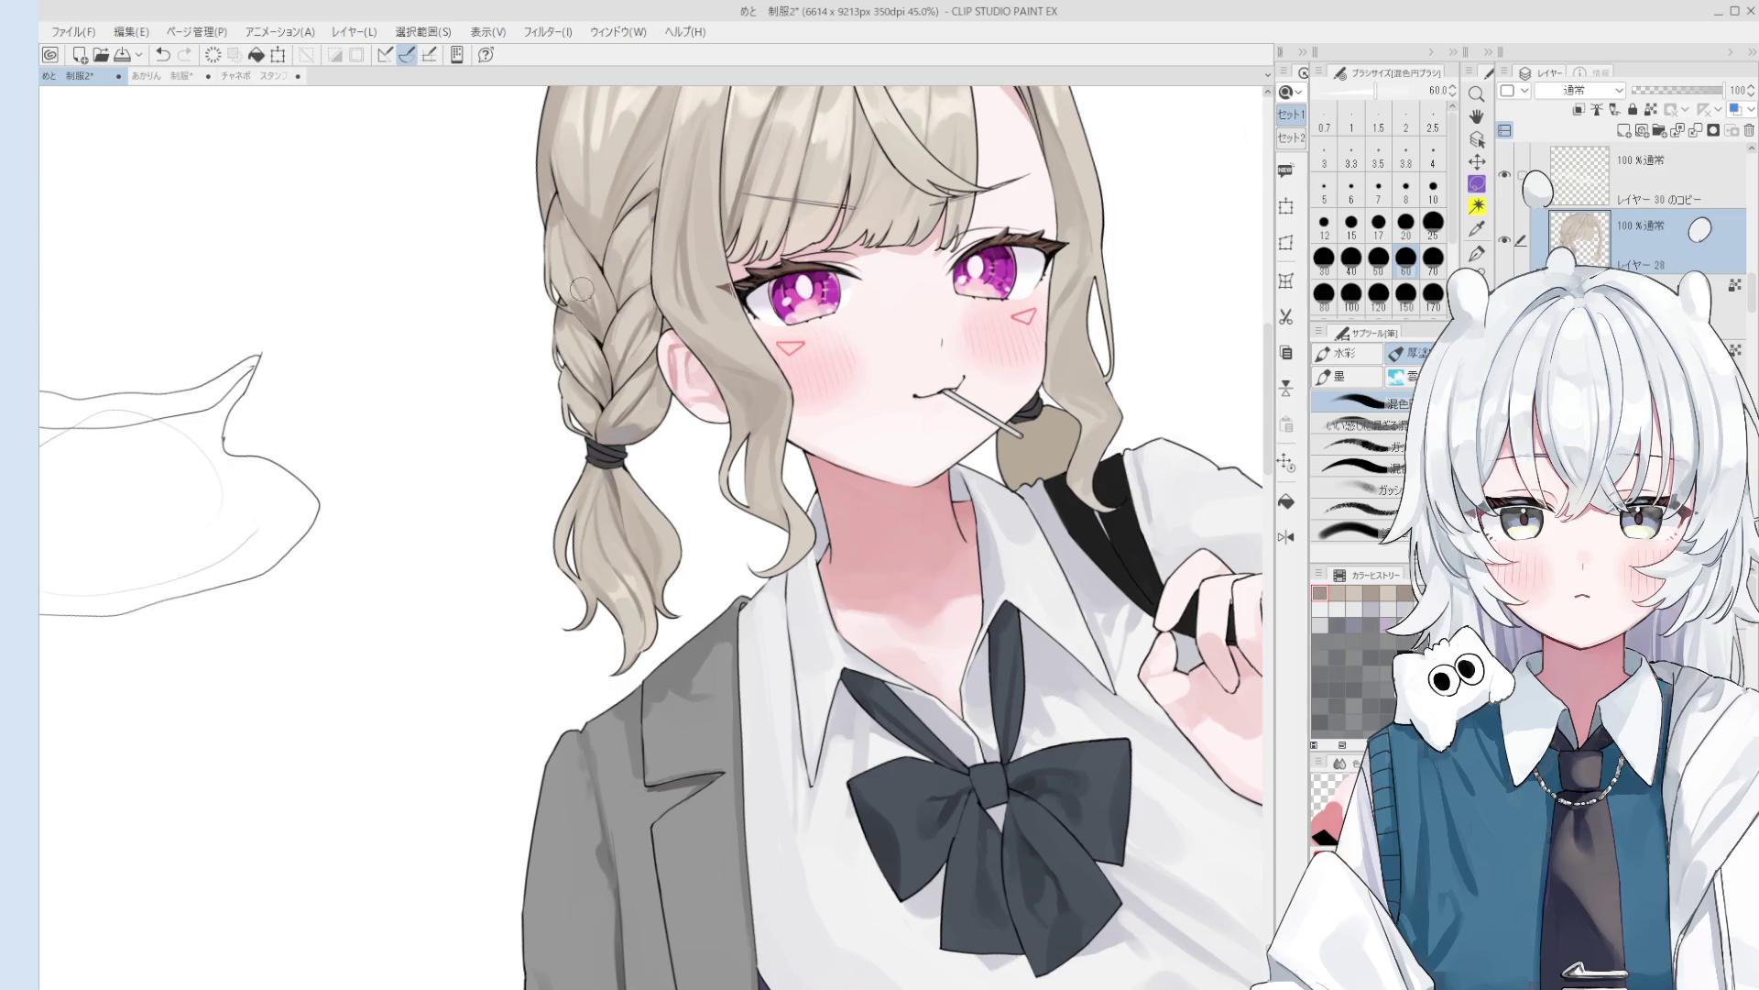
pyautogui.scroll(-1, 584, 277)
pyautogui.press('[')
pyautogui.press('[')
pyautogui.press('[')
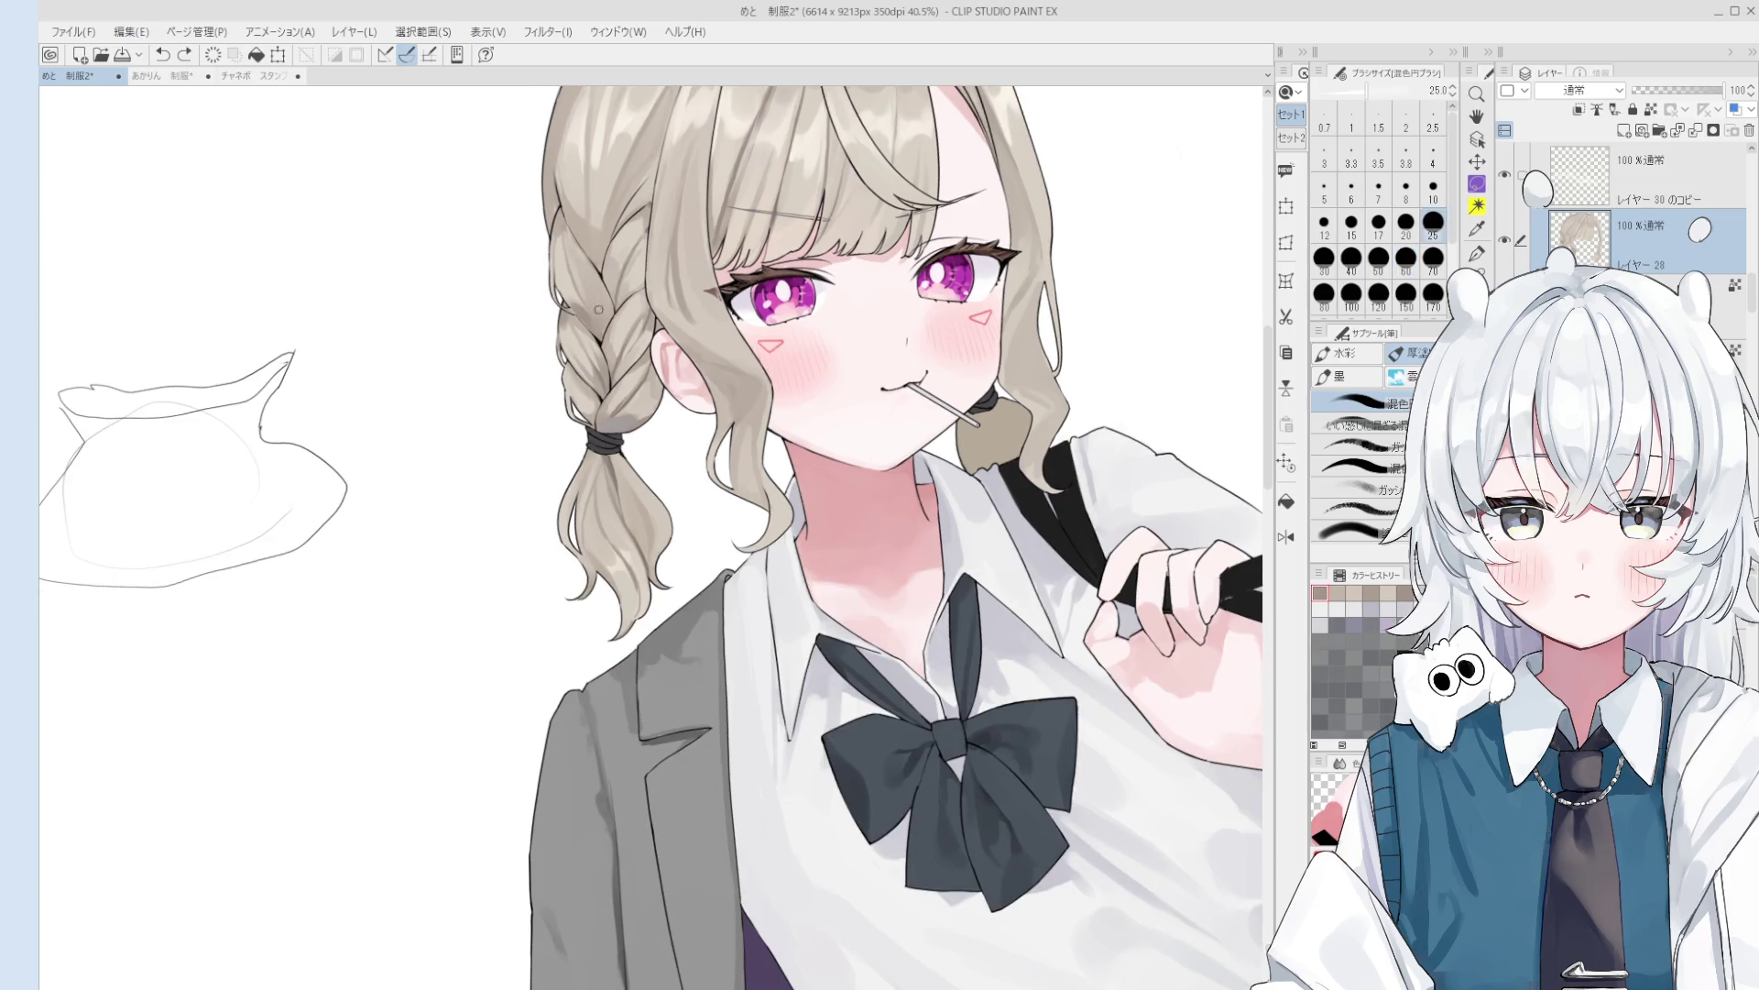
pyautogui.press(']')
pyautogui.press(']')
pyautogui.press(']')
pyautogui.scroll(2, 575, 275)
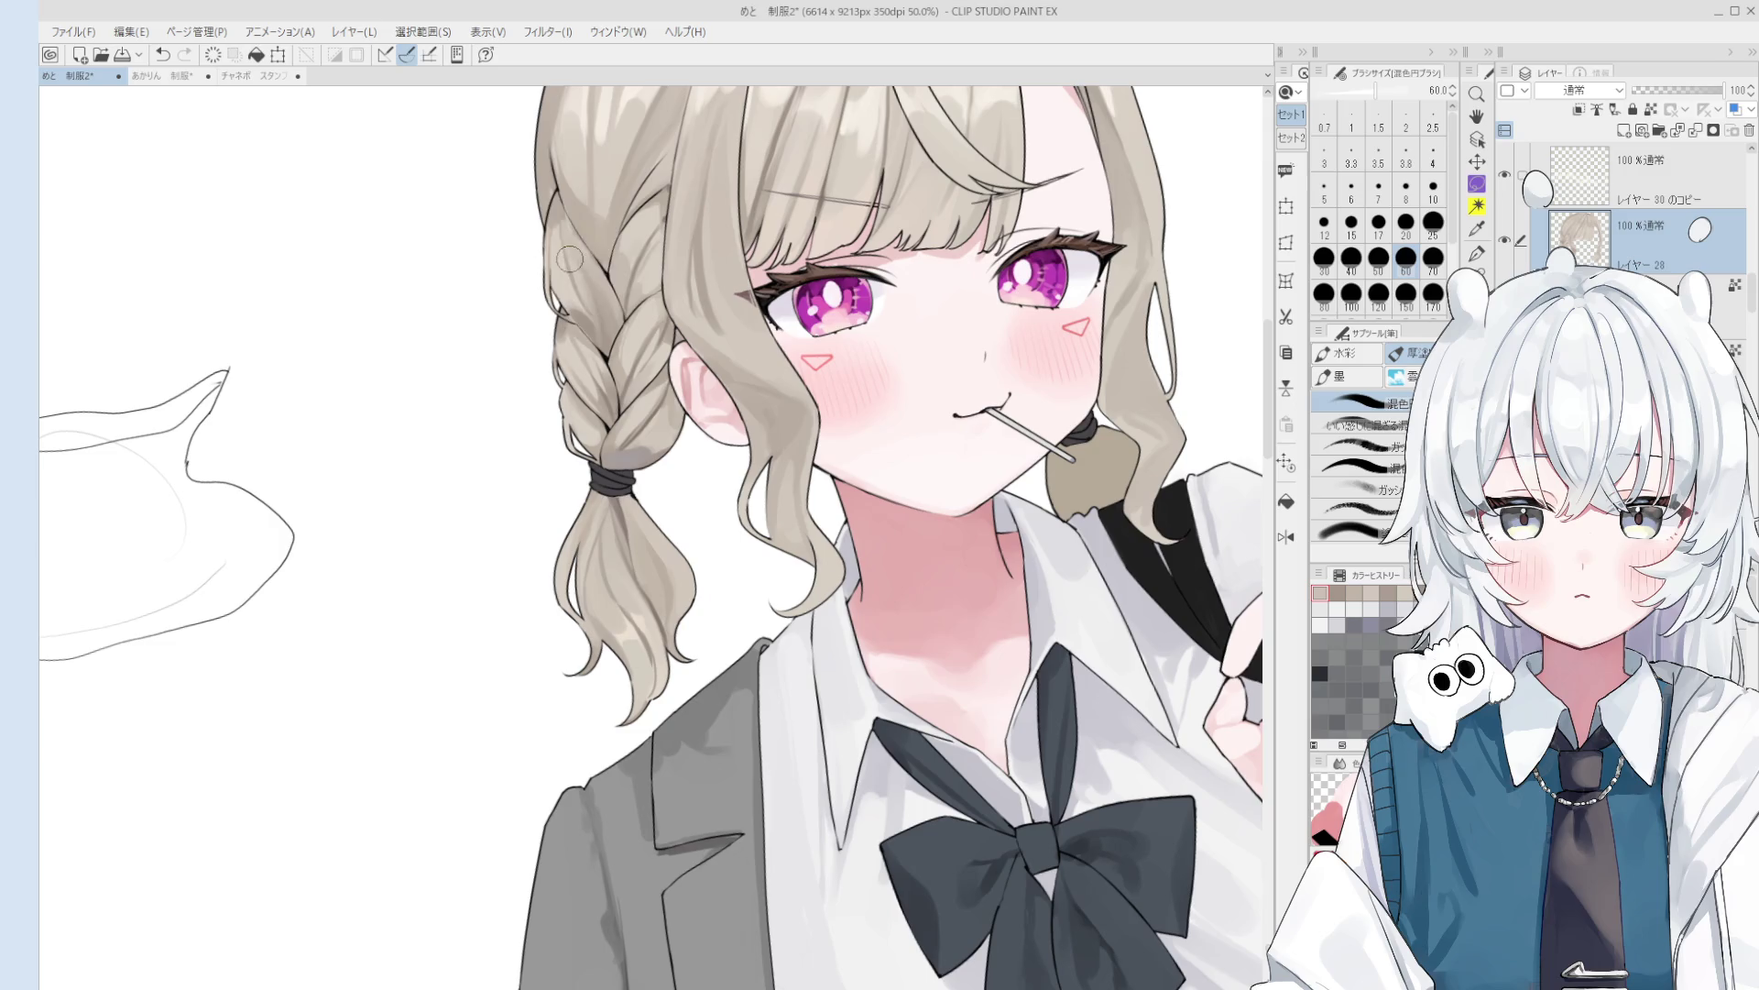
pyautogui.press('[')
pyautogui.press(']')
pyautogui.press(']')
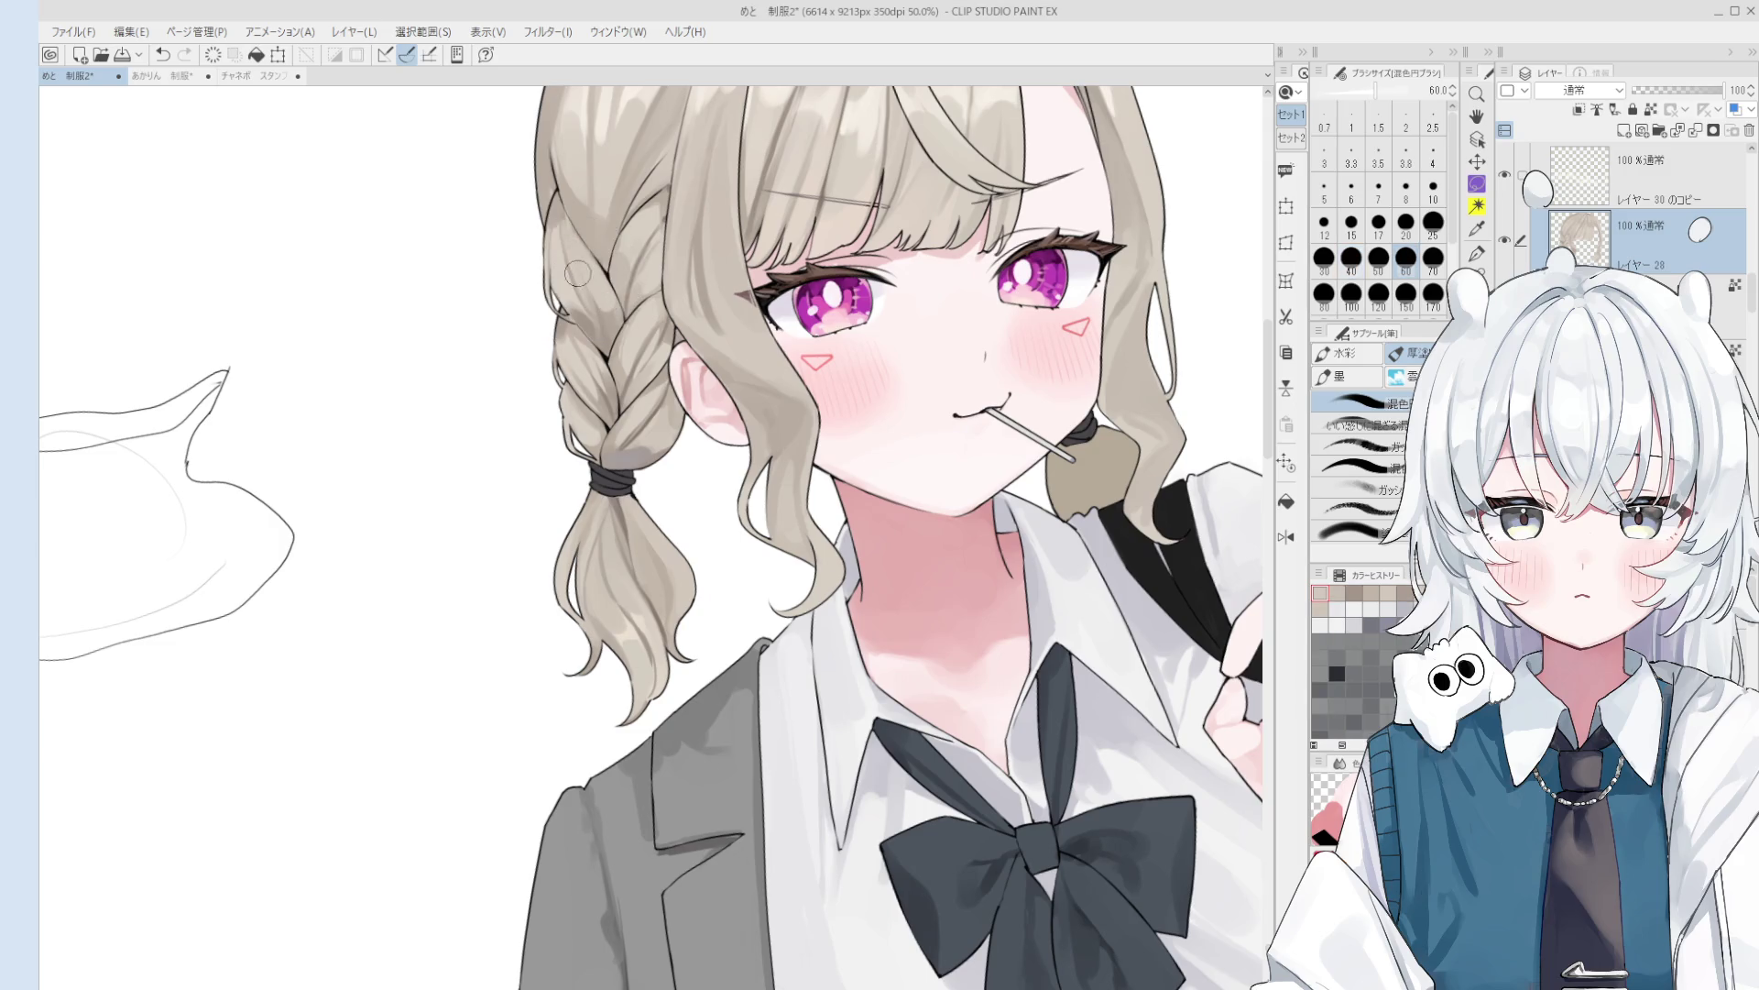
pyautogui.scroll(-2, 589, 267)
pyautogui.hotkey('ctrl', 'z')
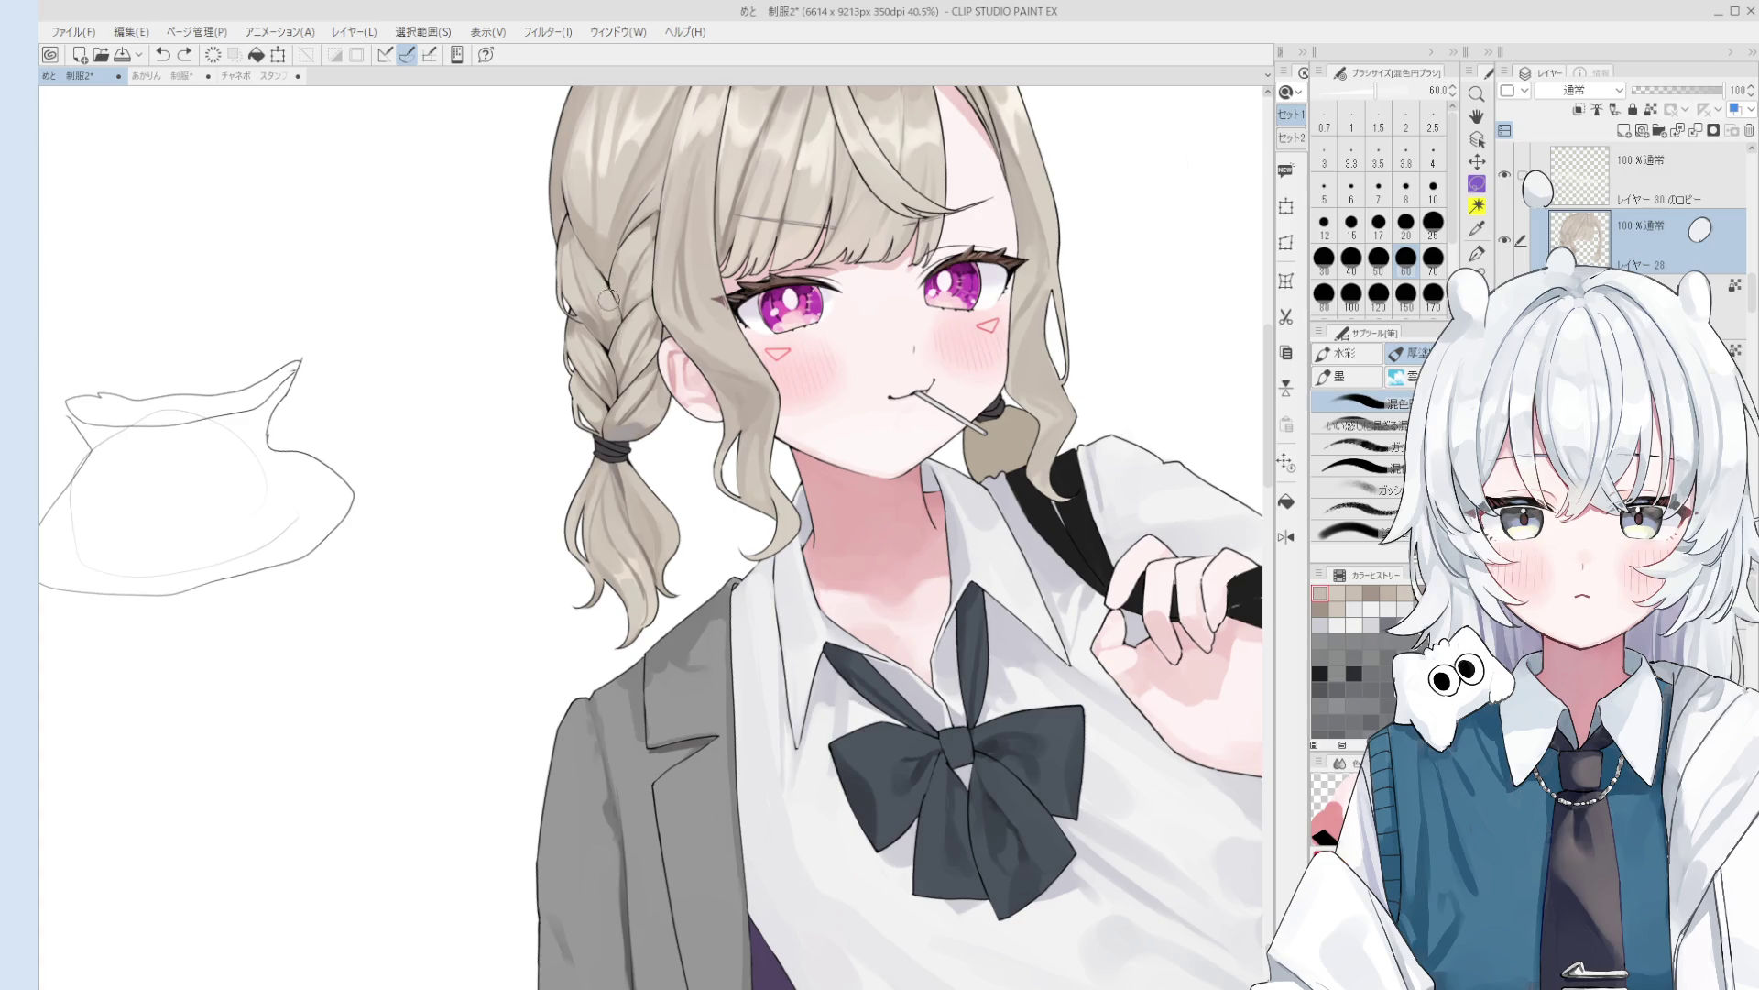
# - Check the braid in a horizontally mirrored view and shrink the brush to 15
pyautogui.scroll(1, 605, 316)
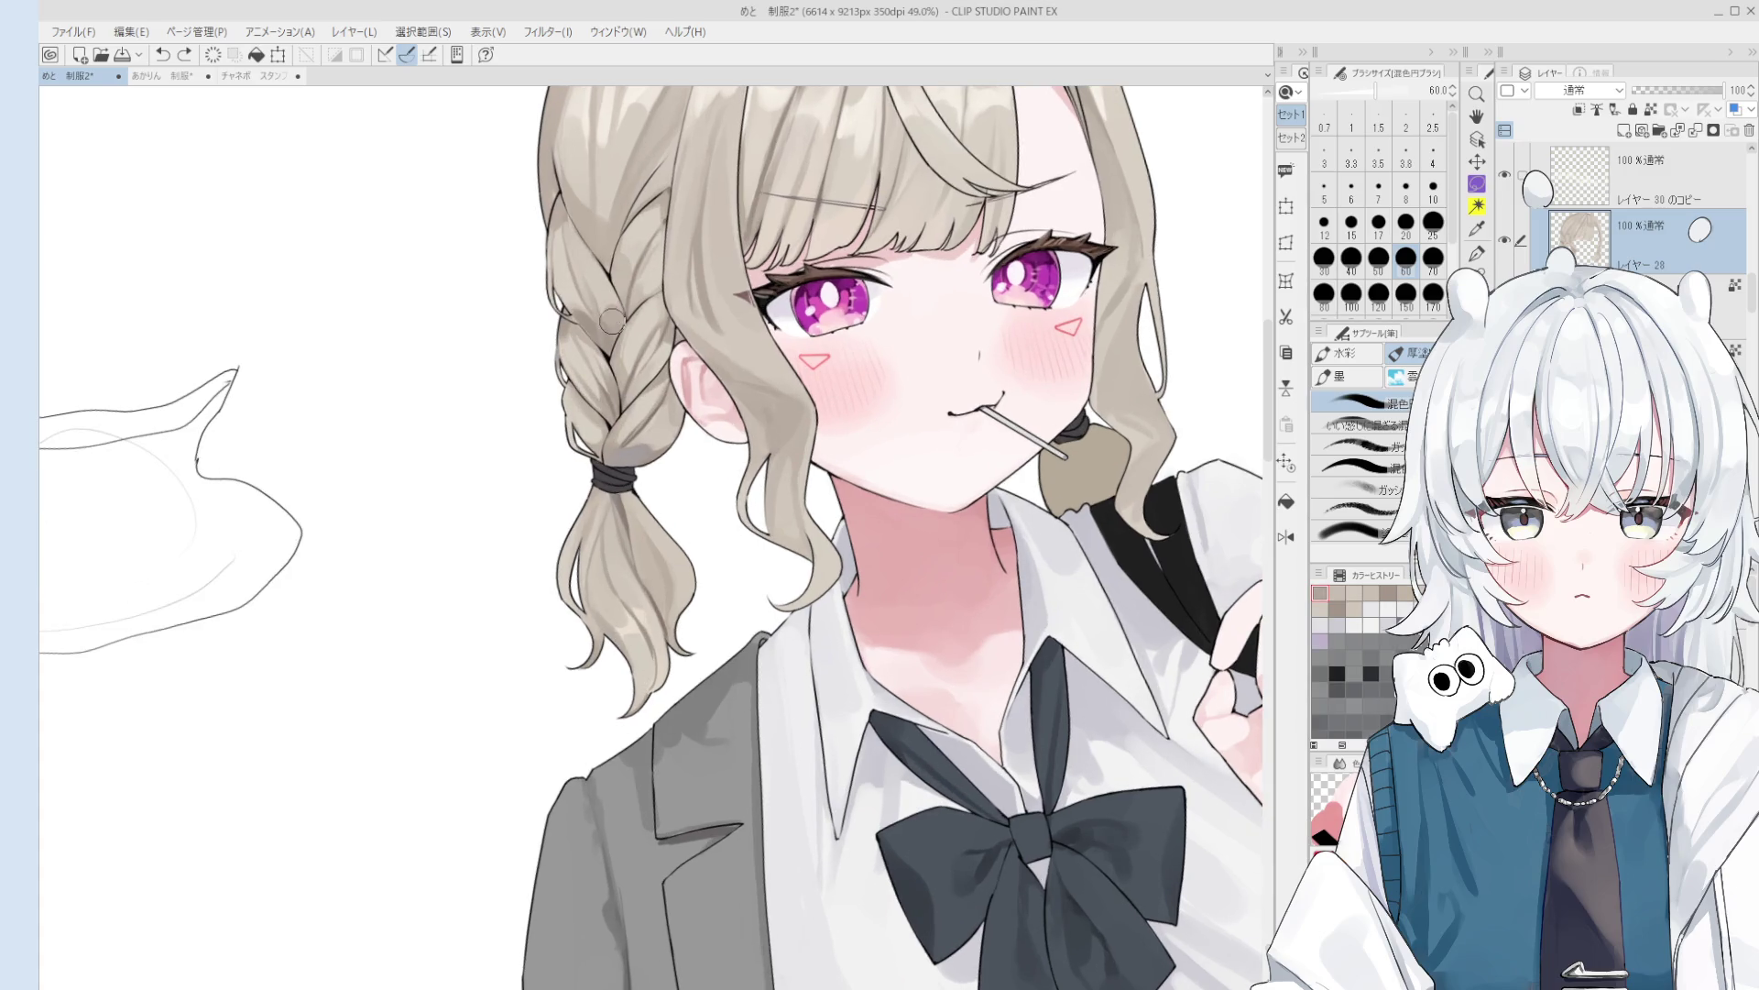
pyautogui.press('[')
pyautogui.press('[')
pyautogui.press('[')
pyautogui.scroll(-2, 587, 287)
pyautogui.press(']')
pyautogui.press(']')
pyautogui.press(']')
pyautogui.scroll(1, 605, 311)
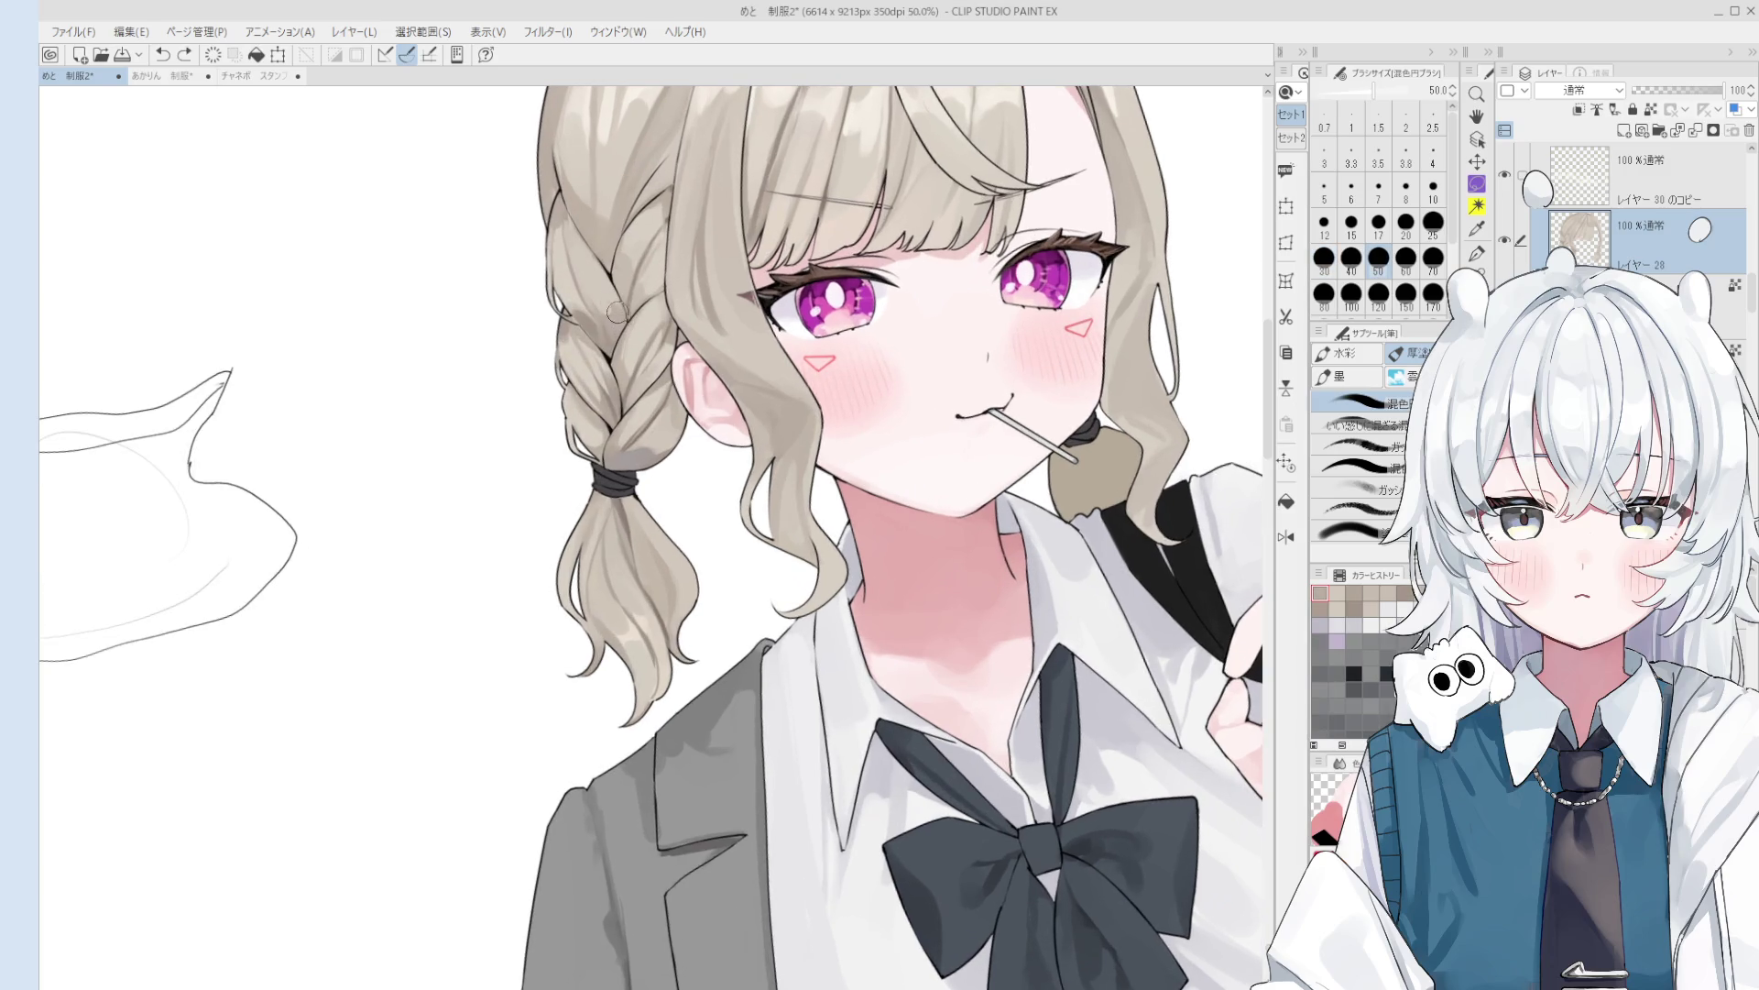
pyautogui.scroll(-1, 619, 316)
pyautogui.press('h')
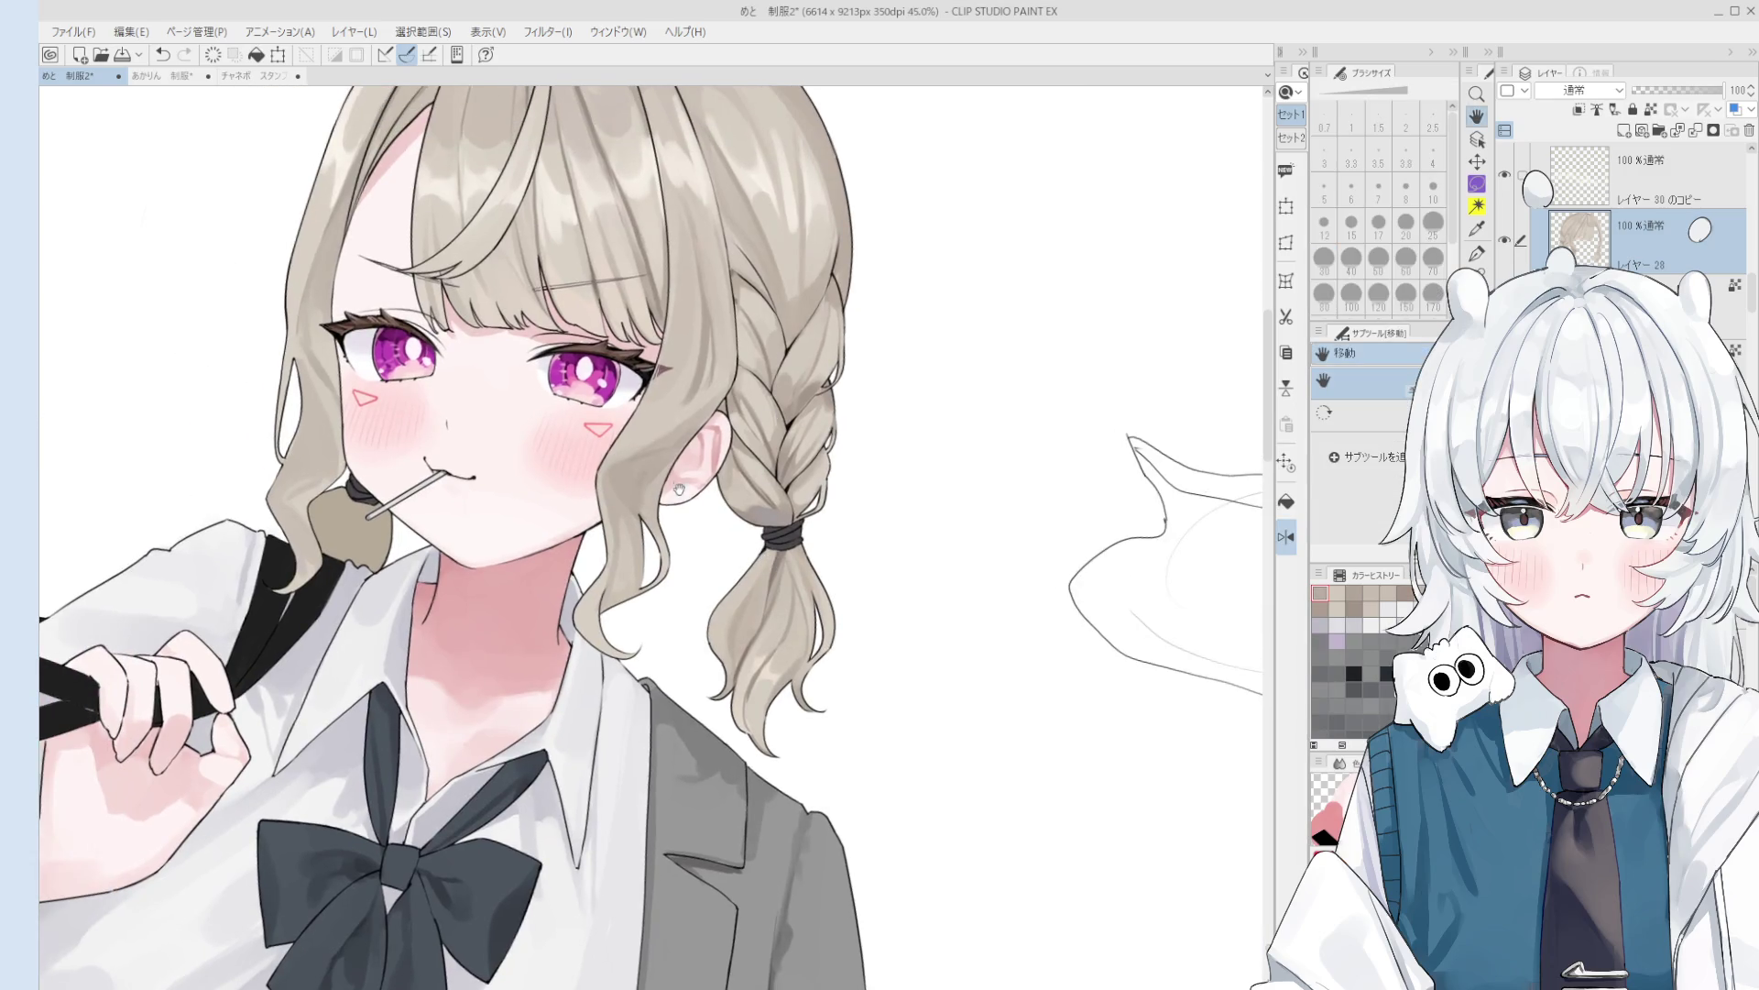
pyautogui.scroll(2, 679, 483)
pyautogui.press('b')
pyautogui.press('[')
pyautogui.press('[')
pyautogui.press('[')
# - Flip the view back and blend the braid shading, alternating brush sizes between 10 and 60
pyautogui.press('h')
pyautogui.scroll(-1, 773, 446)
pyautogui.scroll(2, 772, 445)
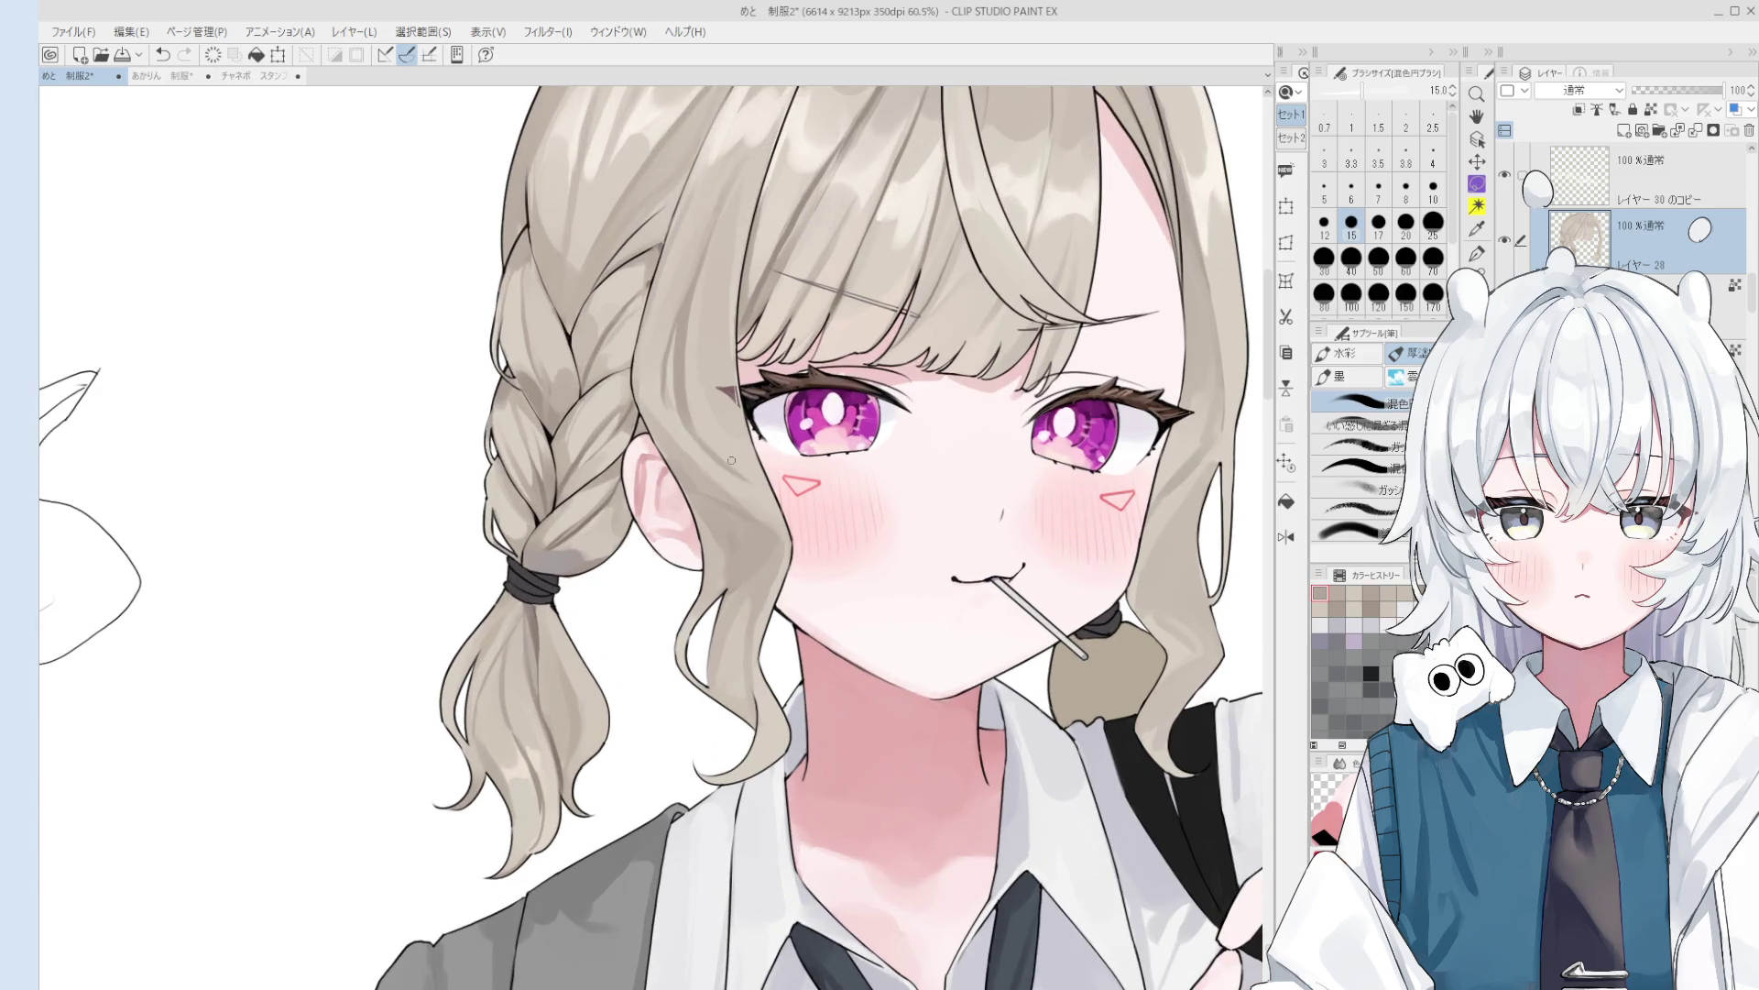
pyautogui.scroll(1, 735, 466)
pyautogui.press(']')
pyautogui.press(']')
pyautogui.press(']')
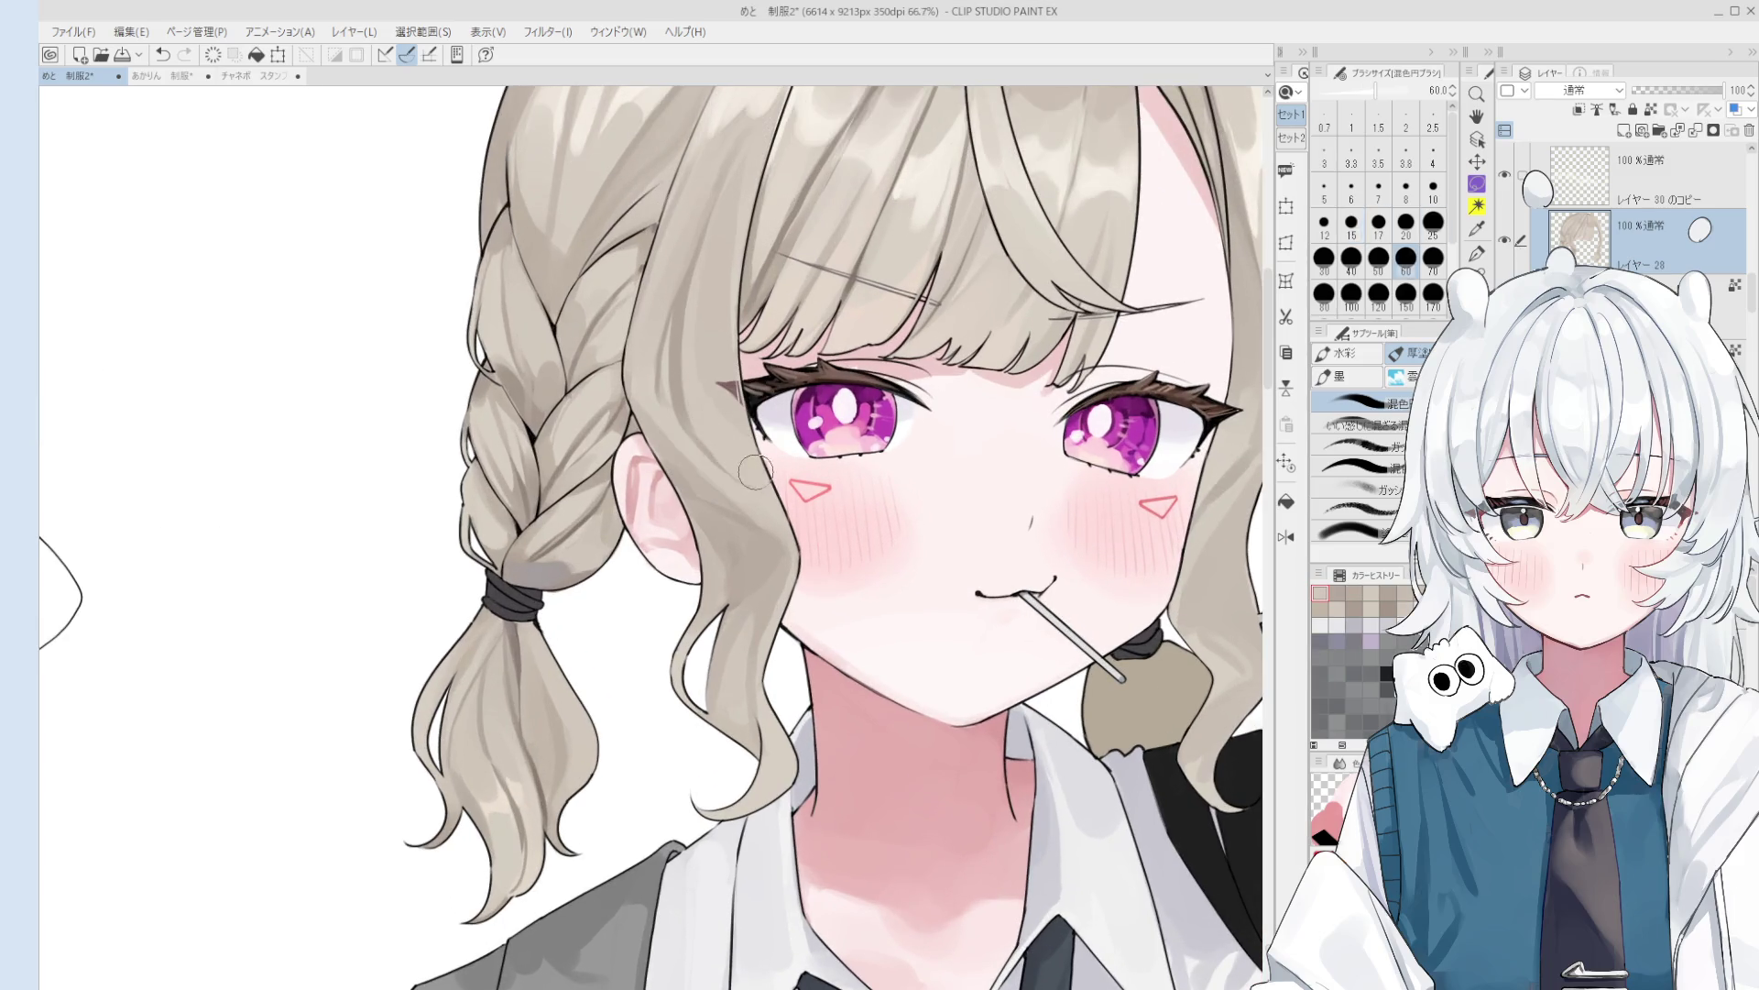
pyautogui.press('[')
pyautogui.press('[')
pyautogui.press('[')
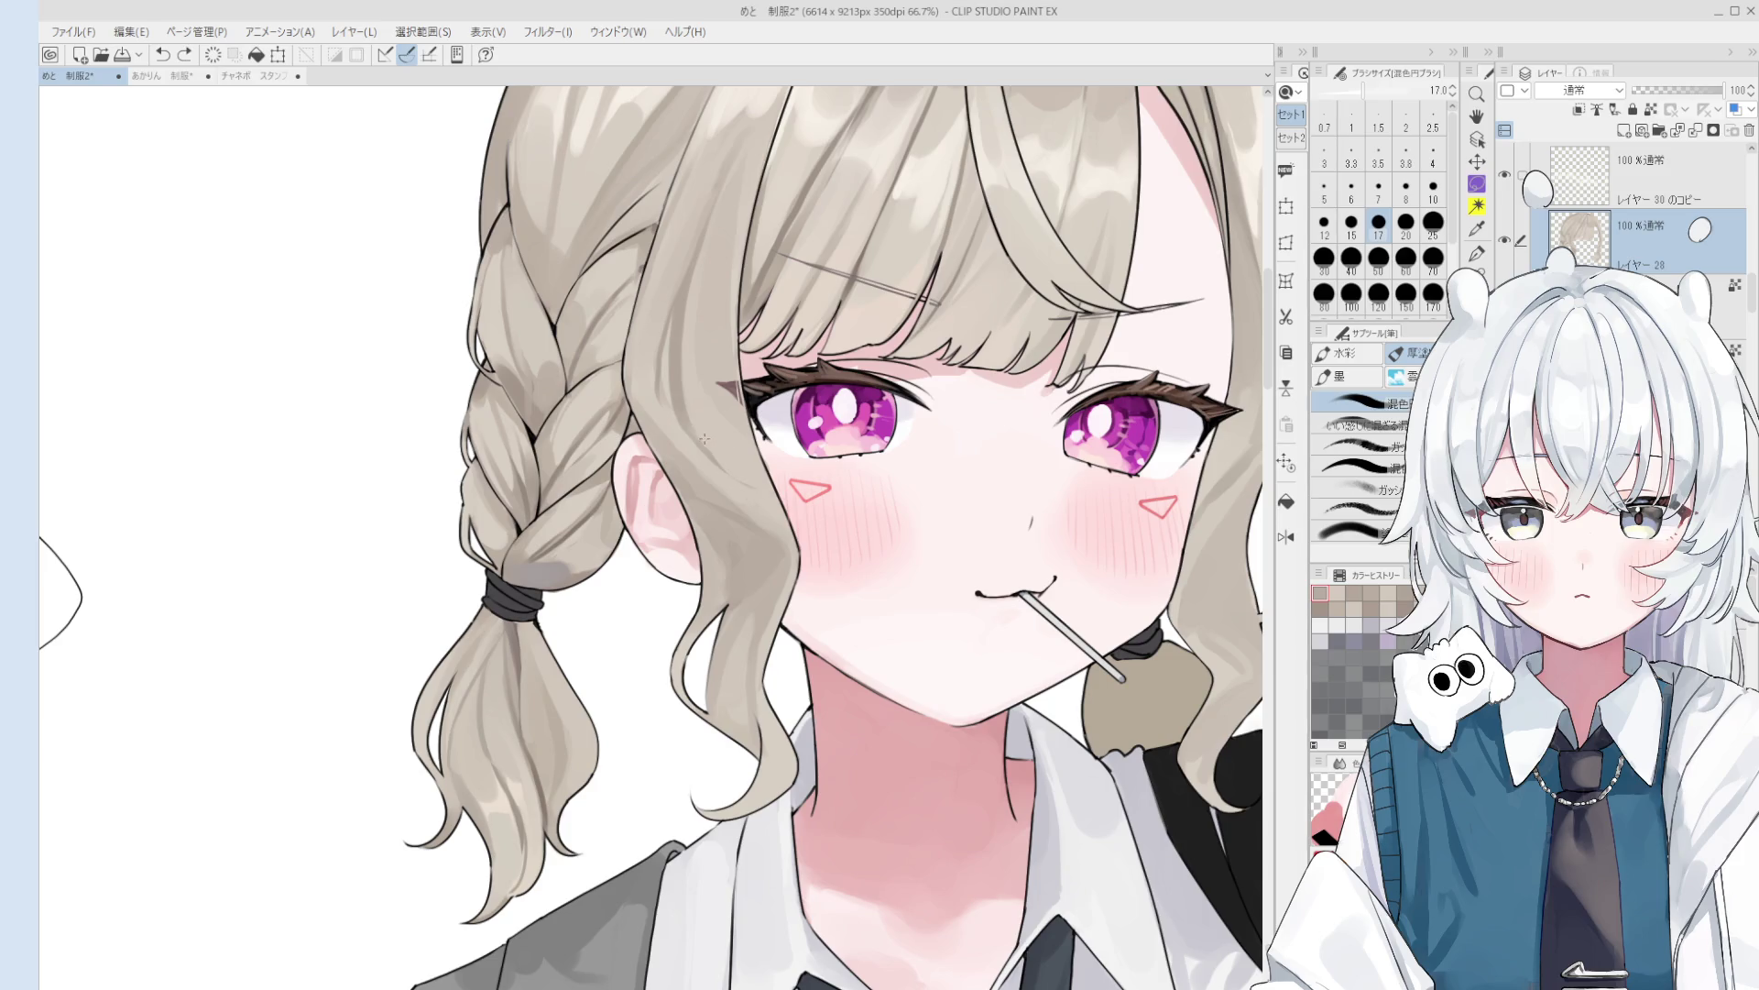
pyautogui.press(']')
pyautogui.press(']')
pyautogui.press(']')
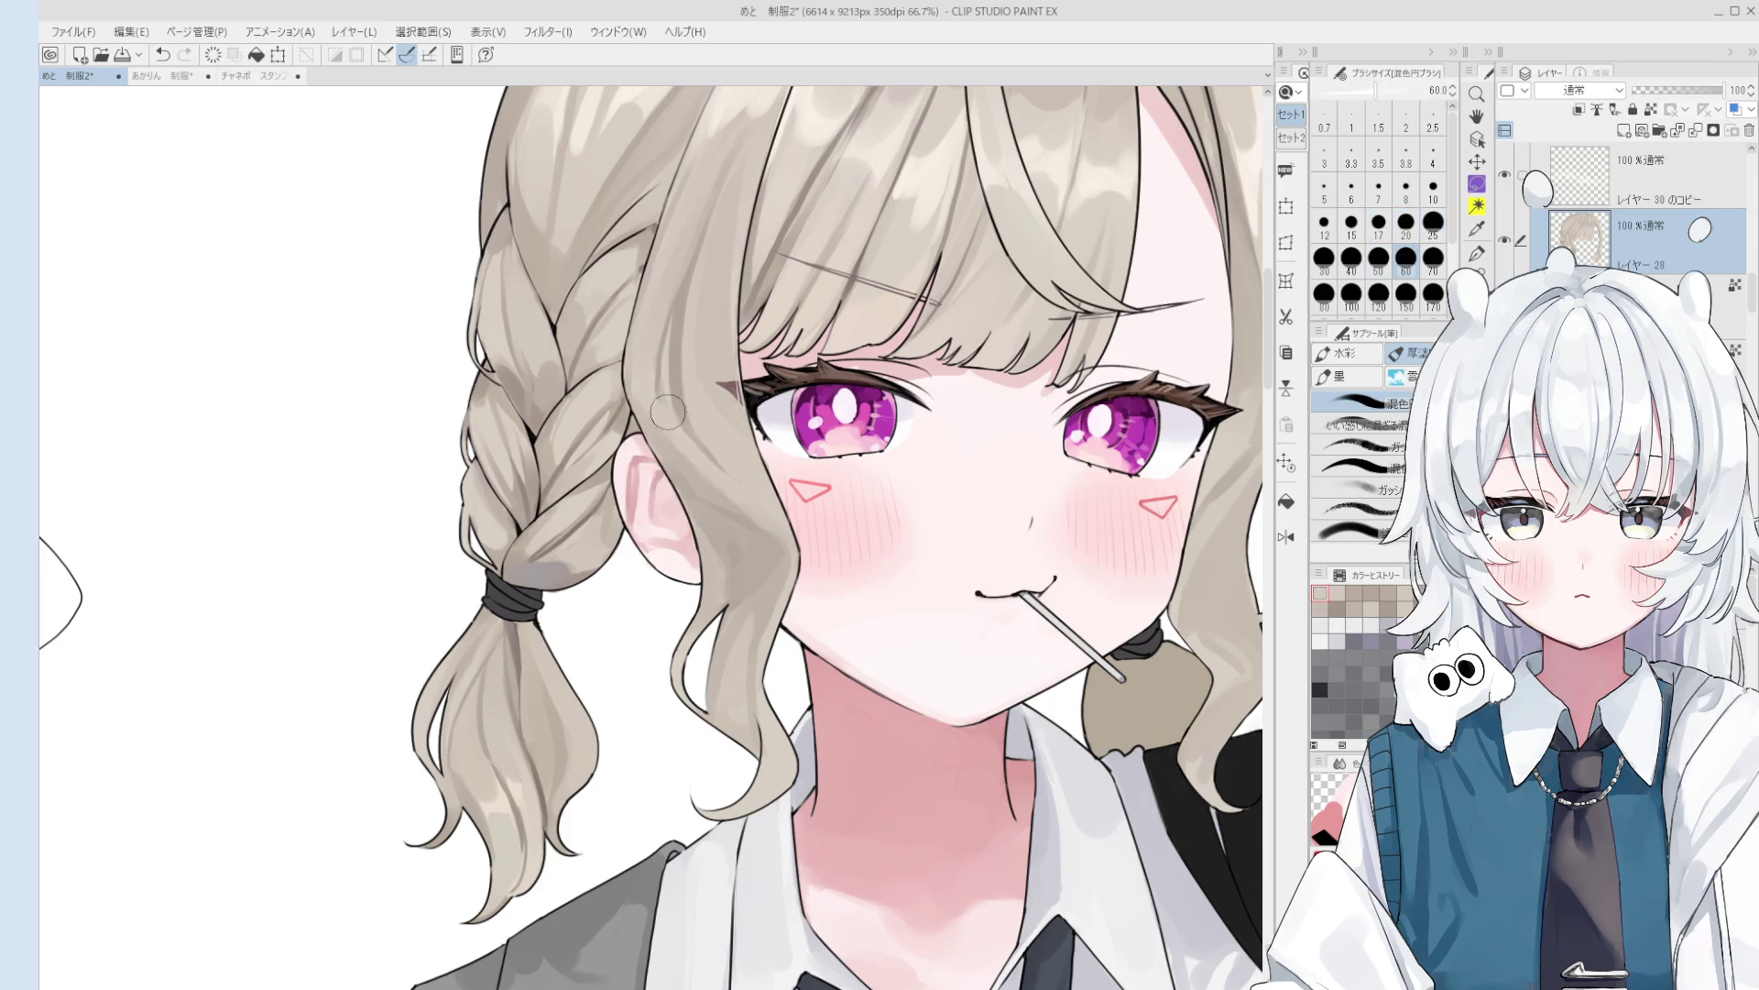
pyautogui.press('[')
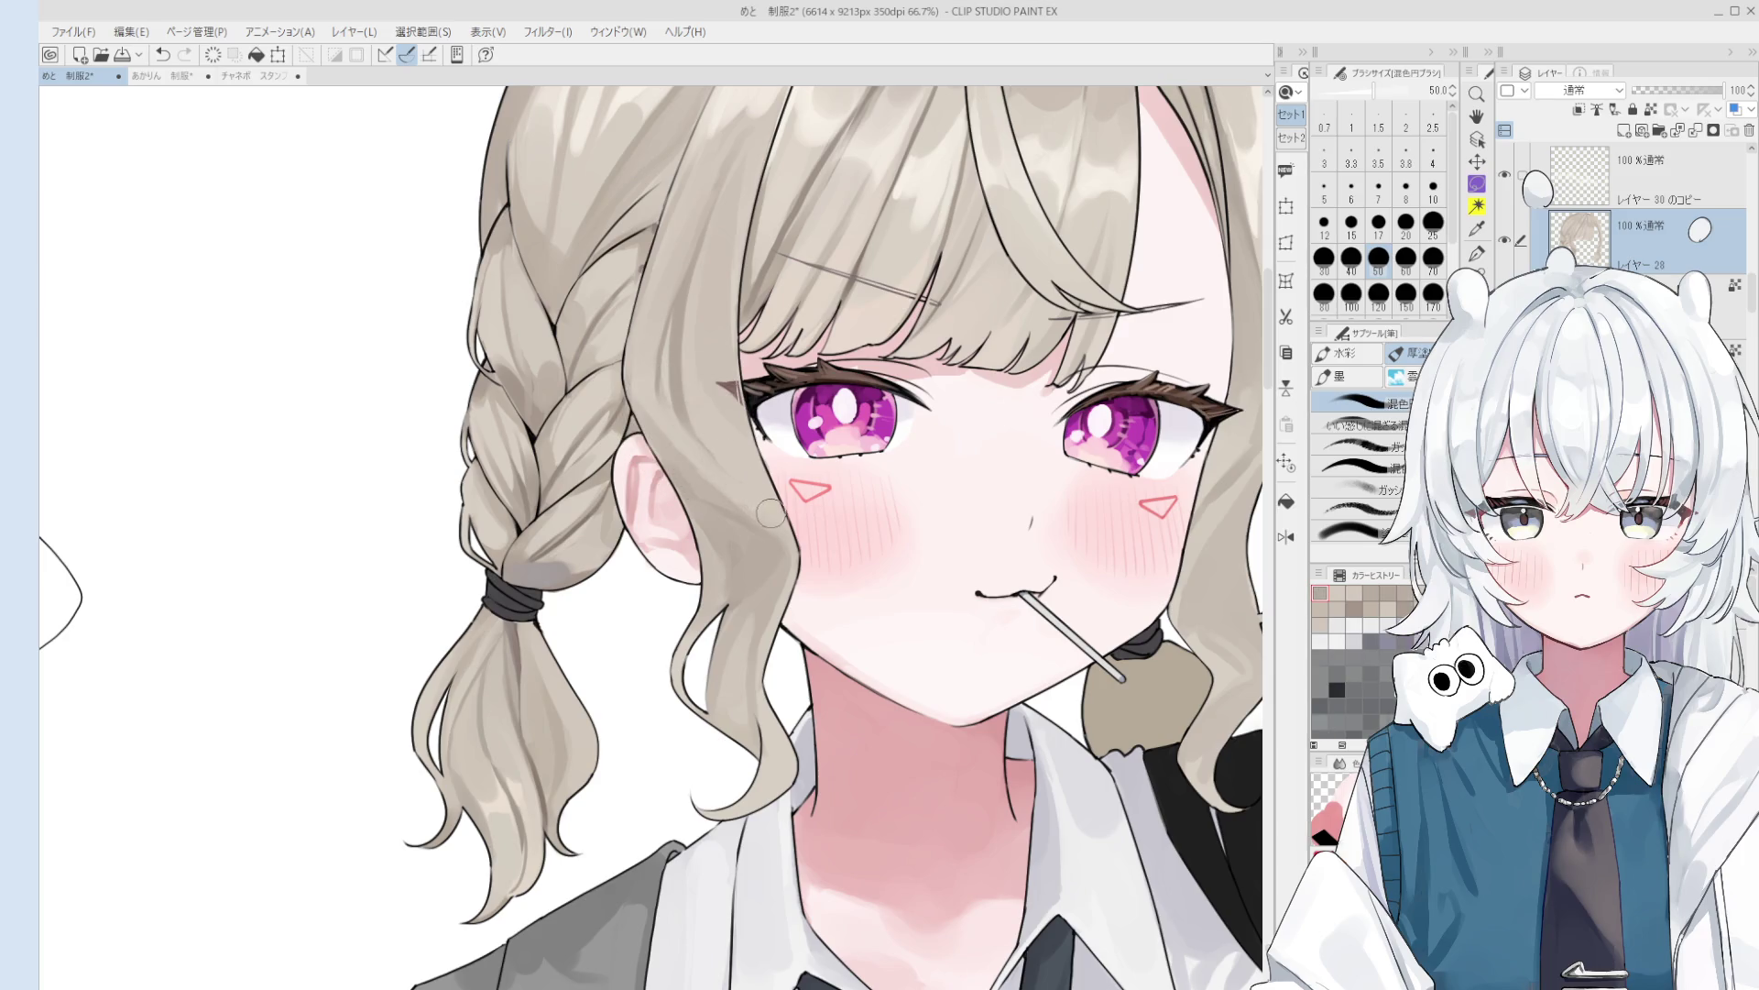
pyautogui.press('[')
pyautogui.press('[')
pyautogui.press('[')
pyautogui.press(']')
pyautogui.press(']')
pyautogui.press(']')
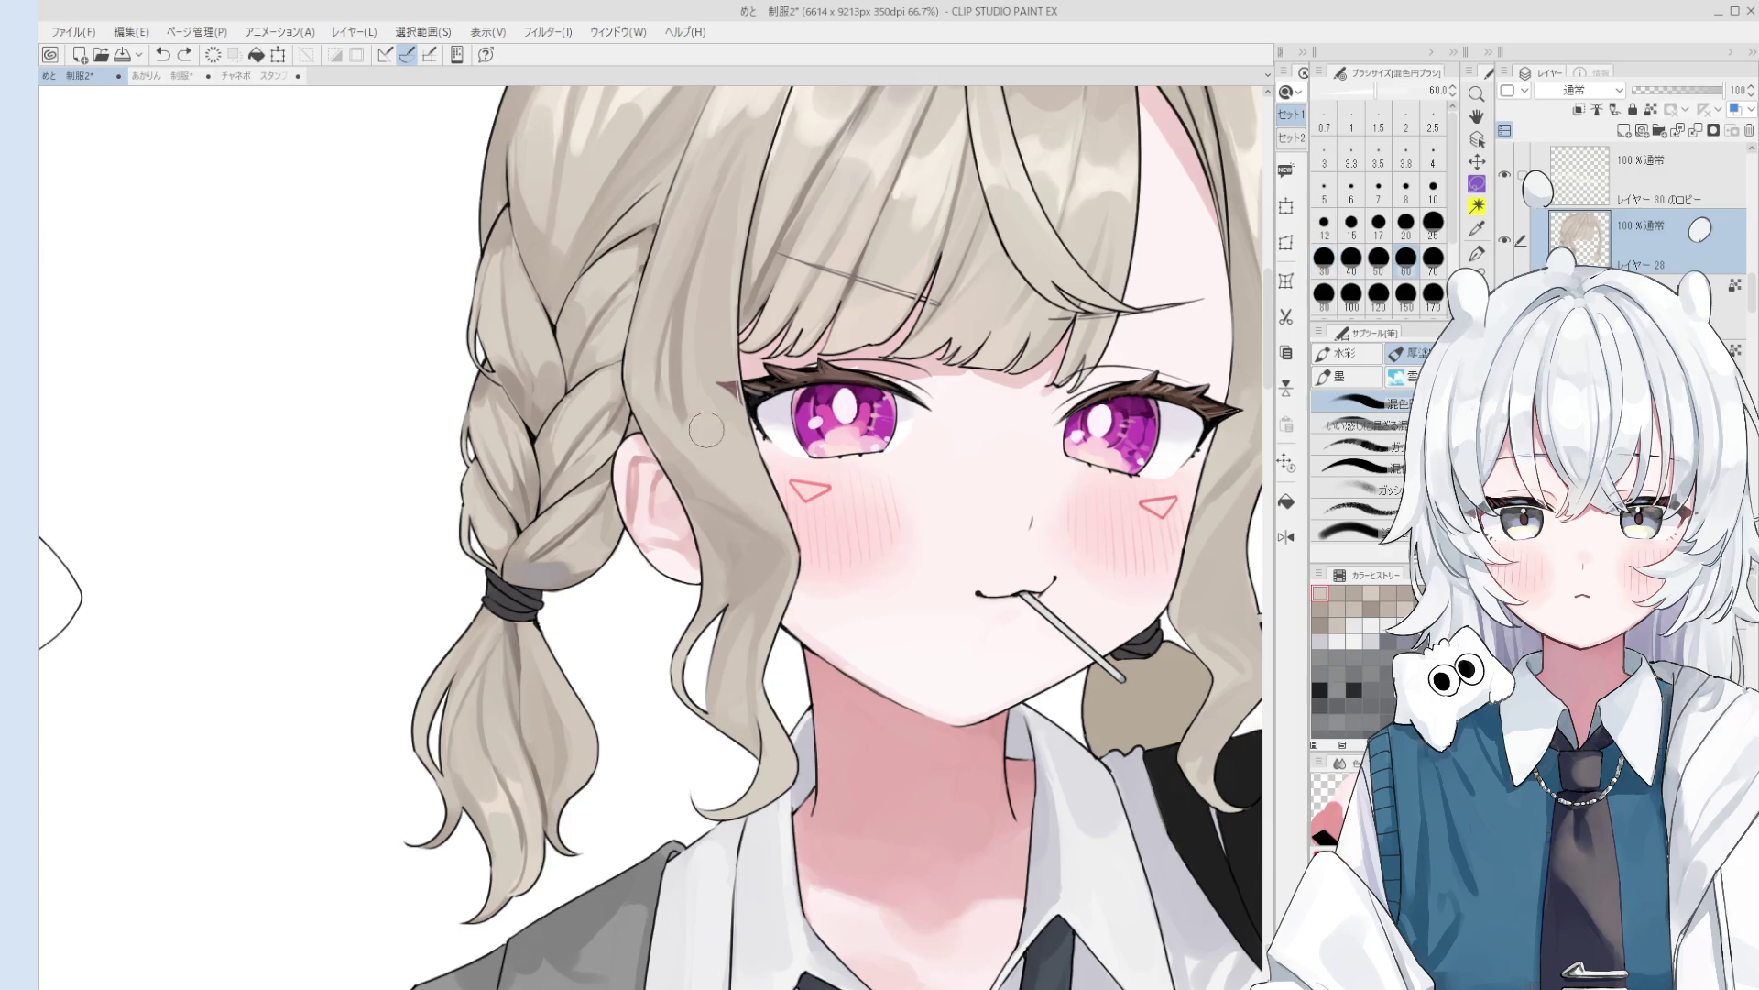
pyautogui.press('[')
pyautogui.press('[')
pyautogui.press('[')
pyautogui.press(']')
pyautogui.press(']')
pyautogui.press(']')
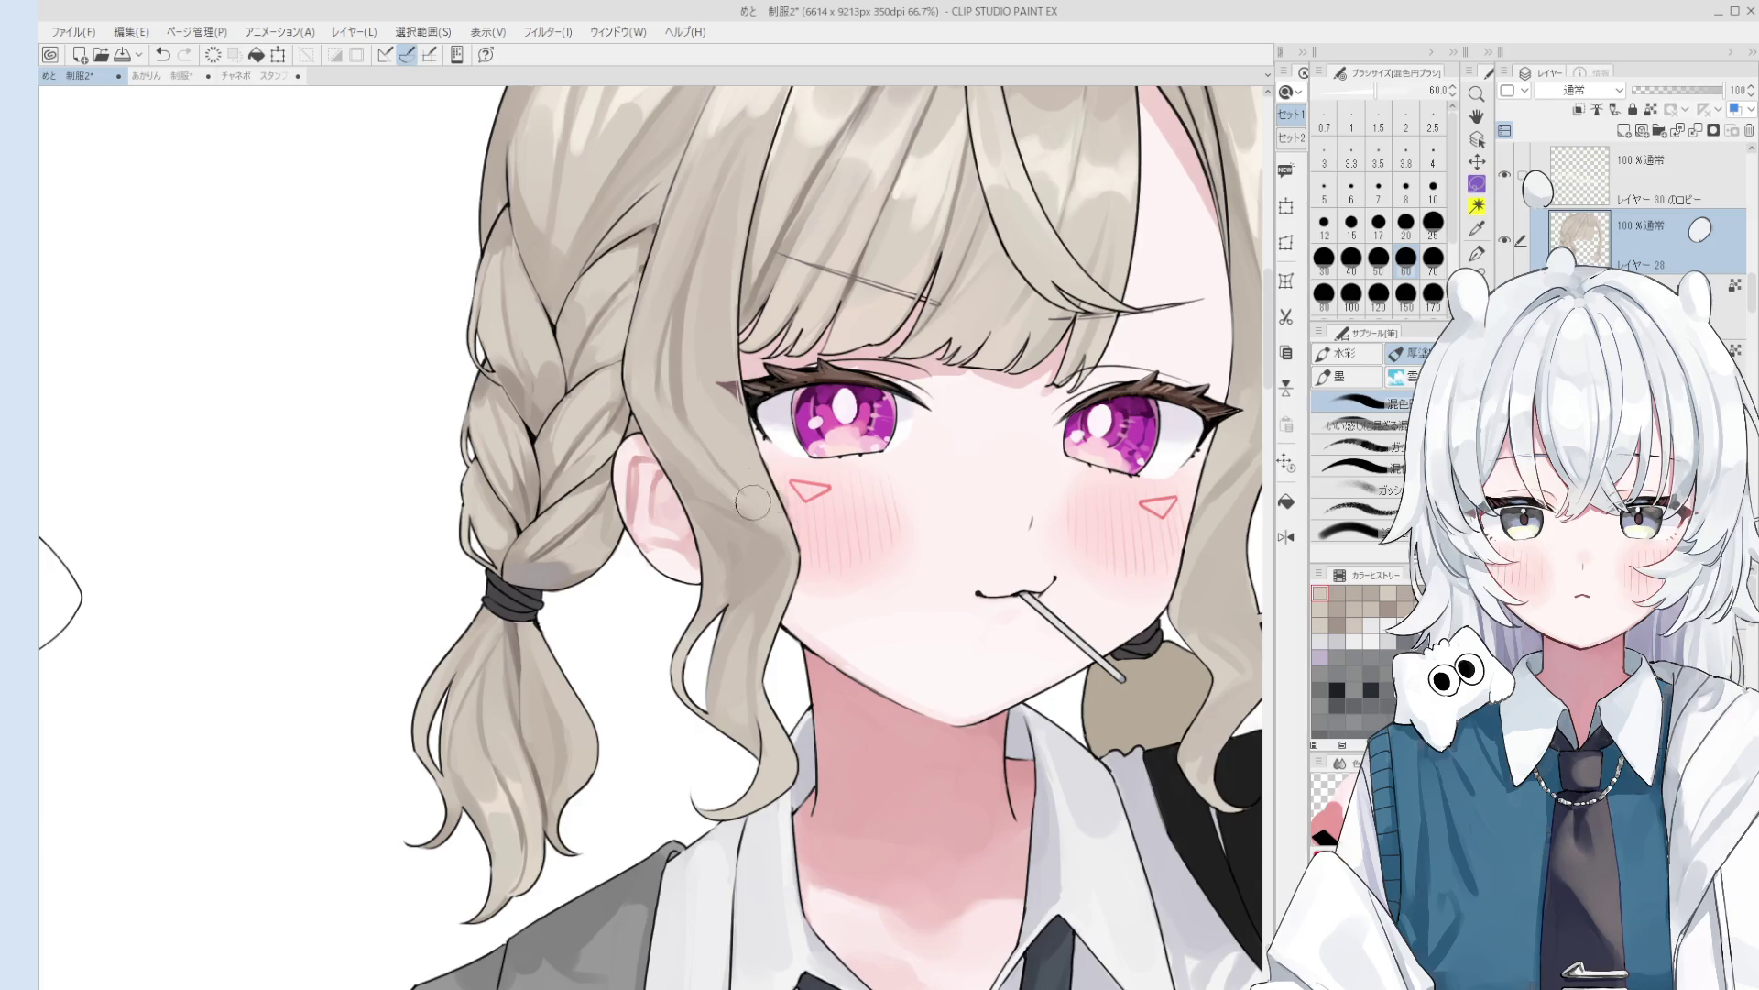
# - Erase stray hair marks, then resume blending the braid with brush sizes 15 to 40
pyautogui.press('e')
pyautogui.scroll(2, 765, 516)
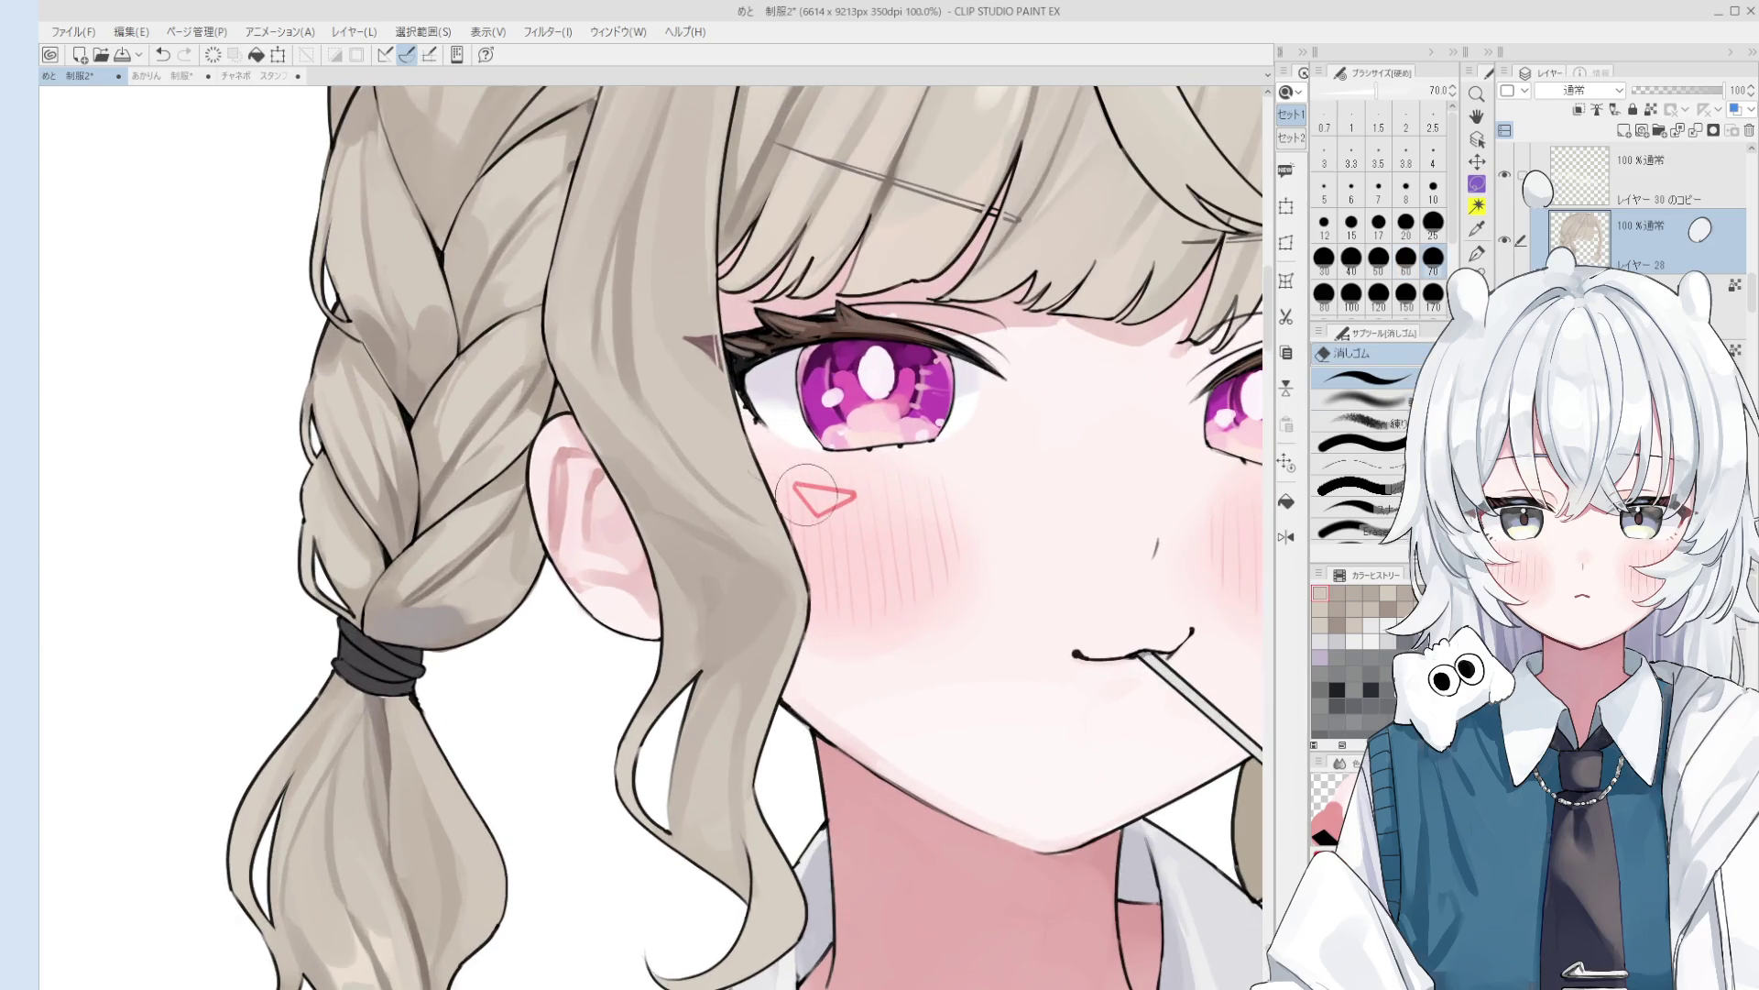
pyautogui.scroll(-2, 807, 494)
pyautogui.press('o')
pyautogui.press('b')
pyautogui.press('[')
pyautogui.press('[')
pyautogui.press('[')
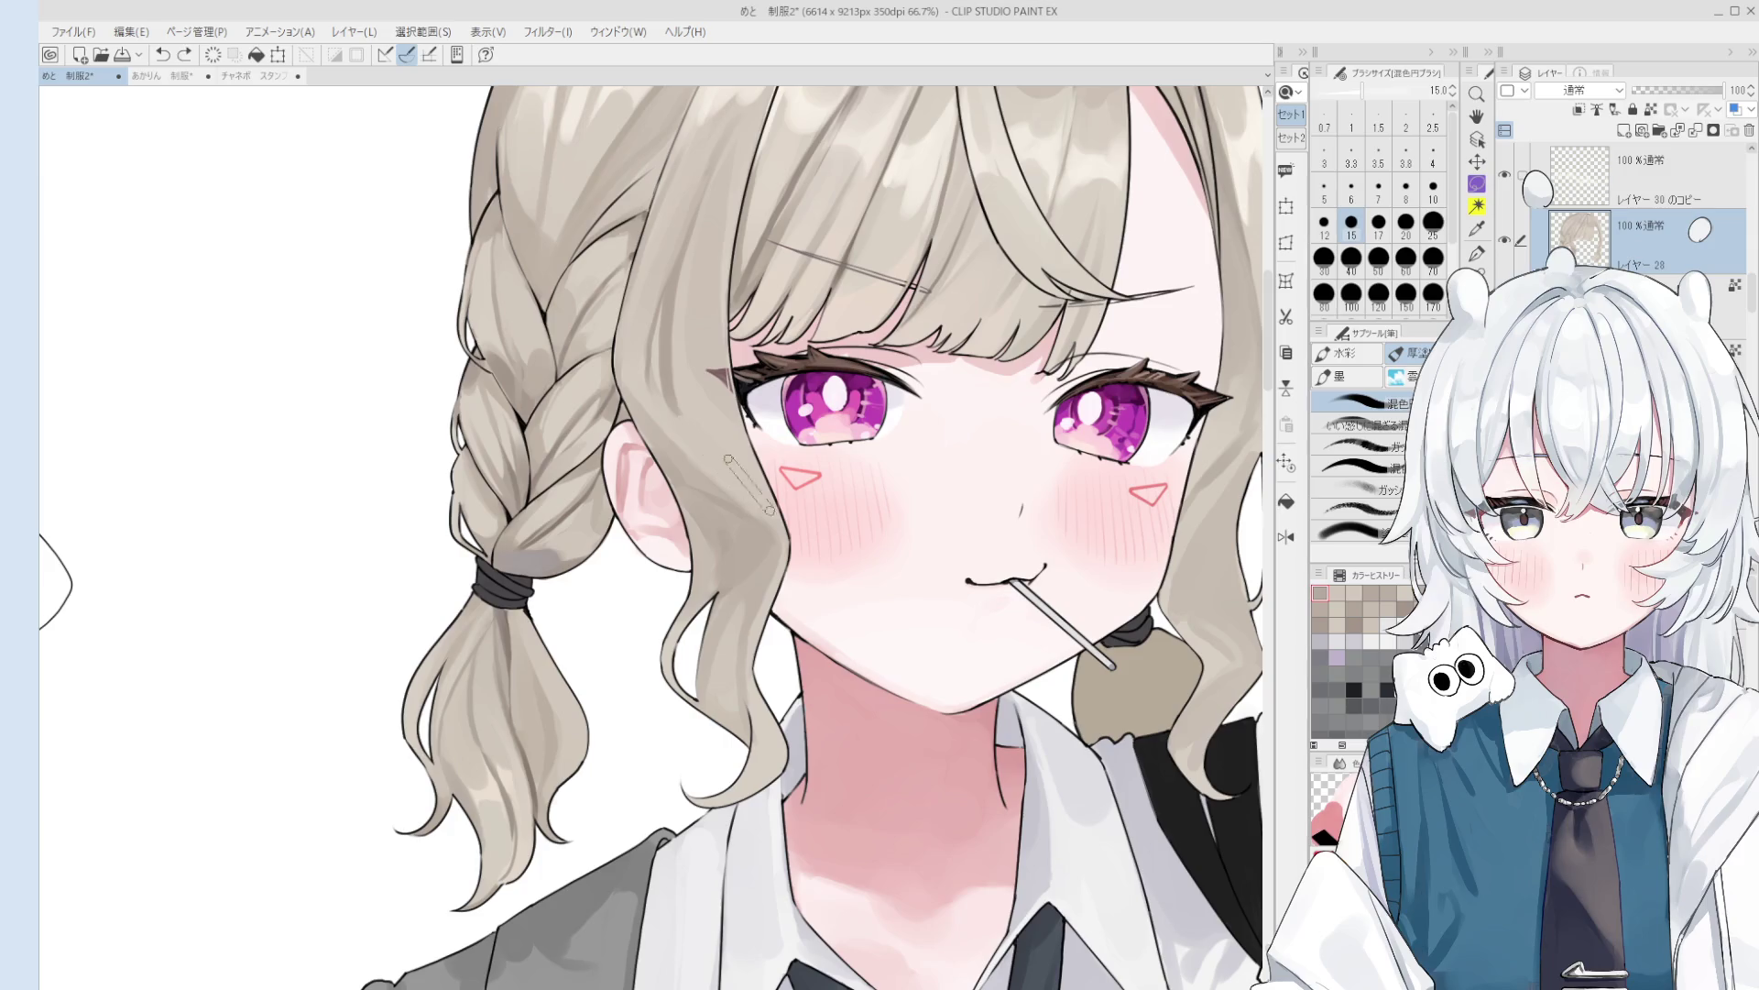
pyautogui.press(']')
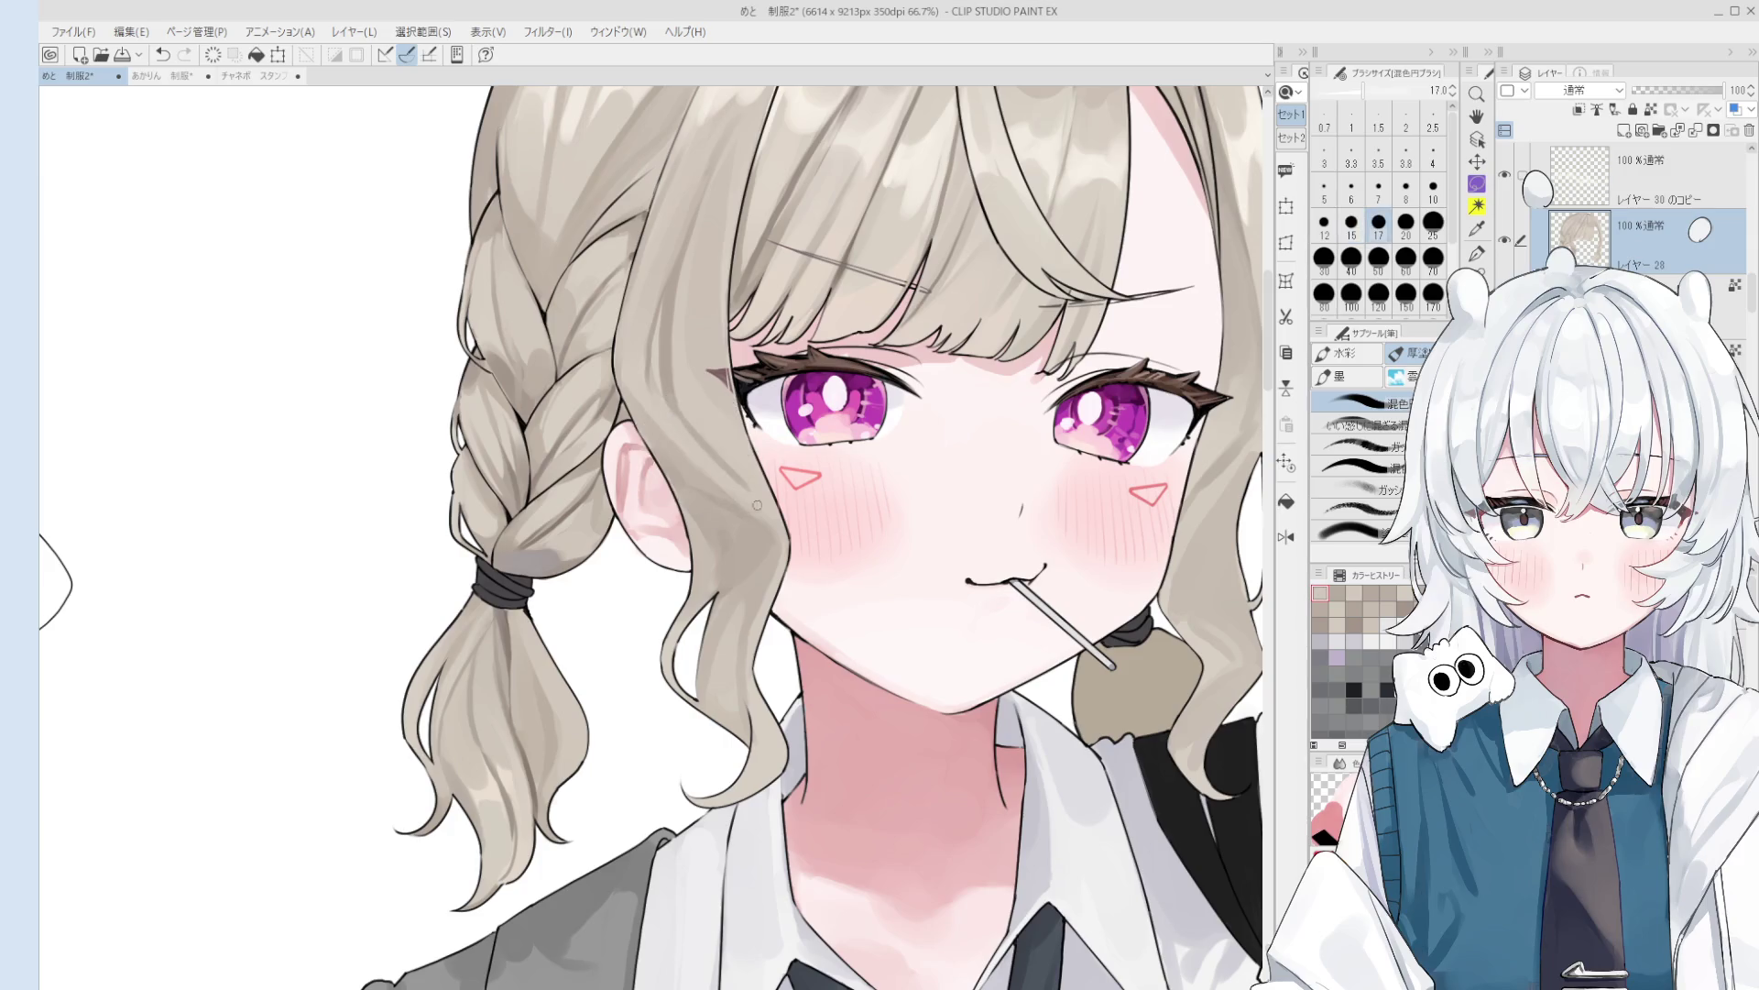
pyautogui.scroll(-2, 755, 503)
pyautogui.press(']')
pyautogui.press(']')
pyautogui.press(']')
pyautogui.scroll(4, 776, 546)
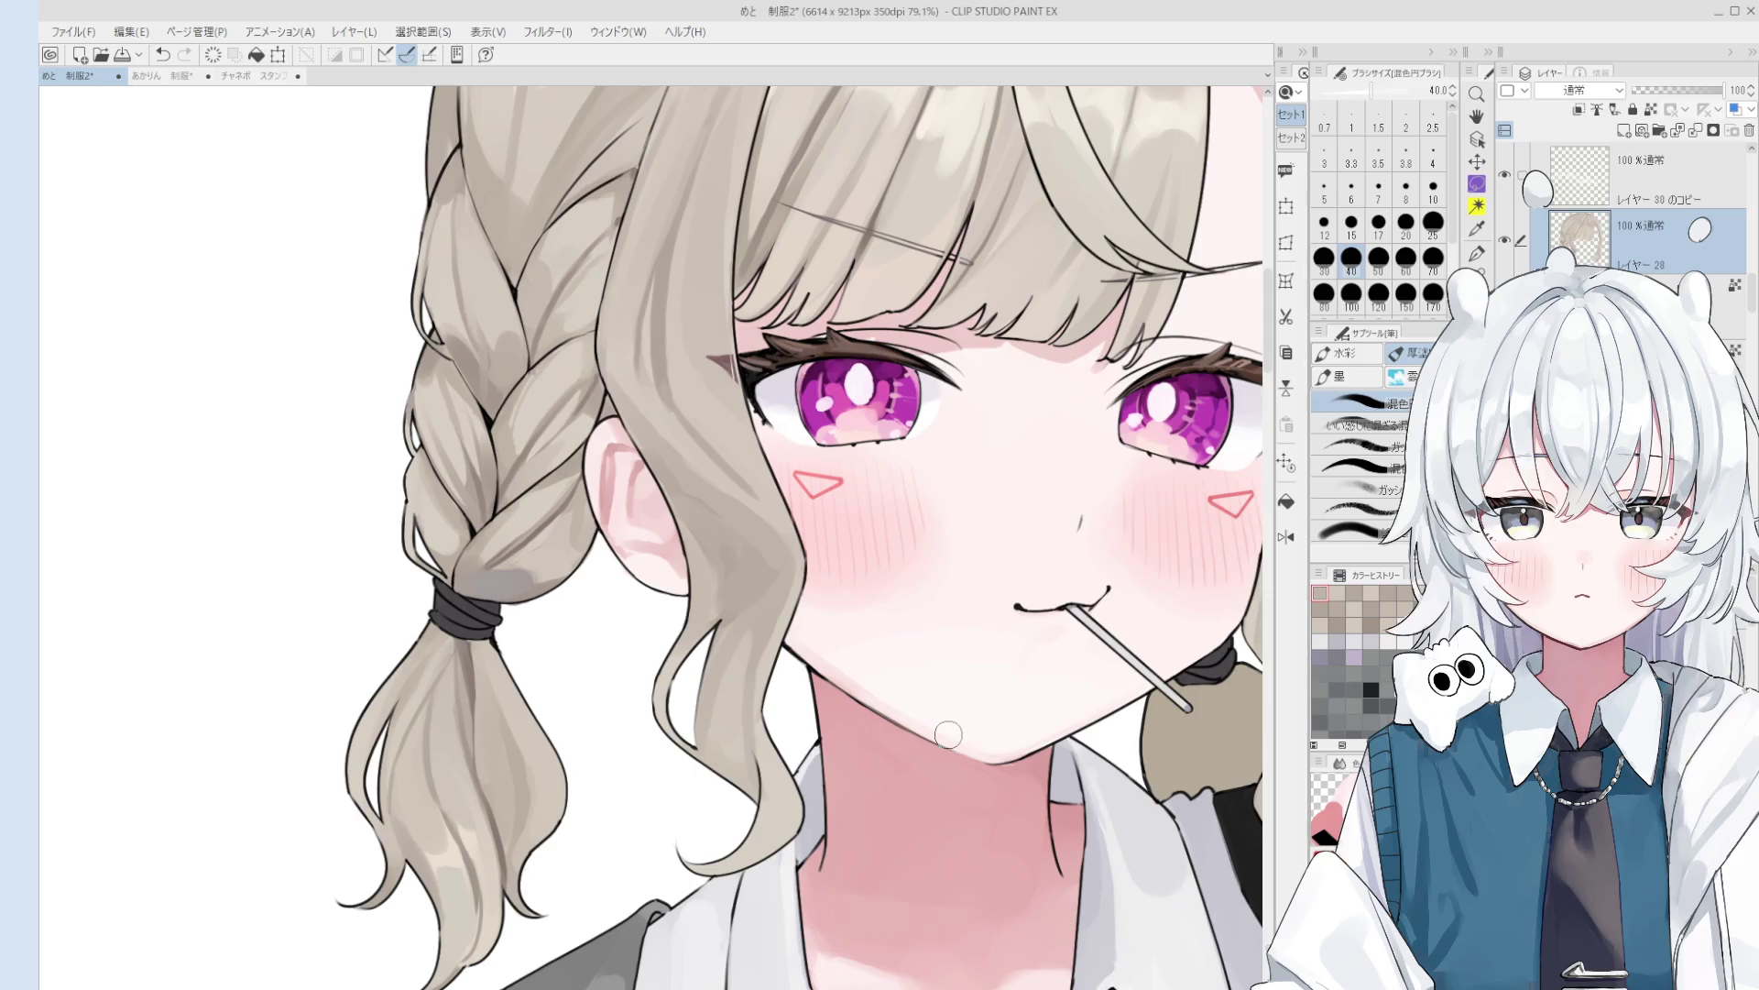
pyautogui.scroll(-5, 948, 734)
pyautogui.press('o')
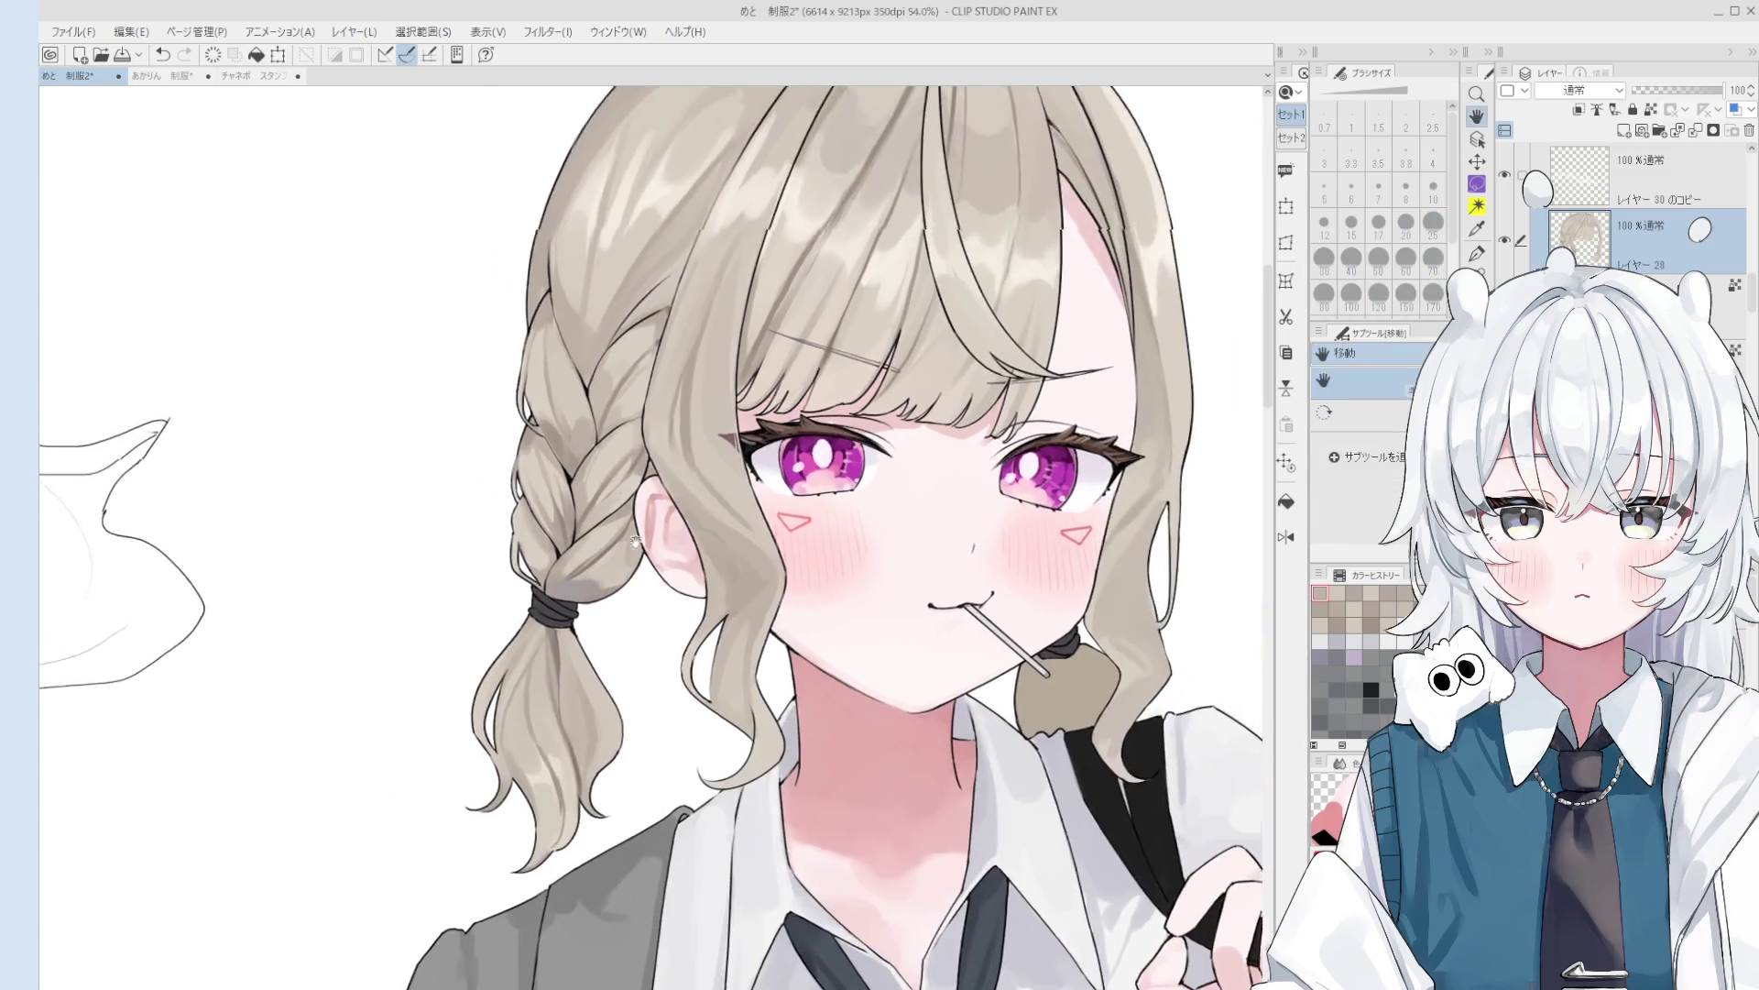
# - Draw a dark strand along the braid's left edge at brush size 10, then sample lighter hair colours at size 17
pyautogui.scroll(5, 640, 421)
pyautogui.press('b')
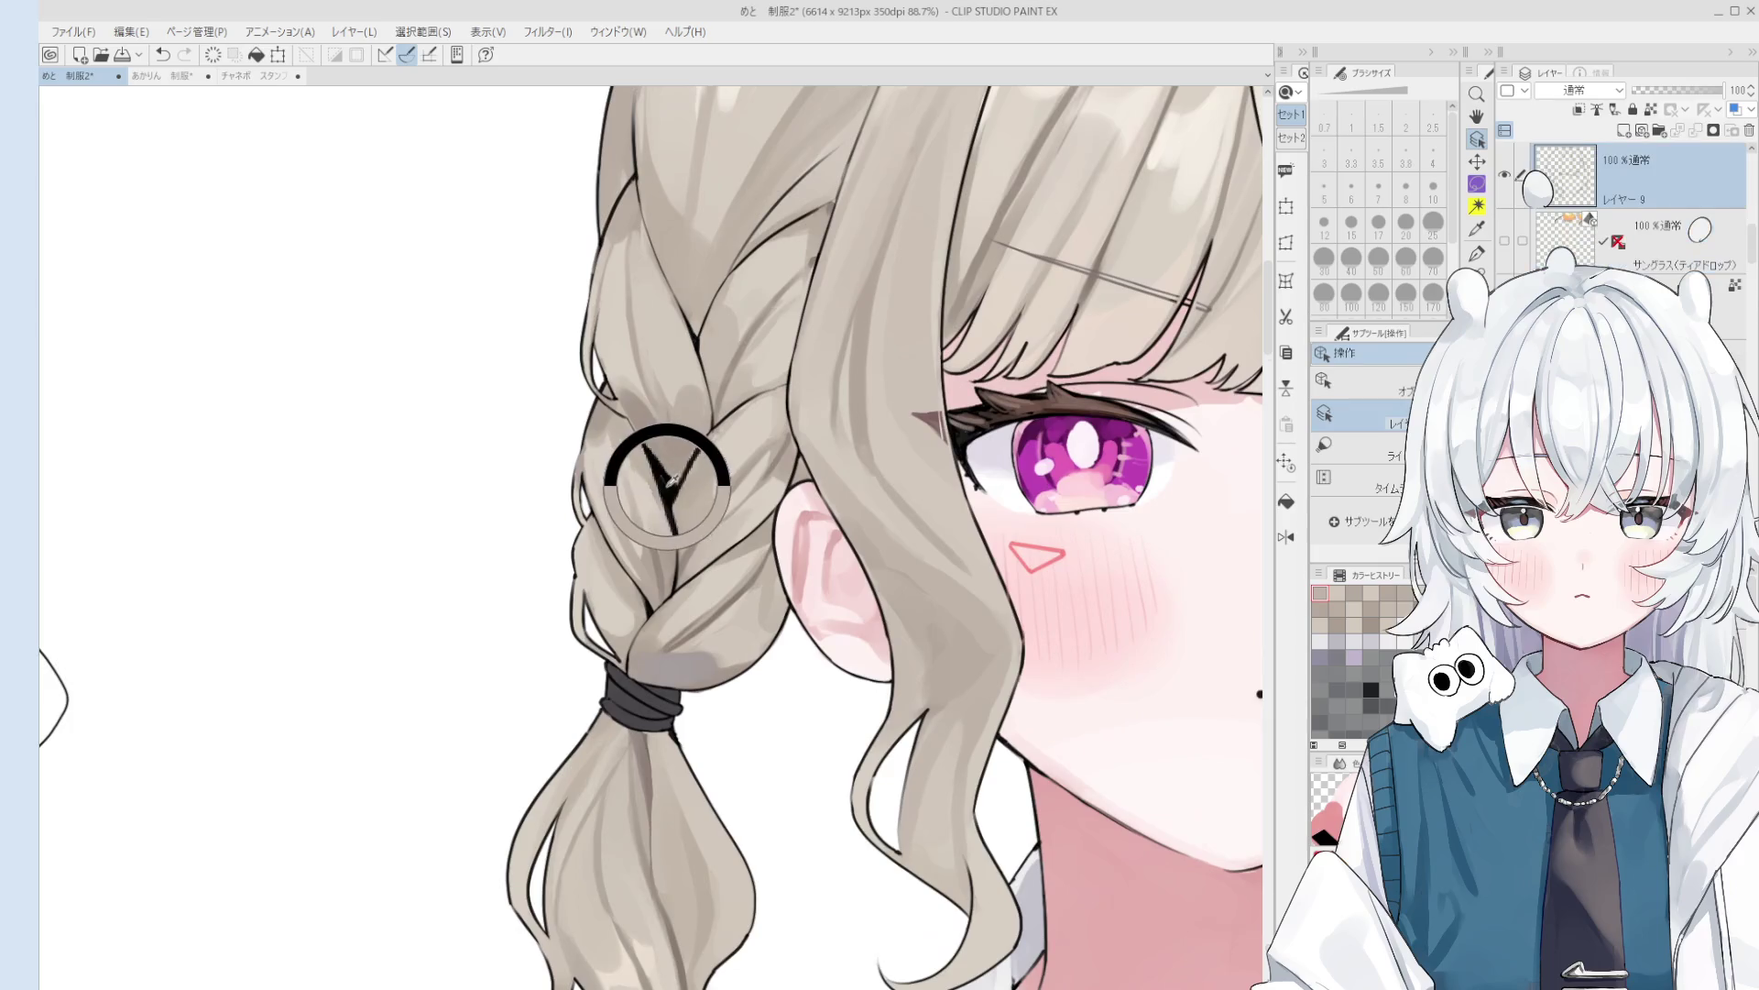
pyautogui.press('[')
pyautogui.press('[')
pyautogui.press('[')
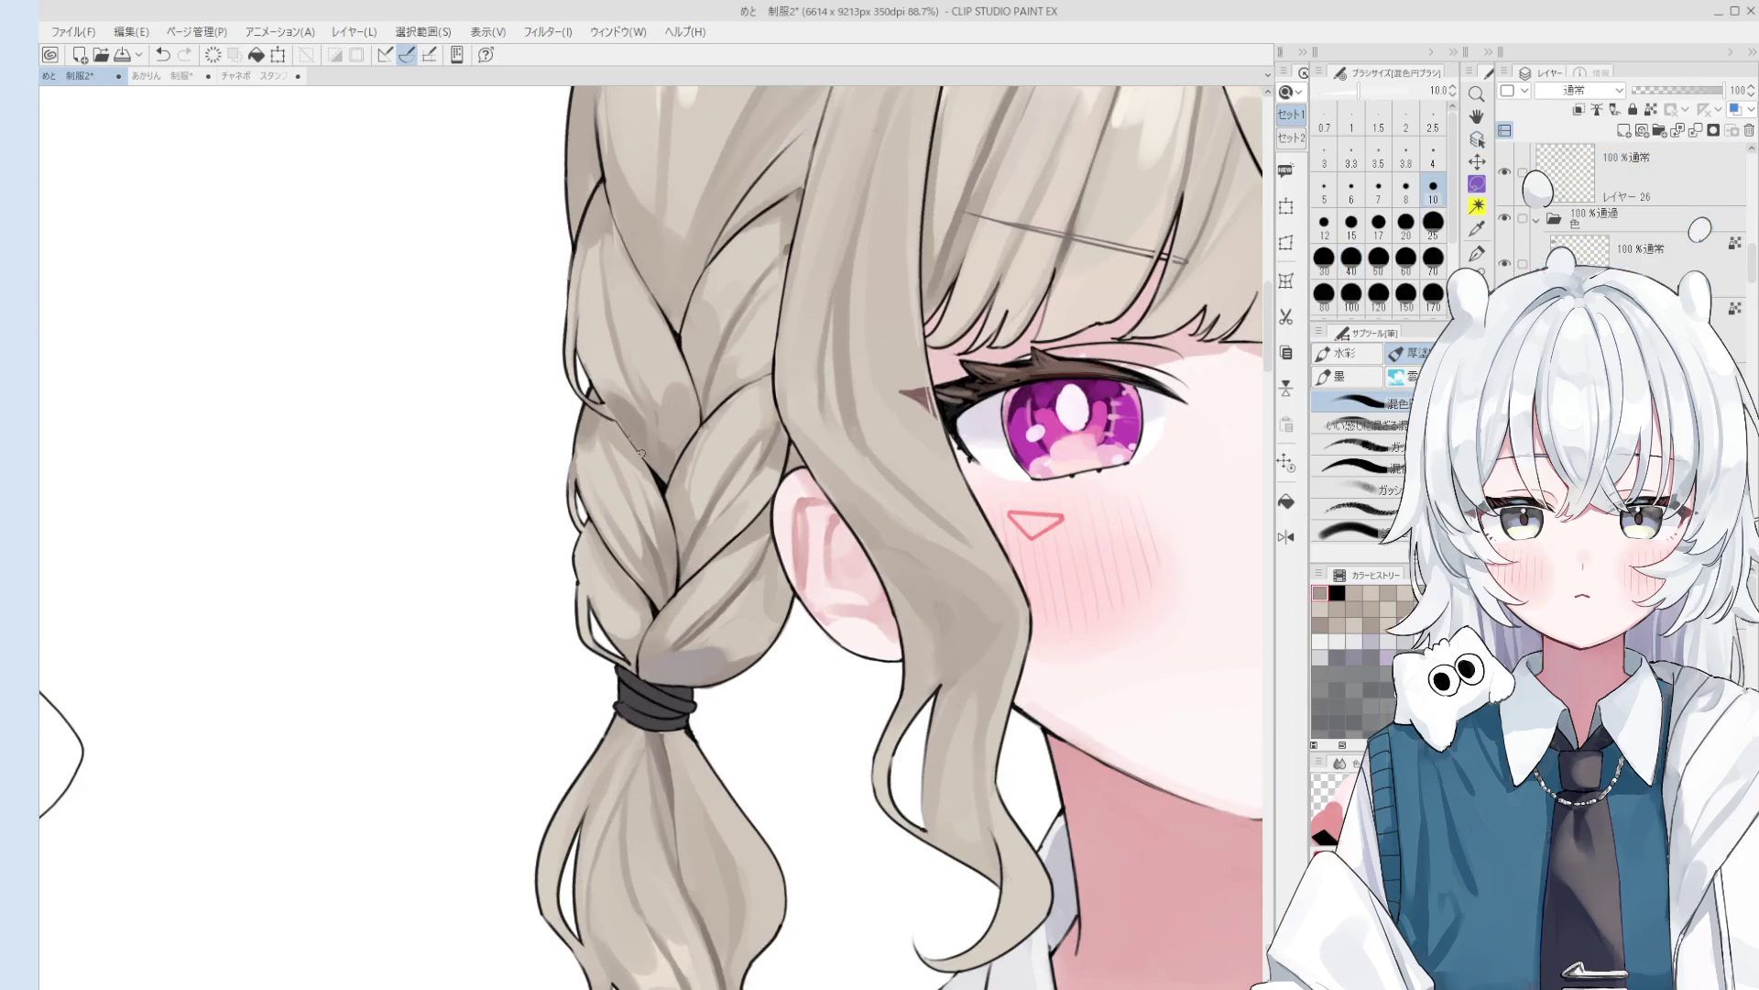
pyautogui.moveTo(597, 400); pyautogui.dragTo(617, 412)
pyautogui.keyDown('alt'); pyautogui.click(605, 376); pyautogui.keyUp('alt')
pyautogui.press(']')
pyautogui.press(']')
pyautogui.press(']')
pyautogui.press(']')
pyautogui.press(']')
pyautogui.press(']')
pyautogui.keyDown('alt'); pyautogui.click(612, 393); pyautogui.keyUp('alt')
pyautogui.scroll(-1, 641, 411)
pyautogui.scroll(-1, 641, 411)
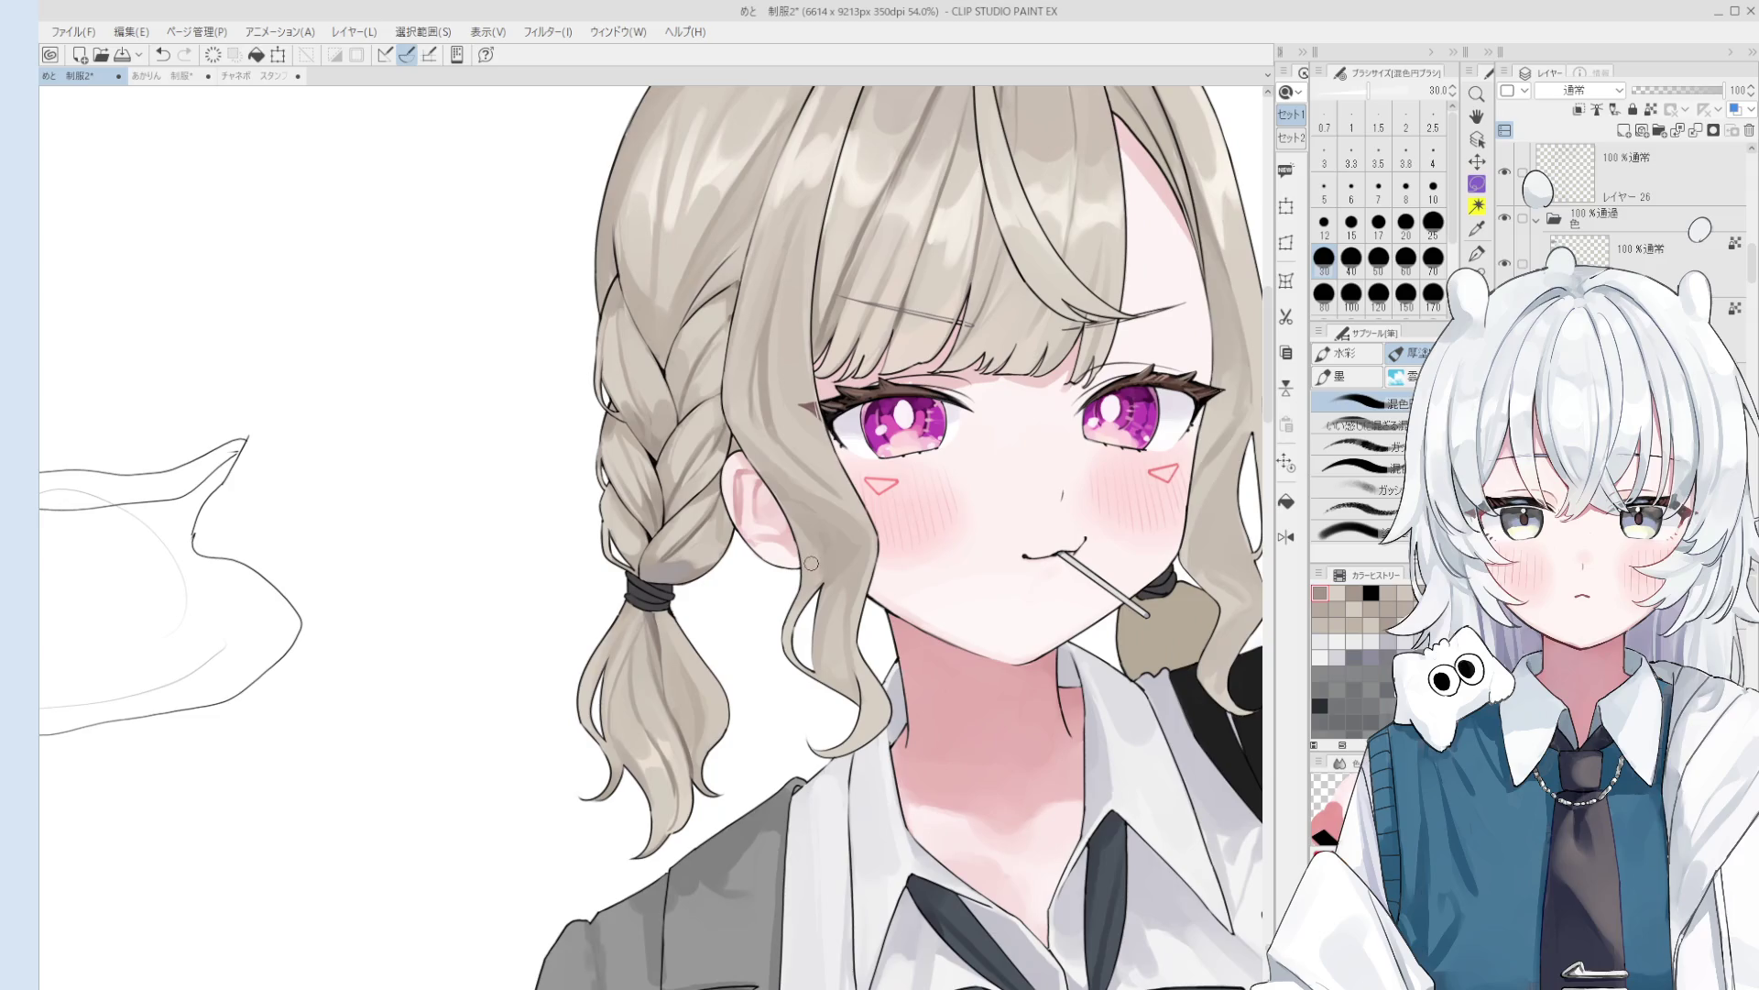
pyautogui.keyDown('alt'); pyautogui.click(641, 371); pyautogui.keyUp('alt')
pyautogui.keyDown('alt'); pyautogui.click(653, 412); pyautogui.keyUp('alt')
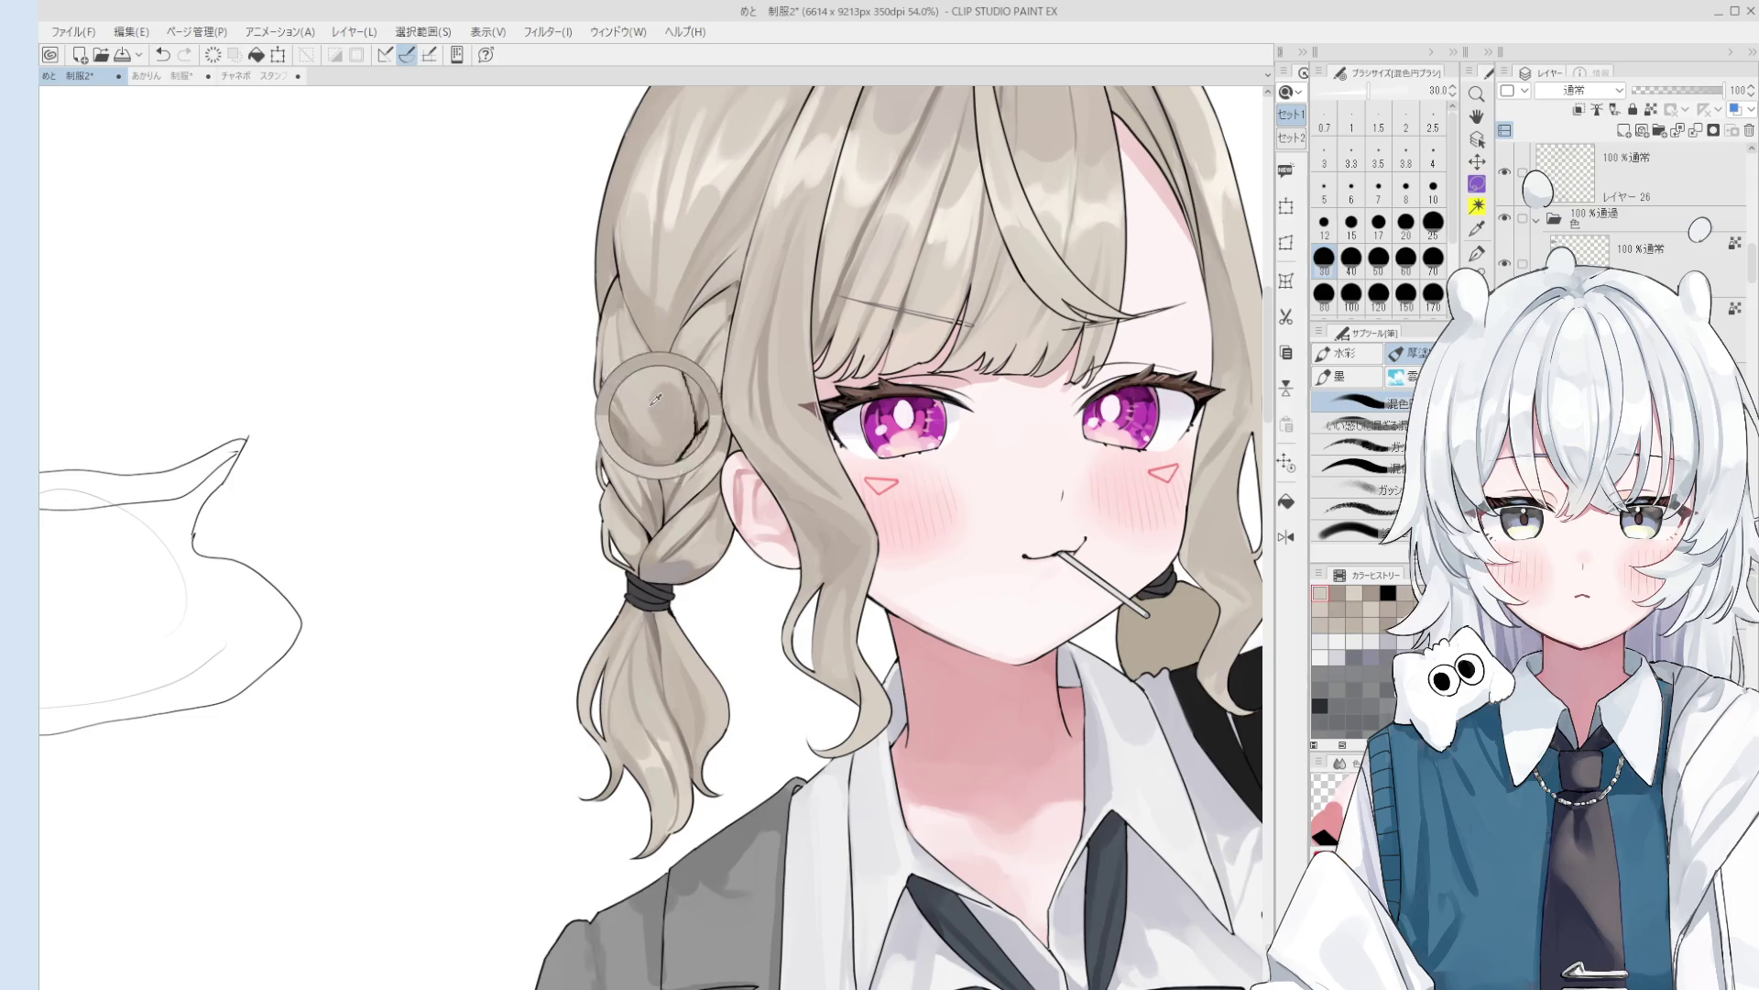
# - Reposition the canvas view and return to the blending brush, settling on size 50
pyautogui.scroll(-1, 685, 470)
pyautogui.scroll(-1, 875, 664)
pyautogui.press('space')
pyautogui.scroll(-1, 880, 674)
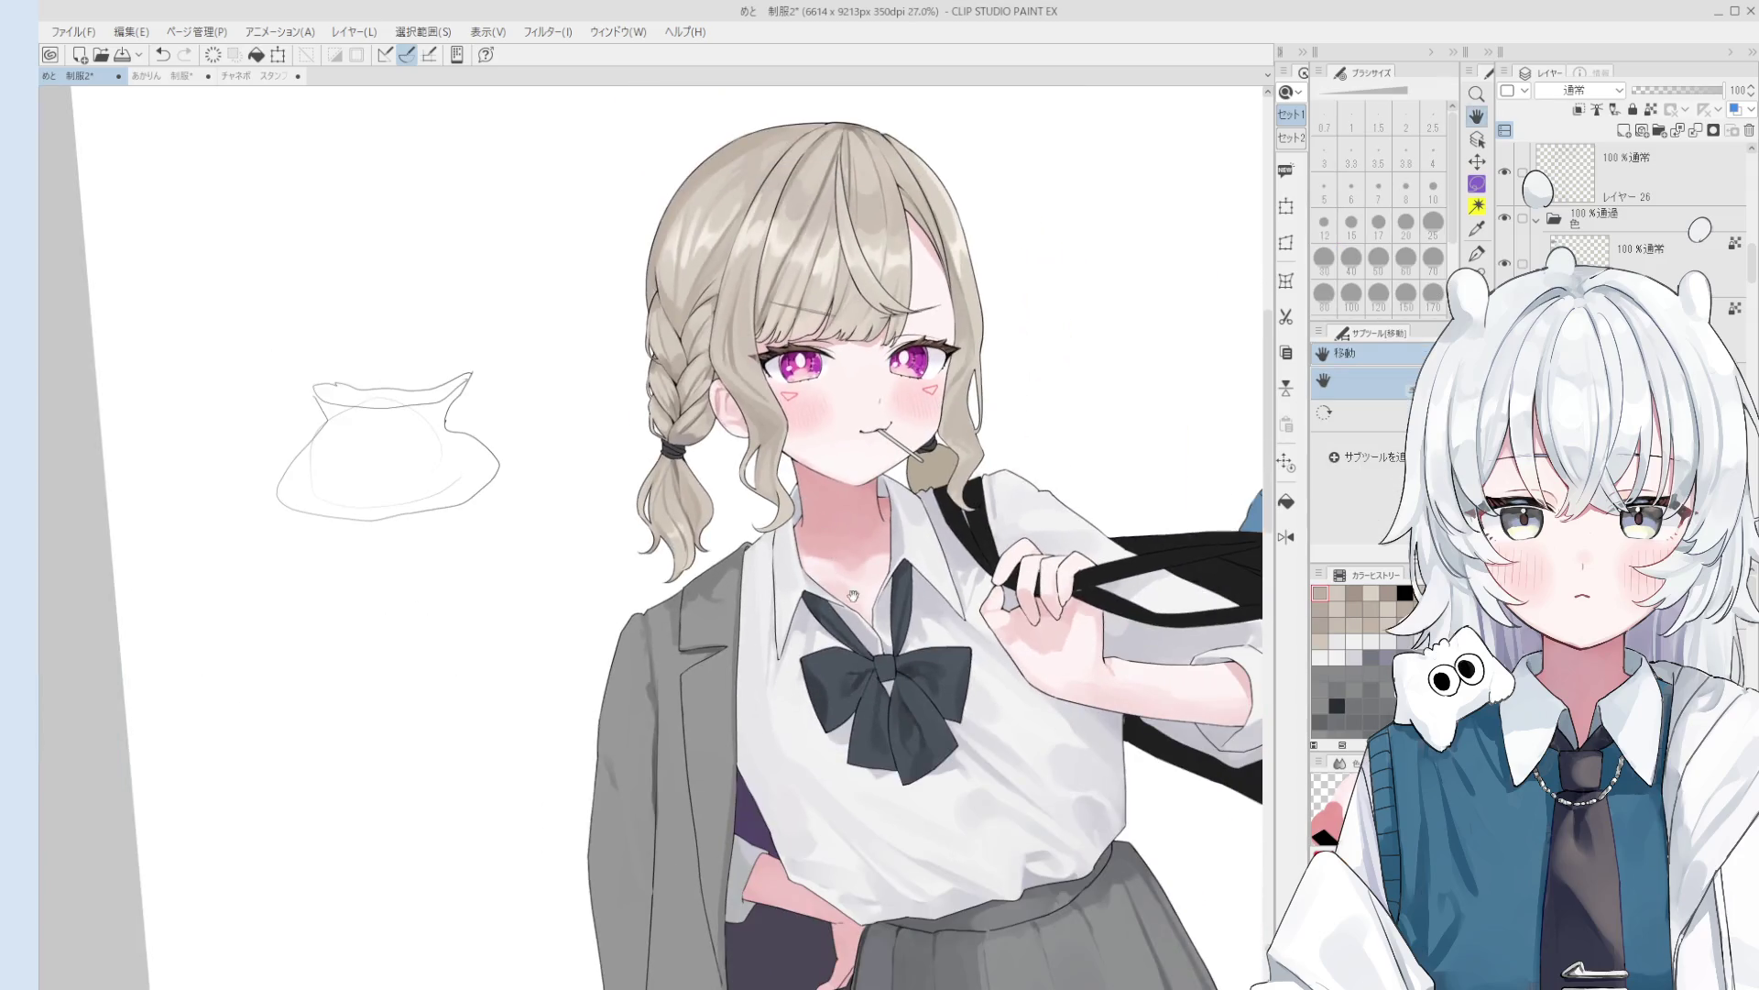
pyautogui.scroll(-1, 893, 662)
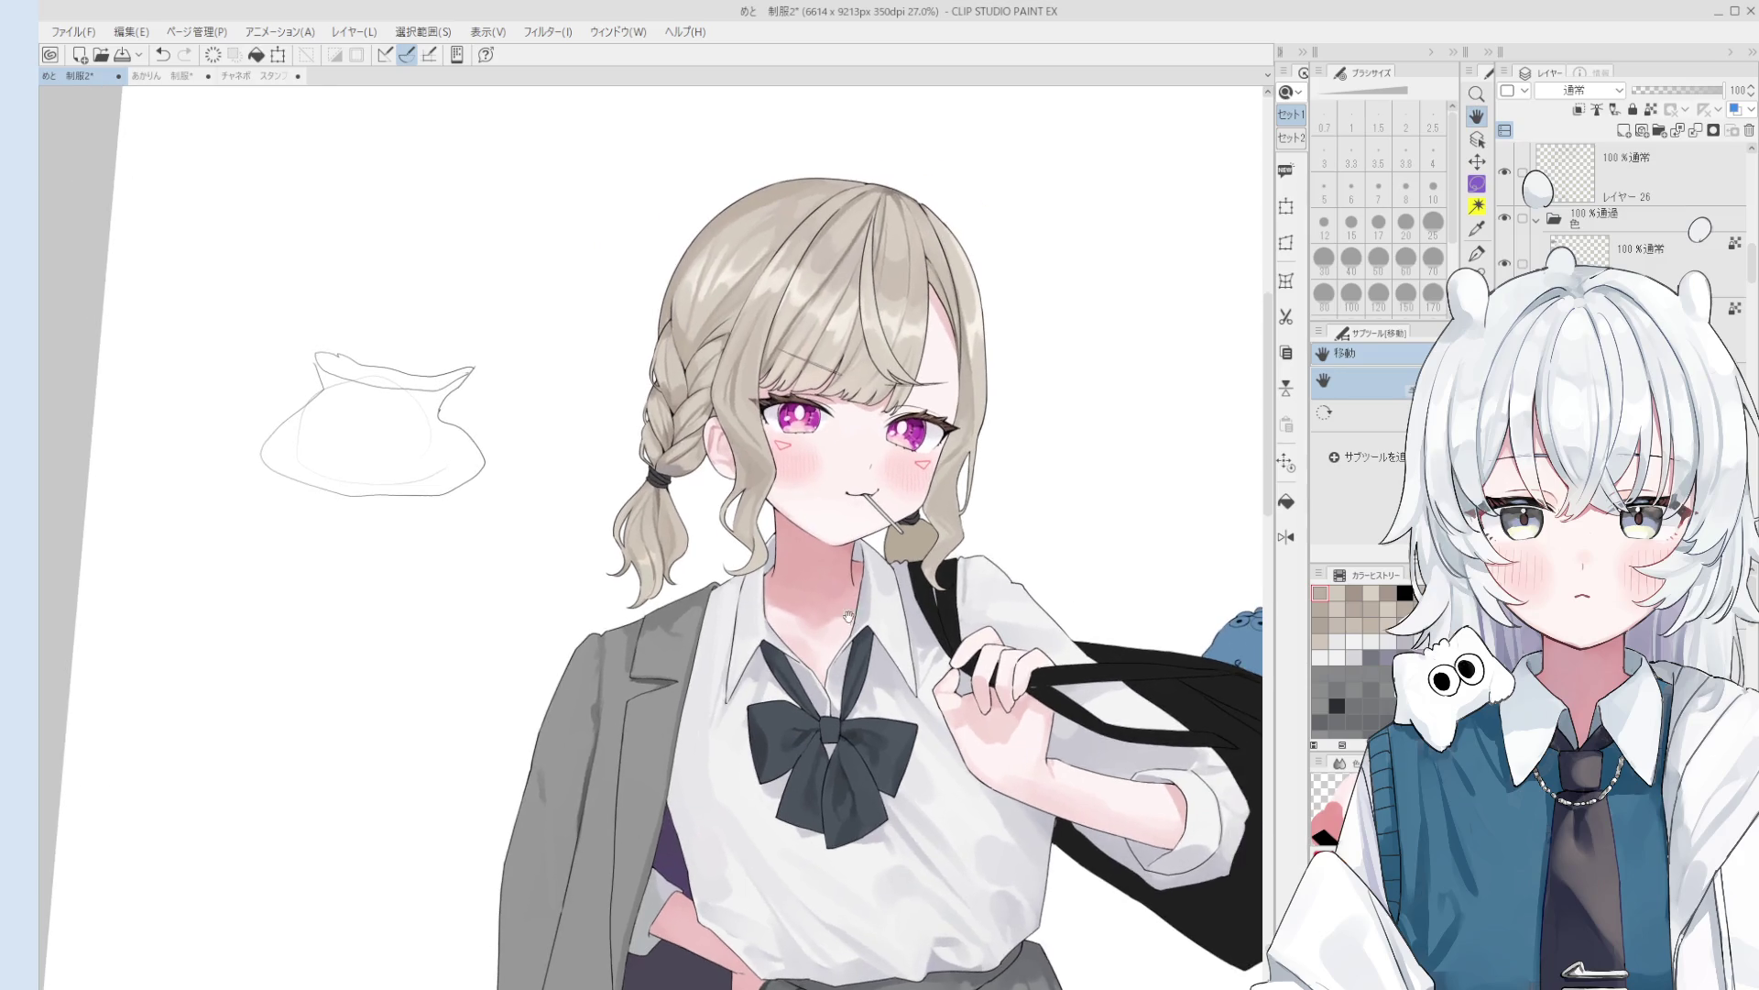
pyautogui.scroll(4, 905, 651)
pyautogui.press('o')
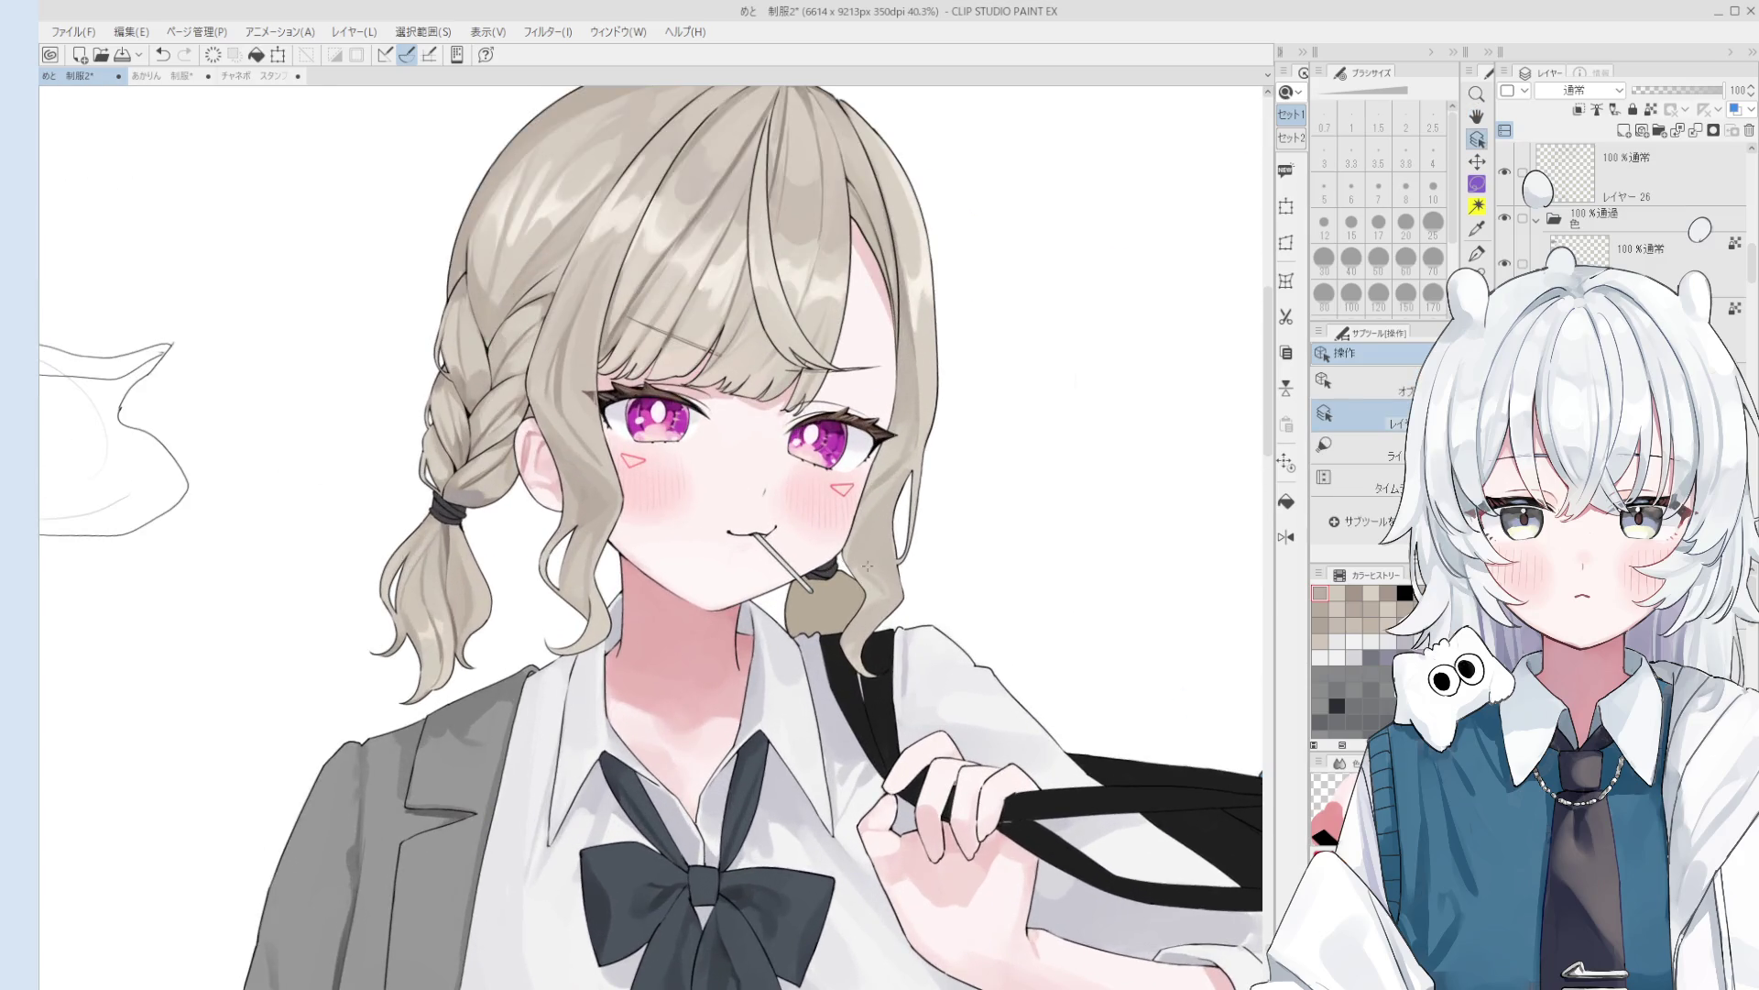
pyautogui.scroll(1, 867, 566)
pyautogui.press('b')
pyautogui.press('[')
pyautogui.press('[')
pyautogui.press('[')
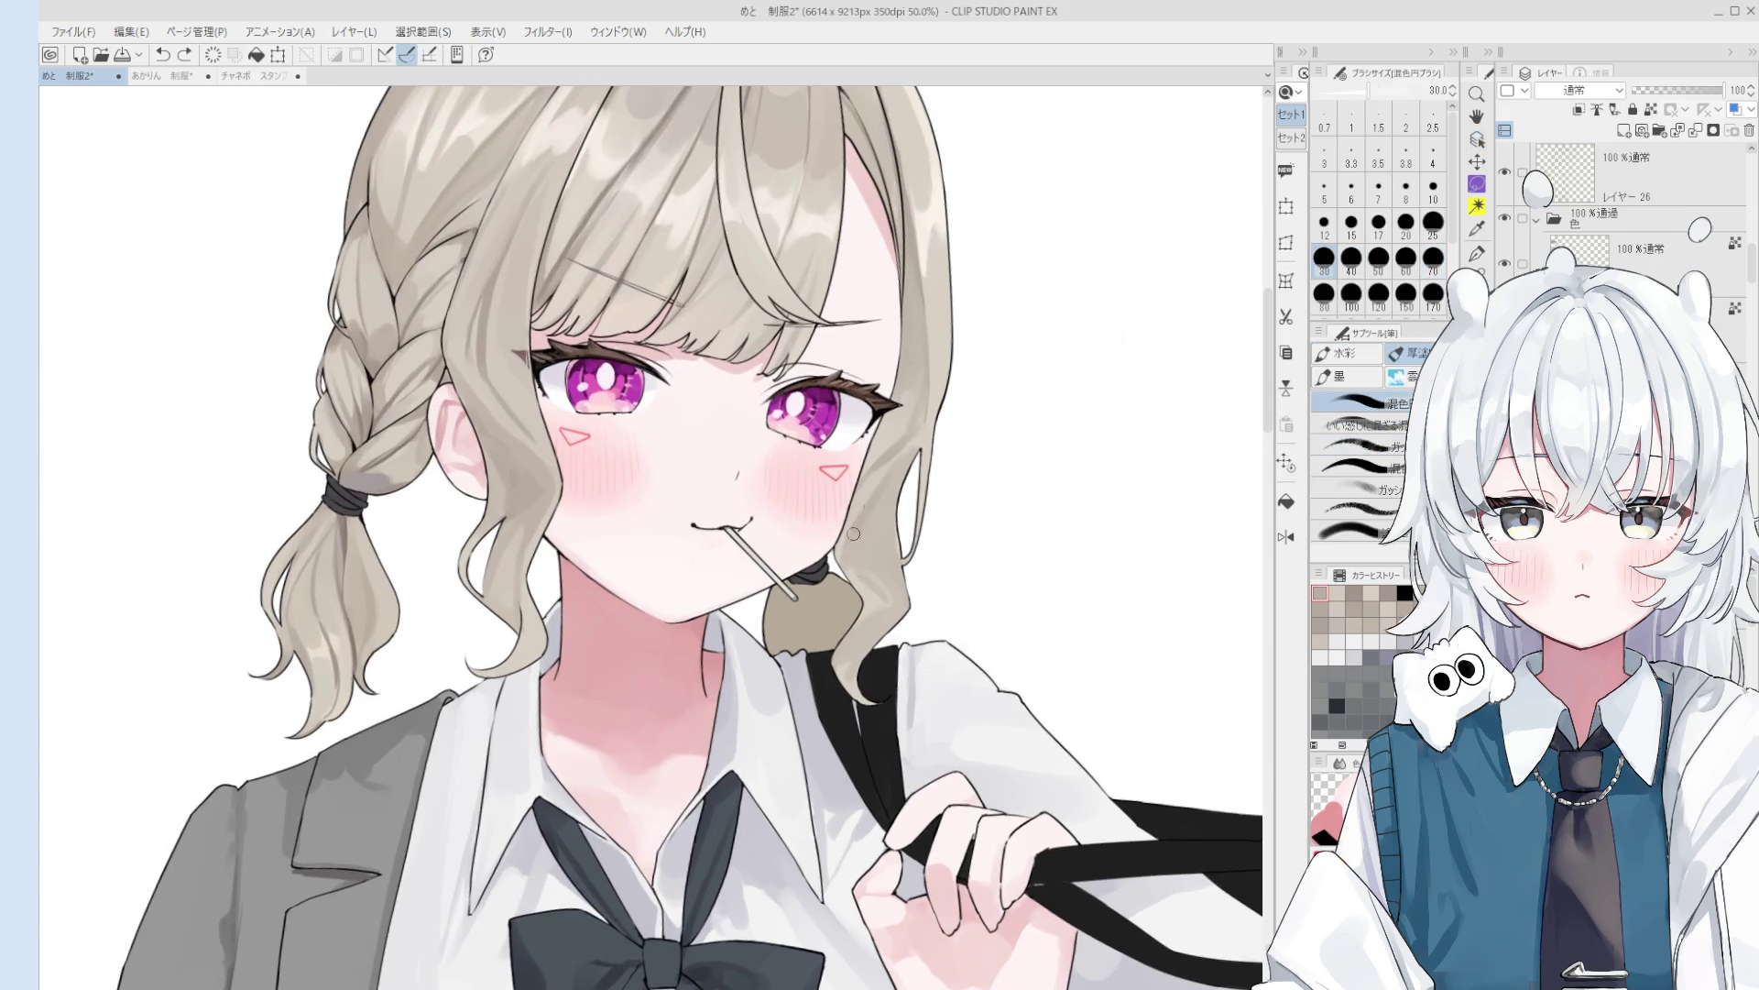
pyautogui.press(']')
pyautogui.press(']')
pyautogui.press(']')
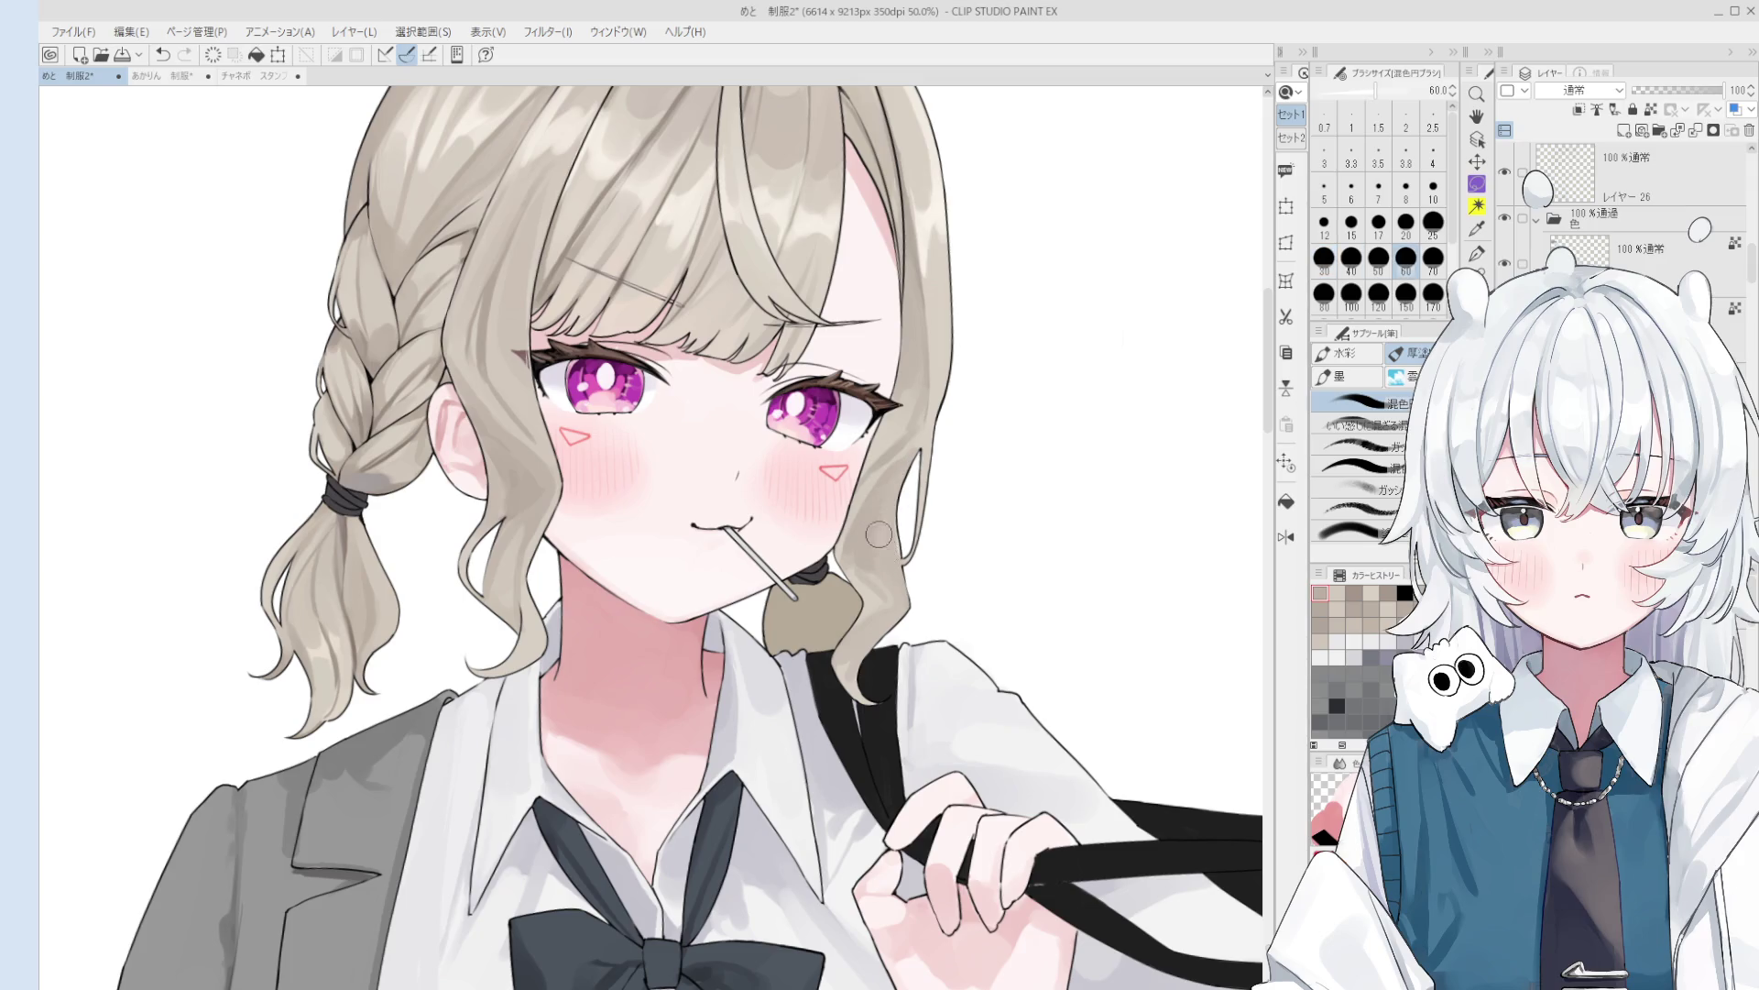
pyautogui.press('[')
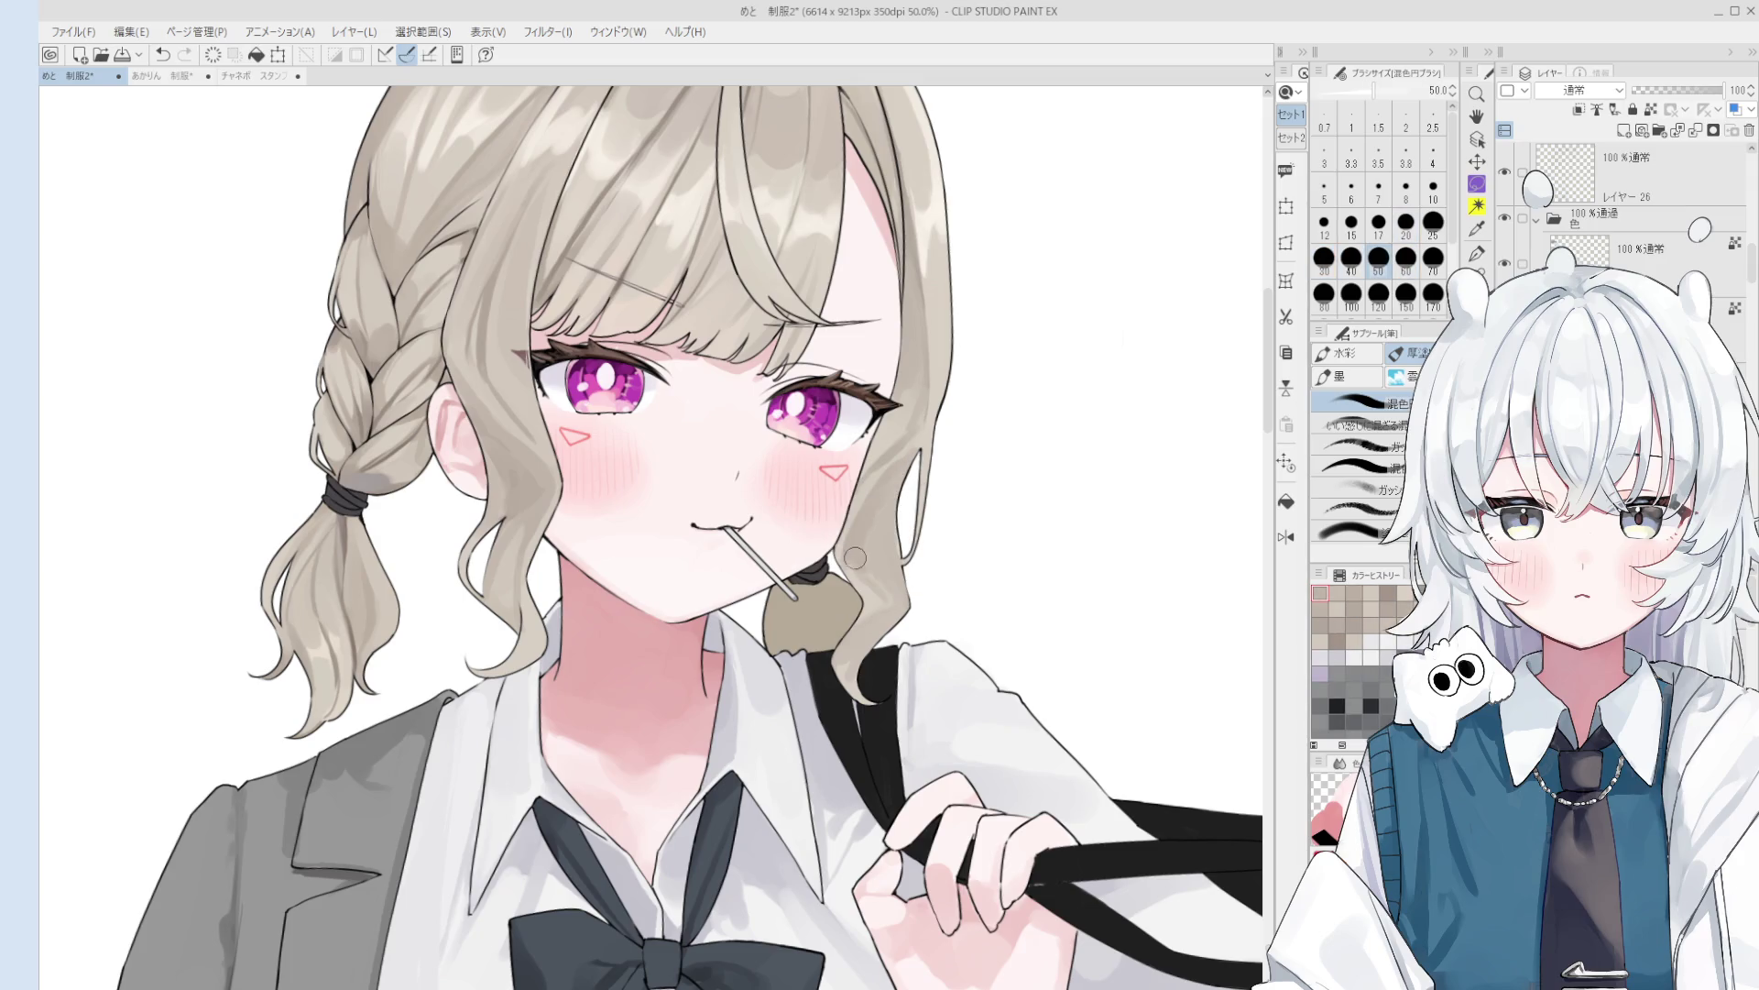
# - Sample the hair colour and paint beside the face, varying the brush between sizes 20 and 120
pyautogui.scroll(-1, 888, 555)
pyautogui.keyDown('alt'); pyautogui.click(868, 572); pyautogui.keyUp('alt')
pyautogui.press('[')
pyautogui.press('[')
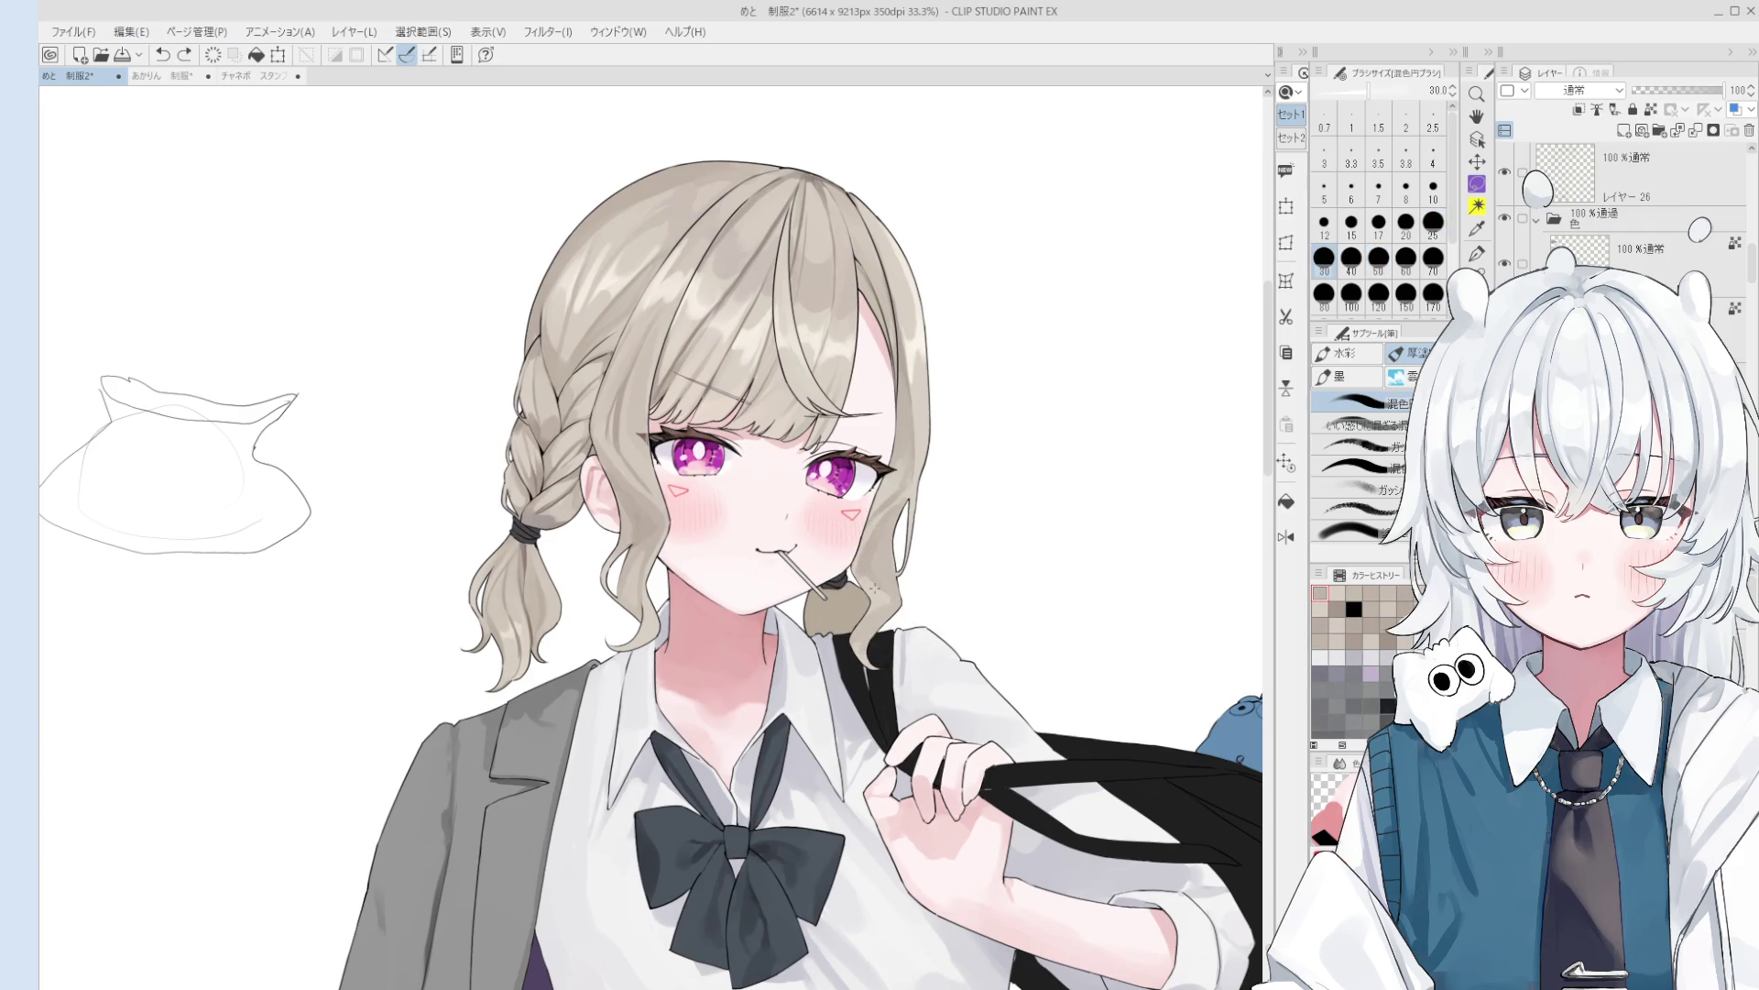
pyautogui.scroll(-1, 868, 564)
pyautogui.press(']')
pyautogui.press(']')
pyautogui.press(']')
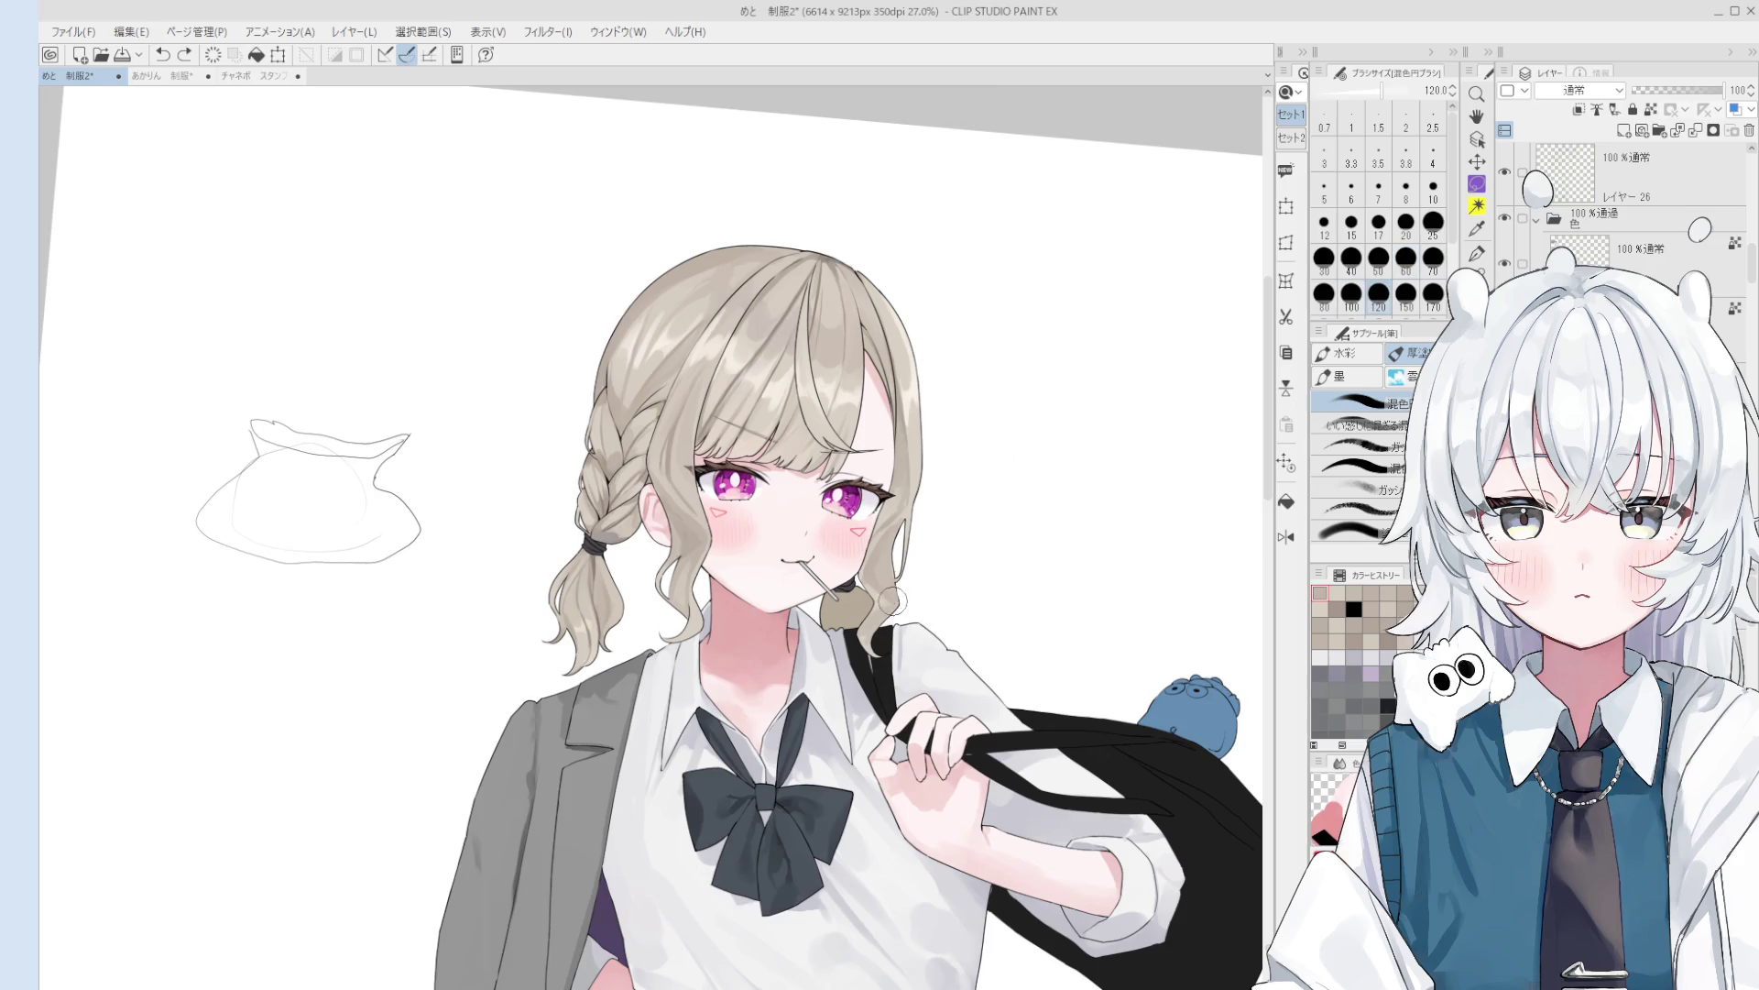
pyautogui.press('[')
pyautogui.press('[')
pyautogui.press('[')
pyautogui.press('[')
pyautogui.press('[')
pyautogui.press('[')
pyautogui.press(']')
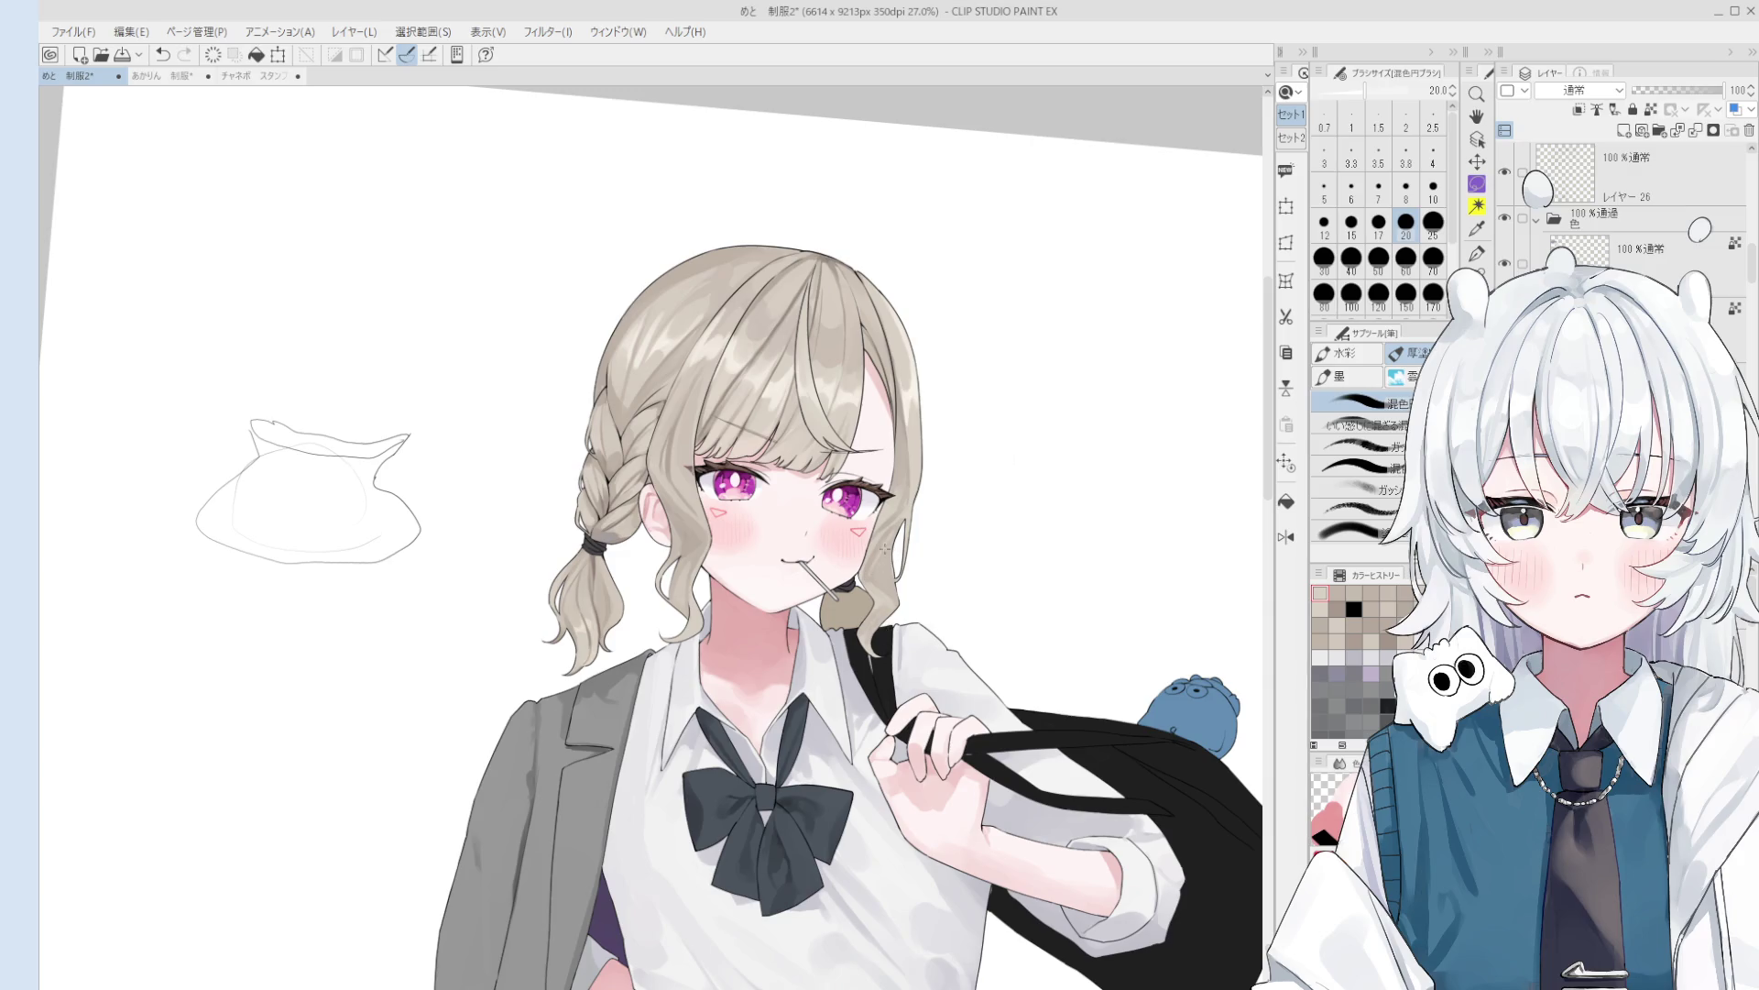
pyautogui.press(']')
pyautogui.press(']')
pyautogui.press(']')
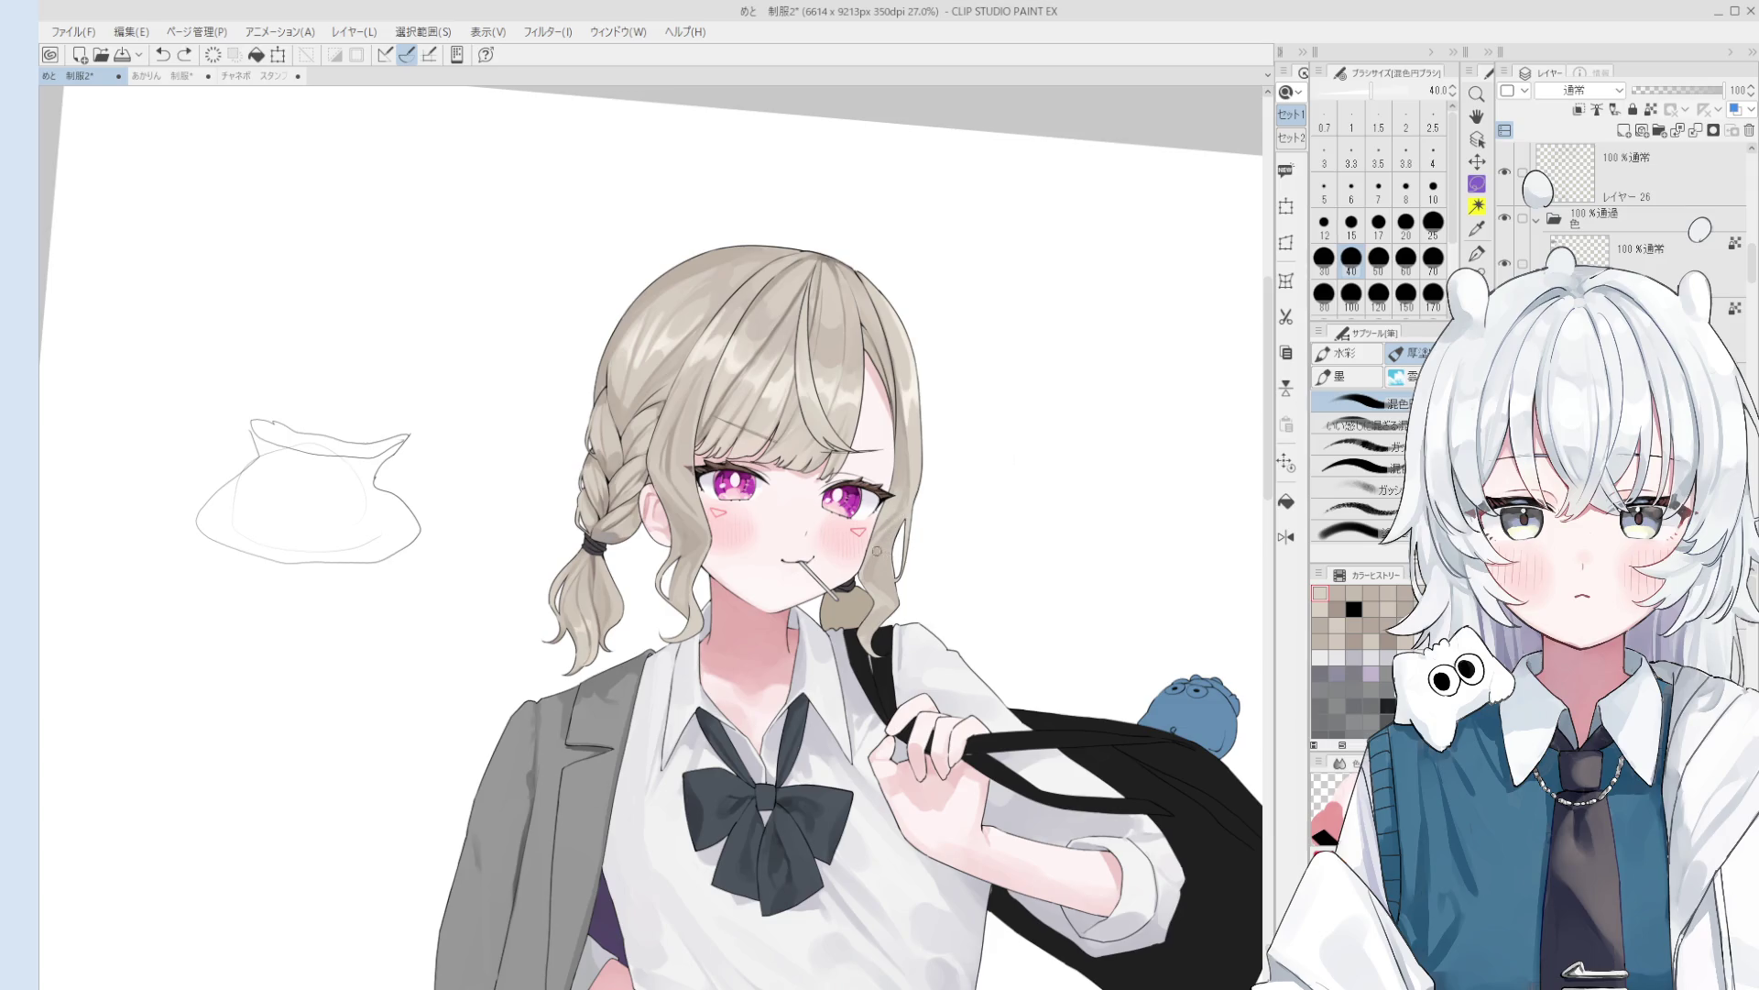
pyautogui.scroll(2, 901, 538)
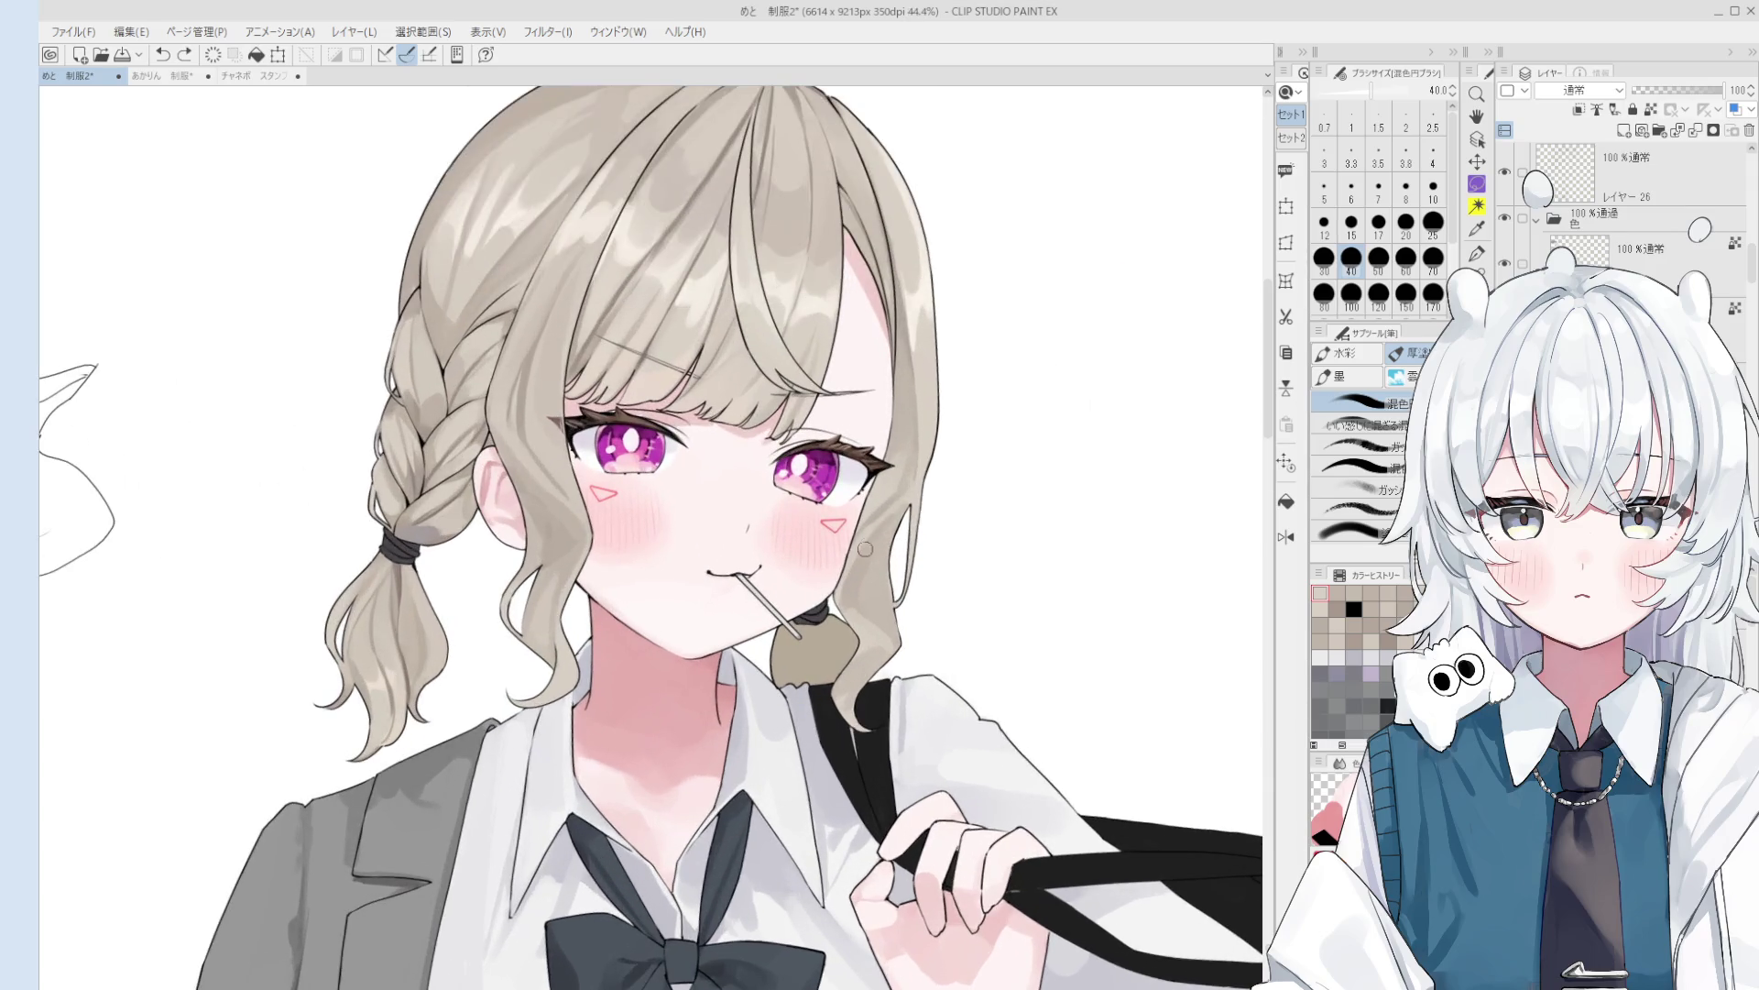
pyautogui.scroll(-1, 901, 476)
pyautogui.press(']')
pyautogui.press(']')
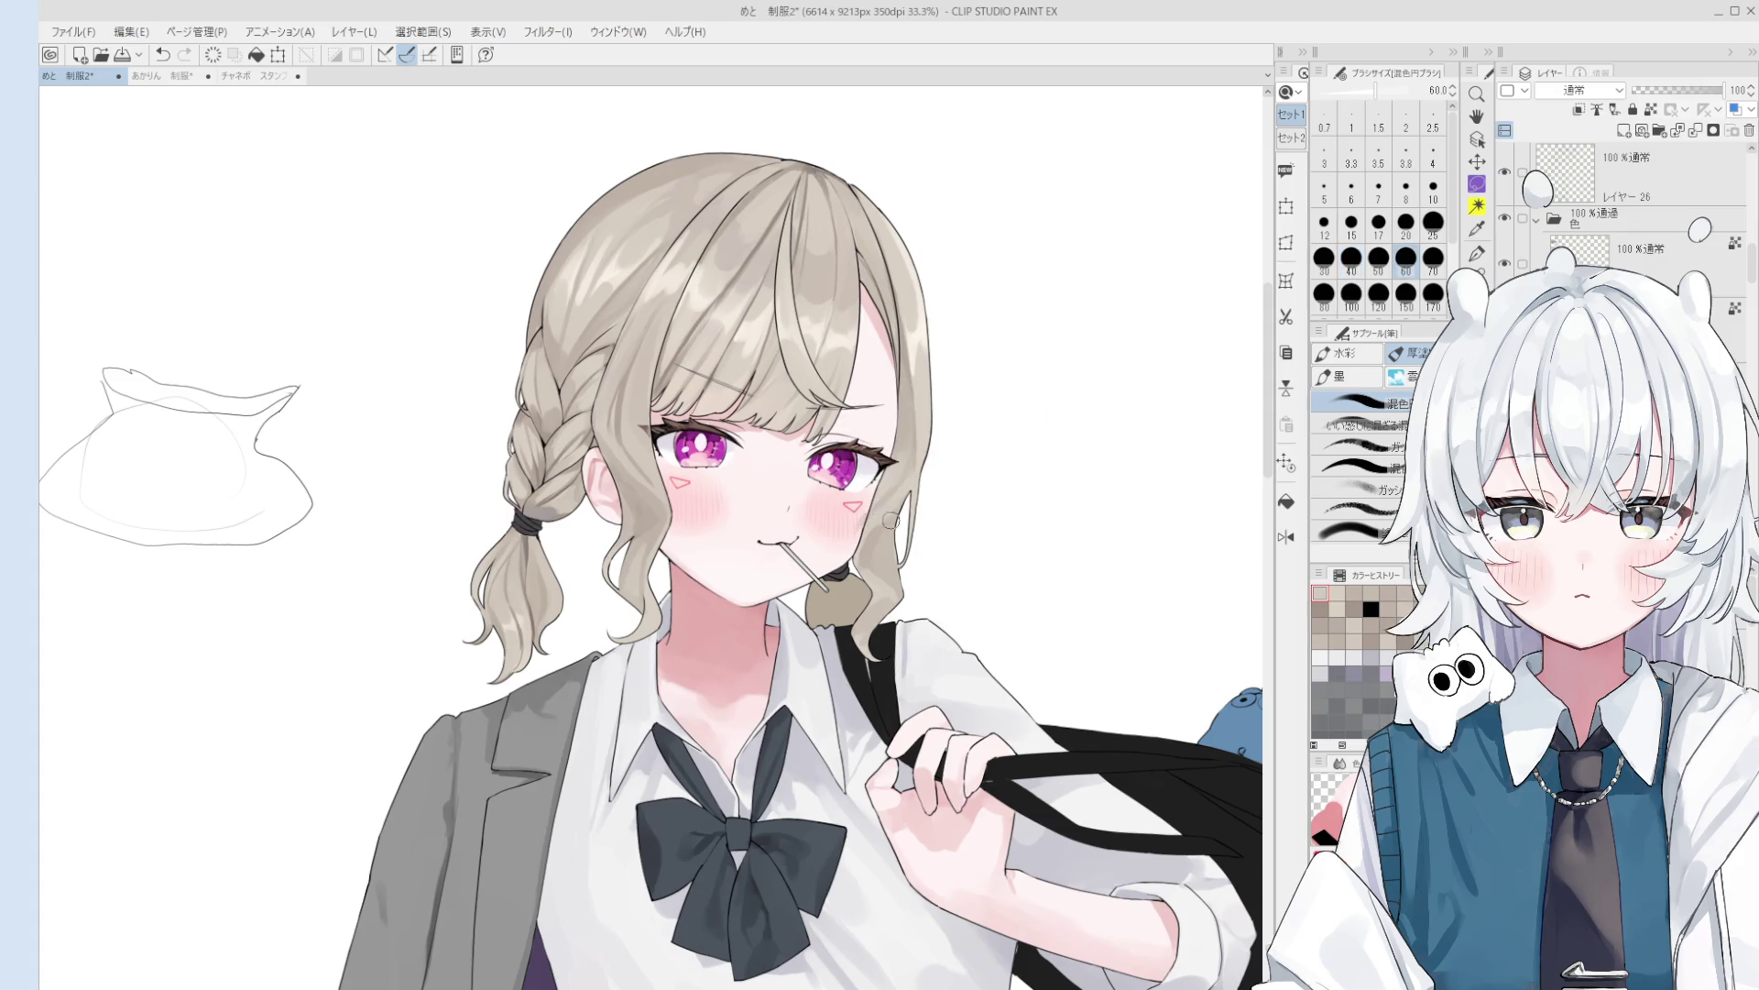
# - Sample a new colour, rotate the view and paint at size 30, then mirror the canvas to check
pyautogui.keyDown('alt'); pyautogui.click(902, 481); pyautogui.keyUp('alt')
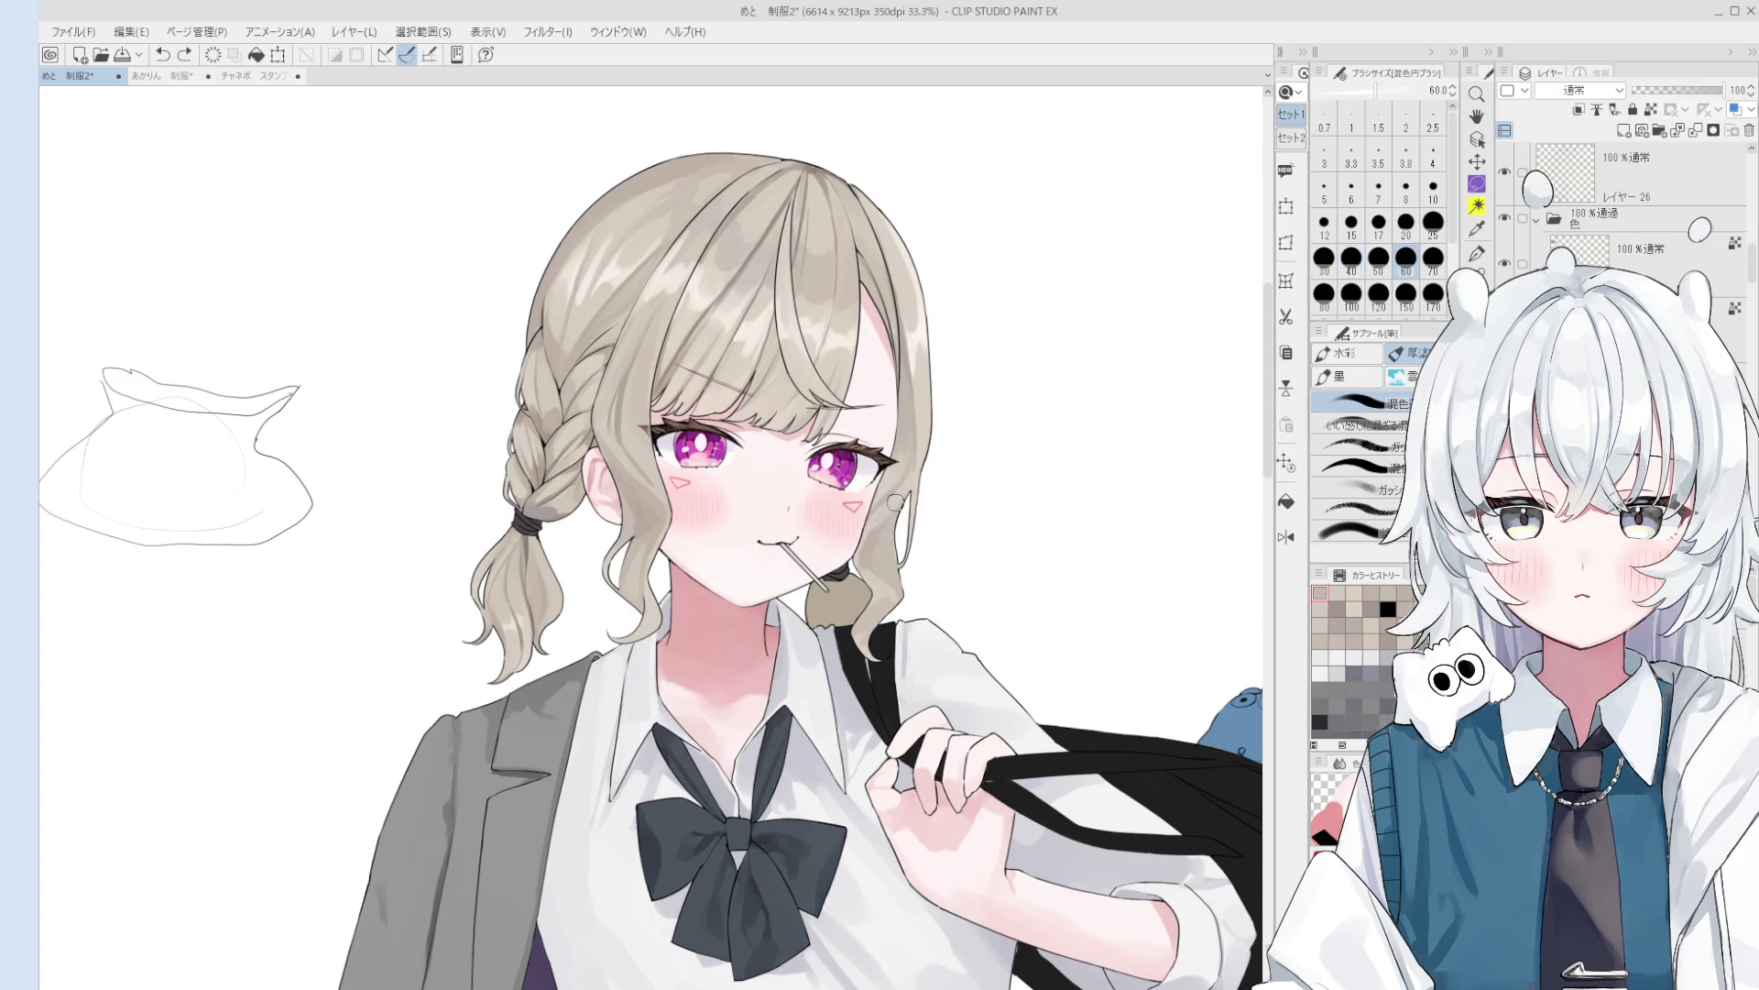
pyautogui.press('-')
pyautogui.press('[')
pyautogui.press('[')
pyautogui.press('[')
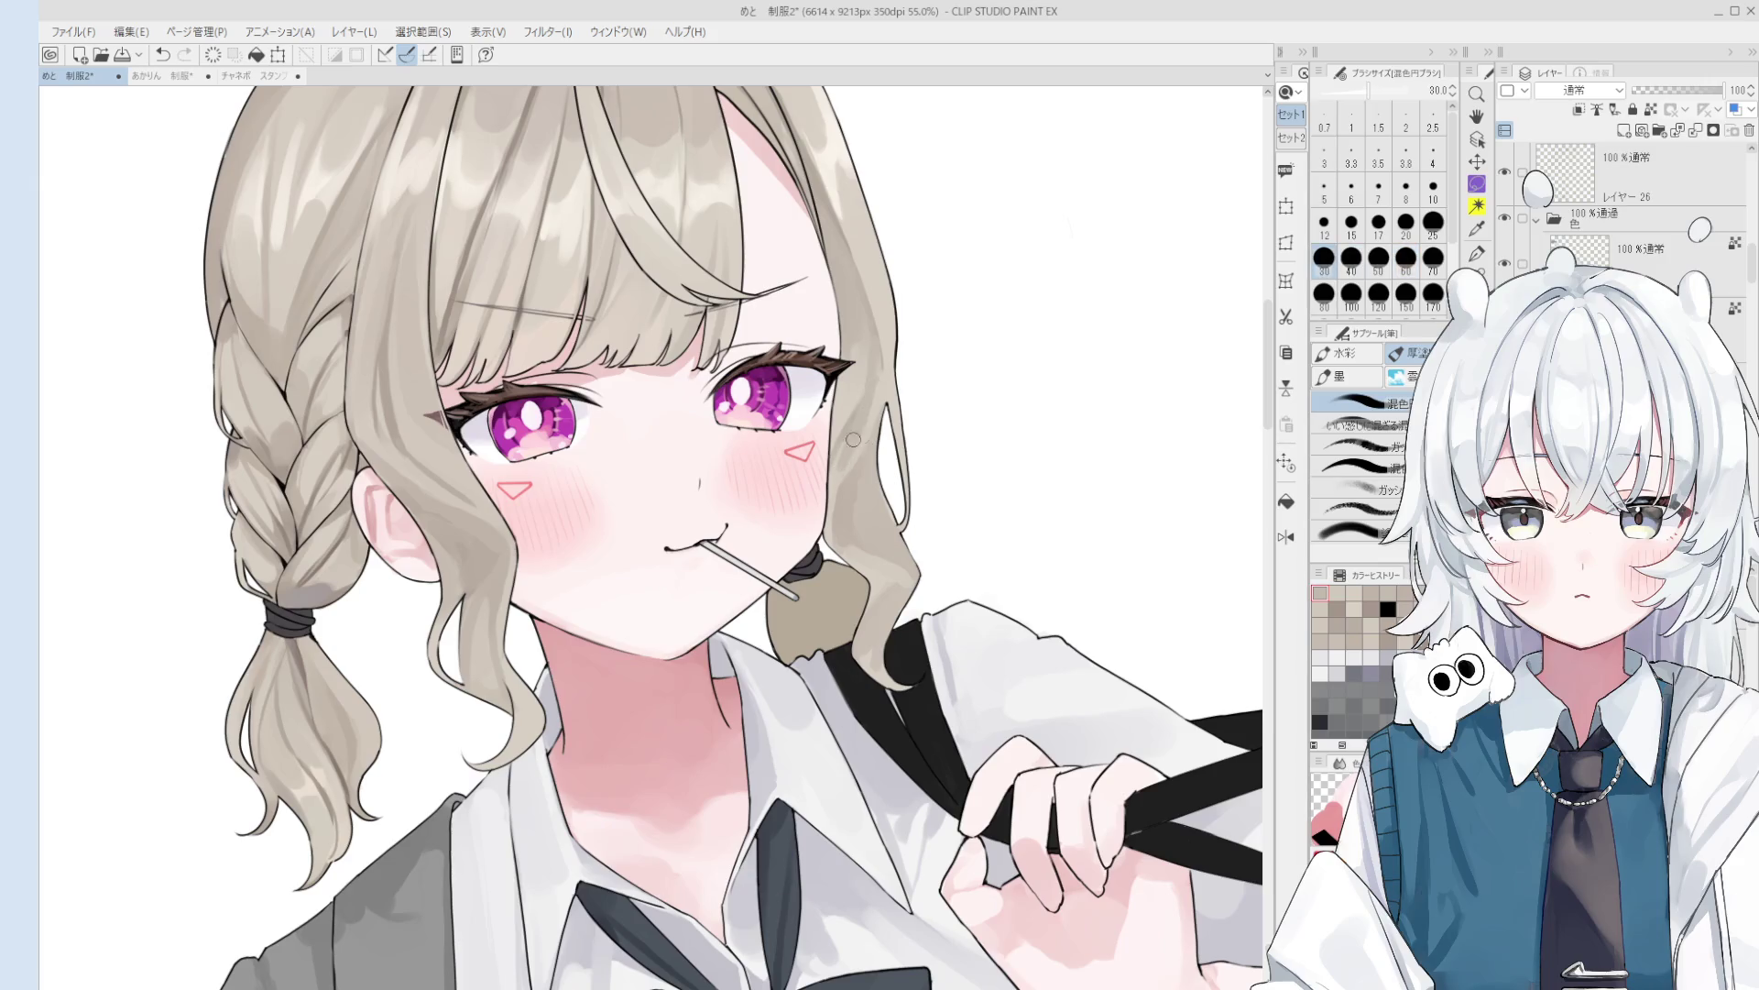
pyautogui.scroll(-1, 834, 476)
pyautogui.hotkey('ctrl', 'z')
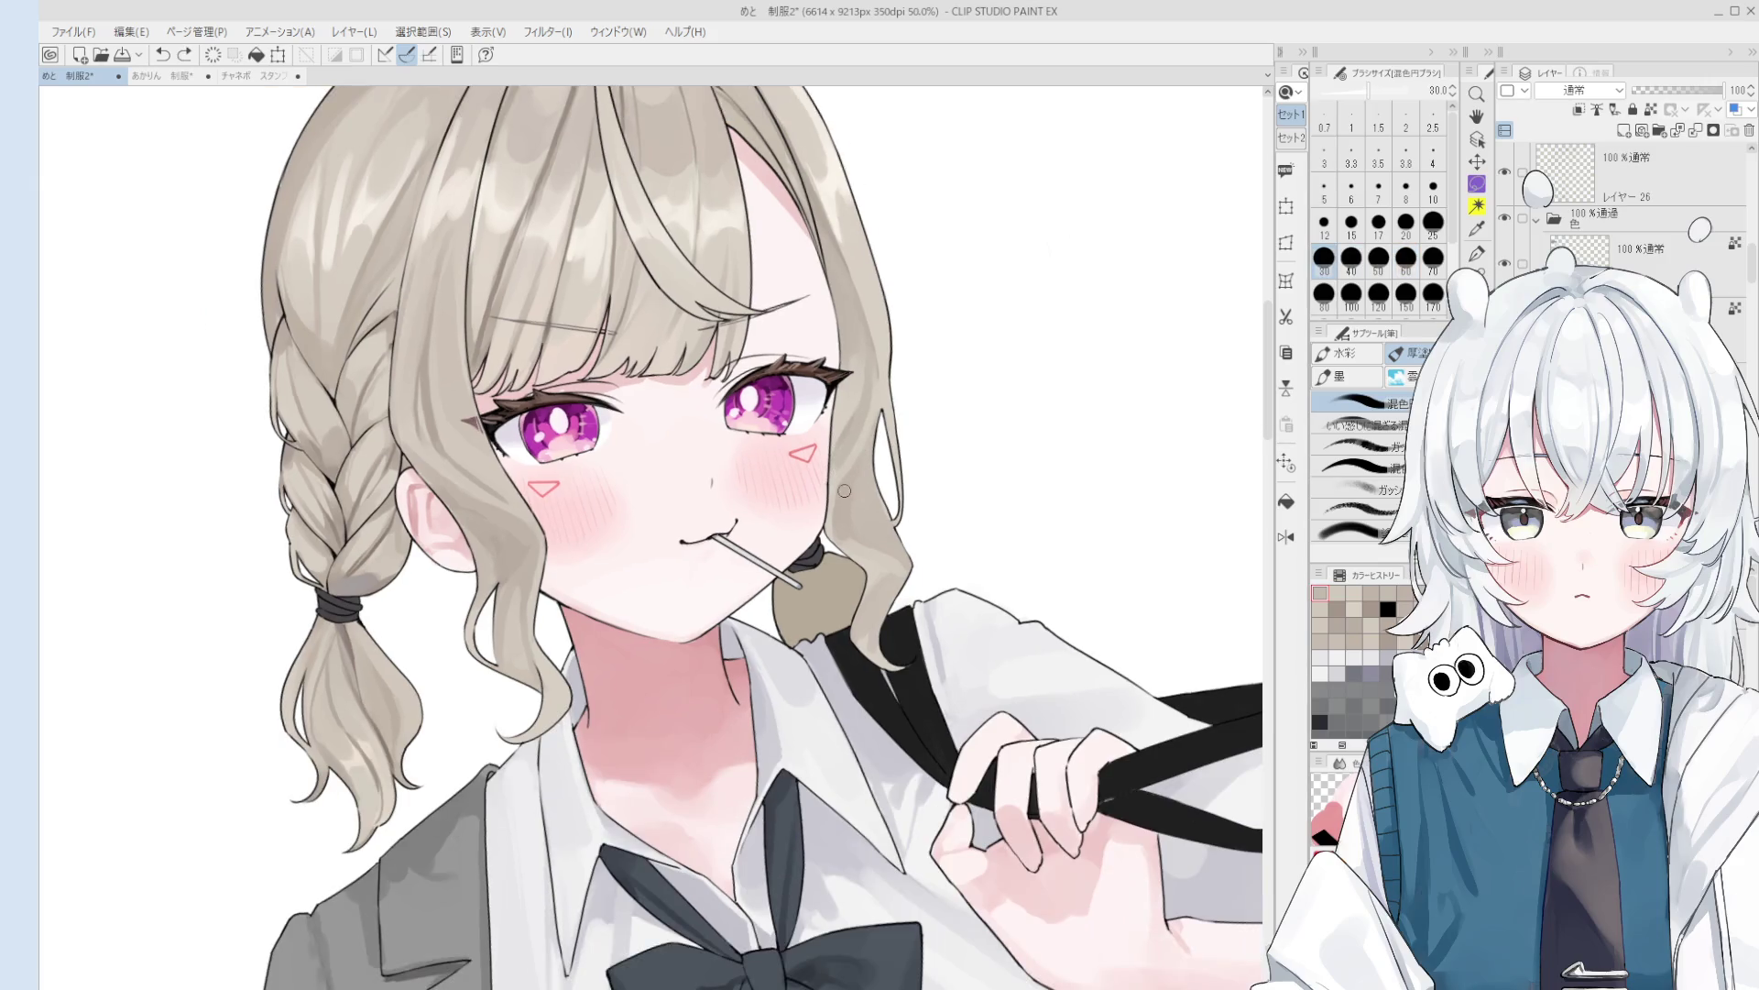
pyautogui.hotkey('ctrl', 'y')
pyautogui.scroll(1, 836, 471)
pyautogui.scroll(3, 861, 471)
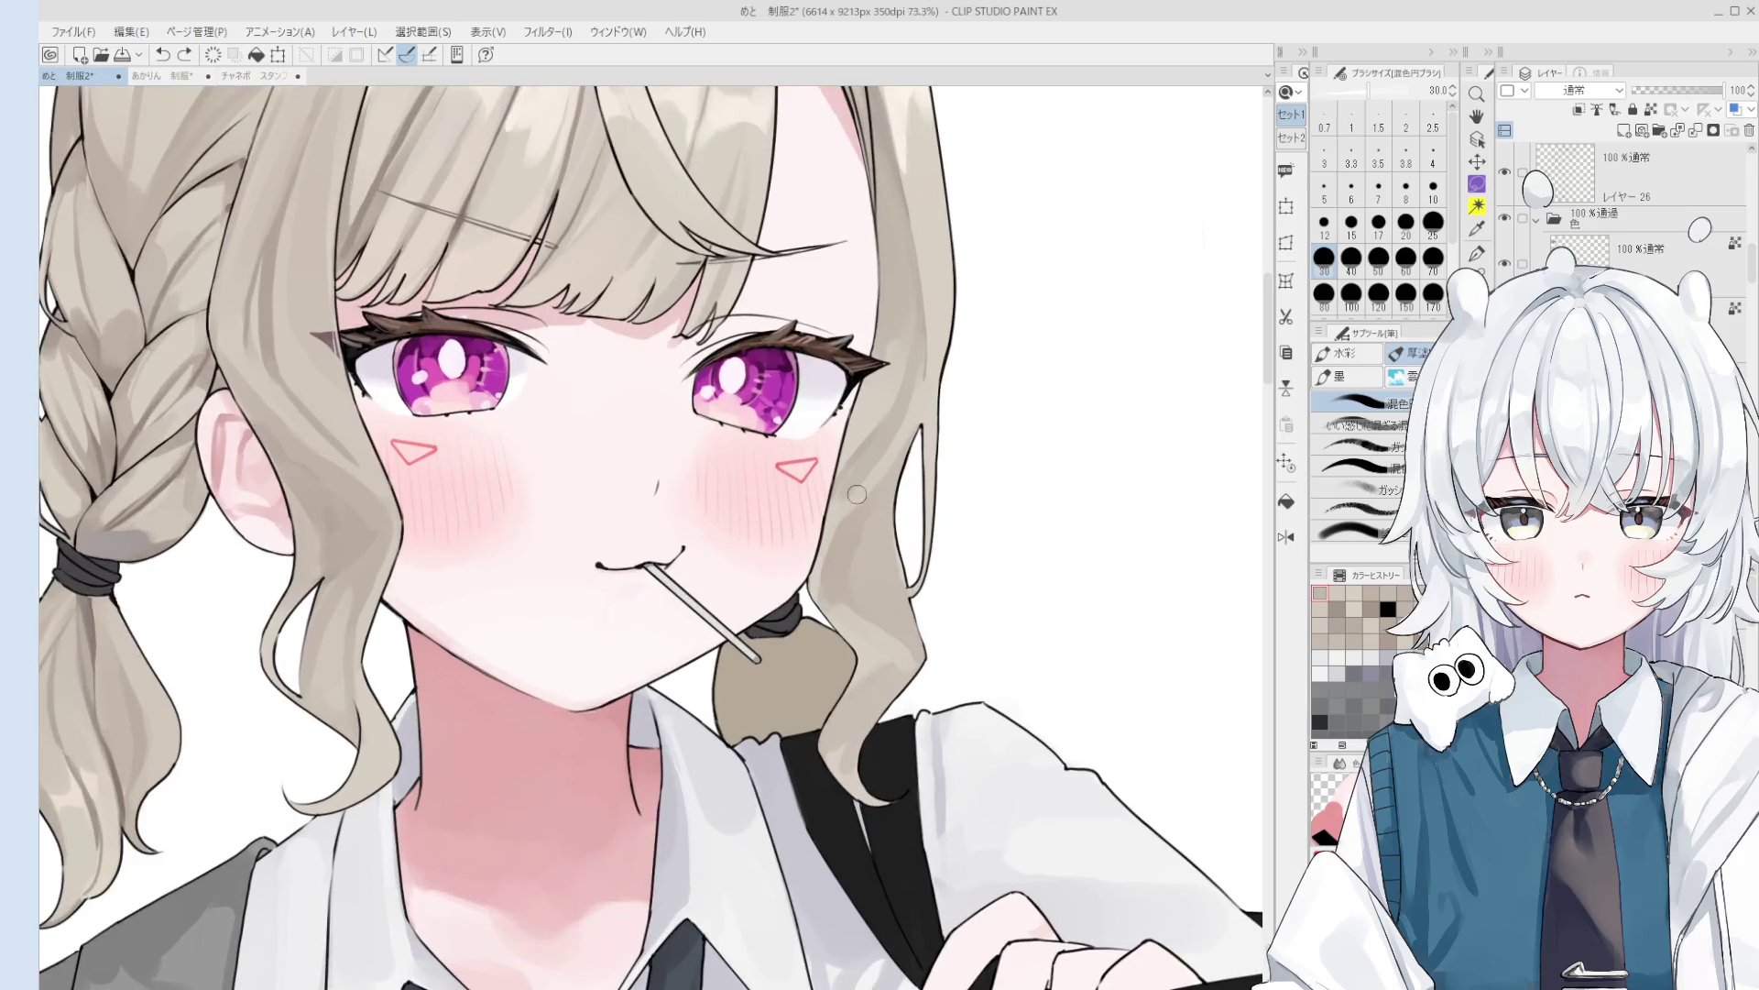
pyautogui.press('h')
pyautogui.scroll(-2, 861, 471)
# - Sample hair colours beside the left eye, enlarging the blending brush to sizes 50 and 70
pyautogui.press('o')
pyautogui.keyDown('alt'); pyautogui.click(638, 488); pyautogui.keyUp('alt')
pyautogui.press('b')
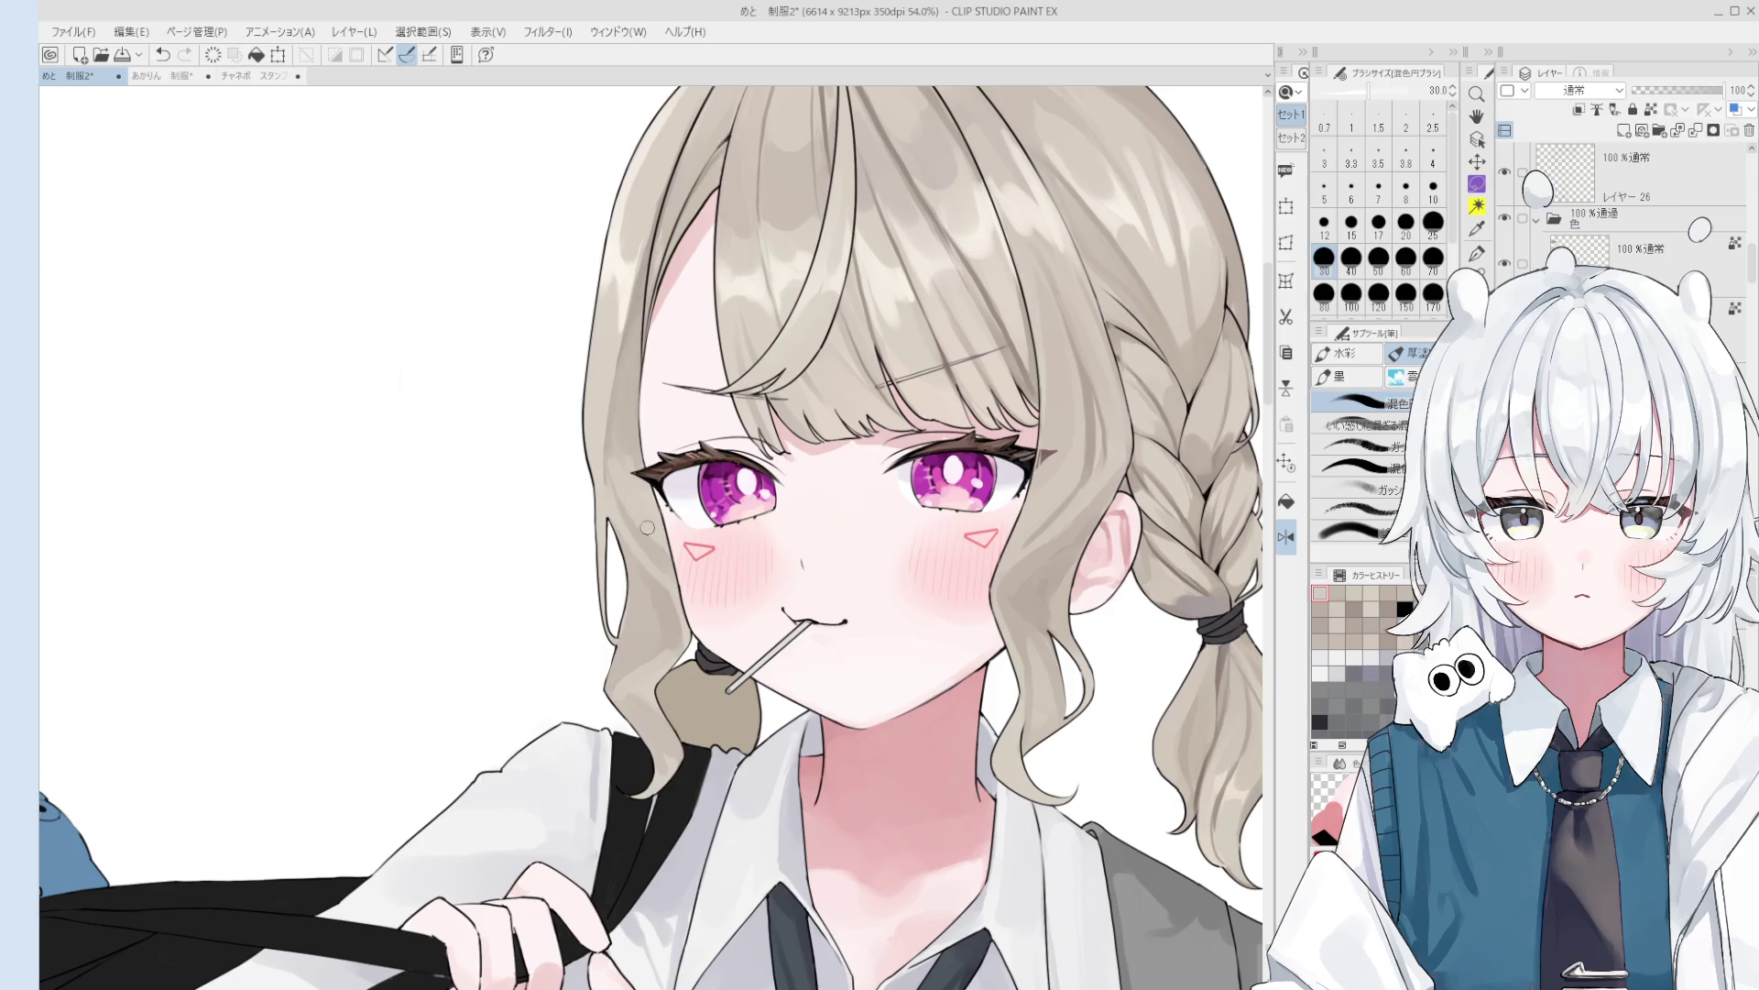
pyautogui.scroll(-1, 631, 502)
pyautogui.keyDown('alt'); pyautogui.click(636, 495); pyautogui.keyUp('alt')
pyautogui.press(']')
pyautogui.press(']')
pyautogui.press(']')
pyautogui.press(']')
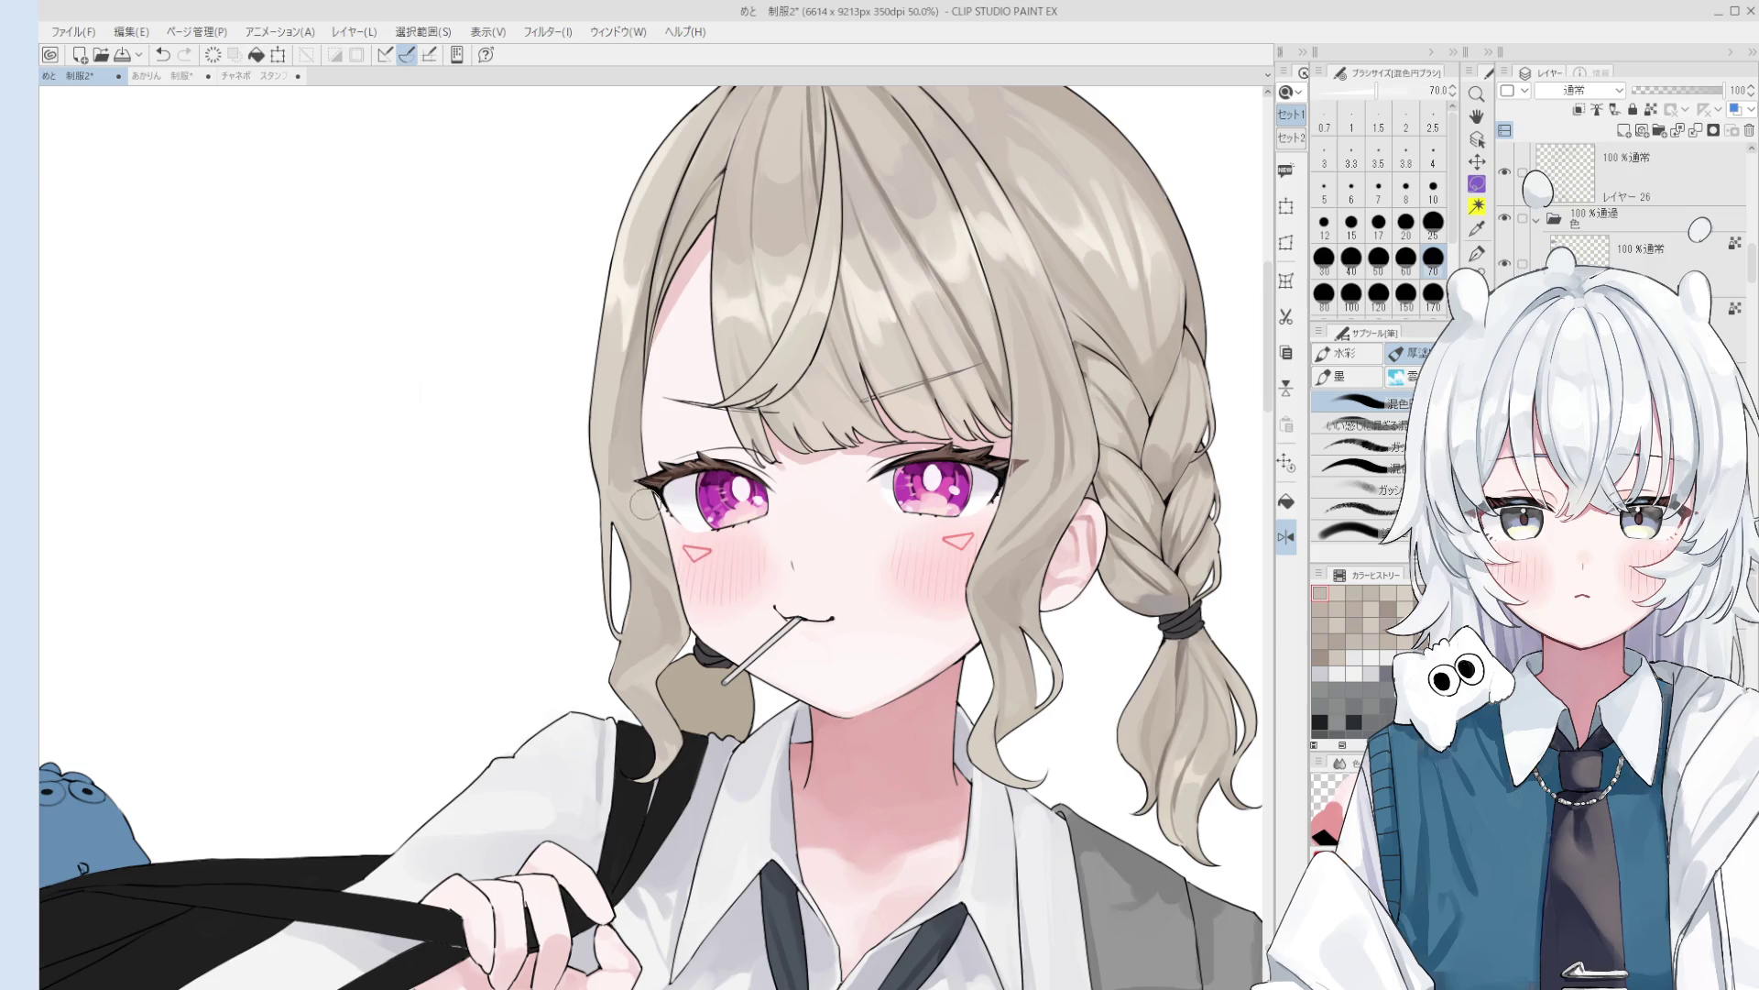
pyautogui.keyDown('alt'); pyautogui.click(641, 503); pyautogui.keyUp('alt')
pyautogui.press(']')
pyautogui.press(']')
pyautogui.press(']')
pyautogui.press(']')
pyautogui.scroll(-1, 628, 471)
pyautogui.keyDown('alt'); pyautogui.click(640, 503); pyautogui.keyUp('alt')
pyautogui.keyDown('alt'); pyautogui.click(623, 484); pyautogui.keyUp('alt')
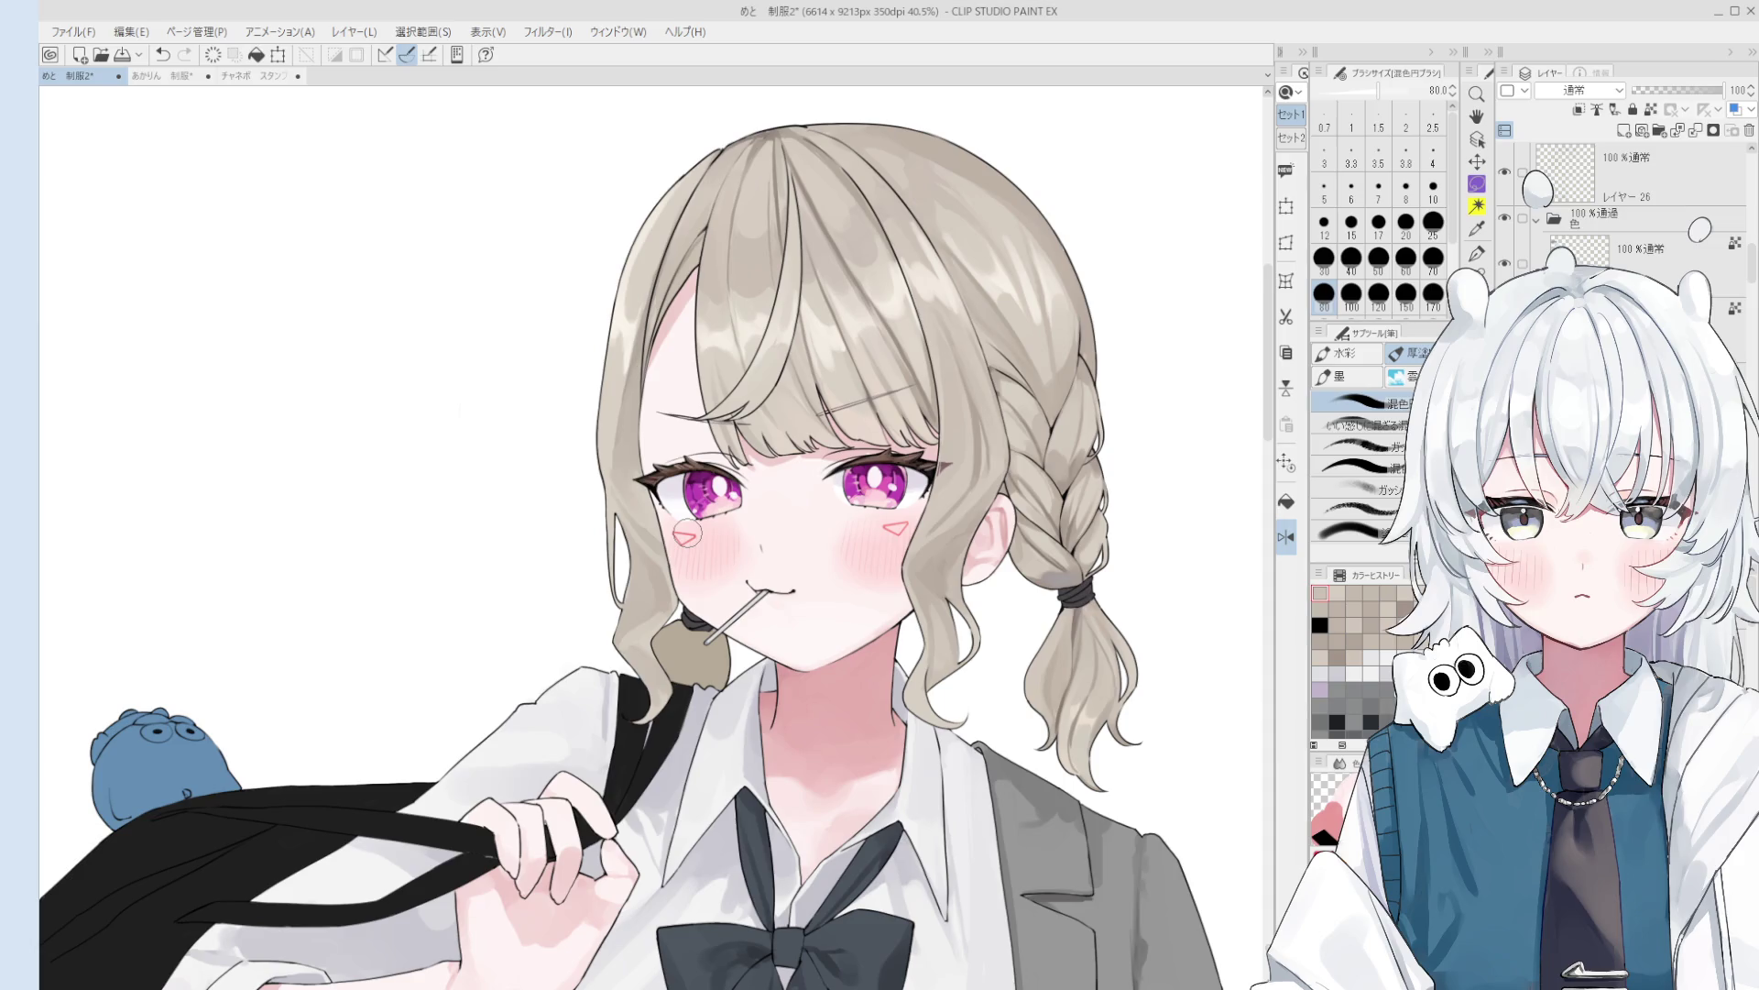
# - Redo the hair touch-up by the eye, dabbing the sampled darker colour onto the strands at size 70
pyautogui.press('o')
pyautogui.scroll(2, 611, 465)
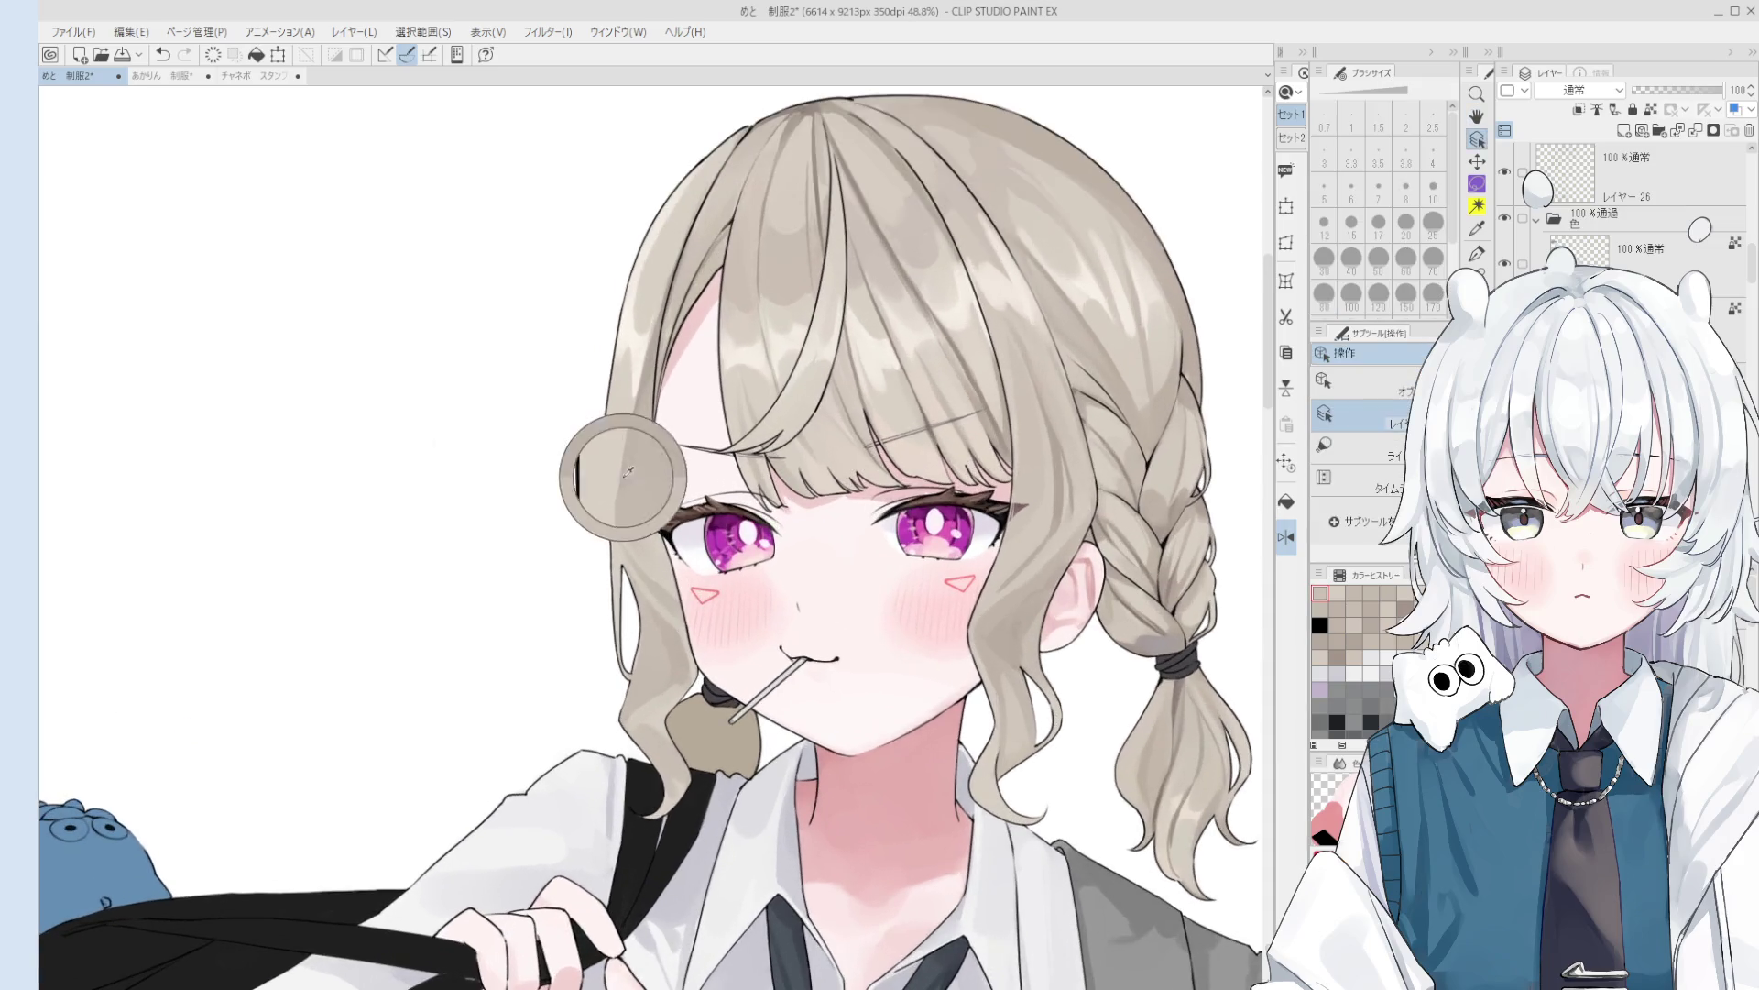
pyautogui.press('b')
pyautogui.scroll(-1, 632, 539)
pyautogui.hotkey('ctrl', 'z')
pyautogui.click(623, 486)
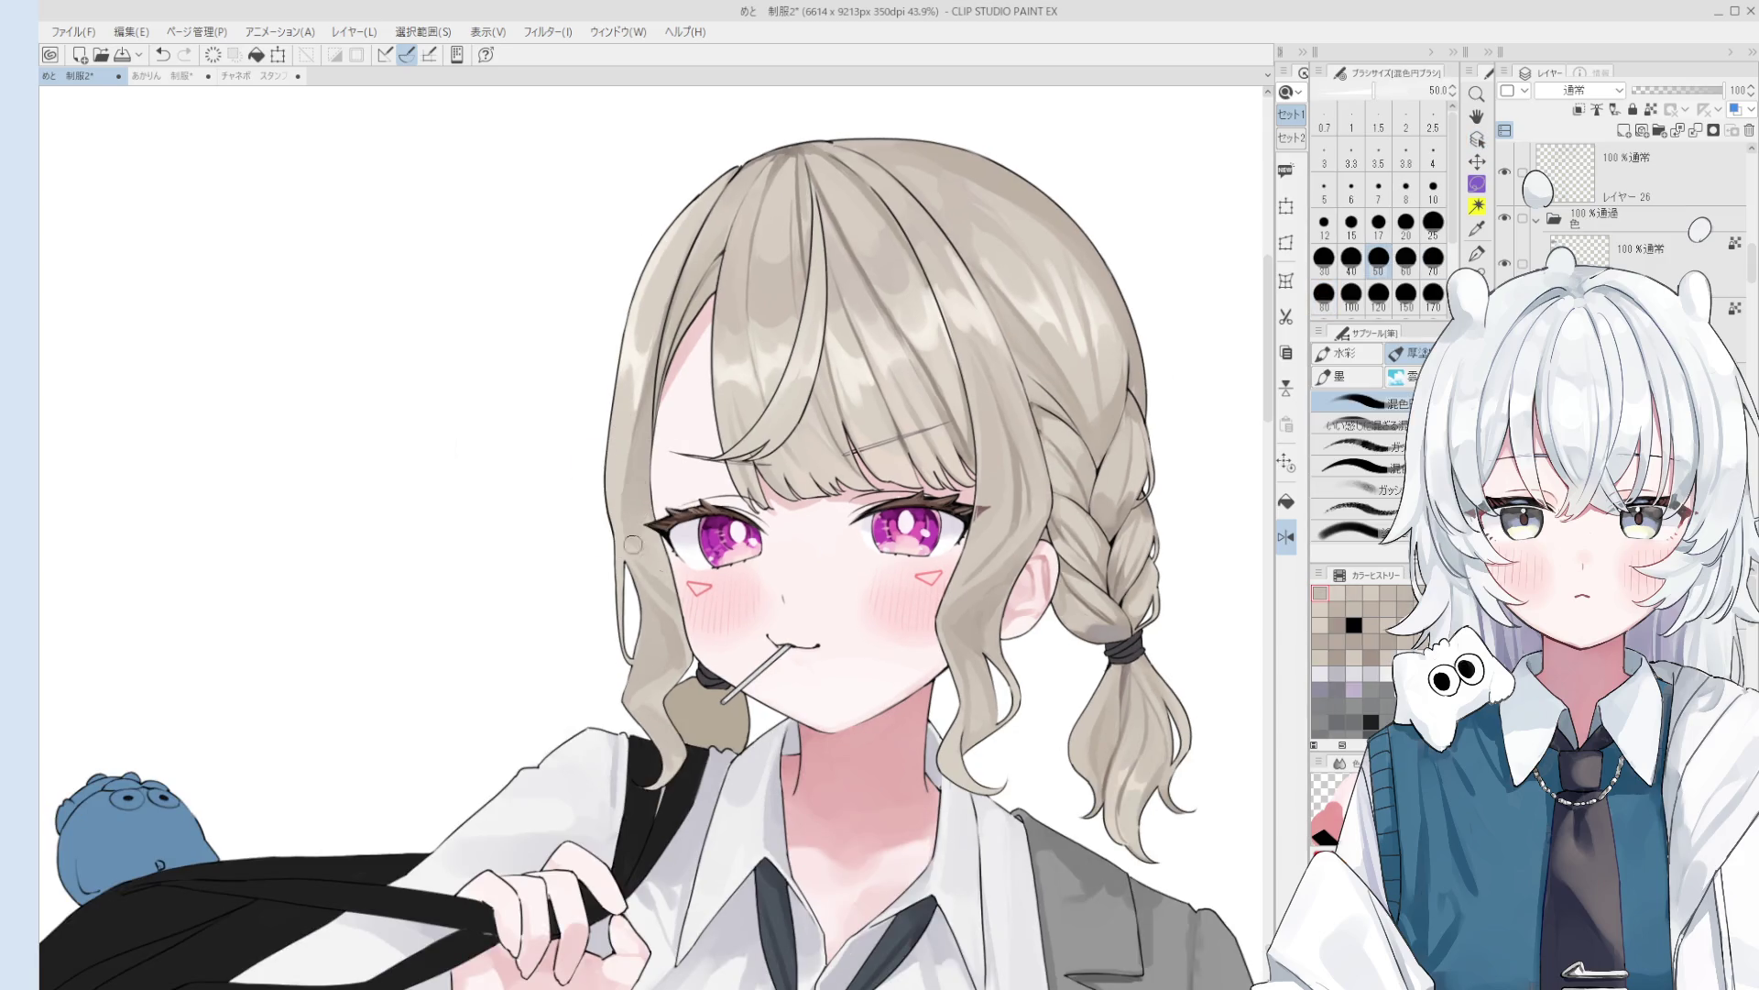
pyautogui.press(']')
pyautogui.press(']')
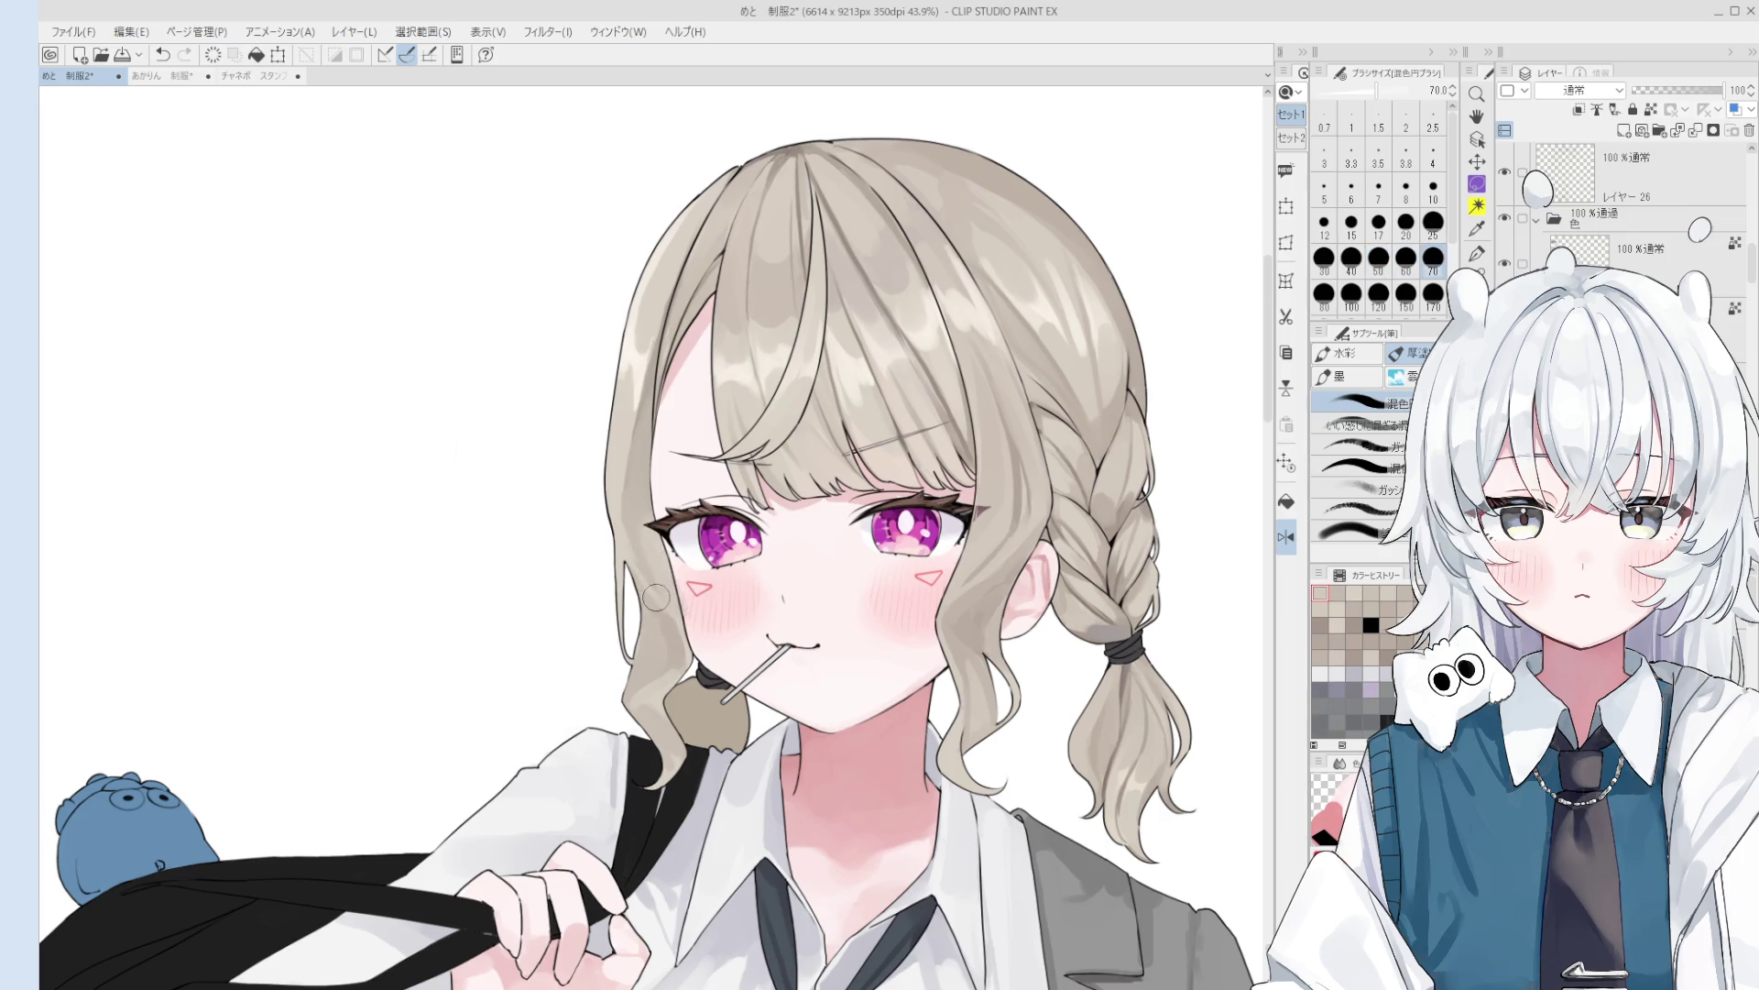
# - Flip the view back, pick the bow's layer and dark grey, and dab it onto the bow's left wing
pyautogui.press('h')
pyautogui.scroll(-2, 638, 648)
pyautogui.press('h')
pyautogui.scroll(-4, 638, 648)
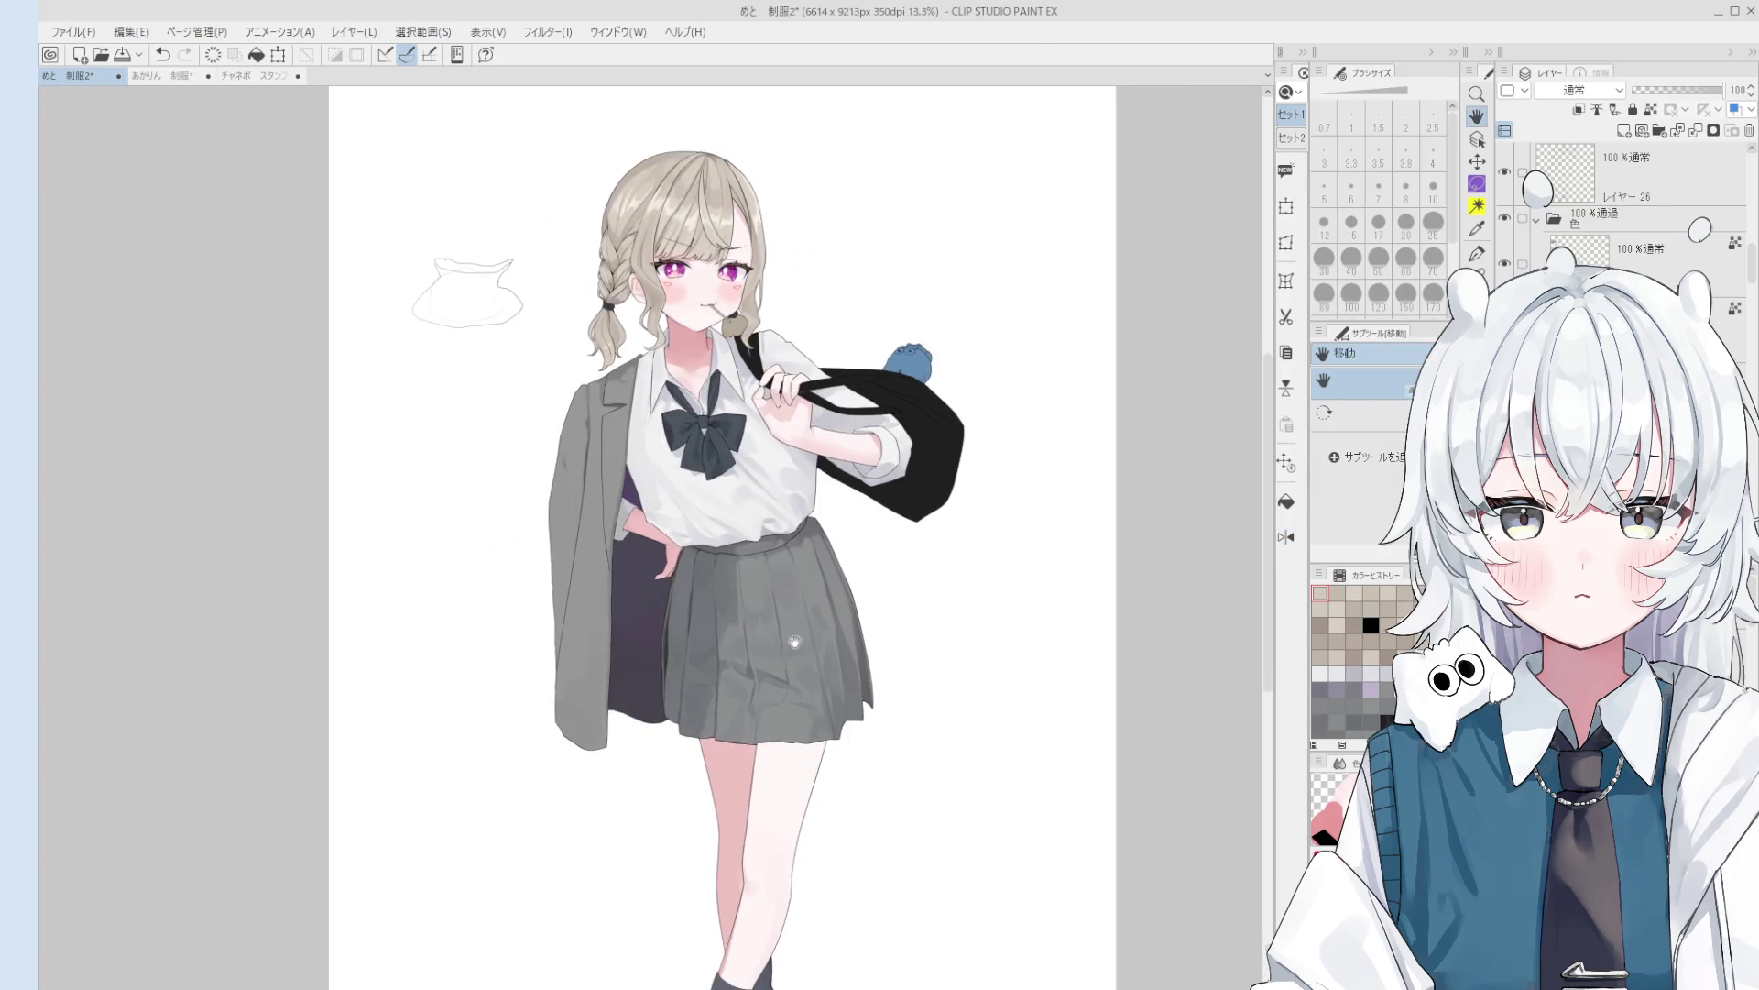
pyautogui.scroll(5, 695, 426)
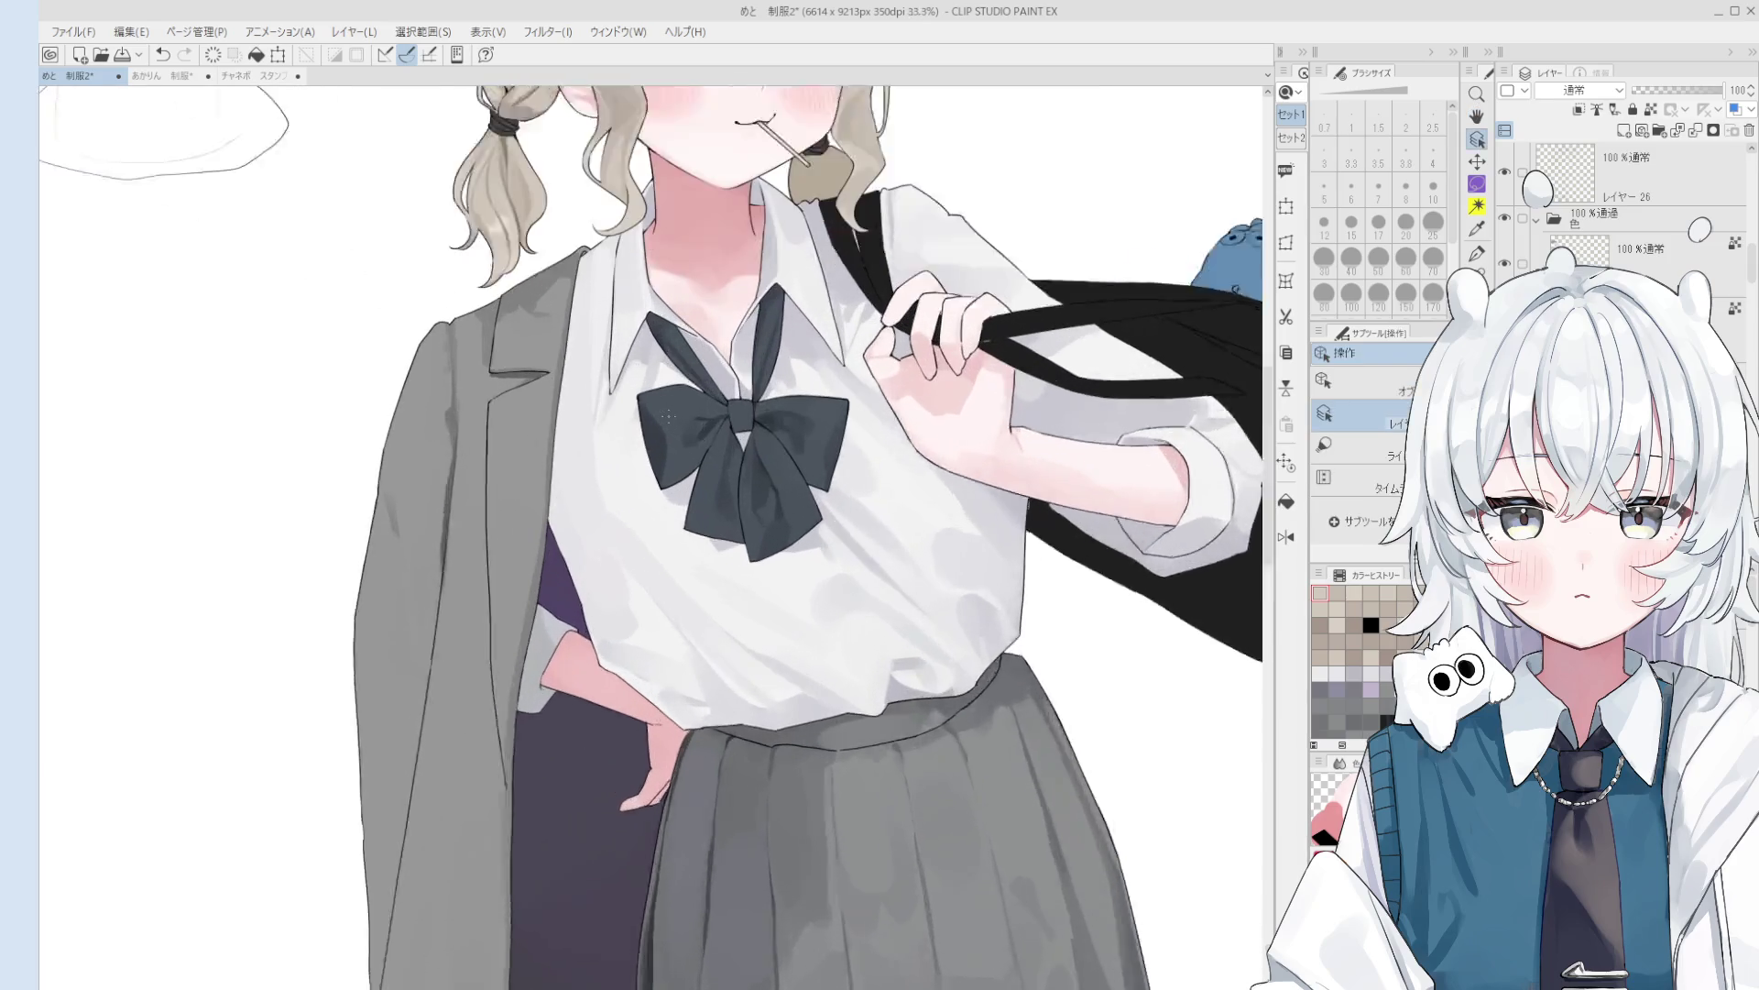
pyautogui.keyDown('ctrl'); pyautogui.keyDown('shift'); pyautogui.click(696, 426); pyautogui.keyUp('shift'); pyautogui.keyUp('ctrl')
pyautogui.press('b')
pyautogui.click(654, 448)
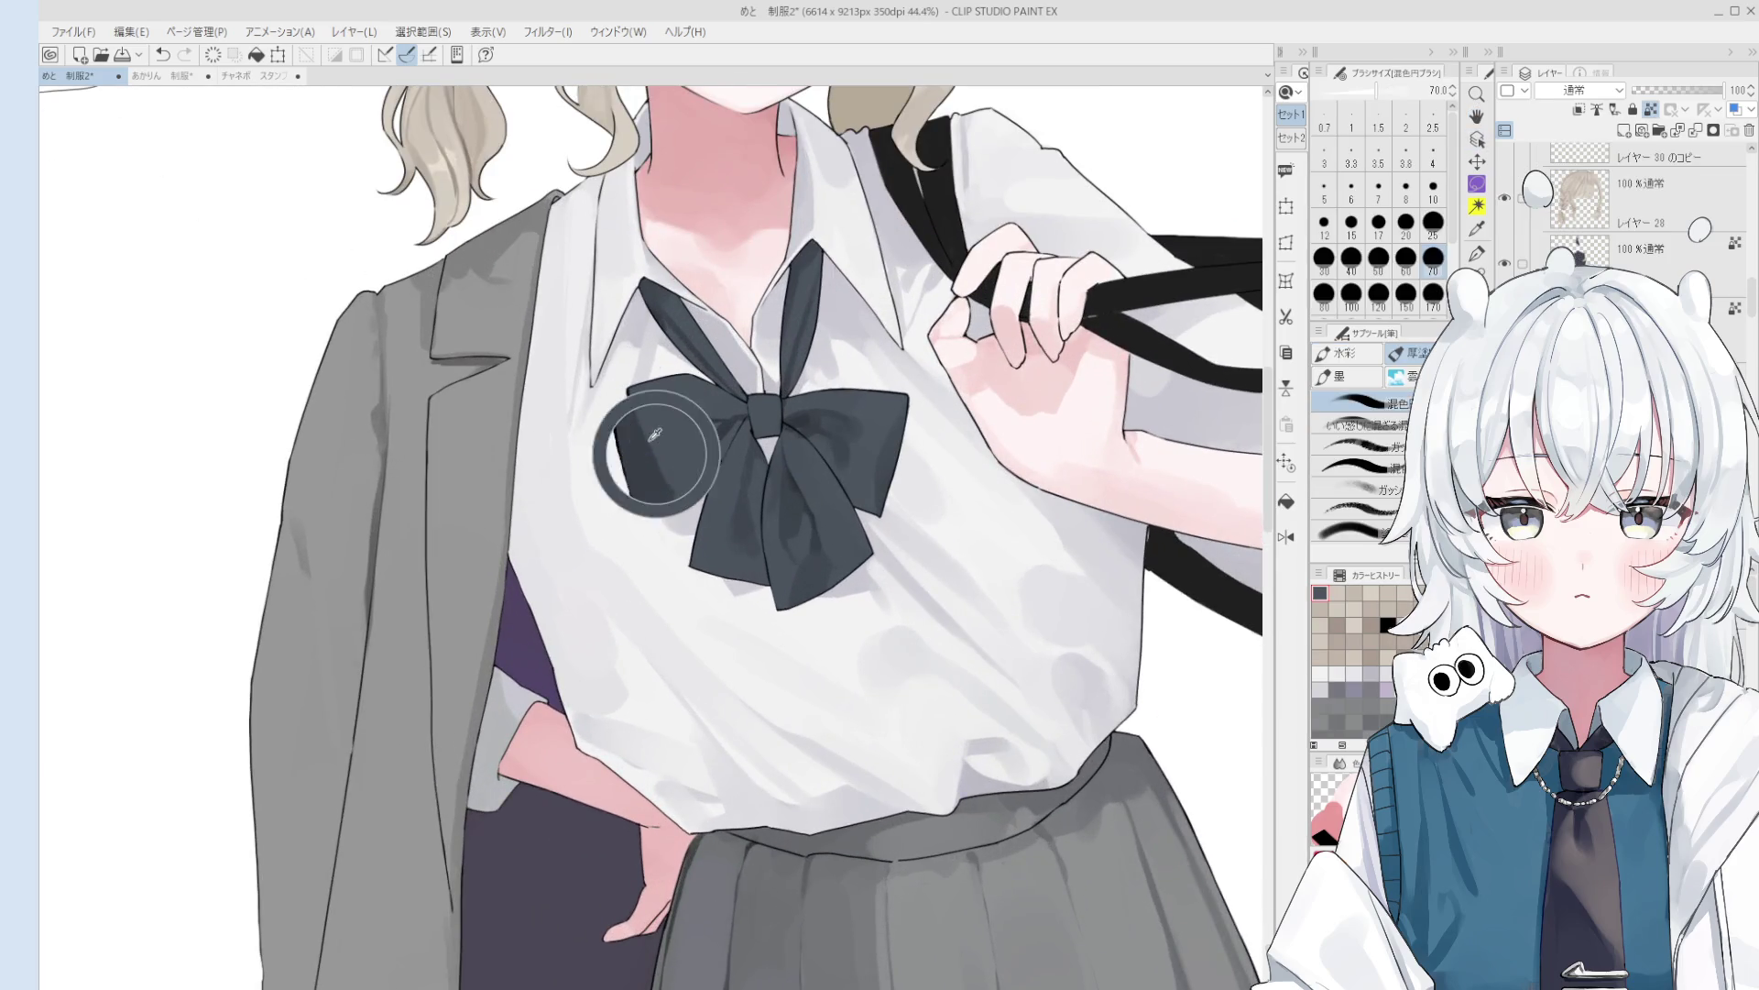
# - Sample the bow's grey, paint a dark shading stroke on the bow at size 20, then raise the brush to 50
pyautogui.scroll(-2, 656, 458)
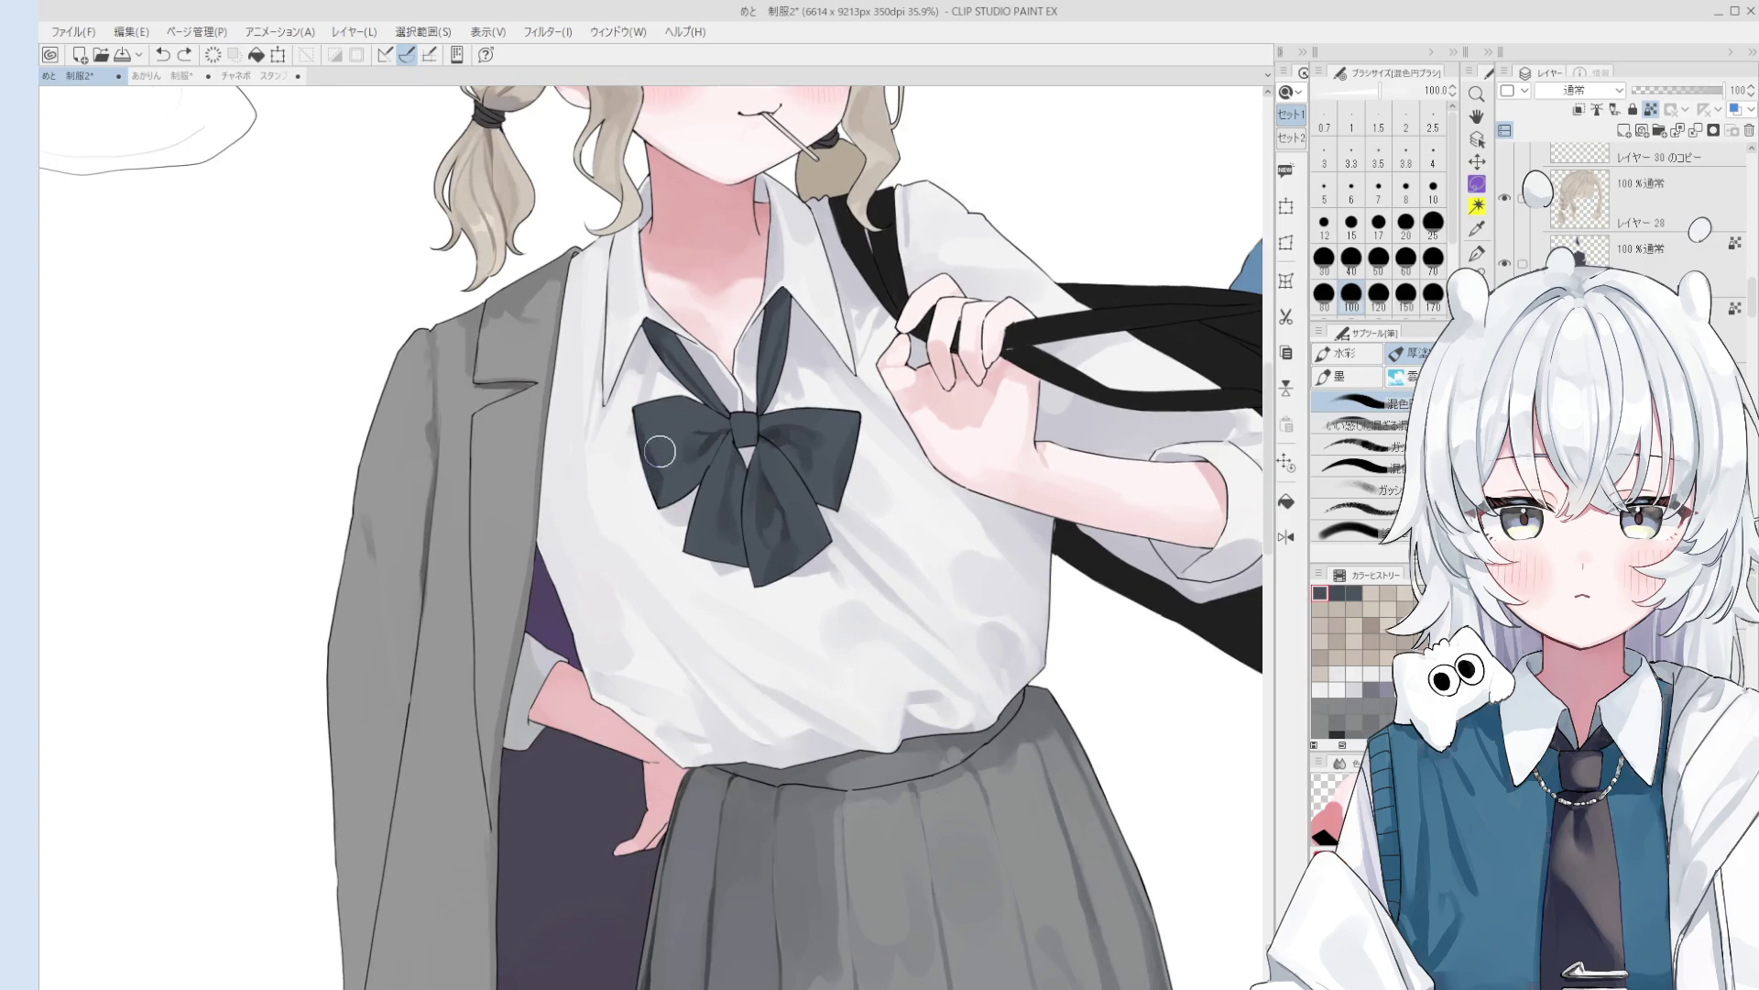
pyautogui.press('[')
pyautogui.press('[')
pyautogui.keyDown('alt'); pyautogui.click(660, 477); pyautogui.keyUp('alt')
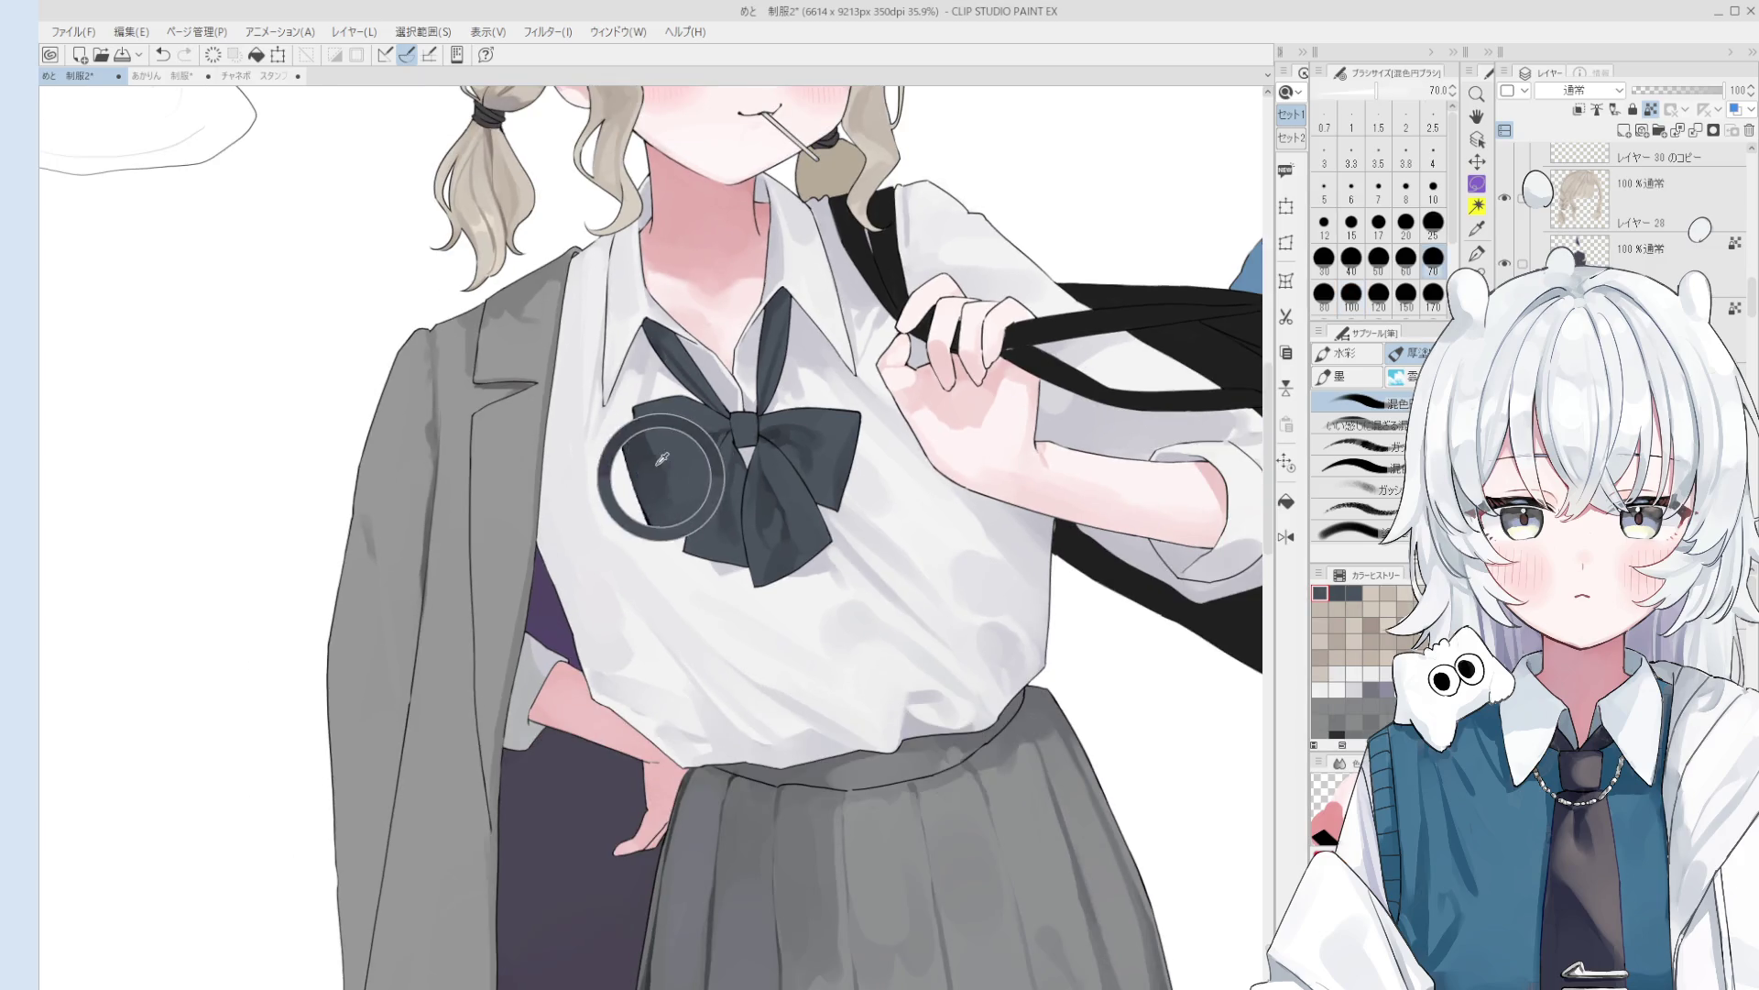
pyautogui.press('[')
pyautogui.press('[')
pyautogui.press('[')
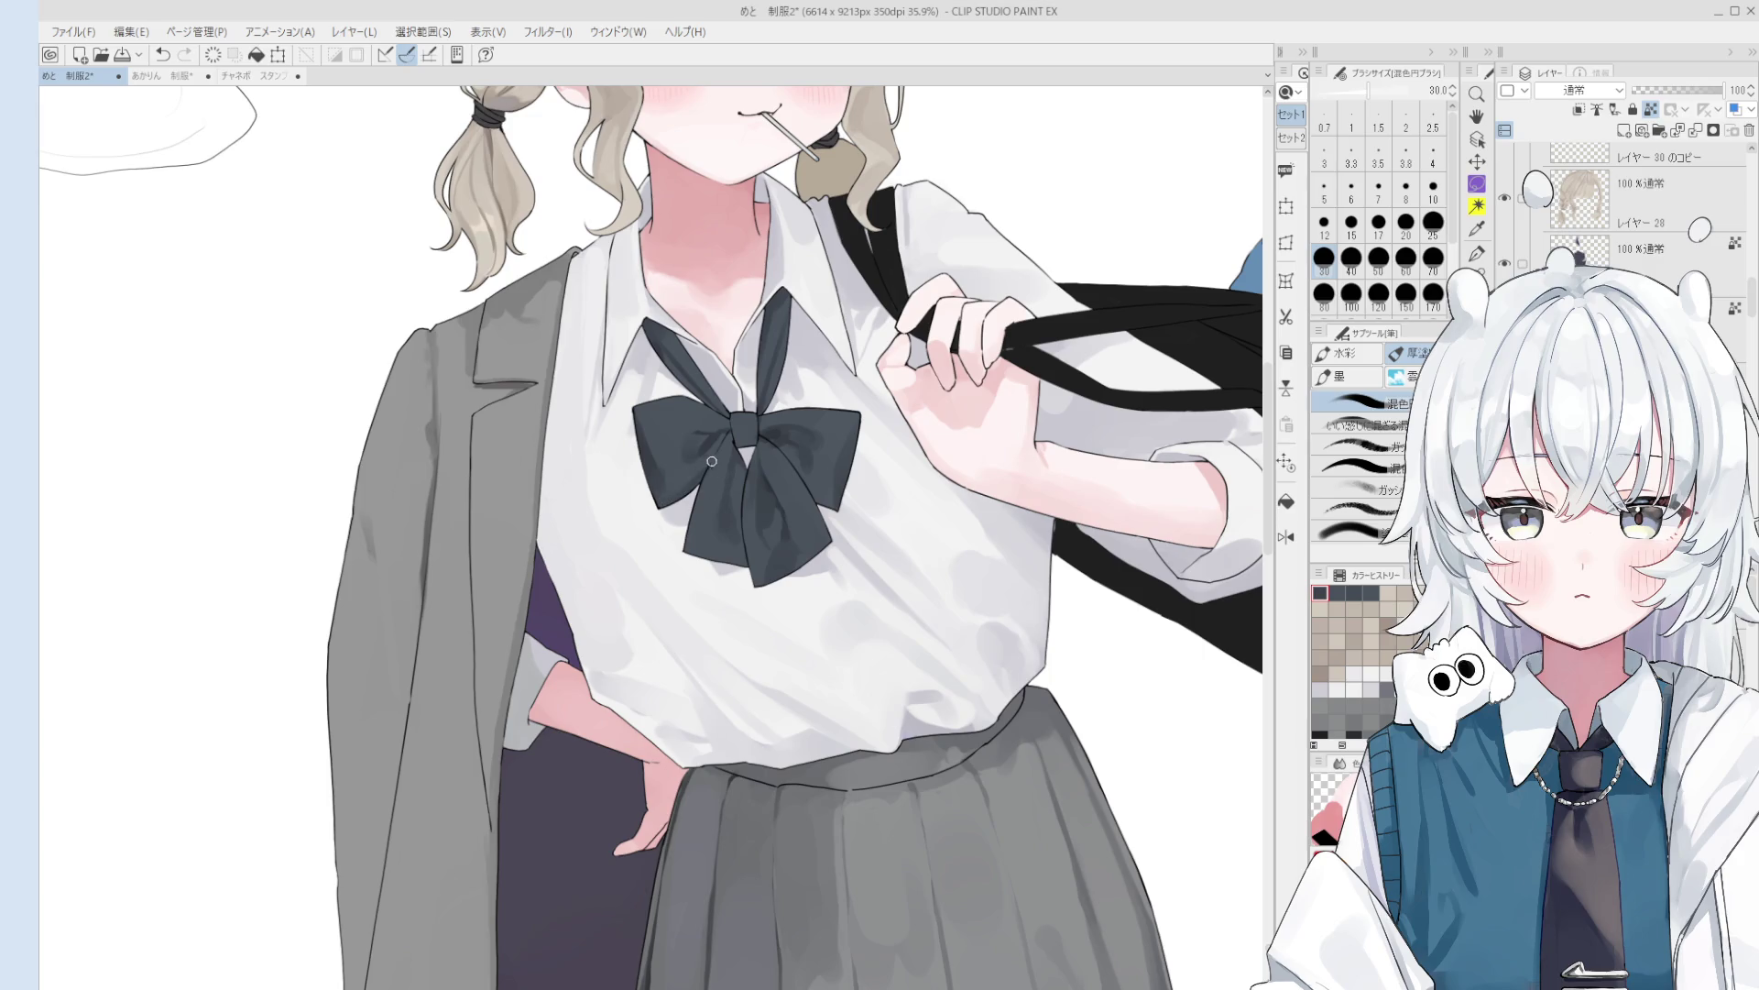
pyautogui.press(']')
pyautogui.press(']')
pyautogui.press(']')
pyautogui.press(']')
pyautogui.press('[')
pyautogui.press('[')
pyautogui.press('[')
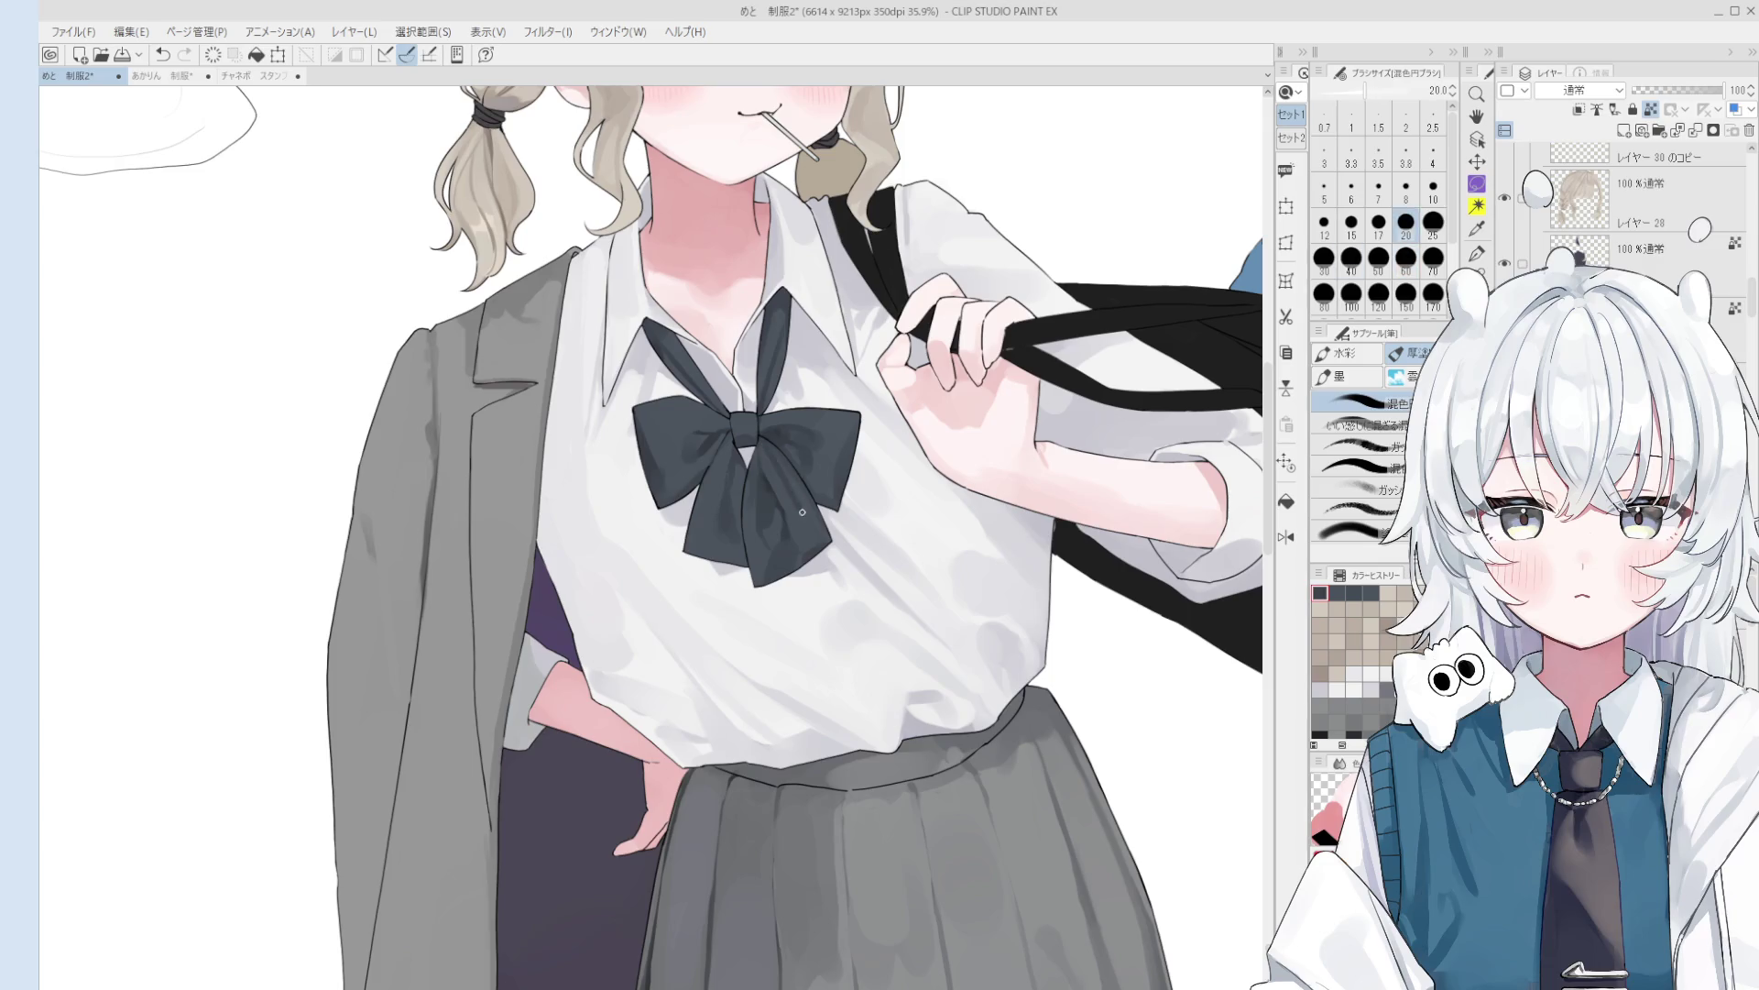
pyautogui.moveTo(776, 458); pyautogui.dragTo(788, 495)
pyautogui.press(']')
pyautogui.press(']')
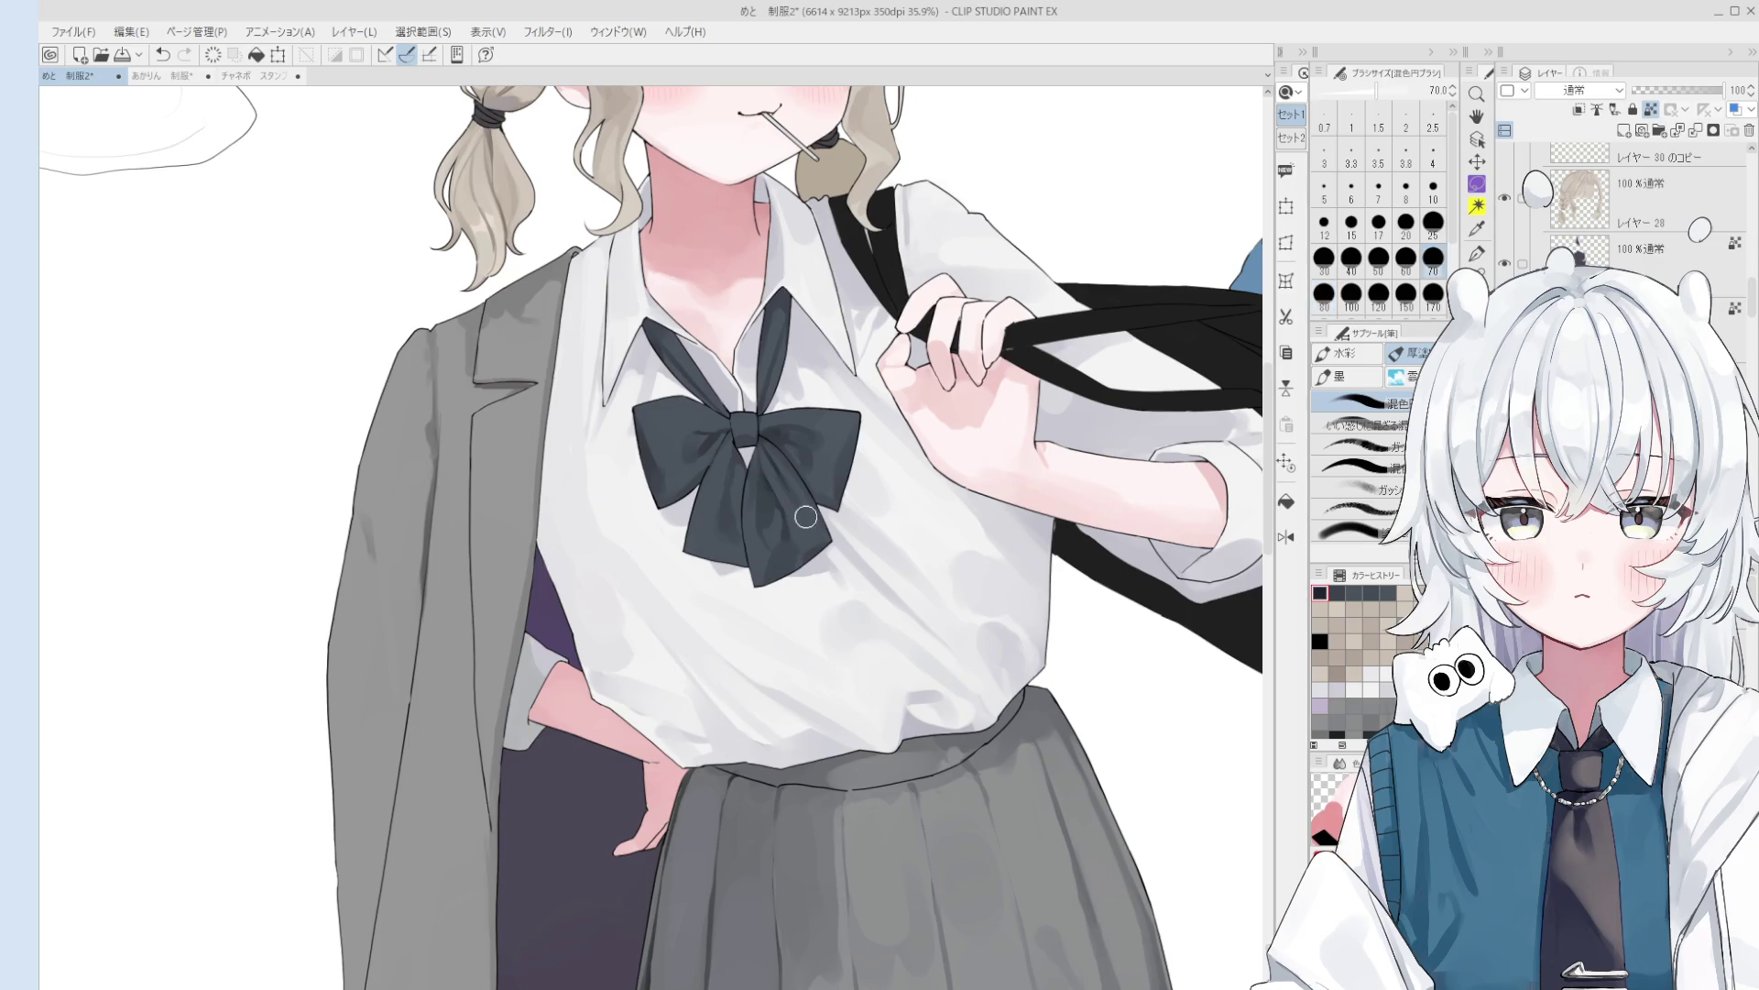
pyautogui.scroll(-2, 803, 523)
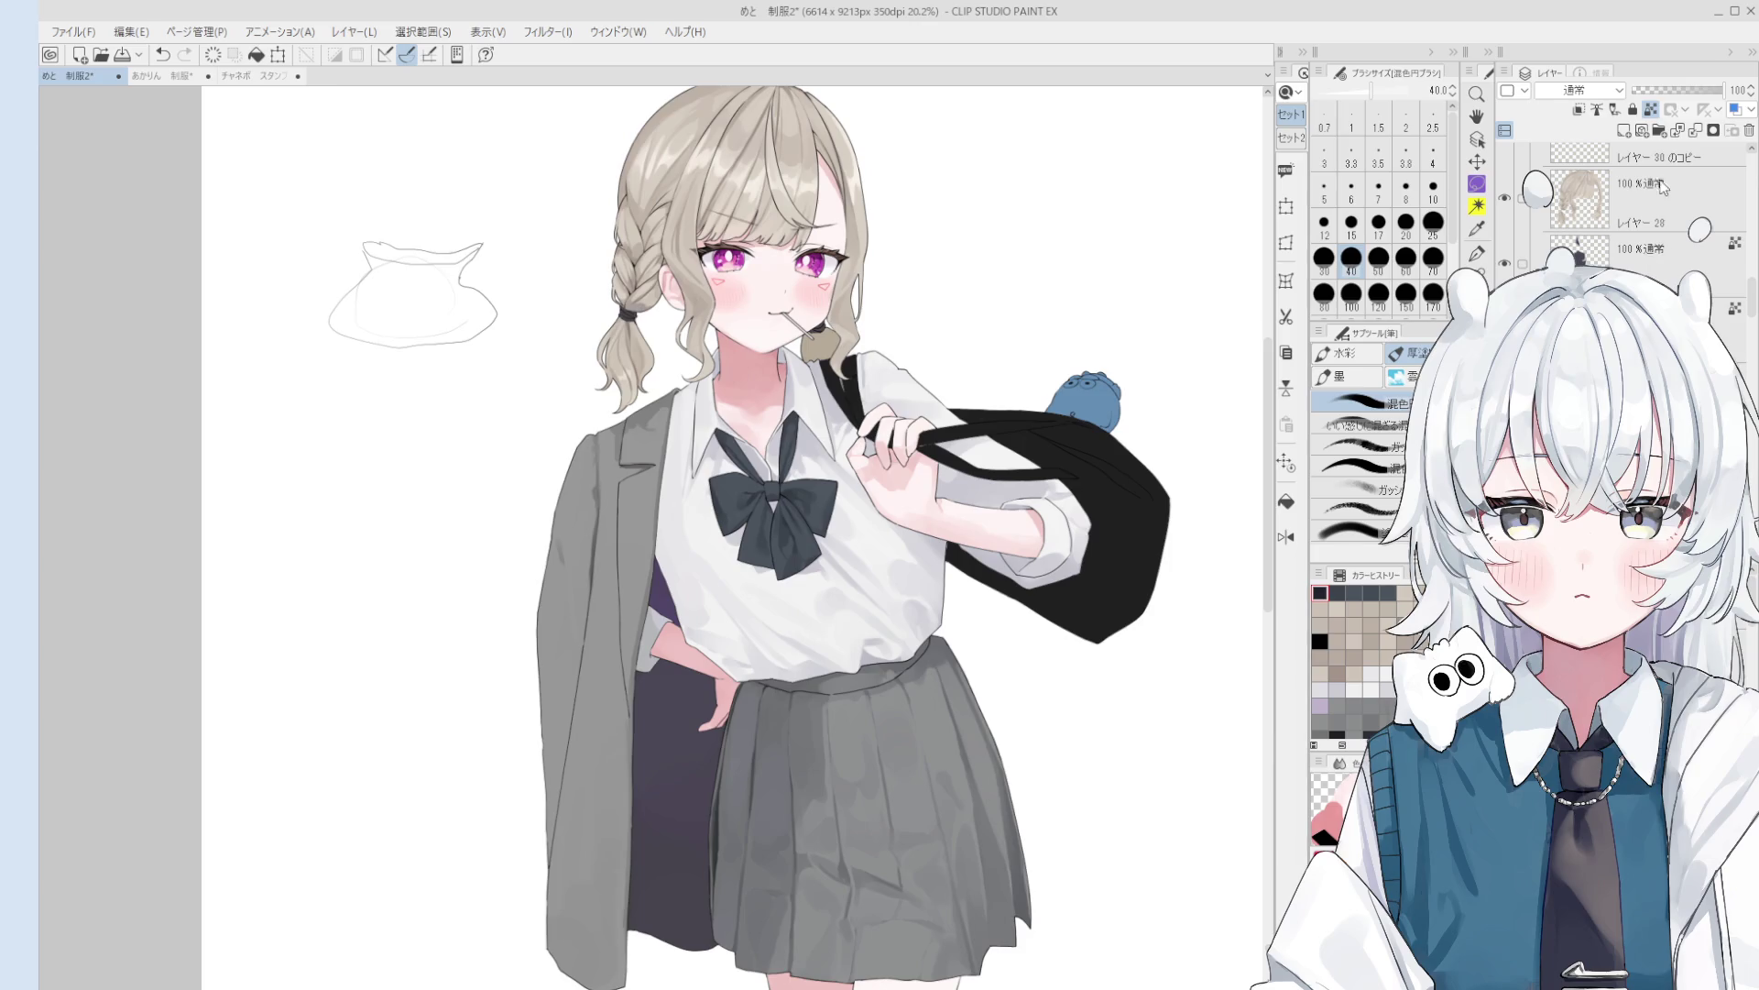
pyautogui.press(']')
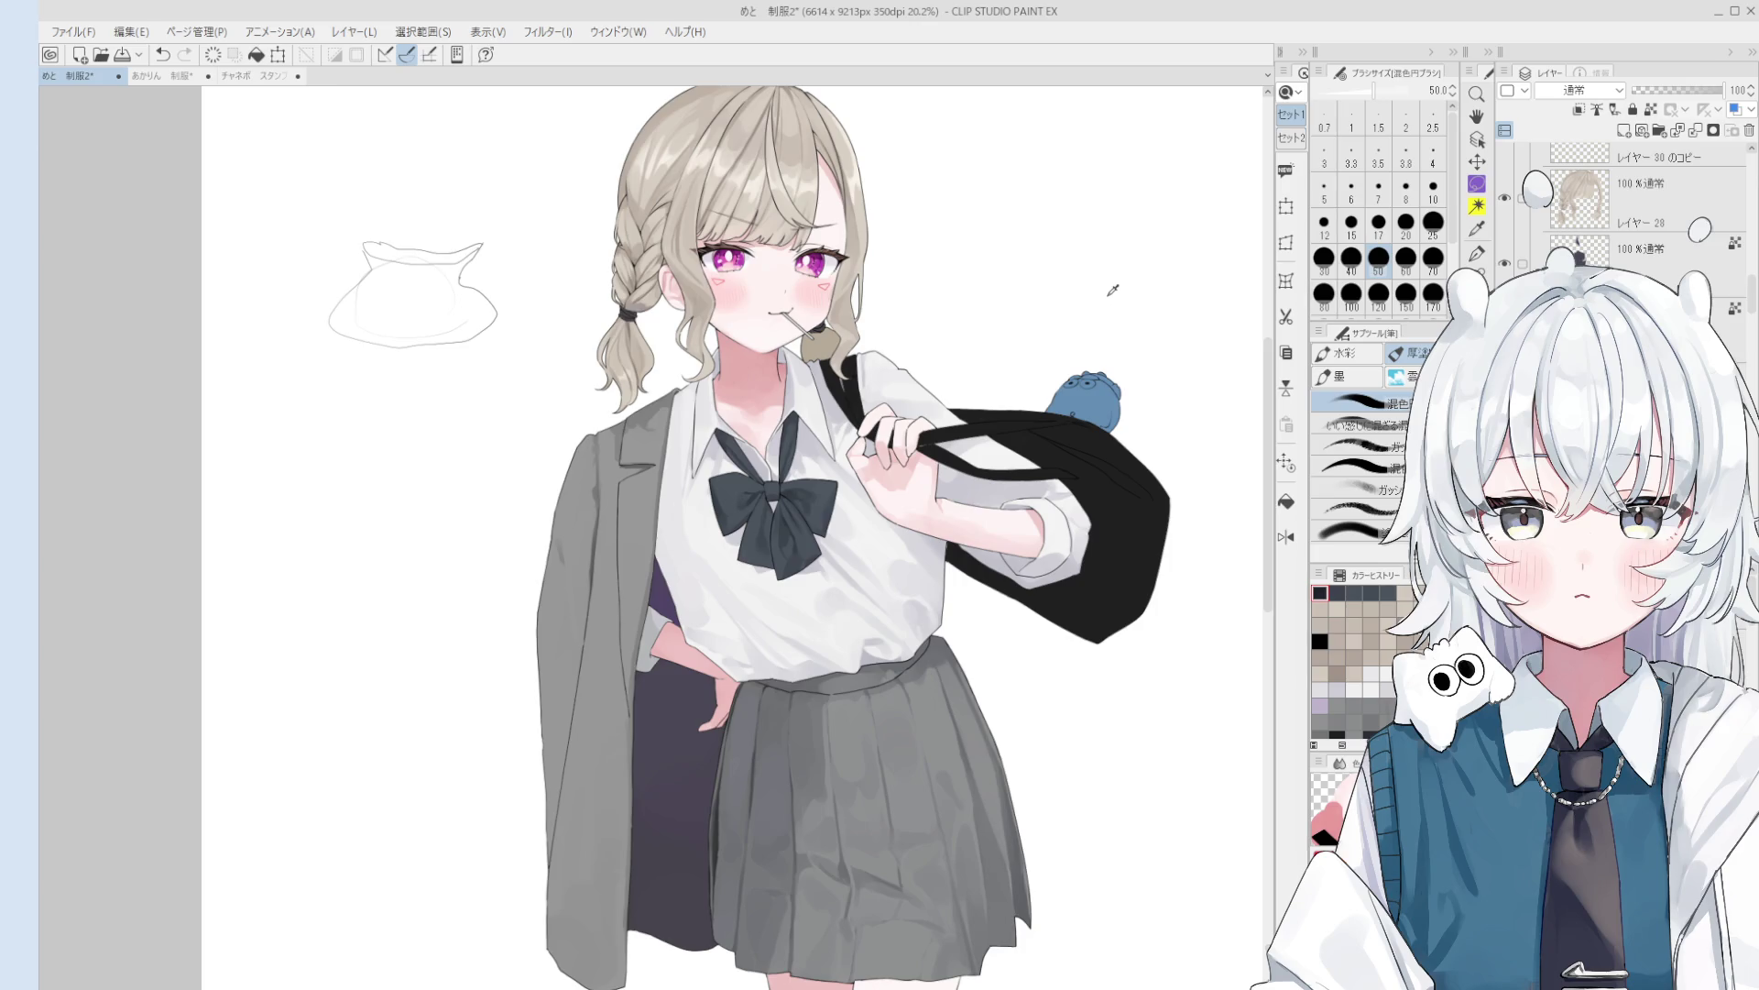
pyautogui.scroll(3, 743, 527)
# - Try a light grey stroke on the bow's left loop with a smaller brush, then discard it
pyautogui.click(1378, 222)
pyautogui.press('[')
pyautogui.press('[')
pyautogui.scroll(2, 793, 444)
pyautogui.moveTo(703, 387); pyautogui.dragTo(659, 509)
pyautogui.hotkey('ctrl', 'z')
pyautogui.hotkey('ctrl', 'y')
pyautogui.hotkey('ctrl', 'z')
pyautogui.hotkey('ctrl', 'y')
pyautogui.hotkey('ctrl', 'z')
# - Flip the canvas view, select the bow's layer, and switch to the blending brush
pyautogui.press('h')
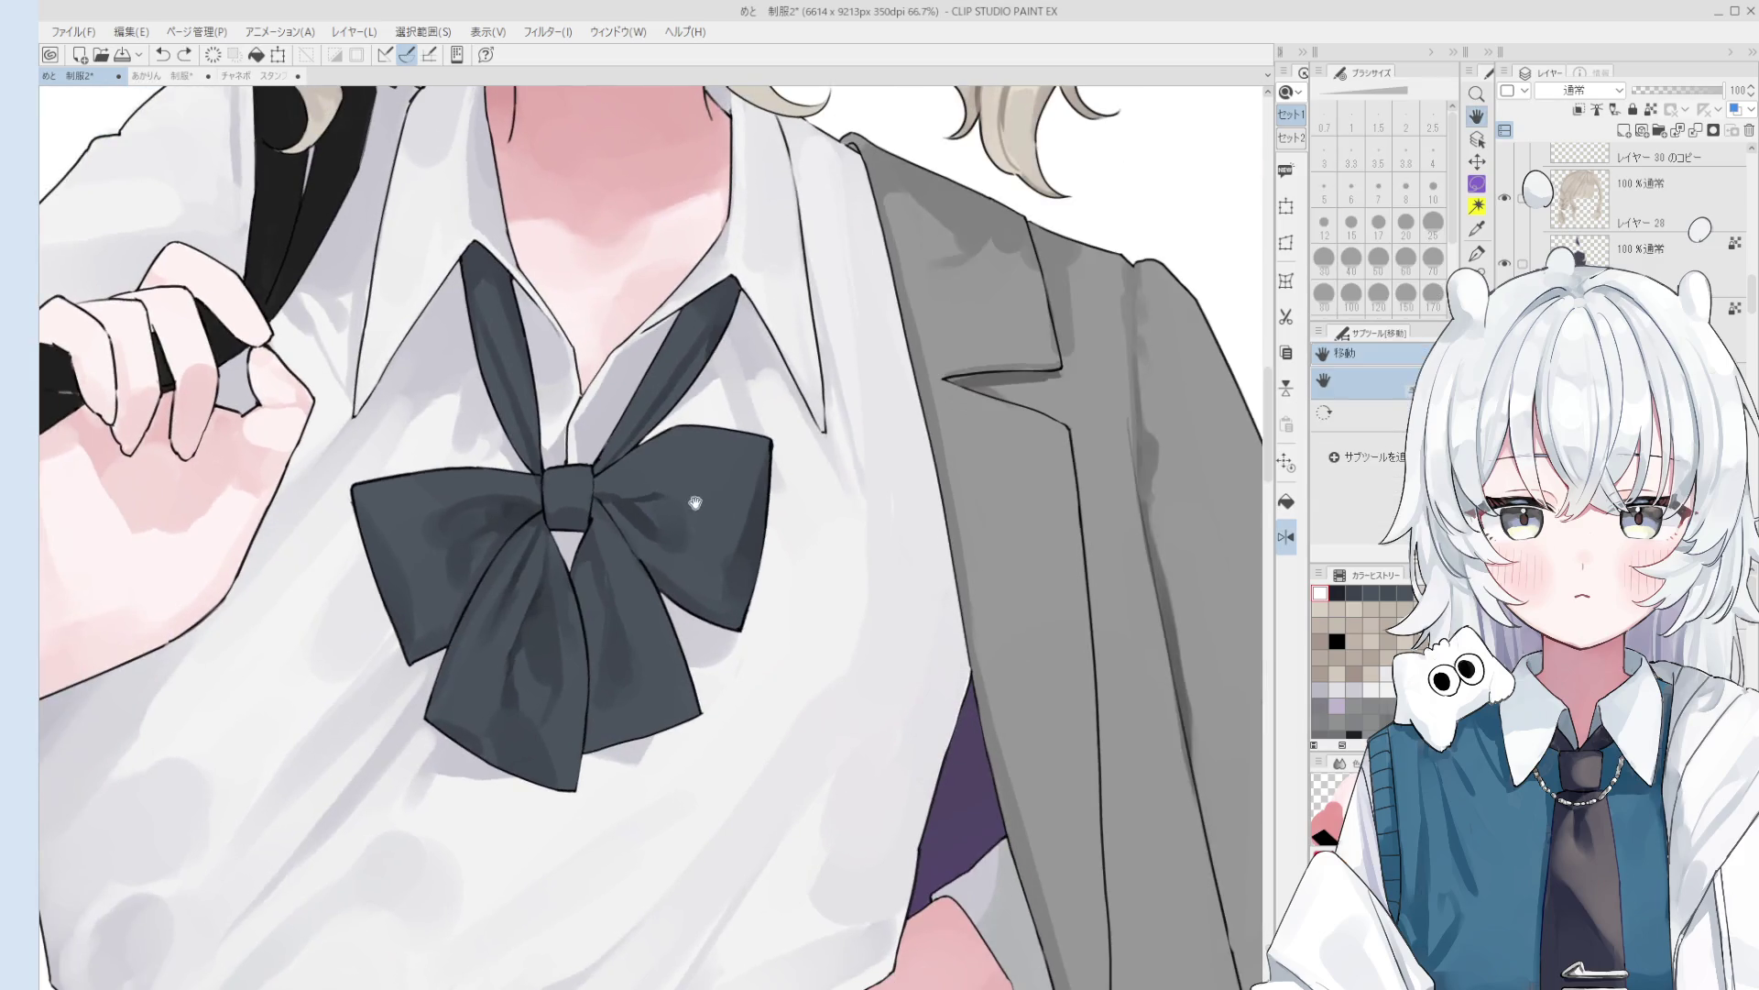
pyautogui.scroll(1, 642, 495)
pyautogui.keyDown('ctrl'); pyautogui.keyDown('shift'); pyautogui.click(629, 524); pyautogui.keyUp('shift'); pyautogui.keyUp('ctrl')
pyautogui.press('b')
pyautogui.hotkey('ctrl', '@')
# - Settle the blending brush size at 30
pyautogui.press(']')
pyautogui.press(']')
pyautogui.press(']')
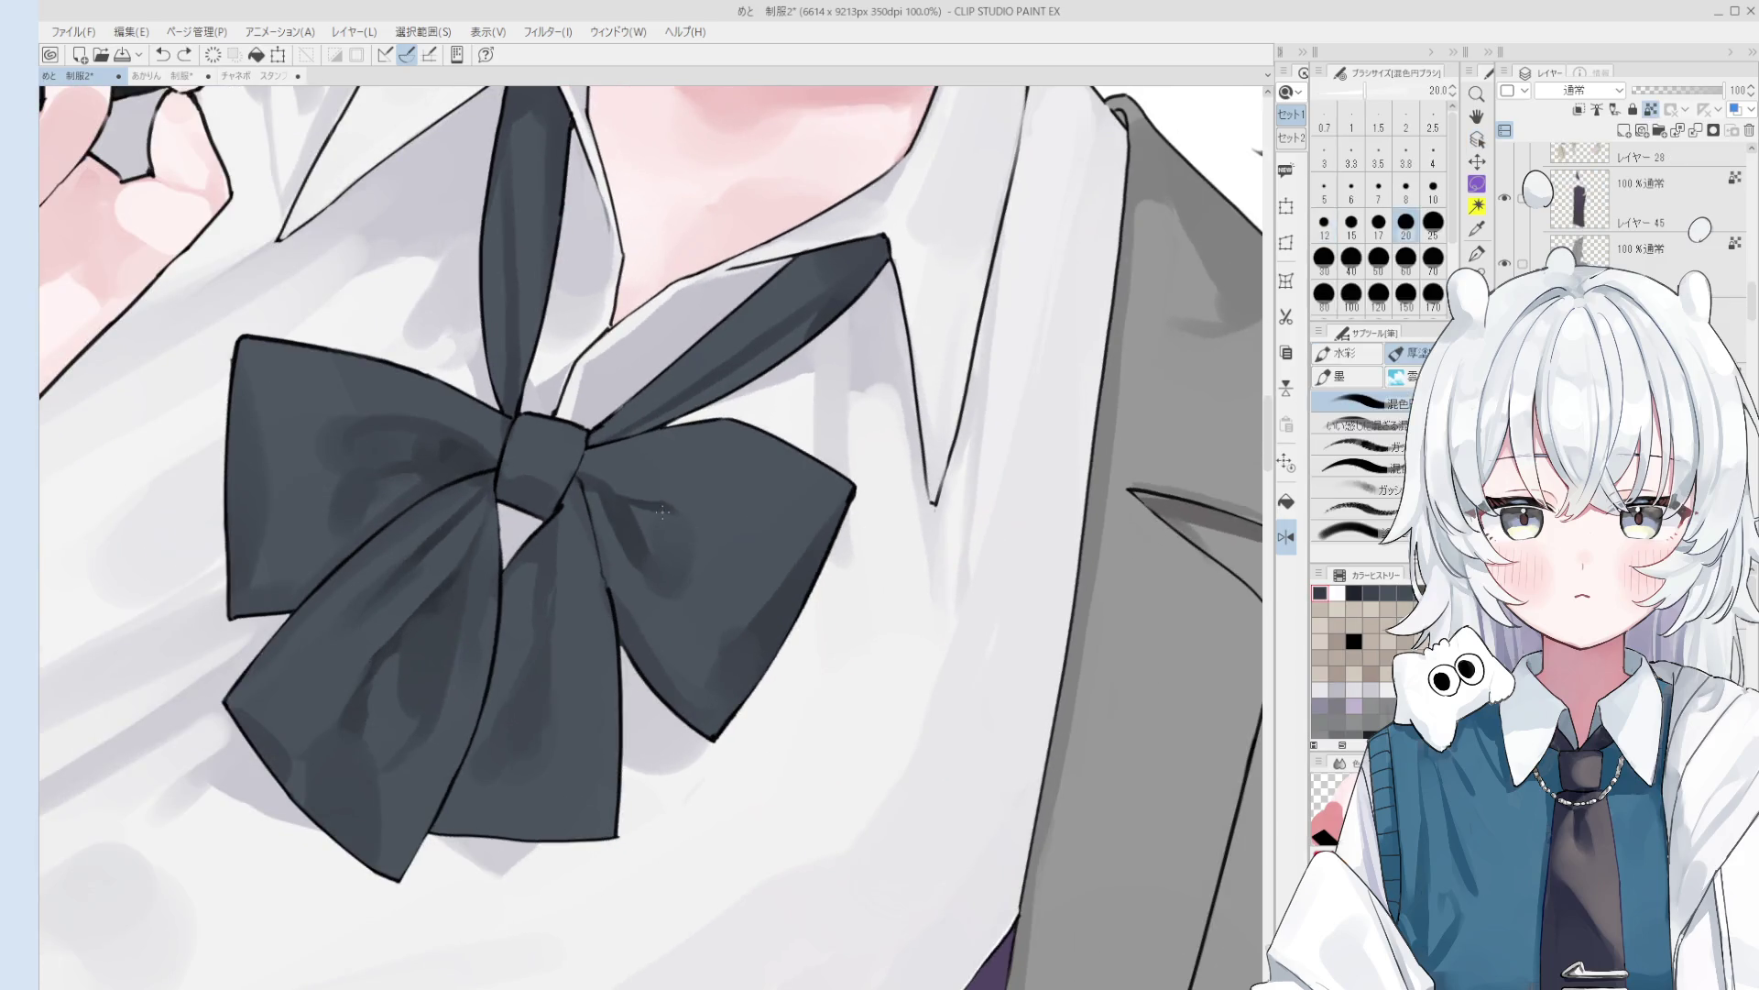
pyautogui.press(']')
pyautogui.press(']')
pyautogui.press(']')
pyautogui.scroll(-2, 696, 585)
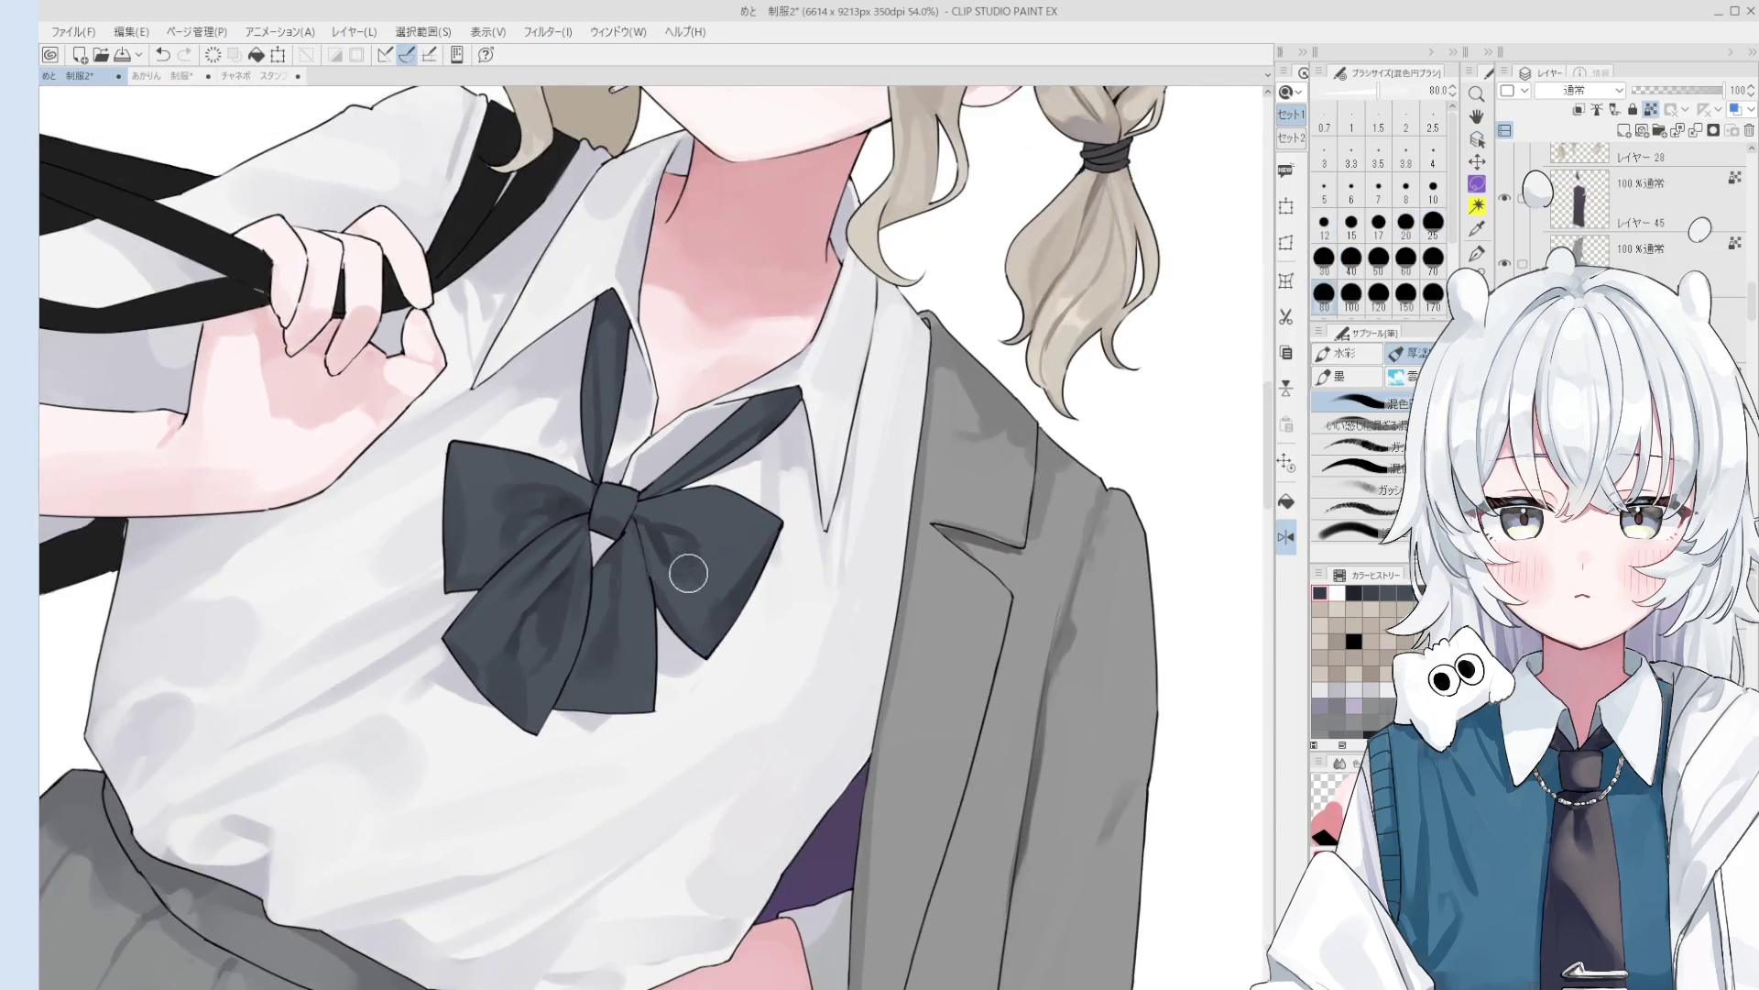
pyautogui.press('[')
pyautogui.press('[')
pyautogui.press('[')
pyautogui.scroll(1, 652, 508)
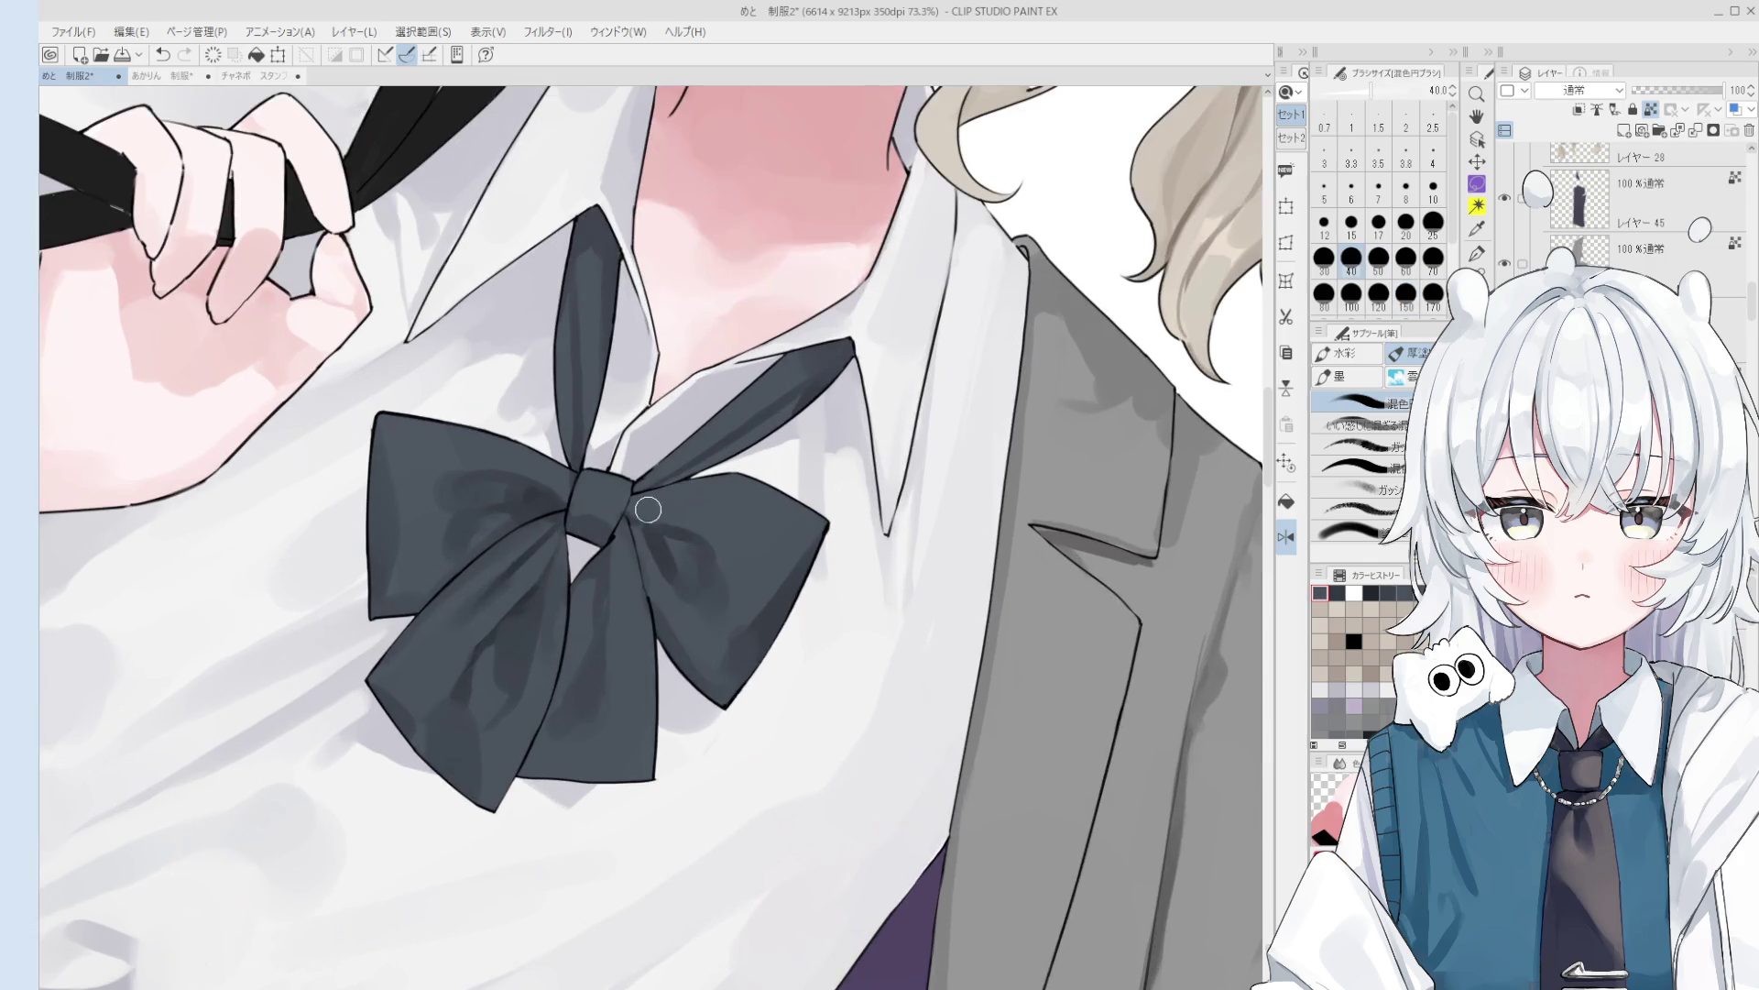
pyautogui.press(']')
pyautogui.press(']')
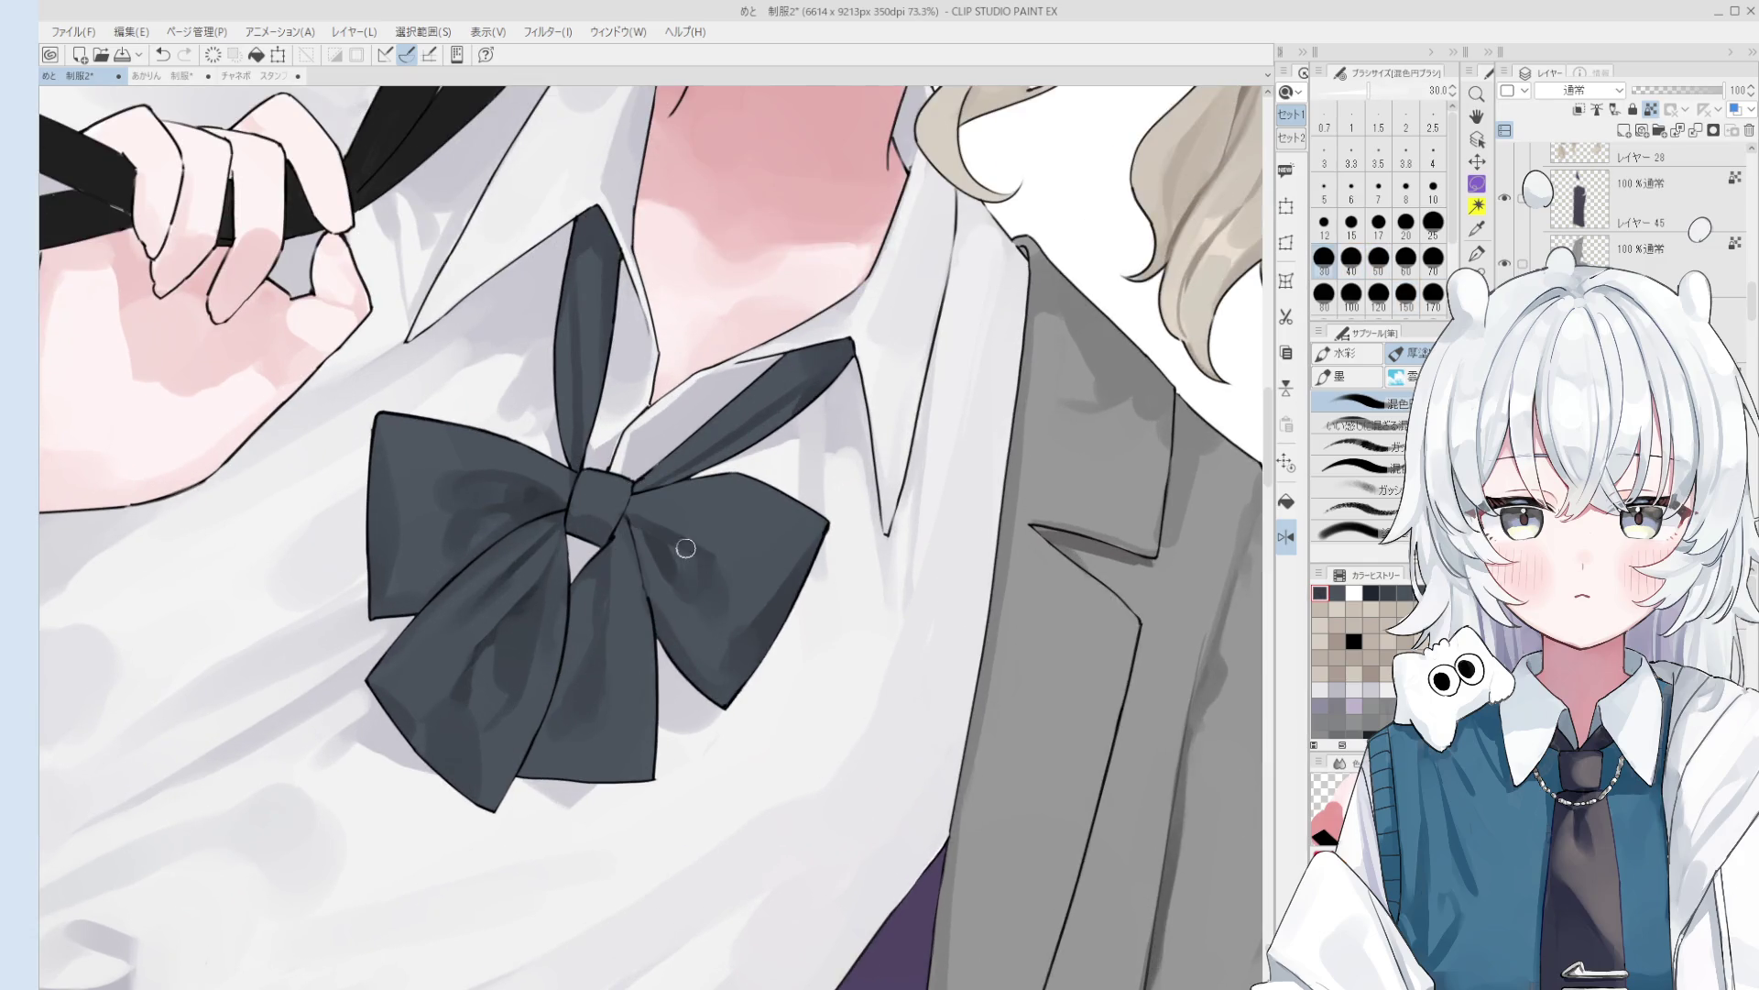
pyautogui.press('[')
pyautogui.press('[')
pyautogui.press('[')
pyautogui.scroll(1, 645, 503)
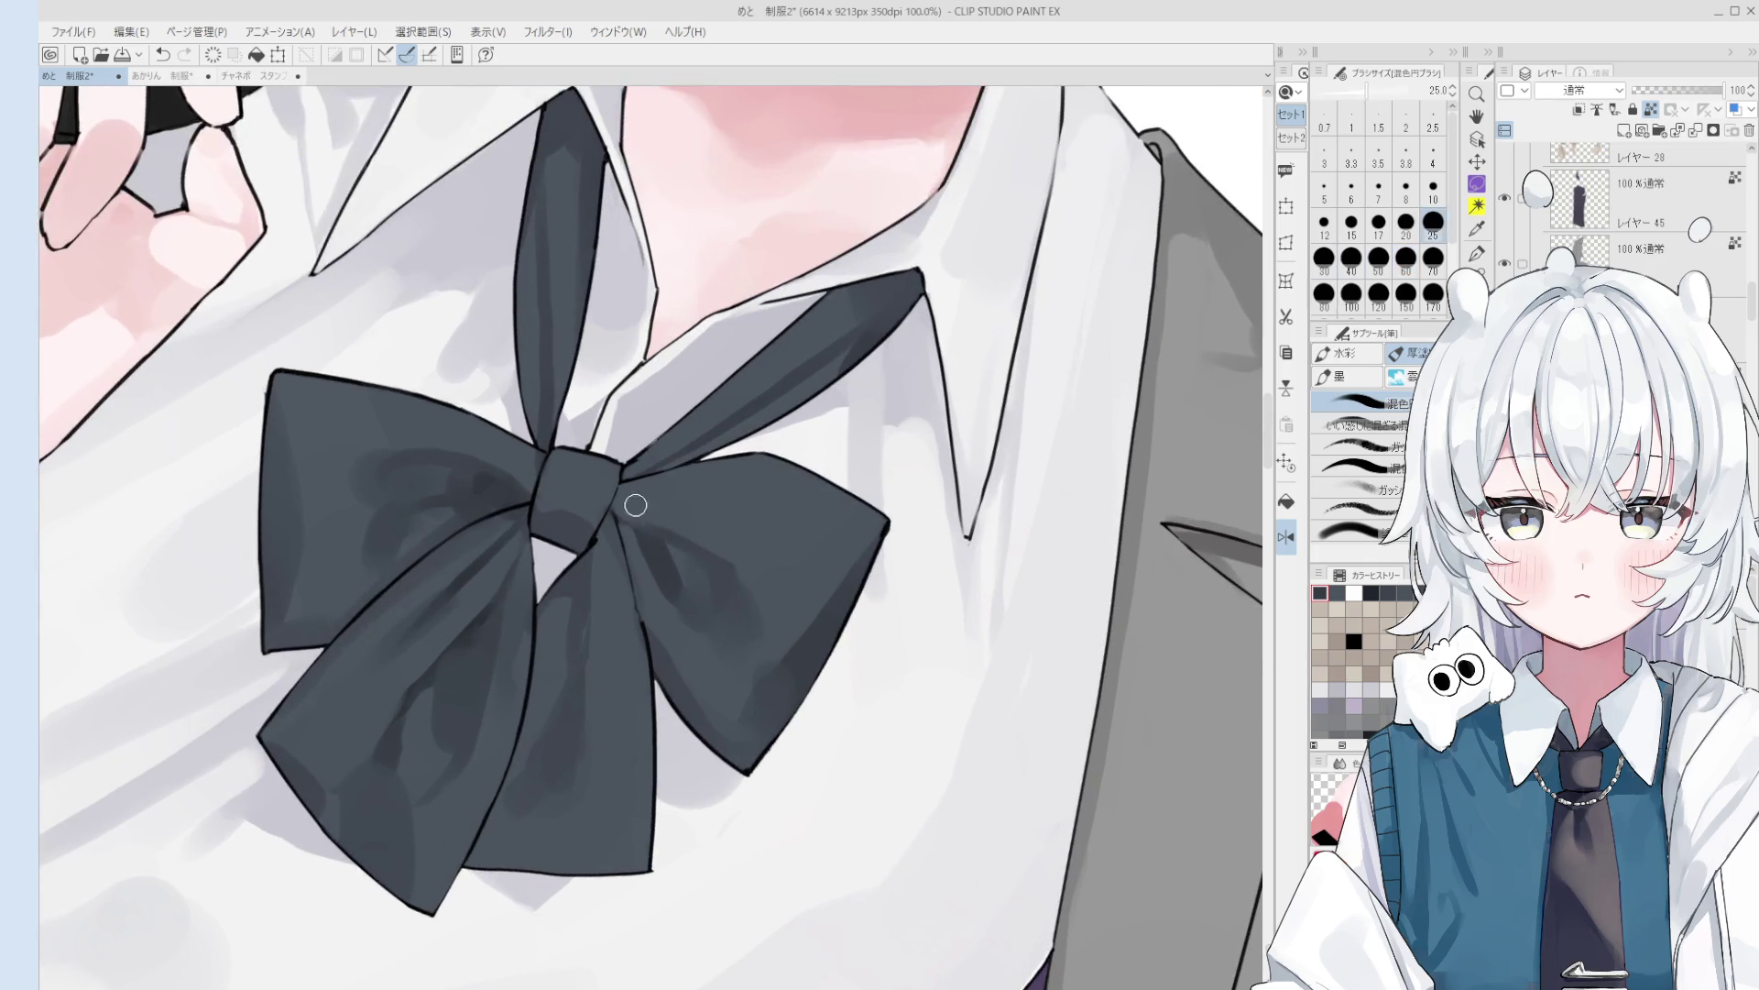
pyautogui.press('[')
pyautogui.press('[')
pyautogui.press('[')
pyautogui.press(']')
pyautogui.press(']')
pyautogui.press(']')
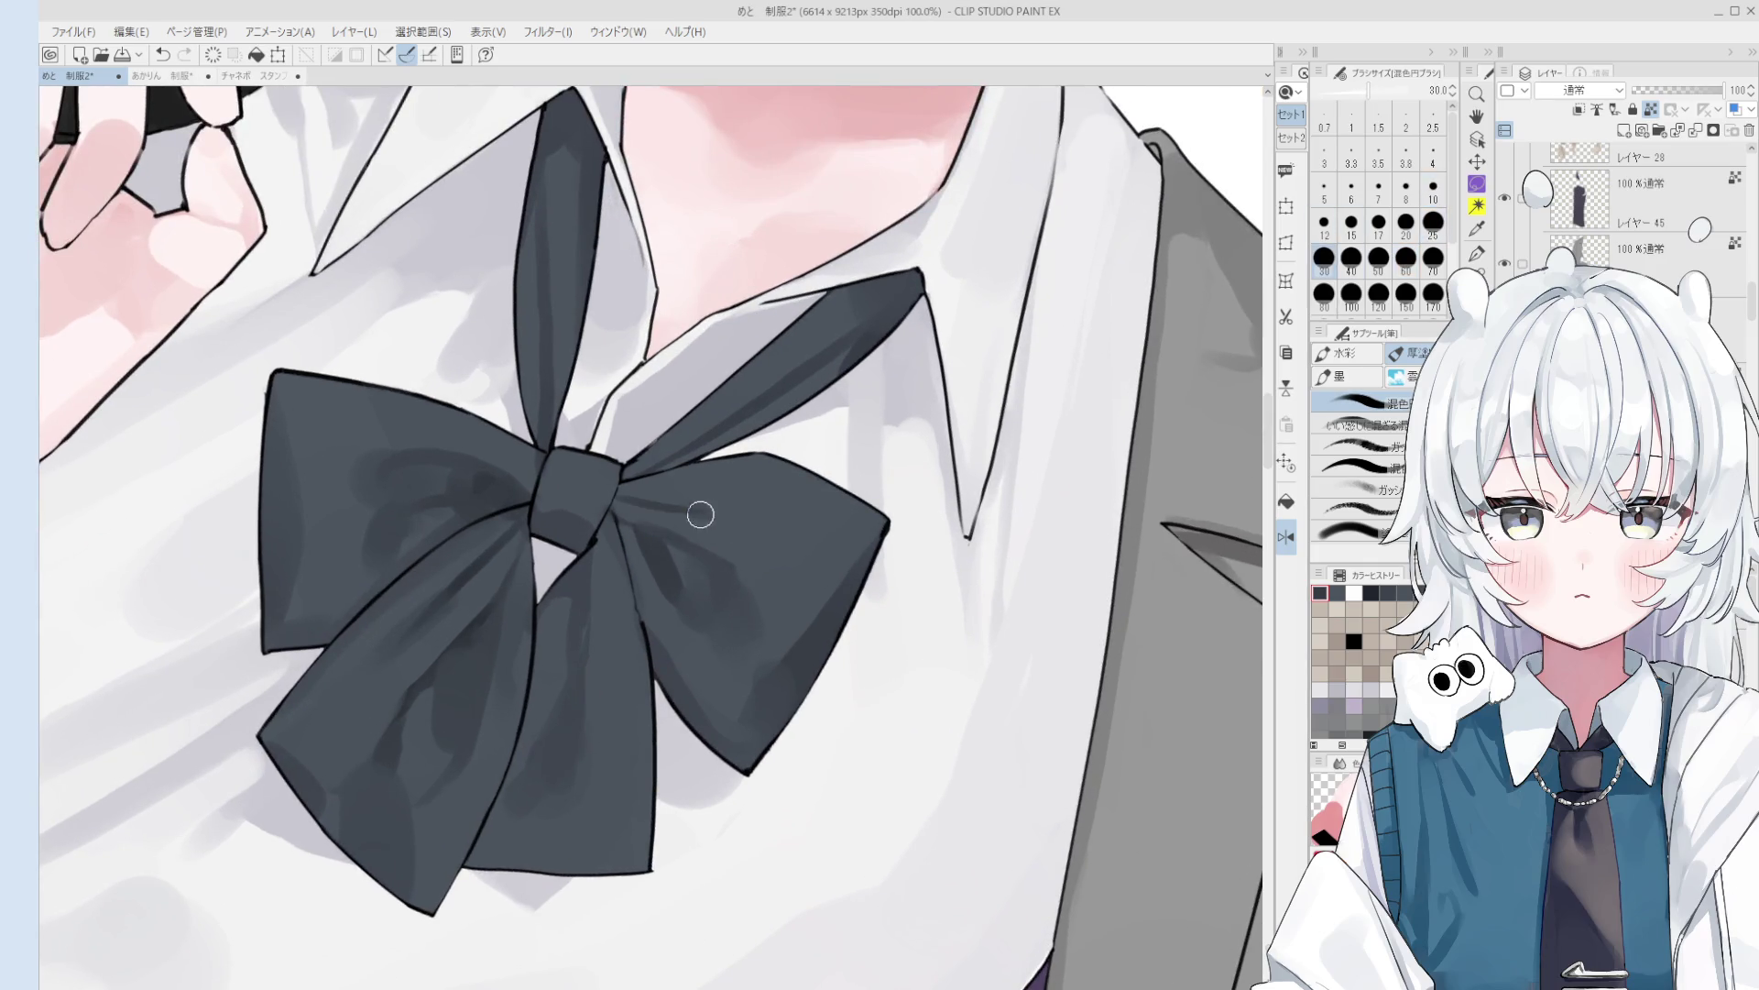
pyautogui.scroll(-2, 625, 495)
pyautogui.press(']')
pyautogui.press(']')
pyautogui.press(']')
pyautogui.scroll(-1, 669, 496)
pyautogui.scroll(-1, 657, 497)
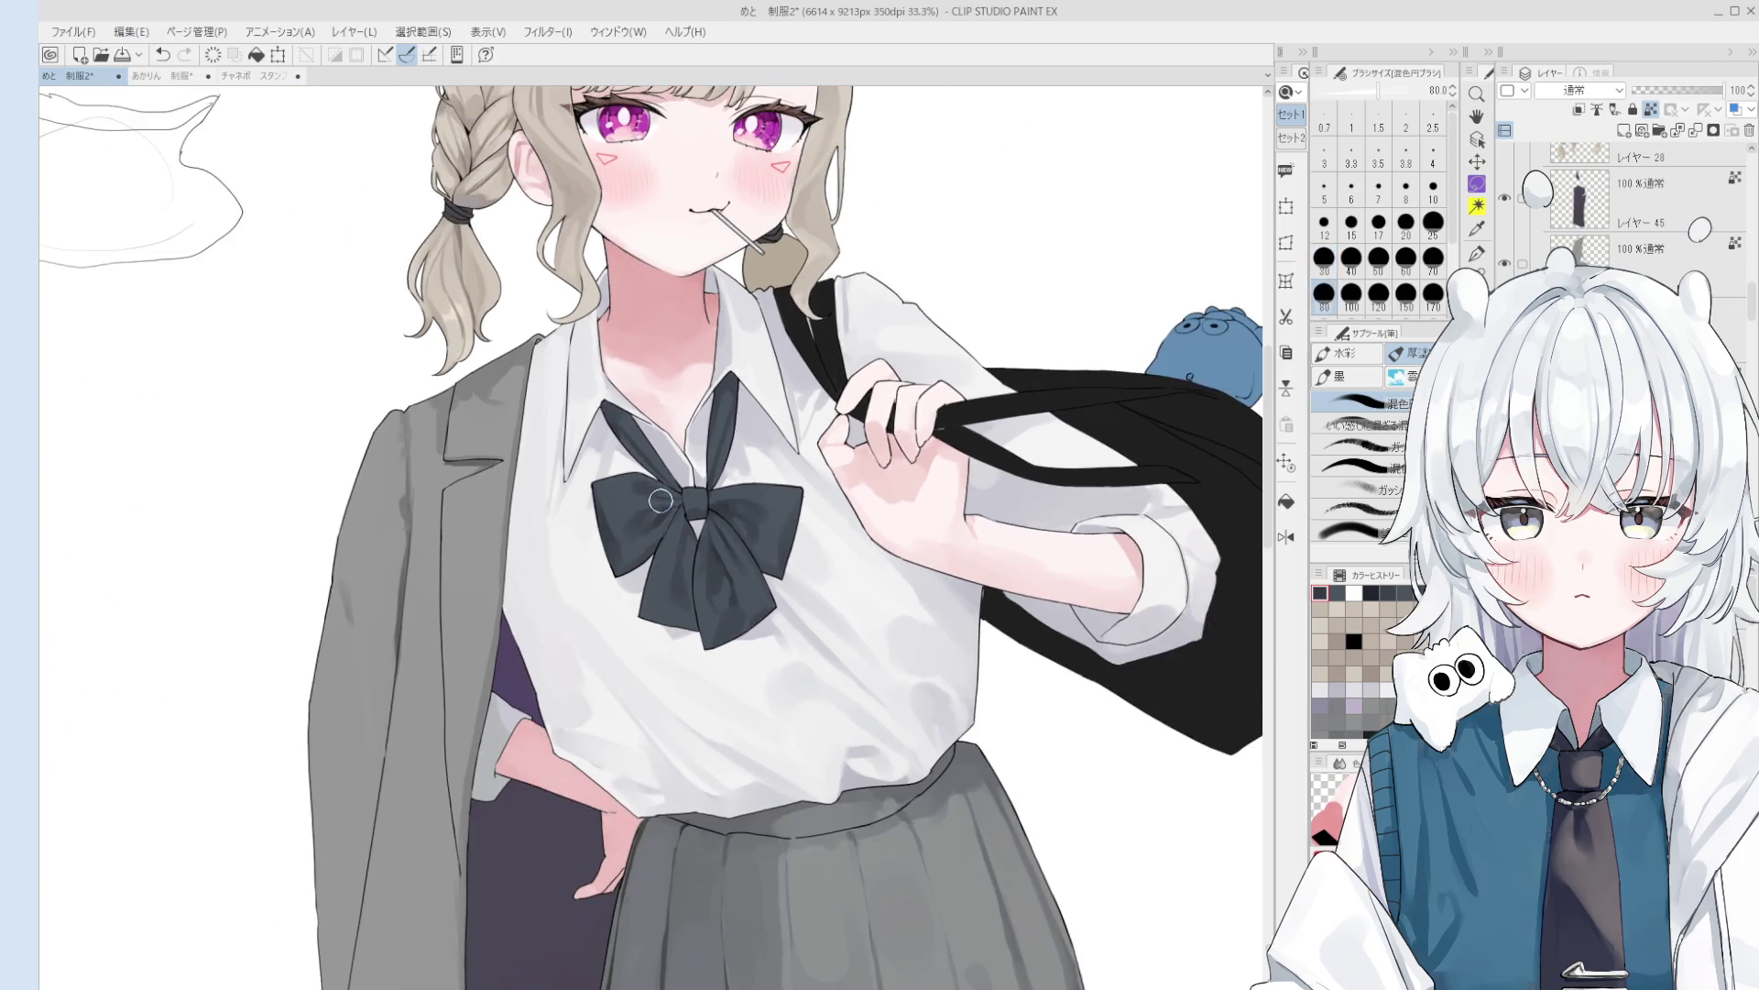
pyautogui.scroll(2, 641, 499)
pyautogui.press('[')
pyautogui.press('[')
pyautogui.press('[')
pyautogui.scroll(2, 634, 501)
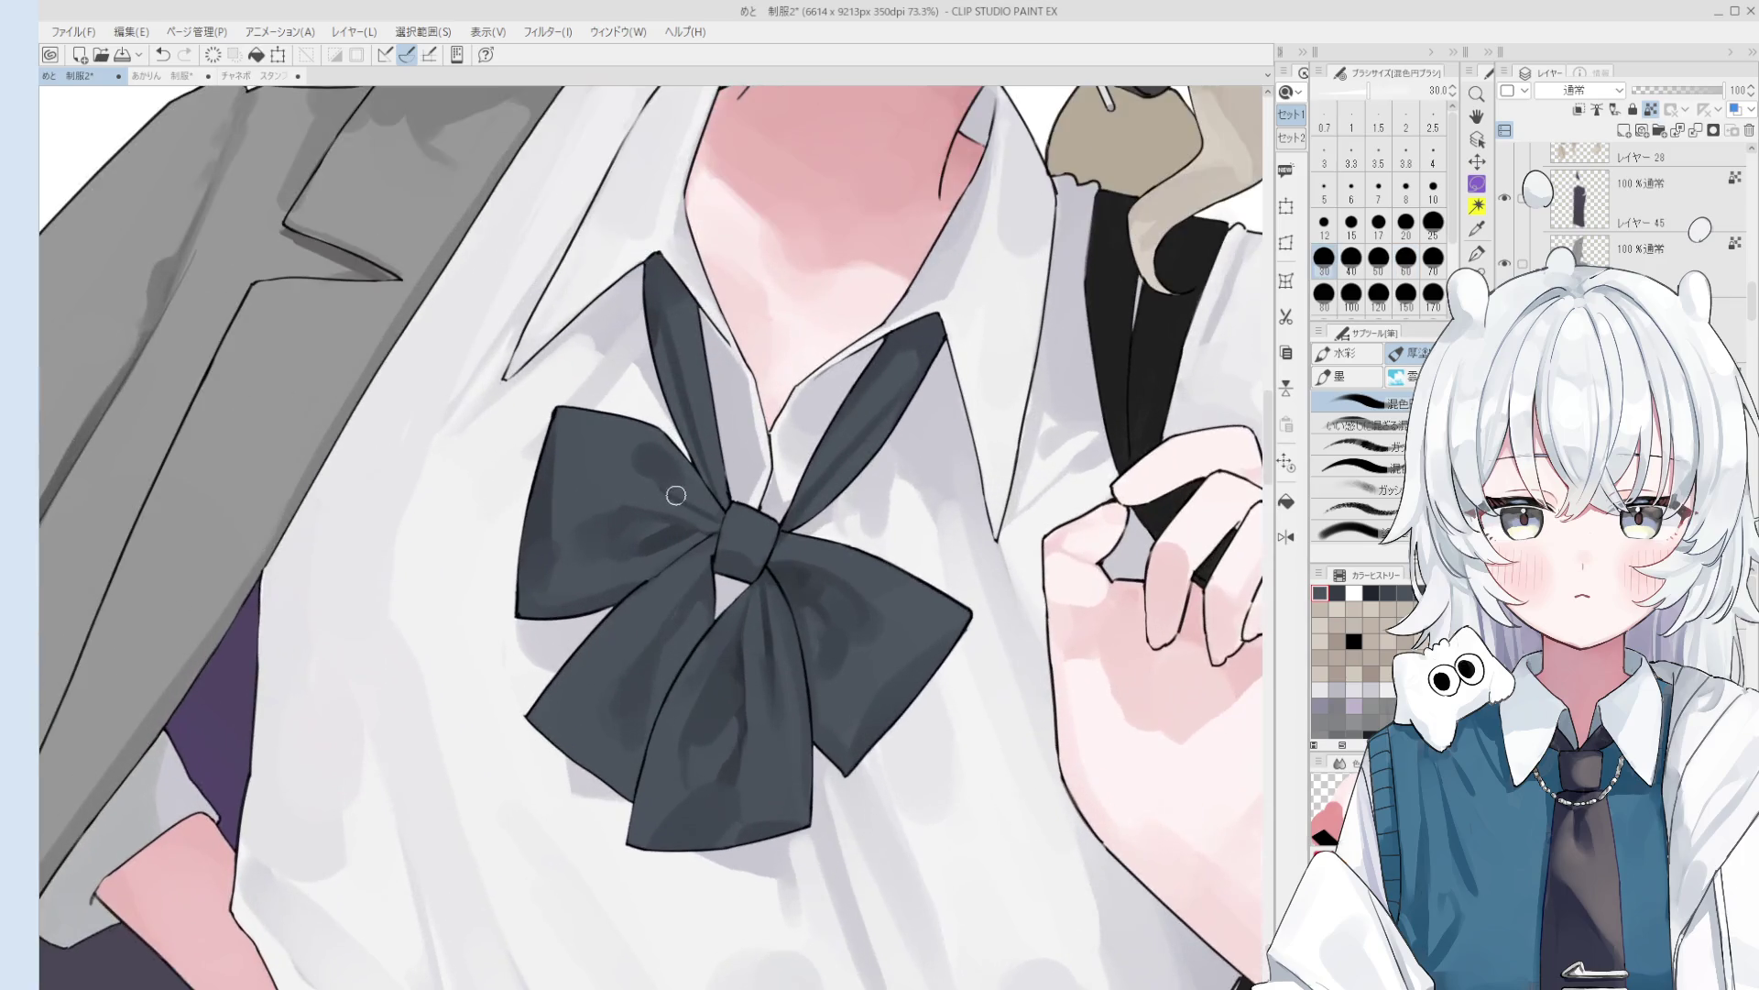
# - Sample several grey shades from the bow's loops and tails
pyautogui.keyDown('alt'); pyautogui.click(681, 500); pyautogui.keyUp('alt')
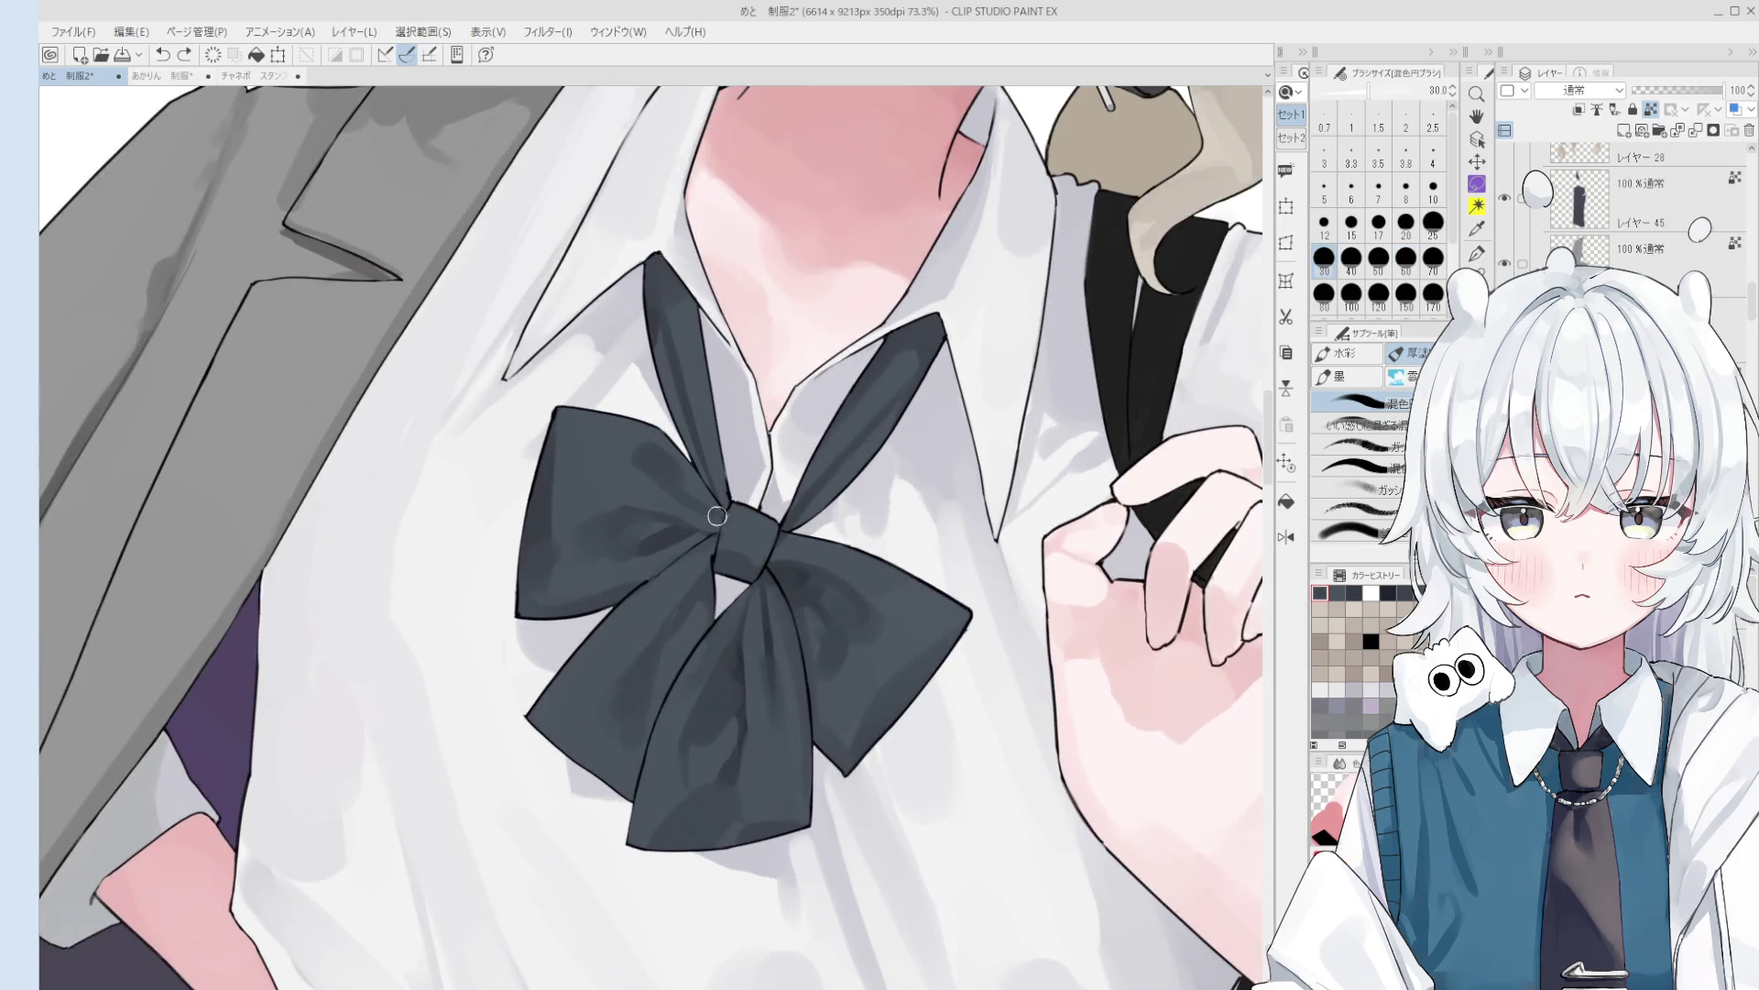
pyautogui.press(']')
pyautogui.press(']')
pyautogui.press(']')
pyautogui.press(']')
pyautogui.press(']')
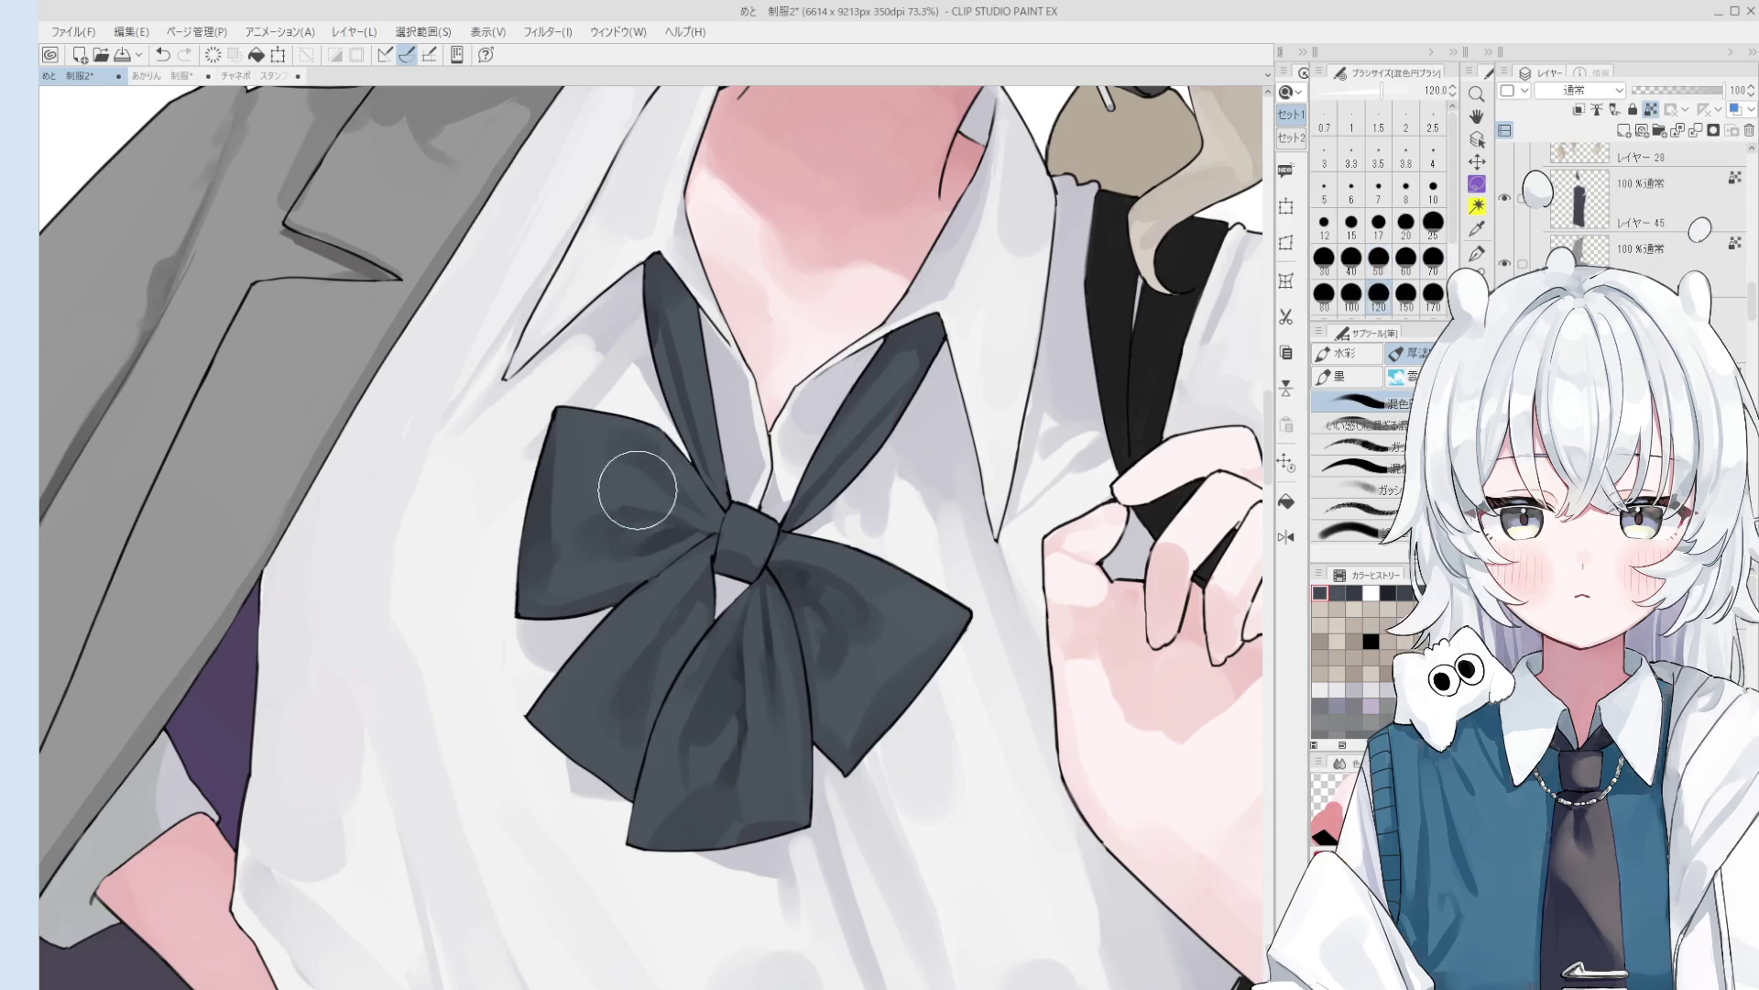
pyautogui.scroll(-2, 658, 485)
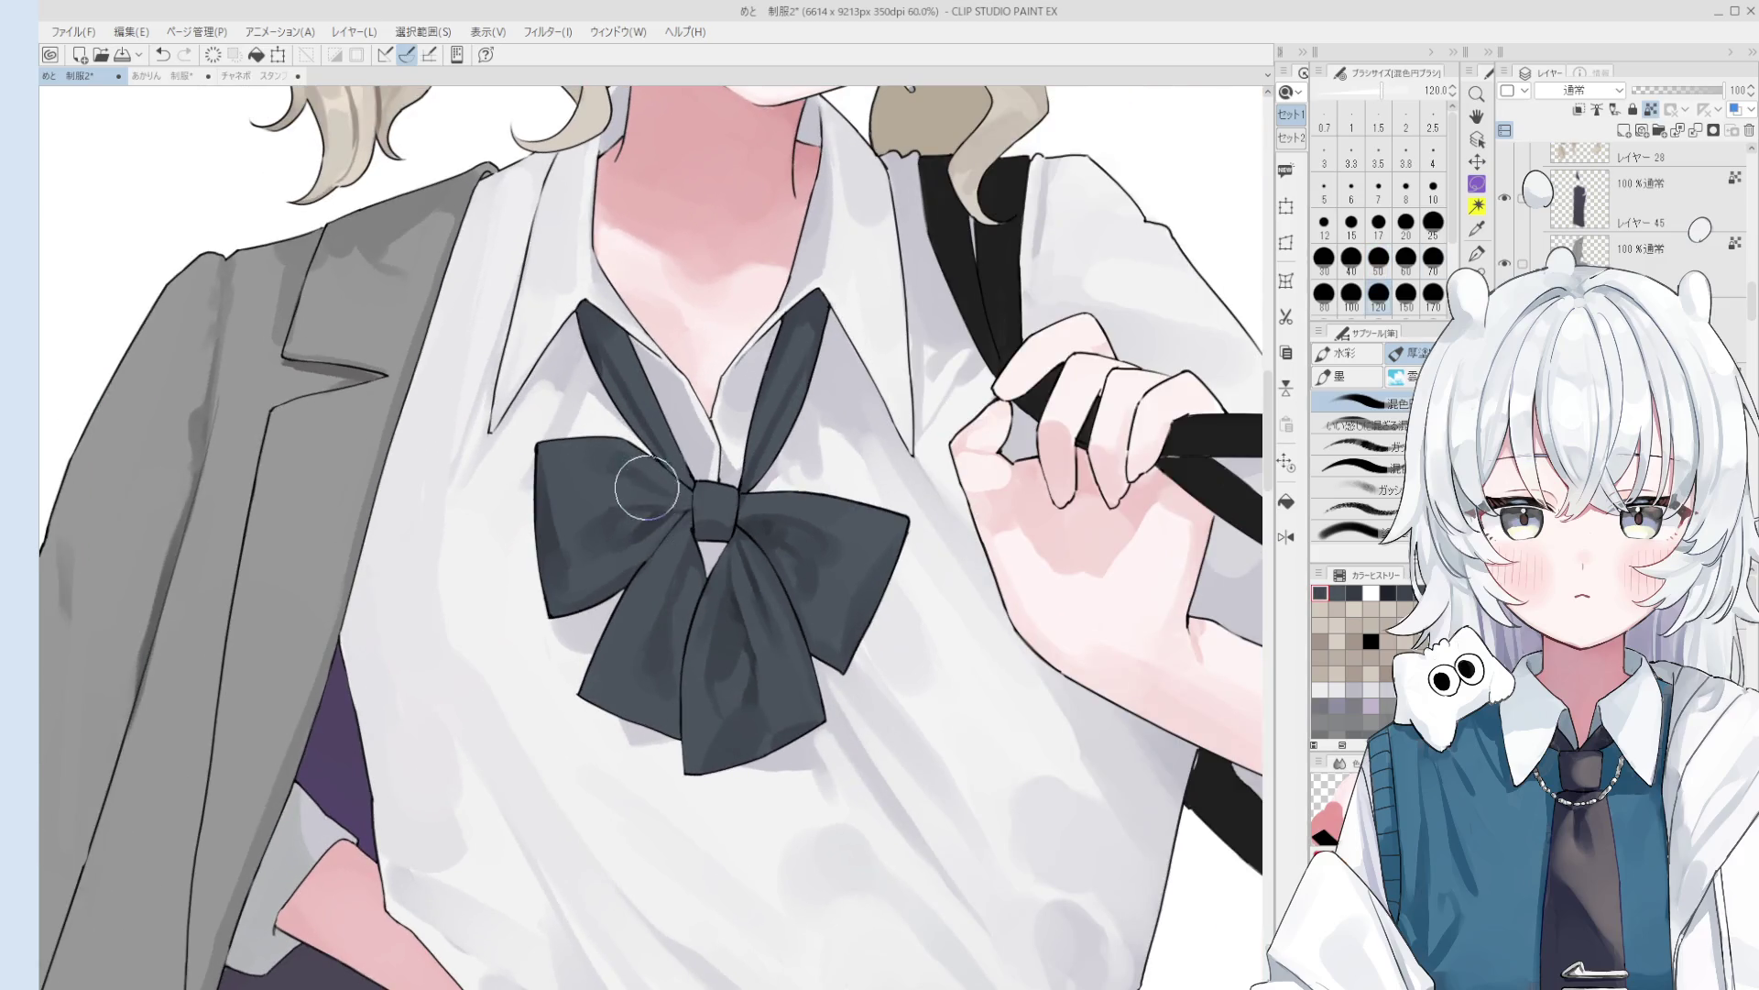
pyautogui.keyDown('alt'); pyautogui.click(656, 483); pyautogui.keyUp('alt')
pyautogui.press('[')
pyautogui.press('[')
pyautogui.press('[')
pyautogui.press('[')
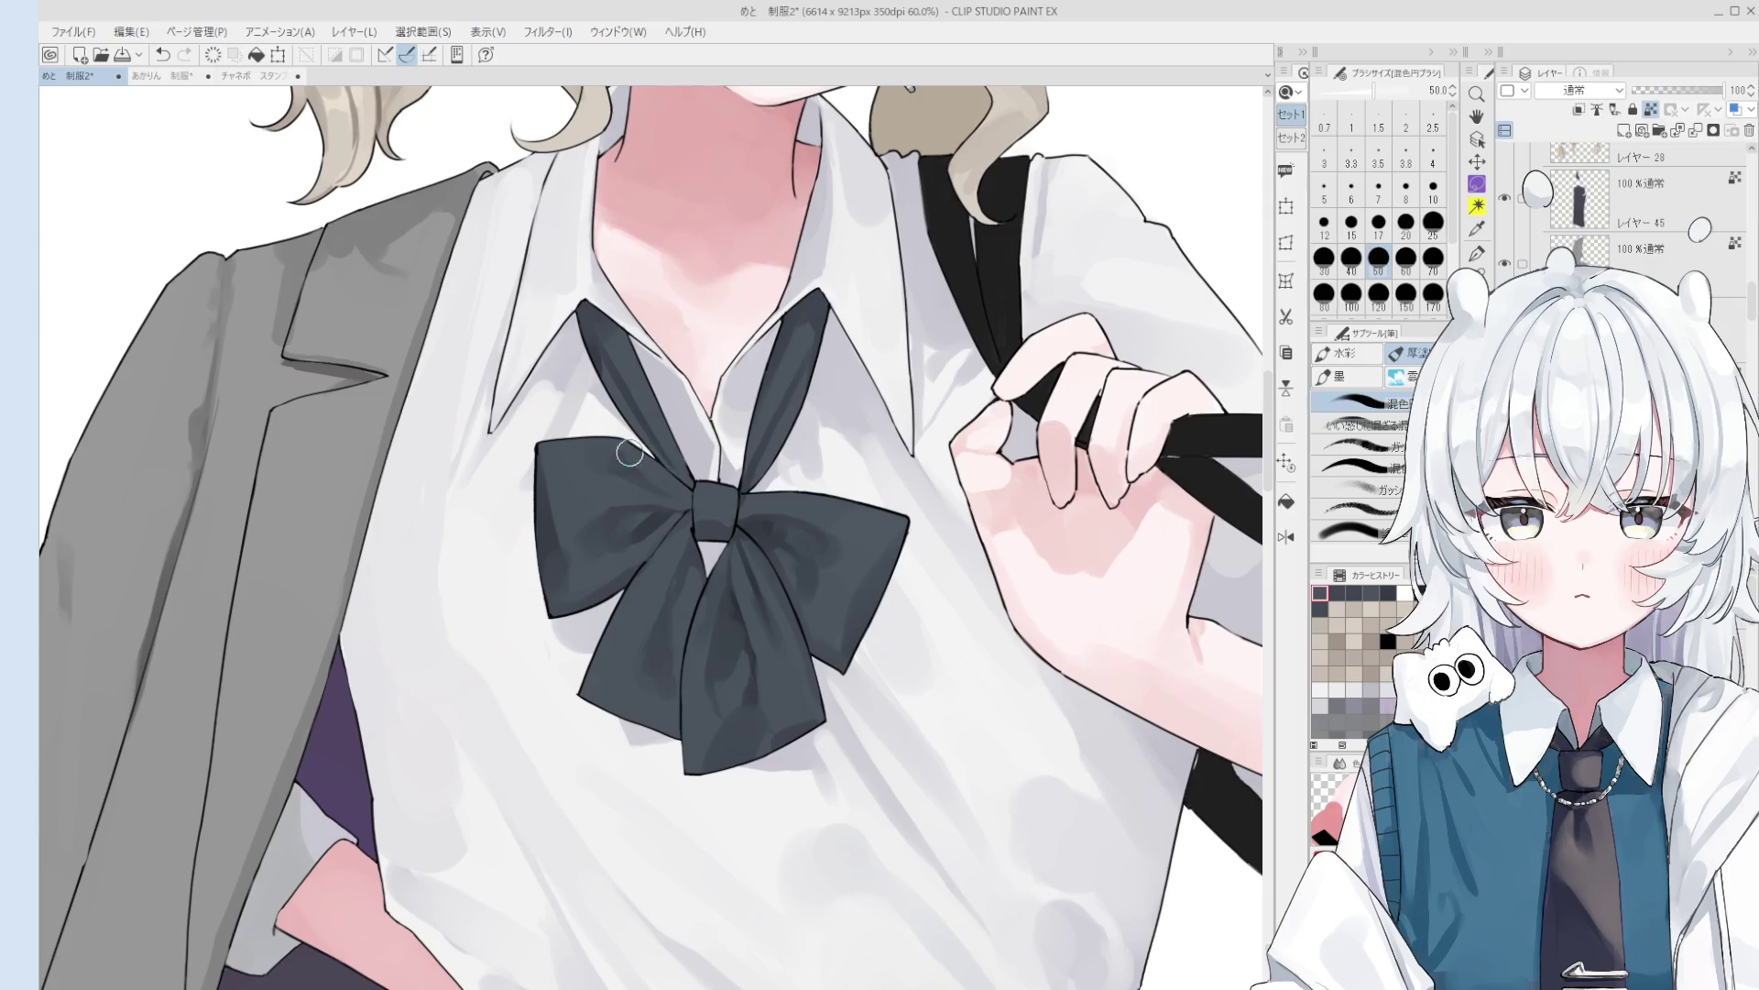
pyautogui.keyDown('alt'); pyautogui.click(638, 469); pyautogui.keyUp('alt')
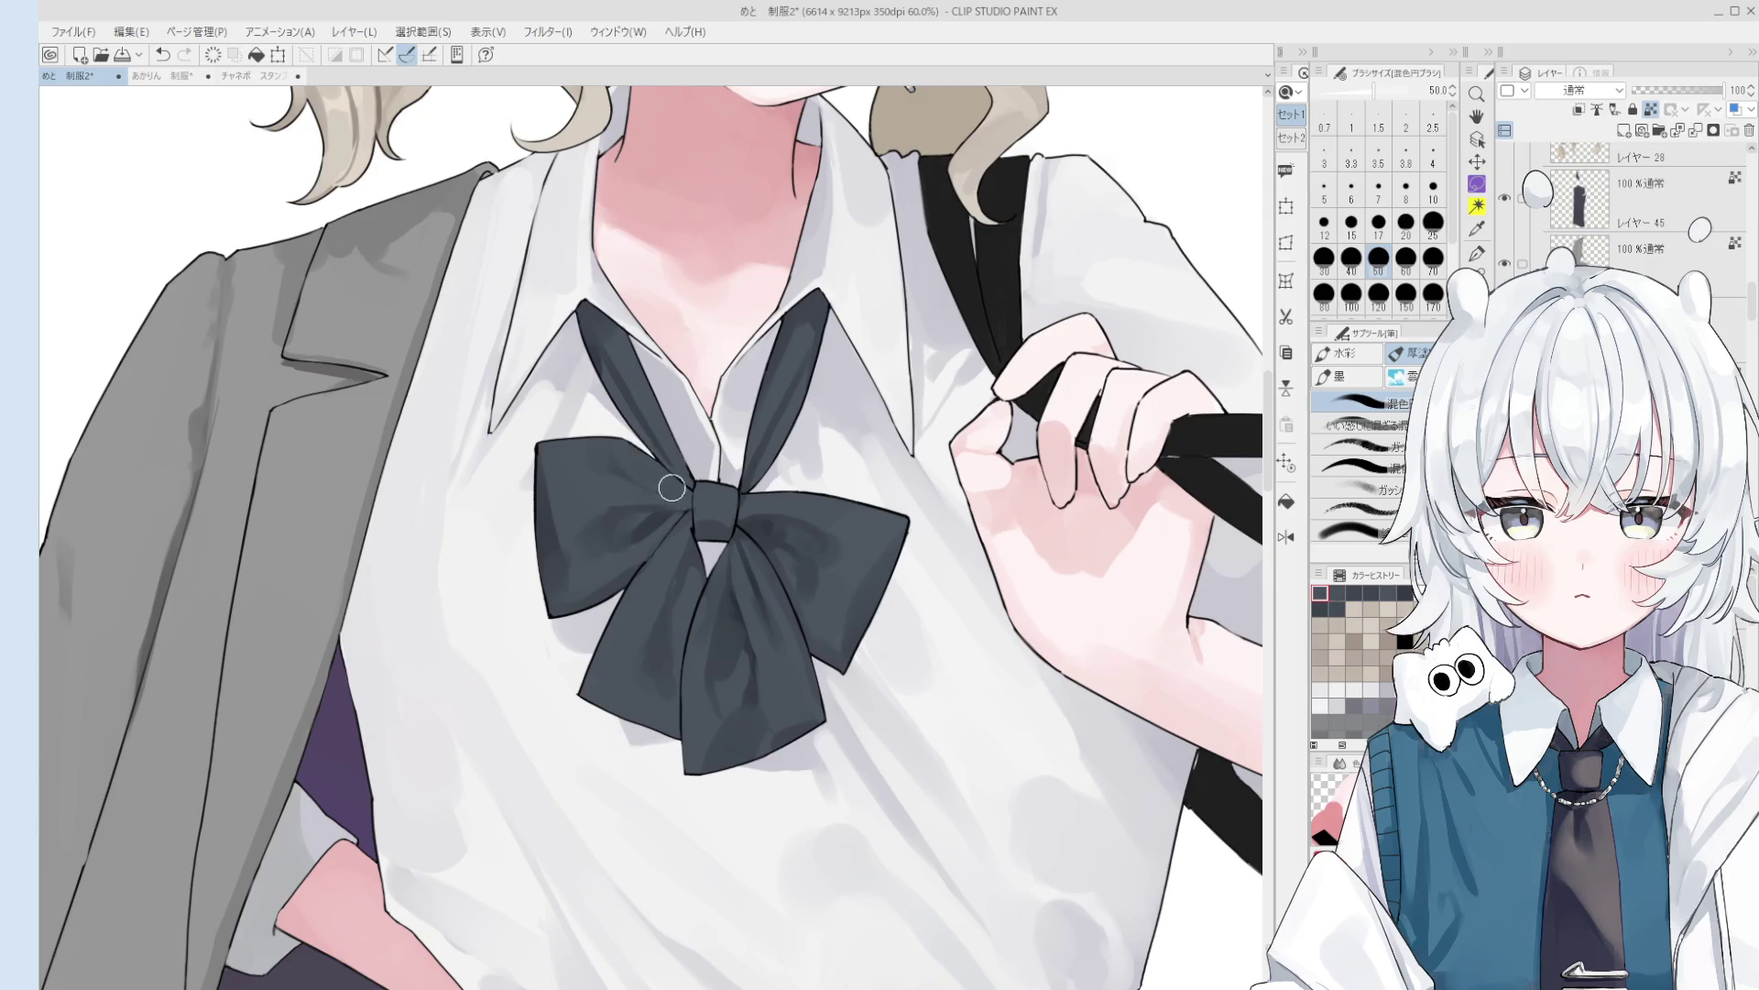
pyautogui.scroll(-1, 642, 472)
pyautogui.keyDown('alt'); pyautogui.click(650, 477); pyautogui.keyUp('alt')
pyautogui.scroll(-2, 652, 479)
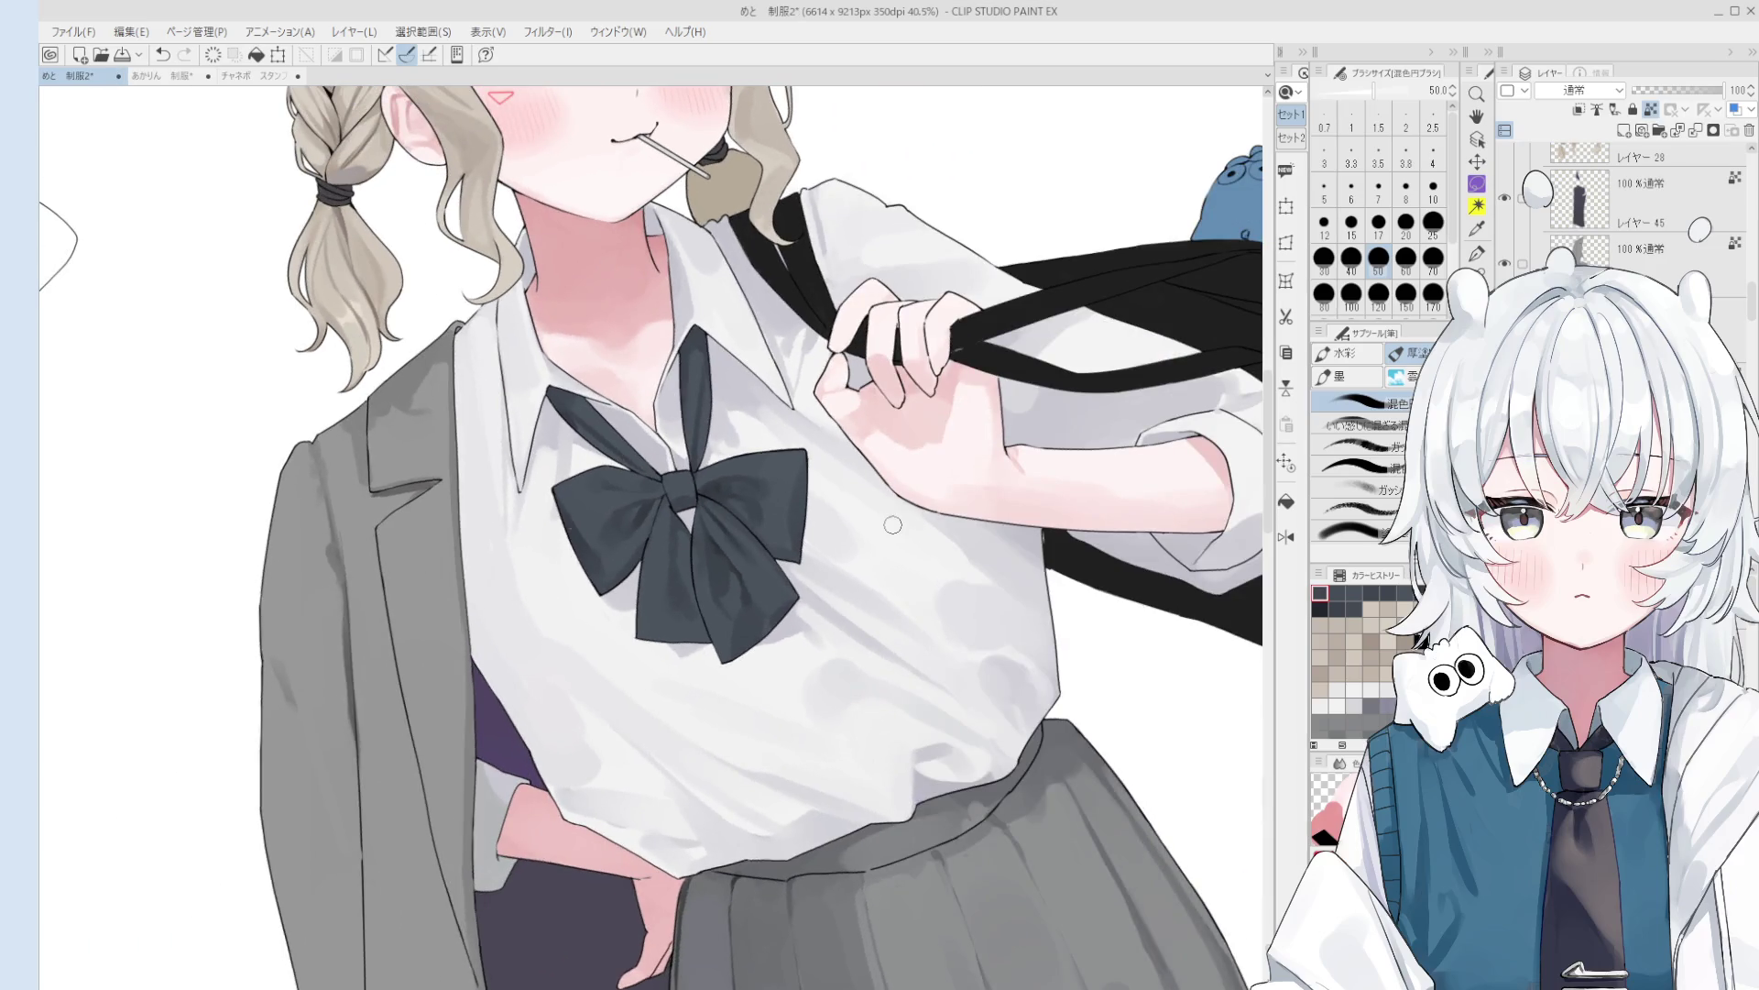
pyautogui.scroll(2, 605, 558)
pyautogui.scroll(1, 615, 573)
pyautogui.keyDown('alt'); pyautogui.click(615, 573); pyautogui.keyUp('alt')
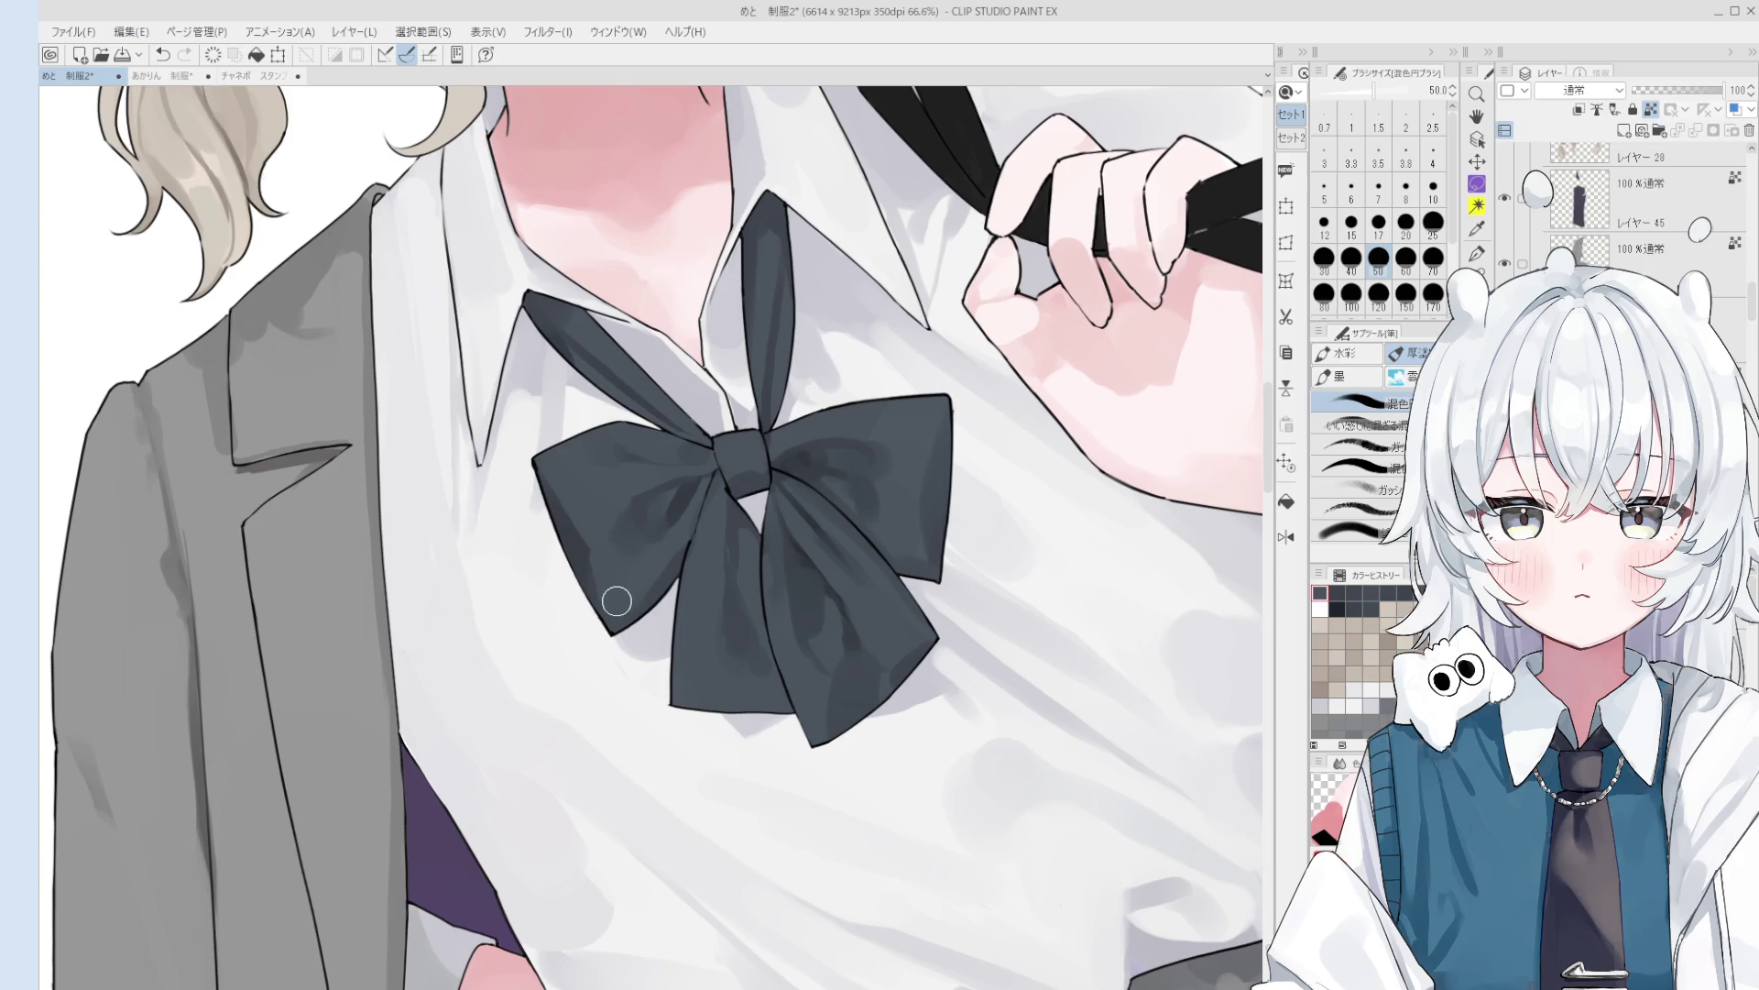
pyautogui.scroll(-1, 615, 576)
pyautogui.scroll(1, 618, 579)
pyautogui.keyDown('alt'); pyautogui.click(621, 583); pyautogui.keyUp('alt')
pyautogui.scroll(-1, 626, 589)
# - Test a blending stroke on the bow, undo it, and recenter the bow
pyautogui.press(']')
pyautogui.press(']')
pyautogui.scroll(-1, 626, 589)
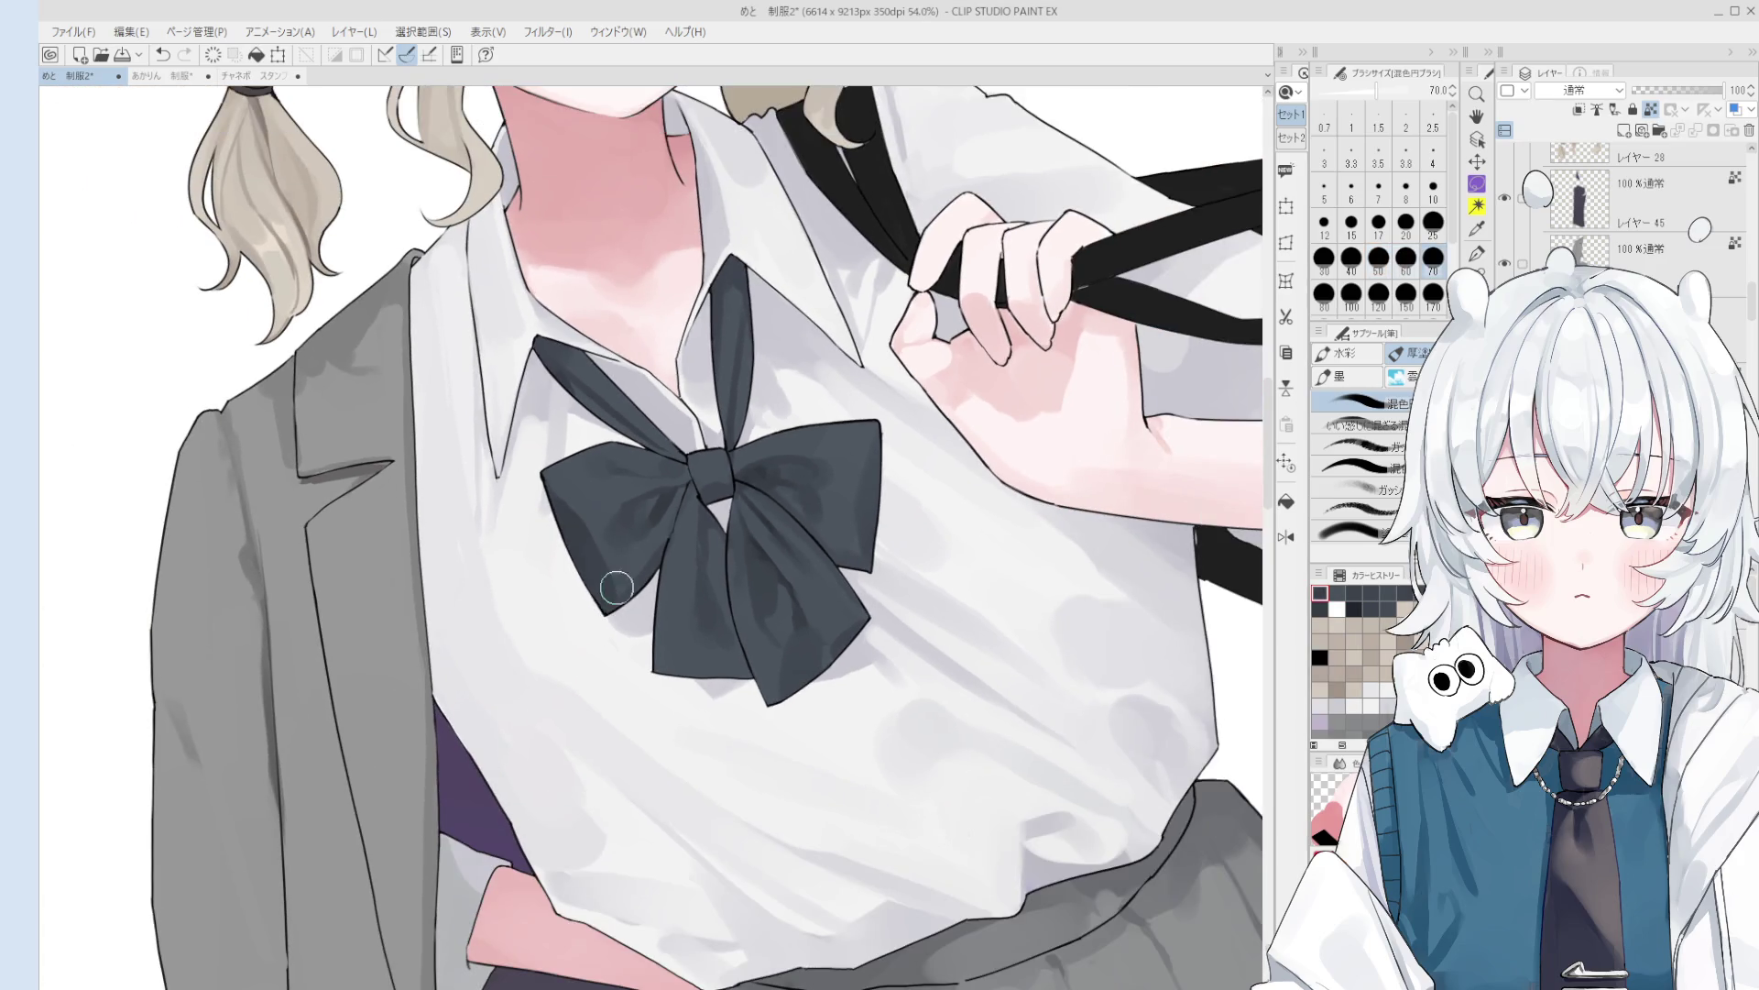
pyautogui.moveTo(609, 600)
pyautogui.mouseDown()
pyautogui.moveTo(586, 540)
pyautogui.moveTo(605, 596)
pyautogui.mouseUp()
pyautogui.hotkey('ctrl', 'z')
pyautogui.scroll(-1, 697, 551)
pyautogui.moveTo(697, 550); pyautogui.dragTo(788, 537)
pyautogui.scroll(3, 814, 544)
pyautogui.press('[')
pyautogui.press('[')
pyautogui.press('[')
pyautogui.press('[')
pyautogui.press('[')
pyautogui.press('[')
pyautogui.scroll(3, 815, 544)
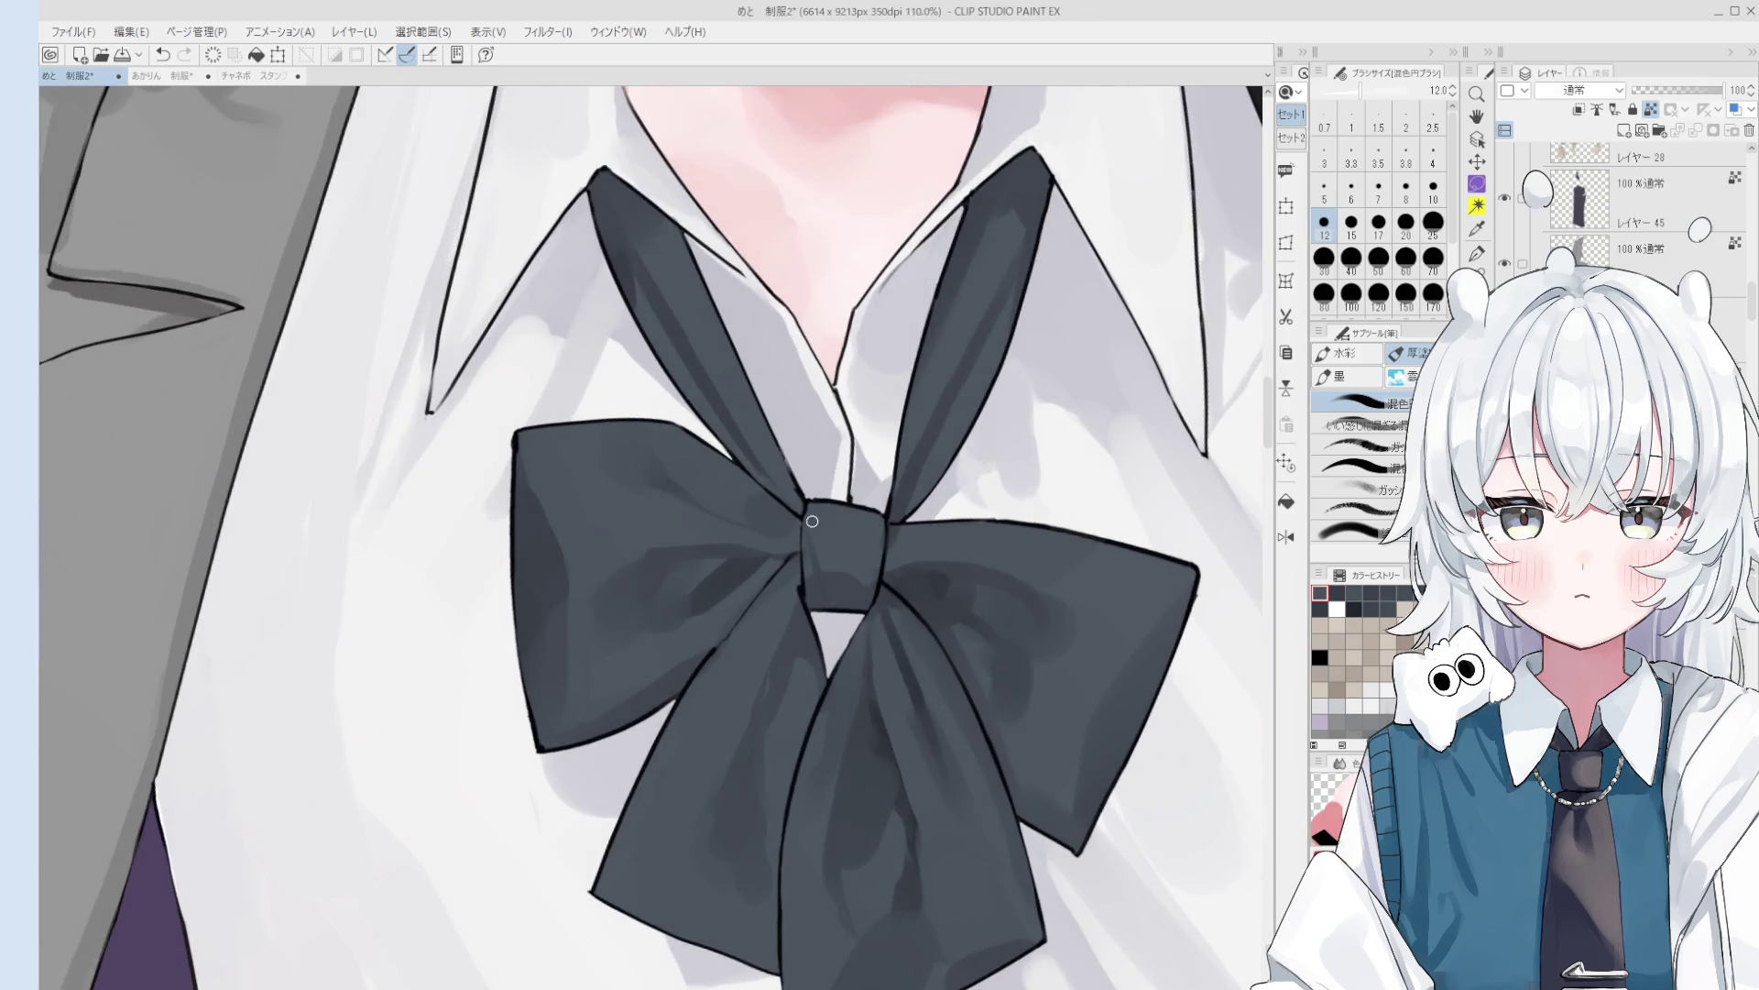
# - Repaint the bow knot with flatter shading using sampled knot colours
pyautogui.keyDown('alt'); pyautogui.click(818, 587); pyautogui.keyUp('alt')
pyautogui.scroll(2, 862, 559)
pyautogui.moveTo(869, 553)
pyautogui.mouseDown()
pyautogui.moveTo(813, 480)
pyautogui.moveTo(811, 513)
pyautogui.moveTo(807, 495)
pyautogui.moveTo(775, 521)
pyautogui.moveTo(844, 546)
pyautogui.moveTo(811, 500)
pyautogui.mouseUp()
pyautogui.press(']')
pyautogui.keyDown('alt'); pyautogui.click(805, 471); pyautogui.keyUp('alt')
pyautogui.scroll(-1, 844, 546)
pyautogui.press(']')
pyautogui.press(']')
pyautogui.press(']')
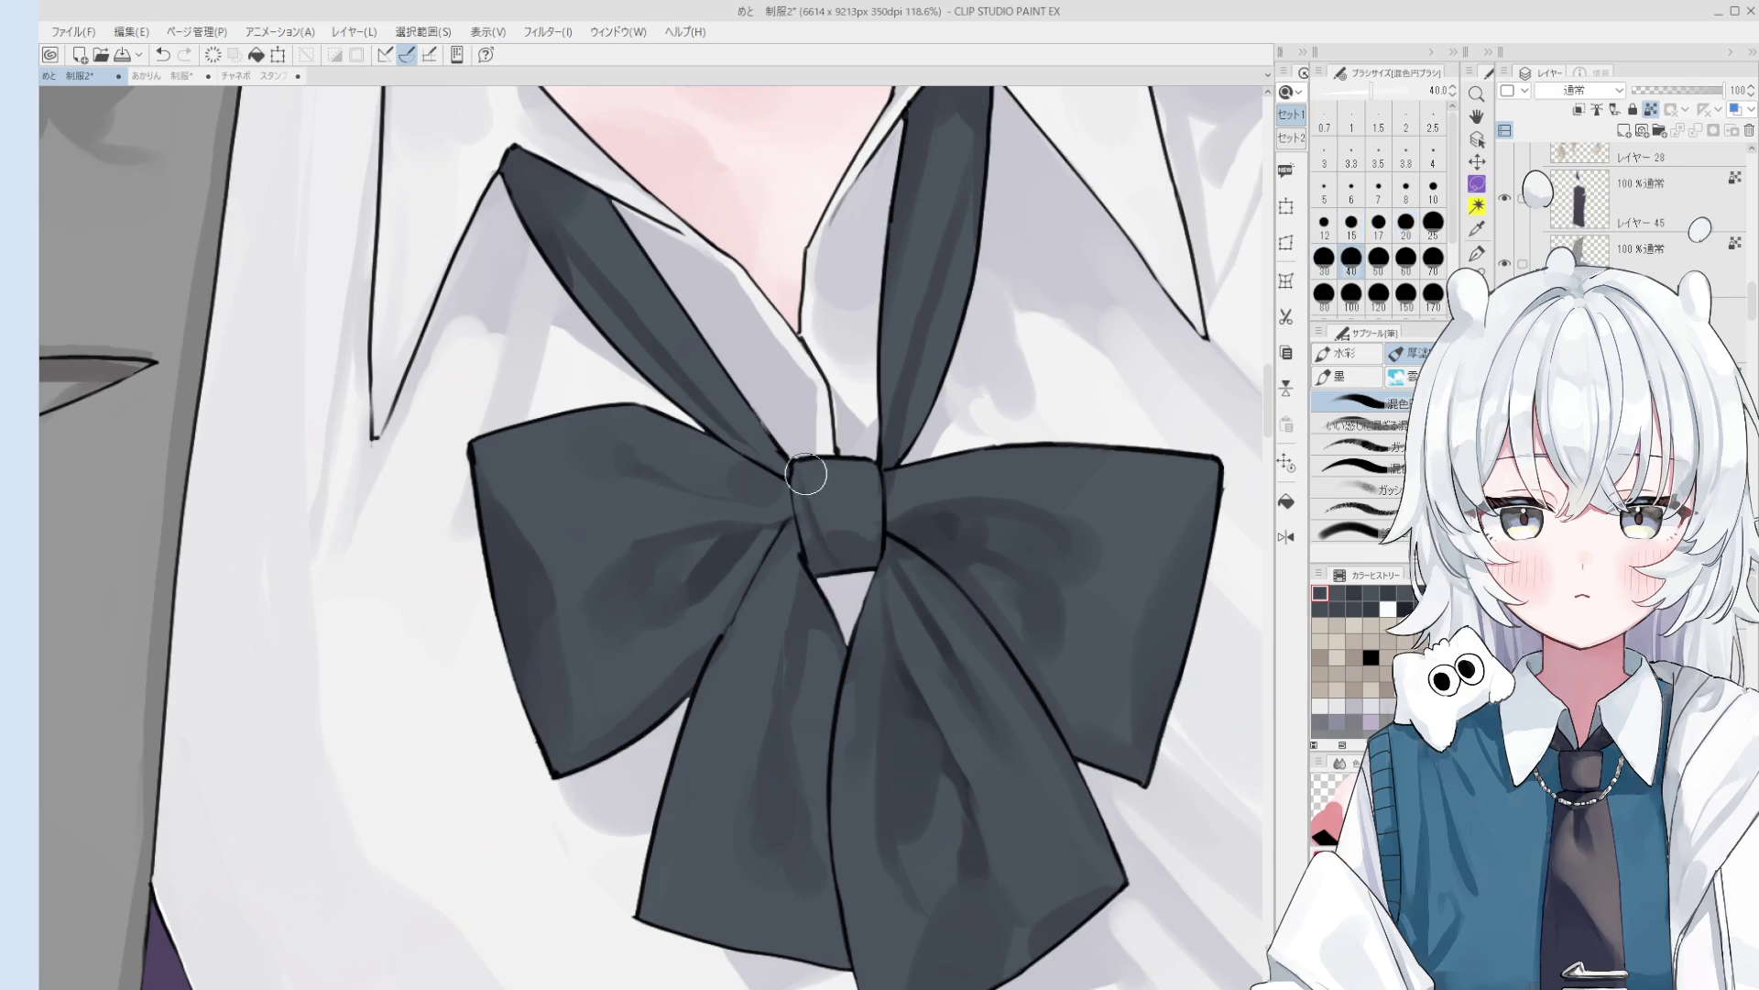
pyautogui.scroll(-5, 806, 474)
pyautogui.press('space')
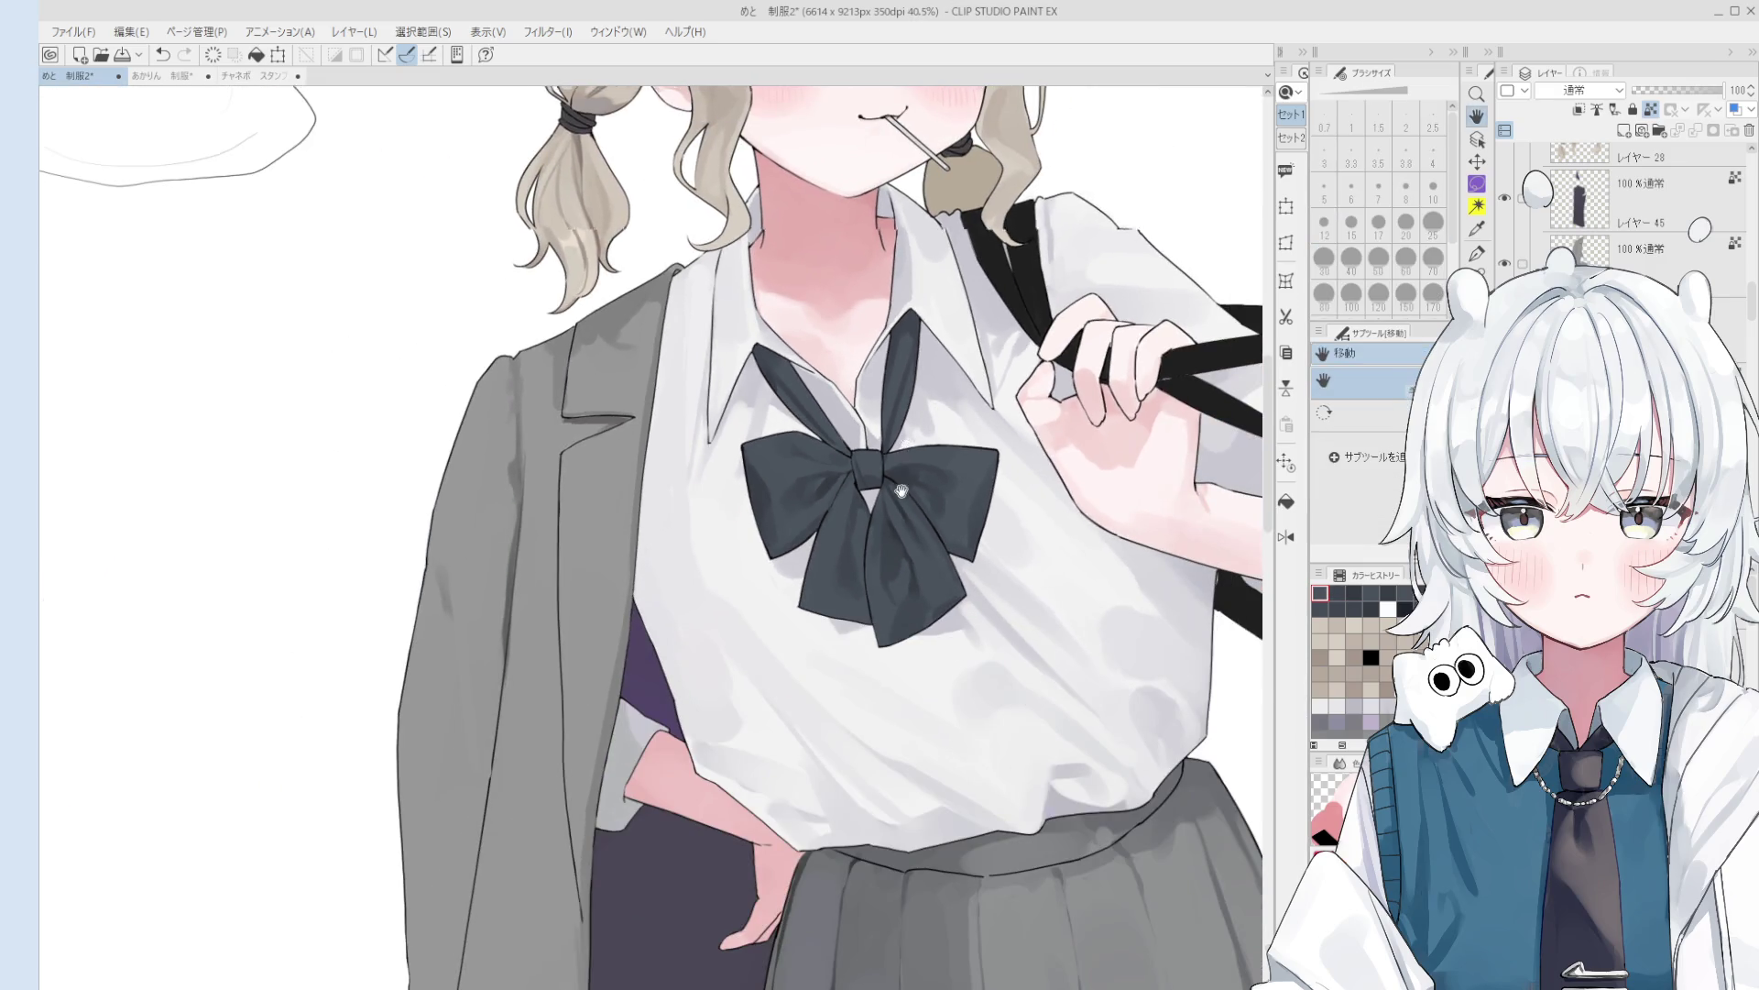
pyautogui.moveTo(903, 483); pyautogui.dragTo(882, 527)
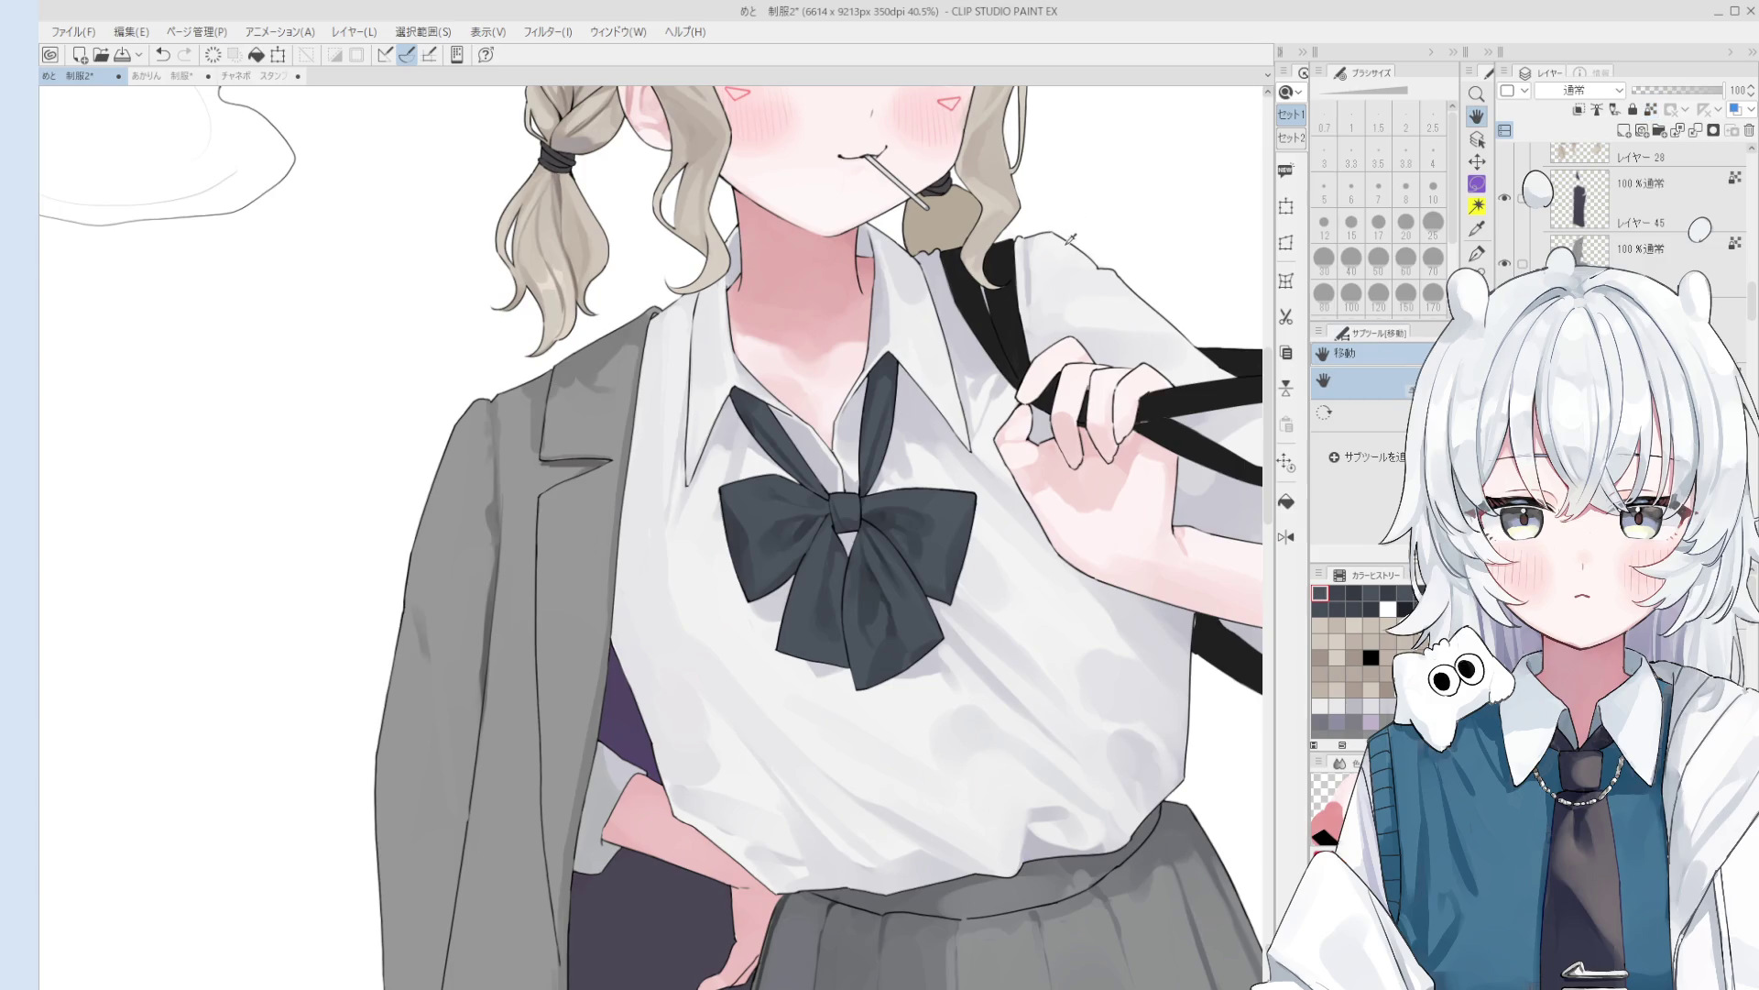
pyautogui.press('[')
pyautogui.press('[')
pyautogui.press('[')
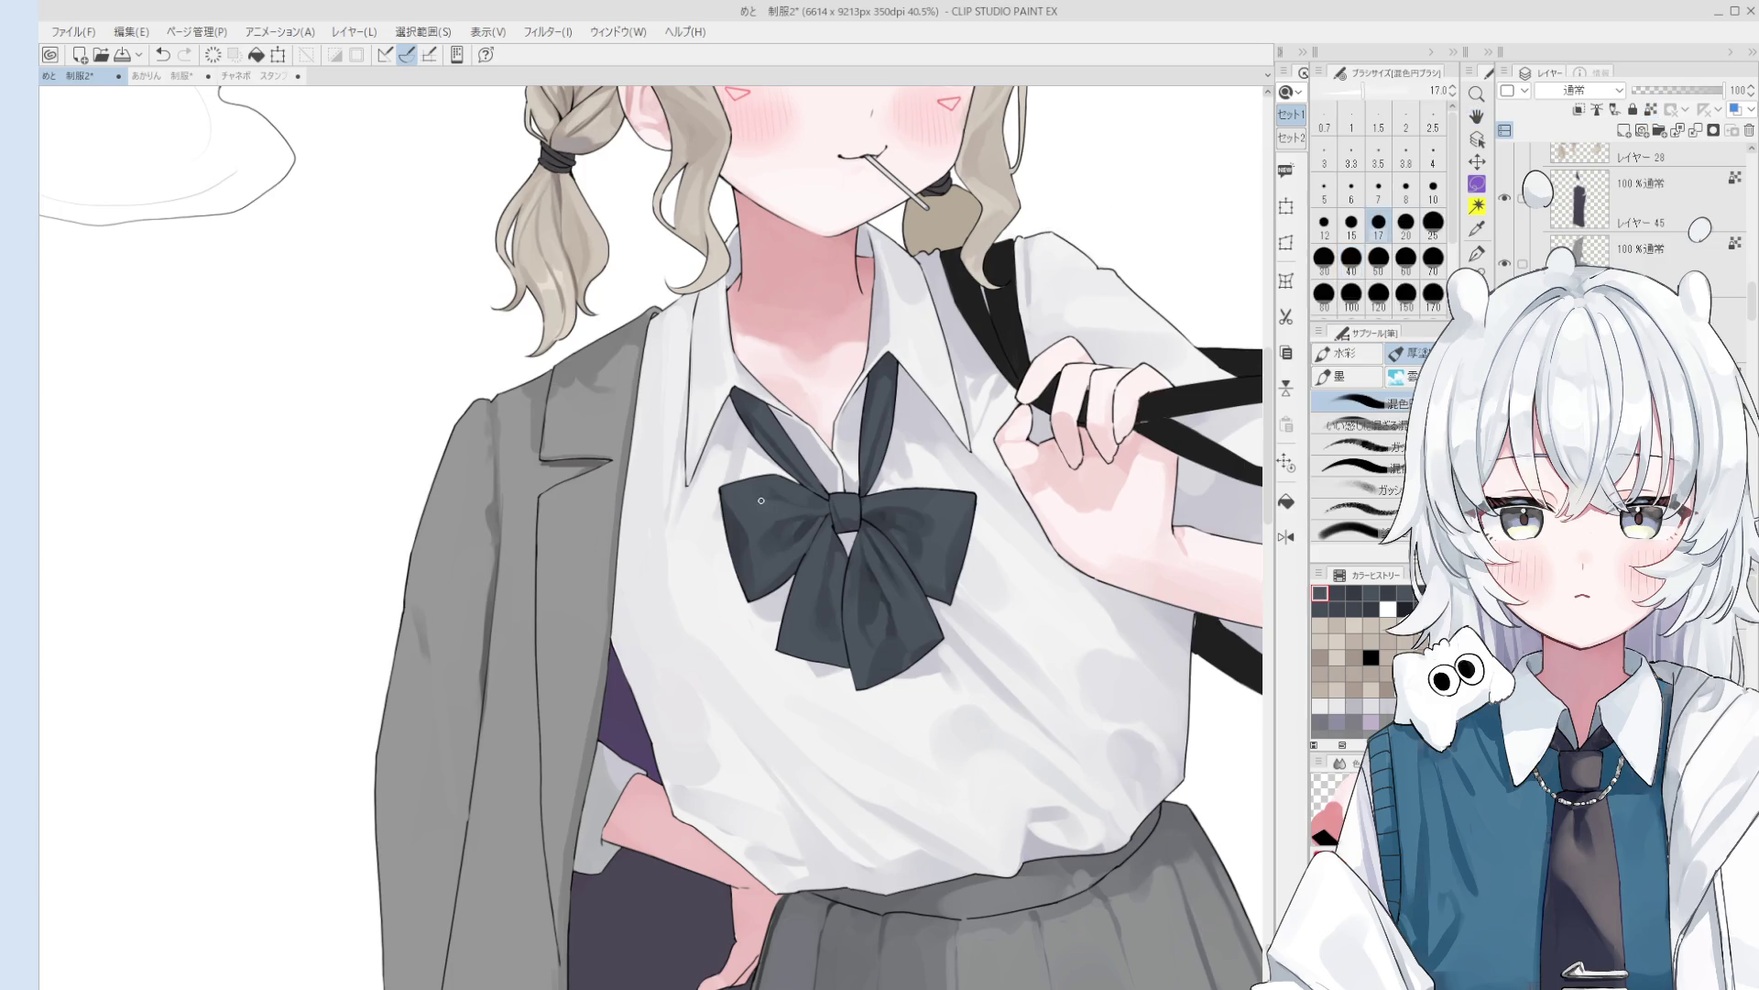
pyautogui.moveTo(745, 490); pyautogui.dragTo(756, 547)
pyautogui.hotkey('ctrl', 'z')
pyautogui.press('b')
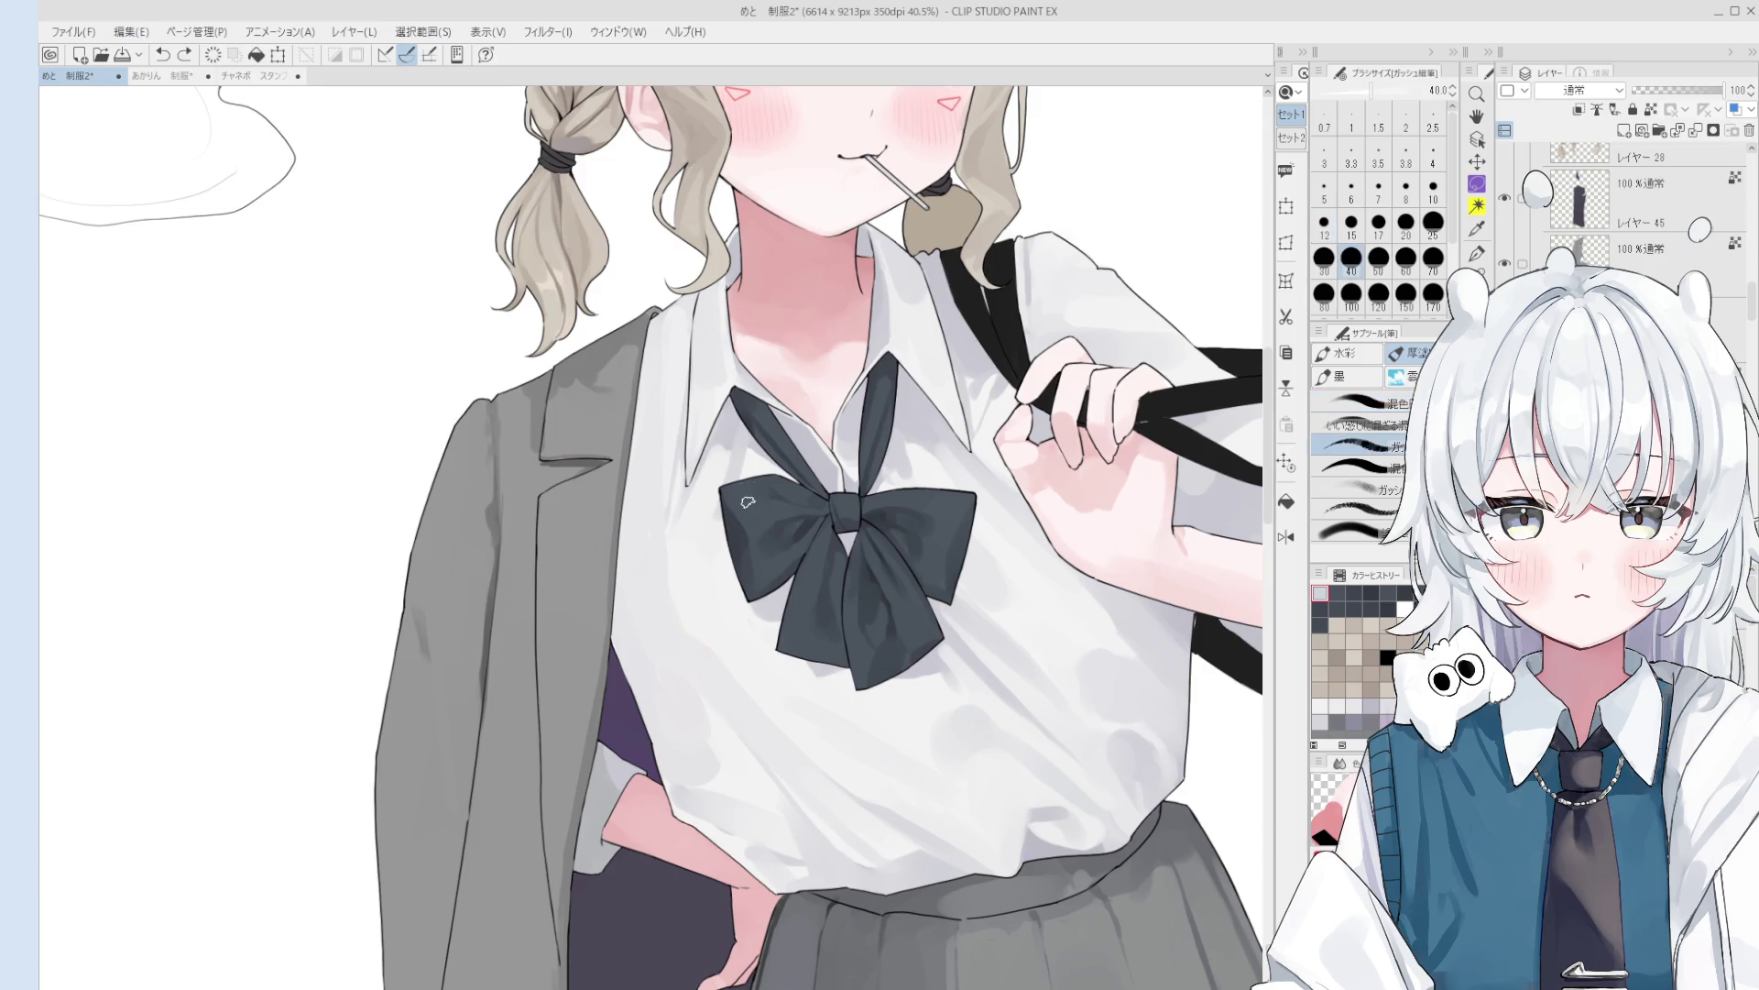
pyautogui.scroll(1, 741, 504)
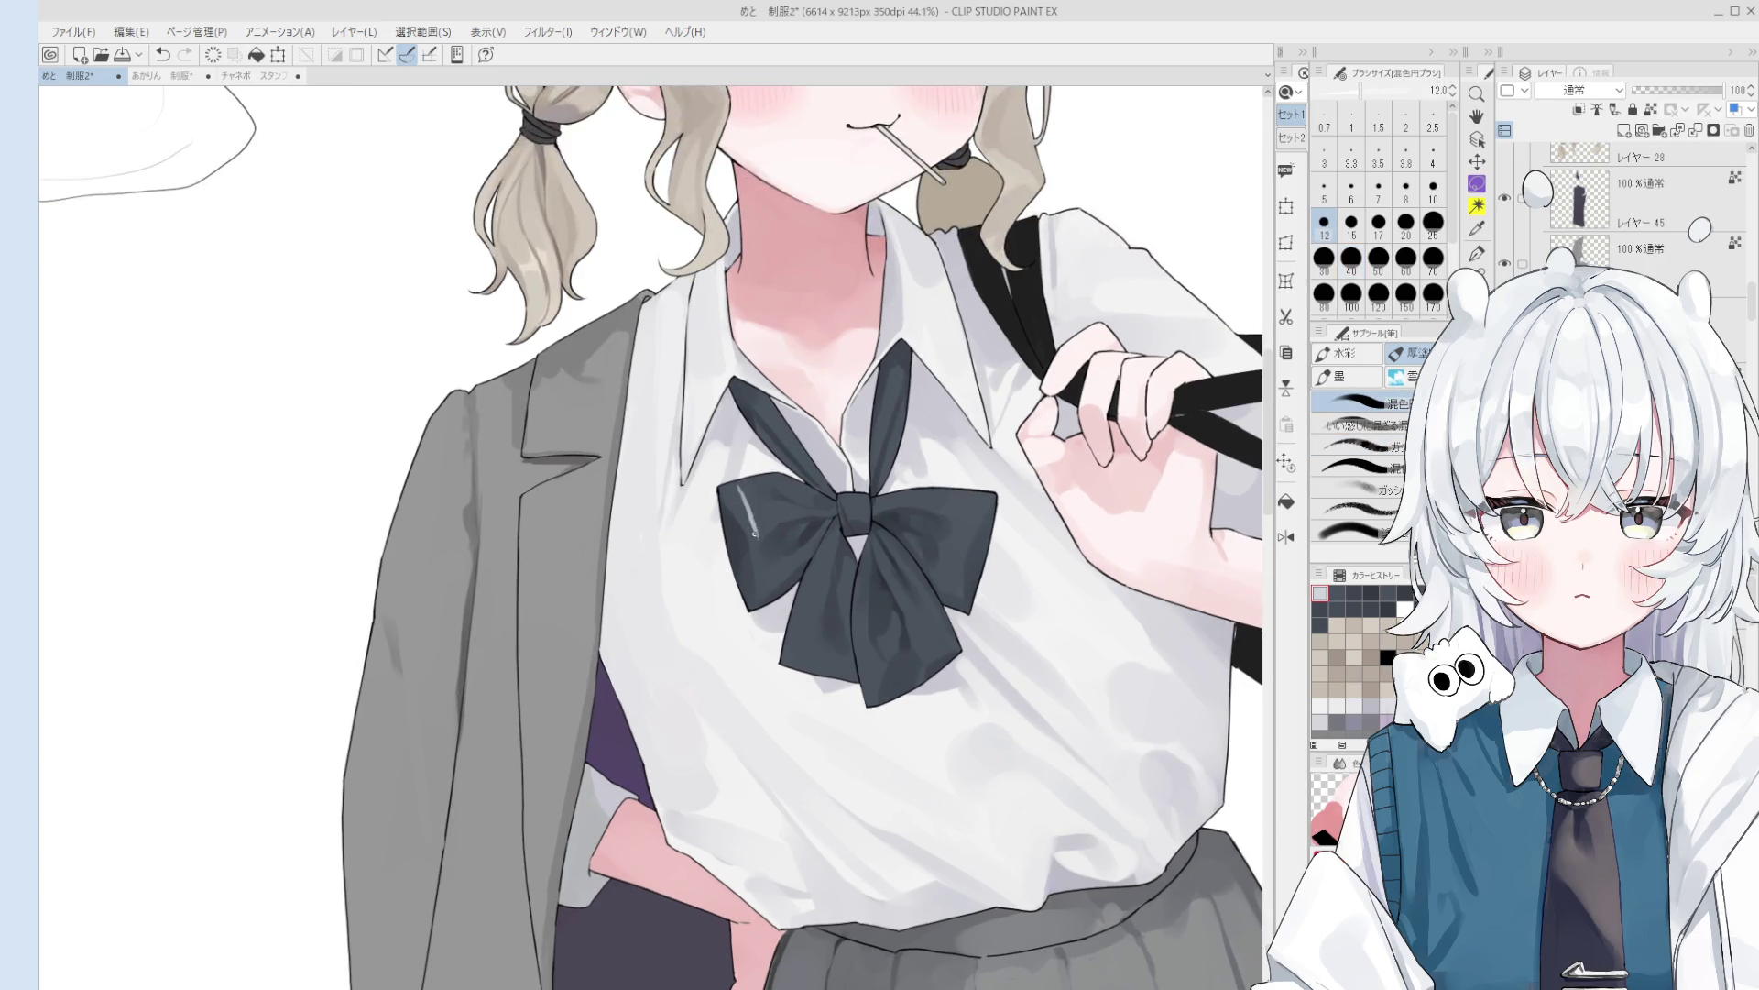
pyautogui.press('b')
pyautogui.press('[')
pyautogui.press('[')
pyautogui.press('[')
pyautogui.scroll(1, 742, 502)
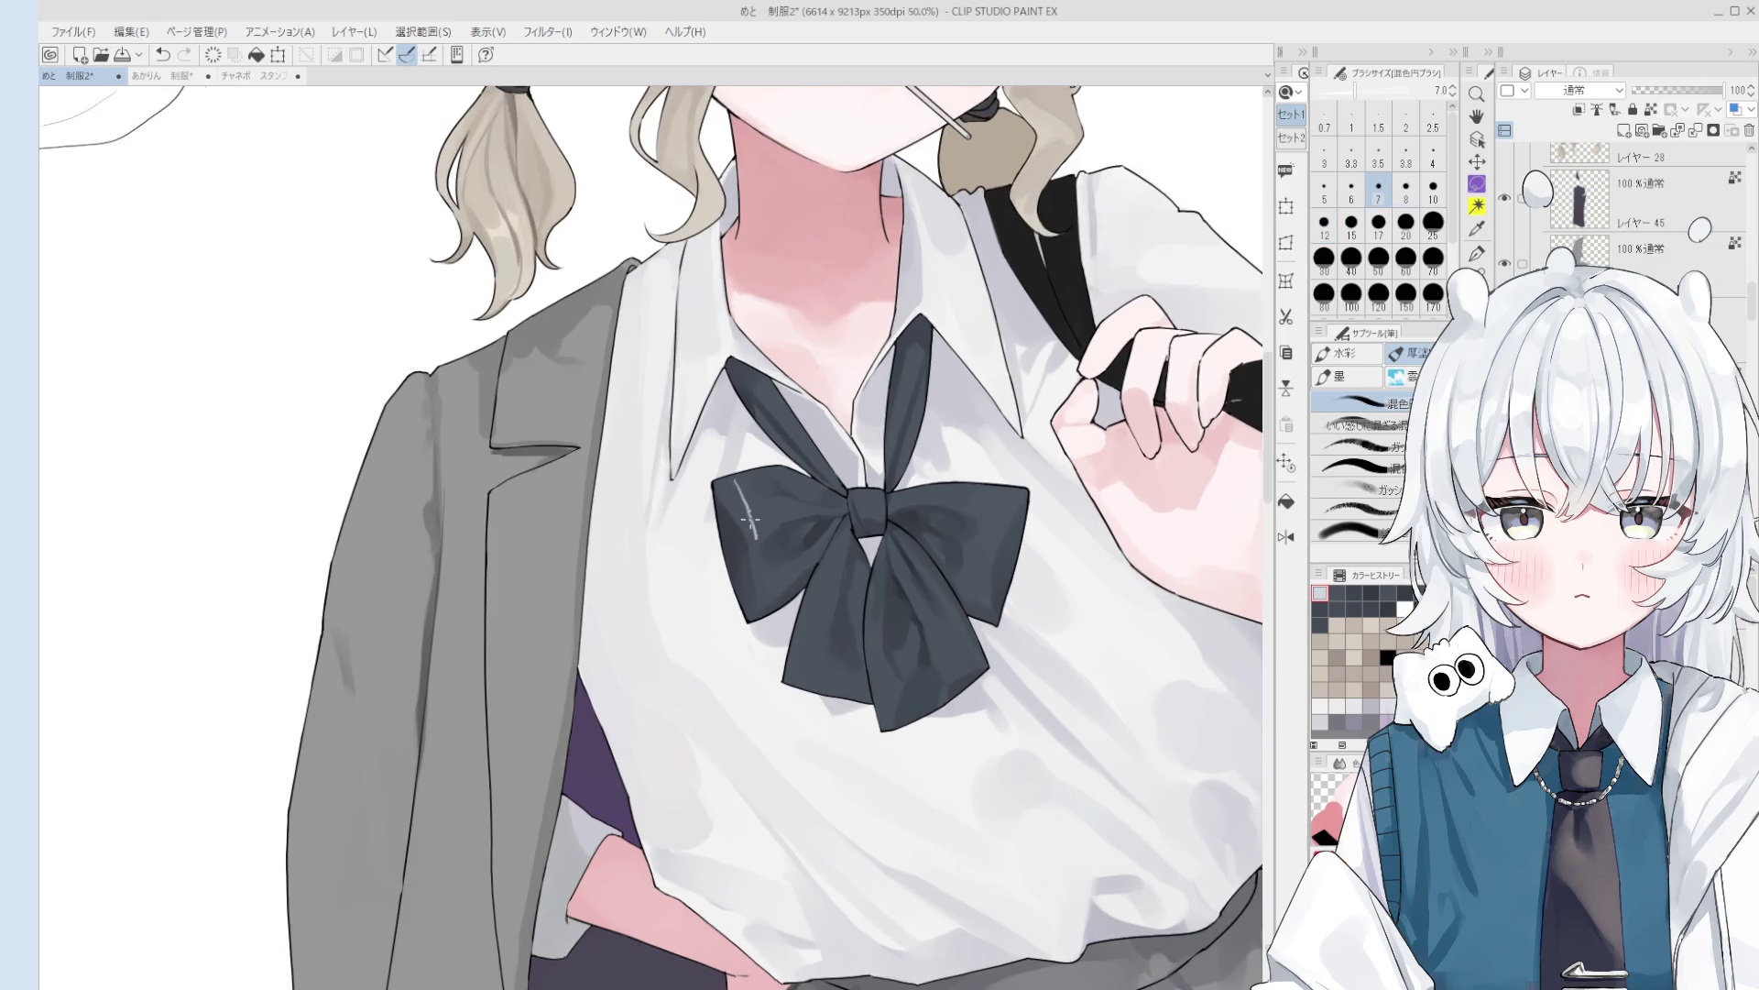
pyautogui.moveTo(731, 478); pyautogui.dragTo(759, 542)
pyautogui.hotkey('ctrl', 'z')
pyautogui.scroll(3, 759, 543)
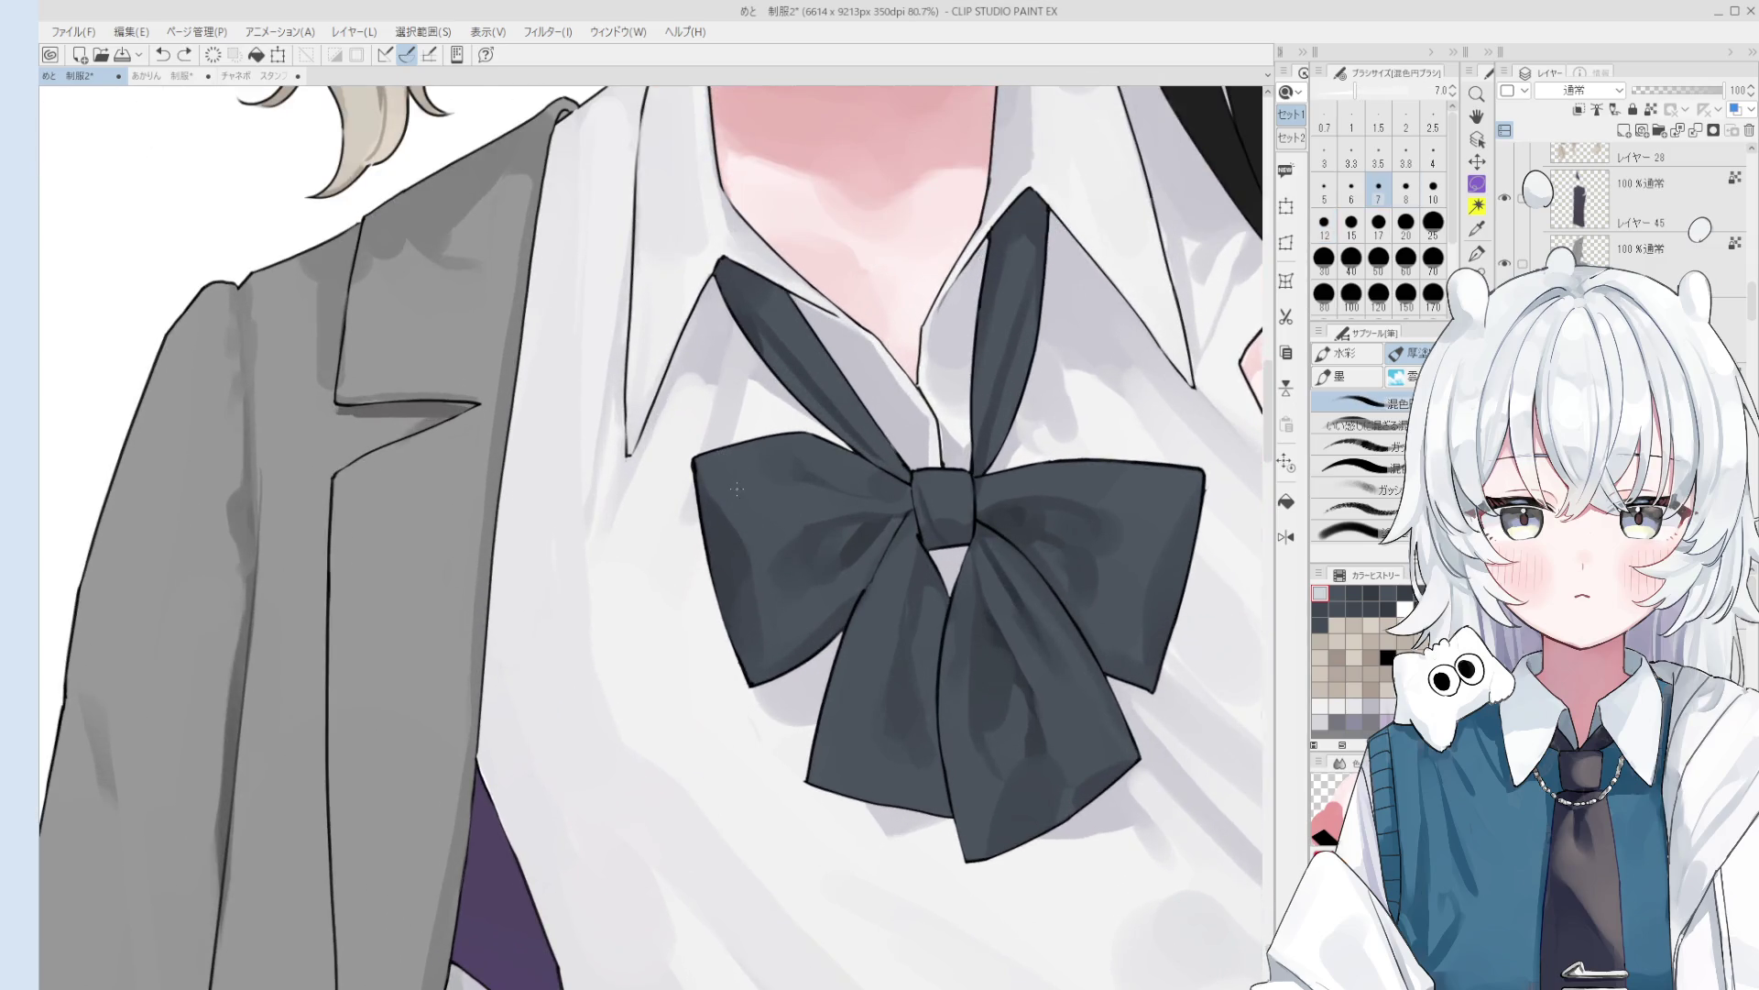
pyautogui.moveTo(726, 458); pyautogui.dragTo(756, 526)
pyautogui.hotkey('ctrl', 'z')
pyautogui.moveTo(723, 452); pyautogui.dragTo(796, 652)
pyautogui.hotkey('ctrl', 'z')
pyautogui.moveTo(726, 463); pyautogui.dragTo(778, 669)
pyautogui.hotkey('ctrl', 'z')
pyautogui.moveTo(779, 669)
pyautogui.mouseDown()
pyautogui.moveTo(735, 480)
pyautogui.moveTo(777, 624)
pyautogui.mouseUp()
pyautogui.hotkey('ctrl', 'z')
pyautogui.hotkey('ctrl', 'z')
pyautogui.moveTo(724, 449); pyautogui.dragTo(766, 563)
pyautogui.hotkey('ctrl', 'z')
pyautogui.moveTo(724, 451); pyautogui.dragTo(770, 561)
pyautogui.hotkey('ctrl', 'z')
# - Sample the bow's dark colour and test a short shadow beside the knot, then undo it
pyautogui.keyDown('alt'); pyautogui.click(888, 552); pyautogui.keyUp('alt')
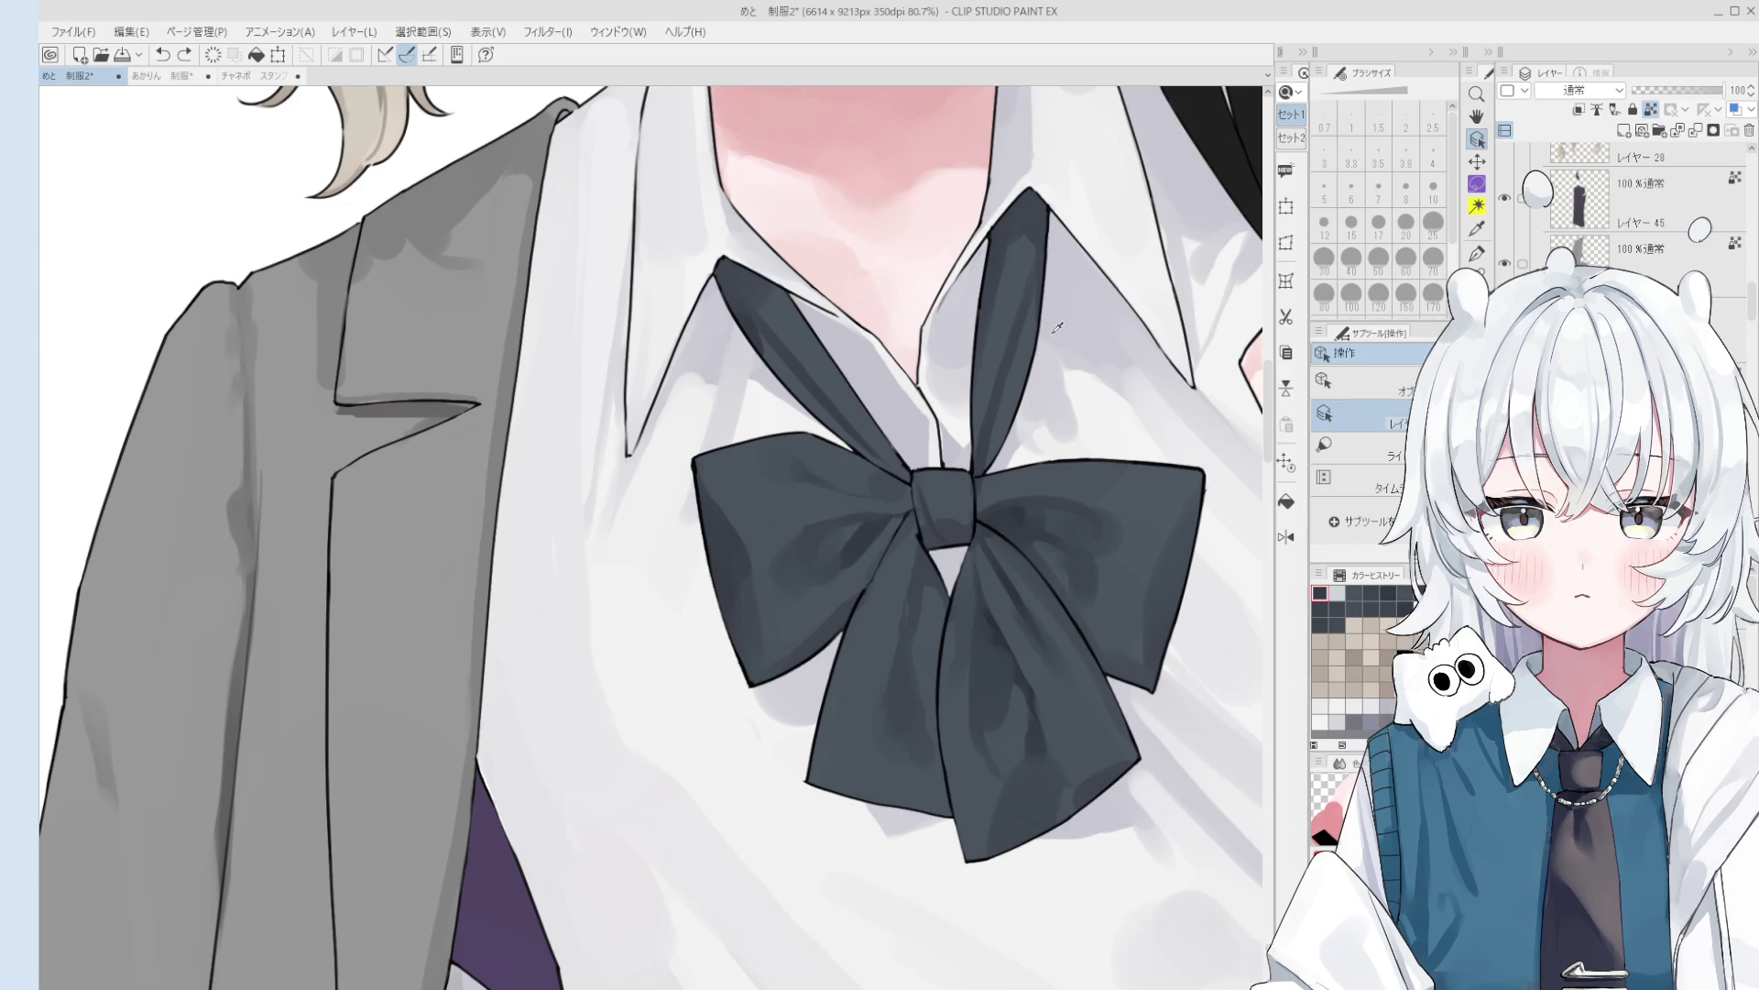
pyautogui.scroll(2, 910, 548)
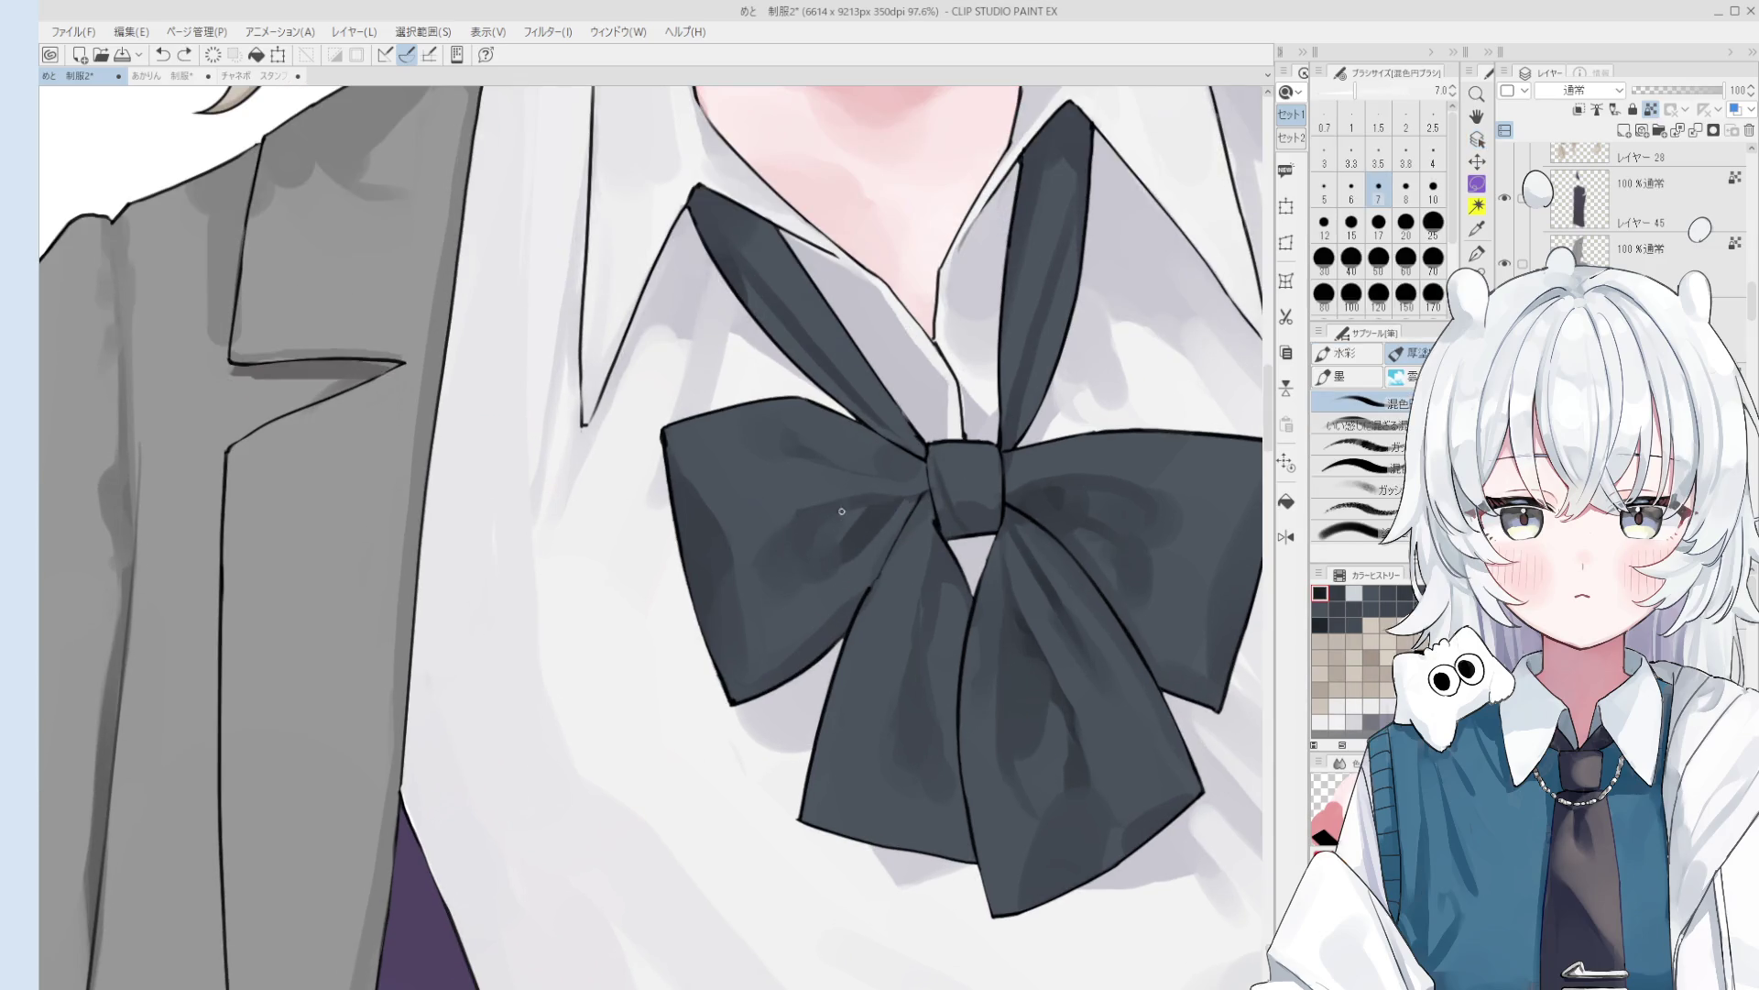
pyautogui.moveTo(852, 509); pyautogui.dragTo(926, 497)
pyautogui.scroll(-1, 880, 502)
pyautogui.hotkey('ctrl', 'z')
pyautogui.hotkey('ctrl', 'y')
pyautogui.hotkey('ctrl', 'z')
pyautogui.press(']')
pyautogui.scroll(3, 933, 483)
pyautogui.hotkey('ctrl', 'z')
pyautogui.hotkey('ctrl', 'y')
pyautogui.hotkey('ctrl', 'z')
# - Paint softer shadow strokes near the bow knot, undoing the hard ones
pyautogui.moveTo(762, 657); pyautogui.dragTo(830, 760)
pyautogui.press(']')
pyautogui.press(']')
pyautogui.press(']')
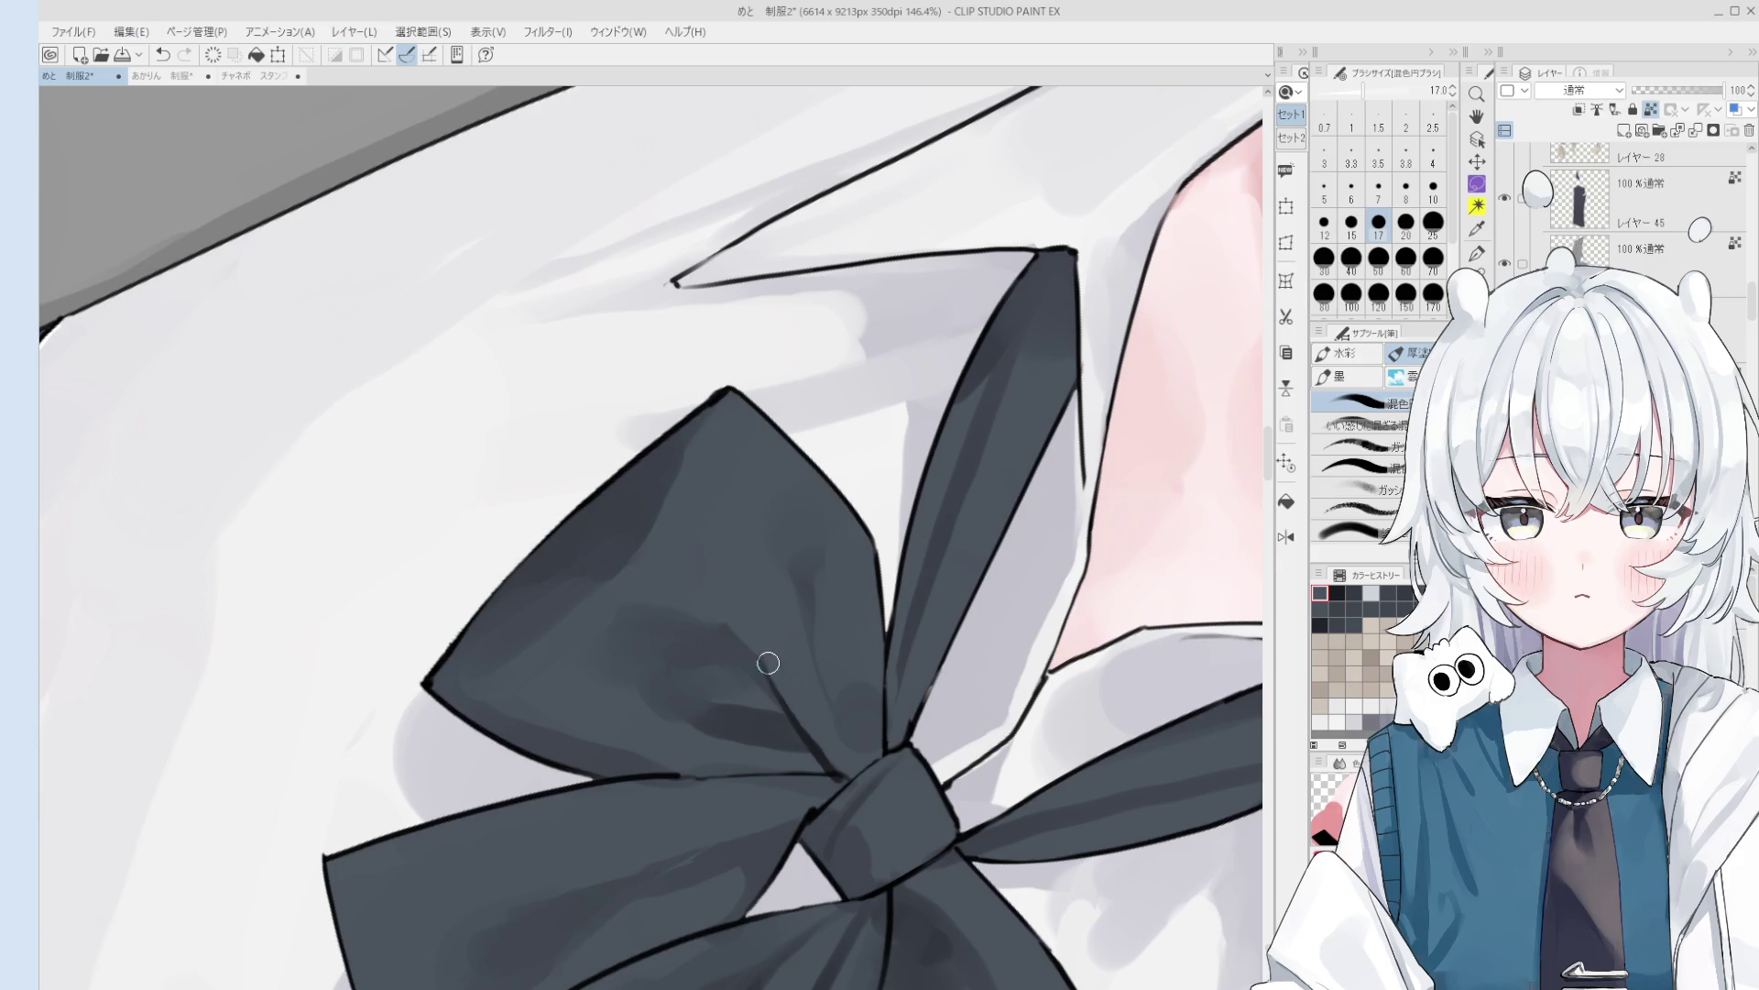
pyautogui.hotkey('ctrl', 'z')
pyautogui.press('[')
pyautogui.moveTo(811, 733); pyautogui.dragTo(838, 774)
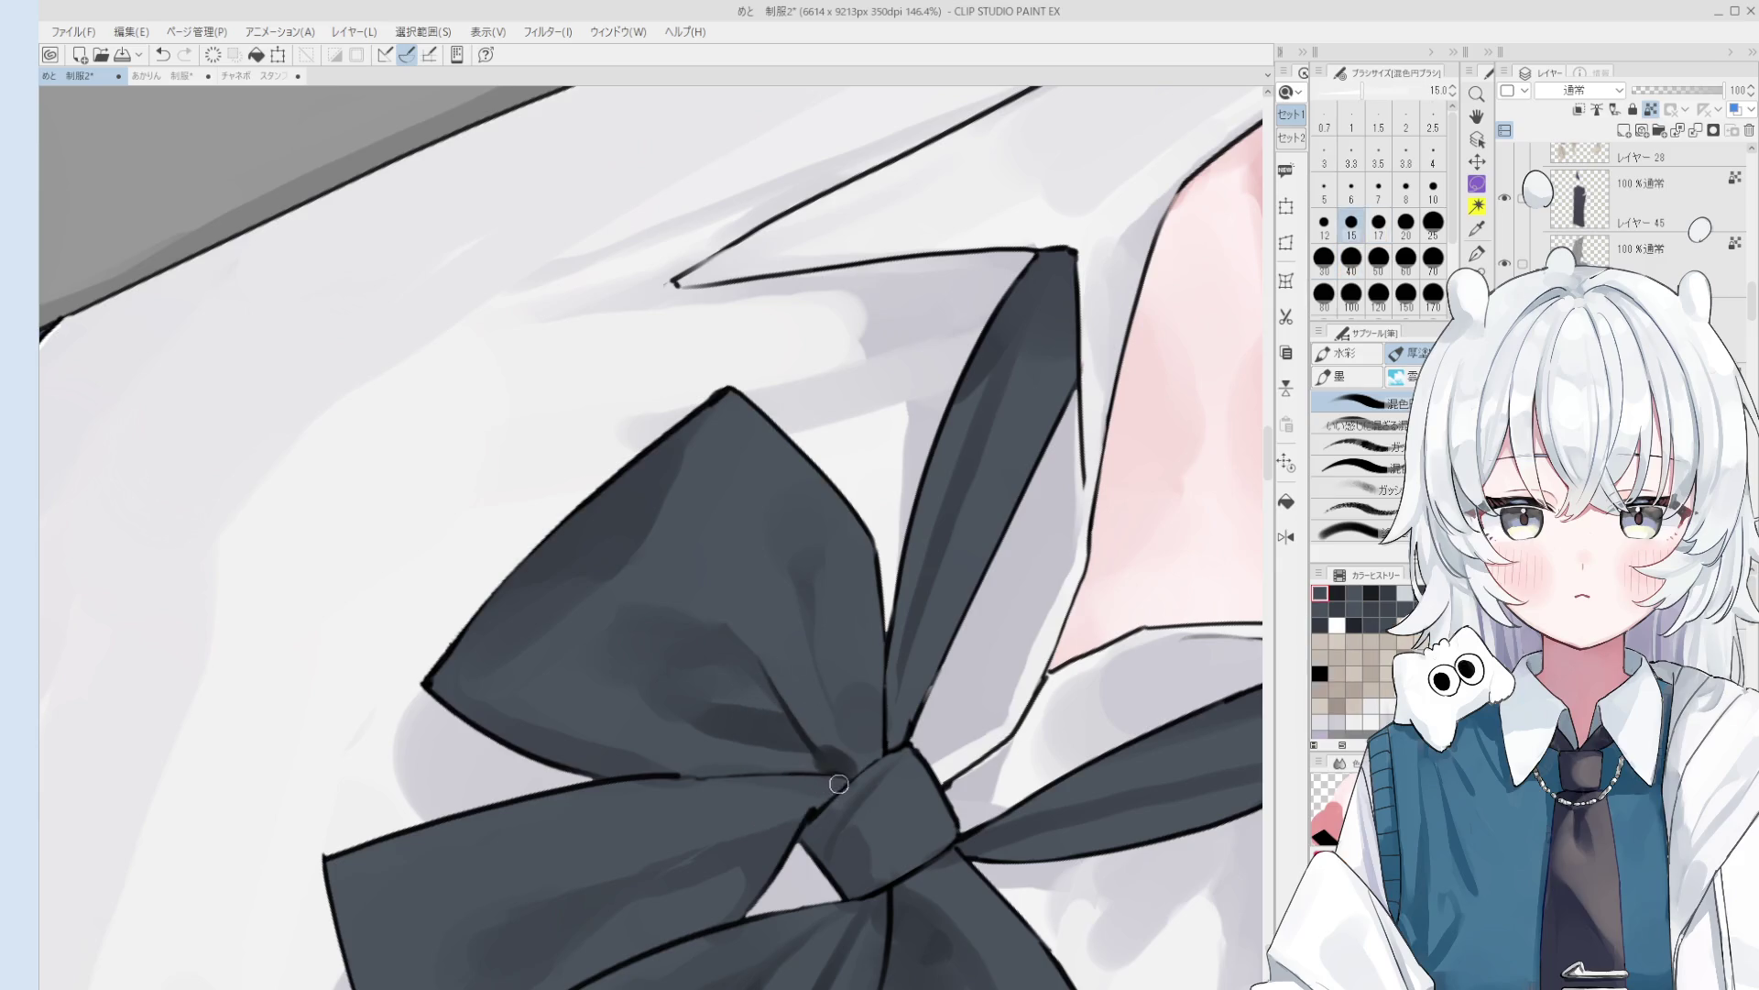
pyautogui.moveTo(811, 716); pyautogui.dragTo(836, 746)
pyautogui.press(']')
pyautogui.press(']')
pyautogui.hotkey('ctrl', 'z')
# - Add broad soft shadows across the bow's folds with a larger brush
pyautogui.hotkey('ctrl', 'z')
pyautogui.press(']')
pyautogui.press(']')
pyautogui.press(']')
pyautogui.moveTo(754, 678); pyautogui.dragTo(697, 641)
pyautogui.scroll(-5, 697, 641)
pyautogui.hotkey('ctrl', 'z')
pyautogui.moveTo(807, 458); pyautogui.dragTo(745, 547)
pyautogui.scroll(-3, 733, 545)
pyautogui.press('[')
pyautogui.press('[')
pyautogui.press('[')
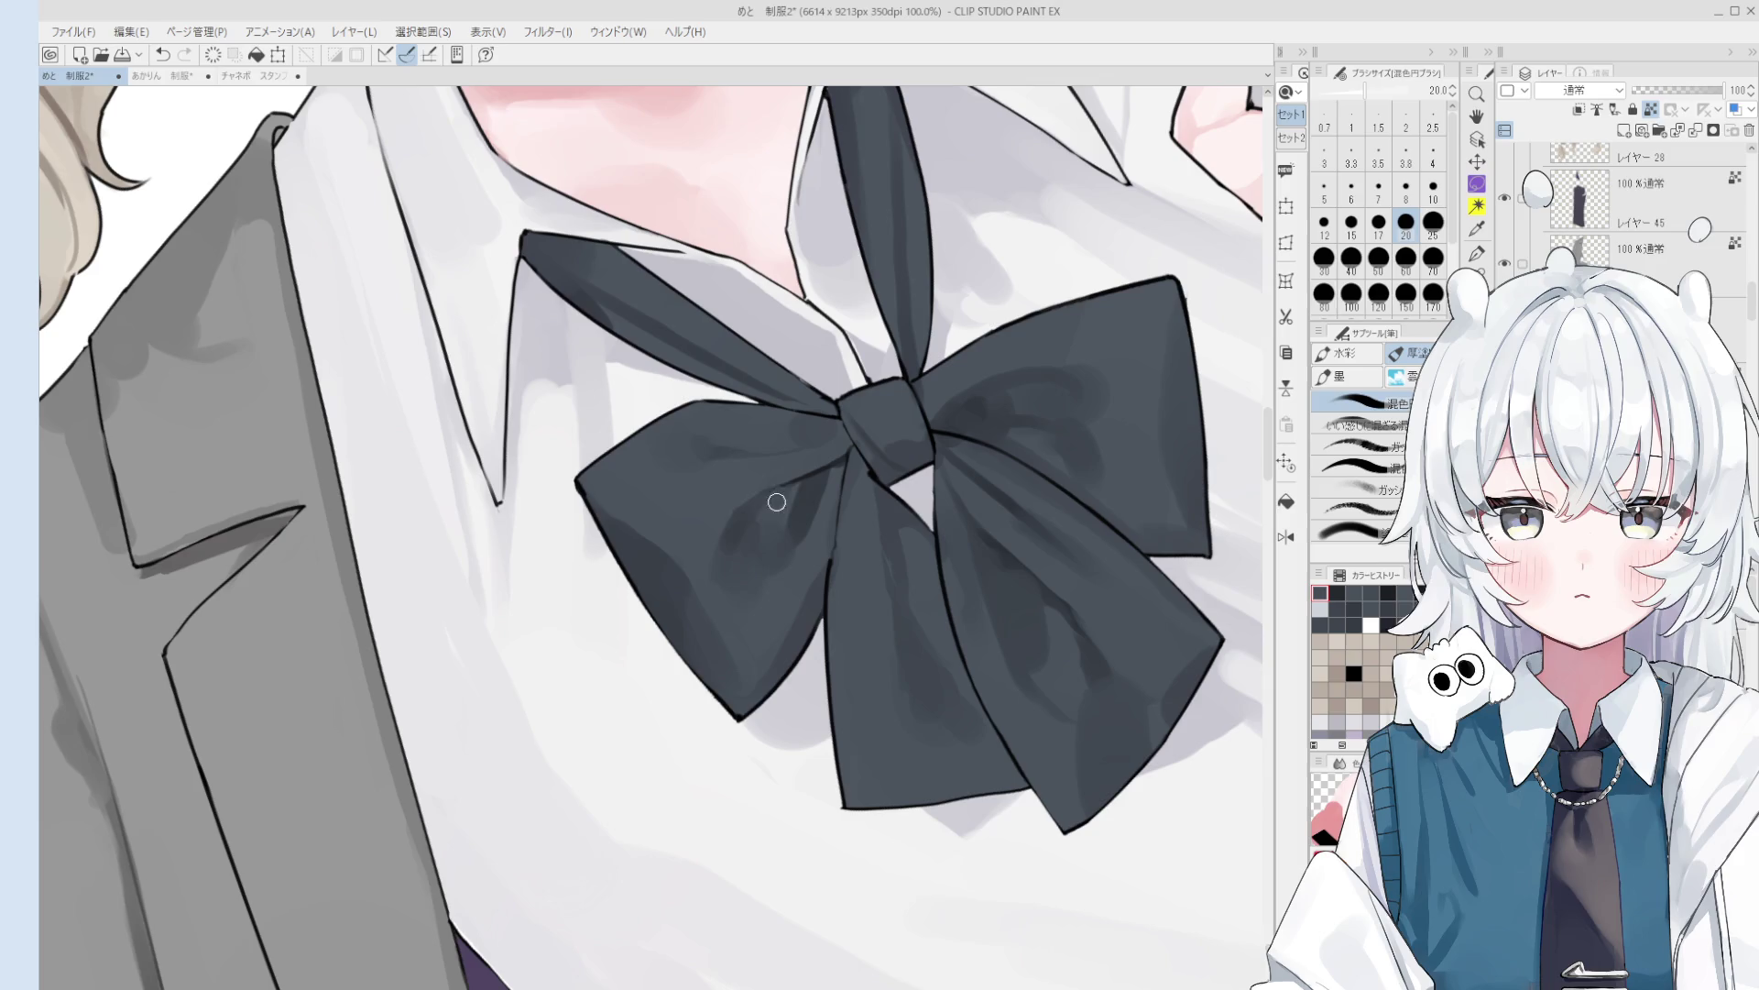
pyautogui.press(']')
pyautogui.press(']')
pyautogui.press(']')
pyautogui.scroll(-2, 797, 510)
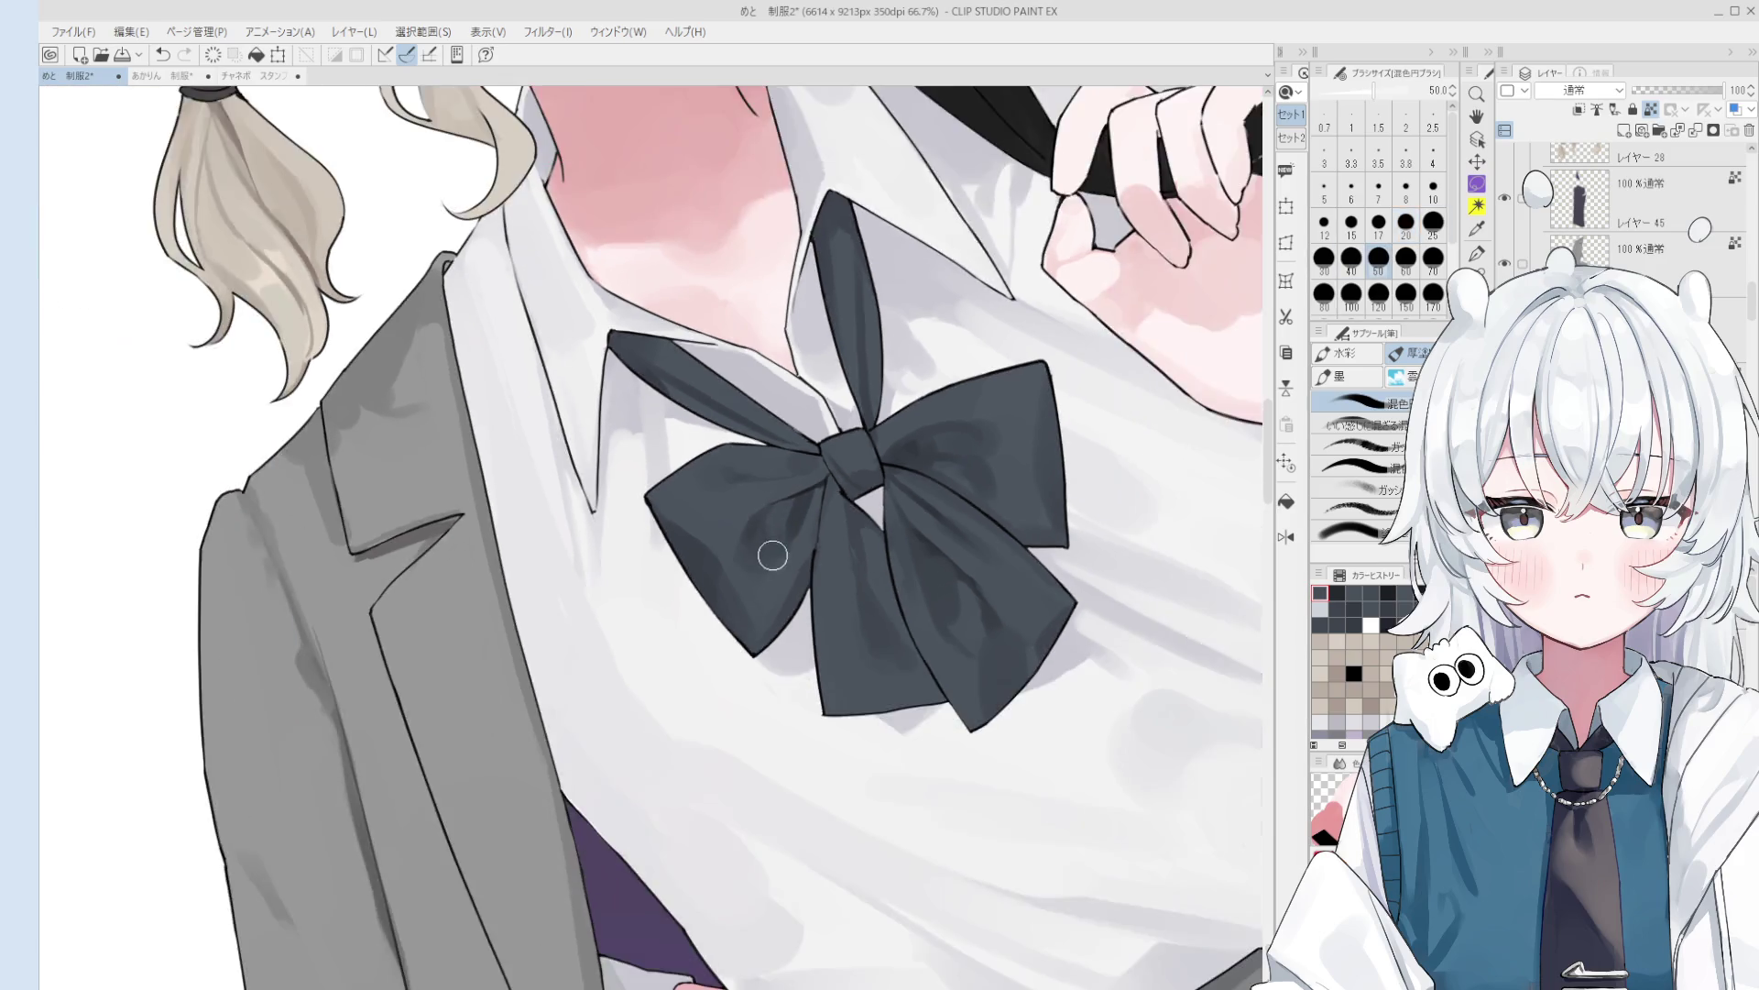
pyautogui.scroll(-1, 797, 510)
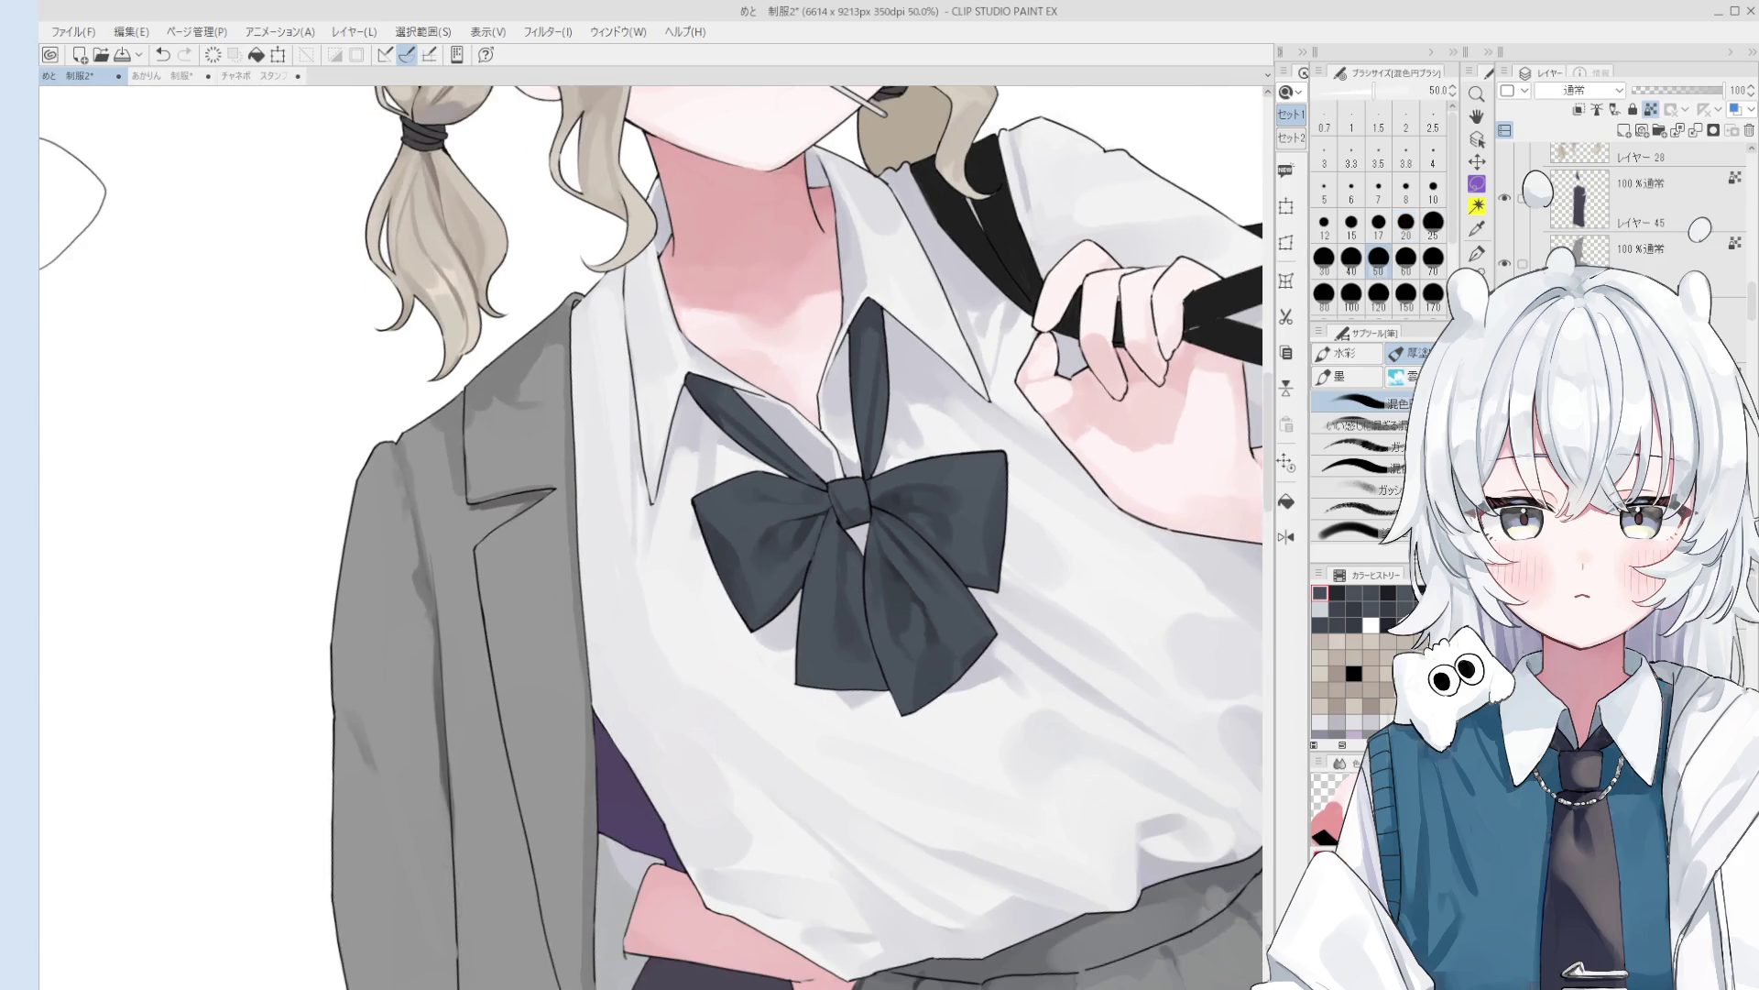
pyautogui.press('p')
pyautogui.scroll(1, 756, 499)
# - Draw thin white stripes on the bow's left loop with a slightly thicker pen, retrying strokes
pyautogui.moveTo(719, 484); pyautogui.dragTo(734, 557)
pyautogui.press(']')
pyautogui.press(']')
pyautogui.moveTo(721, 483); pyautogui.dragTo(742, 568)
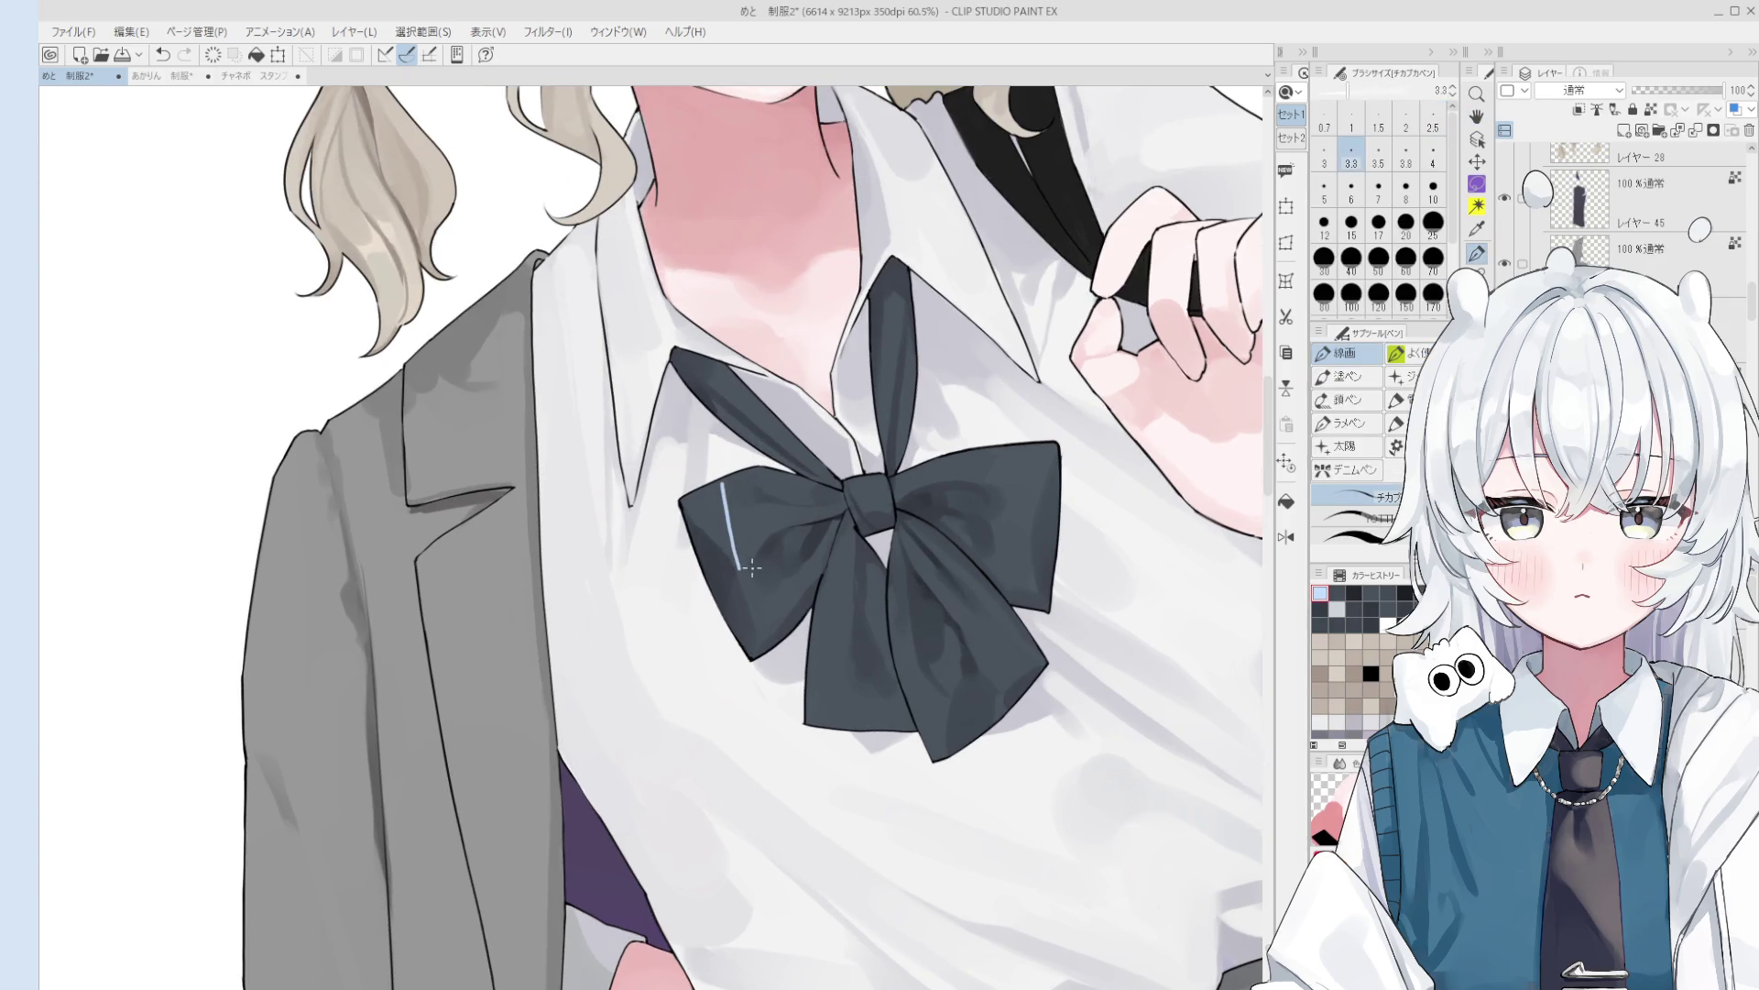
pyautogui.hotkey('ctrl', 'z')
pyautogui.moveTo(723, 478); pyautogui.dragTo(740, 649)
pyautogui.hotkey('ctrl', 'z')
pyautogui.hotkey('ctrl', 'y')
pyautogui.hotkey('ctrl', 'z')
pyautogui.hotkey('ctrl', 'y')
pyautogui.hotkey('ctrl', 'z')
pyautogui.moveTo(704, 486); pyautogui.dragTo(694, 550)
pyautogui.hotkey('ctrl', 'y')
pyautogui.hotkey('ctrl', 'z')
pyautogui.hotkey('ctrl', 'y')
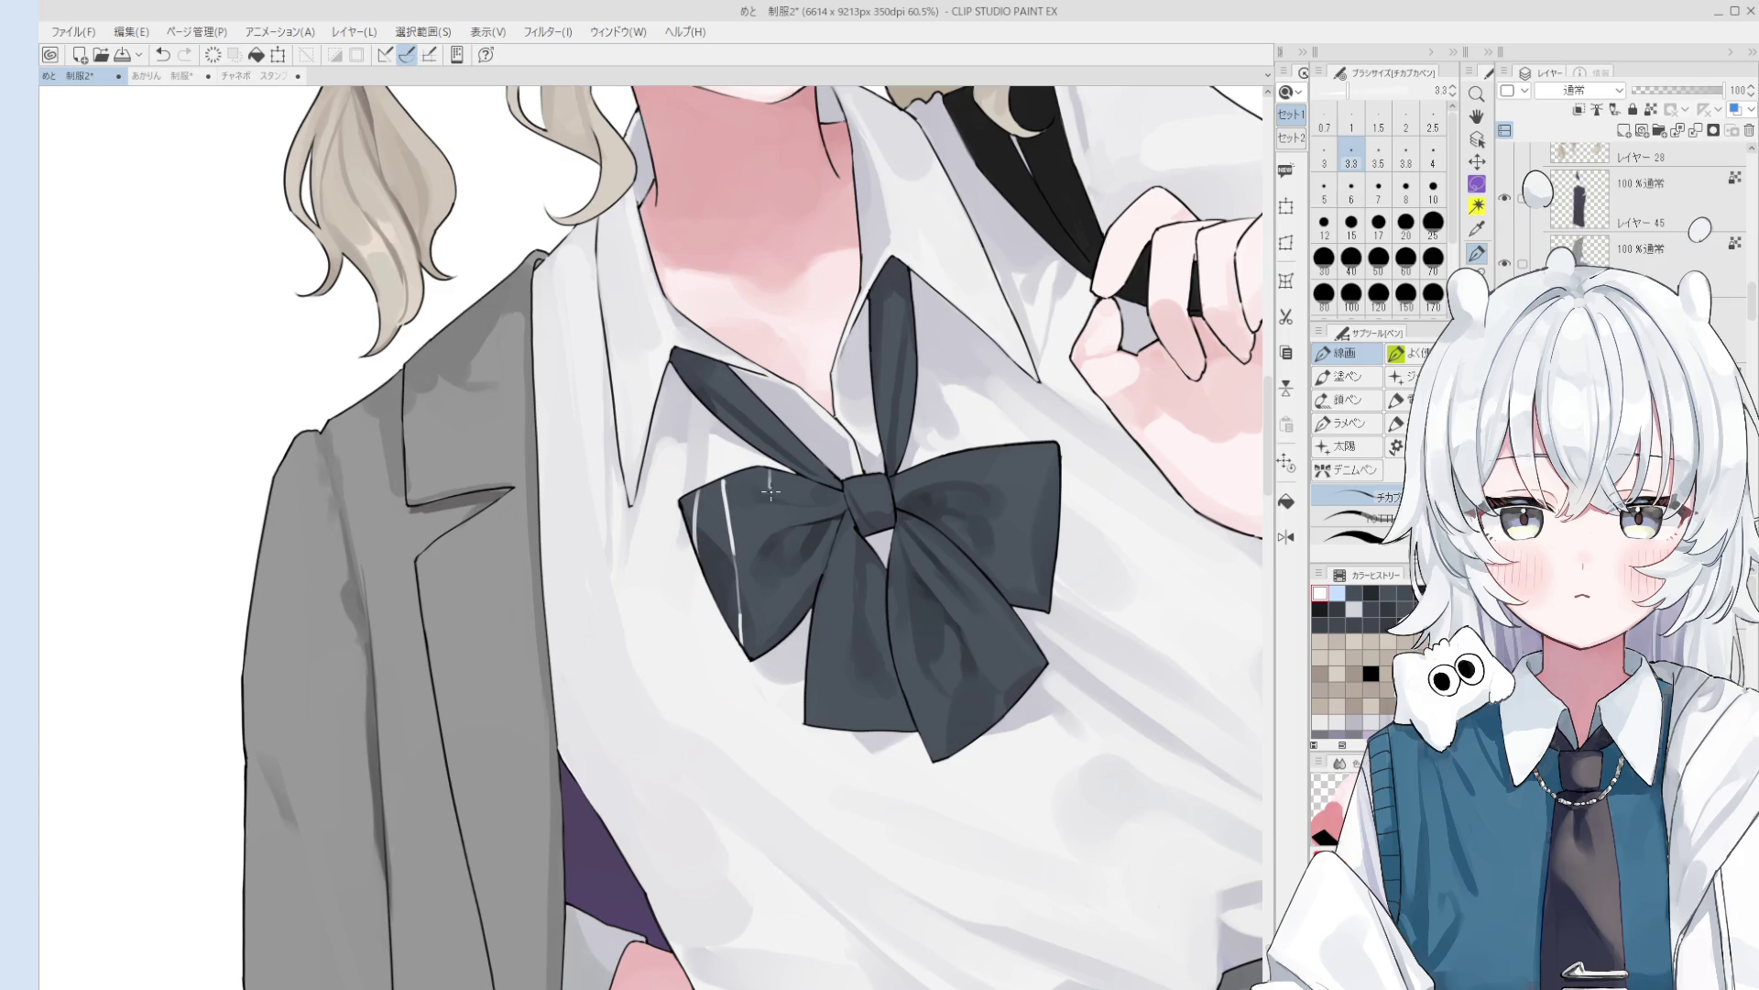
# - Redraw the left-loop pinstripes and add a longer second stripe beside the first
pyautogui.moveTo(770, 471); pyautogui.dragTo(772, 516)
pyautogui.hotkey('ctrl', 'z')
pyautogui.hotkey('ctrl', 'z')
pyautogui.hotkey('ctrl', 'z')
pyautogui.hotkey('ctrl', 'z')
pyautogui.moveTo(689, 490); pyautogui.dragTo(695, 546)
pyautogui.hotkey('ctrl', 'z')
pyautogui.moveTo(768, 469); pyautogui.dragTo(780, 641)
pyautogui.hotkey('ctrl', 'z')
pyautogui.hotkey('ctrl', 'z')
pyautogui.hotkey('ctrl', 'z')
pyautogui.hotkey('ctrl', 'z')
pyautogui.hotkey('ctrl', 'z')
pyautogui.hotkey('ctrl', 'z')
pyautogui.hotkey('ctrl', 'z')
pyautogui.moveTo(768, 471); pyautogui.dragTo(784, 642)
pyautogui.hotkey('ctrl', 'z')
pyautogui.moveTo(813, 481); pyautogui.dragTo(812, 573)
pyautogui.hotkey('ctrl', 'z')
pyautogui.scroll(2, 813, 500)
pyautogui.hotkey('ctrl', 'z')
pyautogui.hotkey('ctrl', 'z')
pyautogui.scroll(2, 808, 522)
pyautogui.hotkey('ctrl', 'z')
pyautogui.hotkey('ctrl', 'z')
pyautogui.moveTo(812, 511); pyautogui.dragTo(812, 649)
pyautogui.hotkey('ctrl', 'z')
pyautogui.hotkey('ctrl', 'z')
pyautogui.moveTo(812, 566); pyautogui.dragTo(811, 674)
pyautogui.scroll(-3, 815, 582)
pyautogui.scroll(-2, 840, 567)
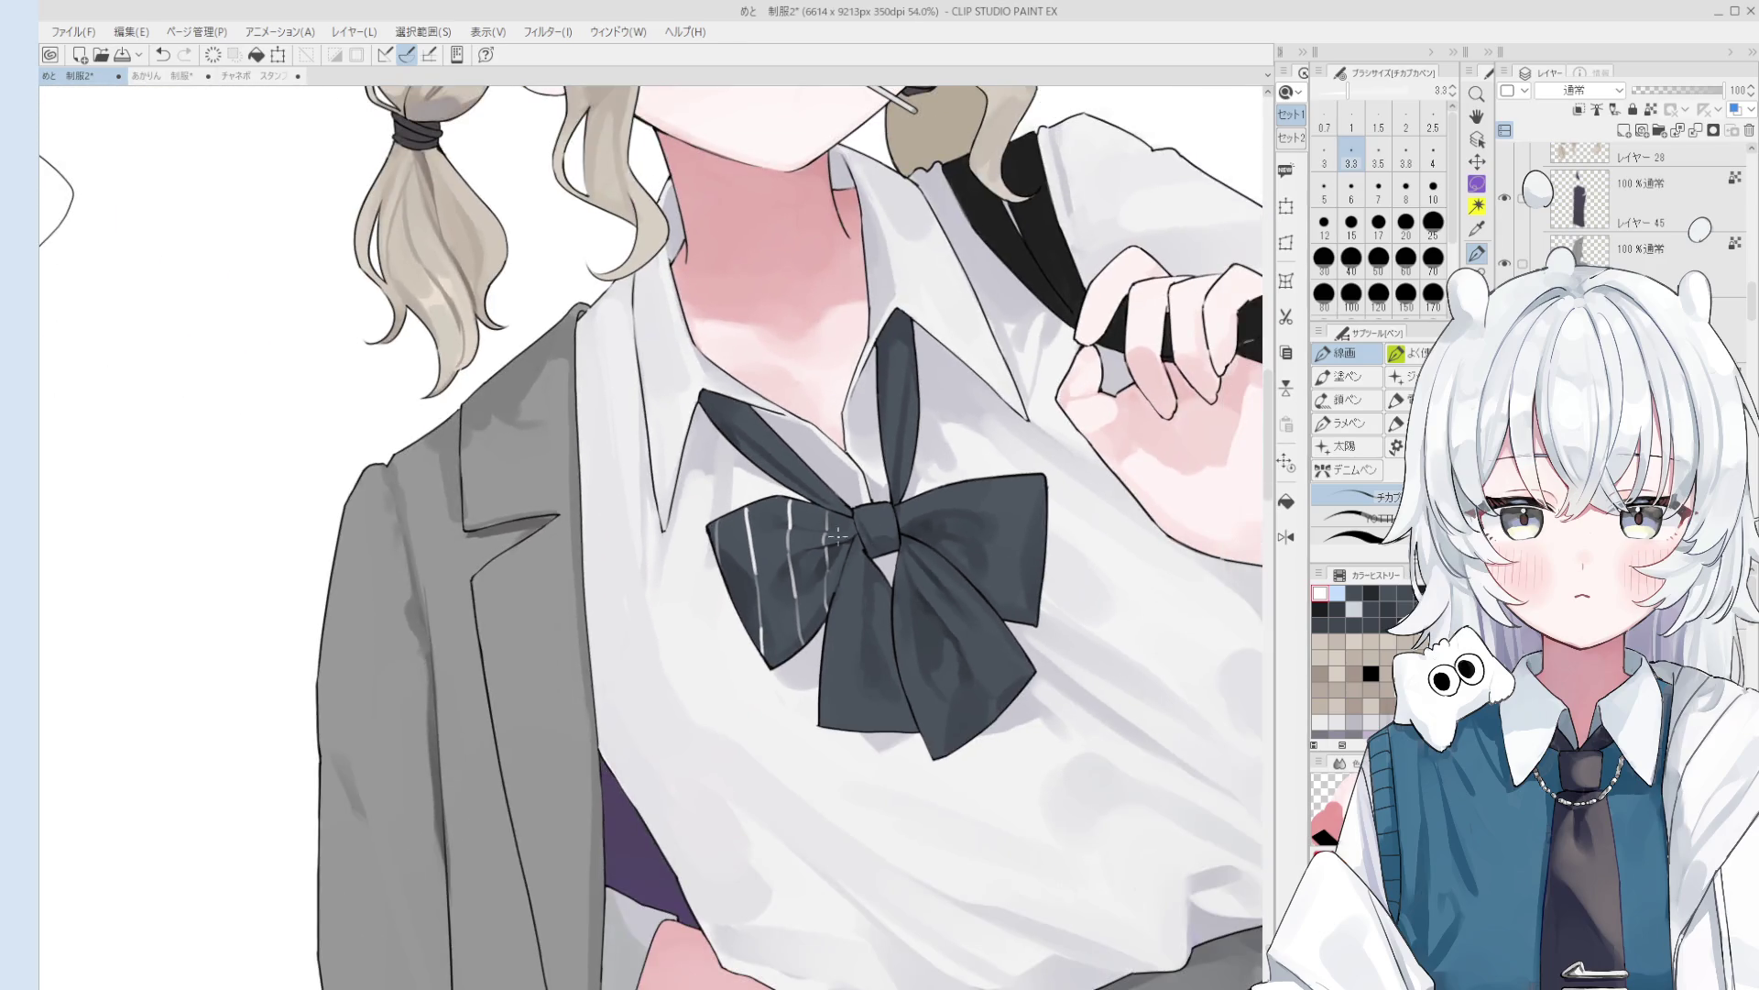
# - Add thin white pinstripes across the bow's upper ribbon
pyautogui.moveTo(738, 401); pyautogui.dragTo(743, 448)
pyautogui.hotkey('ctrl', 'z')
pyautogui.moveTo(766, 423); pyautogui.dragTo(773, 462)
pyautogui.hotkey('ctrl', 'z')
pyautogui.hotkey('ctrl', 'z')
pyautogui.hotkey('ctrl', 'z')
pyautogui.scroll(1, 770, 451)
pyautogui.moveTo(742, 403)
pyautogui.mouseDown()
pyautogui.moveTo(774, 486)
pyautogui.moveTo(839, 524)
pyautogui.mouseUp()
pyautogui.hotkey('ctrl', 'z')
pyautogui.hotkey('ctrl', 'z')
pyautogui.hotkey('ctrl', 'z')
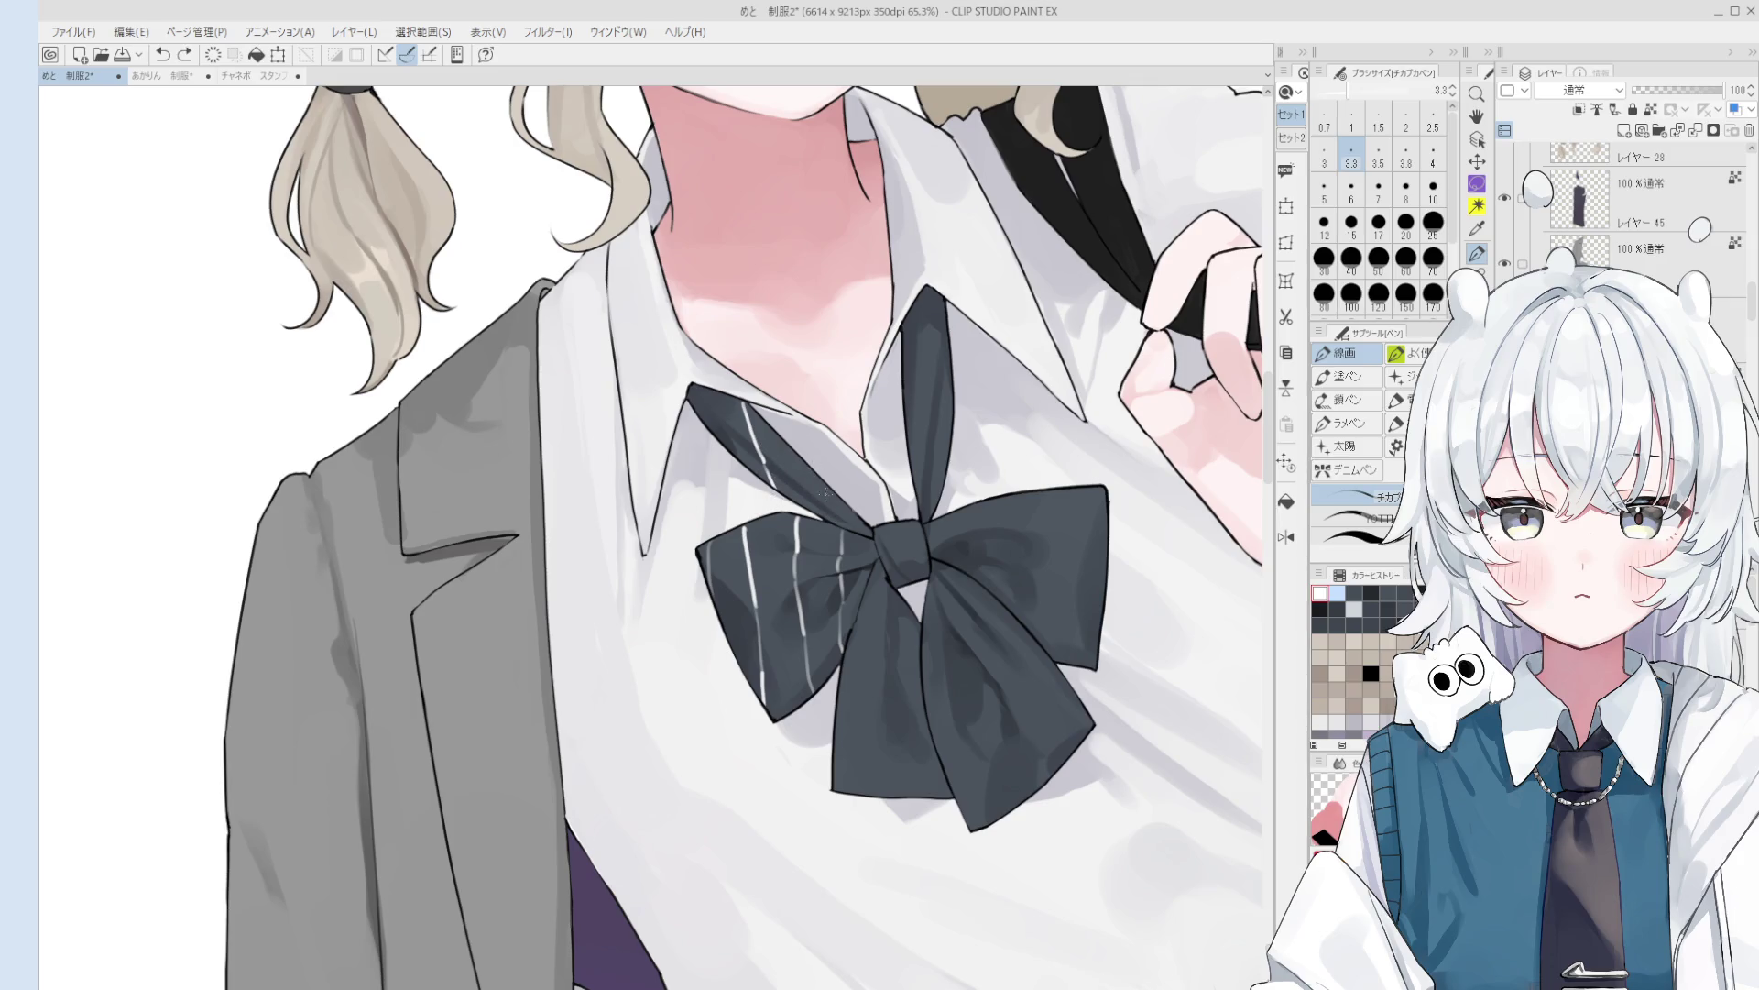
pyautogui.scroll(-2, 852, 522)
pyautogui.scroll(1, 907, 541)
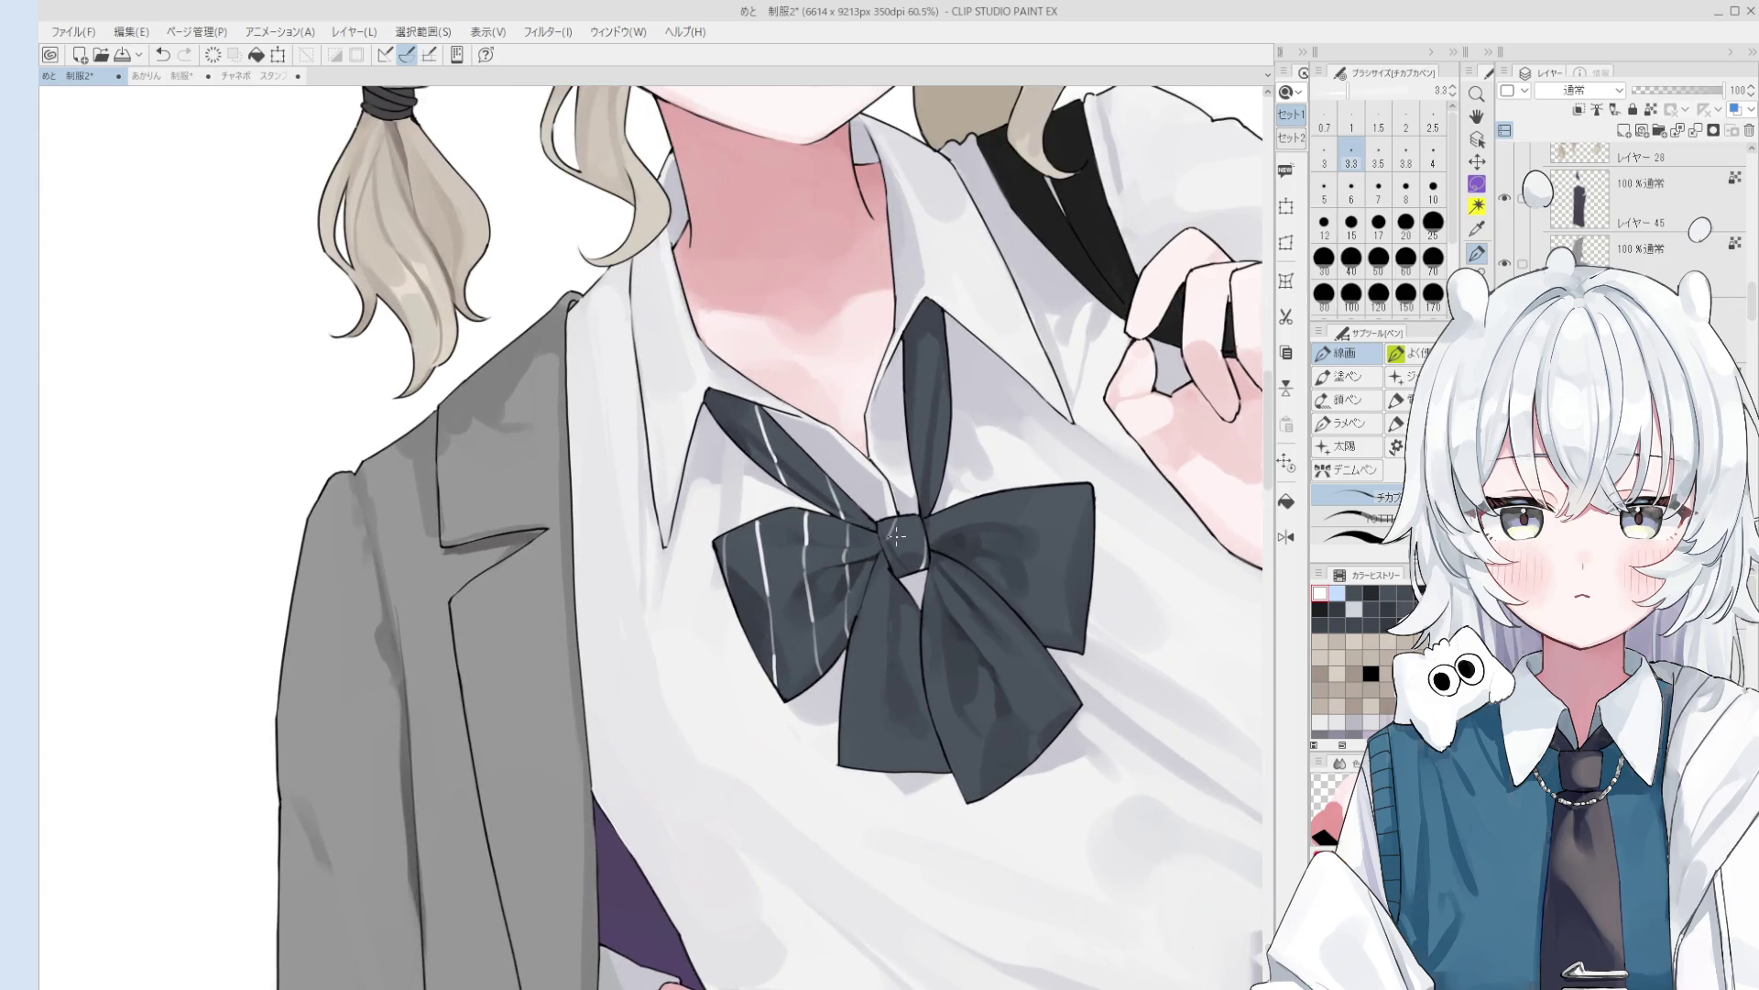
pyautogui.scroll(2, 891, 529)
pyautogui.scroll(1, 891, 528)
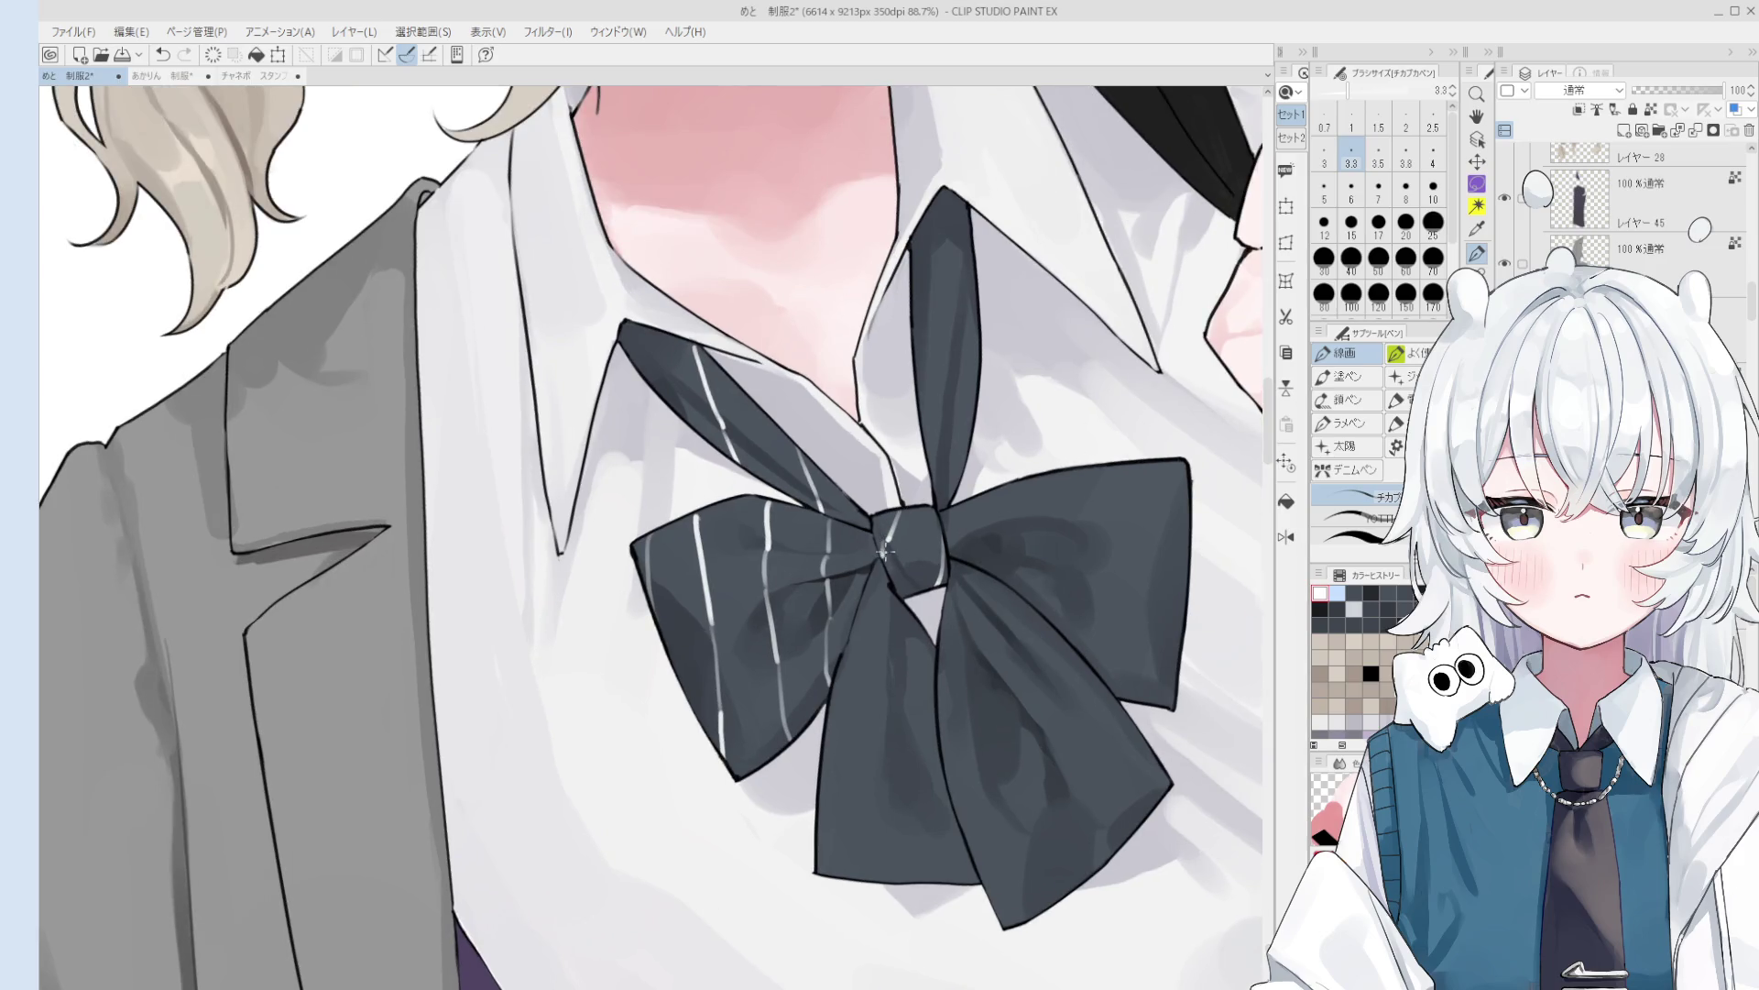
pyautogui.scroll(-1, 885, 556)
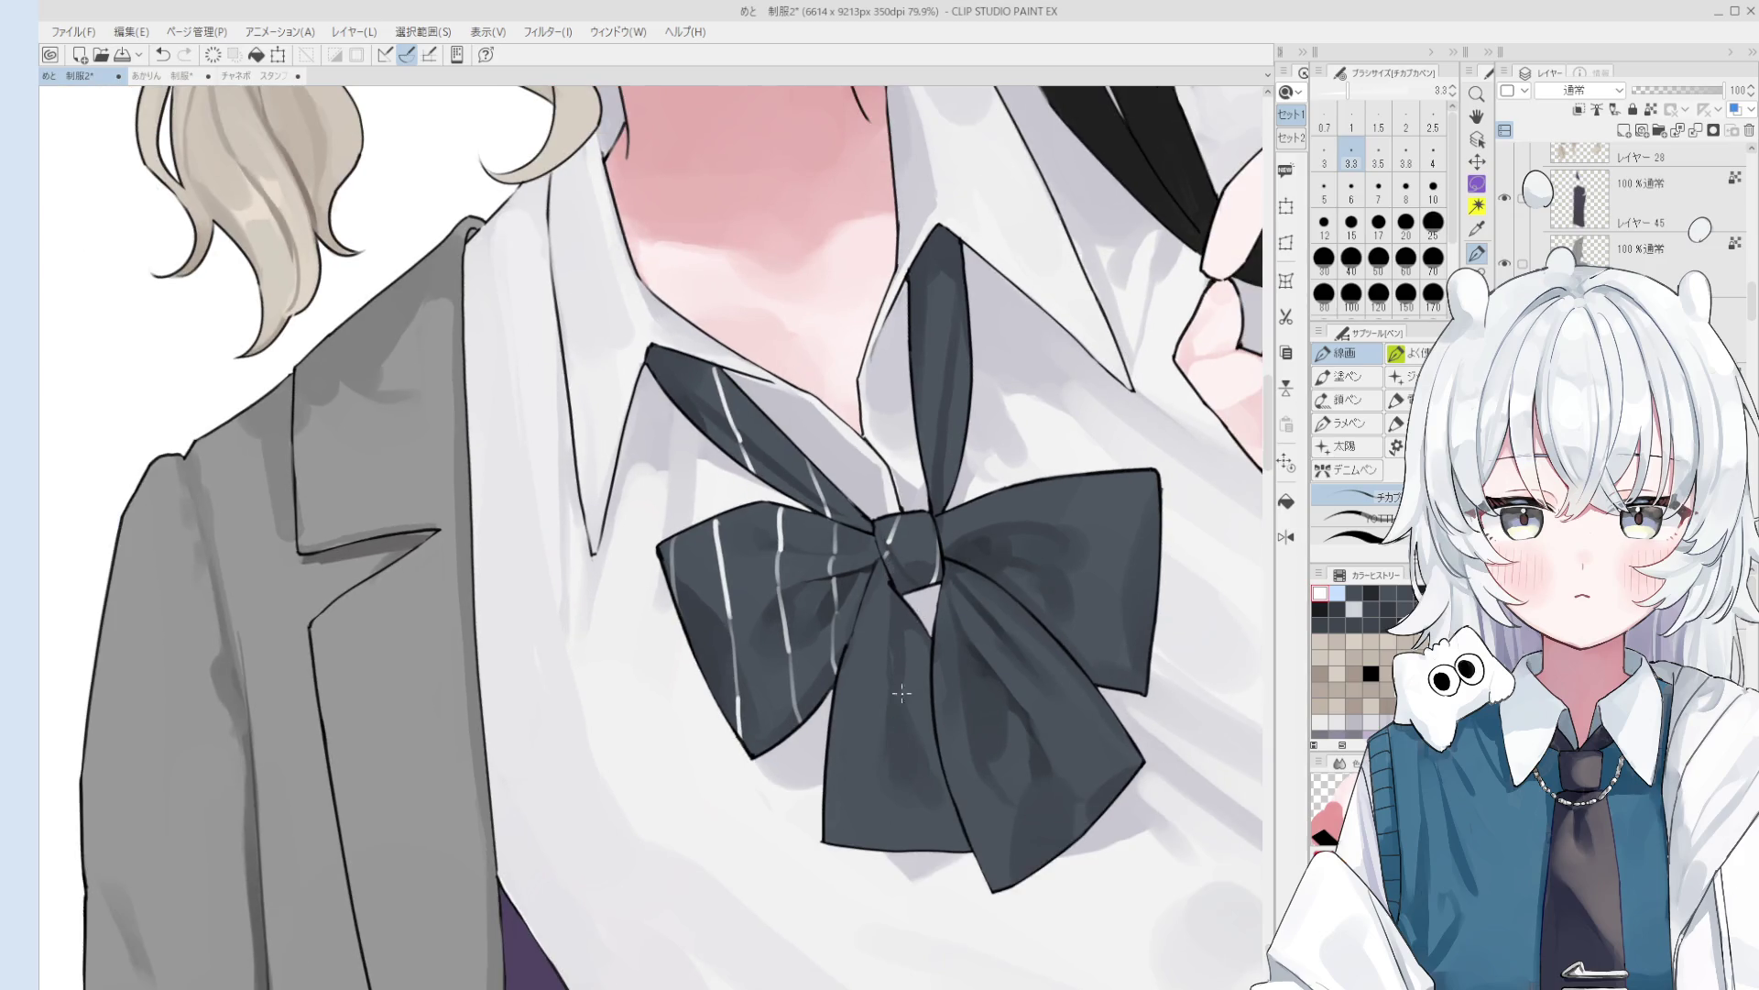
pyautogui.scroll(1, 871, 710)
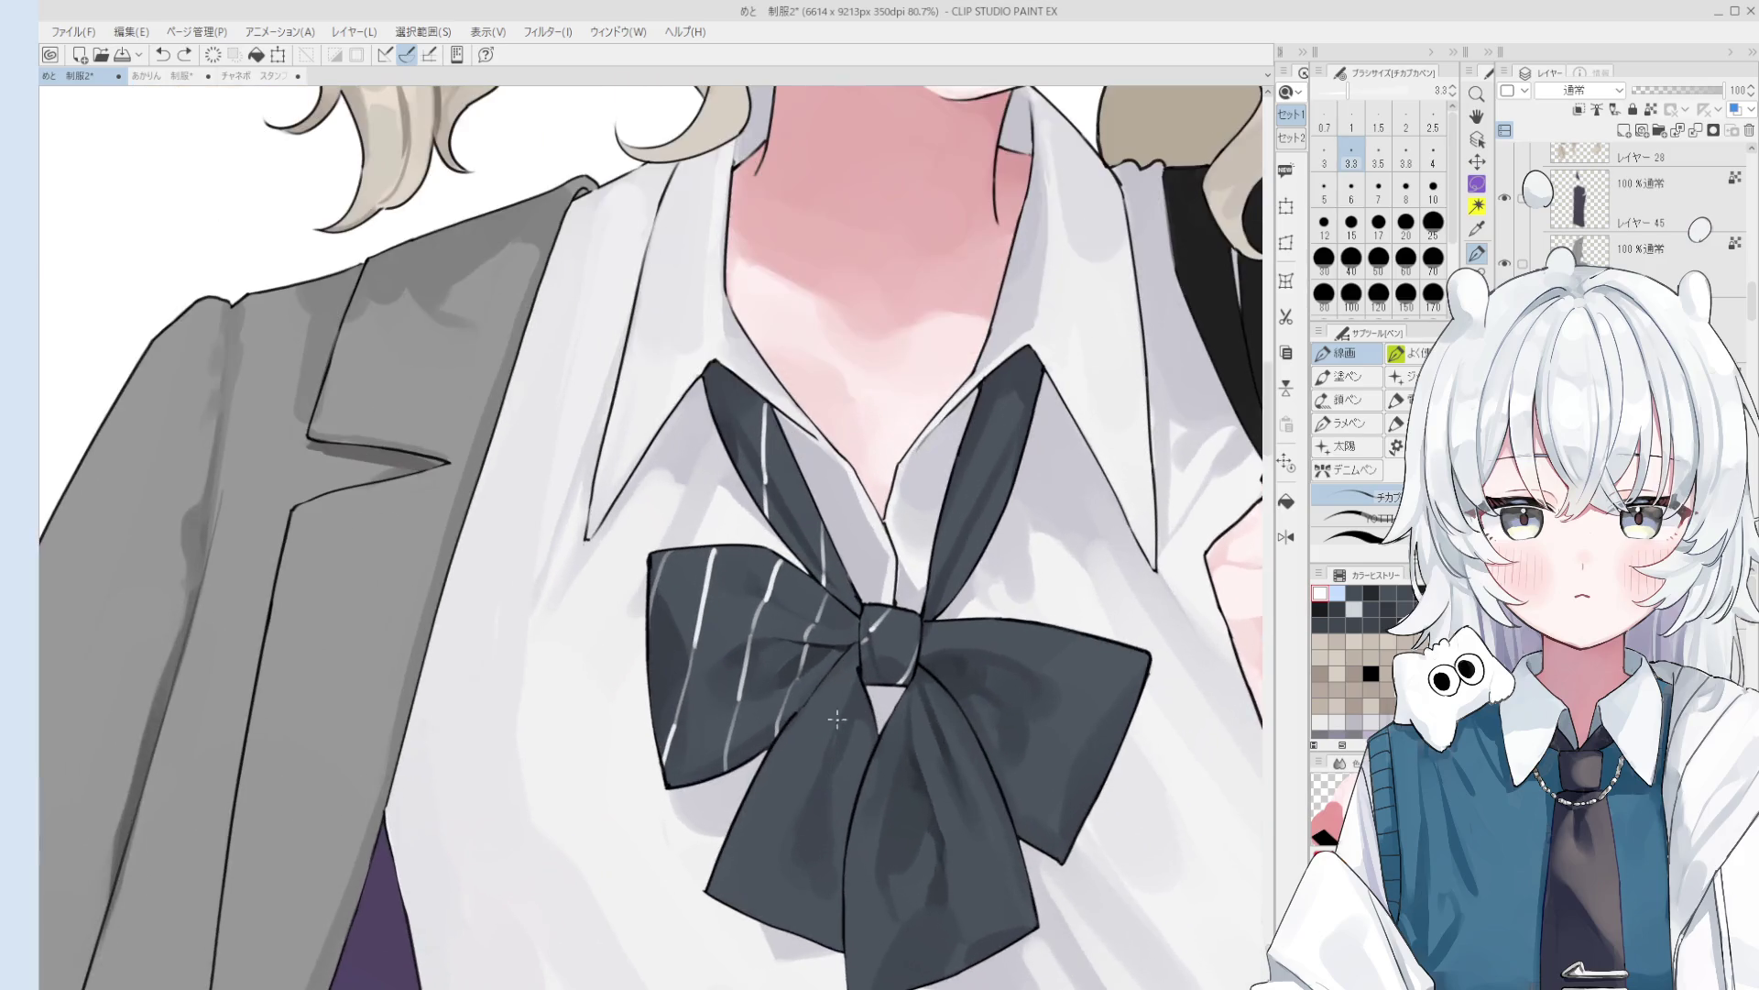
# - Draw long white pinstripes down the bow's lower loop and hanging tail
pyautogui.moveTo(825, 686)
pyautogui.mouseDown()
pyautogui.moveTo(871, 753)
pyautogui.moveTo(835, 701)
pyautogui.moveTo(845, 729)
pyautogui.mouseUp()
pyautogui.hotkey('ctrl', 'z')
pyautogui.hotkey('ctrl', 'z')
pyautogui.hotkey('ctrl', 'y')
pyautogui.hotkey('ctrl', 'z')
pyautogui.hotkey('ctrl', 'y')
pyautogui.moveTo(773, 751); pyautogui.dragTo(804, 852)
pyautogui.hotkey('ctrl', 'z')
pyautogui.hotkey('ctrl', 'y')
pyautogui.hotkey('ctrl', 'z')
pyautogui.moveTo(789, 726); pyautogui.dragTo(846, 856)
pyautogui.hotkey('ctrl', 'z')
pyautogui.moveTo(746, 803); pyautogui.dragTo(848, 951)
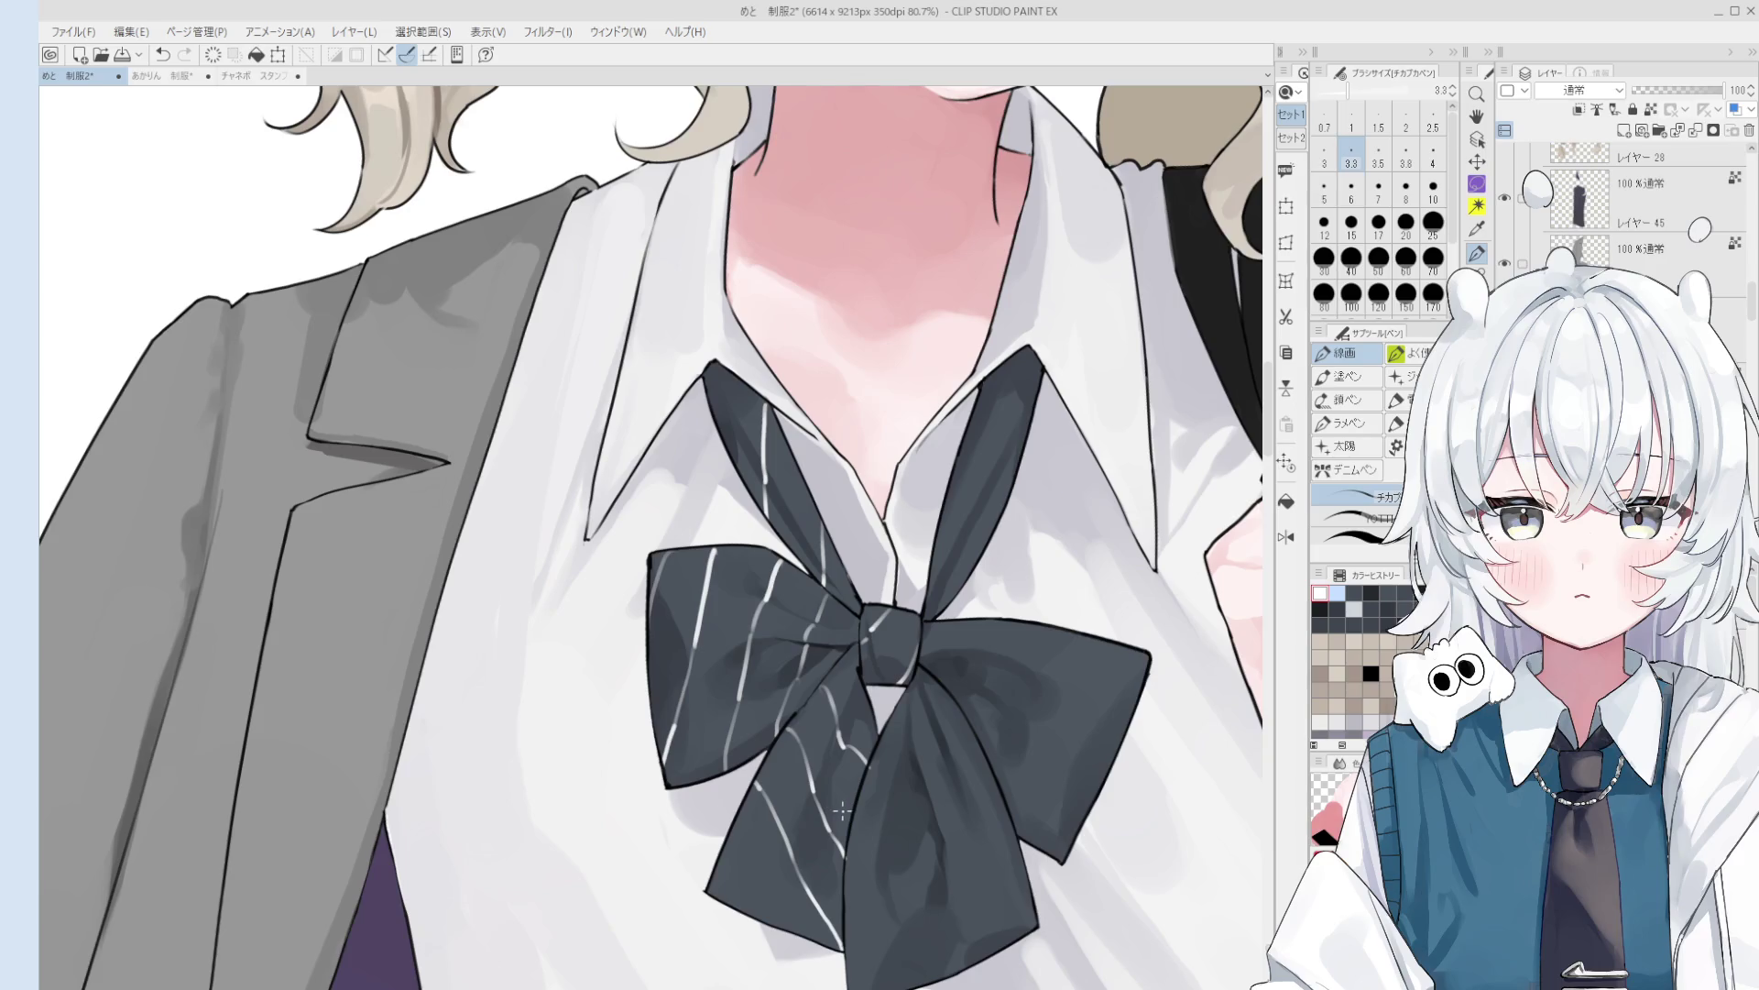
pyautogui.scroll(2, 825, 715)
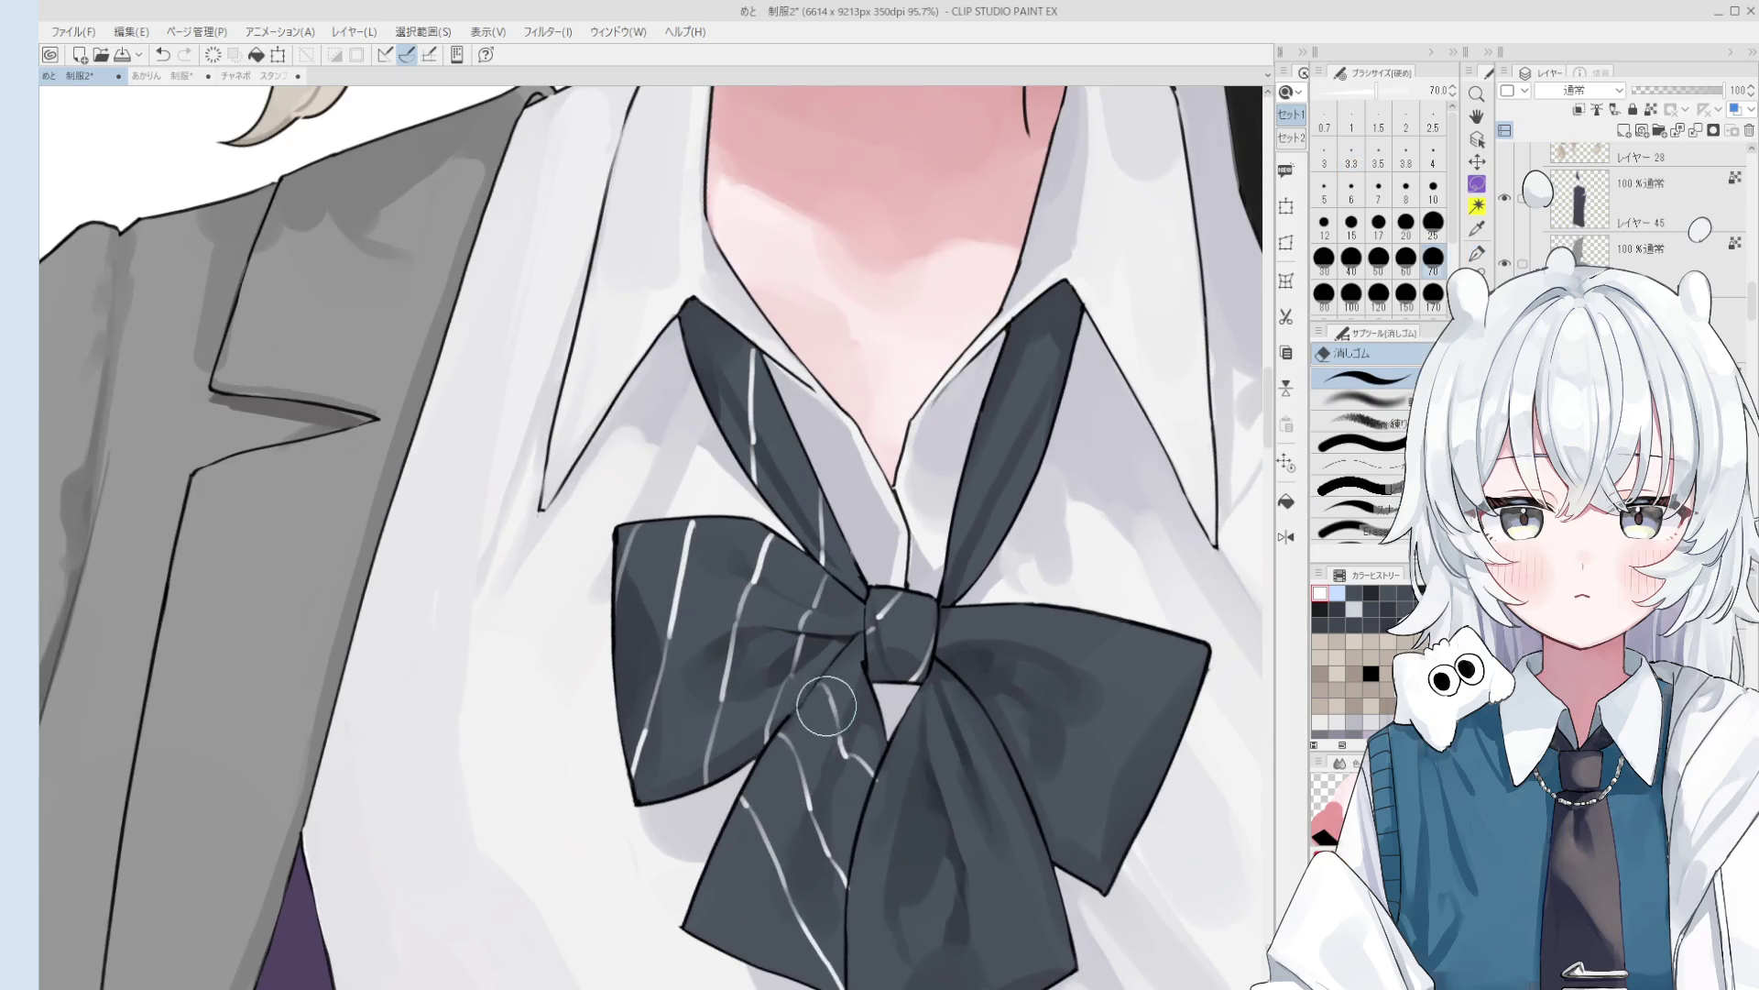
# - Soften the white stripe on the lower-left tail with the size-8 mixing brush
pyautogui.press('.')
pyautogui.scroll(1, 837, 705)
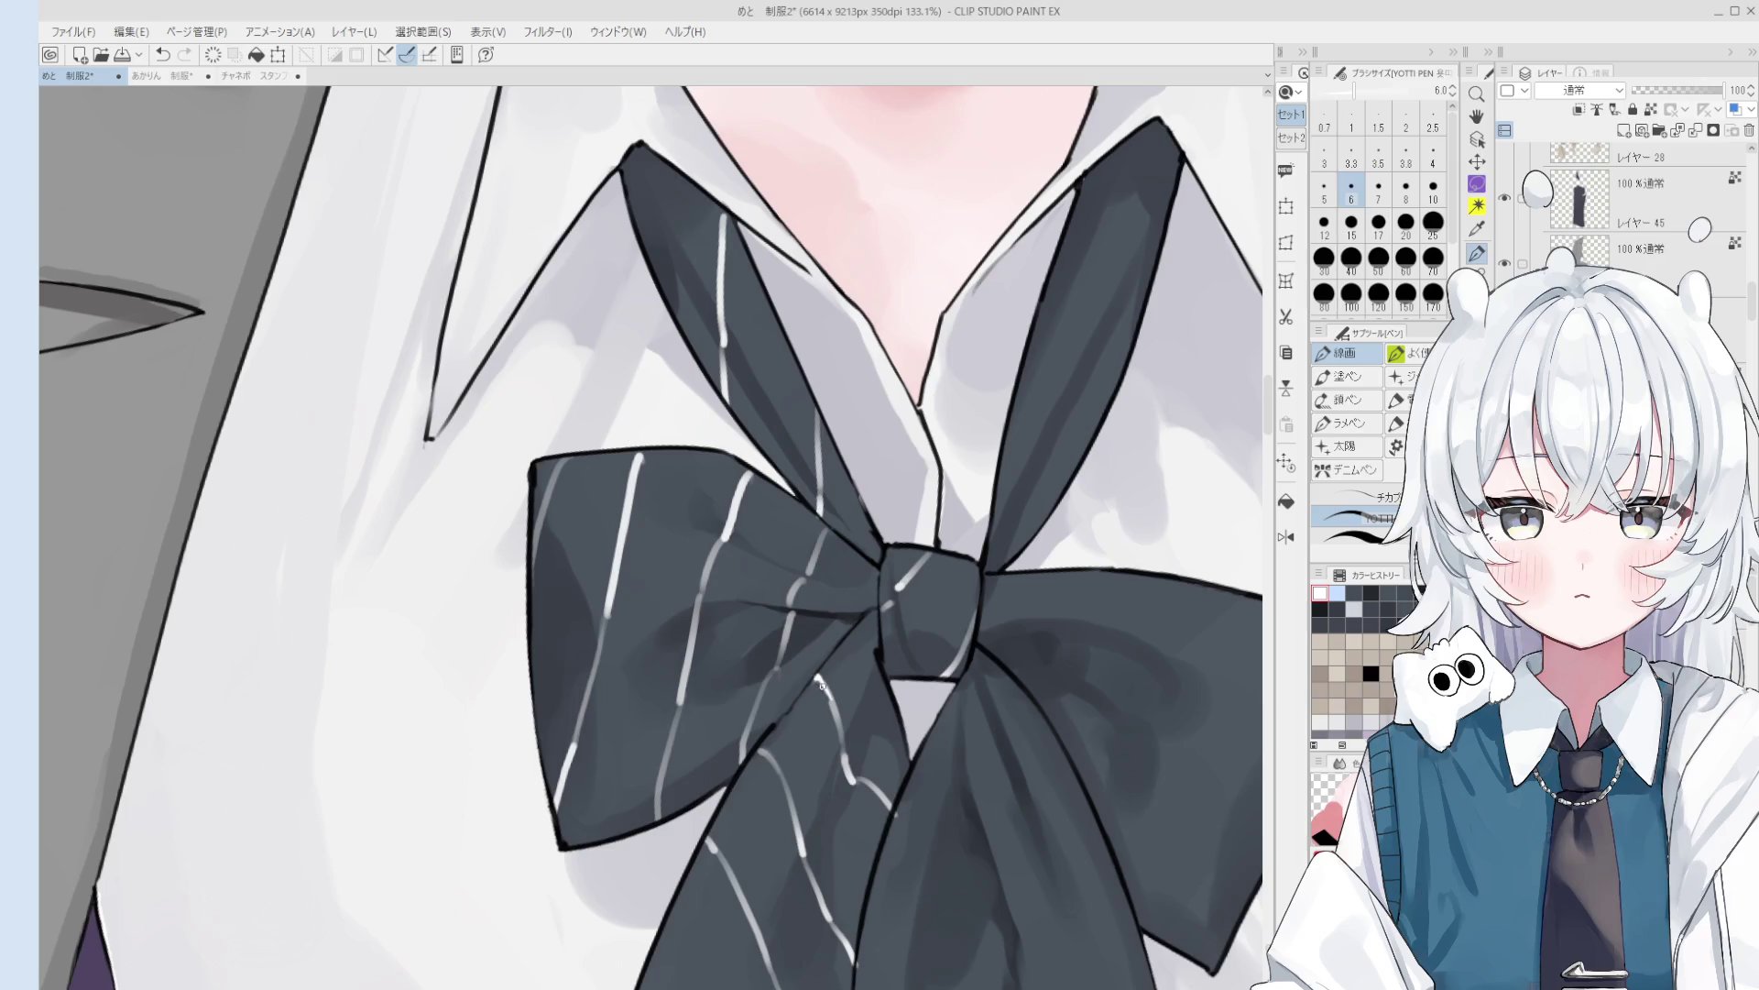
pyautogui.press('b')
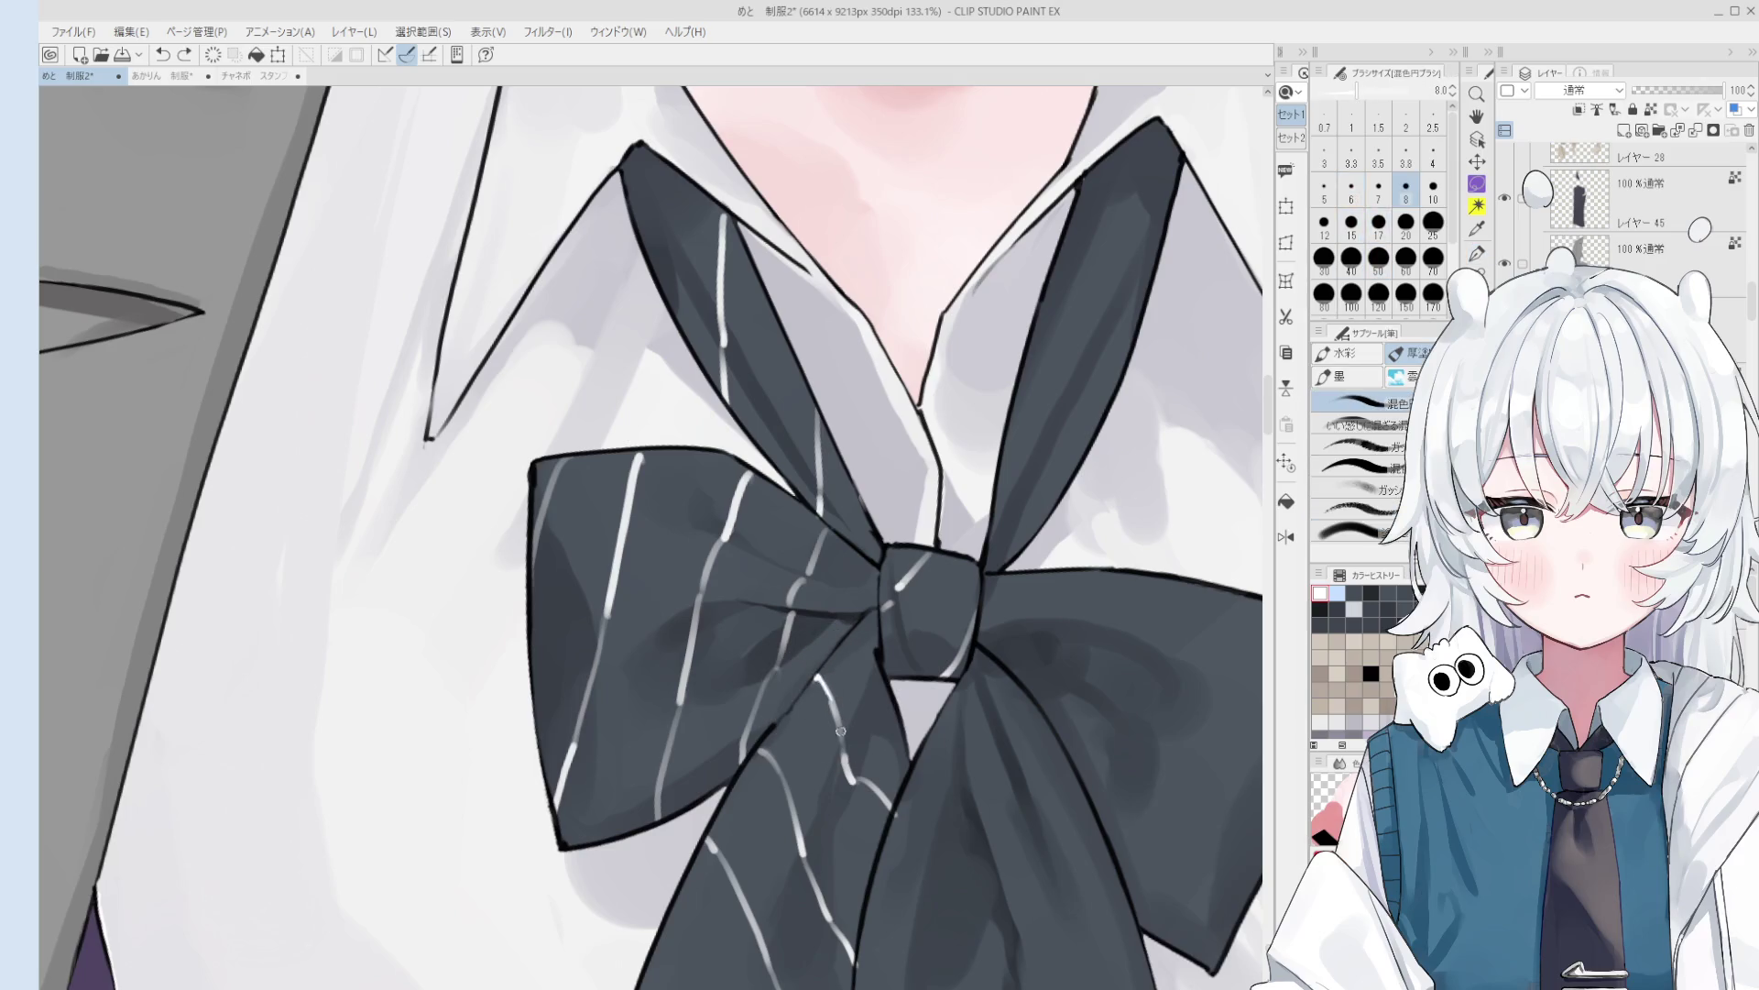
pyautogui.scroll(-3, 830, 769)
pyautogui.moveTo(766, 863); pyautogui.dragTo(811, 940)
pyautogui.hotkey('ctrl', 'z')
pyautogui.hotkey('ctrl', 'y')
pyautogui.hotkey('ctrl', 'z')
pyautogui.hotkey('ctrl', 'y')
pyautogui.scroll(-3, 815, 939)
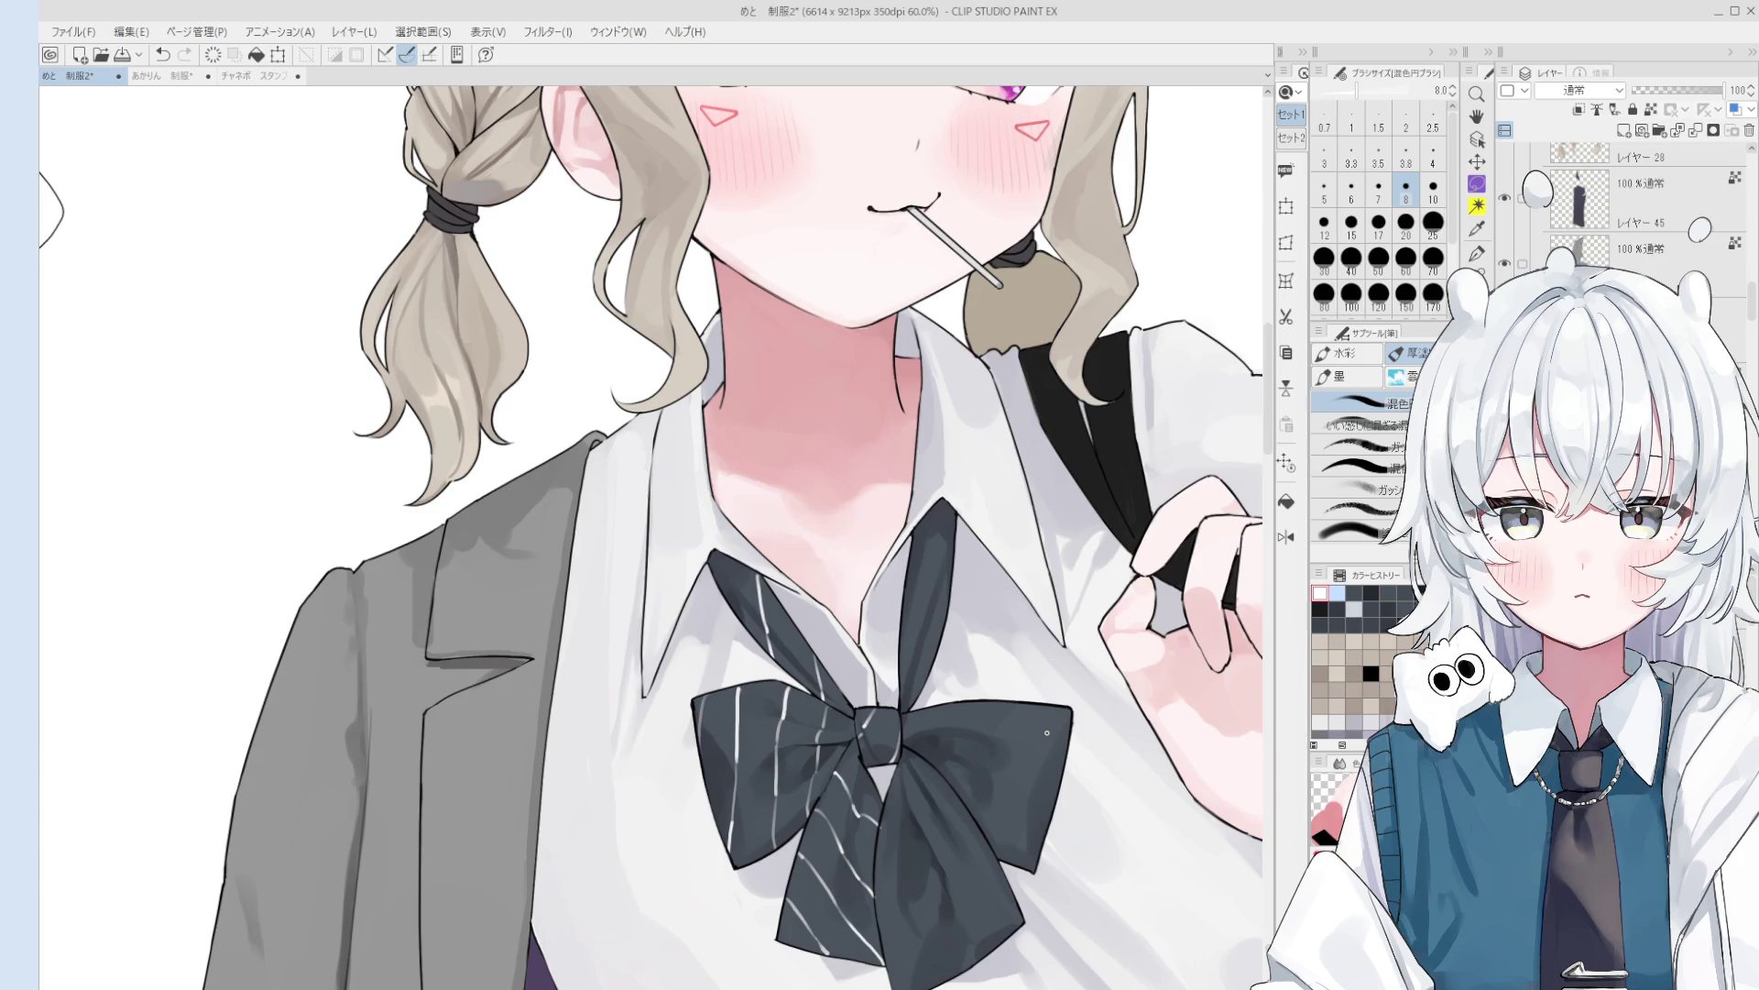
# - Draw a white stripe along the bow's lower edge and flip the canvas horizontally
pyautogui.moveTo(926, 864); pyautogui.dragTo(905, 700)
pyautogui.scroll(2, 906, 700)
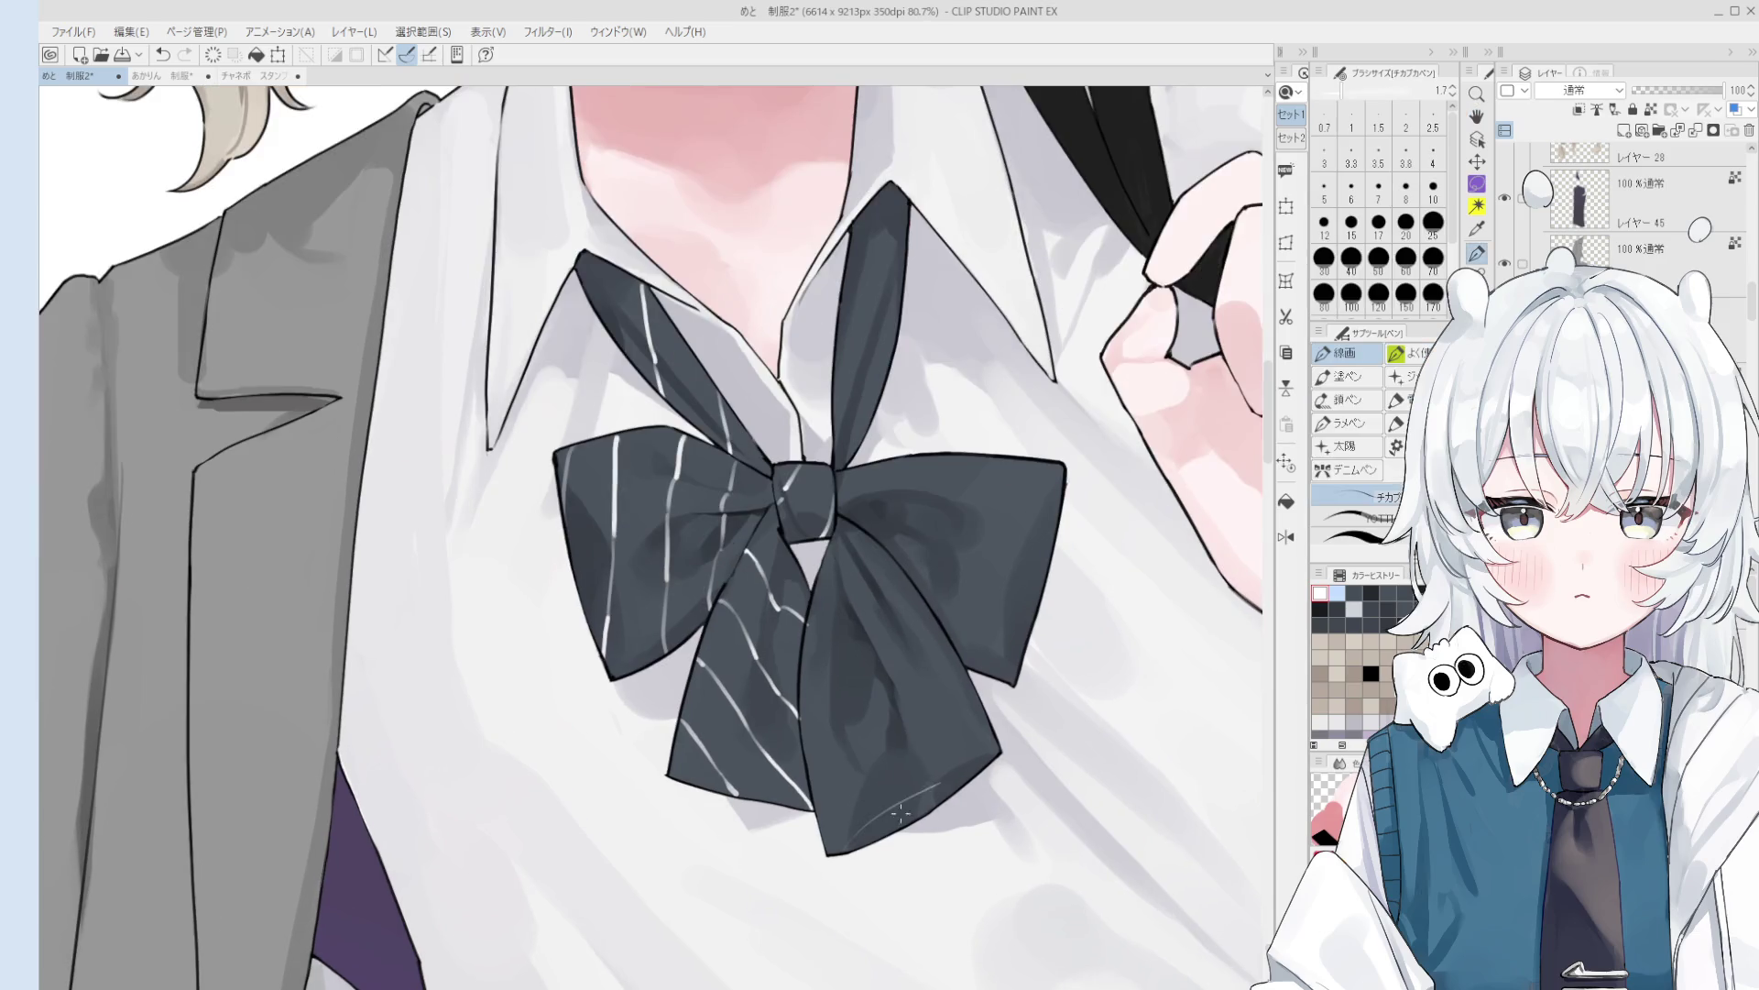
pyautogui.press(']')
pyautogui.moveTo(829, 813); pyautogui.dragTo(948, 790)
pyautogui.hotkey('ctrl', 'z')
pyautogui.hotkey('ctrl', 'z')
pyautogui.moveTo(824, 816); pyautogui.dragTo(962, 781)
pyautogui.hotkey('ctrl', 'z')
pyautogui.press('h')
pyautogui.scroll(-3, 820, 769)
pyautogui.scroll(1, 820, 768)
pyautogui.hotkey('ctrl', 'z')
# - Add short white stripes on the bow's loop and save the illustration
pyautogui.moveTo(517, 702); pyautogui.dragTo(556, 725)
pyautogui.hotkey('ctrl', 'z')
pyautogui.scroll(5, 569, 734)
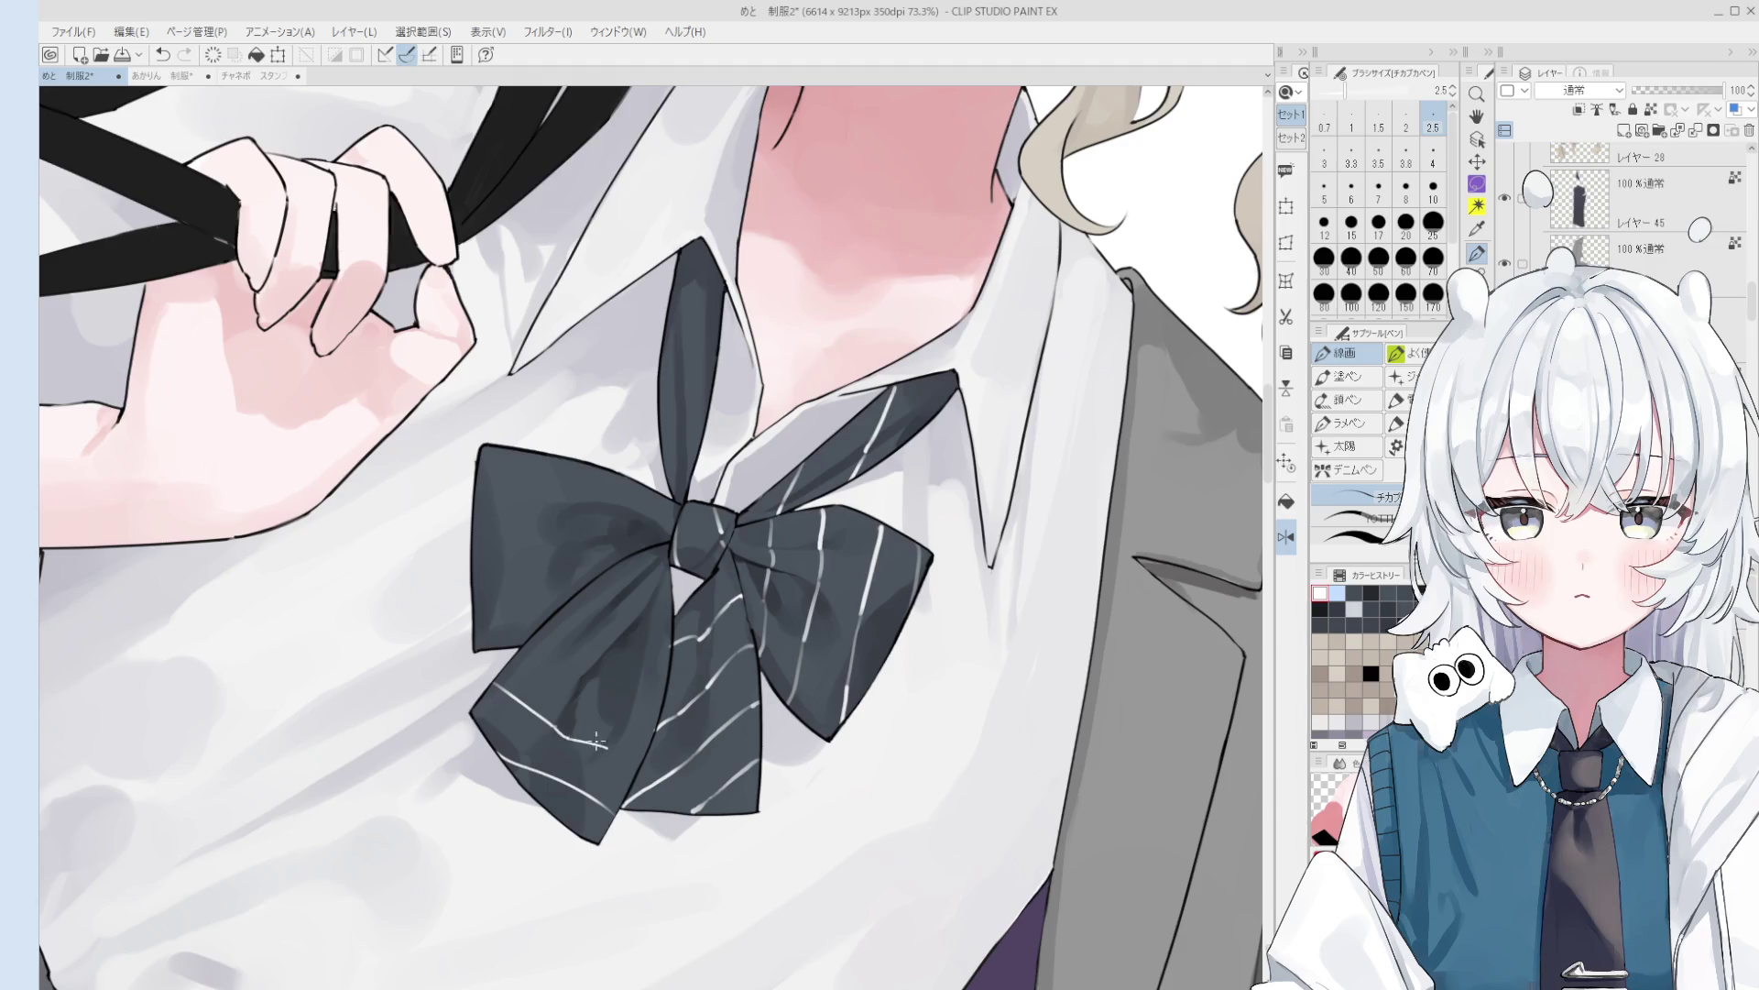
pyautogui.hotkey('ctrl', 'z')
pyautogui.moveTo(558, 729); pyautogui.dragTo(568, 735)
pyautogui.scroll(-4, 599, 749)
pyautogui.scroll(2, 591, 715)
pyautogui.hotkey('ctrl', 'z')
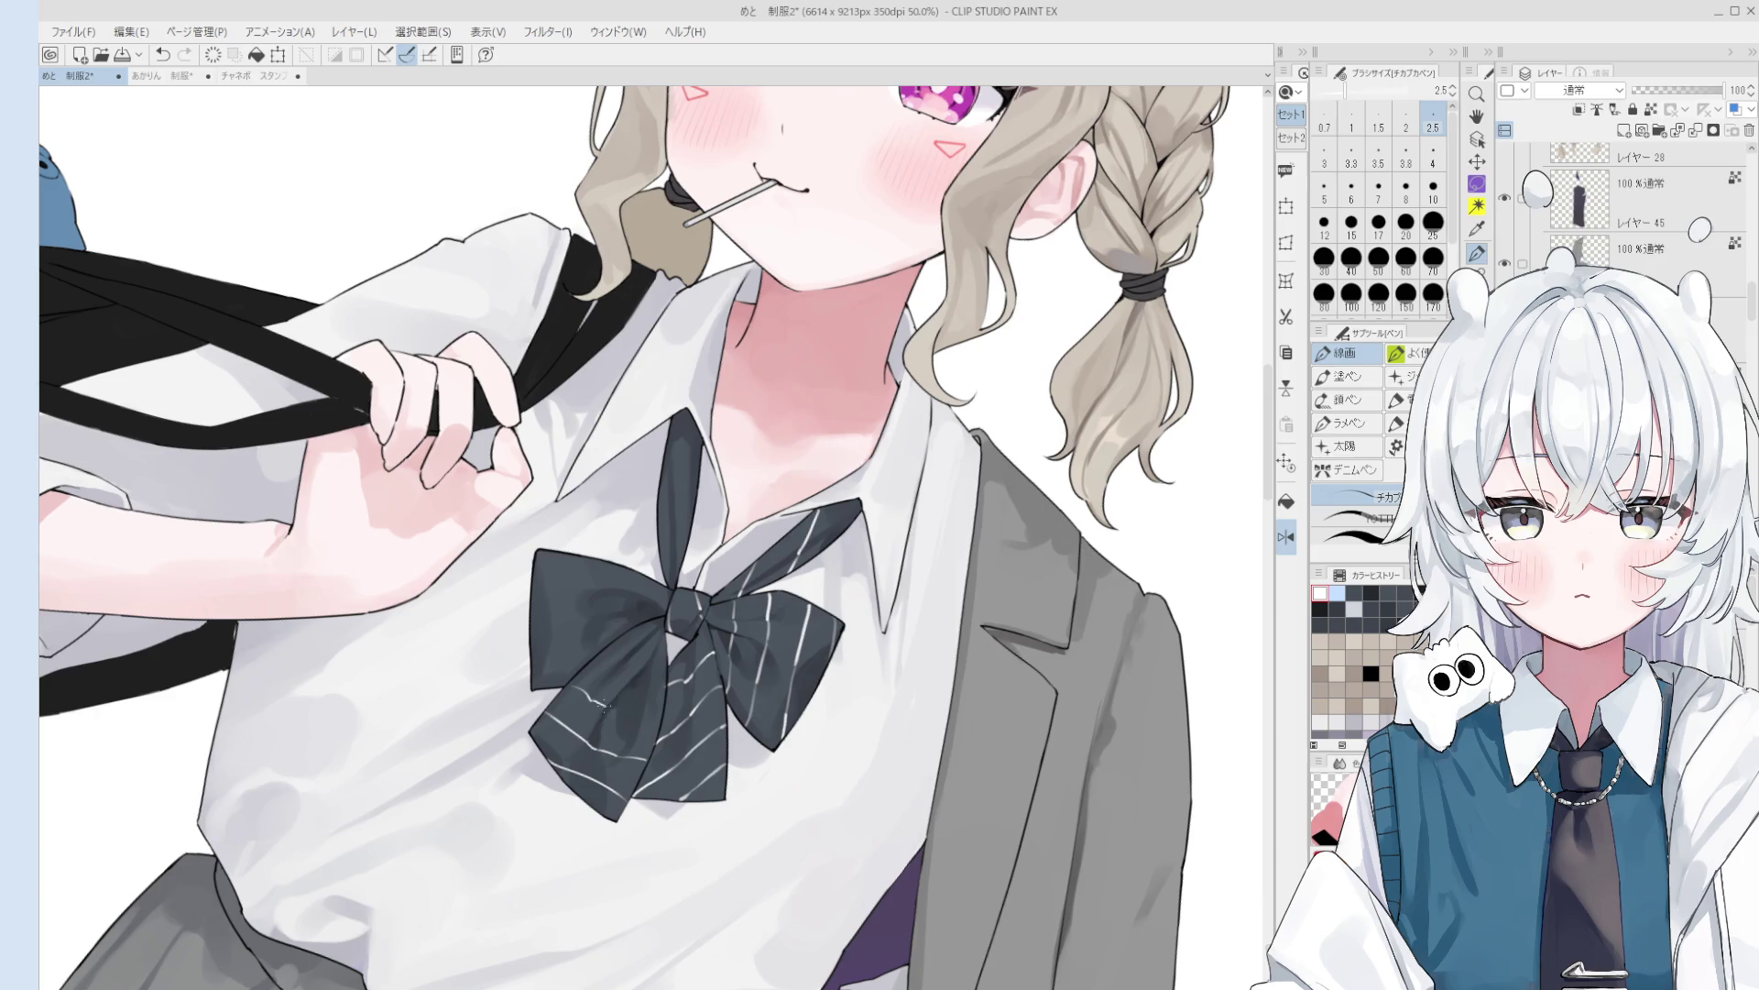
pyautogui.scroll(2, 593, 697)
pyautogui.hotkey('ctrl', 's')
# - Redraw a short white stripe across the bow
pyautogui.click(563, 687)
pyautogui.scroll(1, 612, 733)
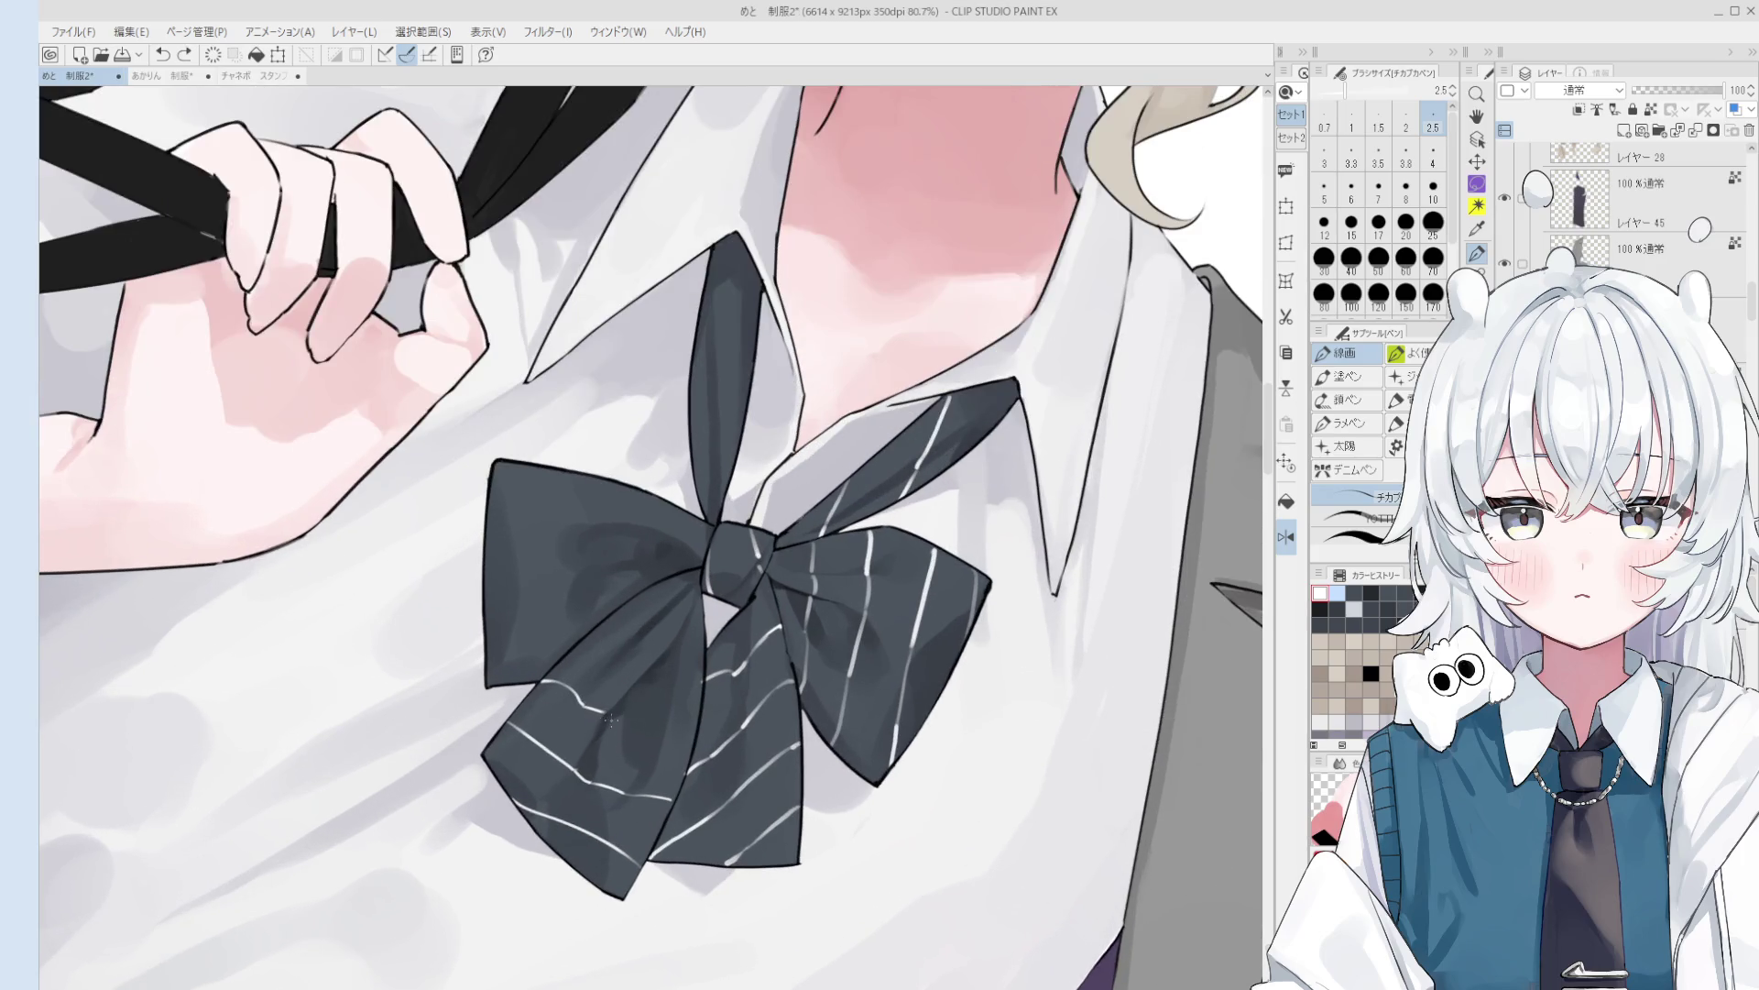
pyautogui.hotkey('ctrl', 'z')
pyautogui.scroll(-1, 642, 710)
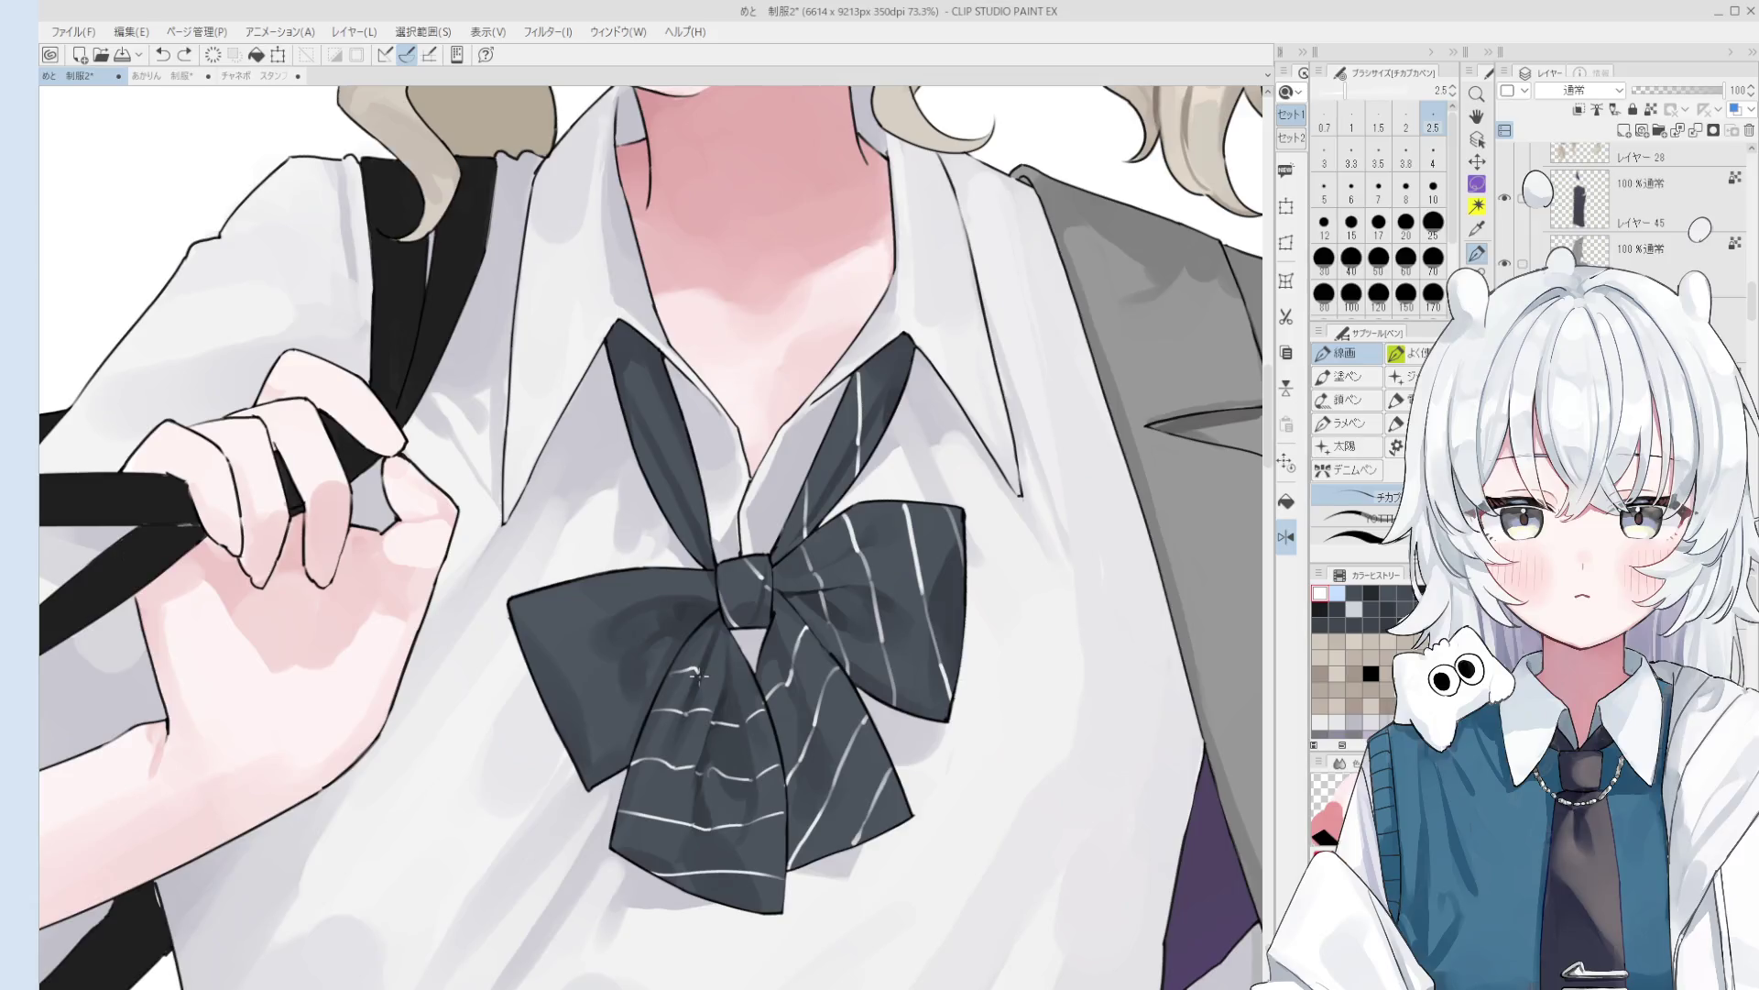
pyautogui.hotkey('ctrl', 'z')
pyautogui.moveTo(698, 678); pyautogui.dragTo(724, 672)
pyautogui.scroll(-10, 733, 672)
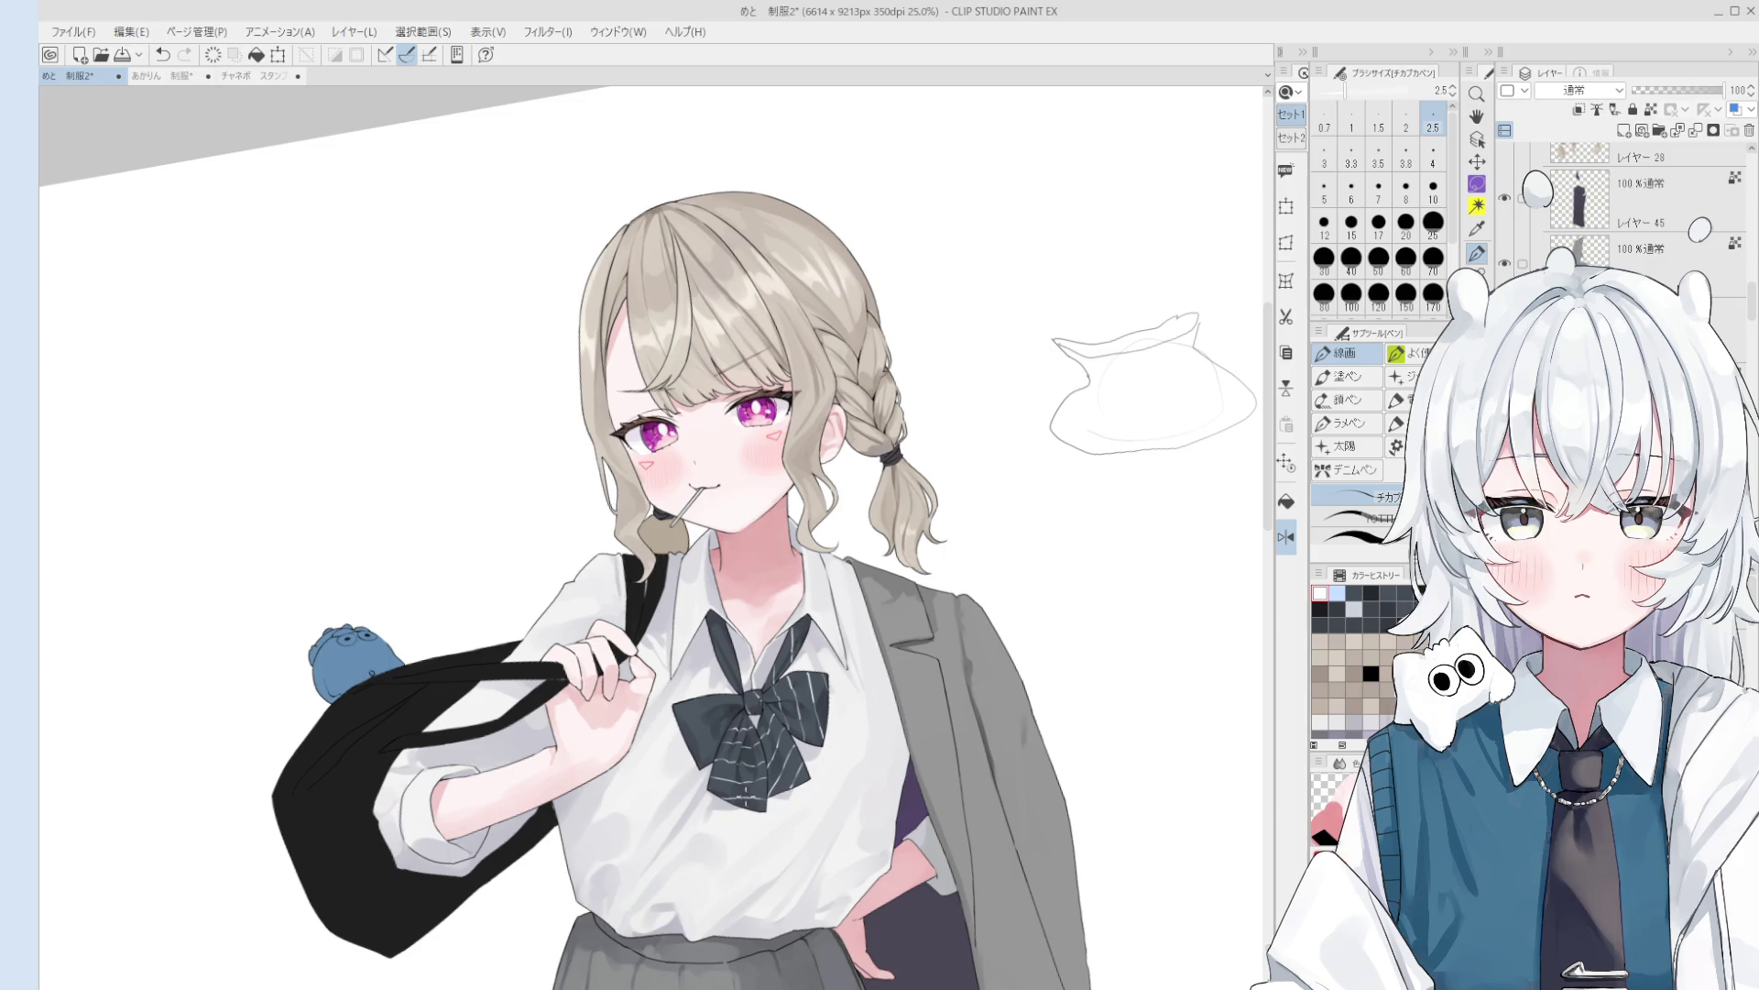
# - Erase the old stripes on the lower-left tail and redraw one long white stripe
pyautogui.scroll(2, 744, 761)
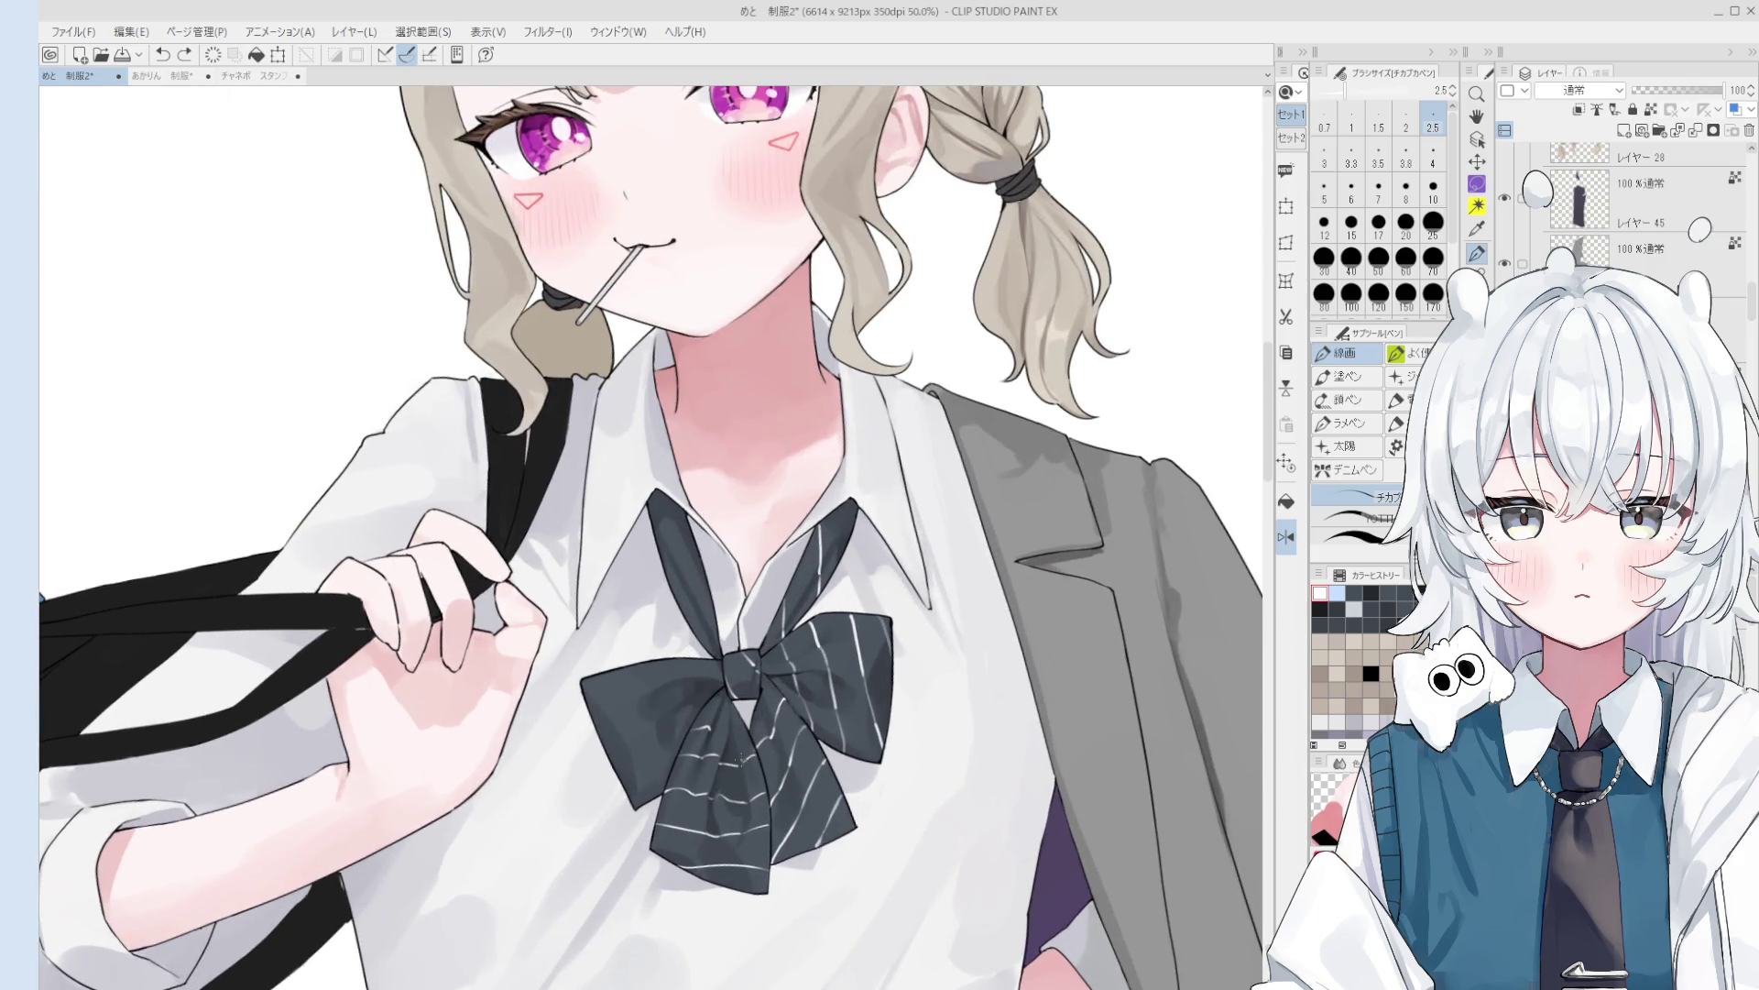
pyautogui.press('e')
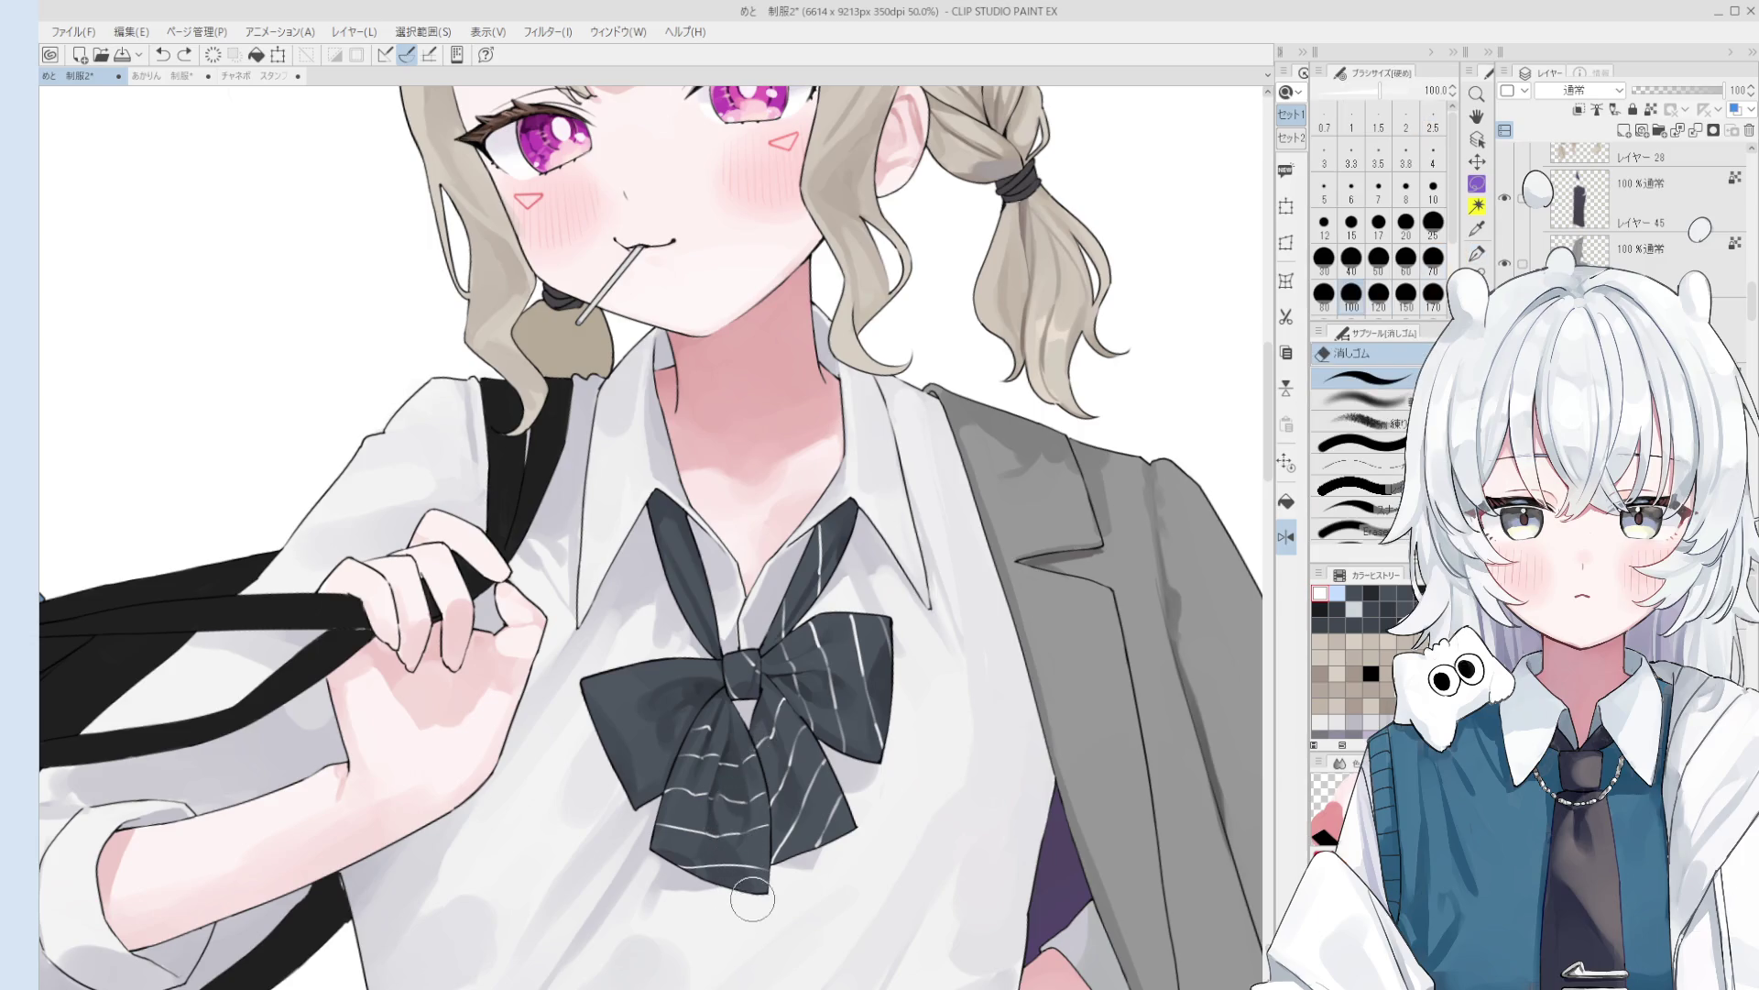
pyautogui.moveTo(752, 914)
pyautogui.mouseDown()
pyautogui.moveTo(690, 777)
pyautogui.moveTo(728, 898)
pyautogui.moveTo(730, 763)
pyautogui.moveTo(683, 842)
pyautogui.moveTo(717, 898)
pyautogui.mouseUp()
pyautogui.press('p')
pyautogui.scroll(1, 687, 851)
pyautogui.hotkey('ctrl', 'z')
pyautogui.moveTo(650, 803); pyautogui.dragTo(722, 903)
# - Add short white stripes near the tail and lower loop with a slightly thicker pen
pyautogui.moveTo(687, 790)
pyautogui.mouseDown()
pyautogui.moveTo(669, 811)
pyautogui.moveTo(742, 912)
pyautogui.mouseUp()
pyautogui.hotkey('ctrl', 'z')
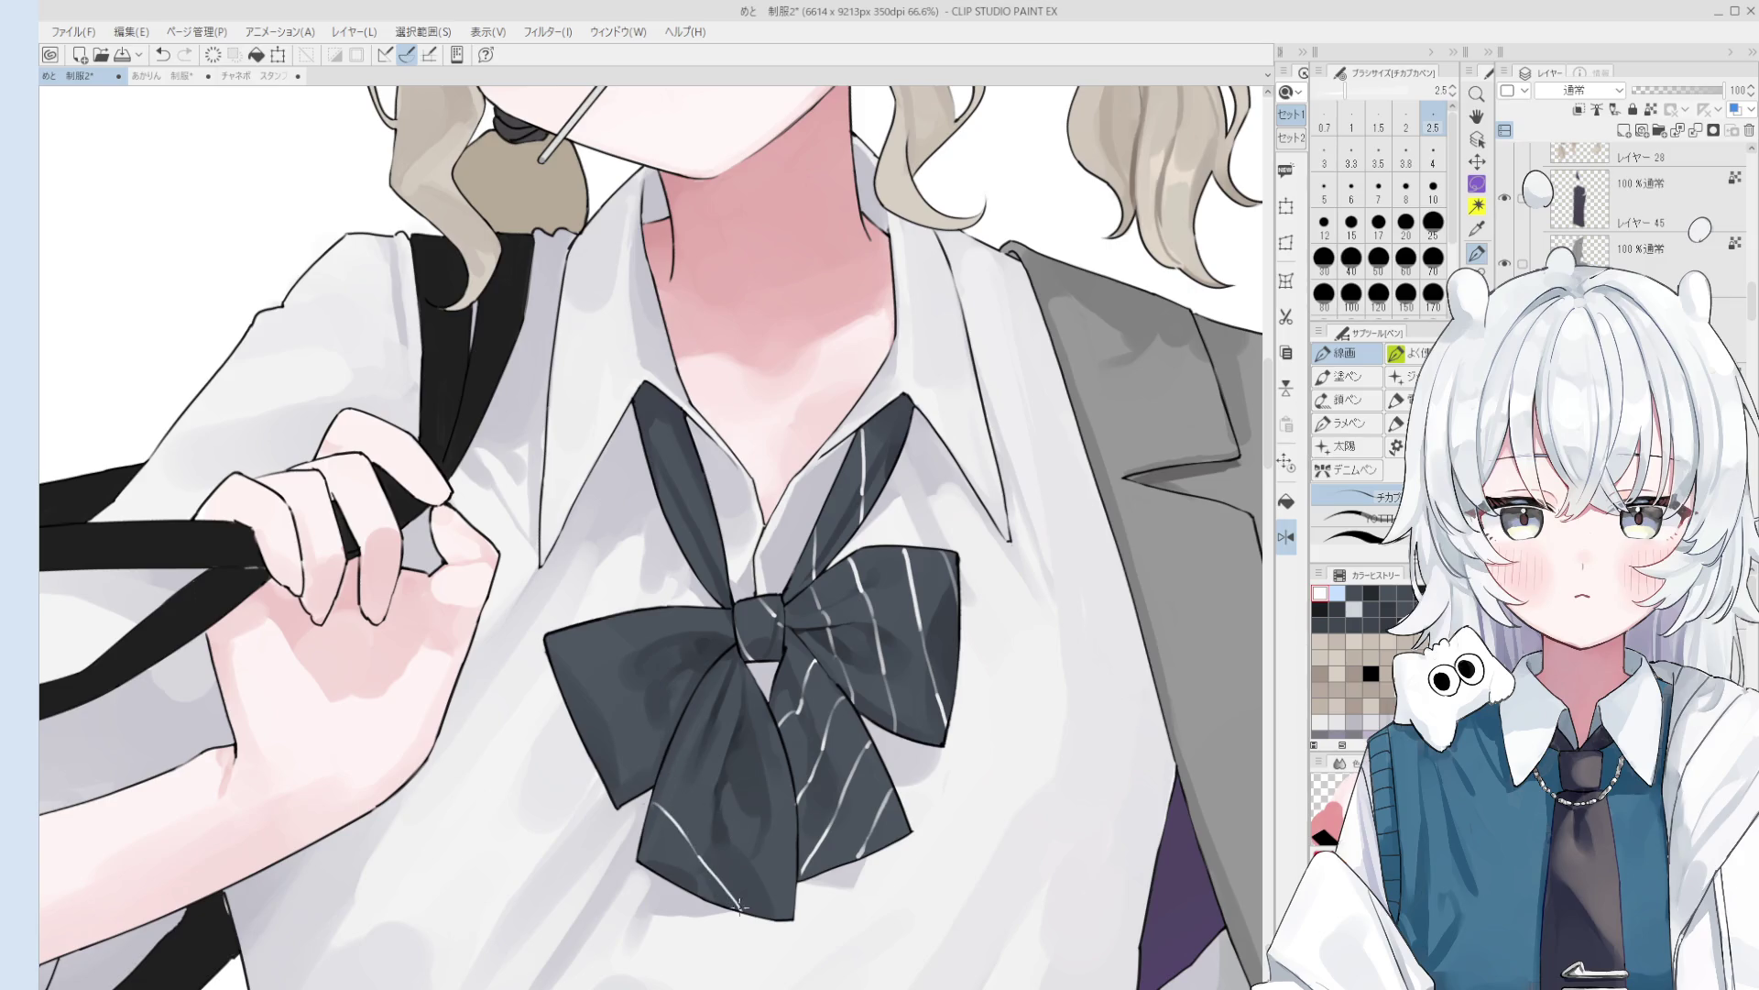
pyautogui.hotkey('ctrl', 'z')
pyautogui.moveTo(693, 760); pyautogui.dragTo(667, 779)
pyautogui.press('e')
pyautogui.press('p')
pyautogui.press(']')
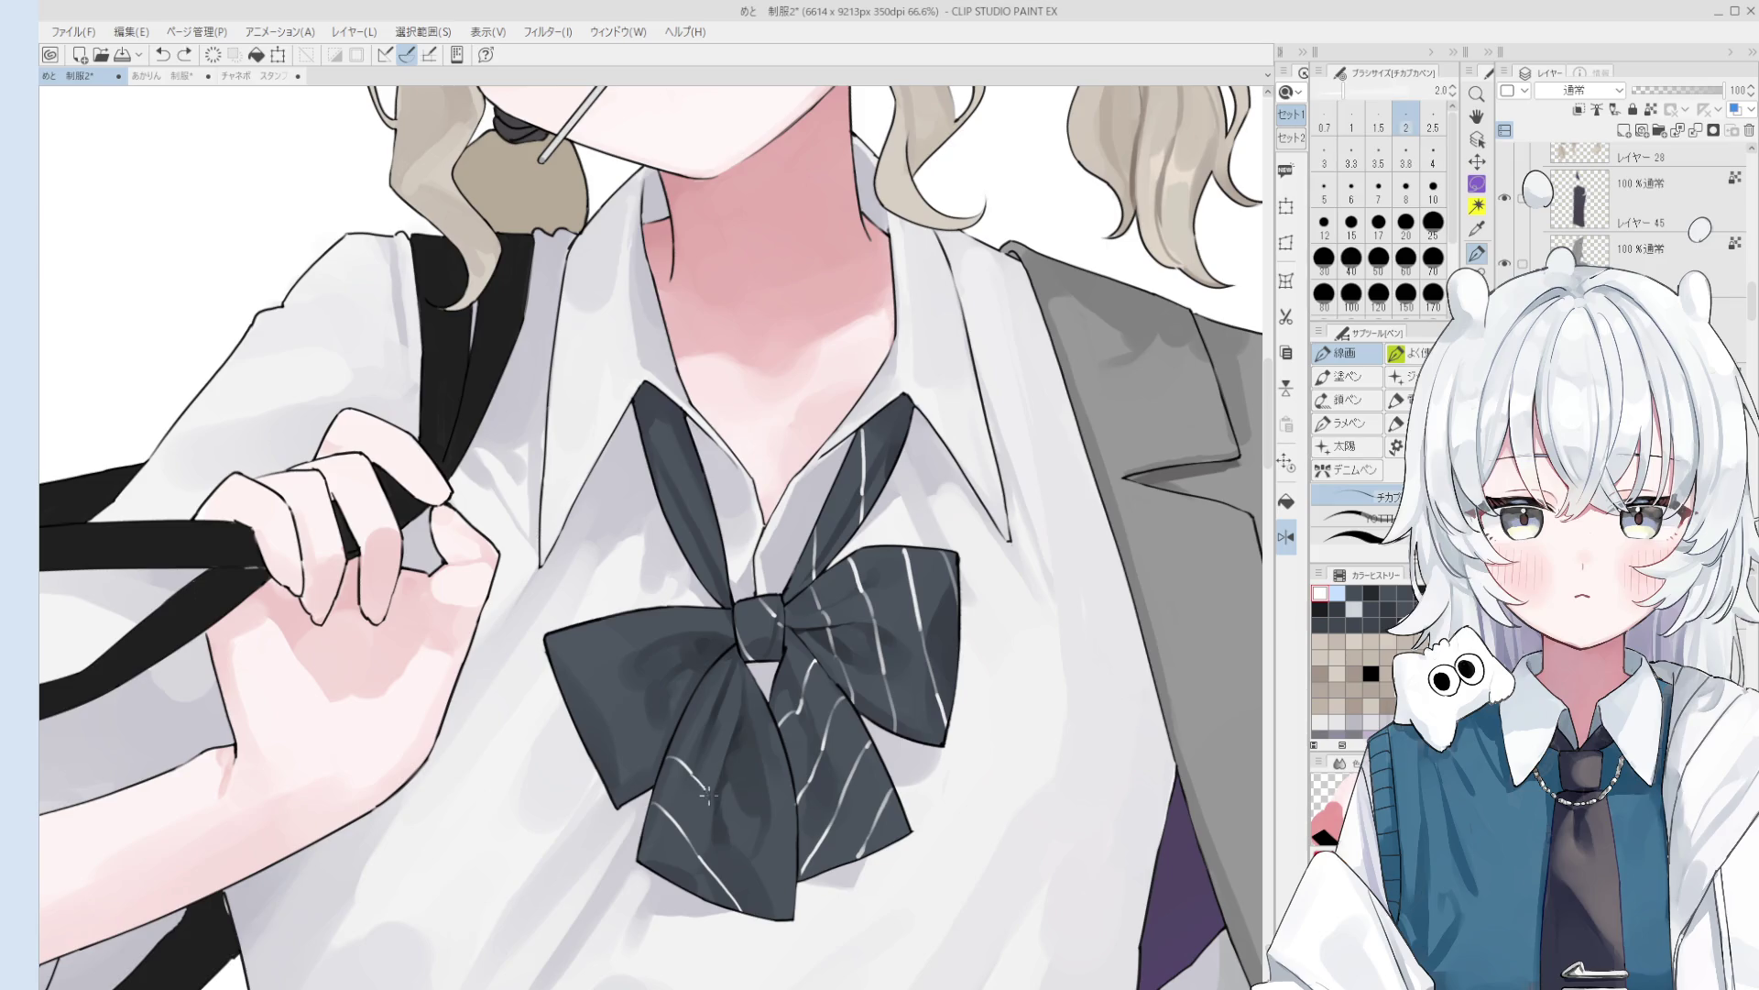
pyautogui.hotkey('ctrl', 'z')
pyautogui.moveTo(714, 806); pyautogui.dragTo(747, 839)
pyautogui.hotkey('ctrl', 'z')
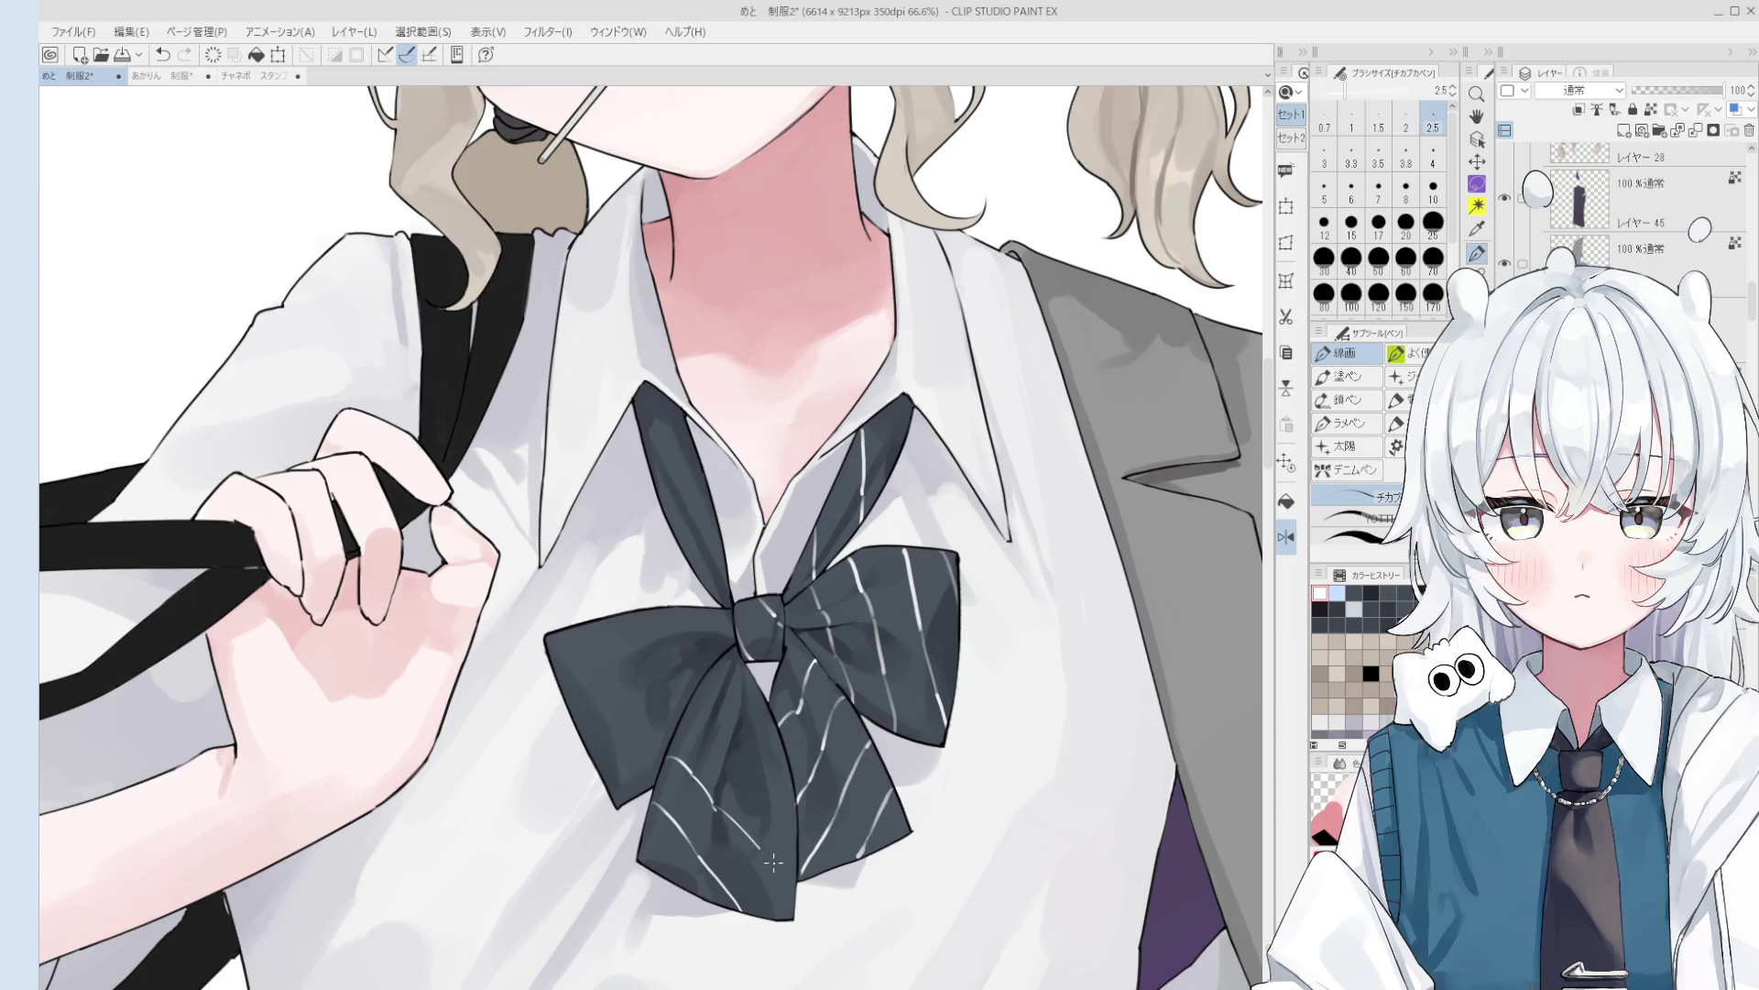
# - Paint small highlights on the bow with the colour-blending brush
pyautogui.press('b')
pyautogui.hotkey('ctrl', 'z')
pyautogui.moveTo(720, 813); pyautogui.dragTo(795, 906)
pyautogui.press('[')
pyautogui.hotkey('ctrl', 'z')
pyautogui.hotkey('ctrl', 'z')
pyautogui.moveTo(682, 717); pyautogui.dragTo(764, 804)
pyautogui.hotkey('ctrl', 'z')
pyautogui.hotkey('ctrl', 'z')
pyautogui.hotkey('ctrl', 'z')
pyautogui.hotkey('ctrl', 'z')
pyautogui.hotkey('ctrl', 'z')
pyautogui.hotkey('ctrl', 'z')
pyautogui.hotkey('ctrl', 'z')
pyautogui.hotkey('ctrl', 'z')
pyautogui.hotkey('ctrl', 'z')
pyautogui.scroll(-1, 788, 825)
# - Zoom in on the bow, undo the last stroke and return to the fine inking pen
pyautogui.scroll(1, 755, 737)
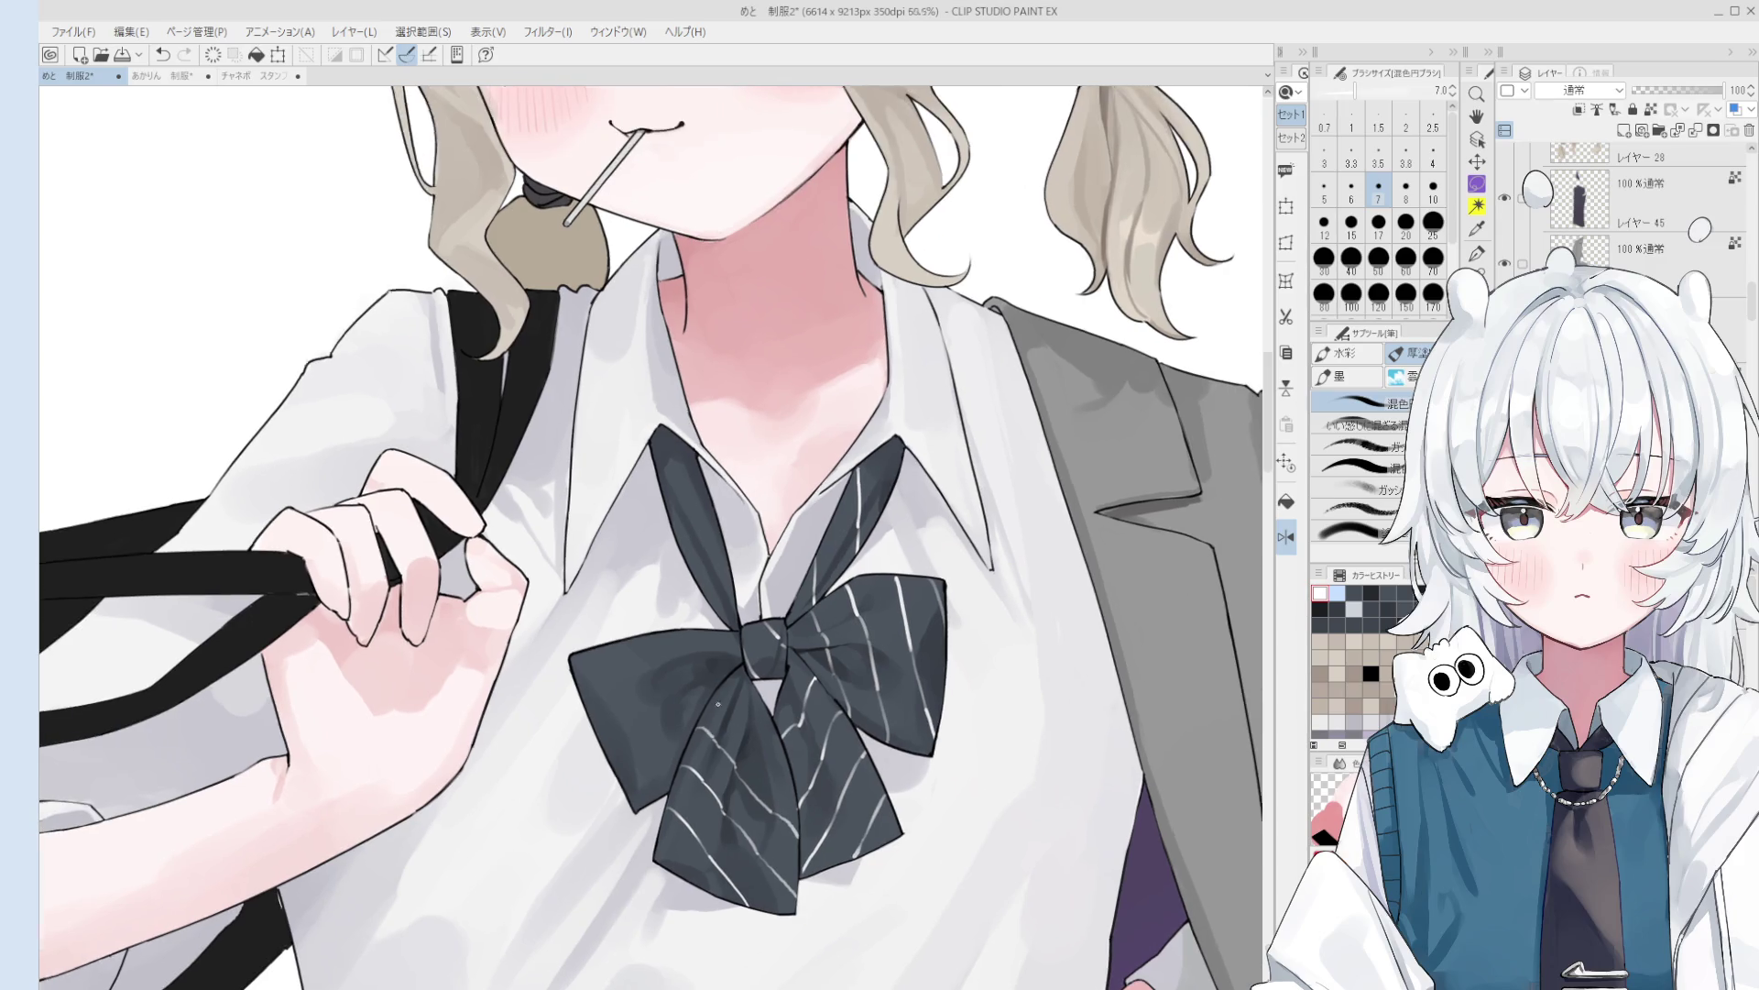
pyautogui.scroll(1, 728, 701)
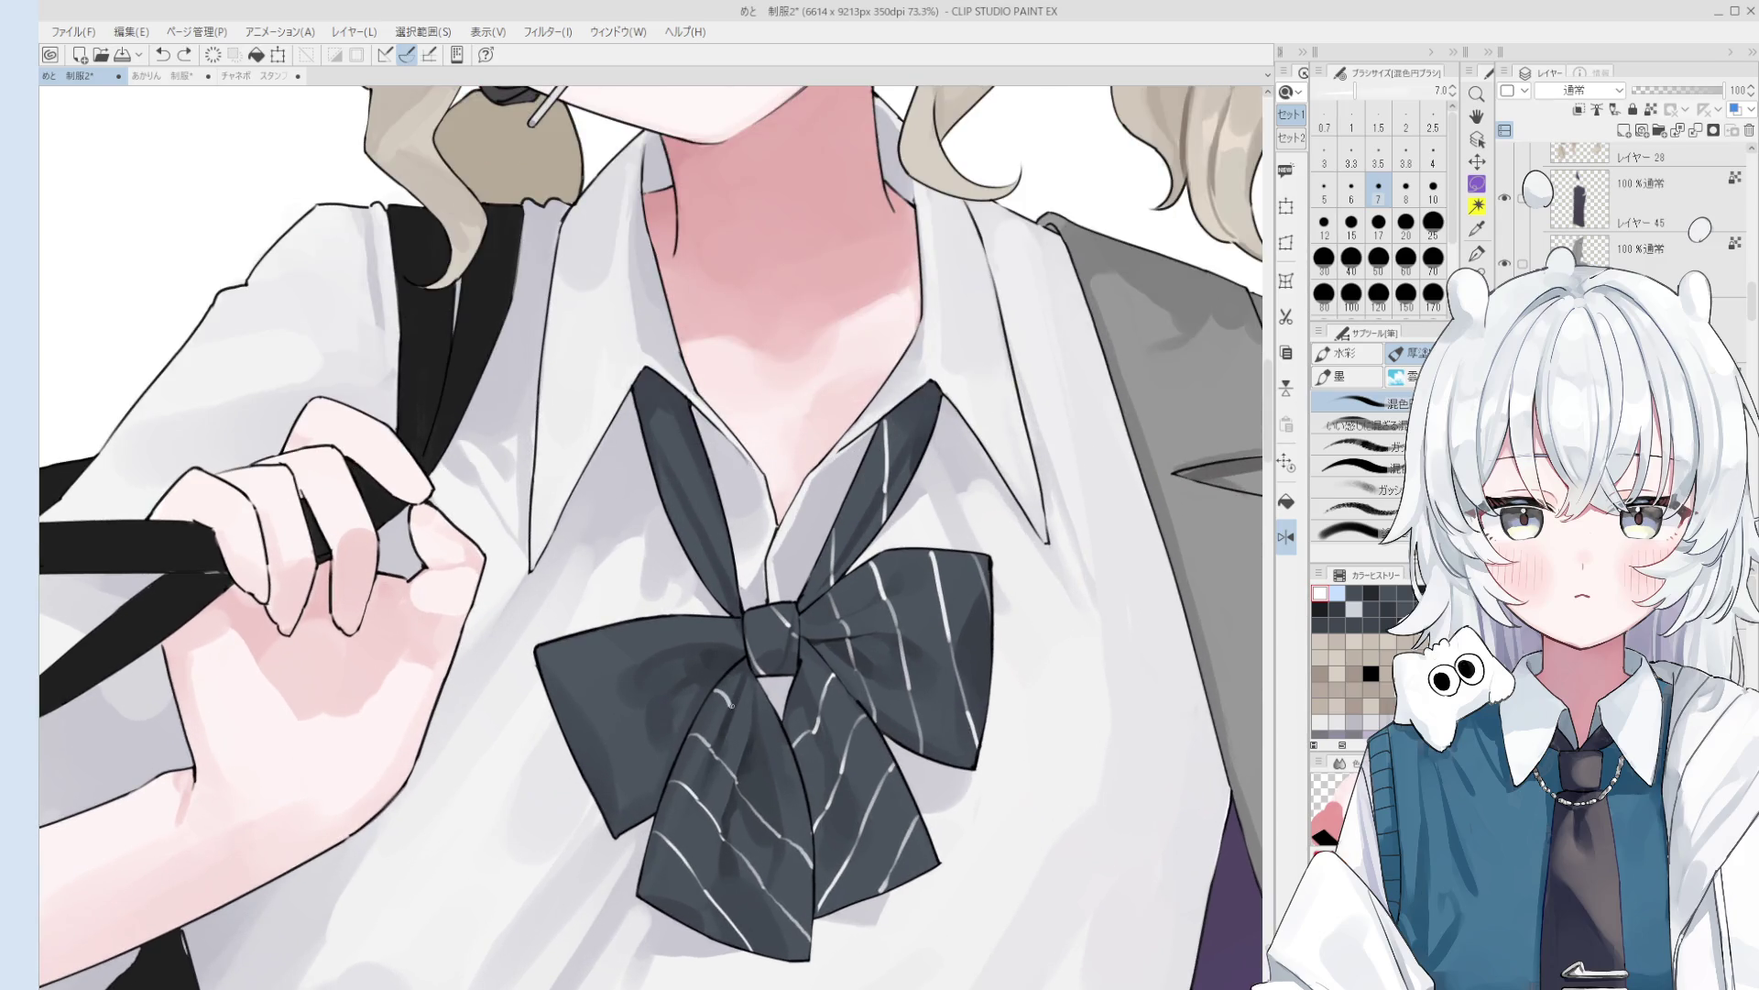
pyautogui.scroll(1, 728, 702)
pyautogui.hotkey('ctrl', 'z')
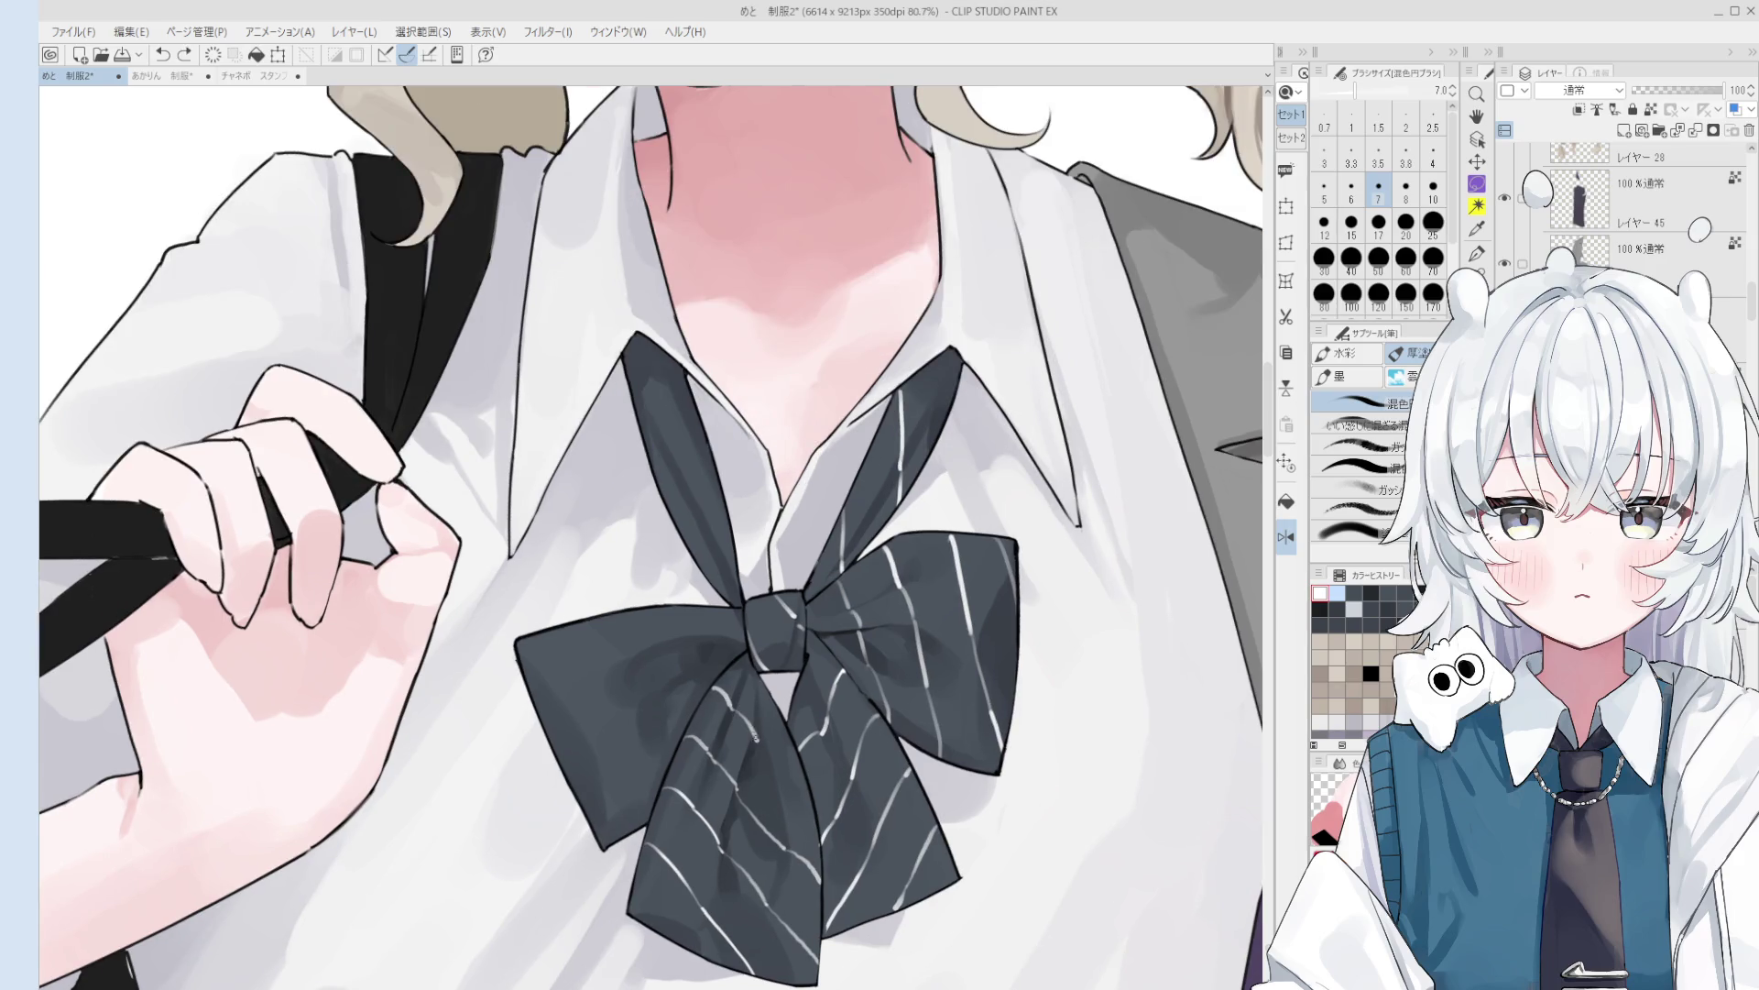
pyautogui.press('p')
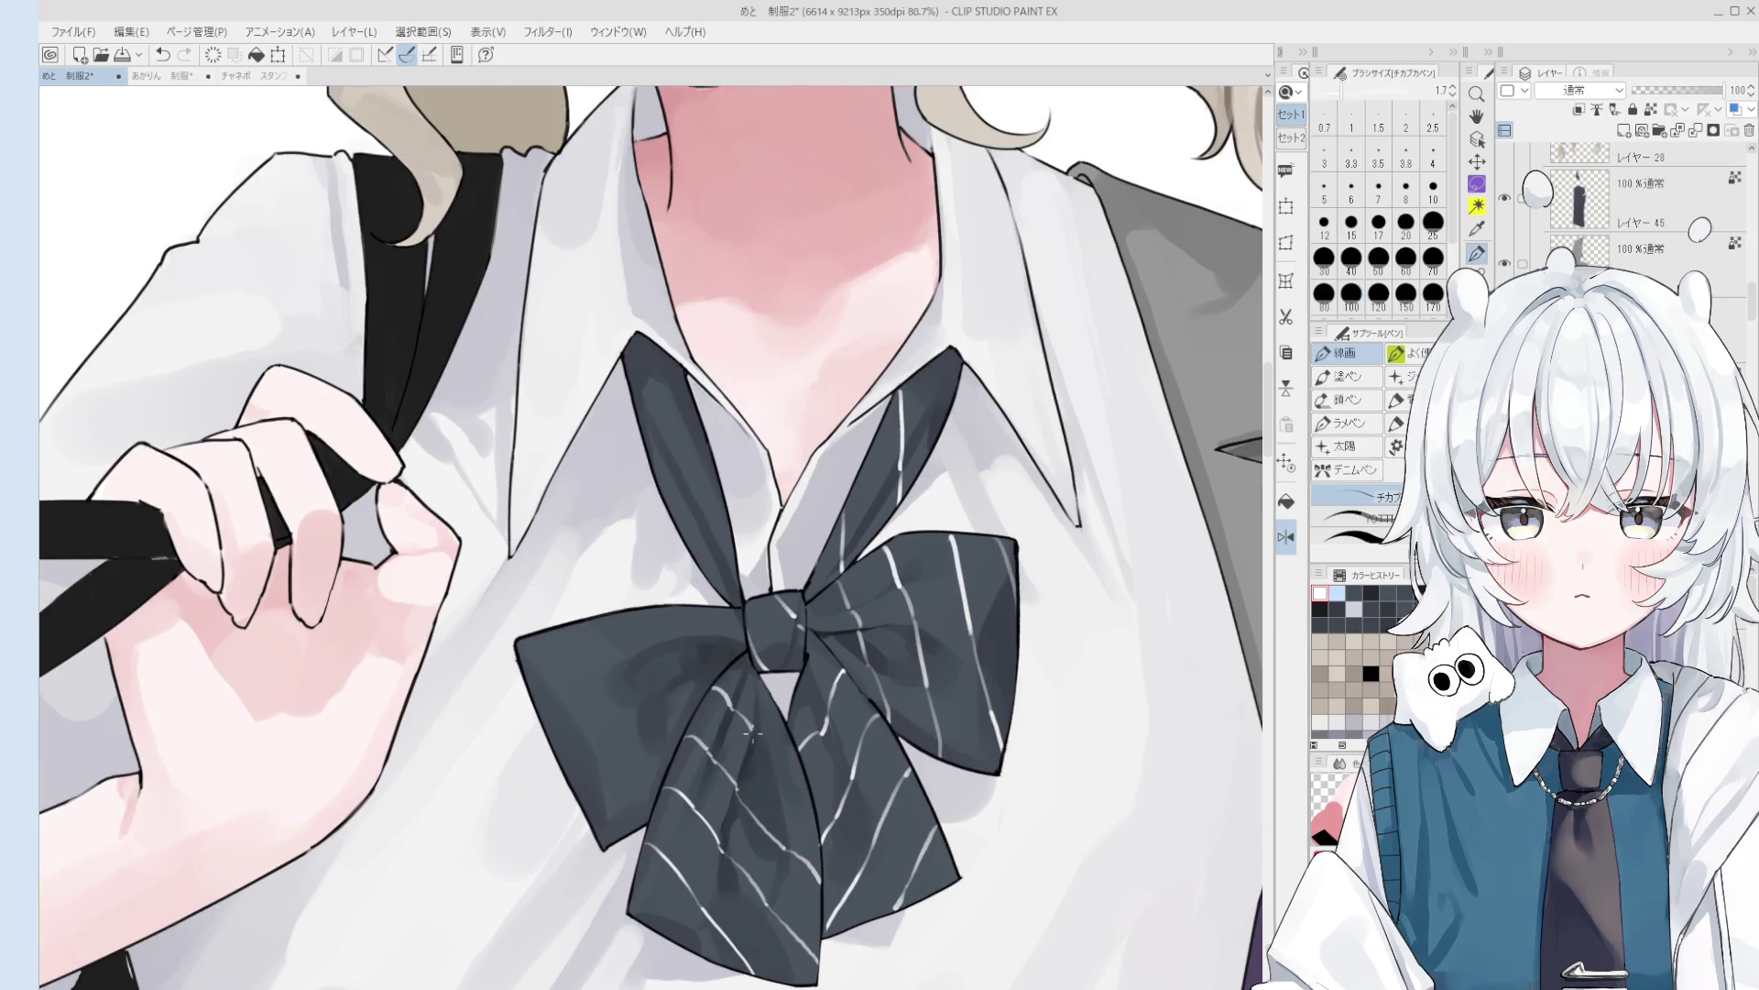
pyautogui.scroll(1, 756, 737)
pyautogui.scroll(3, 761, 731)
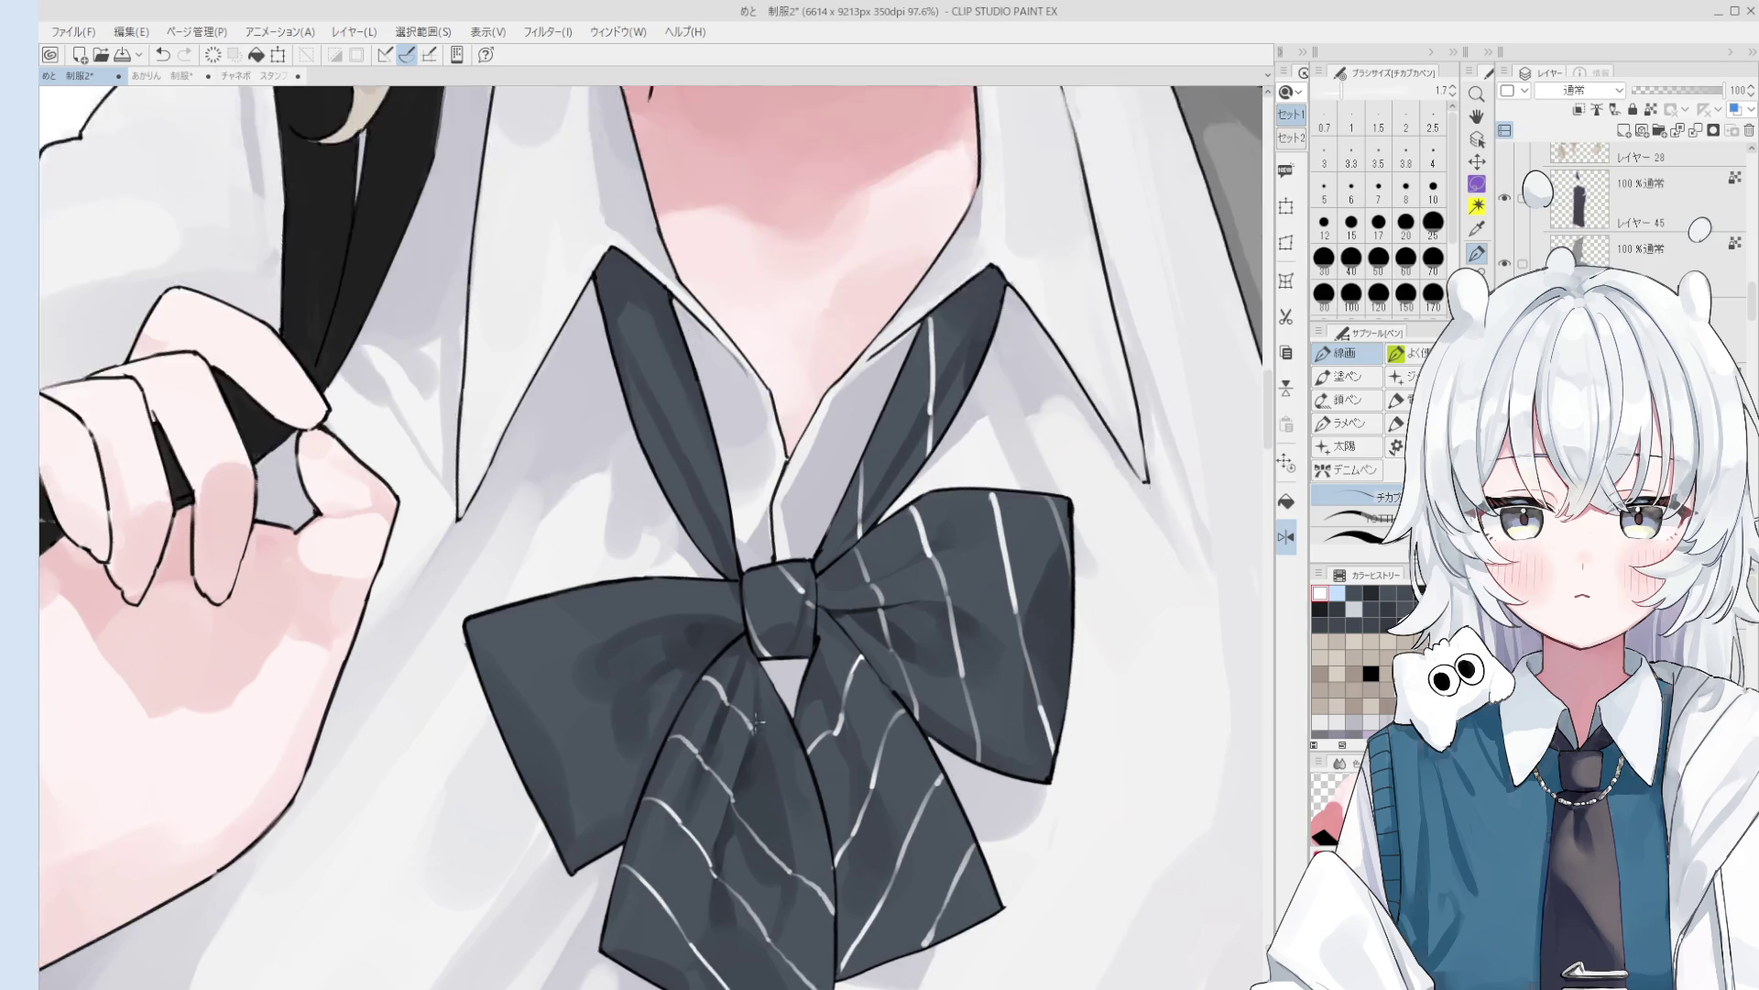
pyautogui.scroll(1, 753, 735)
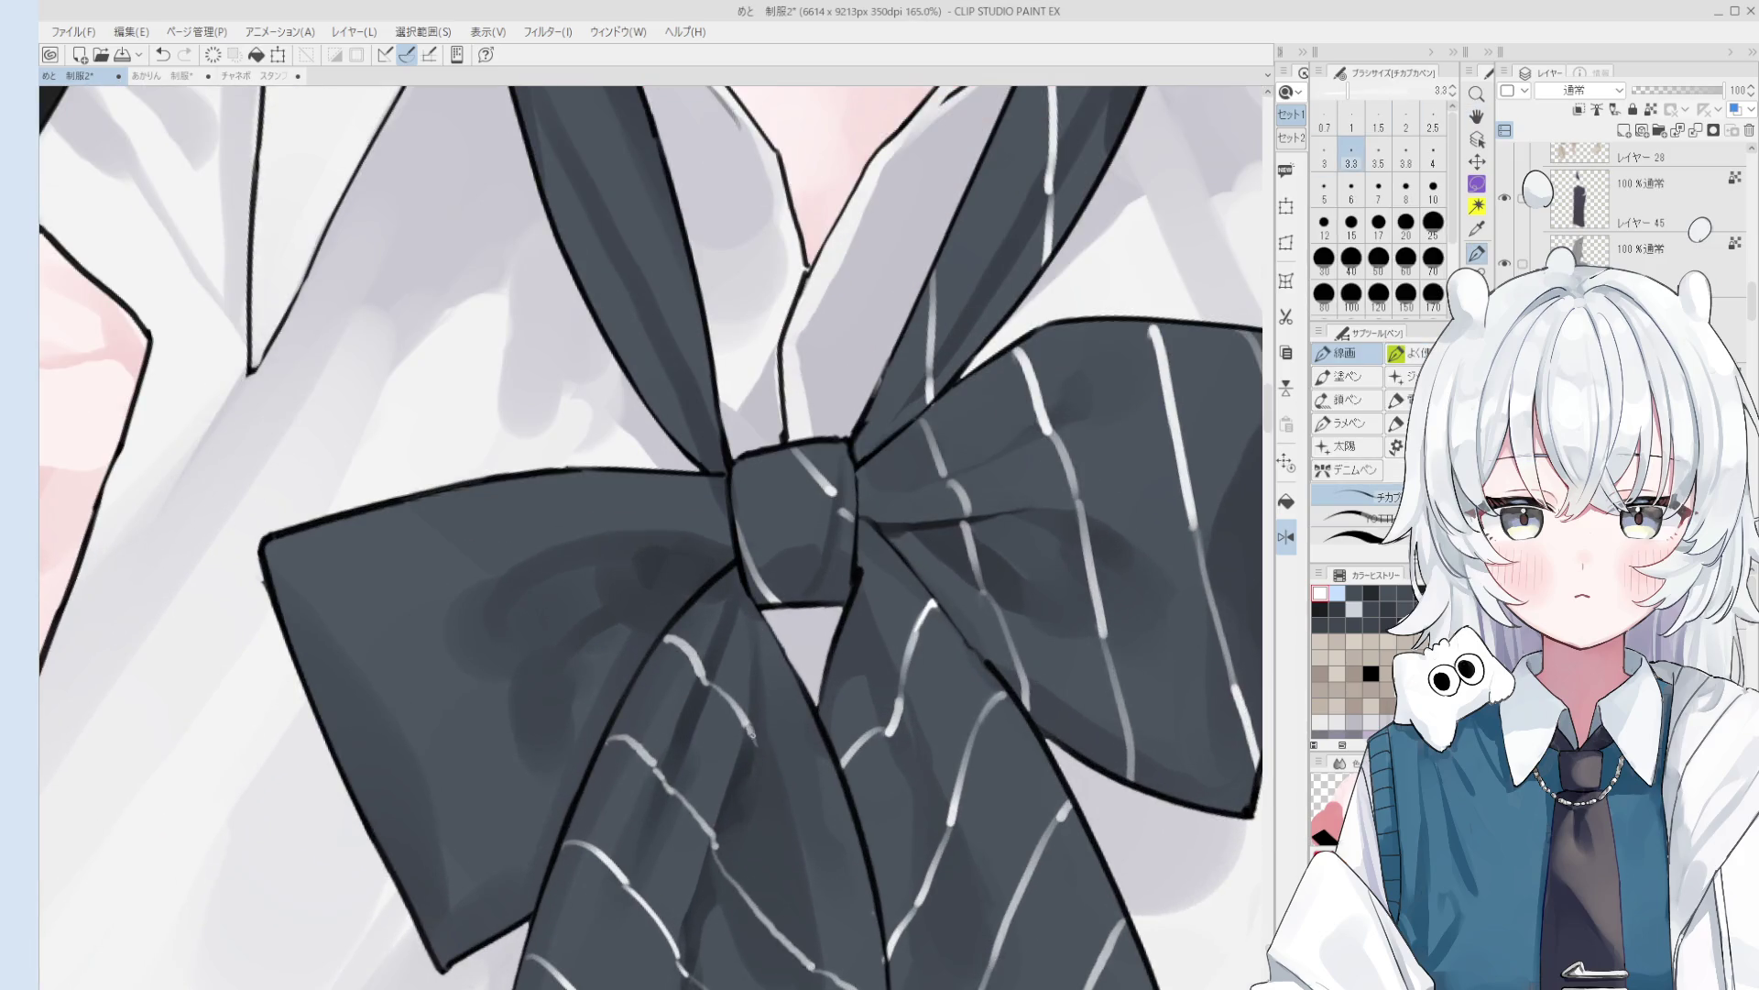
pyautogui.scroll(-5, 753, 735)
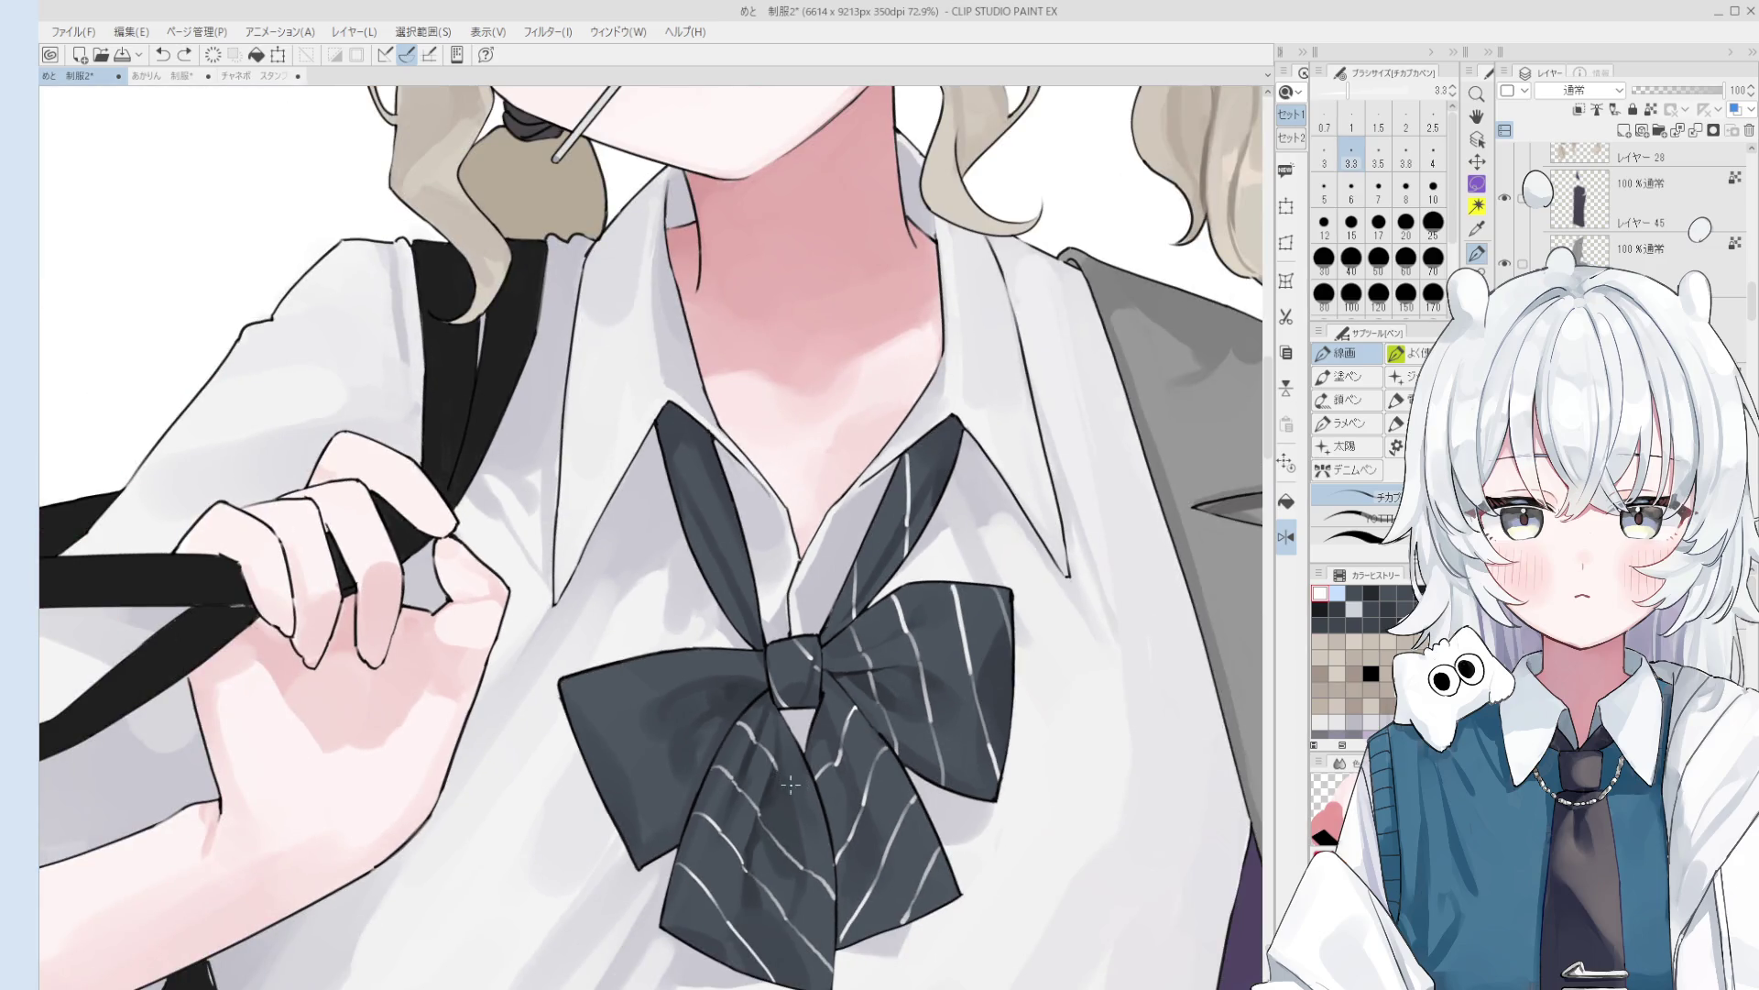
pyautogui.scroll(1, 786, 780)
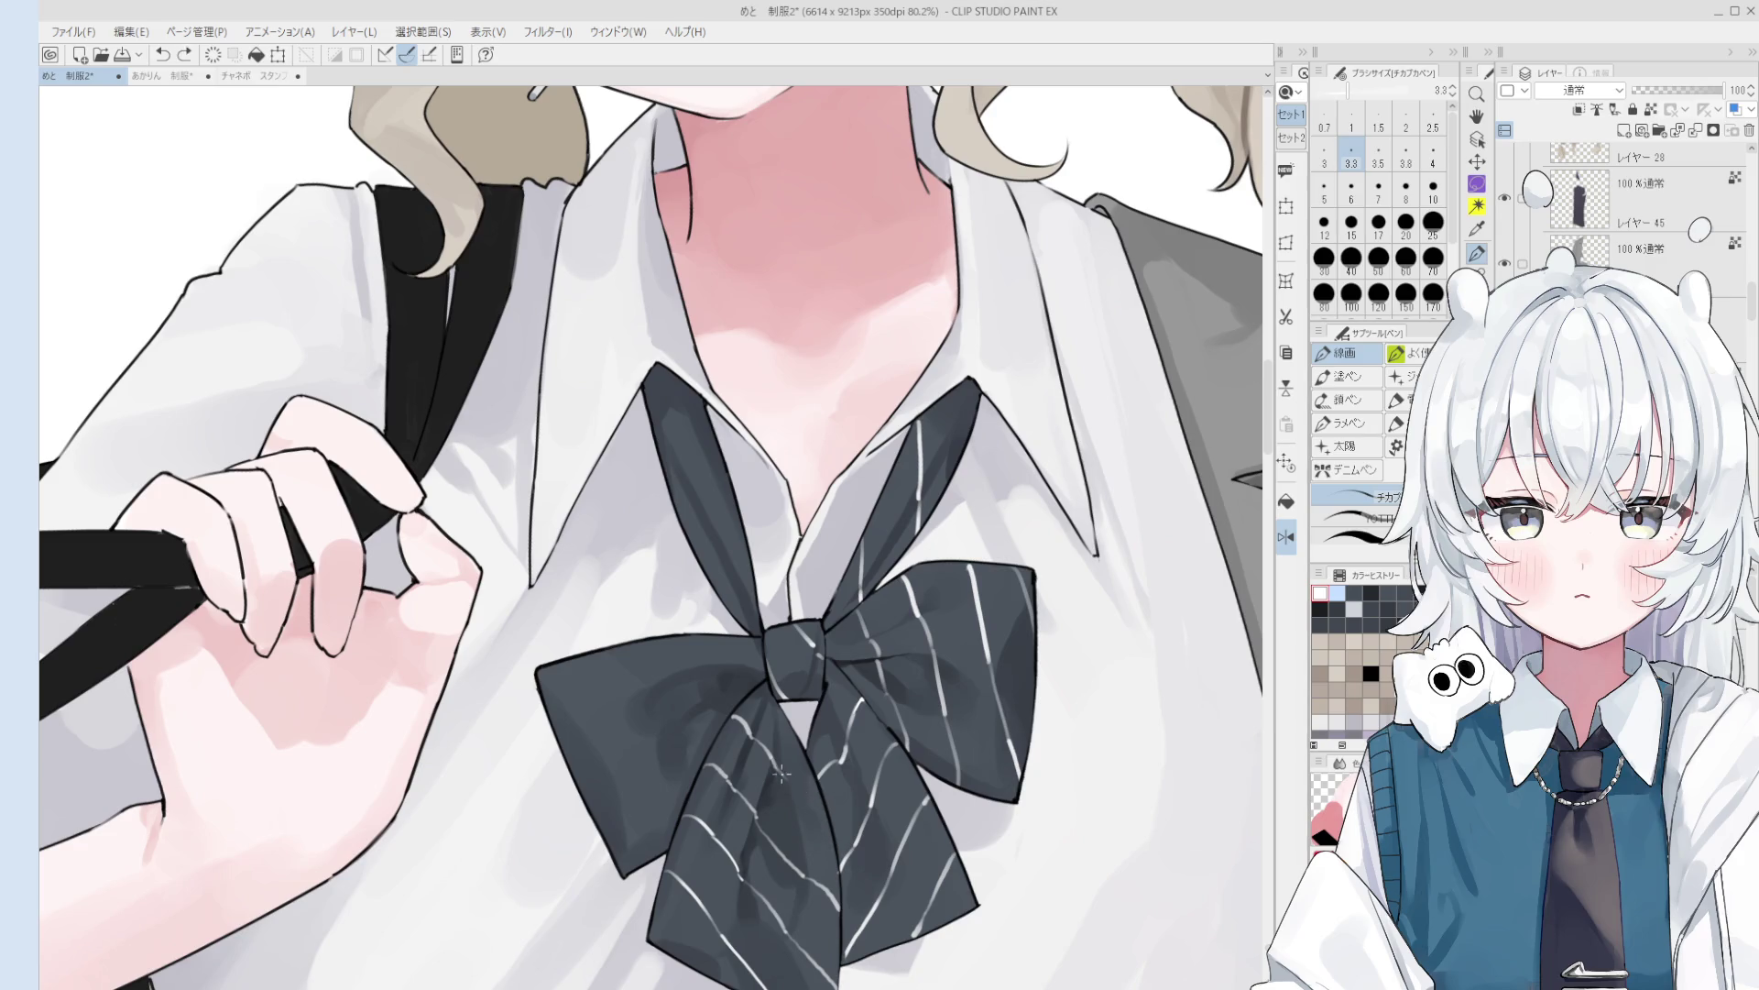
pyautogui.scroll(2, 756, 701)
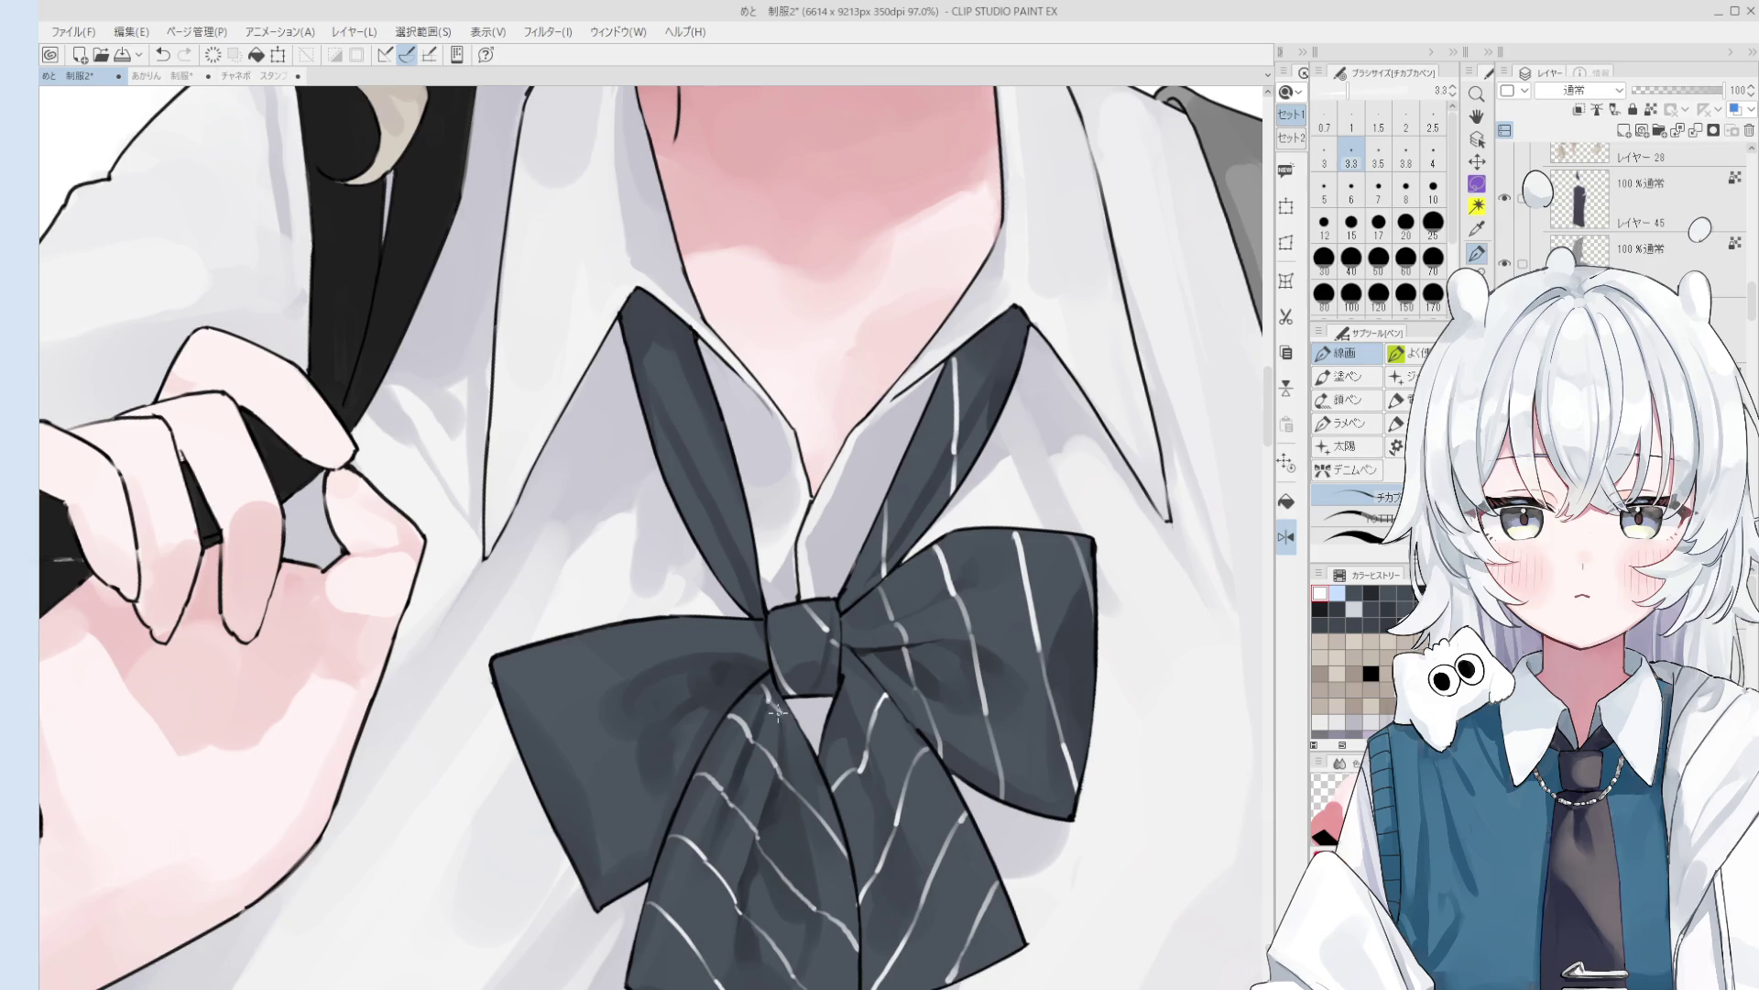
pyautogui.scroll(-2, 778, 712)
# - Mirror the canvas view and reposition it so the bow is centred
pyautogui.moveTo(778, 712); pyautogui.dragTo(797, 712)
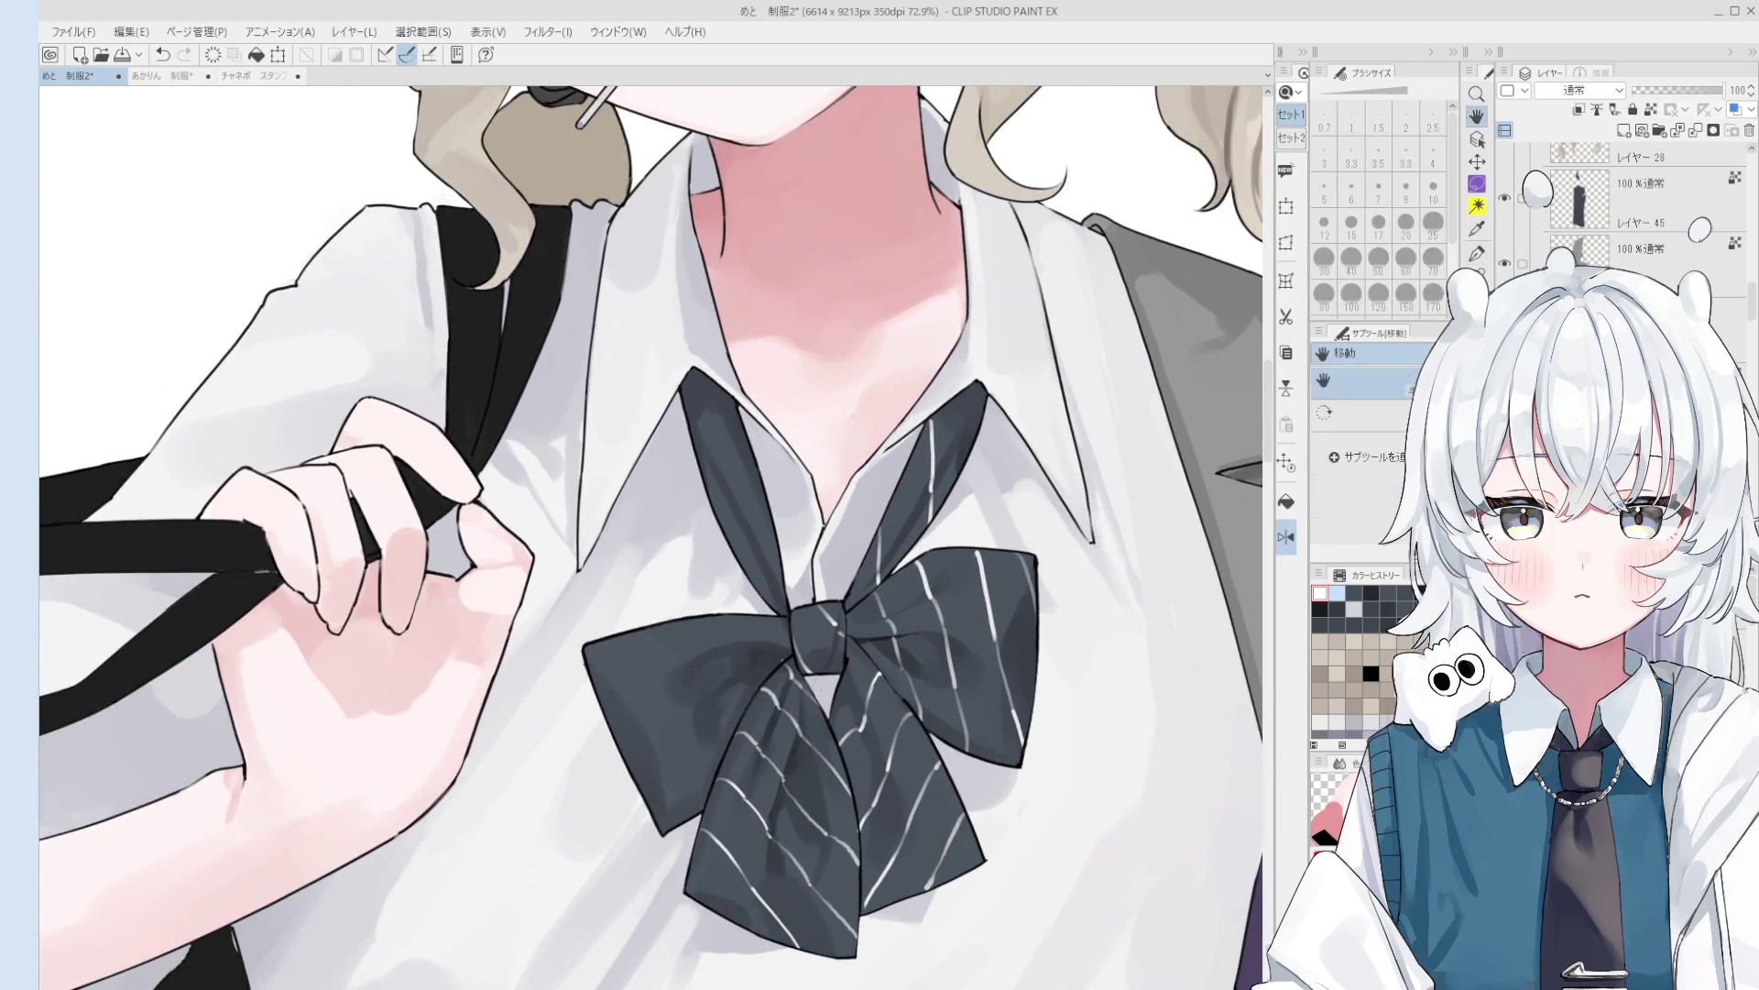
pyautogui.press('h')
pyautogui.scroll(-1, 797, 712)
pyautogui.moveTo(583, 725); pyautogui.dragTo(721, 736)
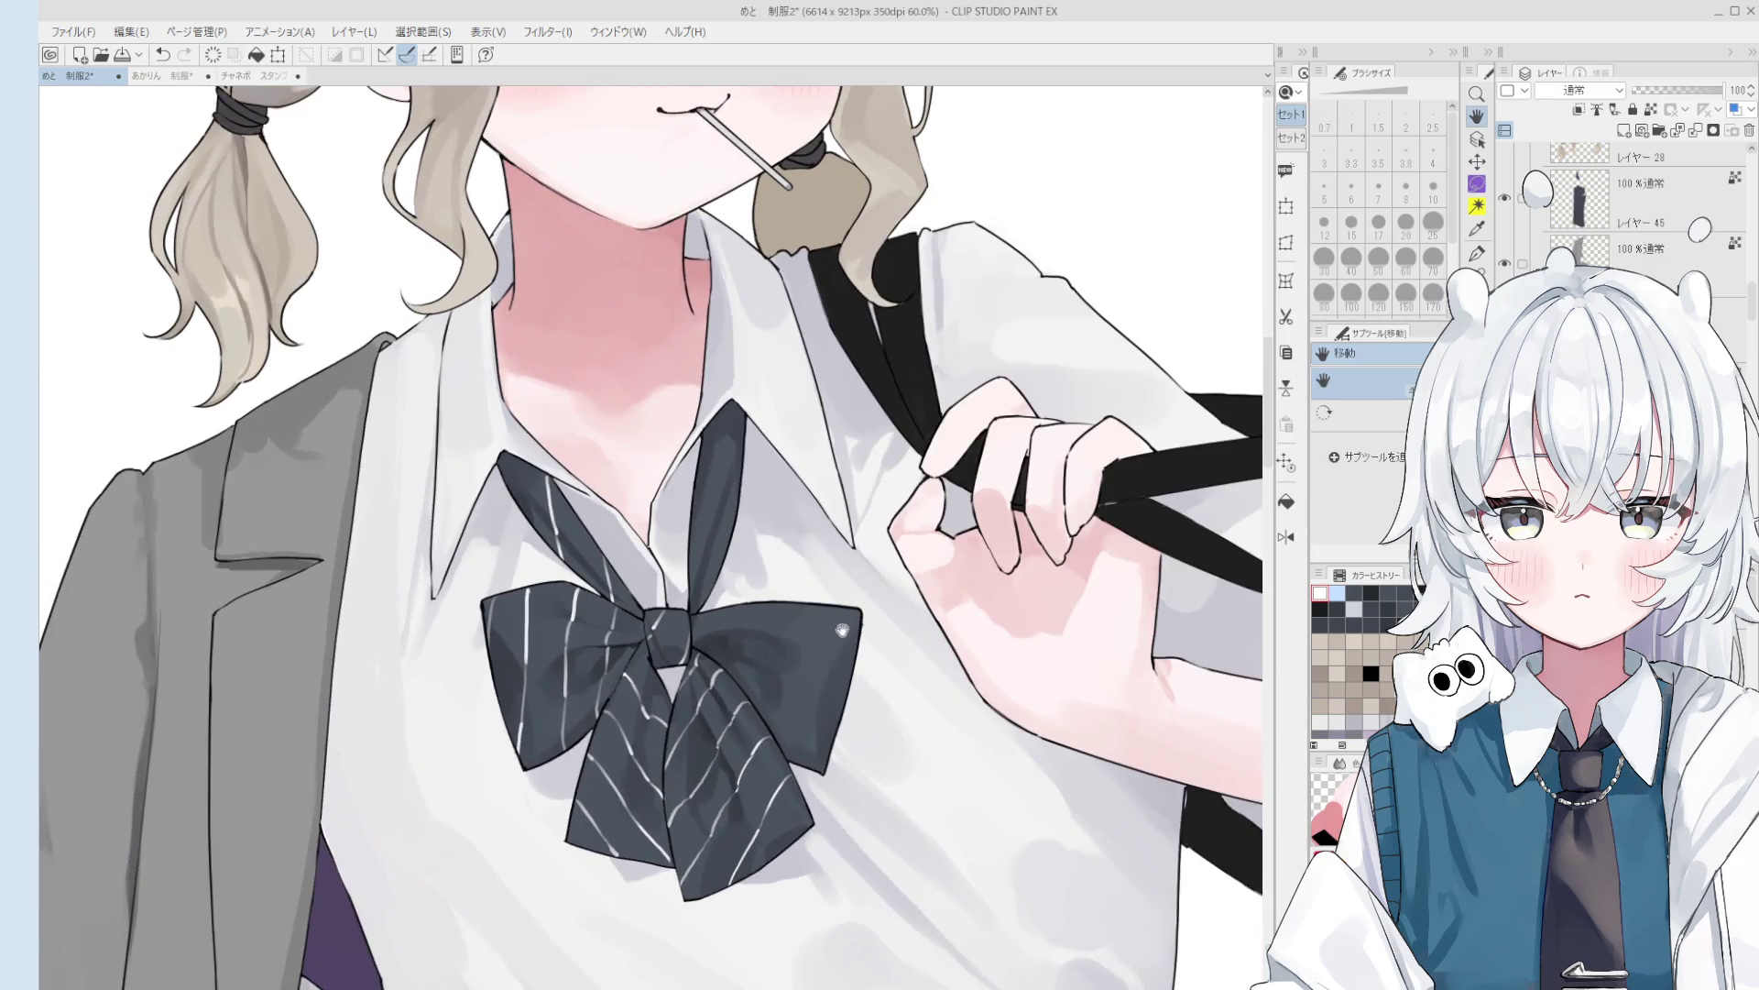
pyautogui.moveTo(714, 654); pyautogui.dragTo(885, 602)
pyautogui.press('p')
pyautogui.scroll(5, 717, 755)
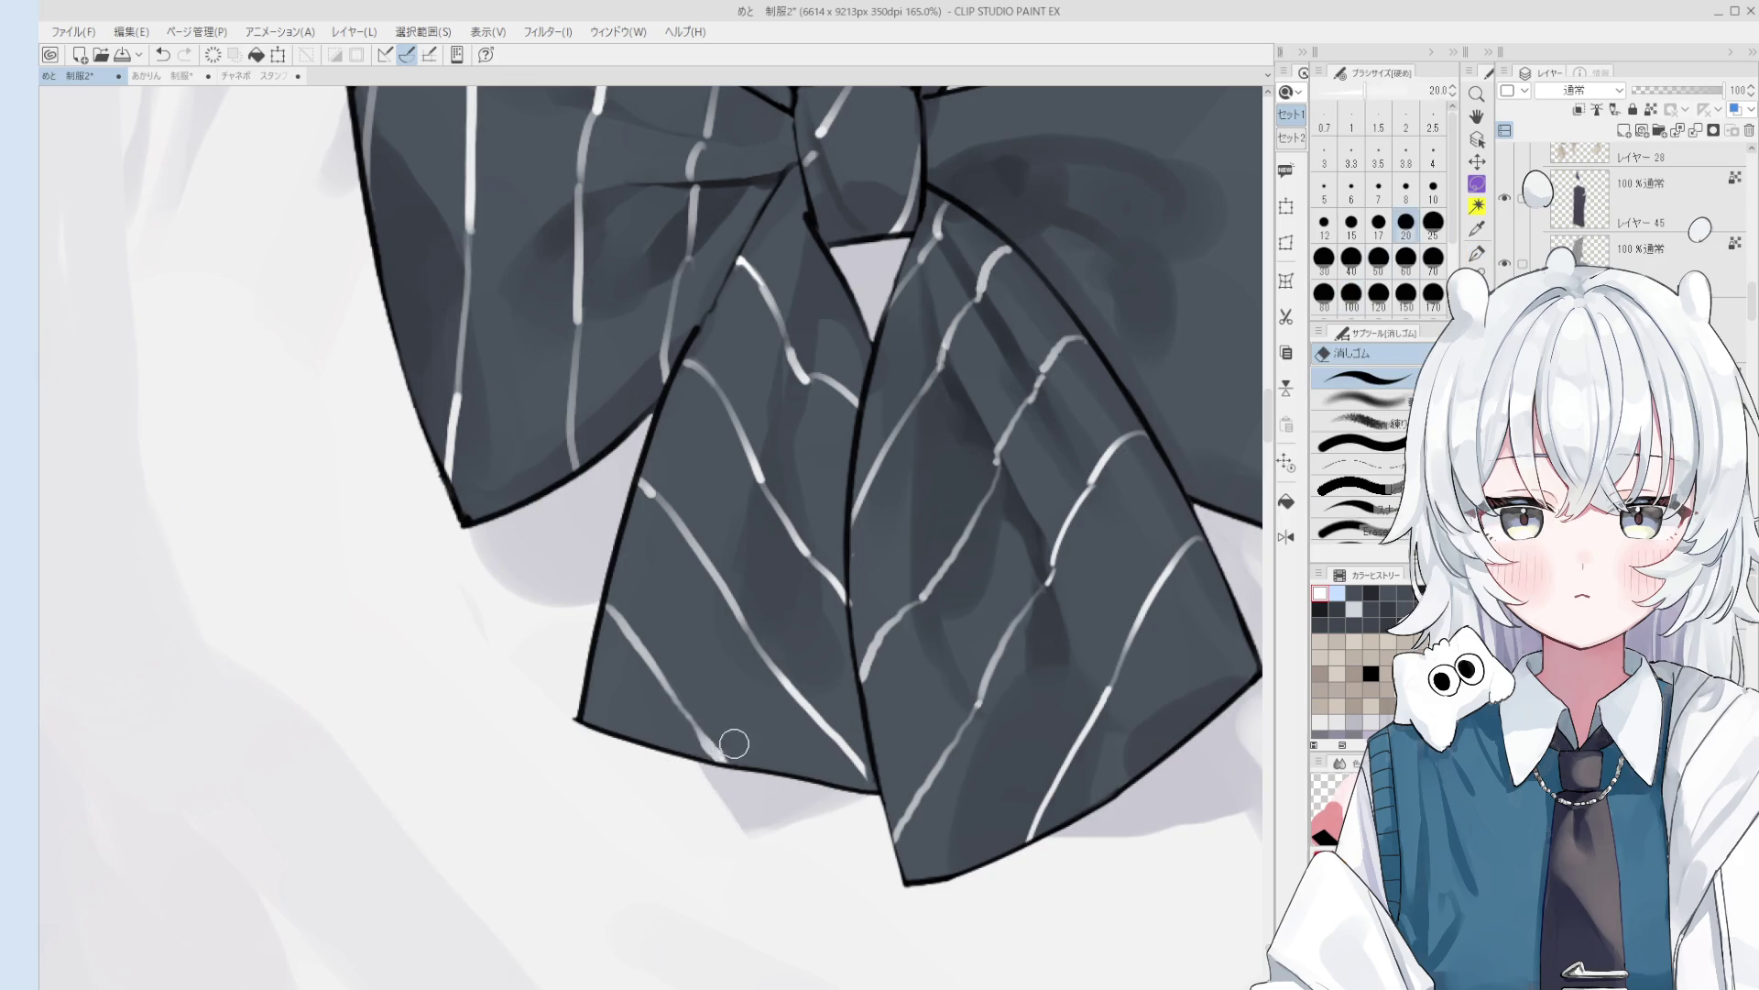
pyautogui.scroll(-1, 710, 749)
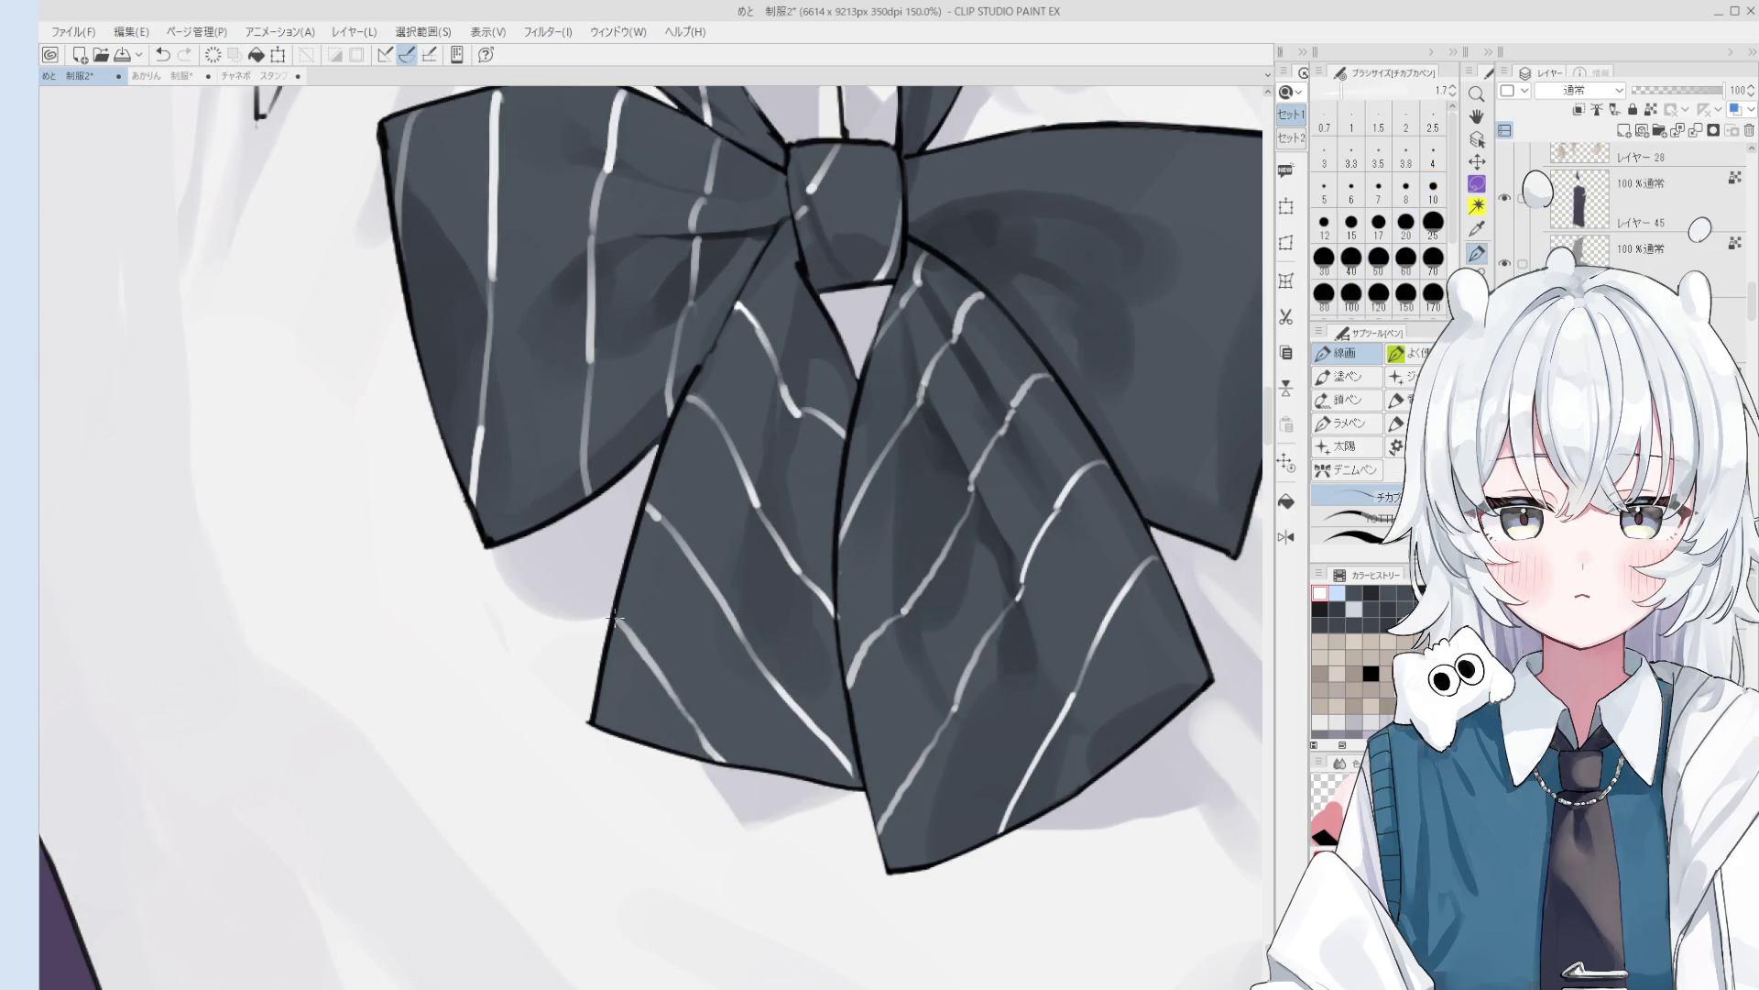
pyautogui.scroll(-2, 613, 618)
pyautogui.press('h')
pyautogui.scroll(3, 622, 617)
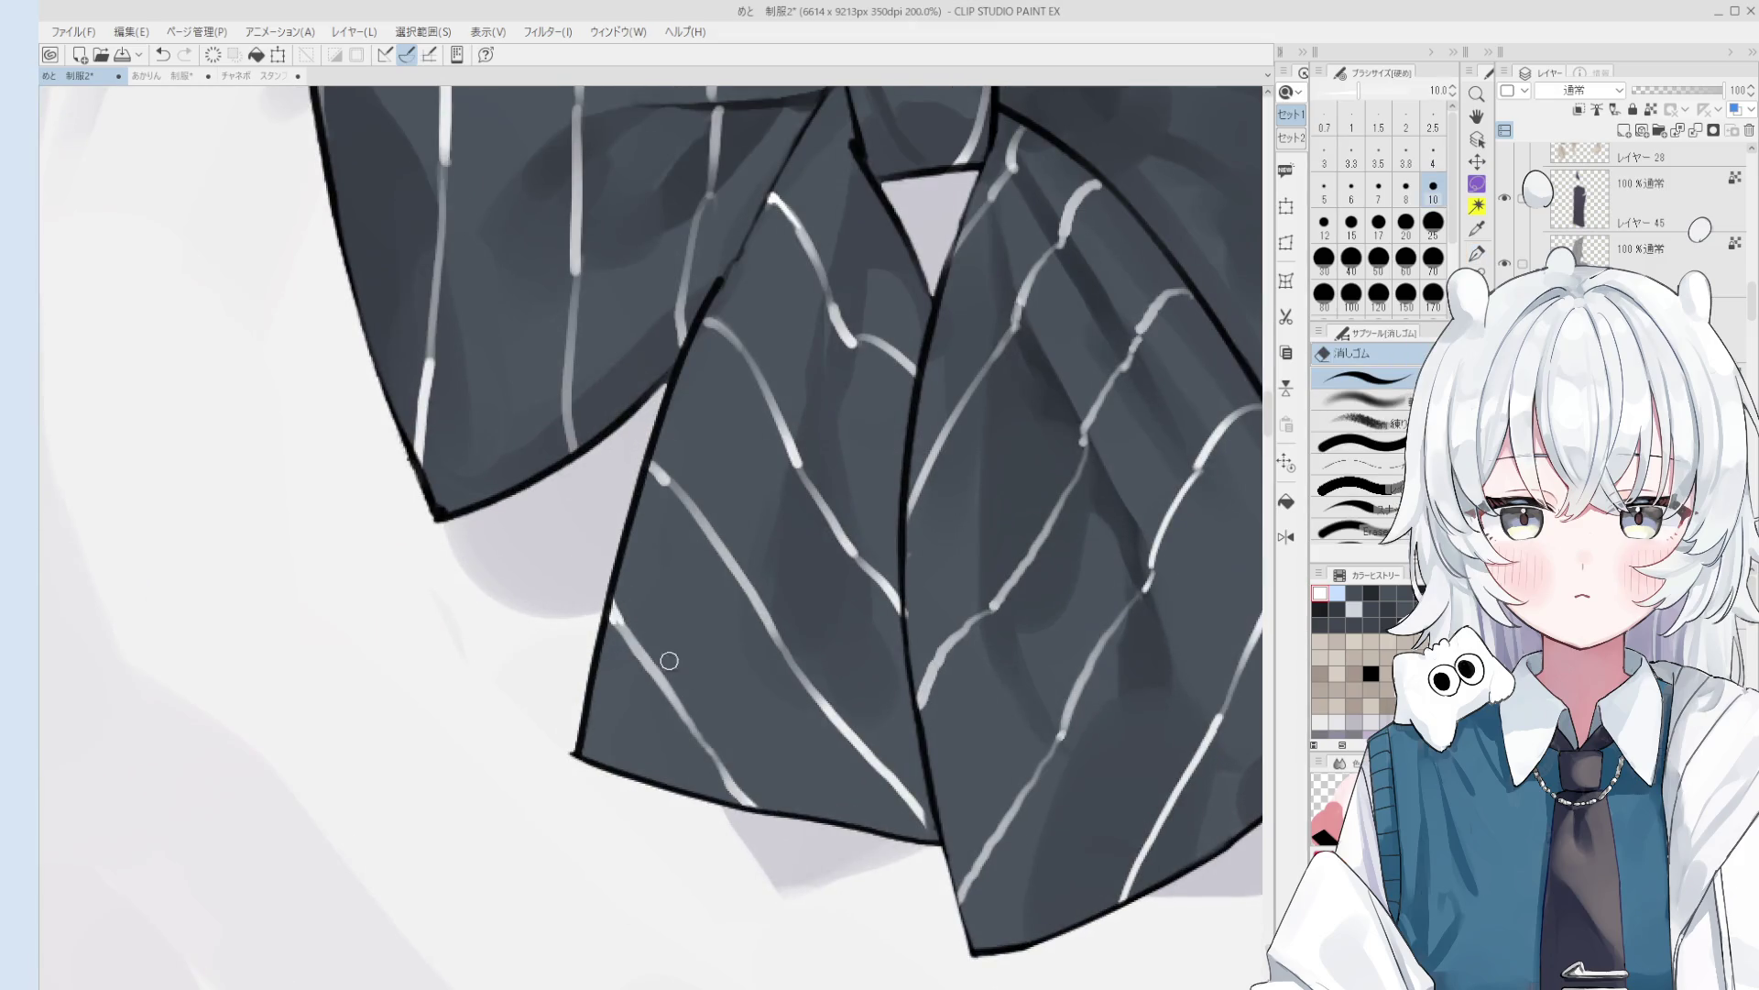
# - Brighten a white stripe on the bow's upper loop with the blending round brush
pyautogui.press('e')
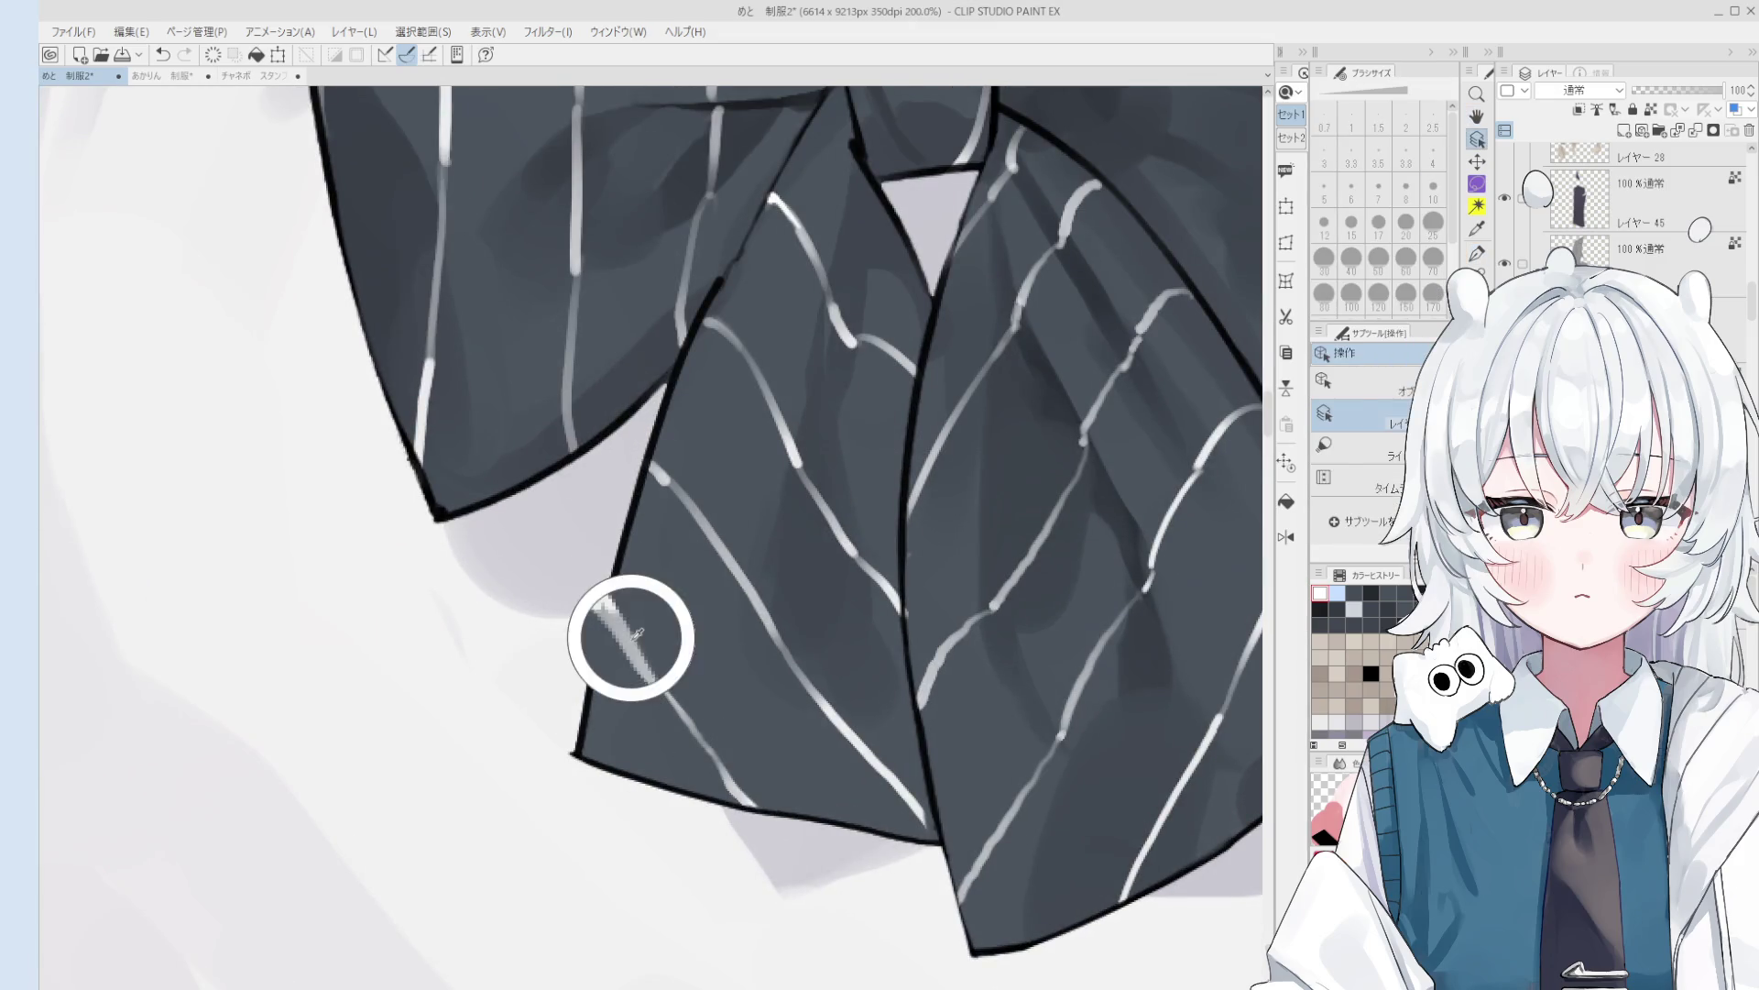
pyautogui.press('p')
pyautogui.scroll(-3, 665, 676)
pyautogui.scroll(-2, 665, 676)
pyautogui.press('b')
pyautogui.scroll(-1, 760, 416)
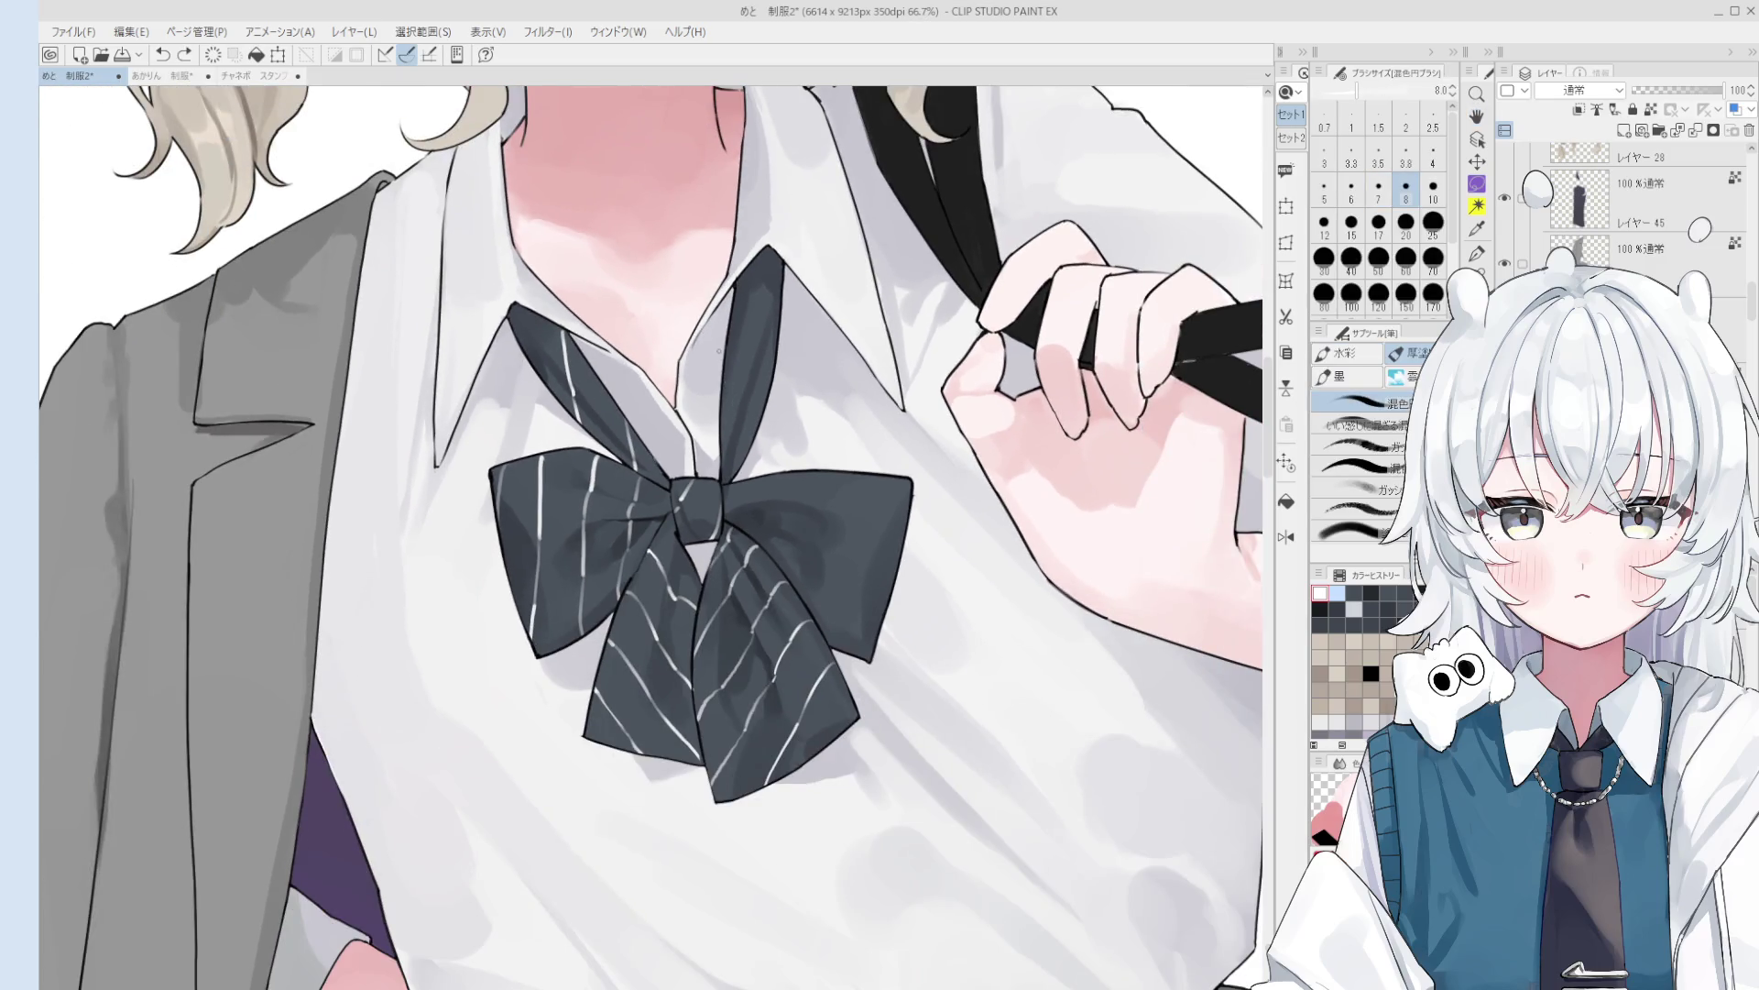
pyautogui.moveTo(726, 376); pyautogui.dragTo(743, 410)
pyautogui.scroll(-1, 750, 425)
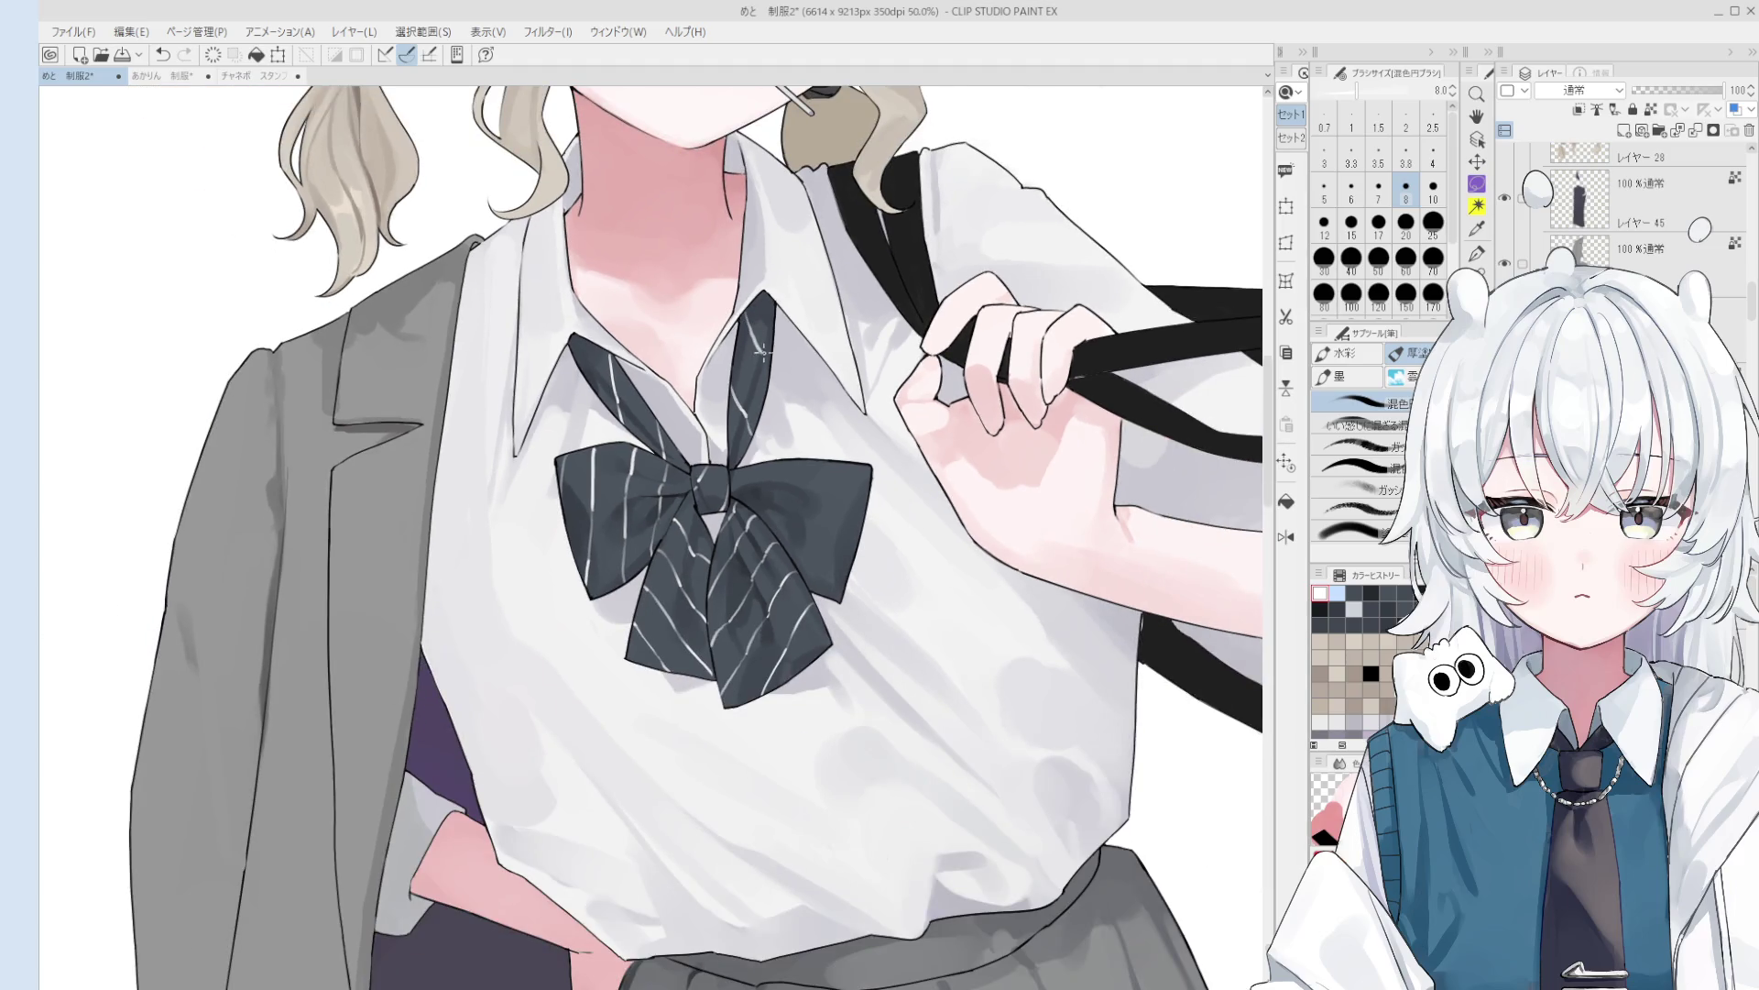
# - Restore the normal view and try white pinstripes on the bow's left loop, undoing the attempt
pyautogui.press('p')
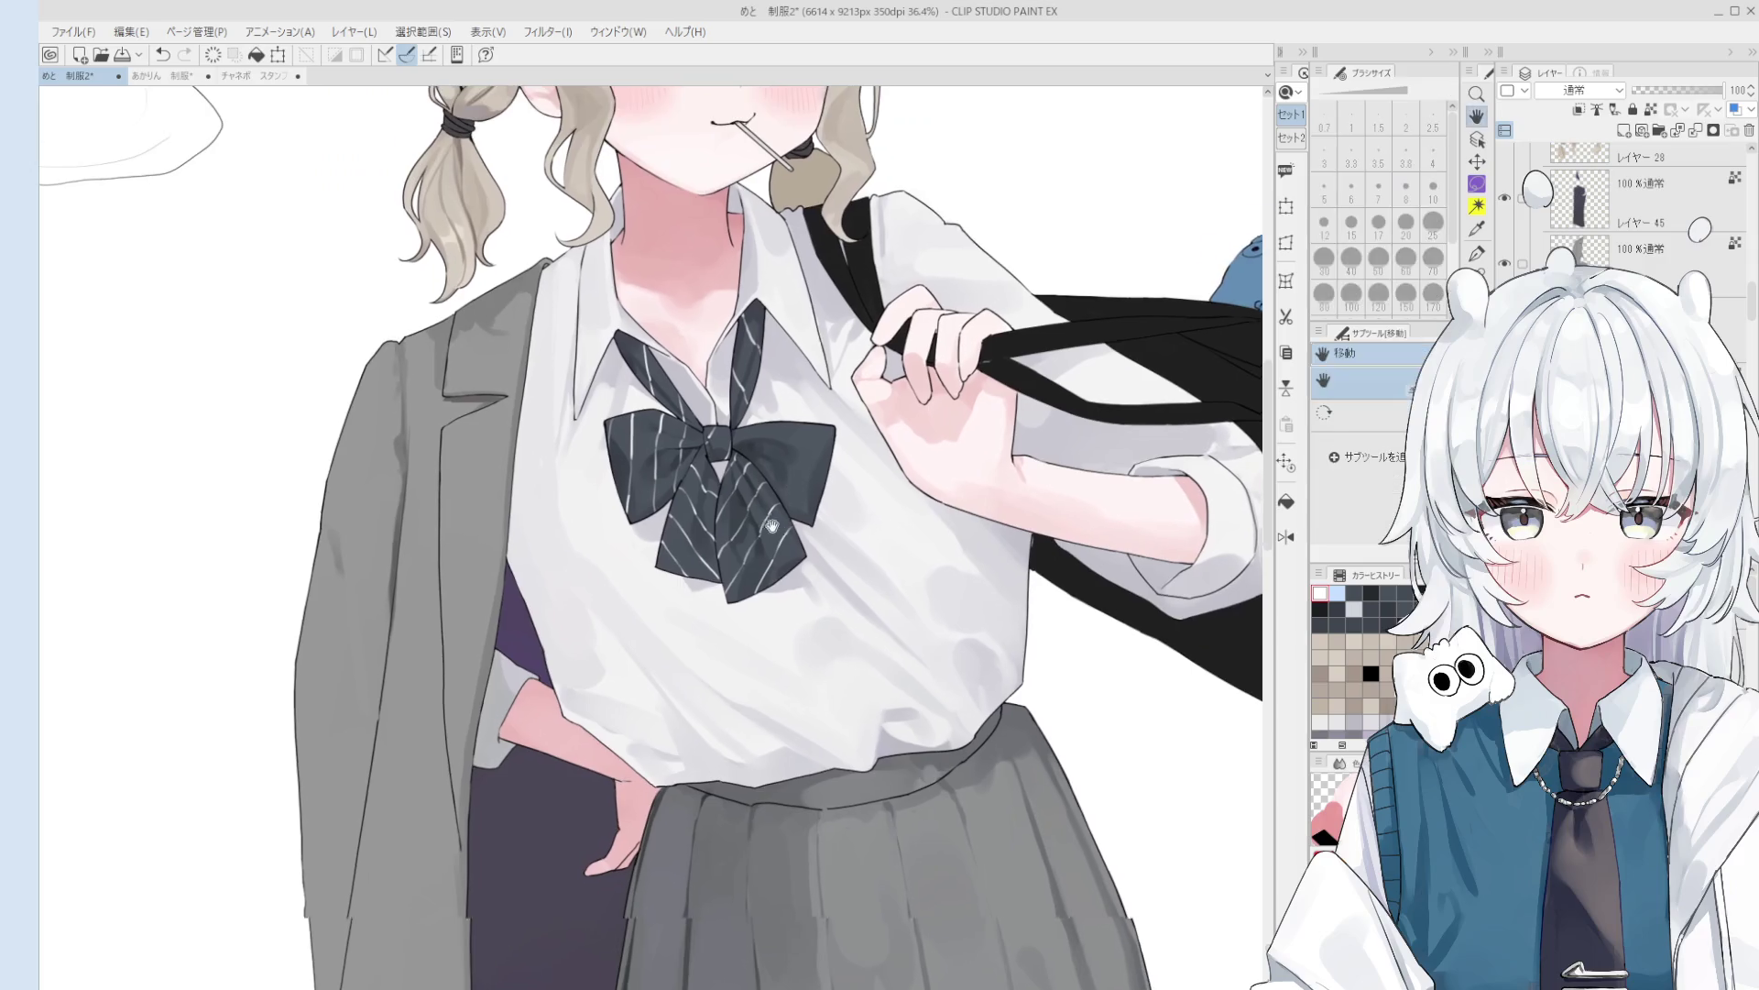
pyautogui.scroll(-2, 726, 414)
pyautogui.scroll(1, 727, 414)
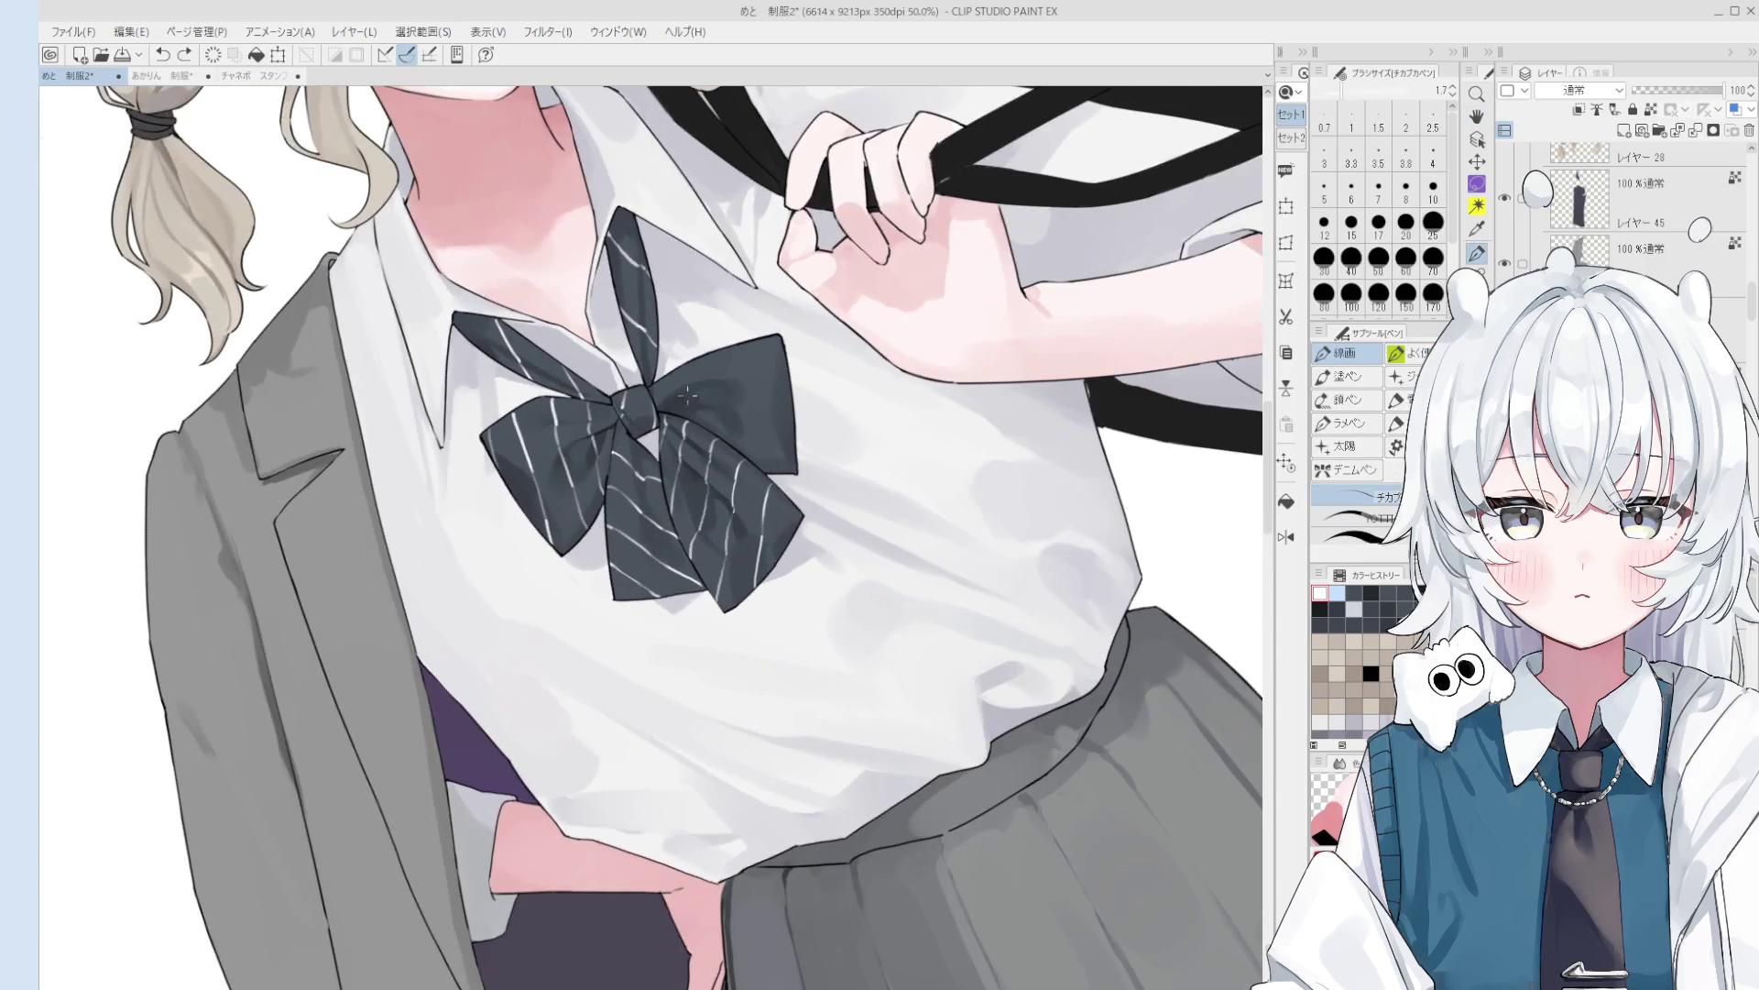
pyautogui.press('h')
pyautogui.press('h')
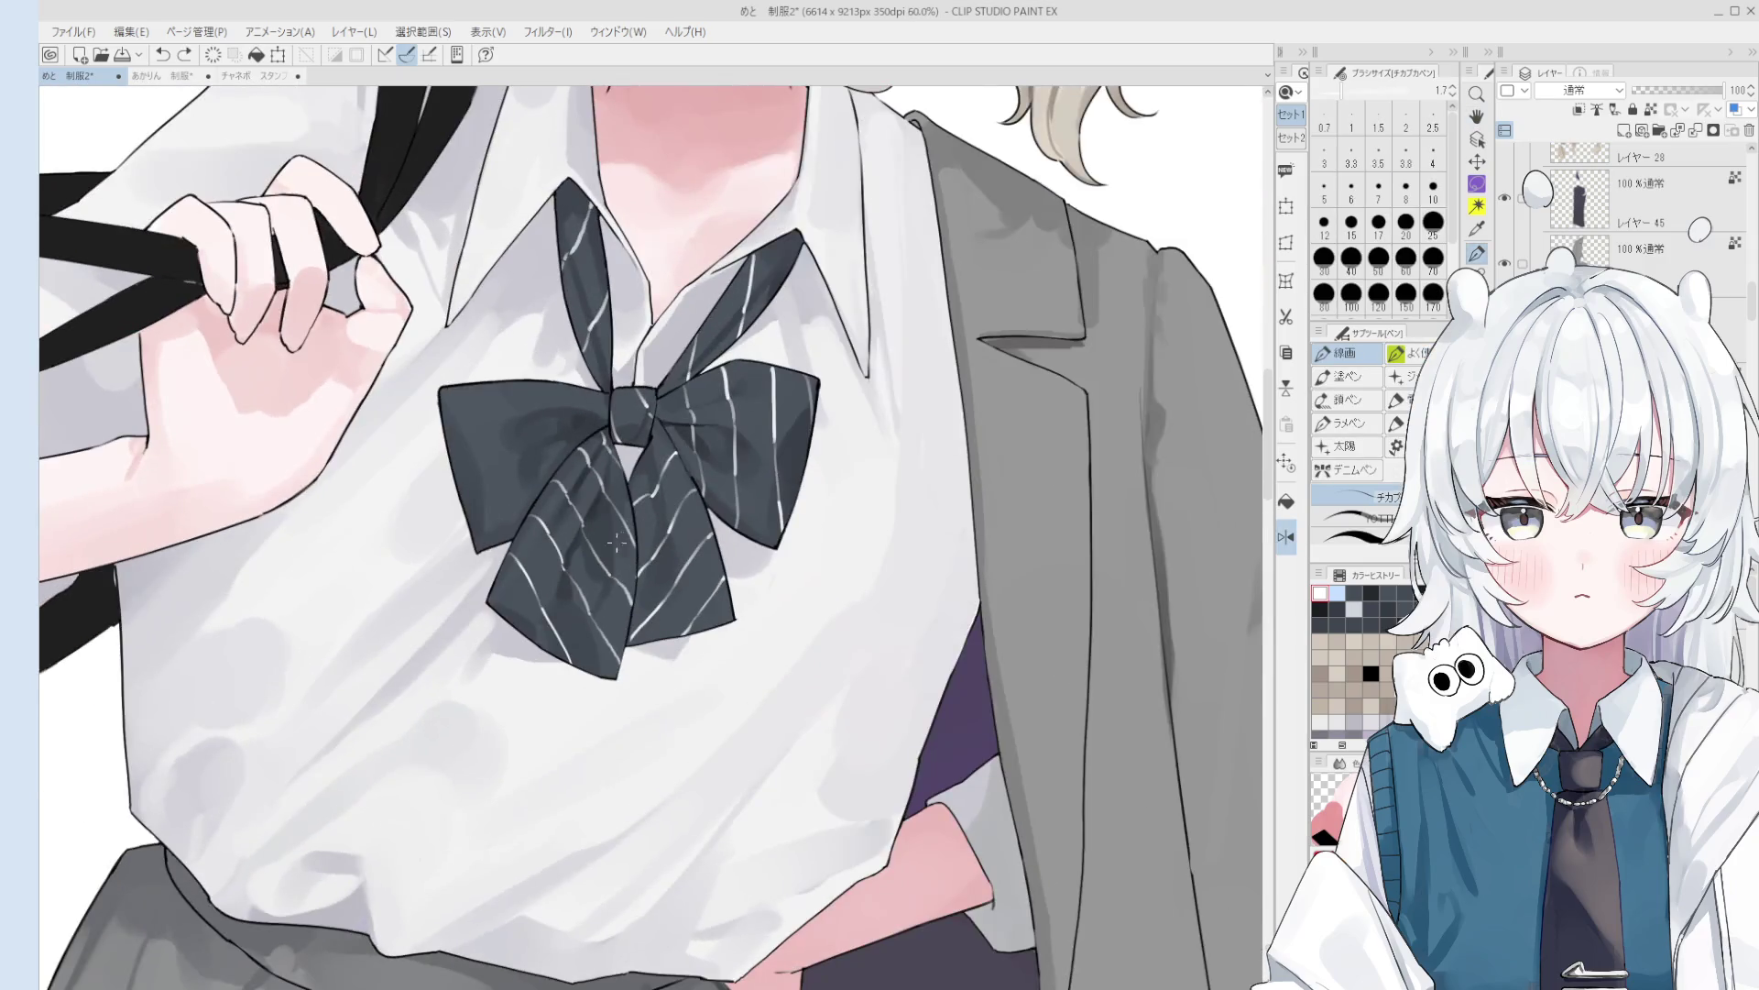
pyautogui.scroll(2, 701, 431)
pyautogui.press(']')
pyautogui.press(']')
pyautogui.press(']')
pyautogui.press(']')
pyautogui.moveTo(686, 424); pyautogui.dragTo(734, 481)
pyautogui.hotkey('ctrl', 'z')
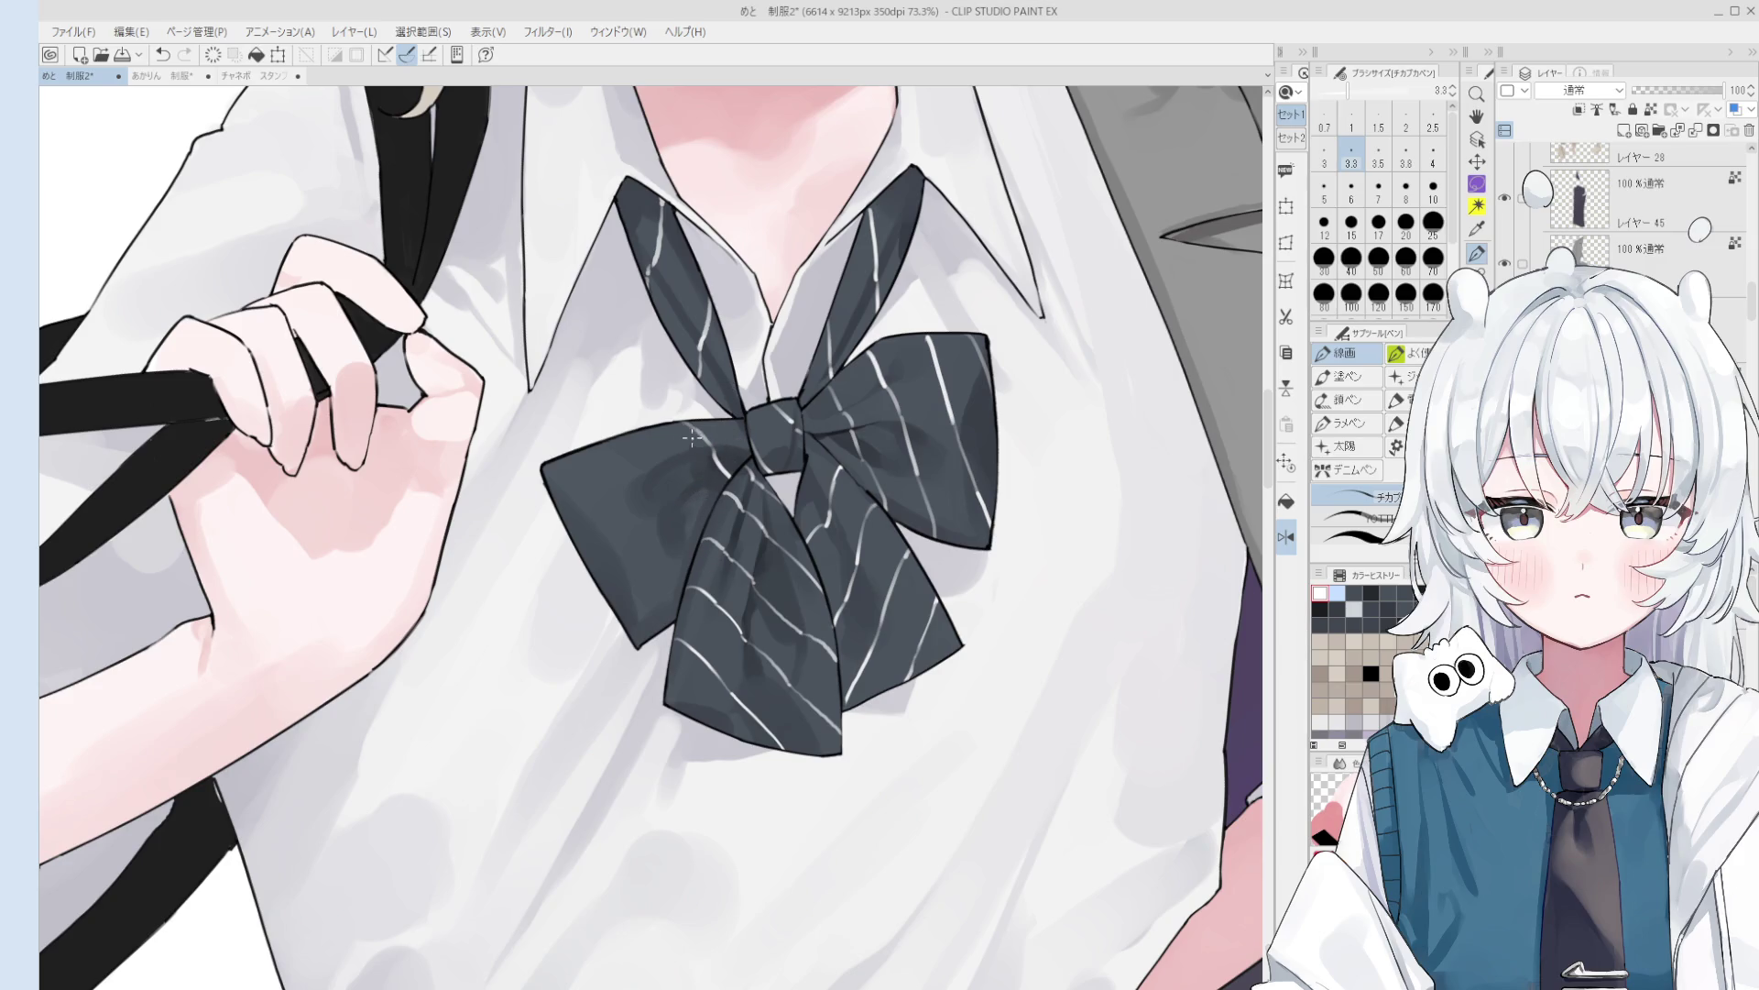
pyautogui.scroll(2, 772, 422)
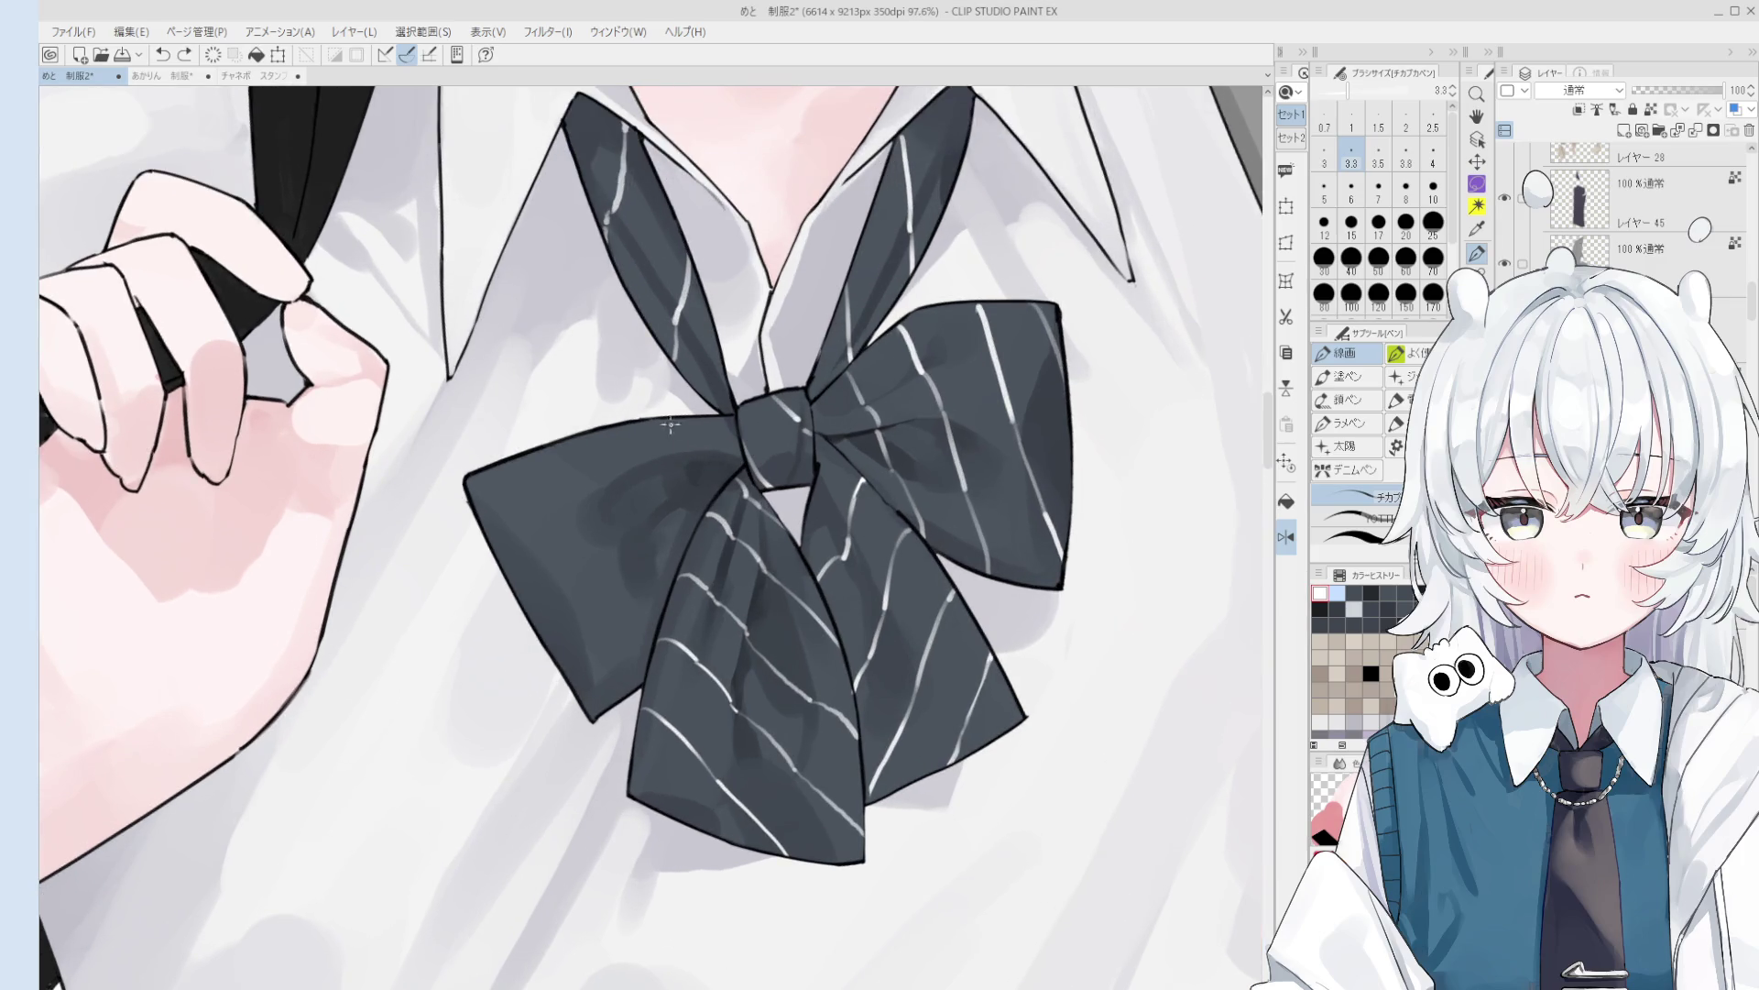
# - Redraw the small white stroke near the knot and add a short stripe beside it
pyautogui.moveTo(683, 449)
pyautogui.mouseDown()
pyautogui.moveTo(726, 496)
pyautogui.moveTo(698, 487)
pyautogui.moveTo(722, 492)
pyautogui.mouseUp()
pyautogui.hotkey('ctrl', 'z')
pyautogui.hotkey('ctrl', 'z')
pyautogui.hotkey('ctrl', 'z')
pyautogui.scroll(-2, 703, 480)
pyautogui.hotkey('ctrl', 'z')
pyautogui.moveTo(630, 451); pyautogui.dragTo(641, 467)
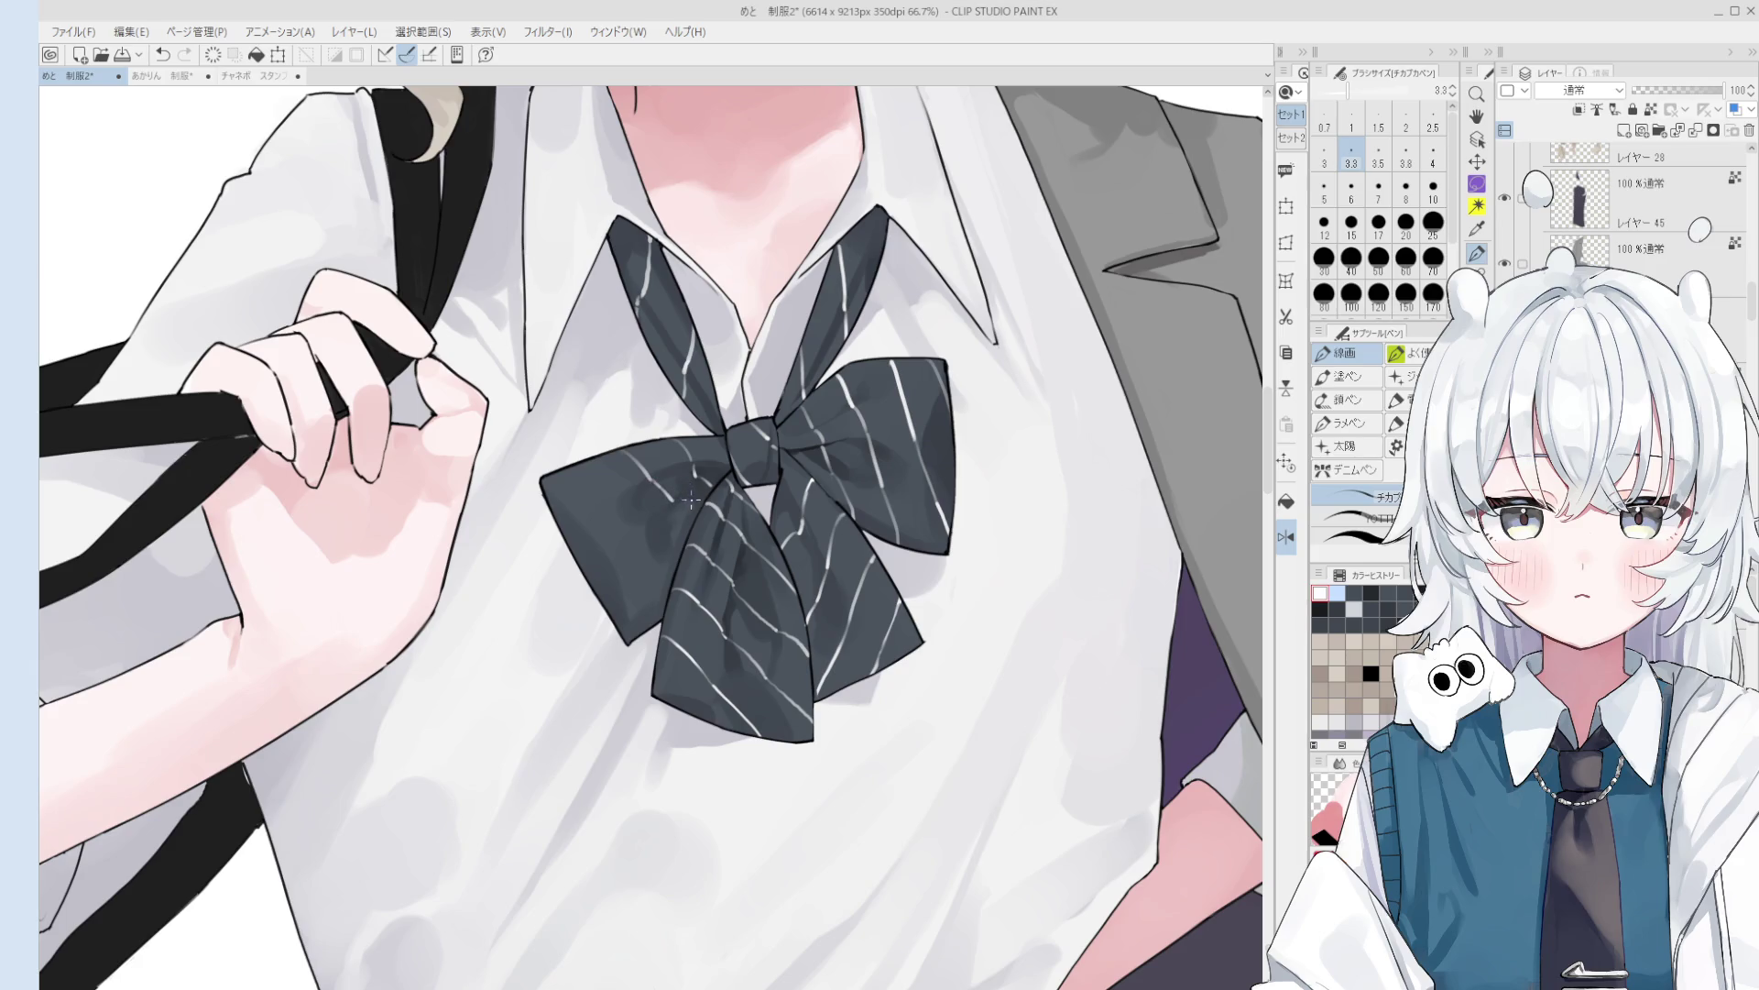
pyautogui.scroll(1, 708, 514)
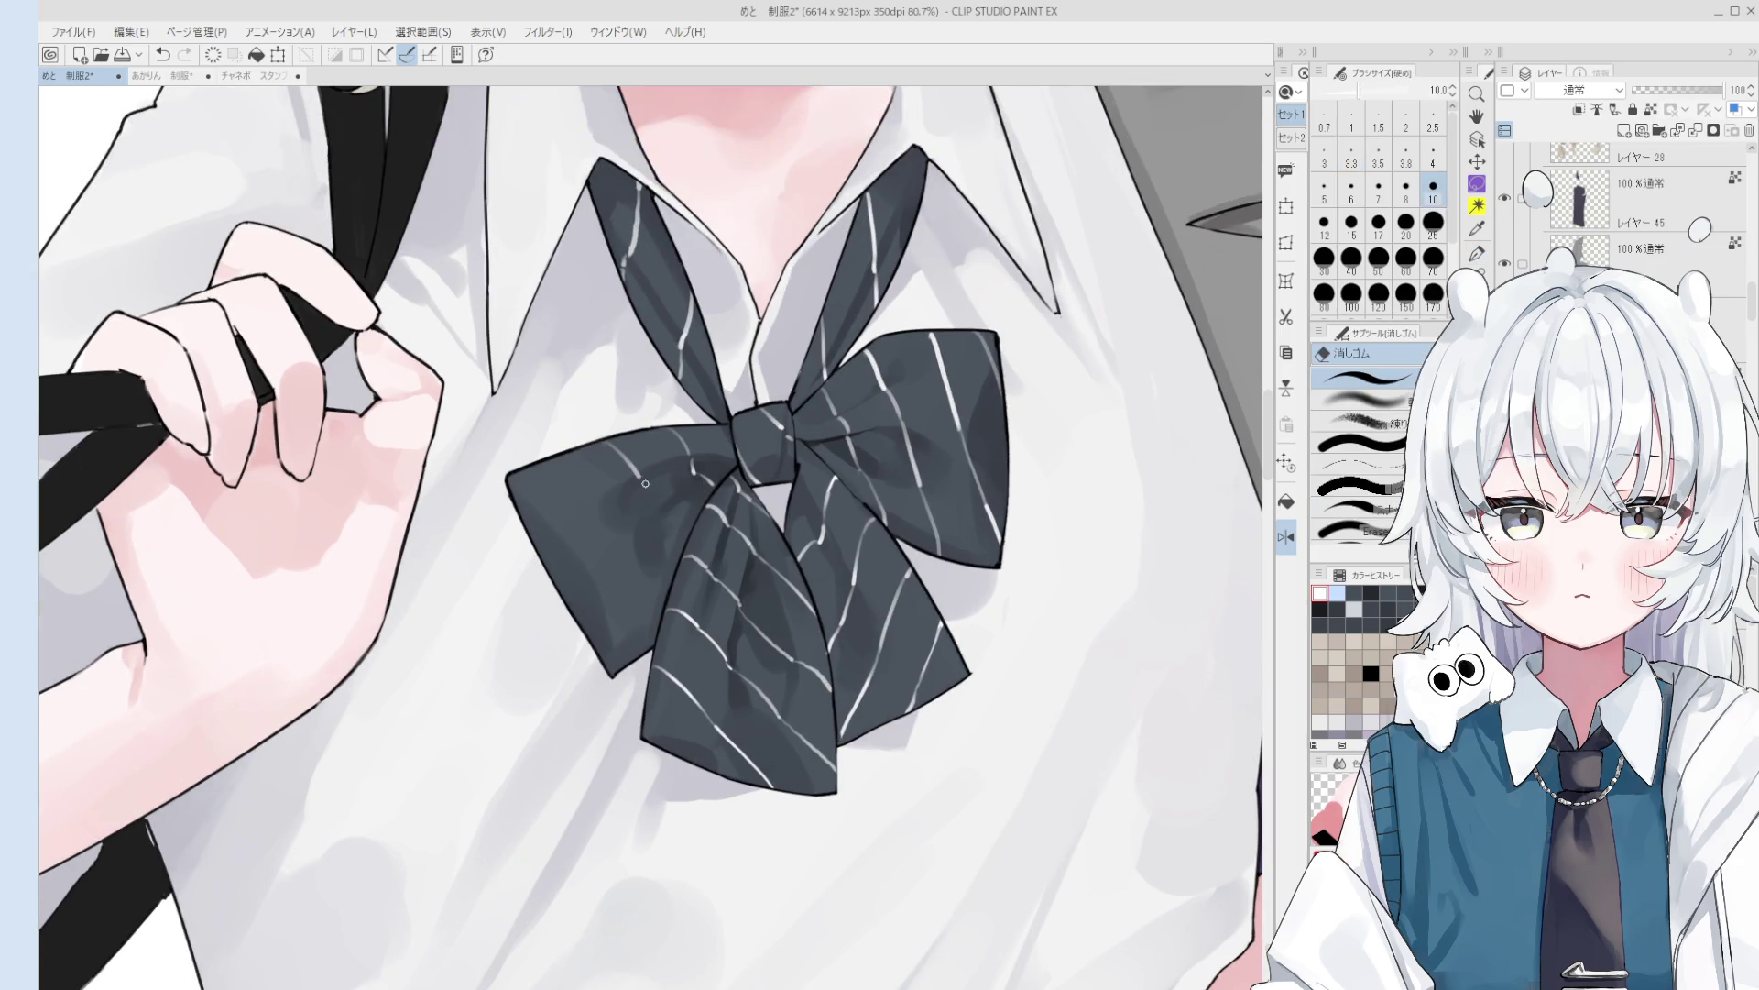
pyautogui.moveTo(662, 495); pyautogui.dragTo(678, 510)
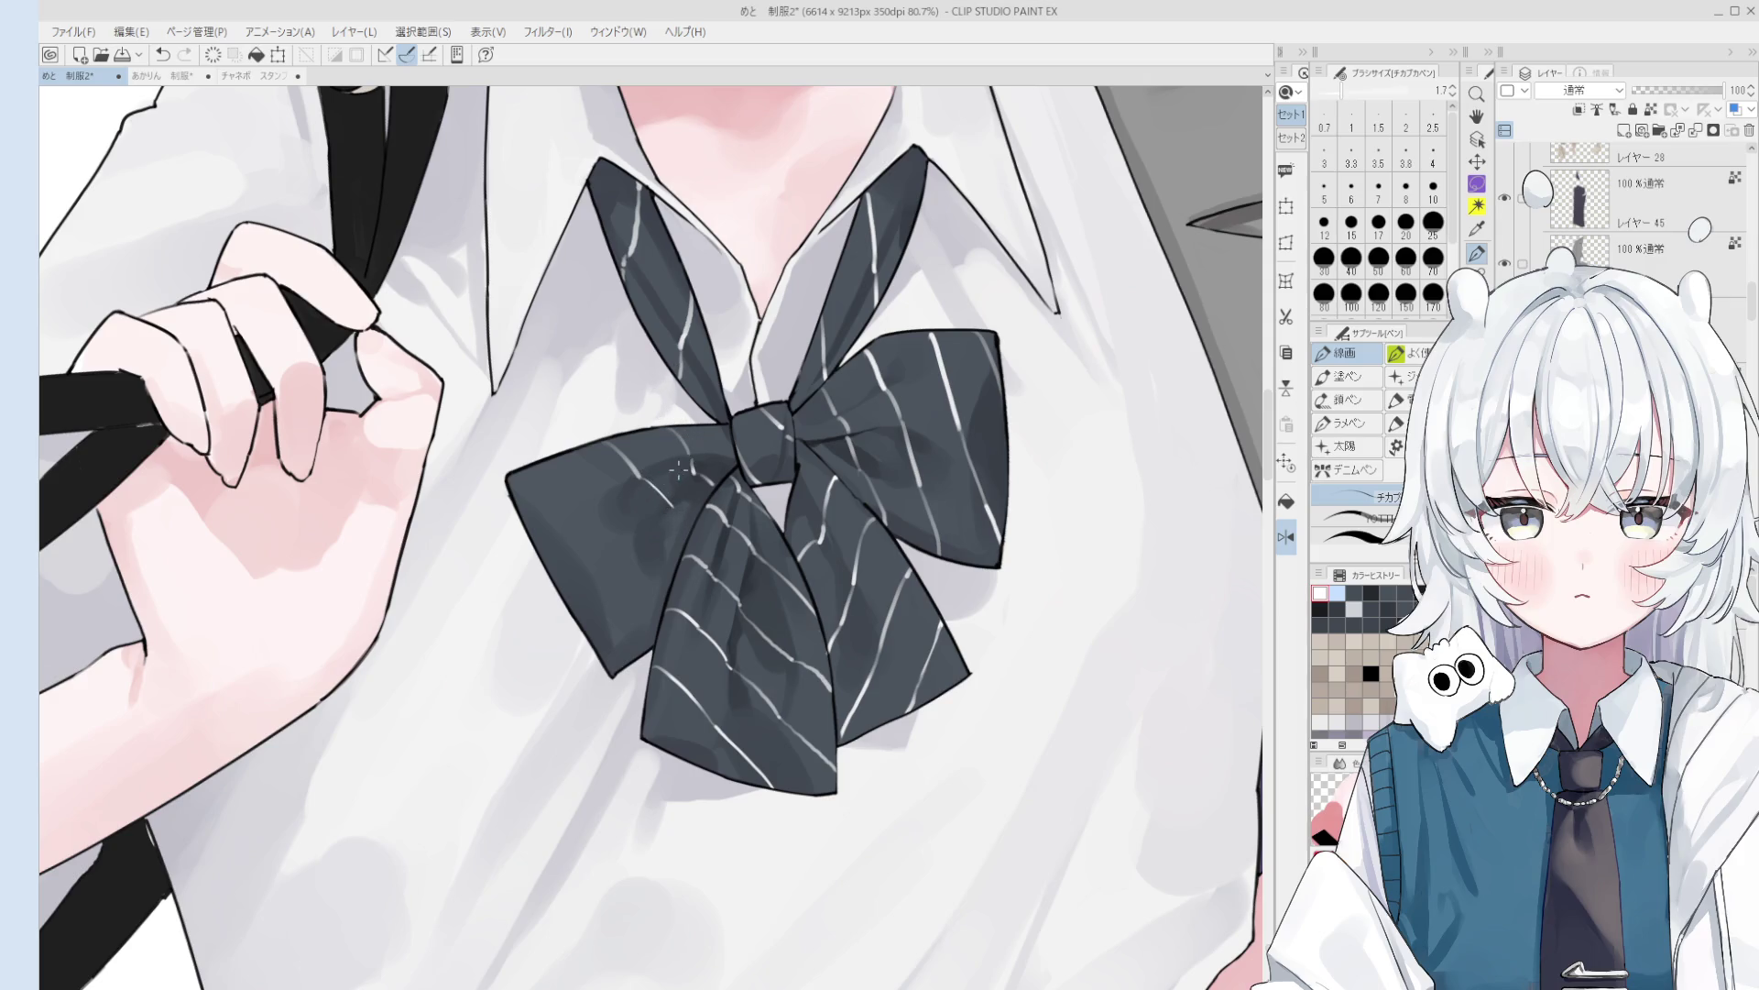
# - Compare the last stripe stroke by undoing and redoing it, then remove it
pyautogui.press('b')
pyautogui.scroll(1, 676, 504)
pyautogui.hotkey('ctrl', 'z')
pyautogui.hotkey('ctrl', 'y')
pyautogui.scroll(-1, 683, 518)
pyautogui.hotkey('ctrl', 'z')
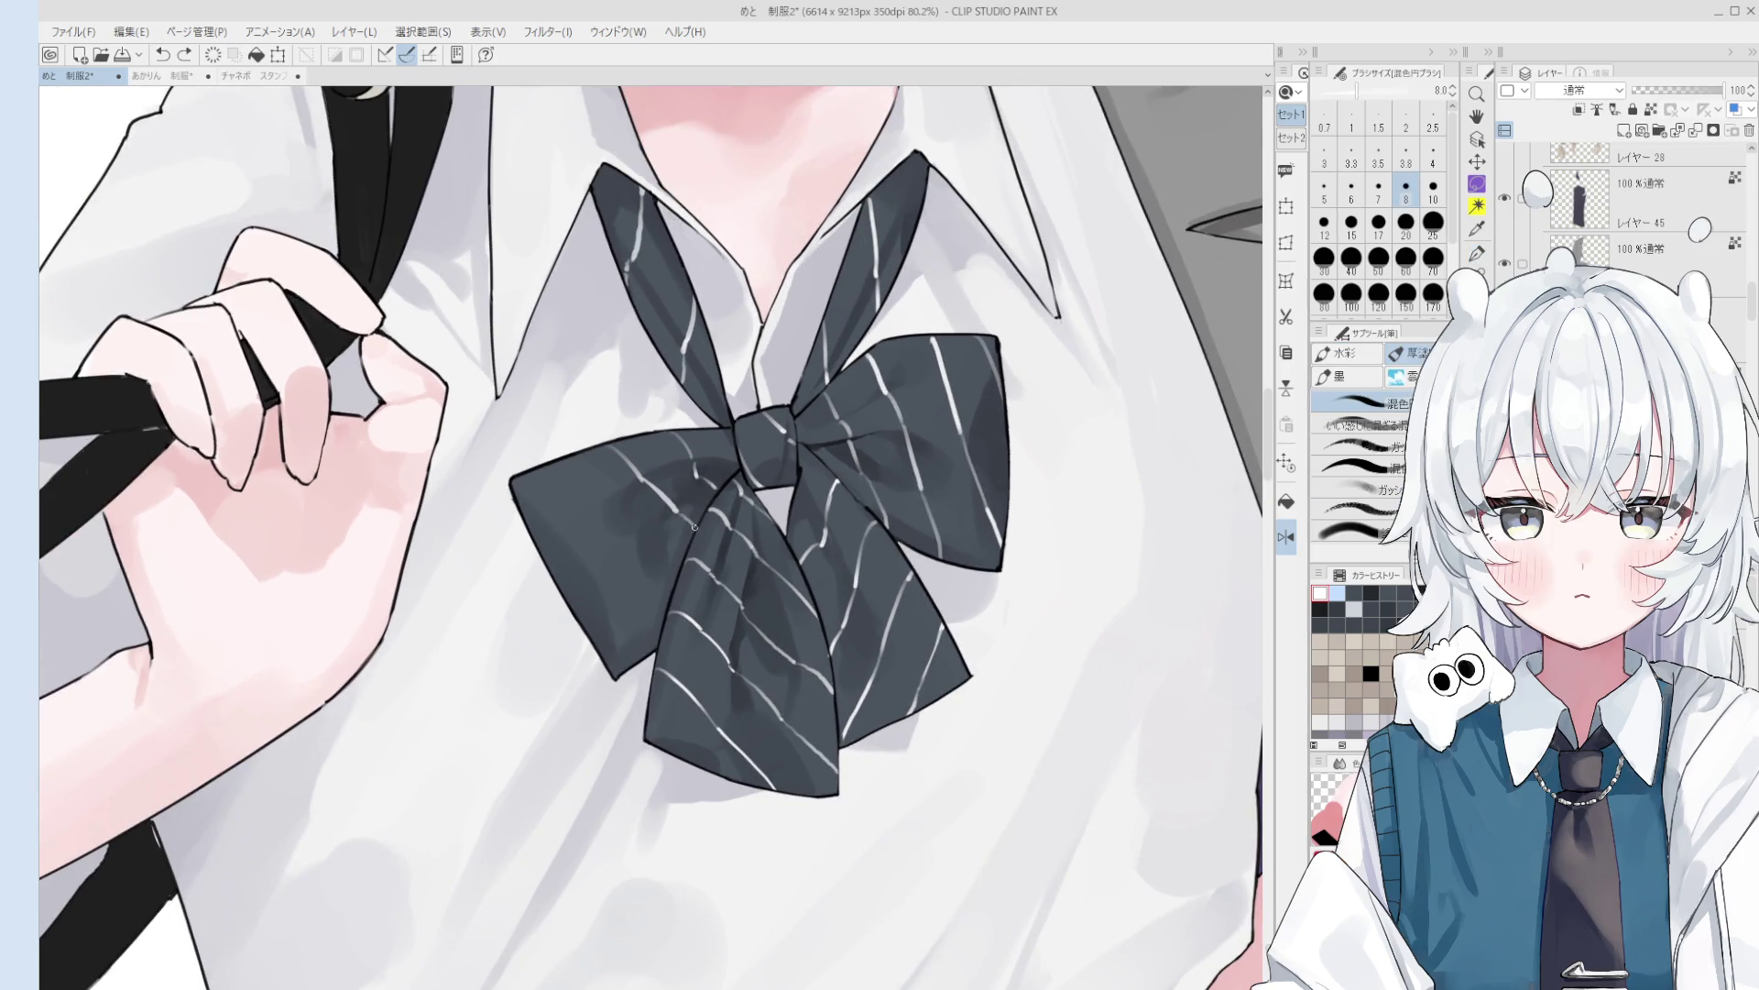
pyautogui.scroll(-3, 603, 476)
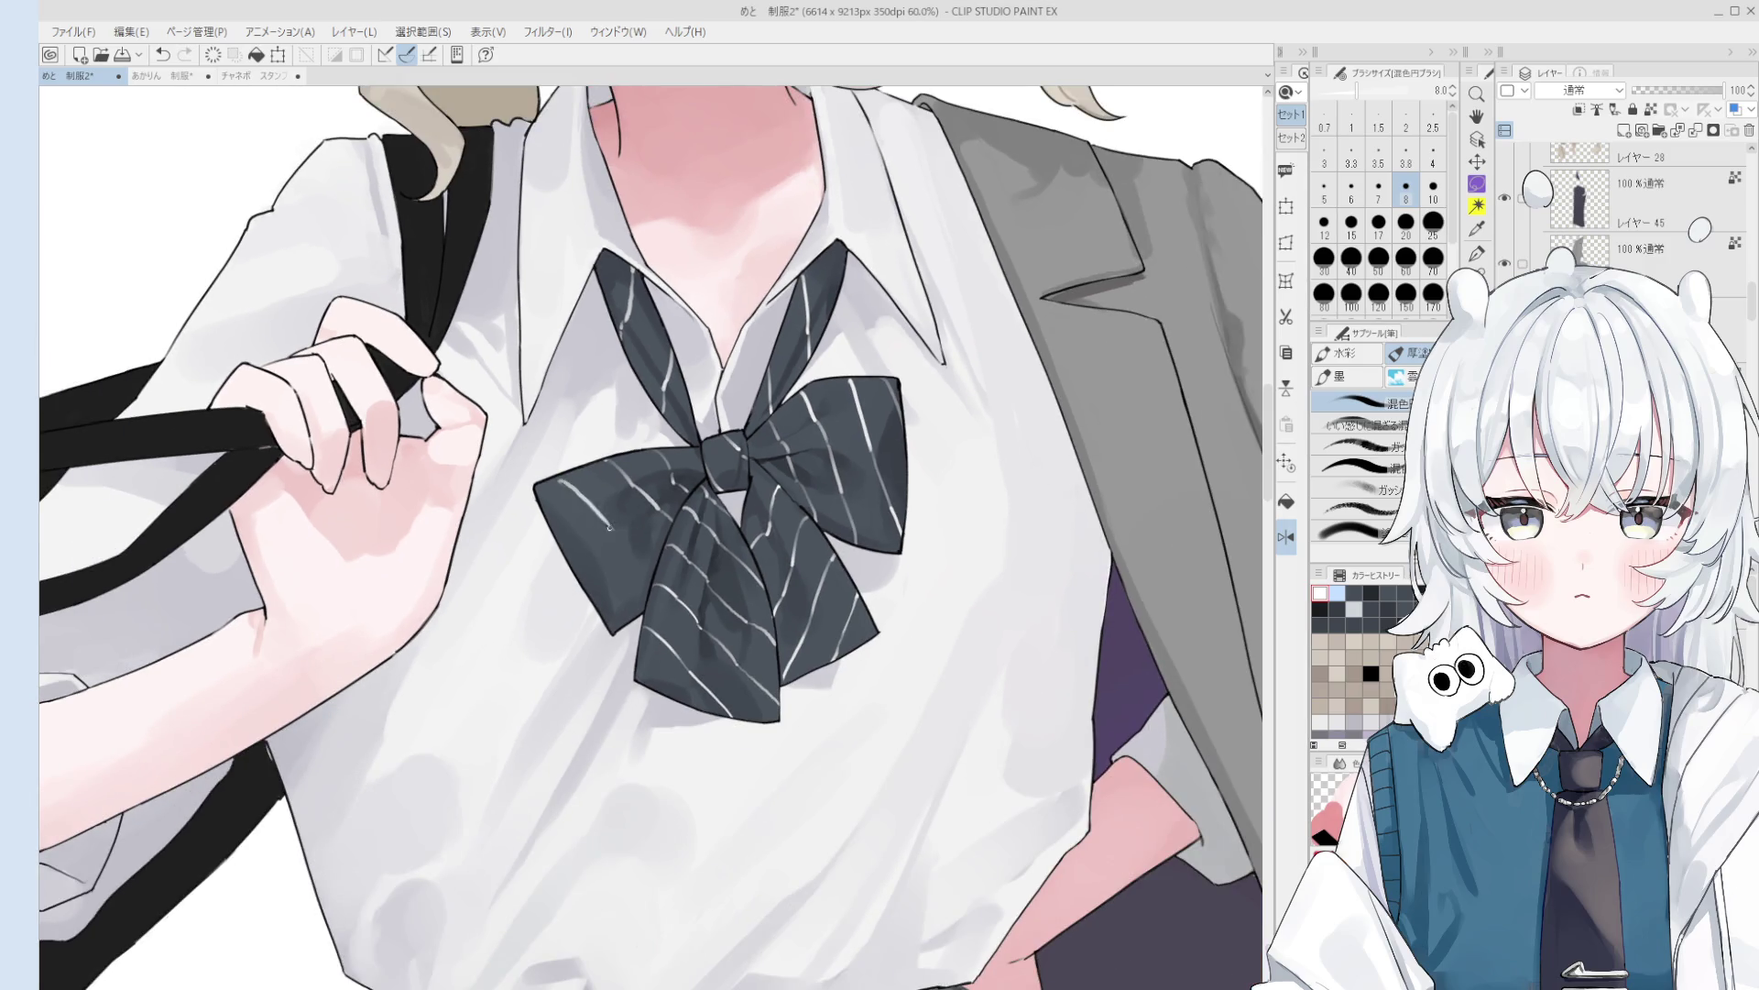
# - Remove the last white stripe segment on the bow
pyautogui.press('e')
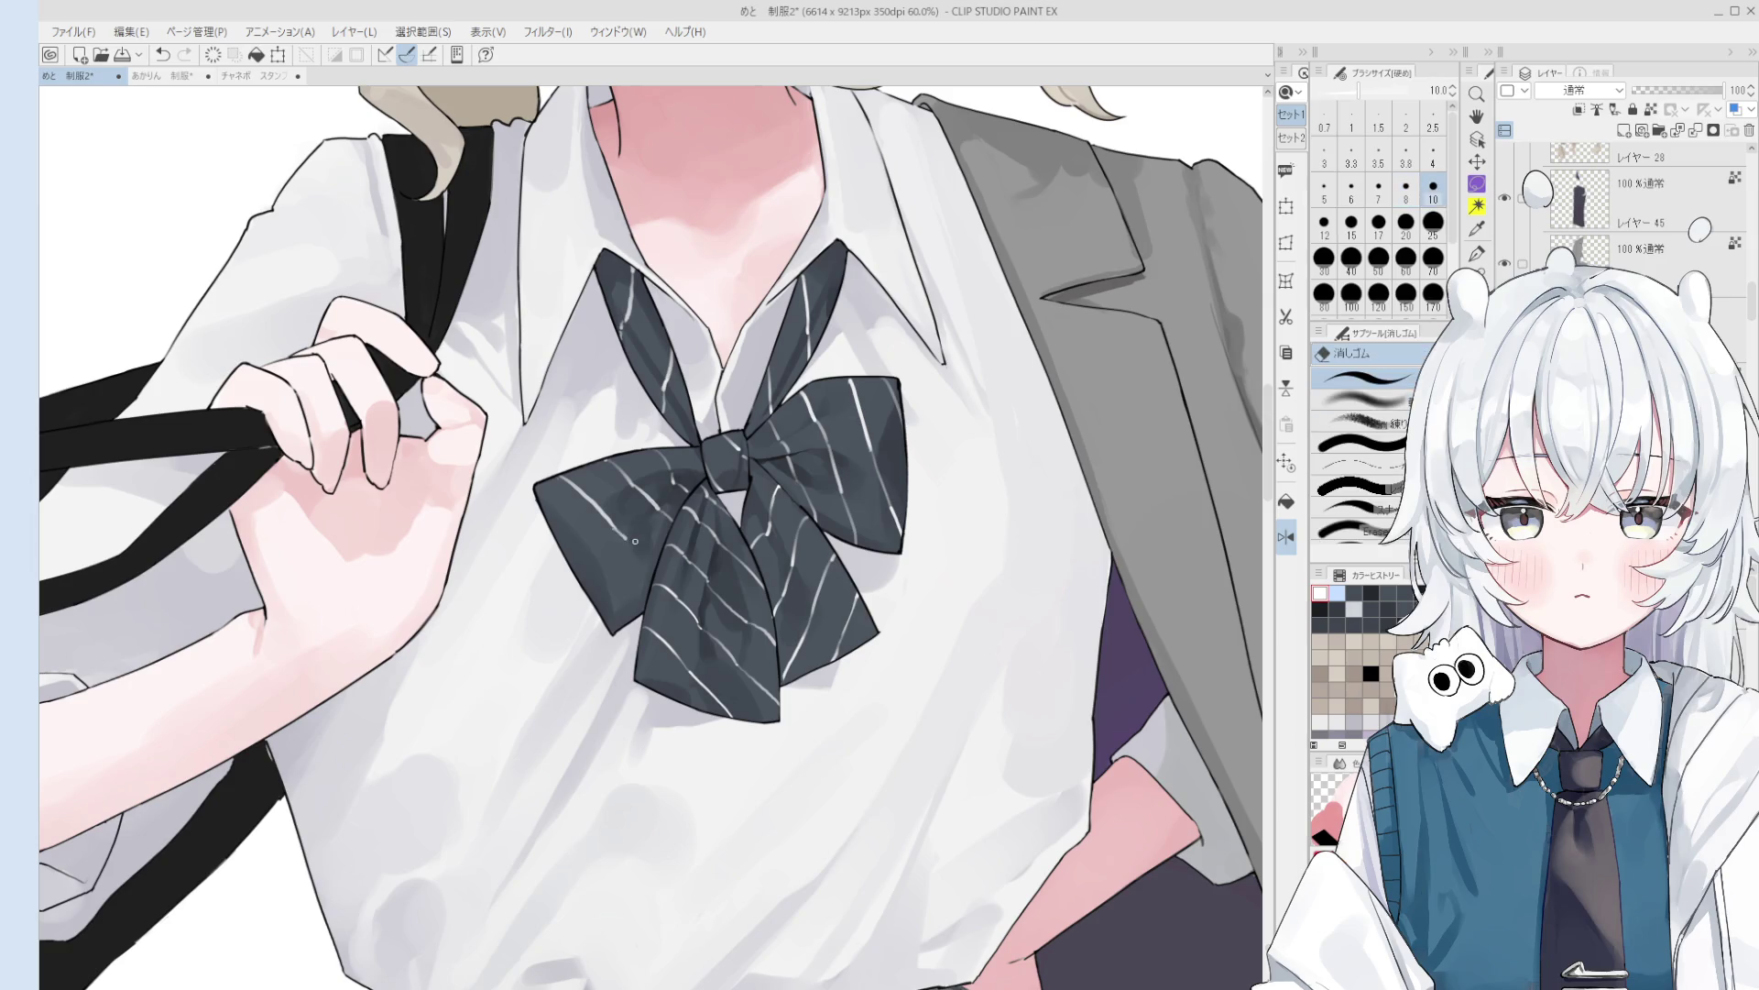
pyautogui.press('p')
pyautogui.scroll(5, 627, 539)
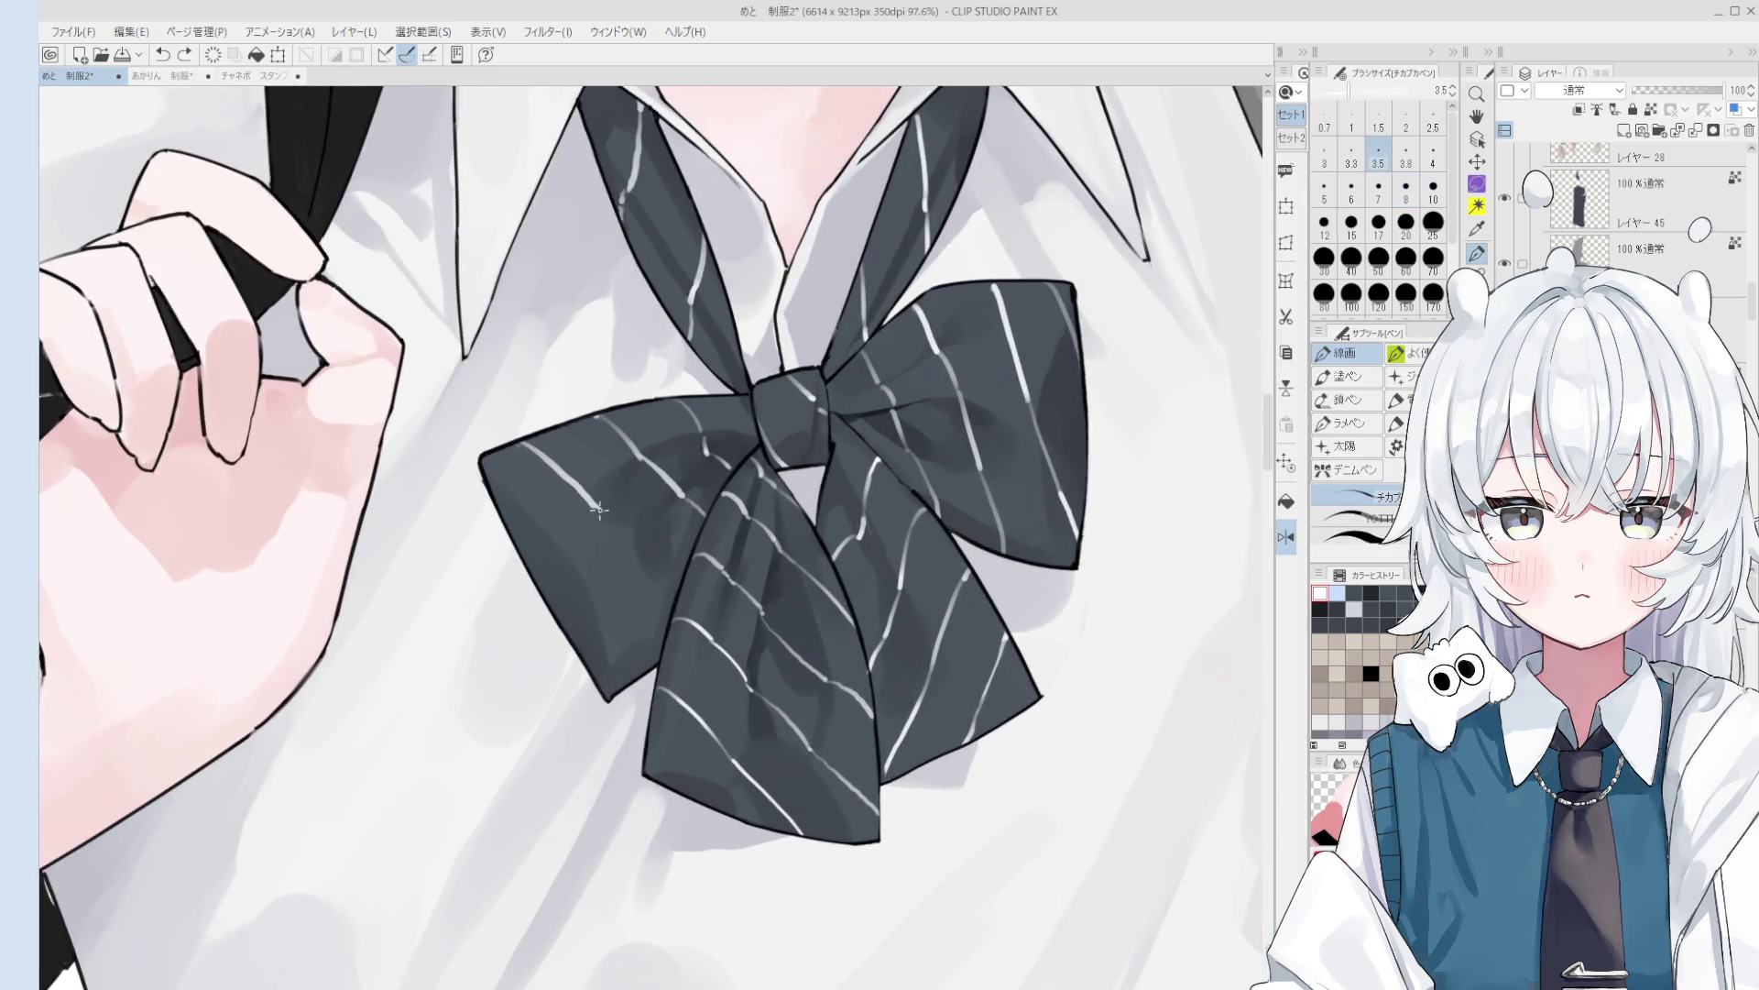
pyautogui.scroll(-3, 591, 503)
pyautogui.hotkey('ctrl', 'z')
pyautogui.scroll(-2, 658, 574)
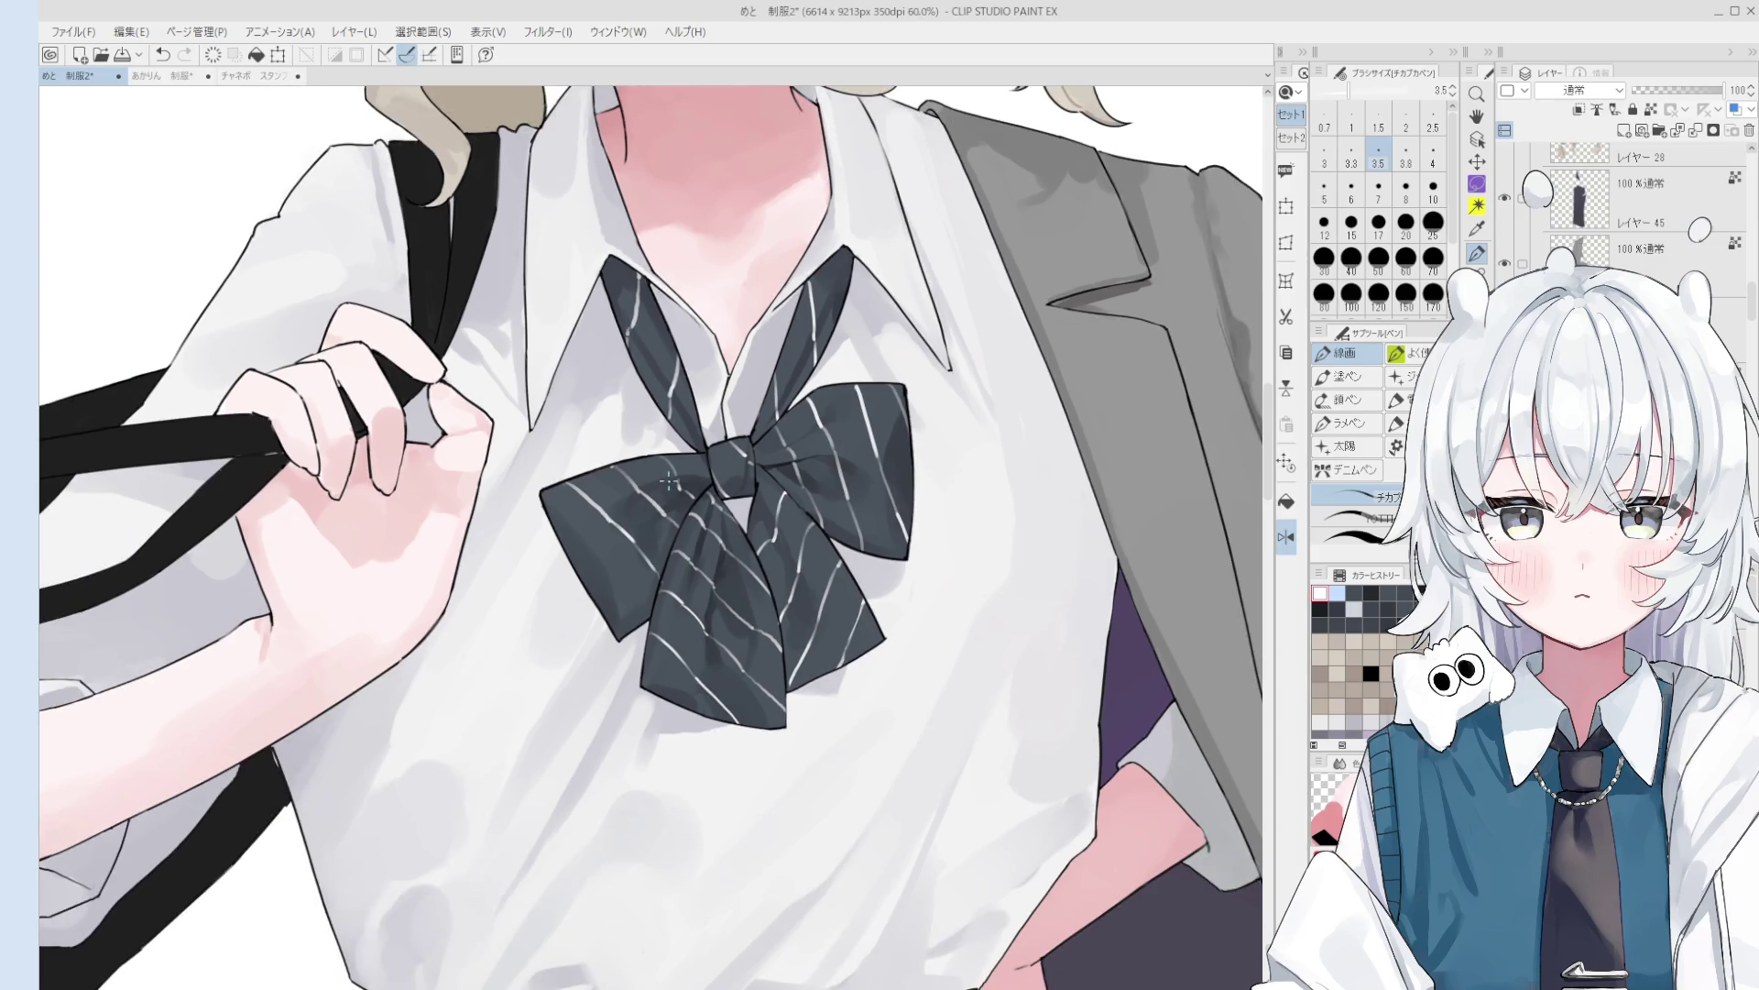
pyautogui.scroll(-5, 656, 655)
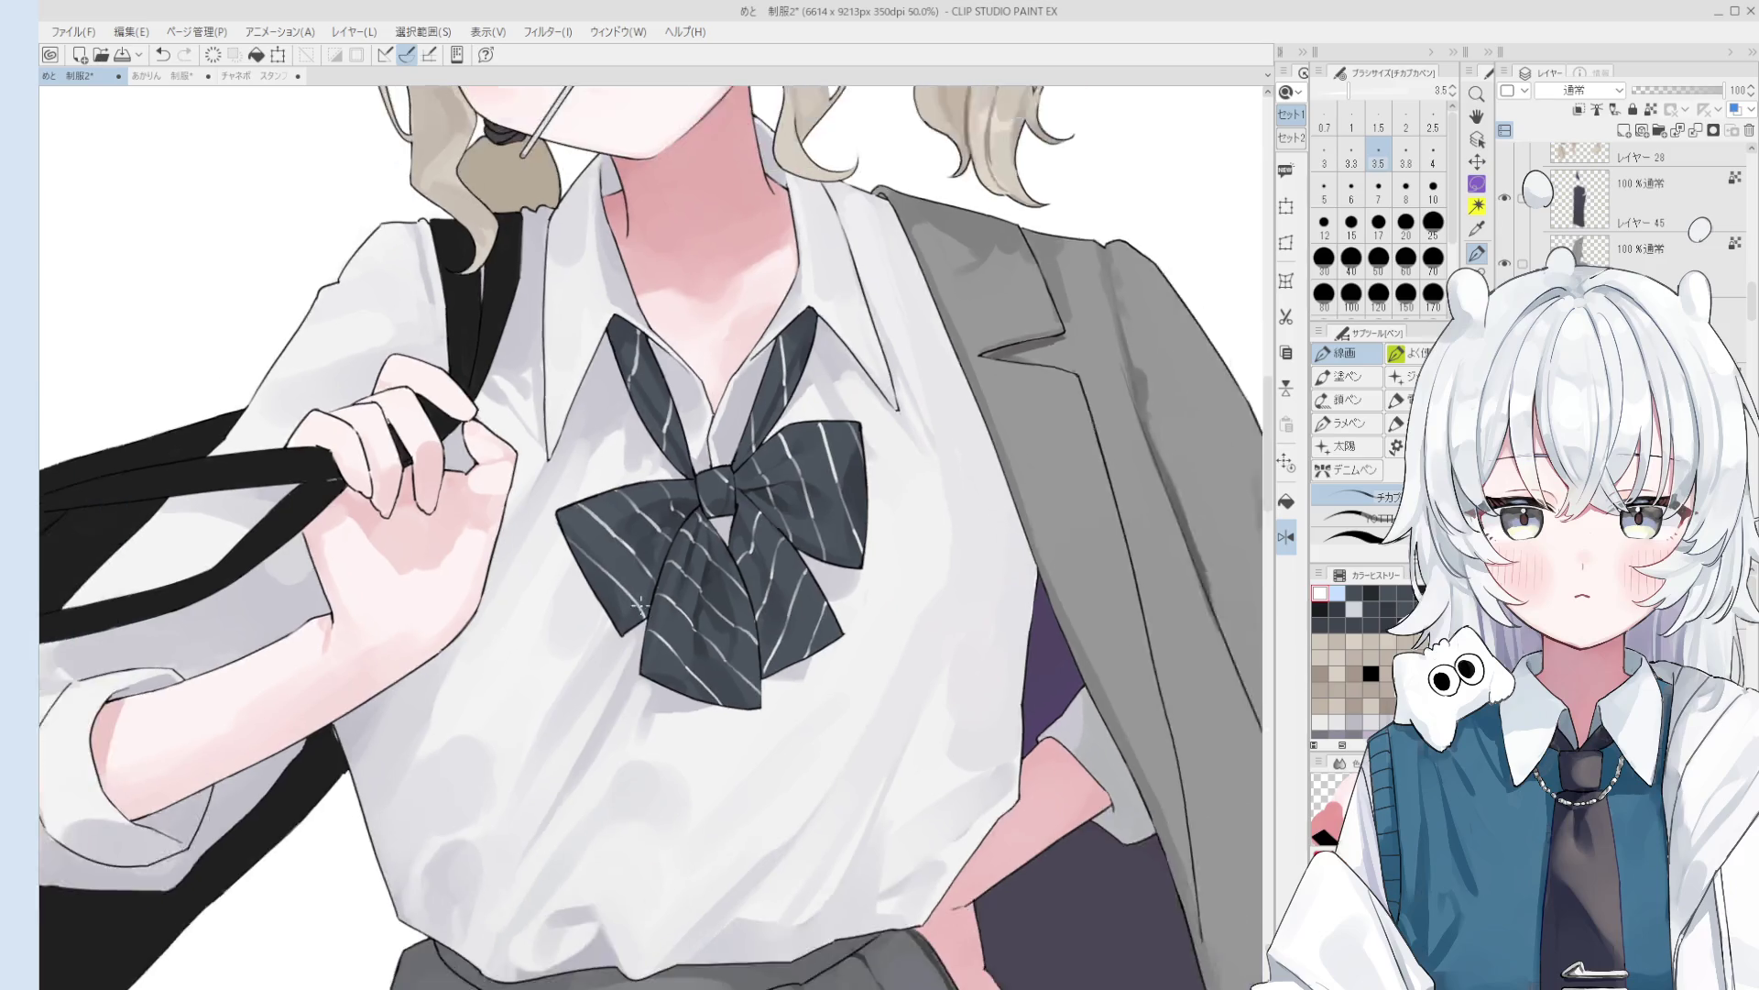
pyautogui.scroll(5, 683, 633)
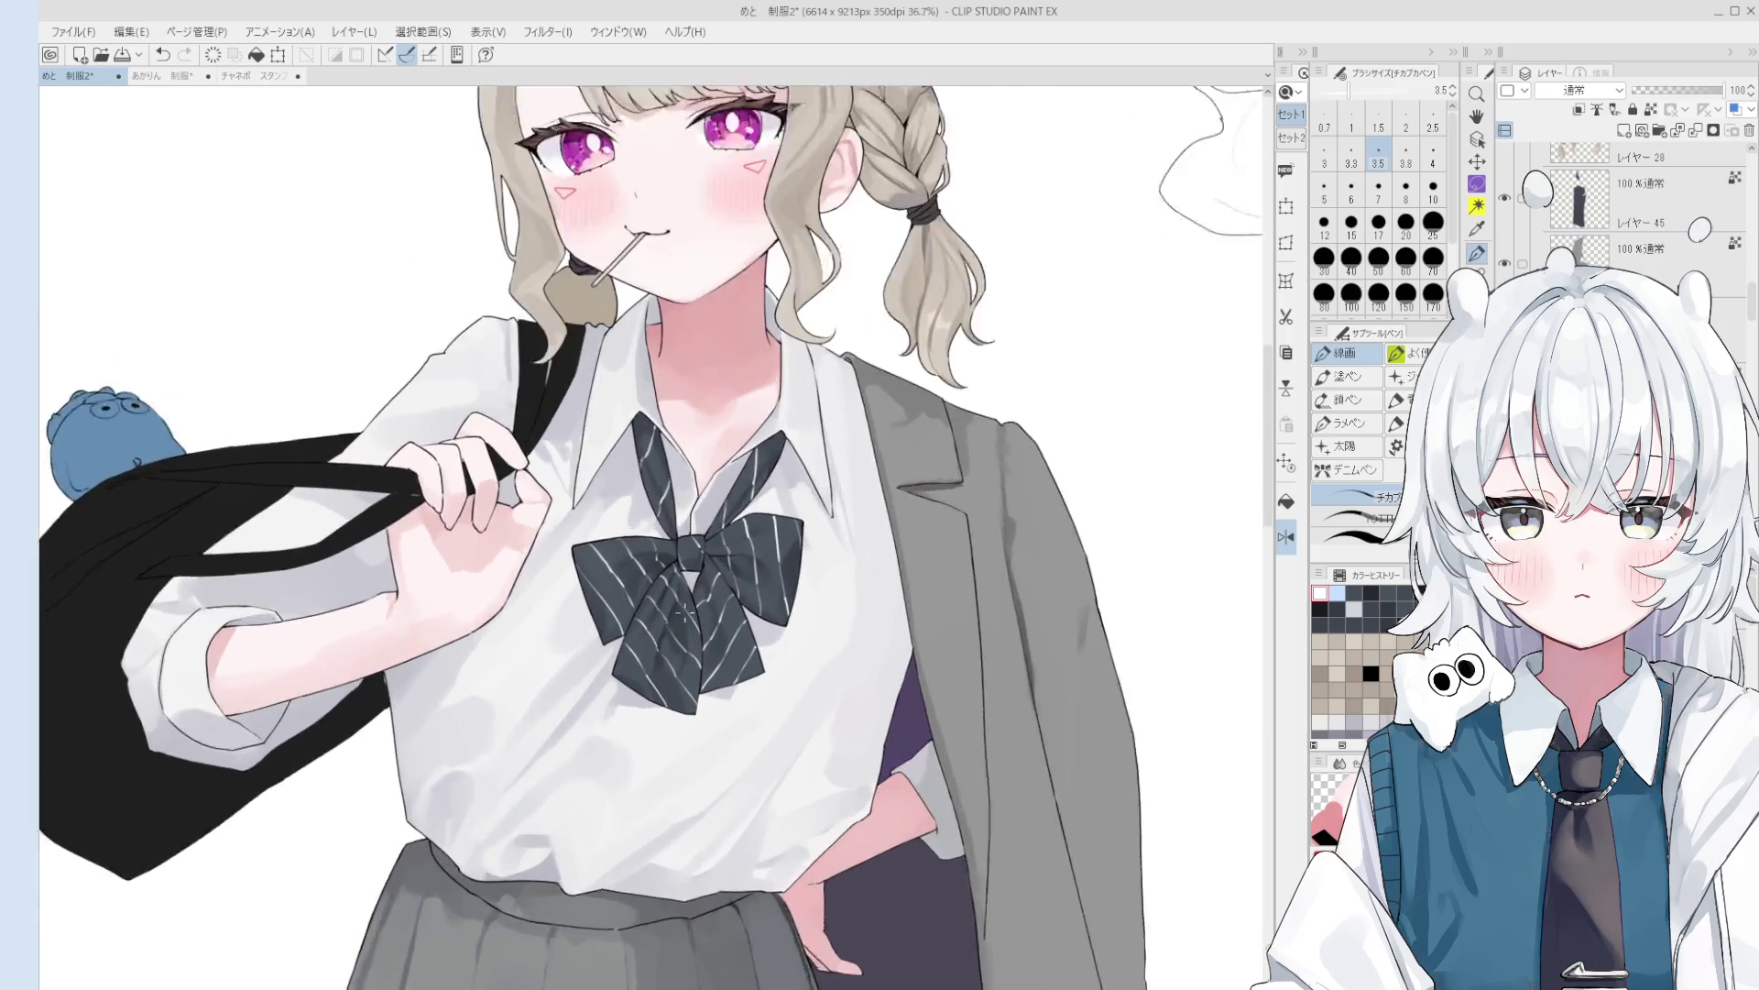
# - Clean stray lines on the bow and make the line-art pen much finer
pyautogui.press('e')
pyautogui.press('p')
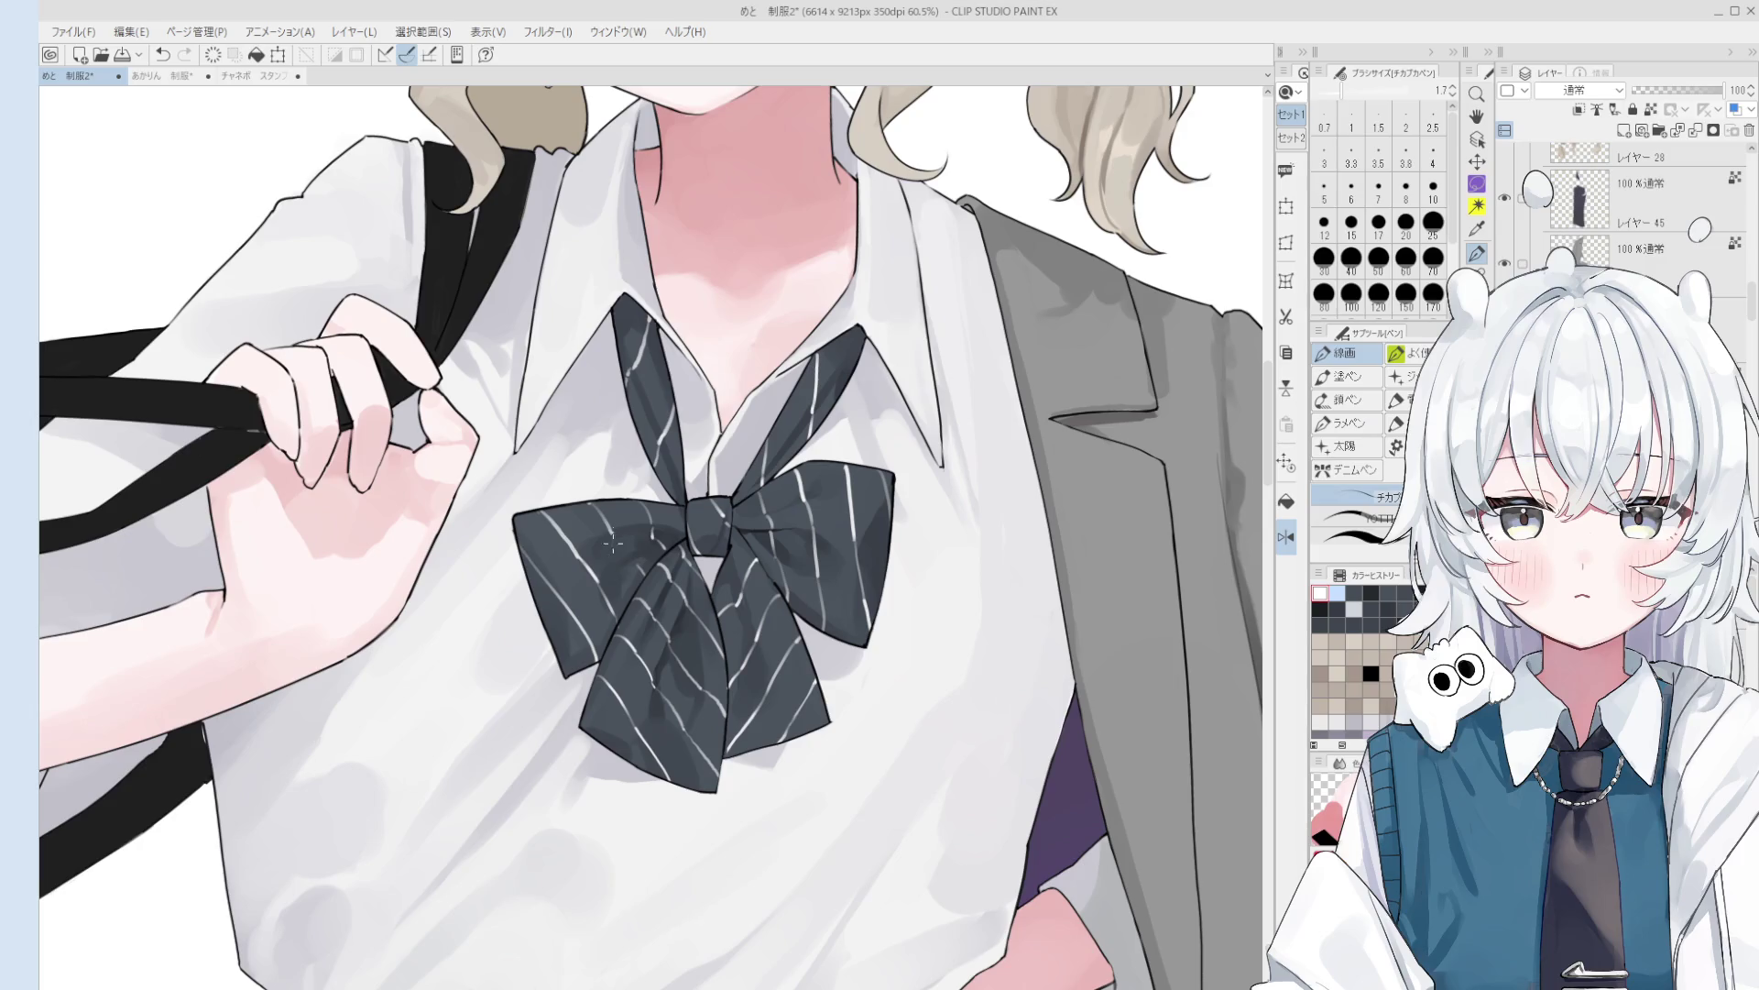
pyautogui.press(']')
pyautogui.scroll(-1, 623, 550)
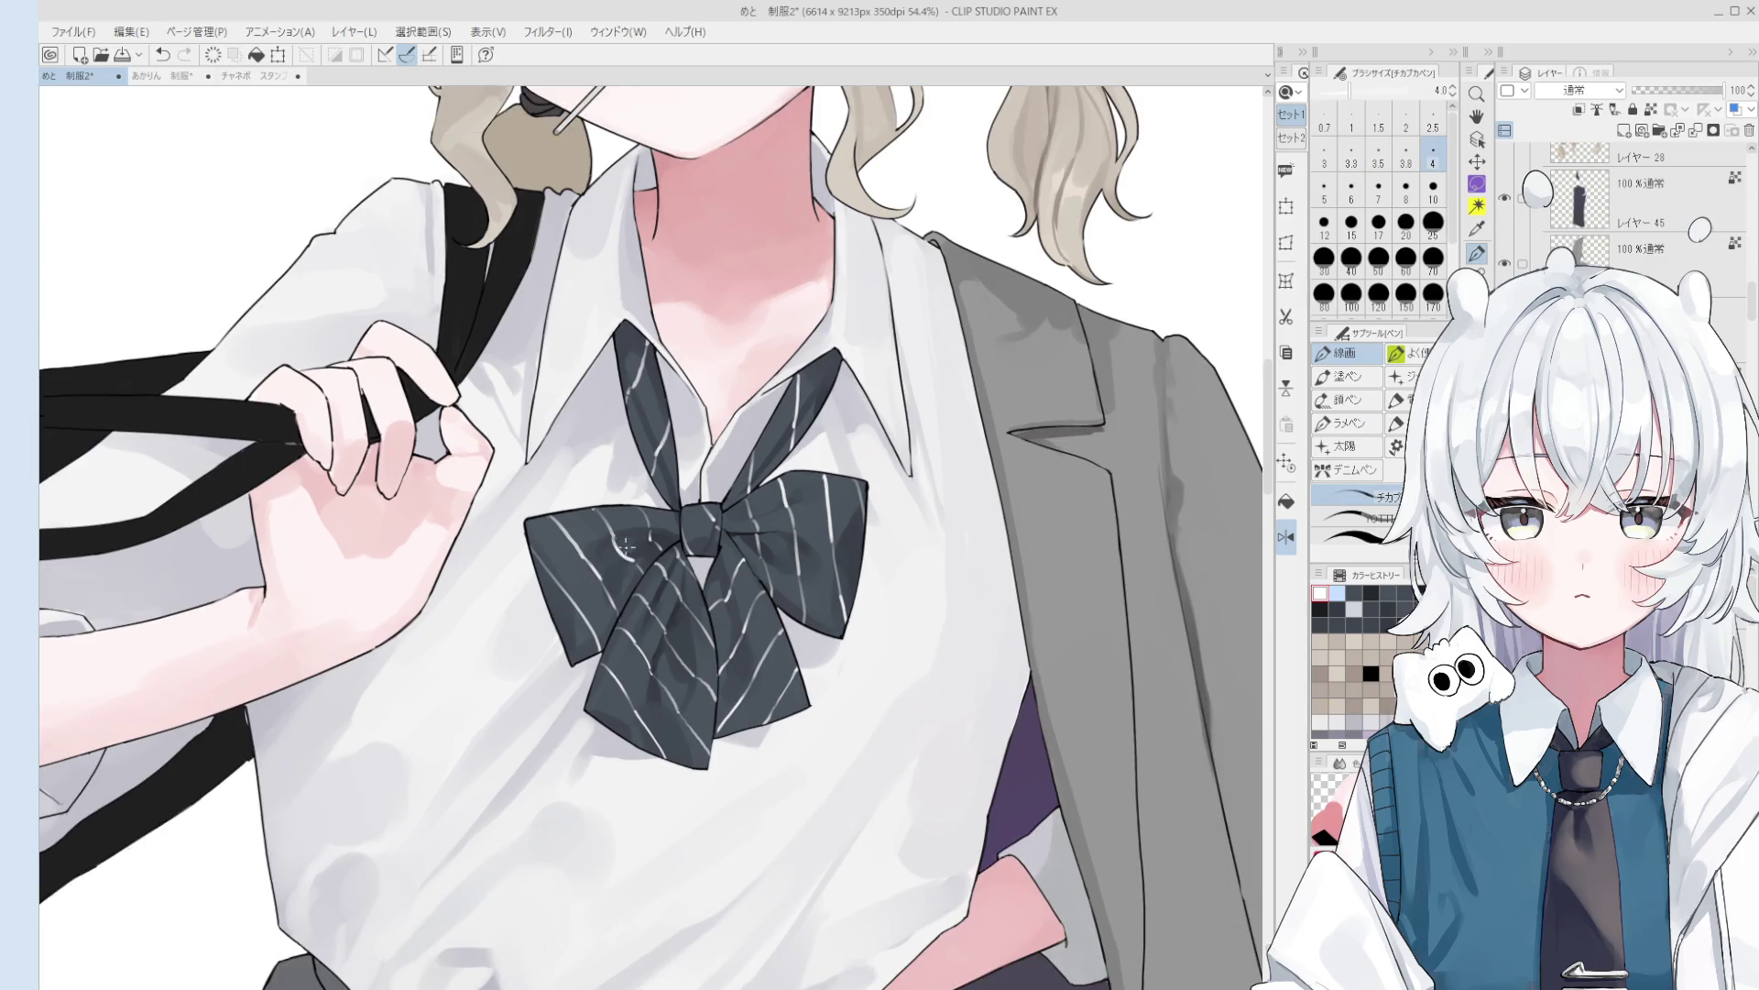
pyautogui.scroll(1, 630, 560)
pyautogui.press('[')
pyautogui.press('[')
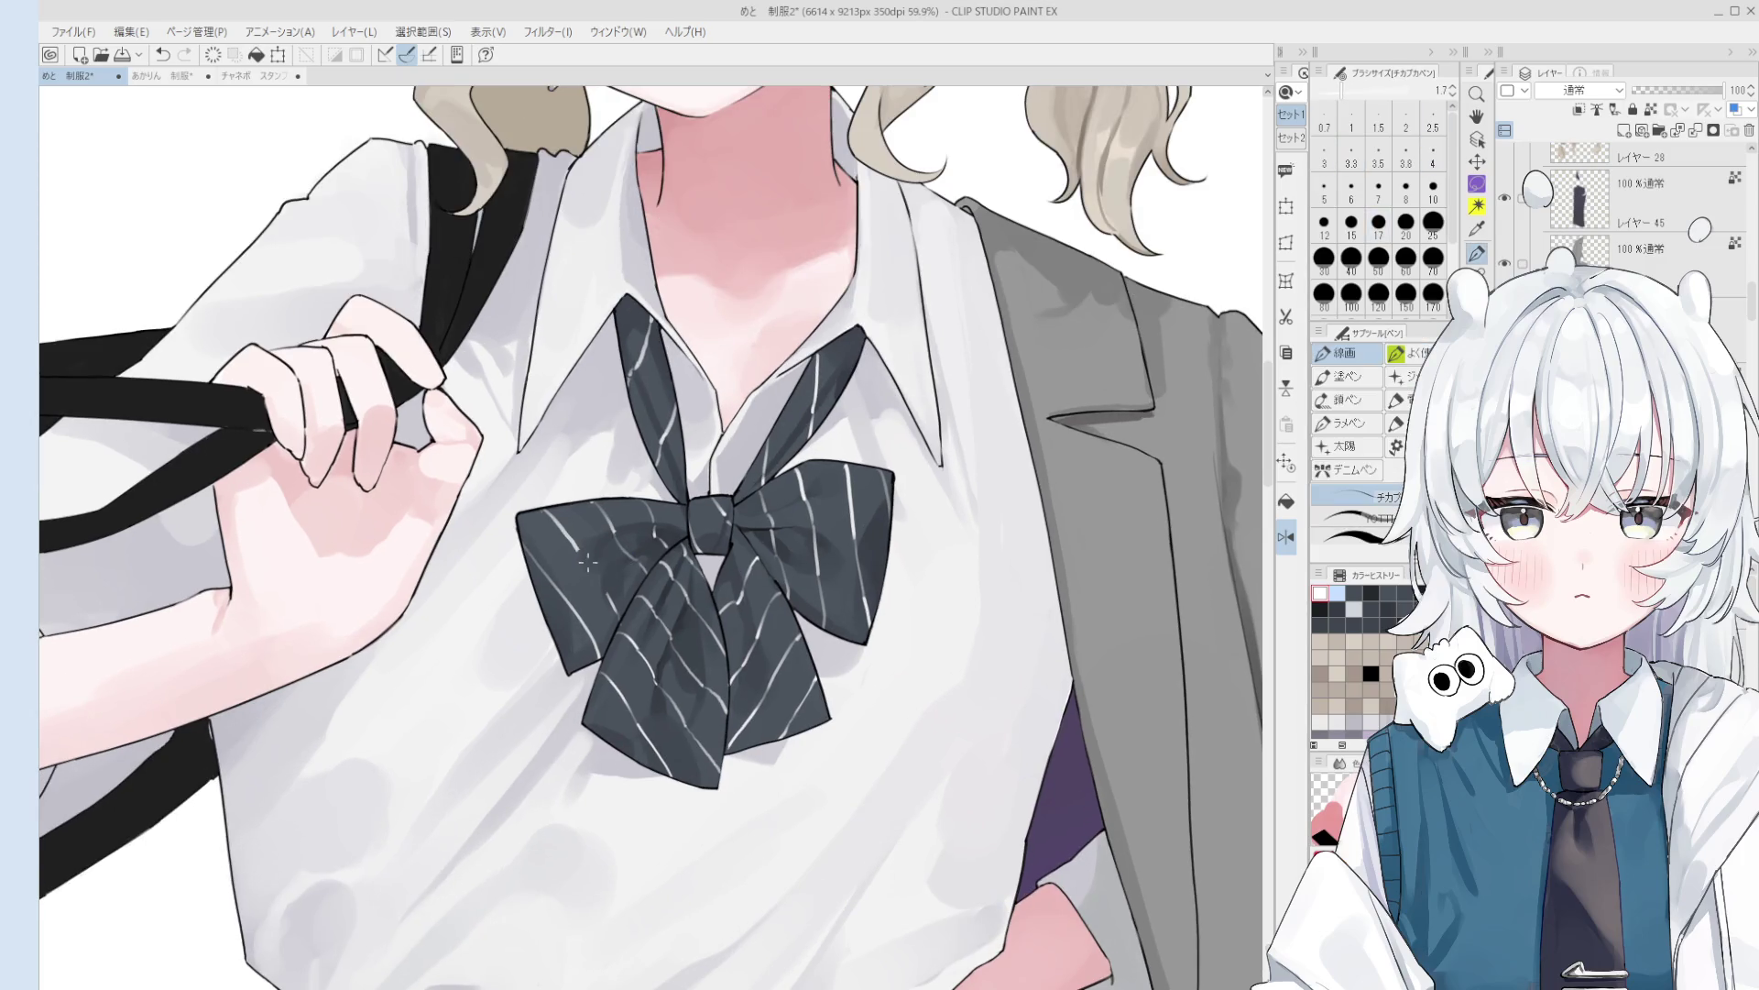
pyautogui.press('e')
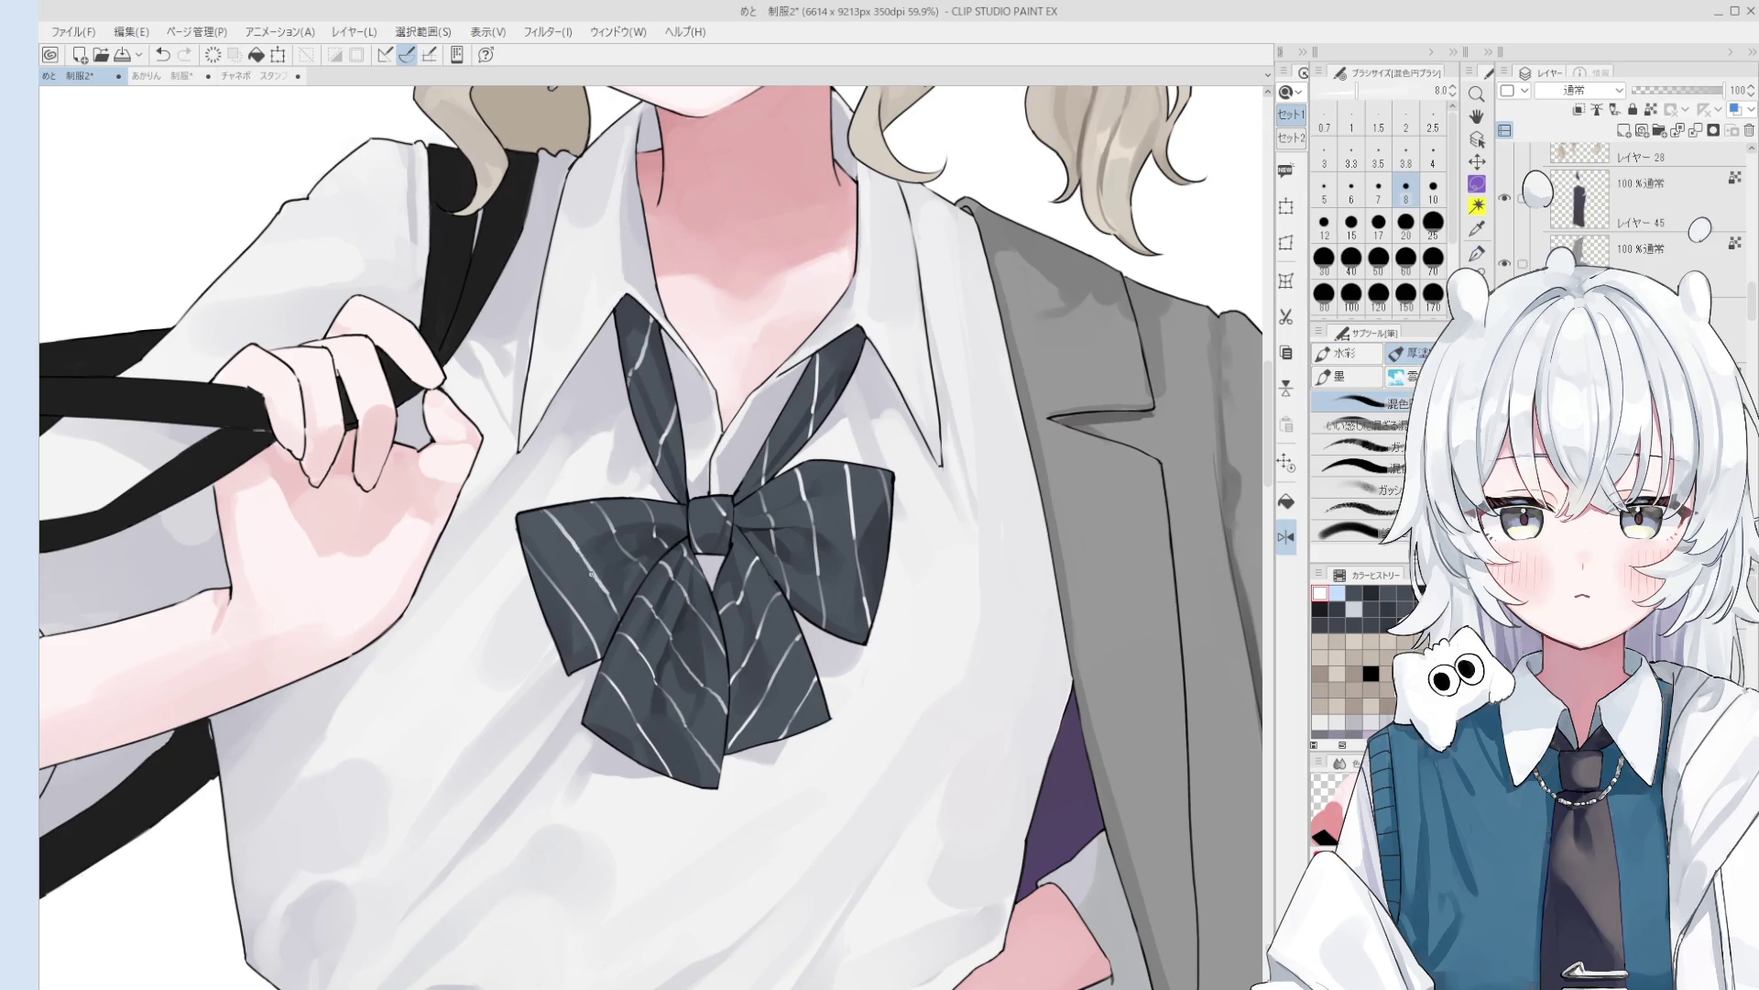
pyautogui.scroll(2, 642, 541)
pyautogui.press('p')
# - Redraw a short line on the bow's left loop with a slightly thinner pen
pyautogui.scroll(6, 648, 530)
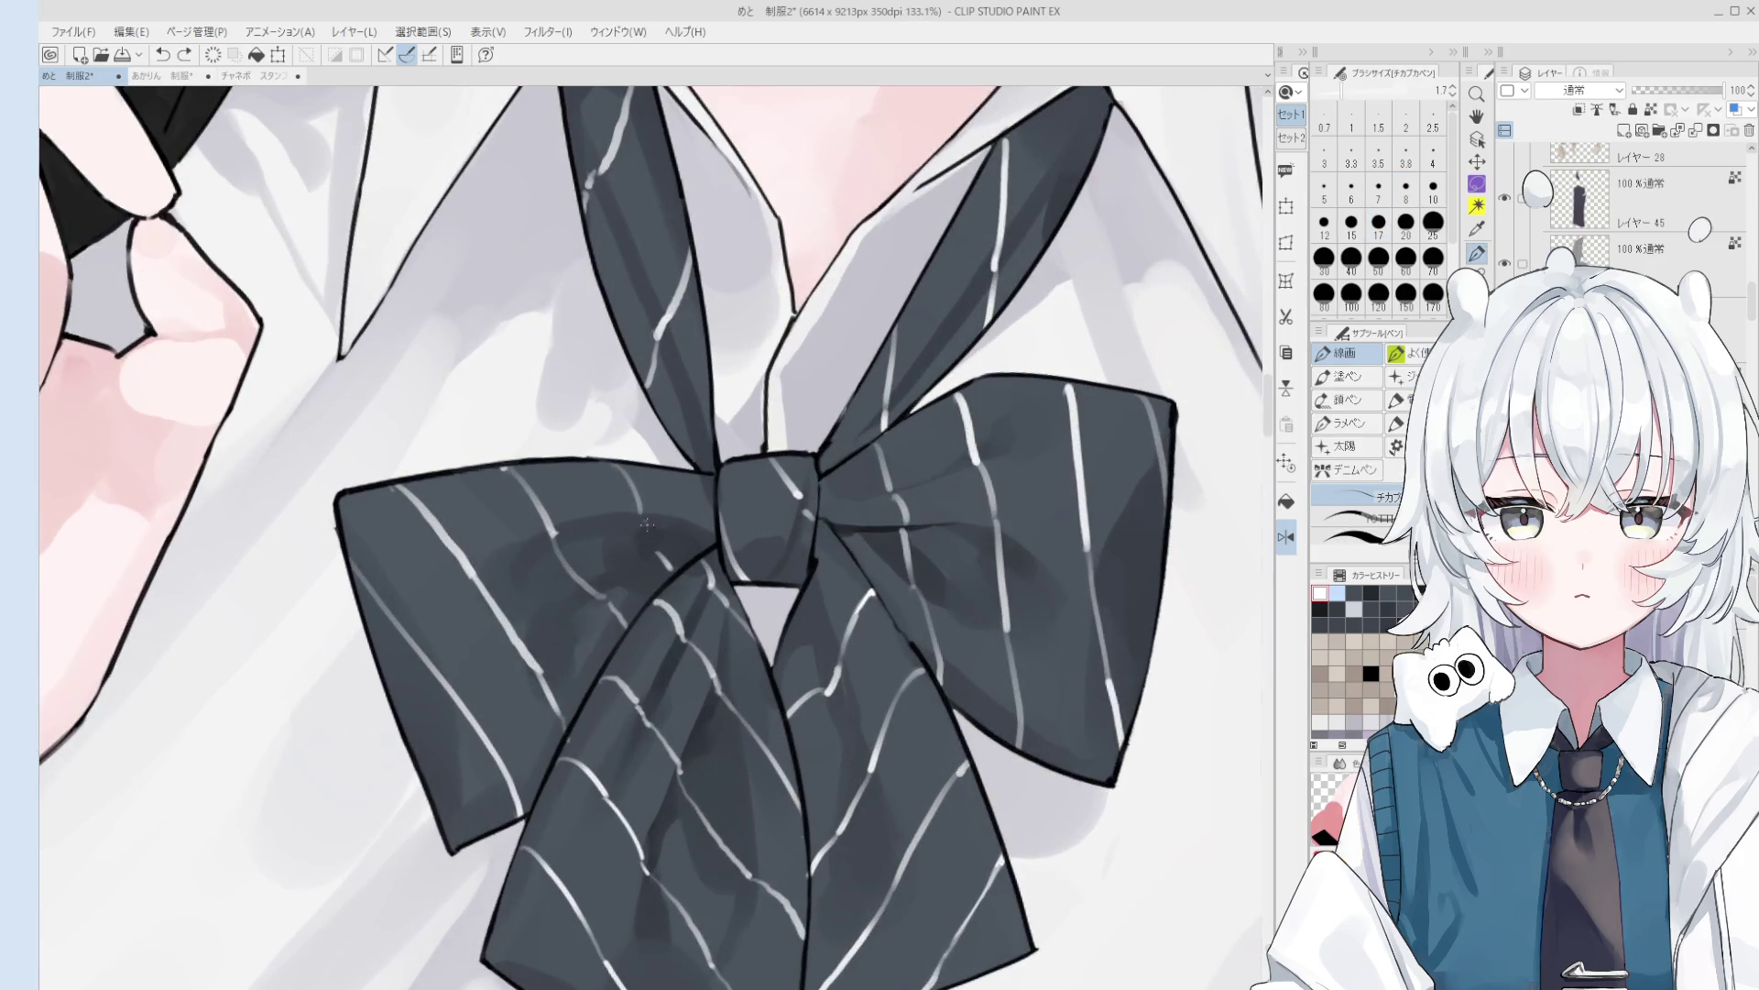
pyautogui.press(']')
pyautogui.press(']')
pyautogui.press(']')
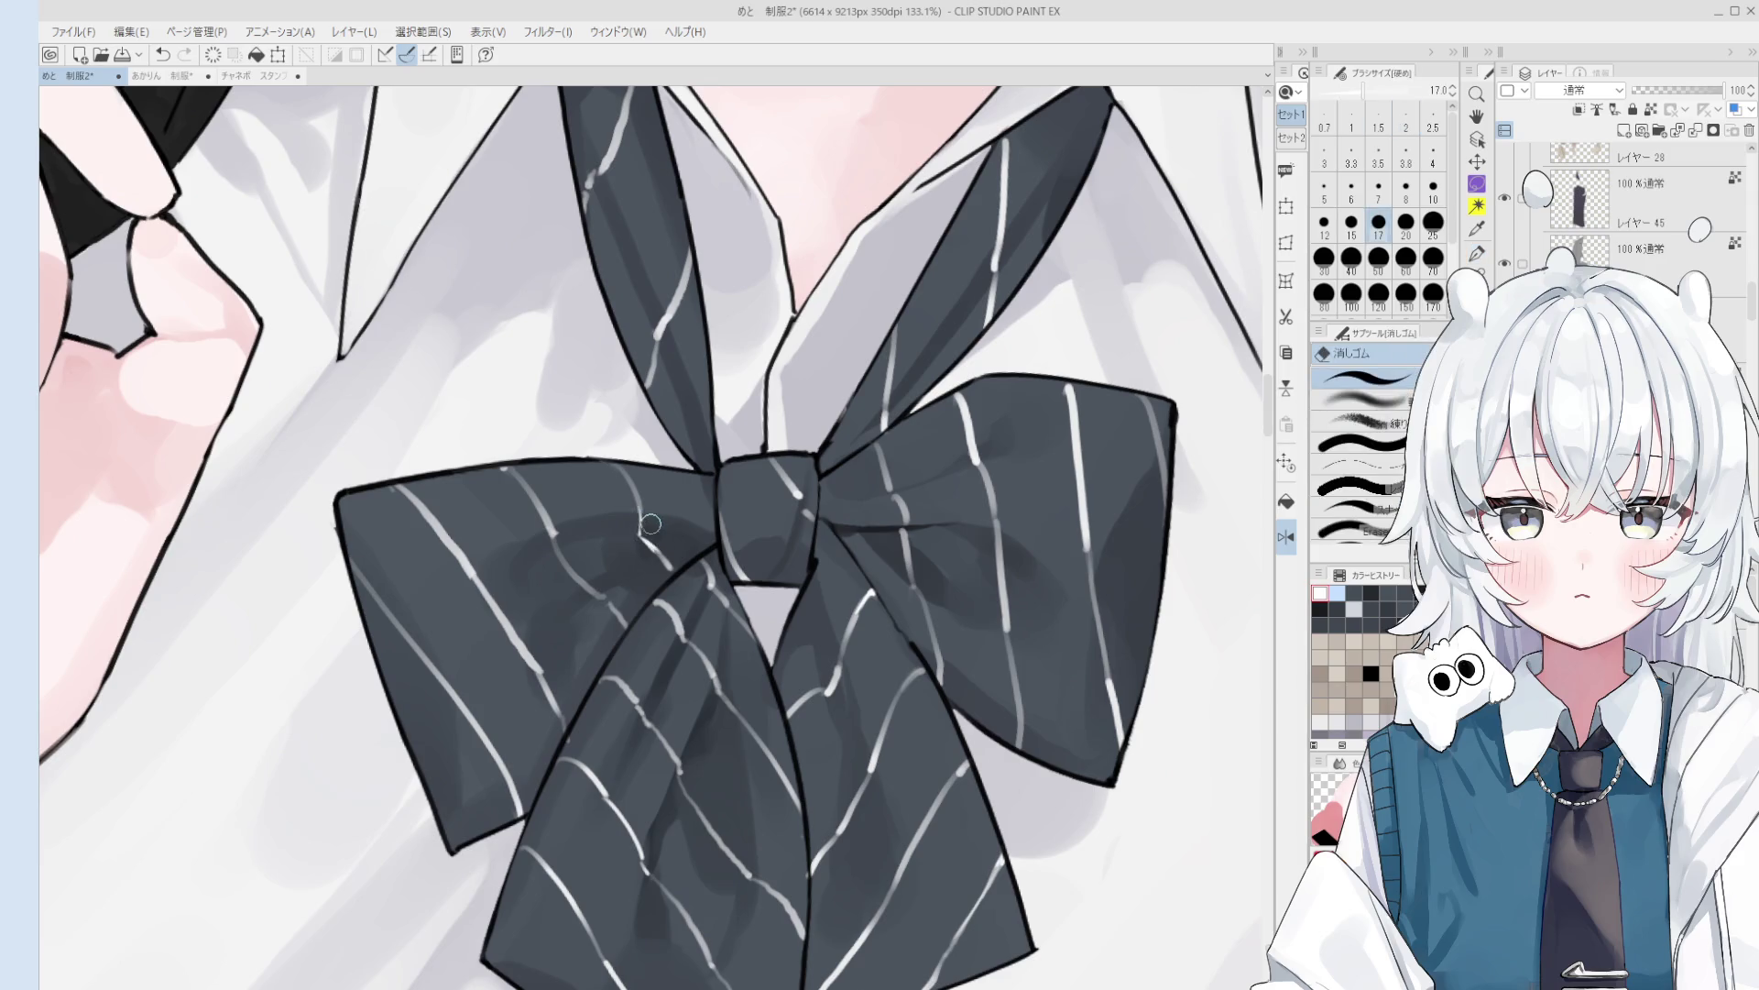
pyautogui.press('[')
pyautogui.press('[')
pyautogui.hotkey('ctrl', 'z')
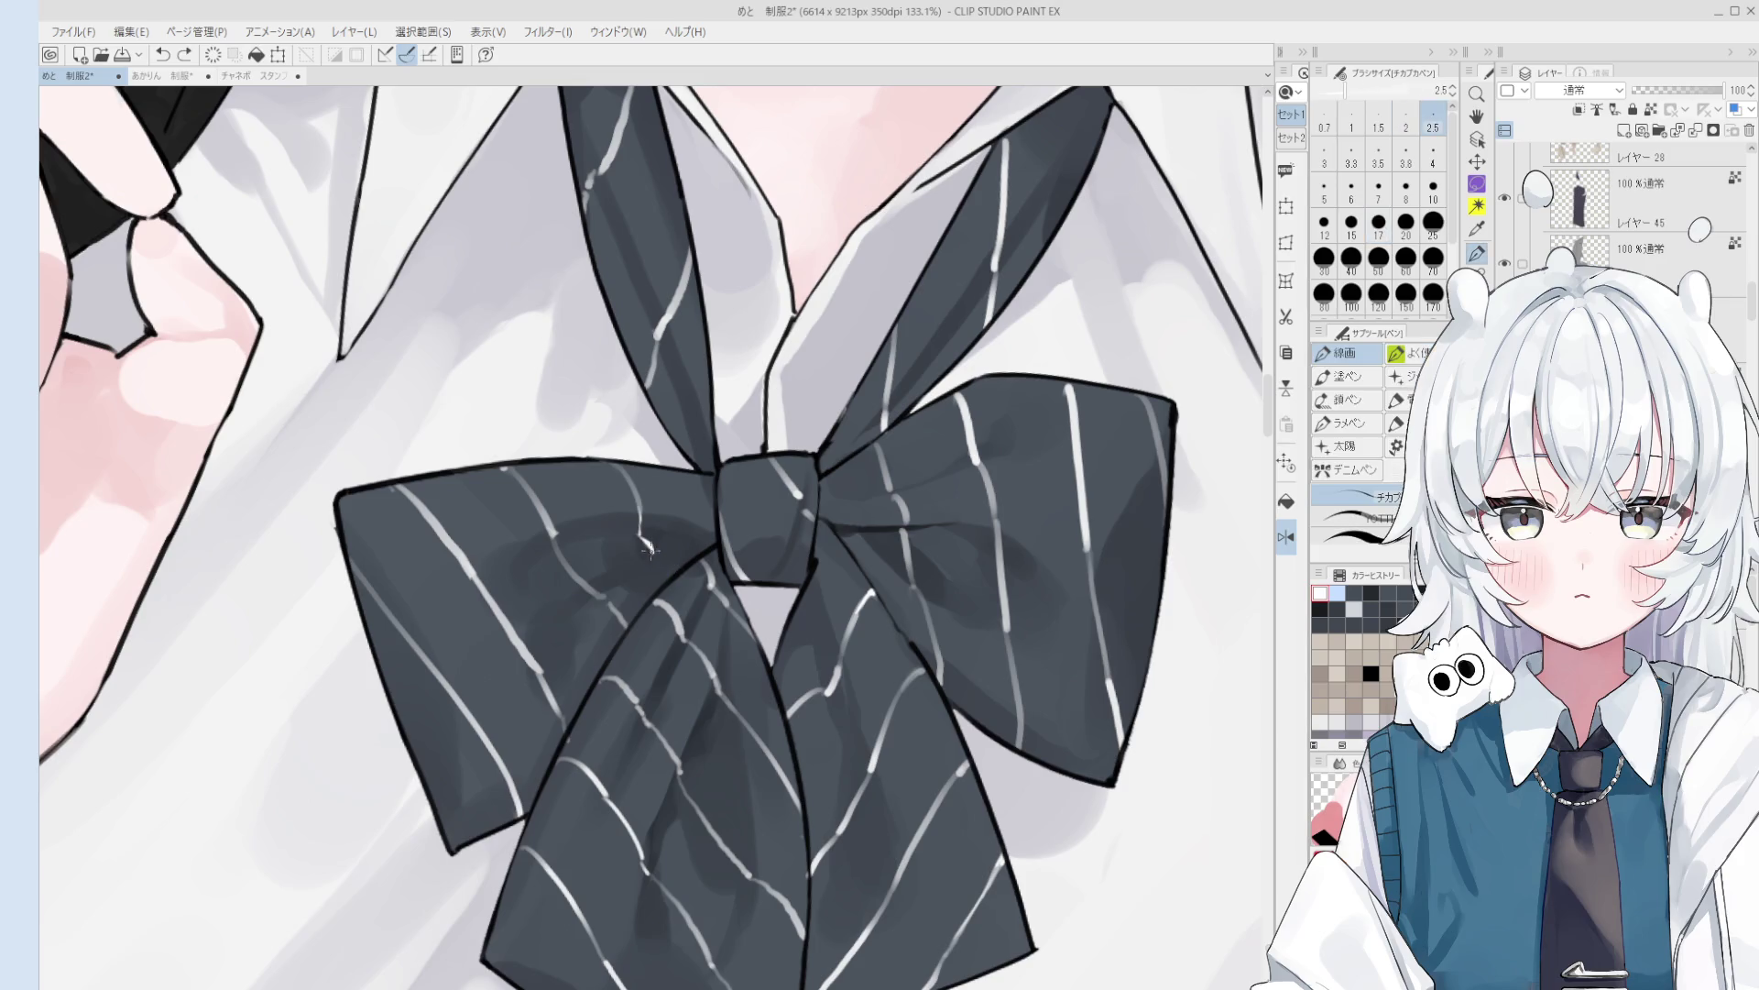
pyautogui.moveTo(652, 550); pyautogui.dragTo(669, 564)
pyautogui.scroll(-2, 659, 559)
pyautogui.press('[')
pyautogui.press(']')
pyautogui.press(']')
pyautogui.press(']')
pyautogui.scroll(-1, 637, 575)
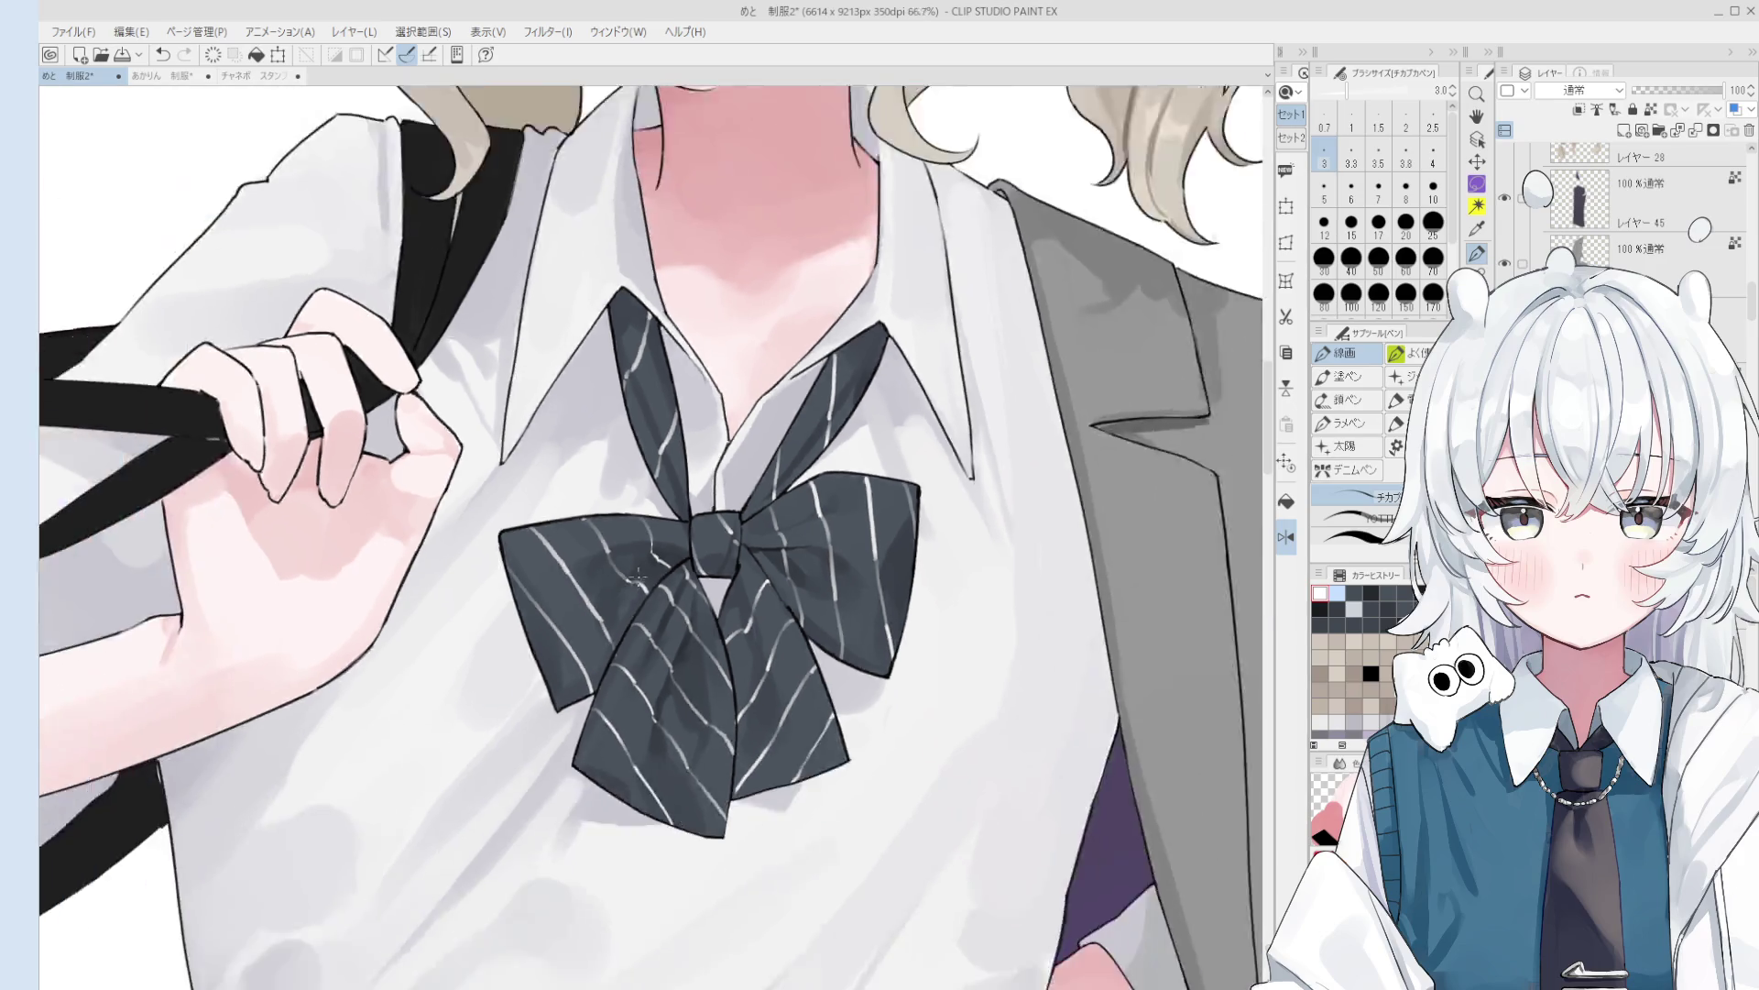
pyautogui.scroll(-3, 638, 575)
pyautogui.press('h')
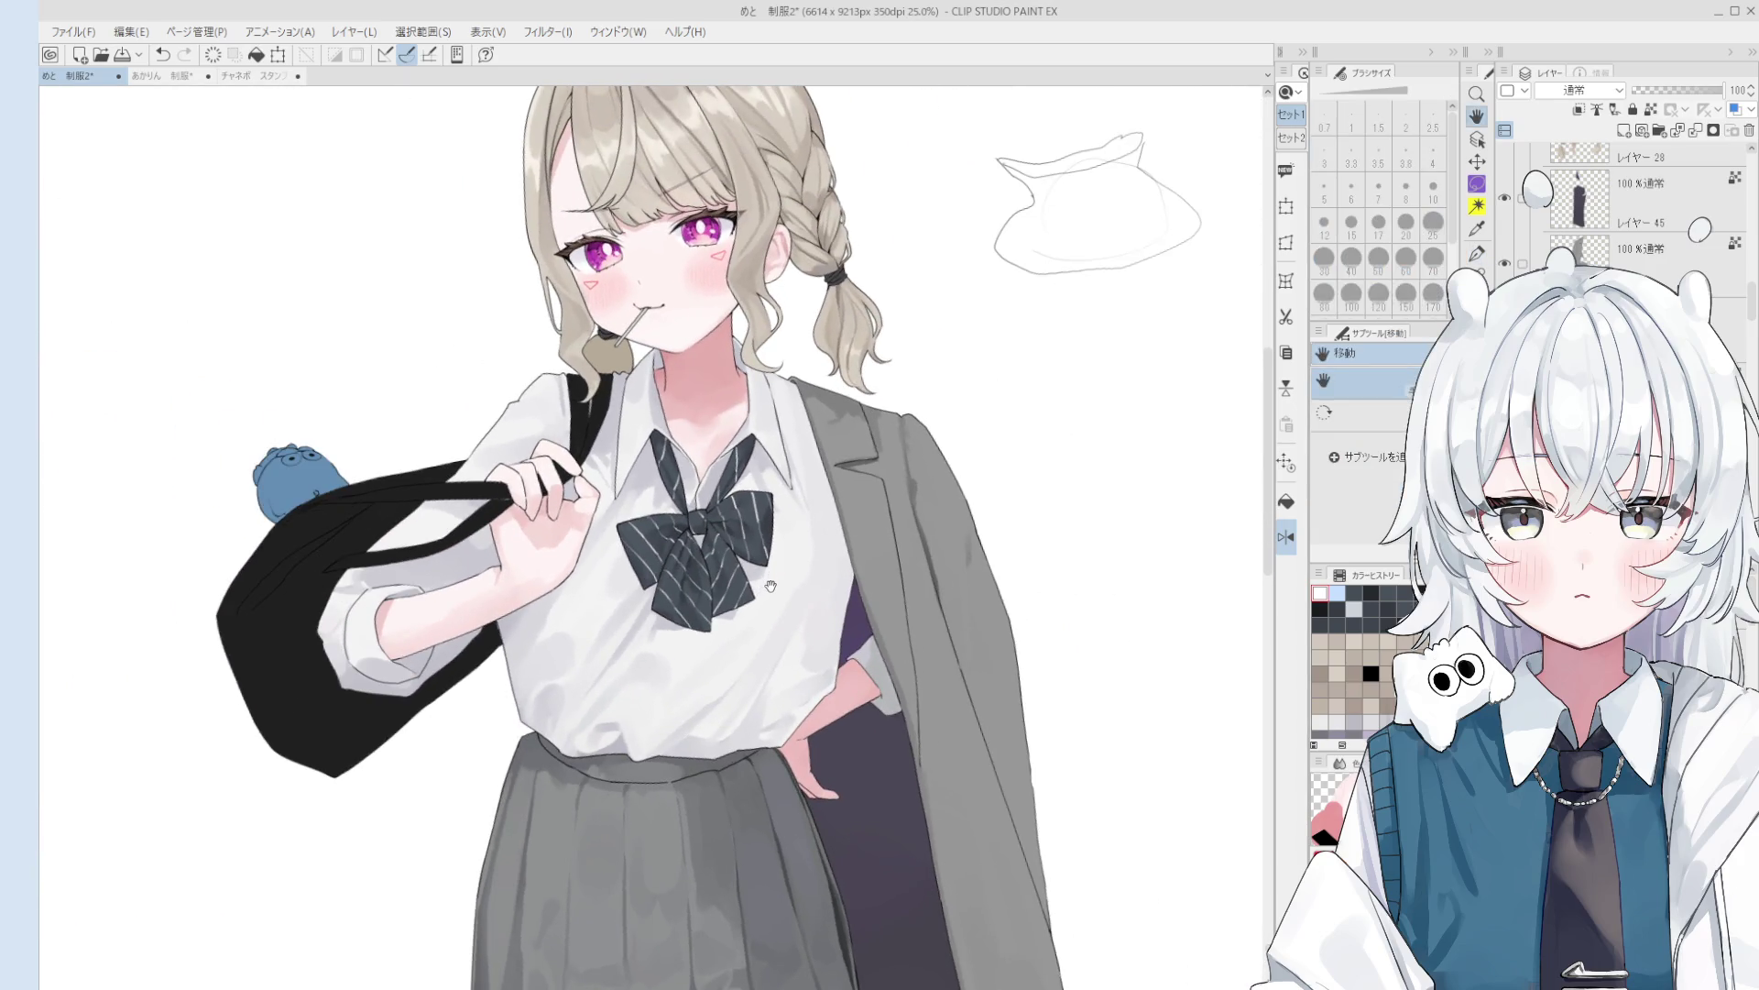
pyautogui.scroll(-2, 771, 586)
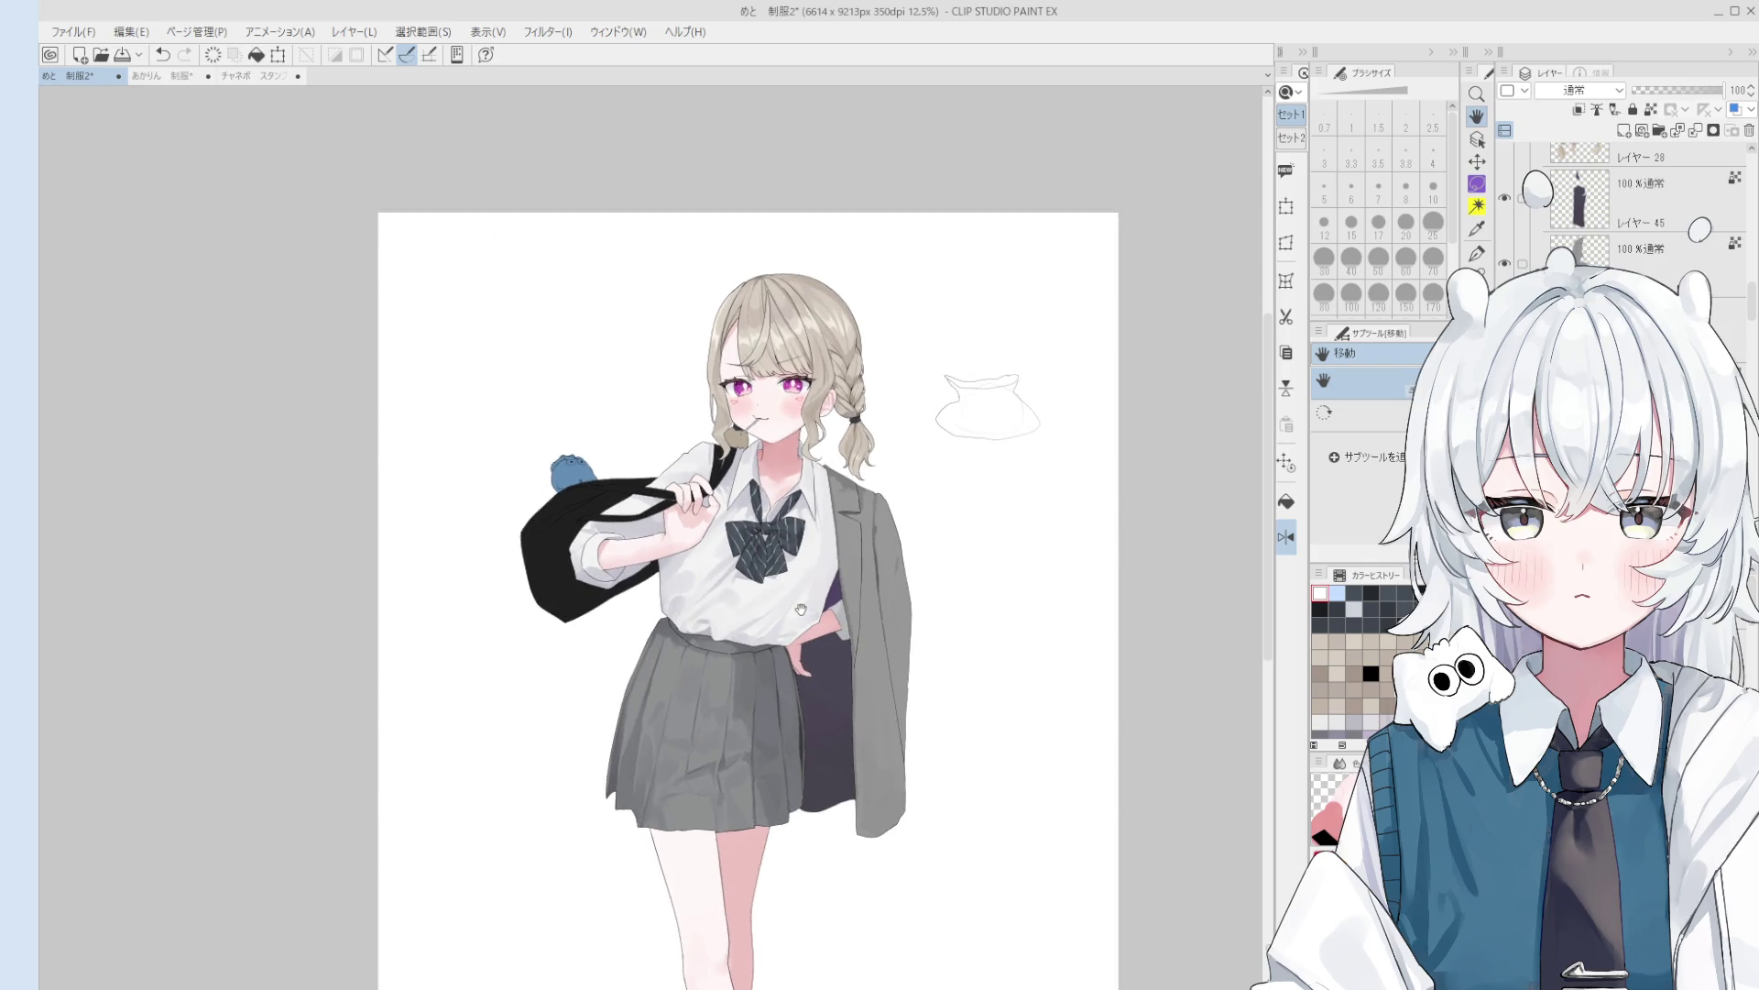
pyautogui.scroll(3, 802, 596)
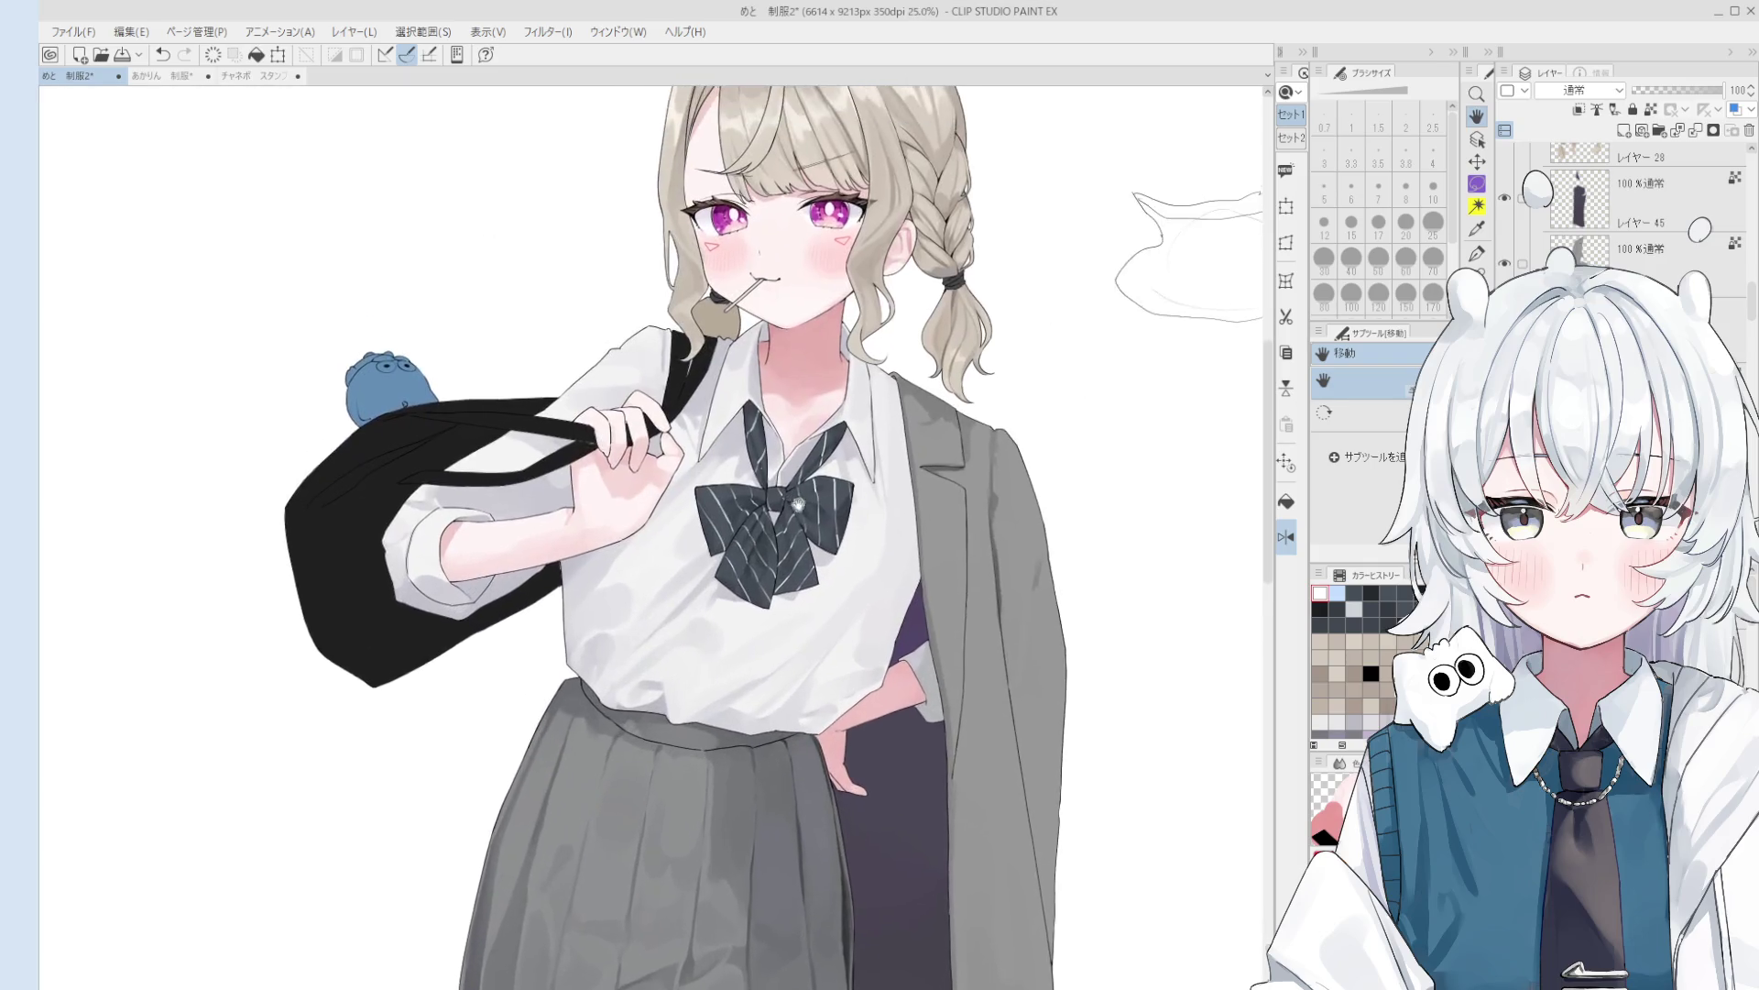
pyautogui.press('p')
pyautogui.moveTo(757, 575); pyautogui.dragTo(774, 541)
pyautogui.hotkey('ctrl', 'z')
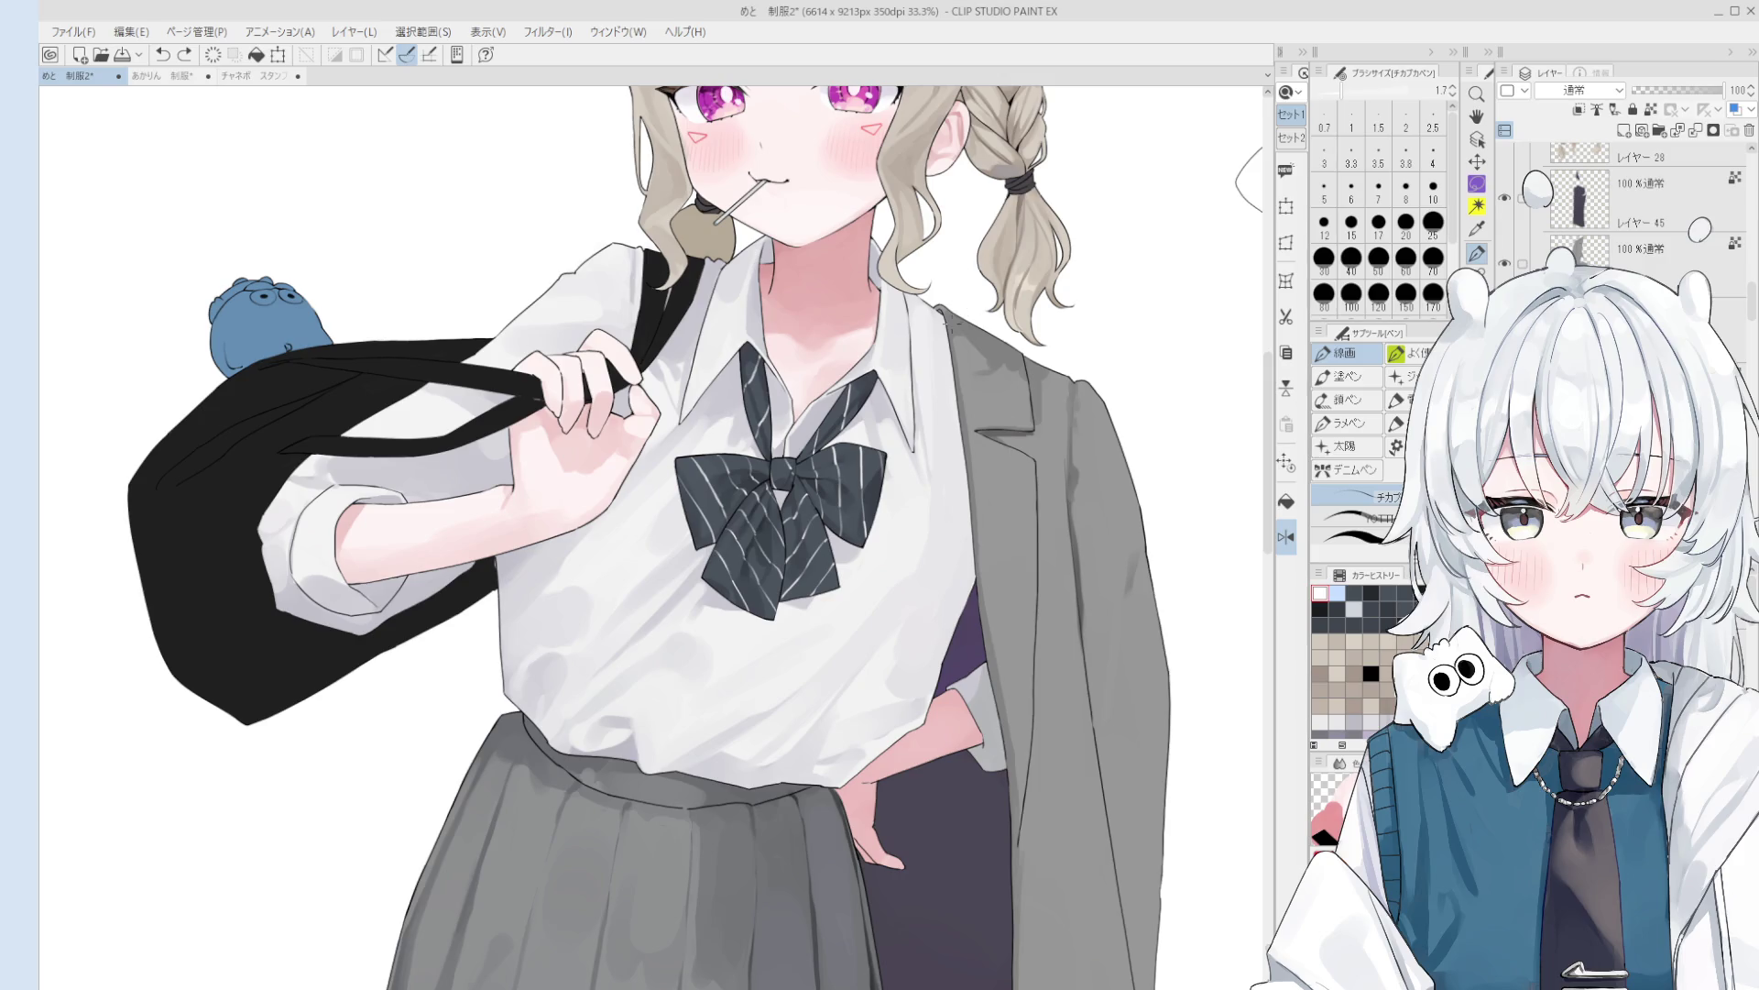
pyautogui.scroll(-2, 1083, 316)
pyautogui.press('b')
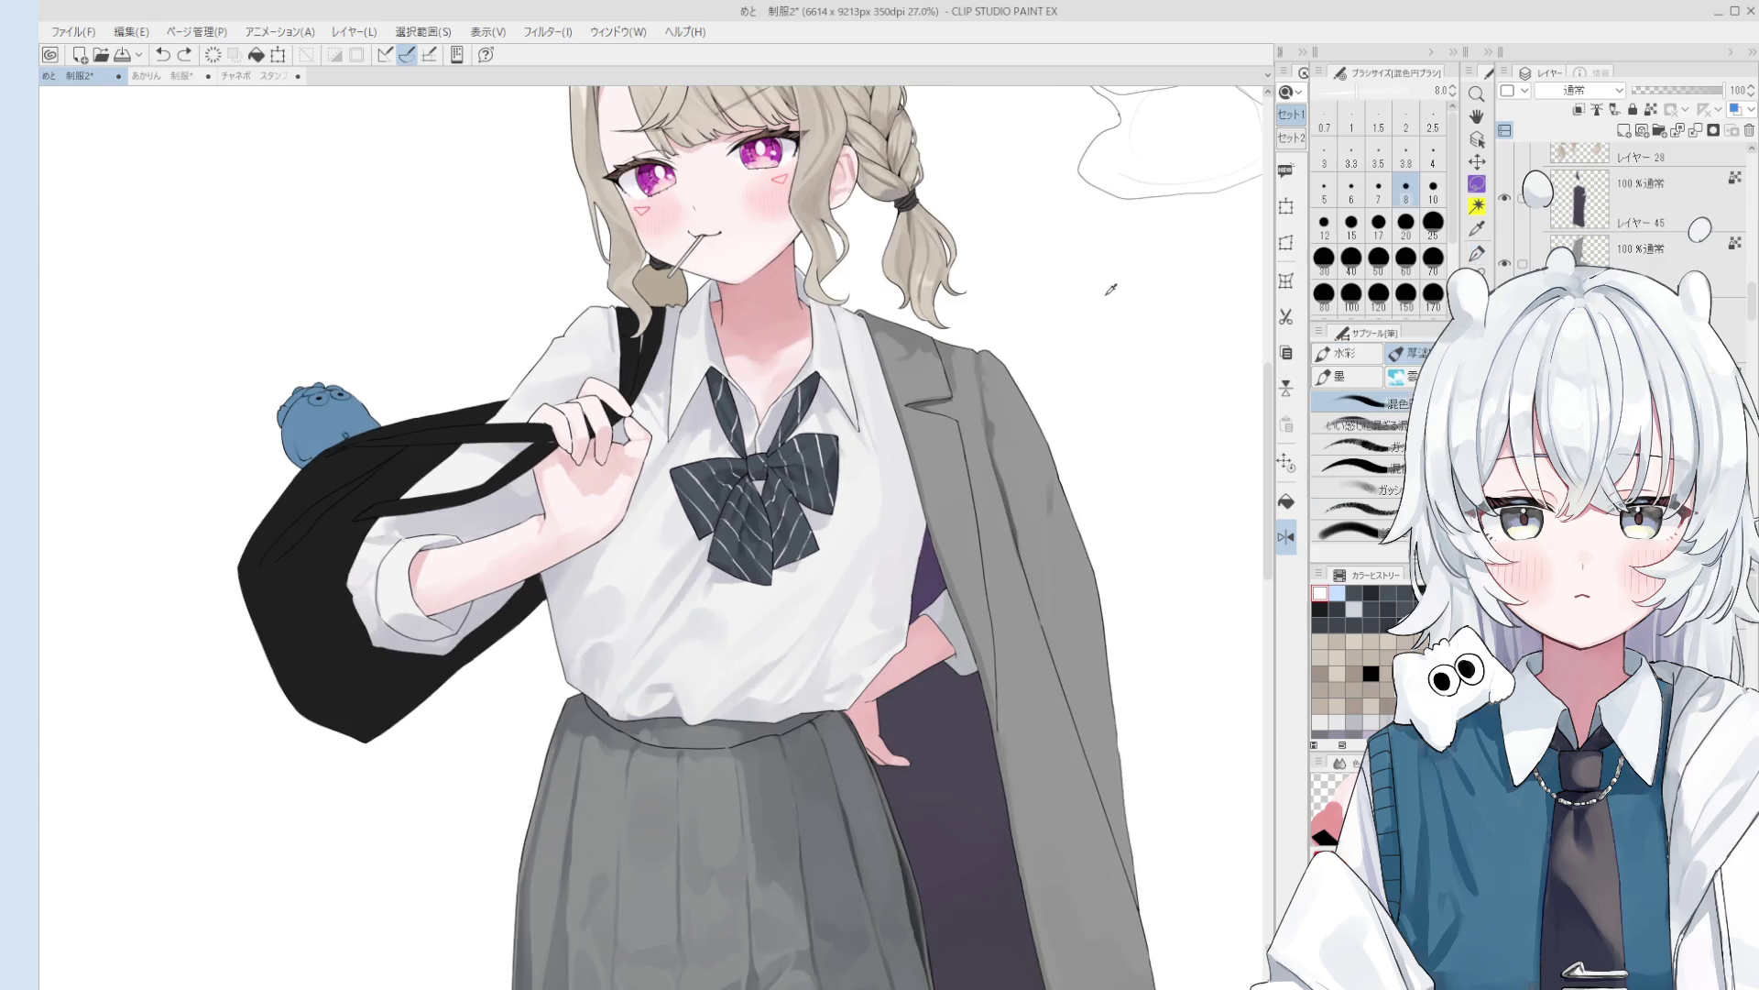
pyautogui.press('p')
pyautogui.press('b')
pyautogui.scroll(2, 790, 469)
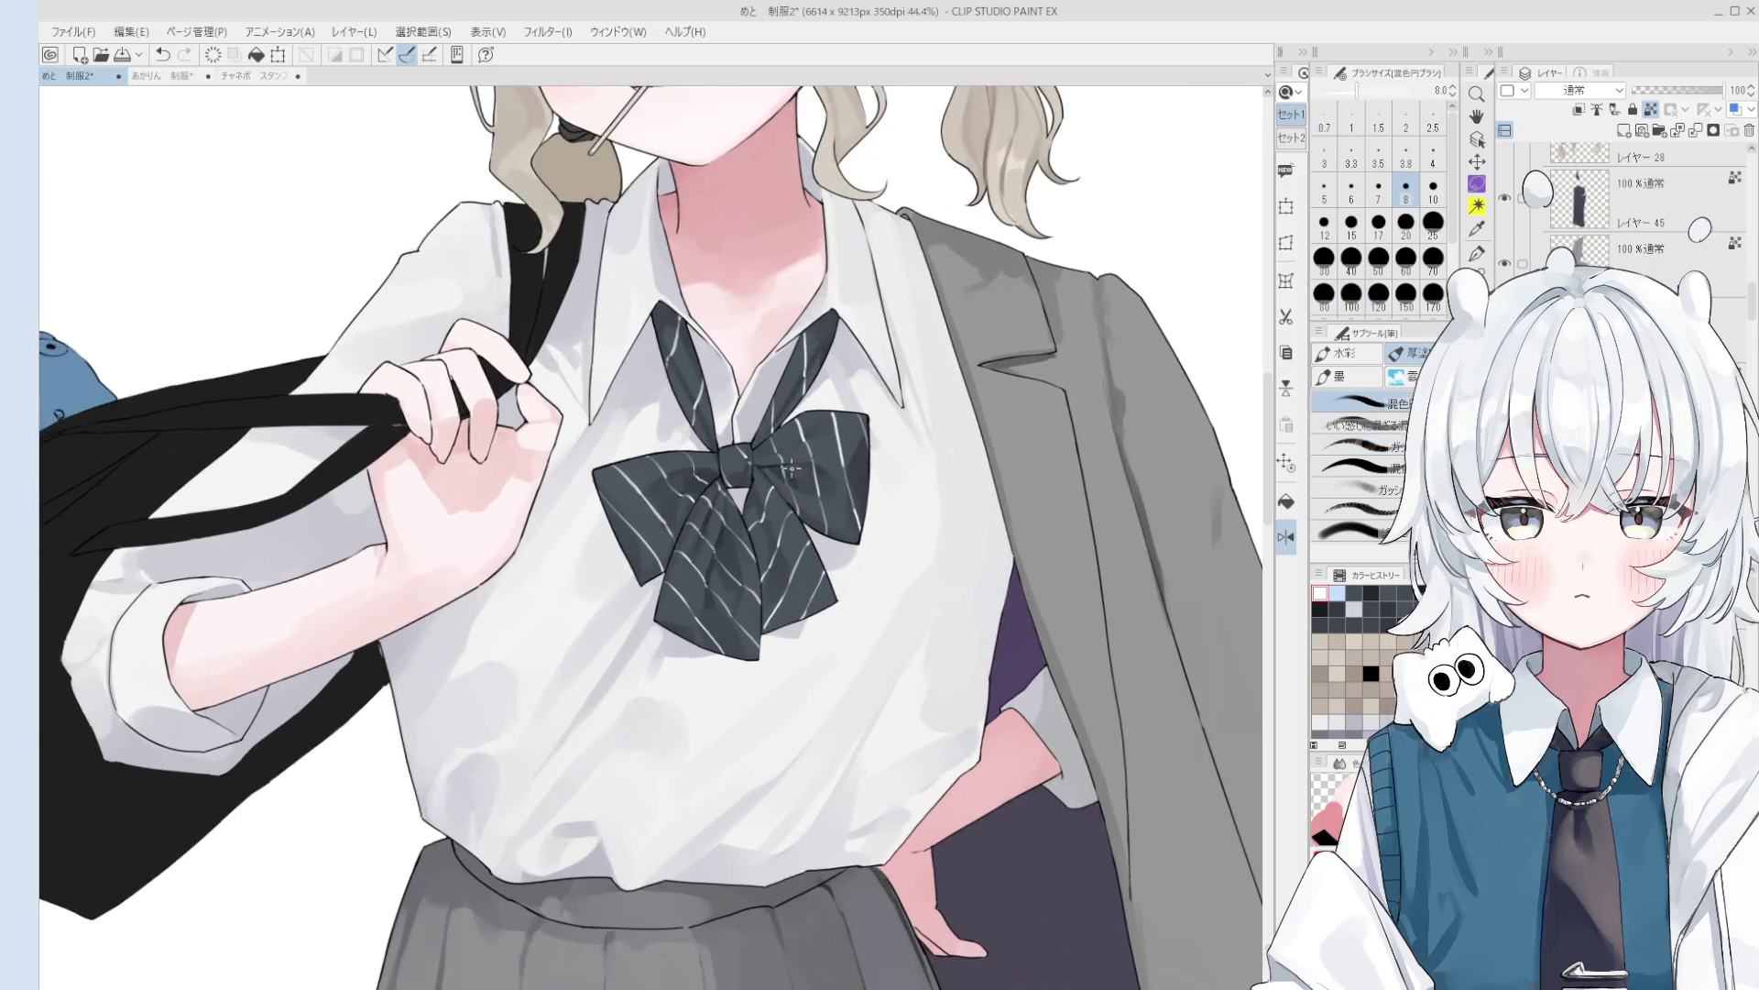
pyautogui.press(']')
pyautogui.press(']')
pyautogui.press(']')
pyautogui.keyDown('alt'); pyautogui.click(790, 469); pyautogui.keyUp('alt')
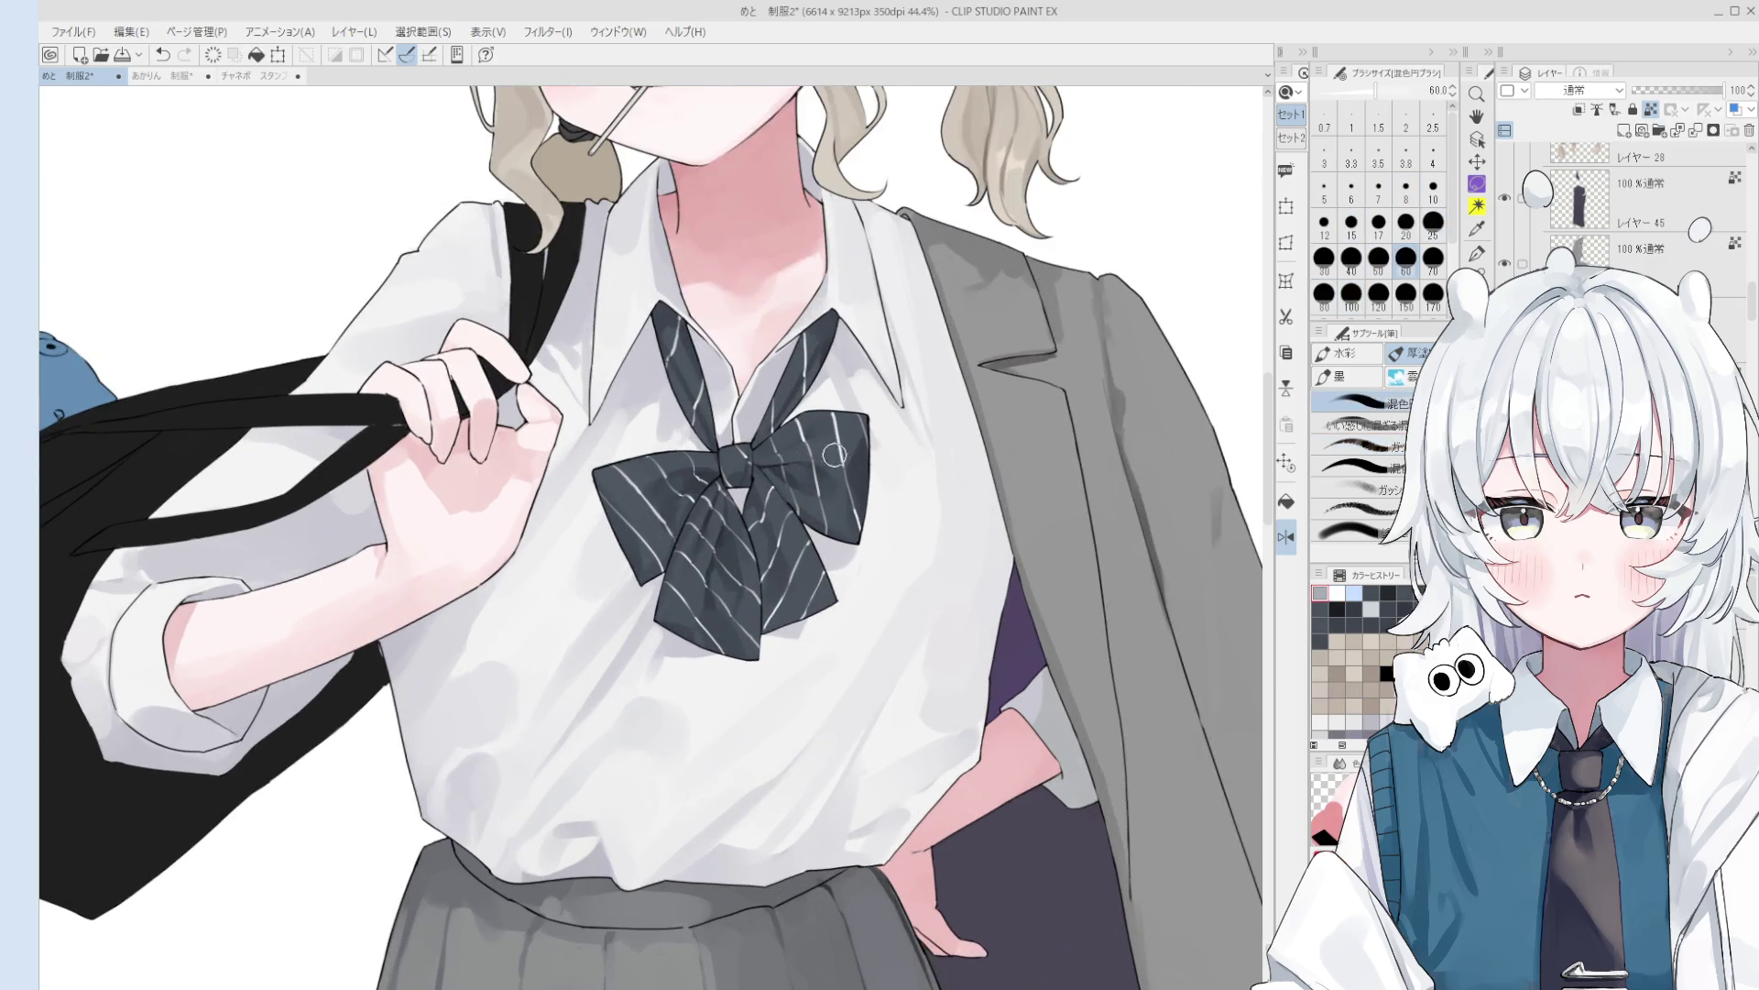
pyautogui.keyDown('alt'); pyautogui.click(799, 469); pyautogui.keyUp('alt')
pyautogui.press('[')
pyautogui.press('[')
pyautogui.press('[')
pyautogui.press(']')
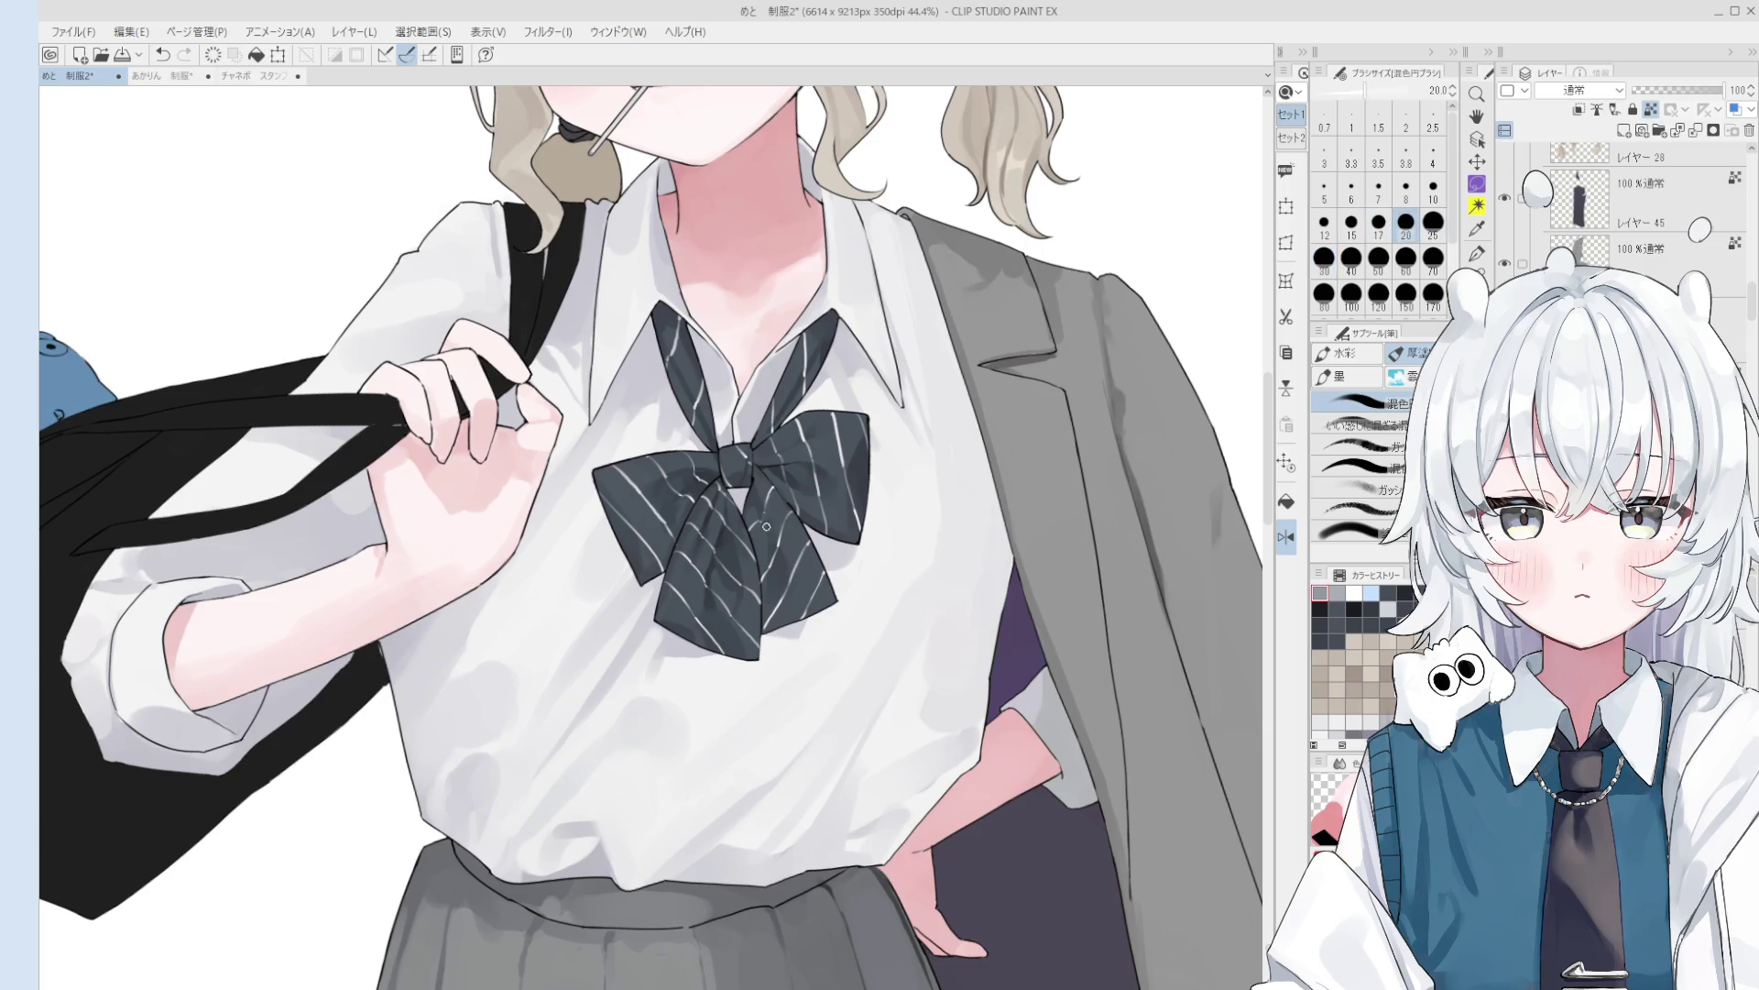
pyautogui.keyDown('alt'); pyautogui.click(757, 504); pyautogui.keyUp('alt')
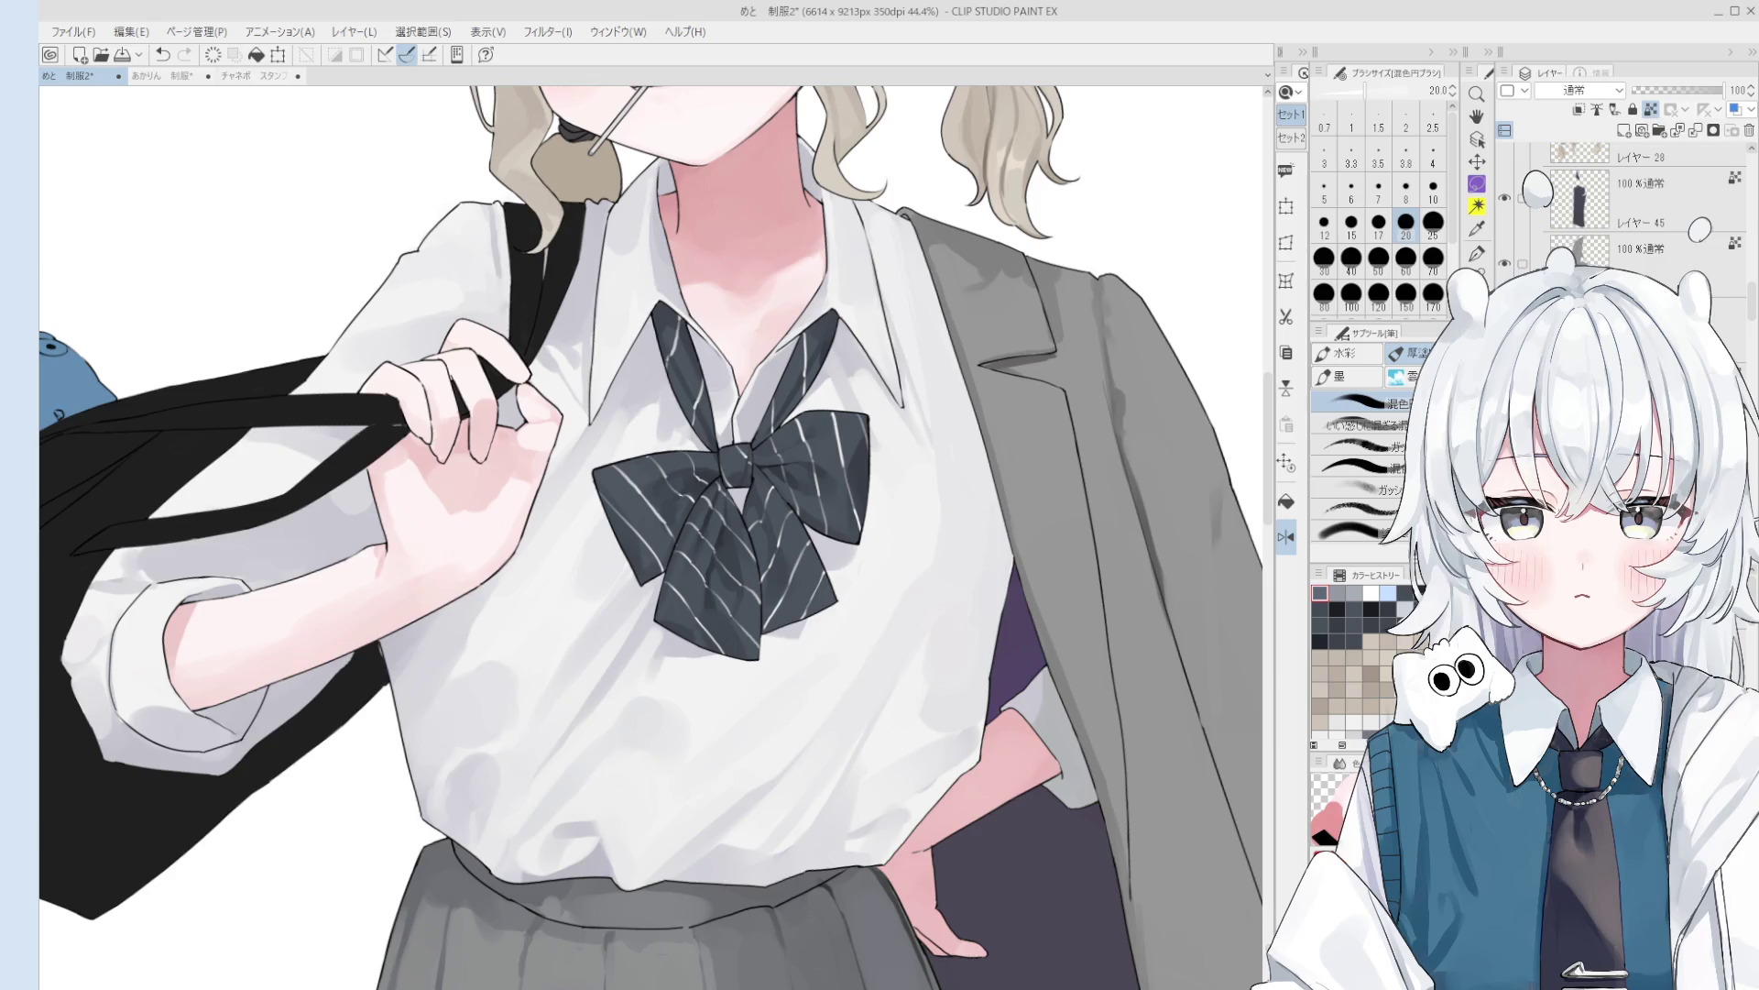
pyautogui.keyDown('alt'); pyautogui.click(769, 534); pyautogui.keyUp('alt')
pyautogui.press(']')
pyautogui.press(']')
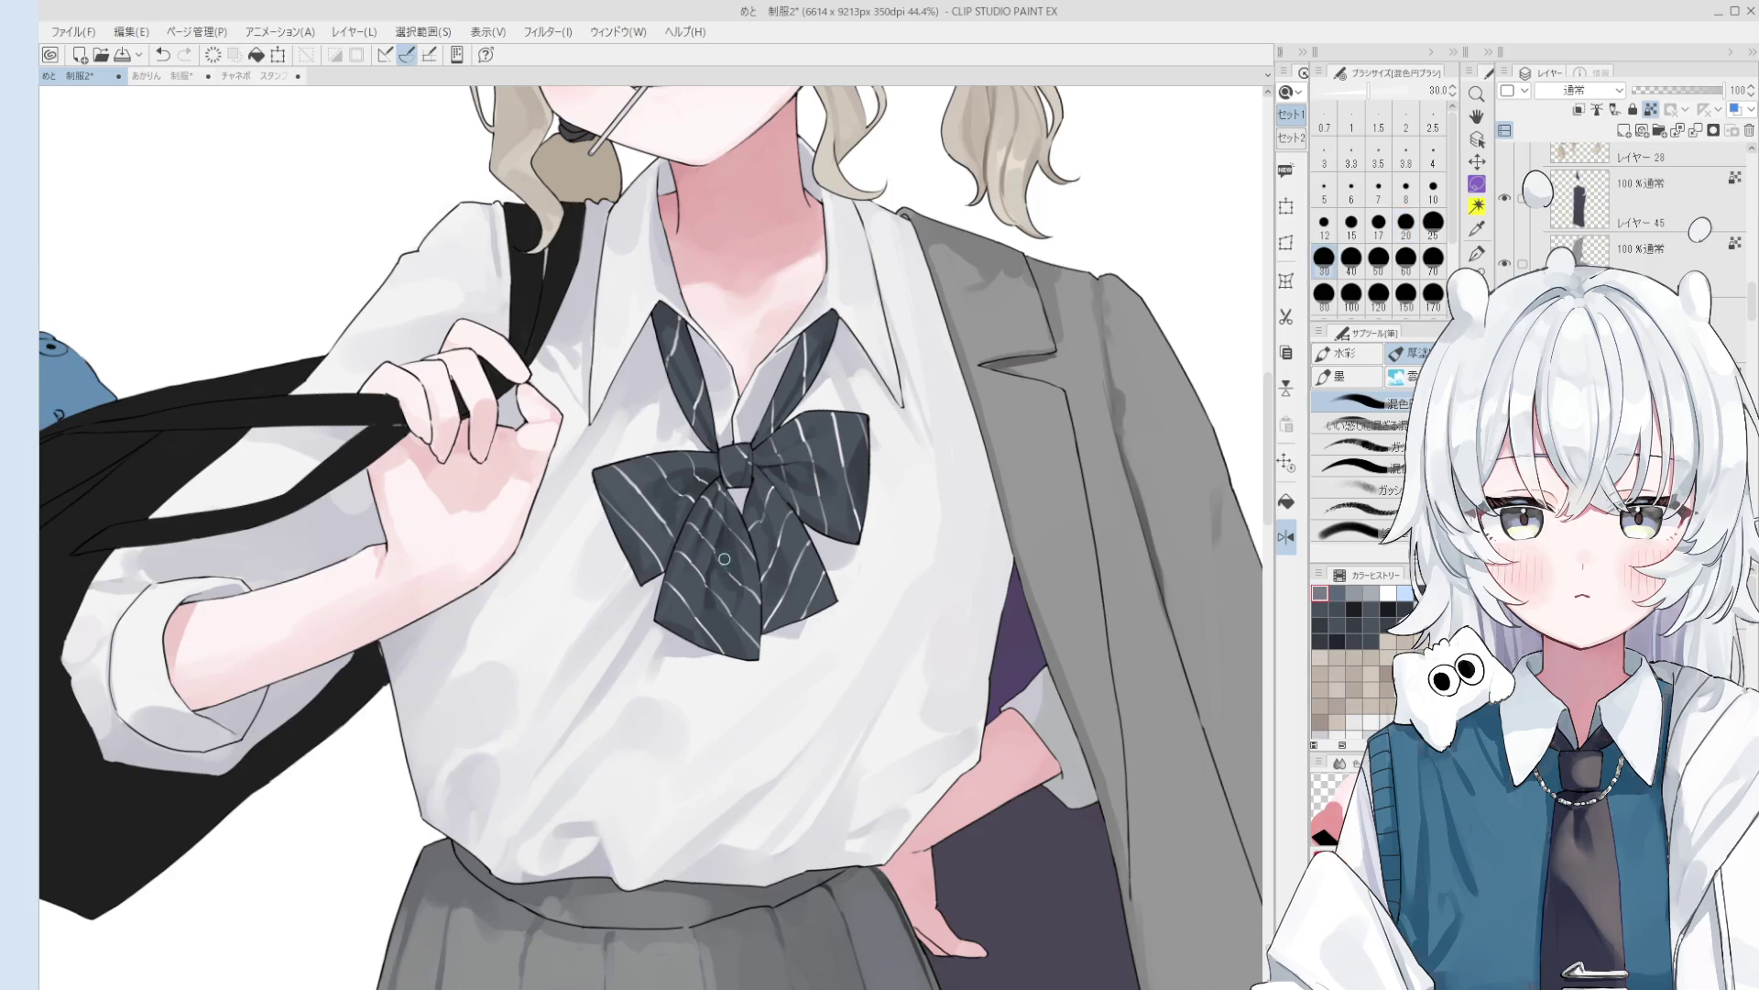
pyautogui.press(']')
pyautogui.press('[')
pyautogui.press('[')
pyautogui.press('[')
pyautogui.press(']')
pyautogui.press(']')
pyautogui.press(']')
pyautogui.press('[')
pyautogui.press('[')
pyautogui.press('[')
pyautogui.press(']')
pyautogui.press(']')
pyautogui.press(']')
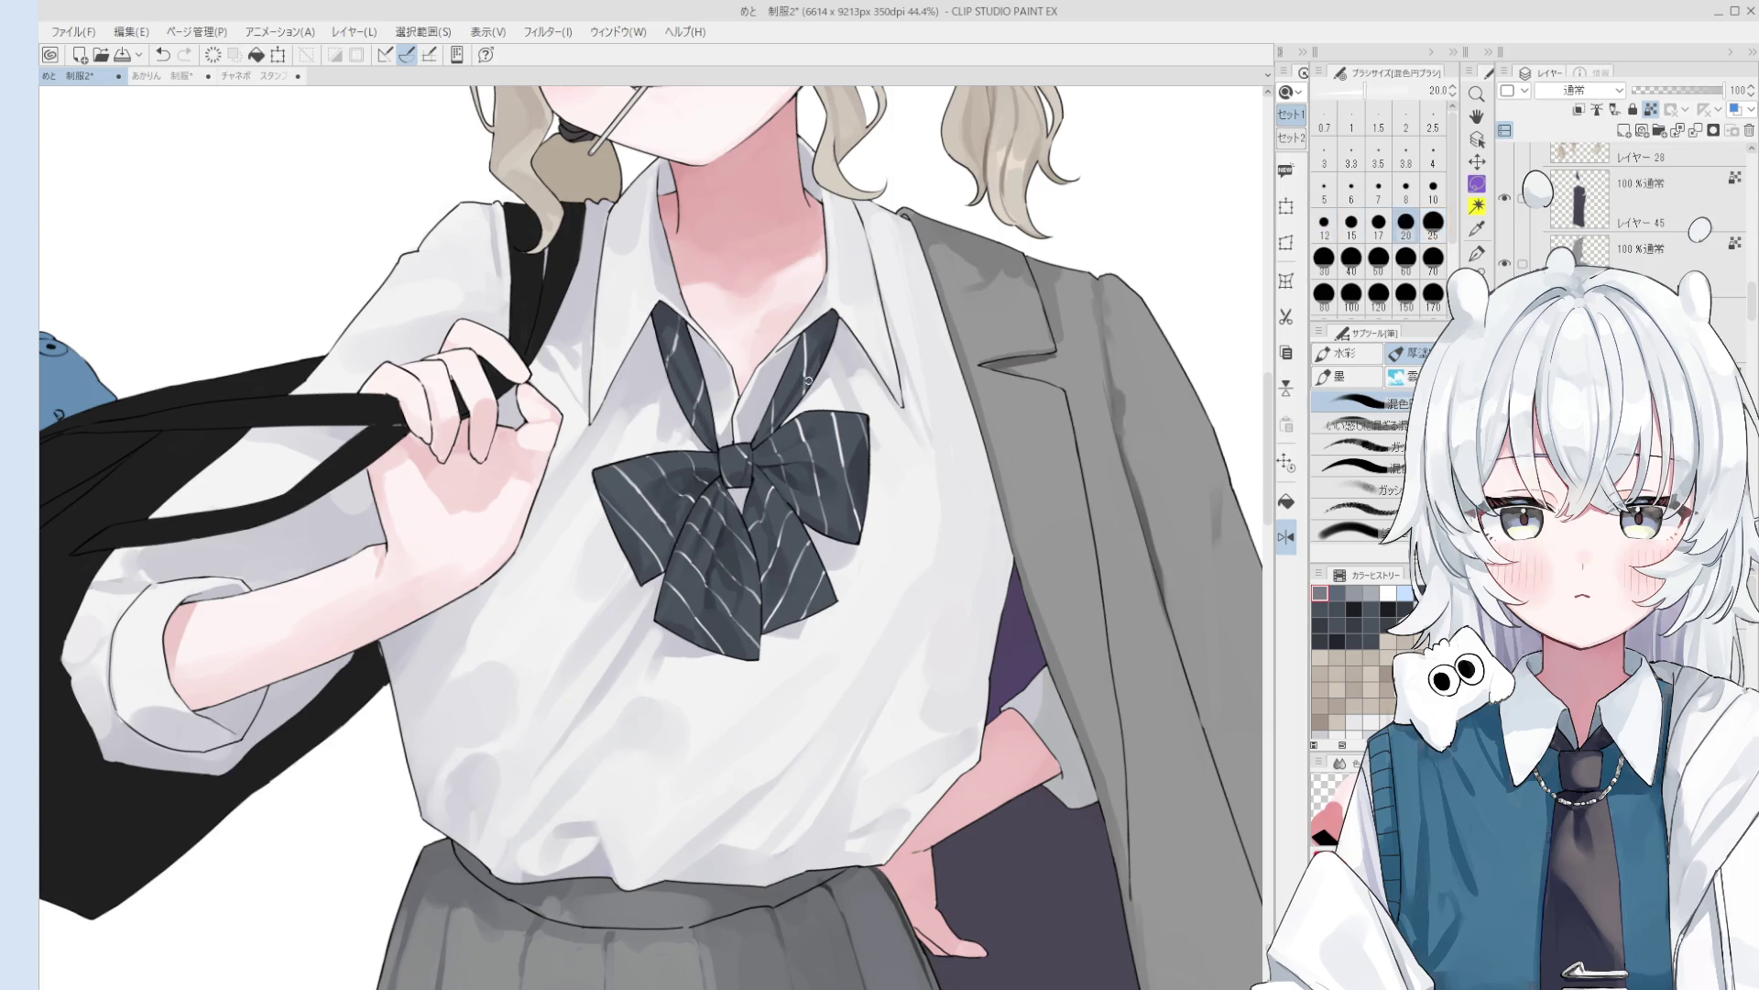
pyautogui.press(']')
pyautogui.press(']')
pyautogui.press(']')
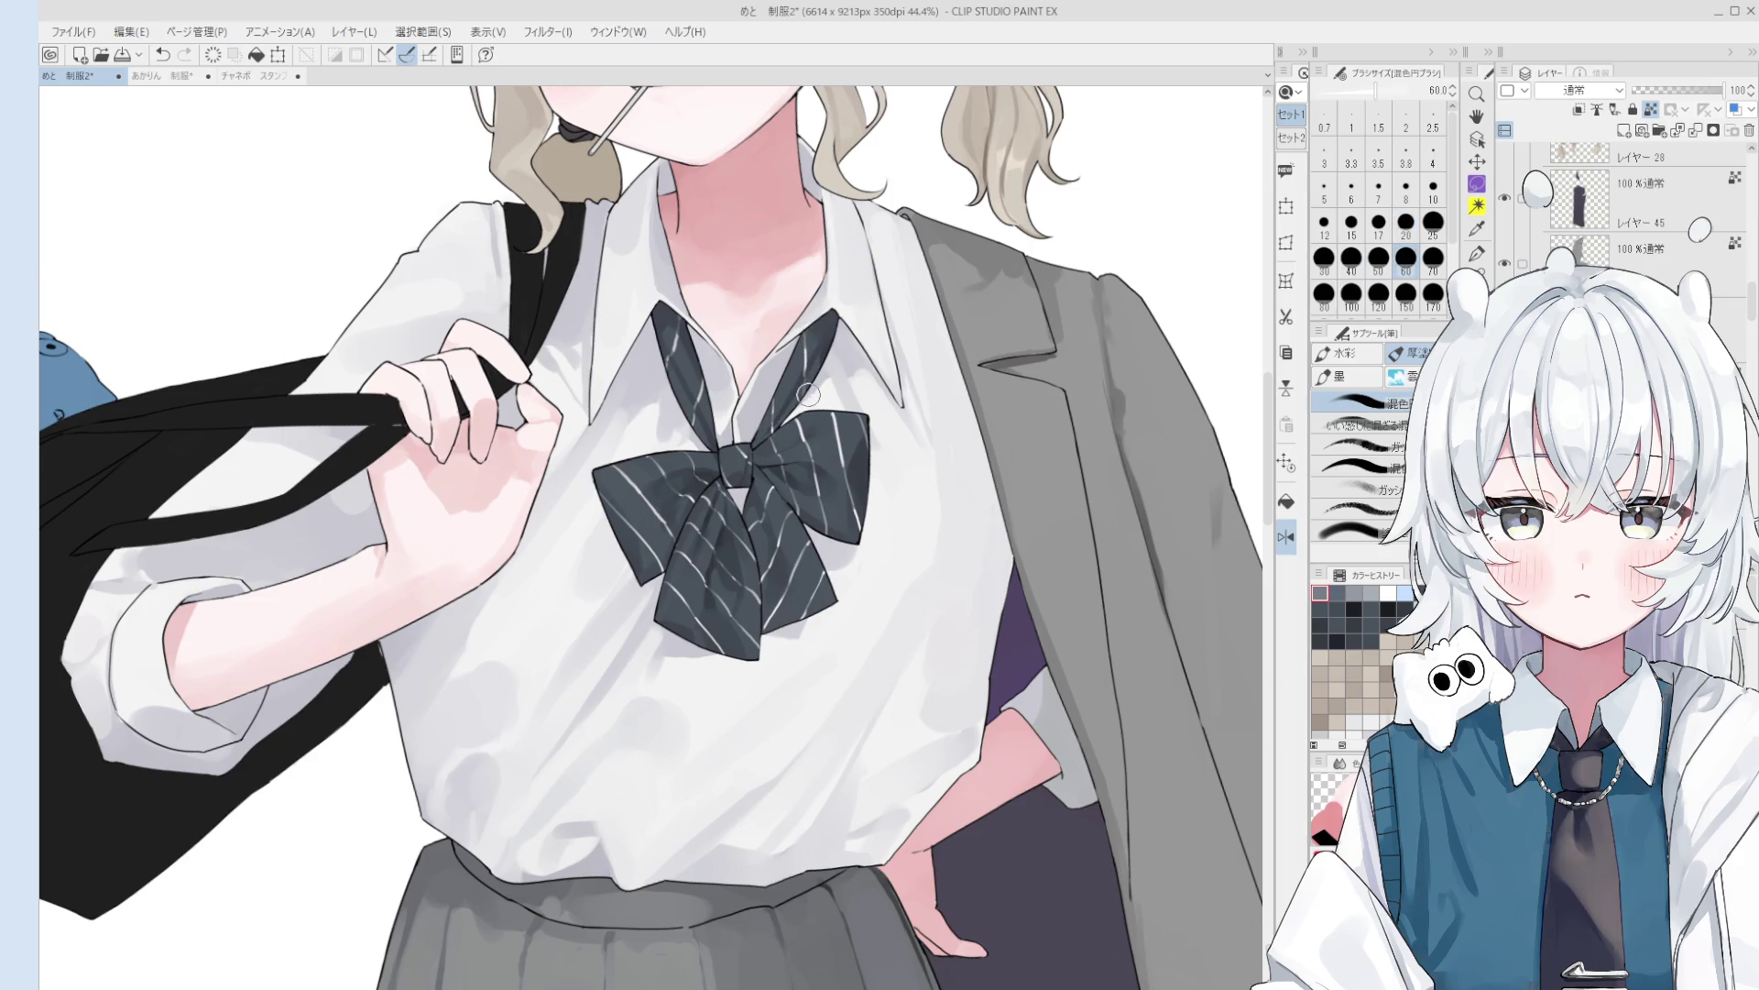
pyautogui.press(']')
pyautogui.press('[')
pyautogui.press('[')
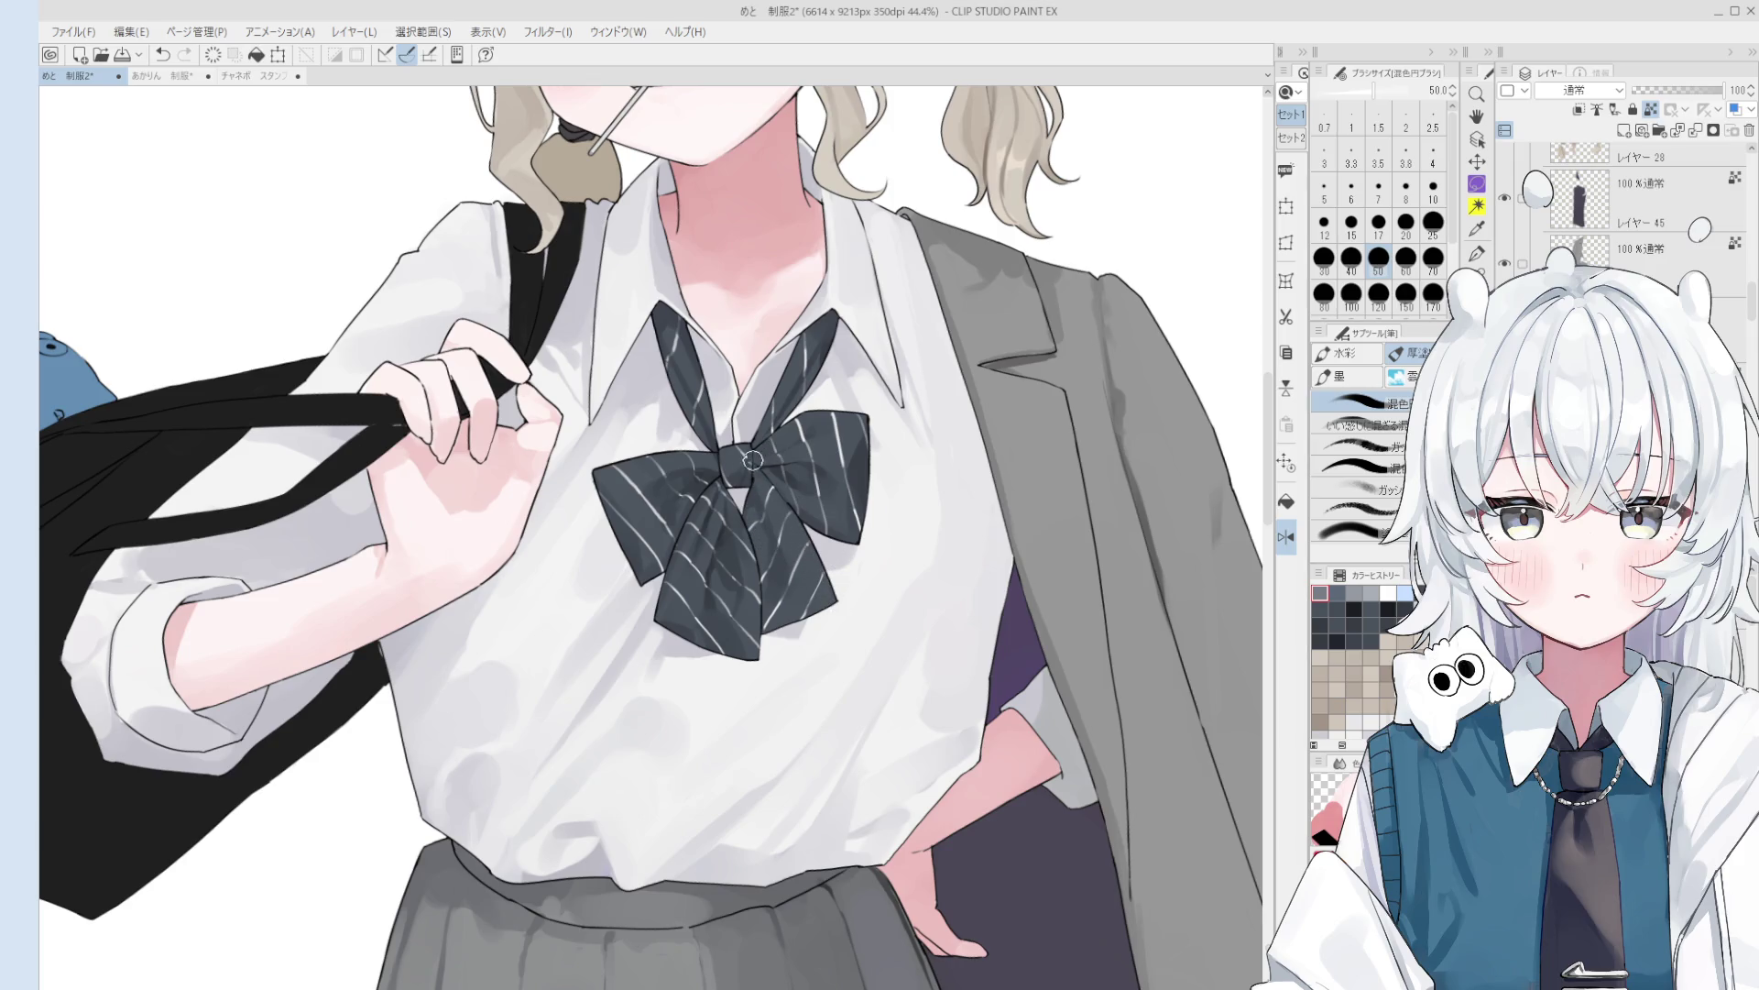
pyautogui.press('[')
pyautogui.press('[')
pyautogui.press('[')
pyautogui.press(']')
pyautogui.press(']')
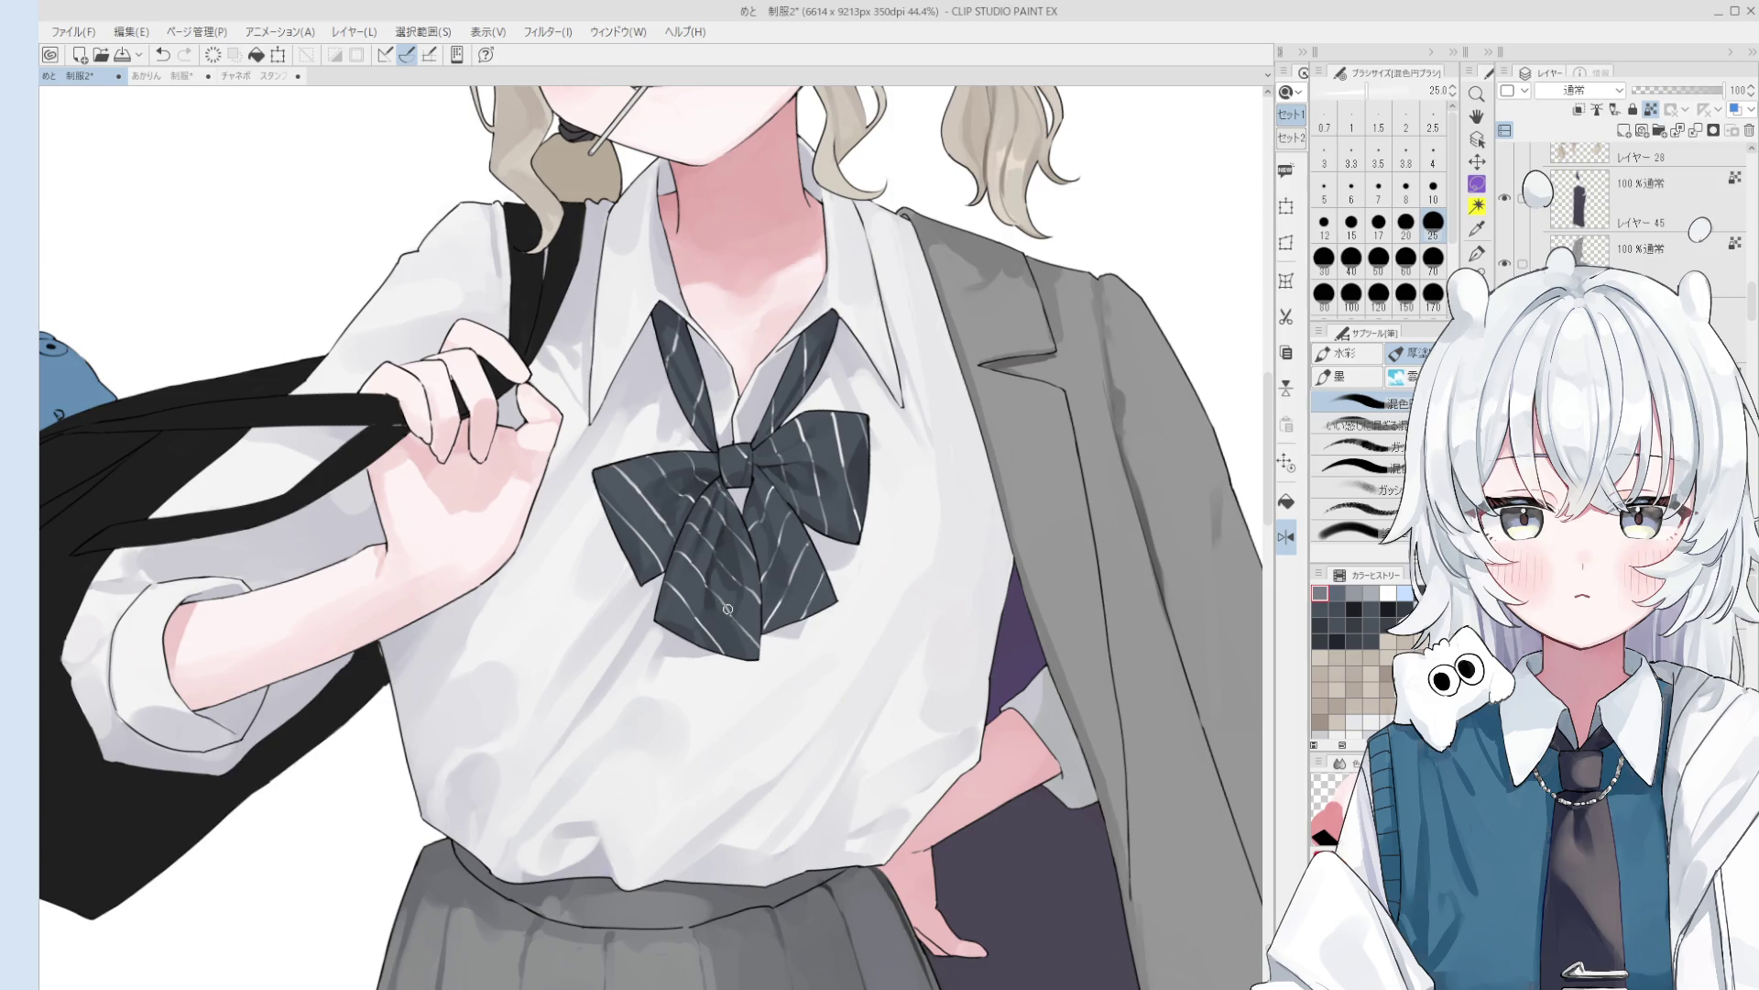
# - Save the 制服2 illustration with Ctrl+S, then click once on the canvas
pyautogui.hotkey('ctrl', 's')
pyautogui.click(727, 608)
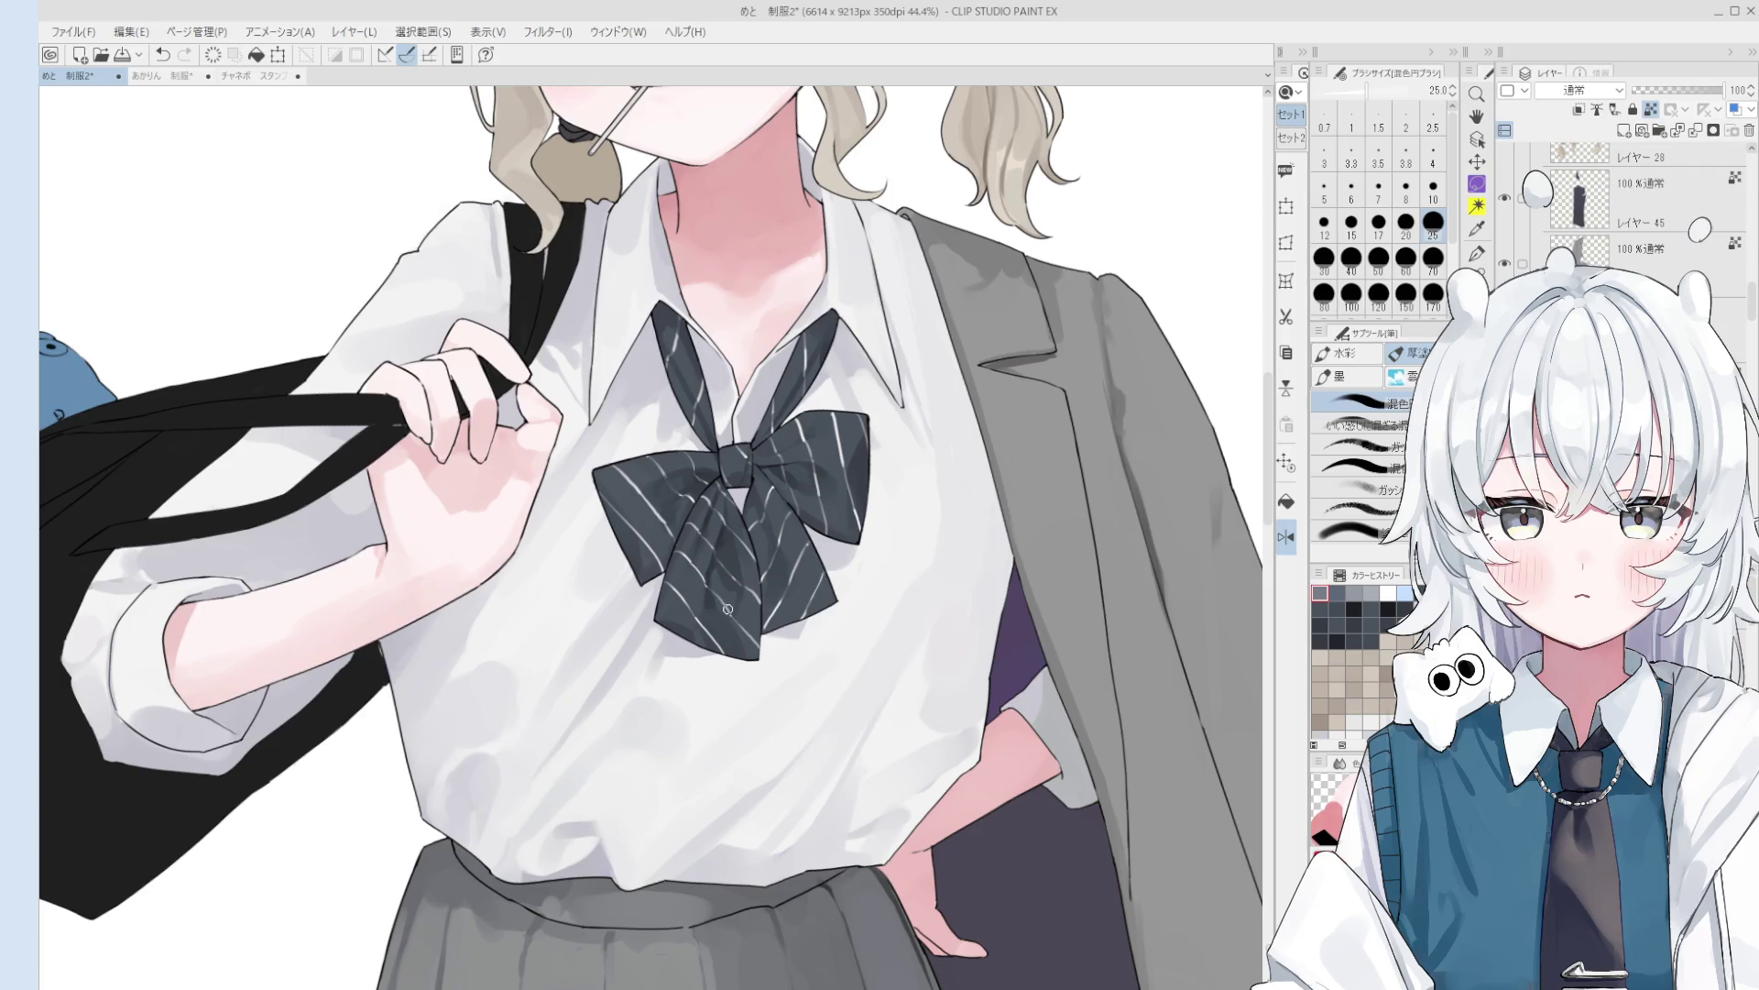
# - Brush a faint pale blue-grey shadow stroke onto the shirt below the bow, then mirror the view to check it
pyautogui.scroll(-3, 728, 608)
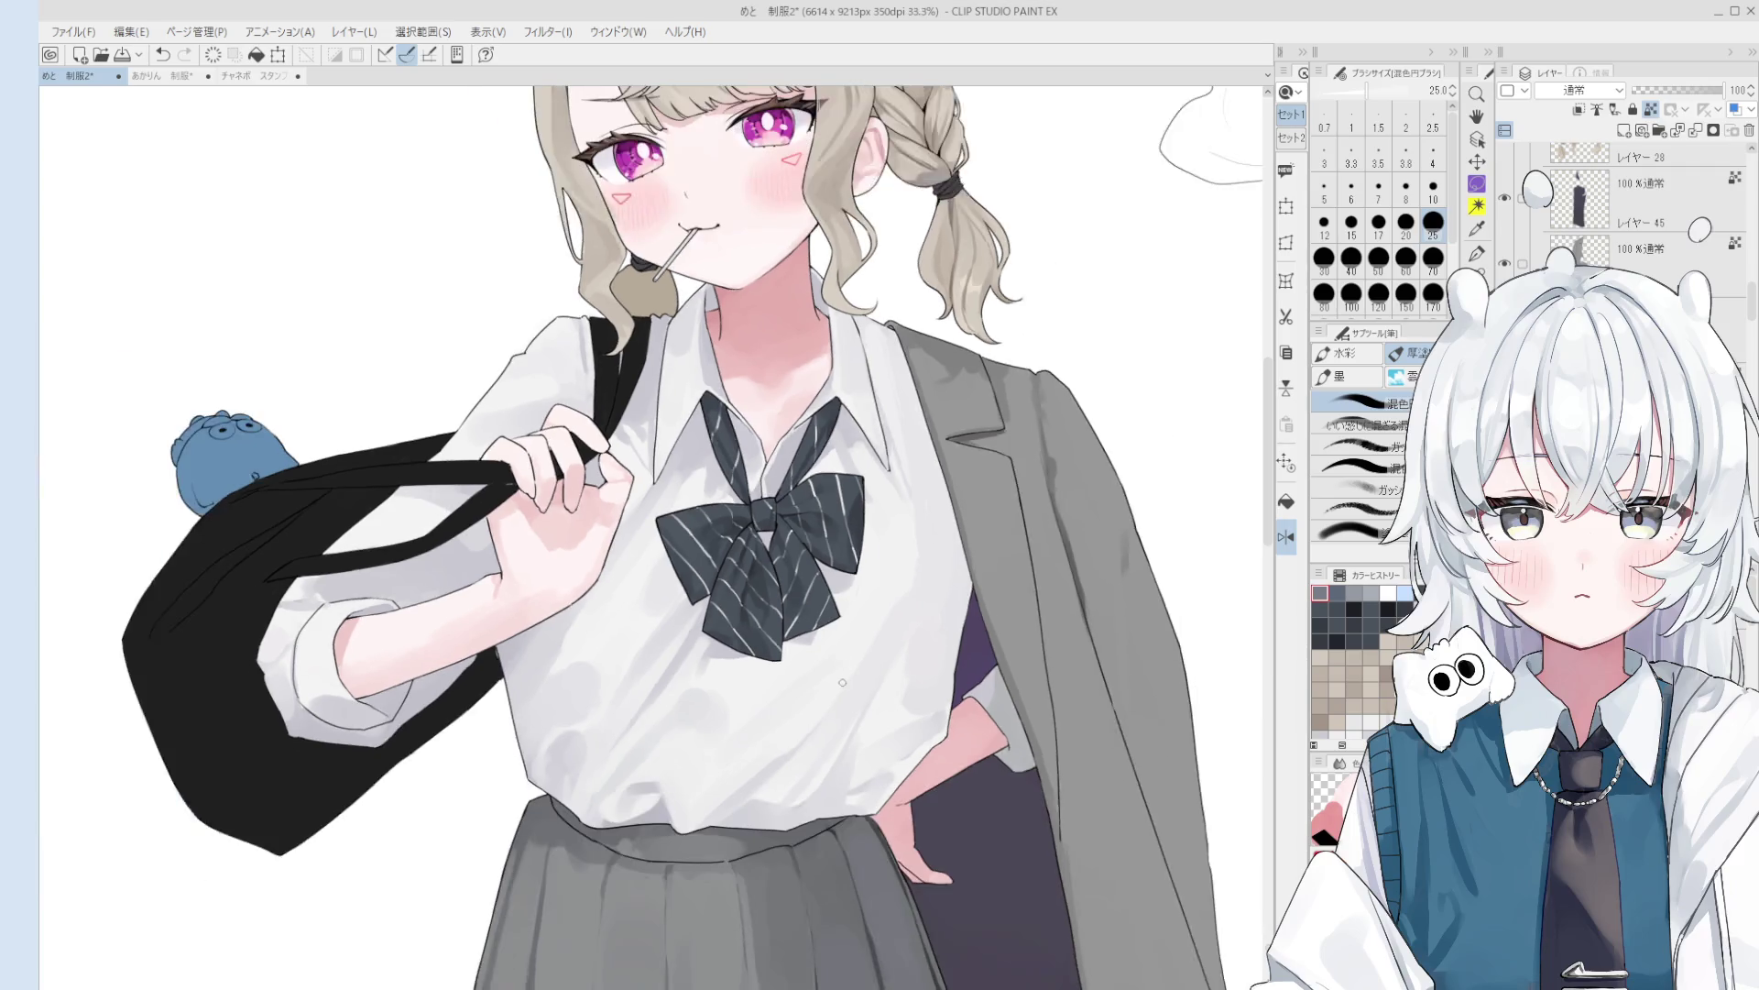
pyautogui.press('b')
pyautogui.scroll(3, 719, 660)
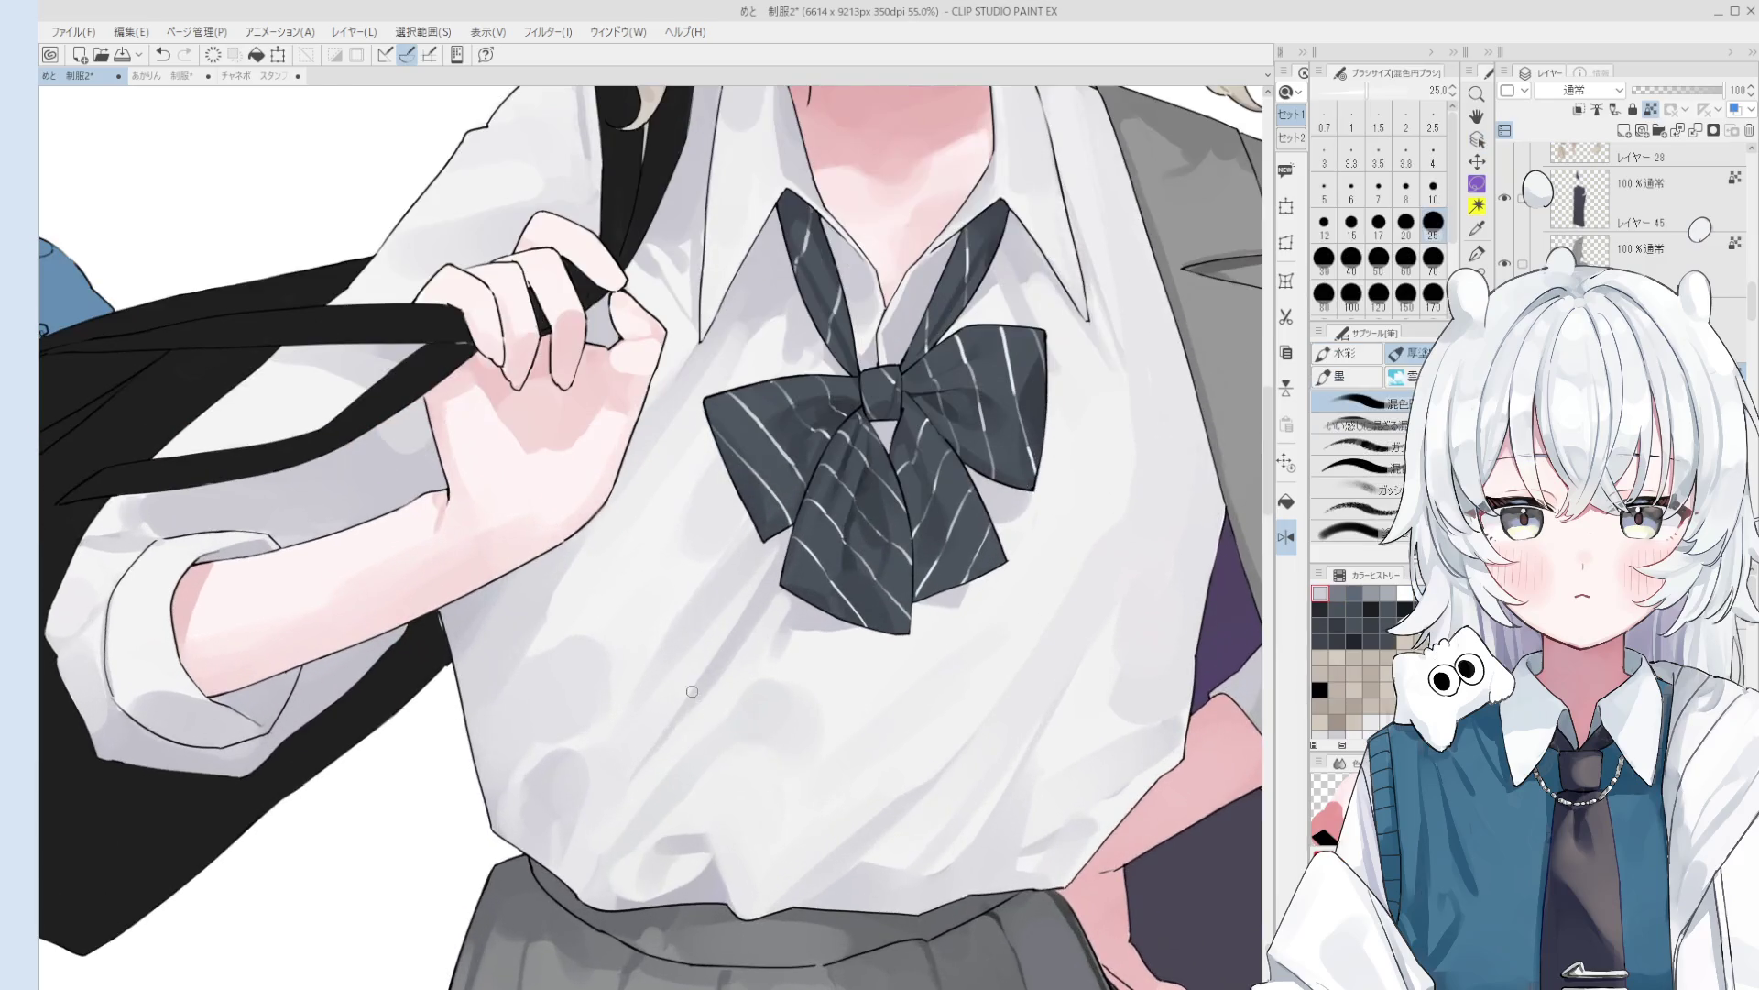
pyautogui.moveTo(711, 656)
pyautogui.mouseDown()
pyautogui.moveTo(683, 734)
pyautogui.moveTo(690, 667)
pyautogui.mouseUp()
pyautogui.hotkey('ctrl', 'h')
pyautogui.scroll(-1, 724, 660)
pyautogui.press('h')
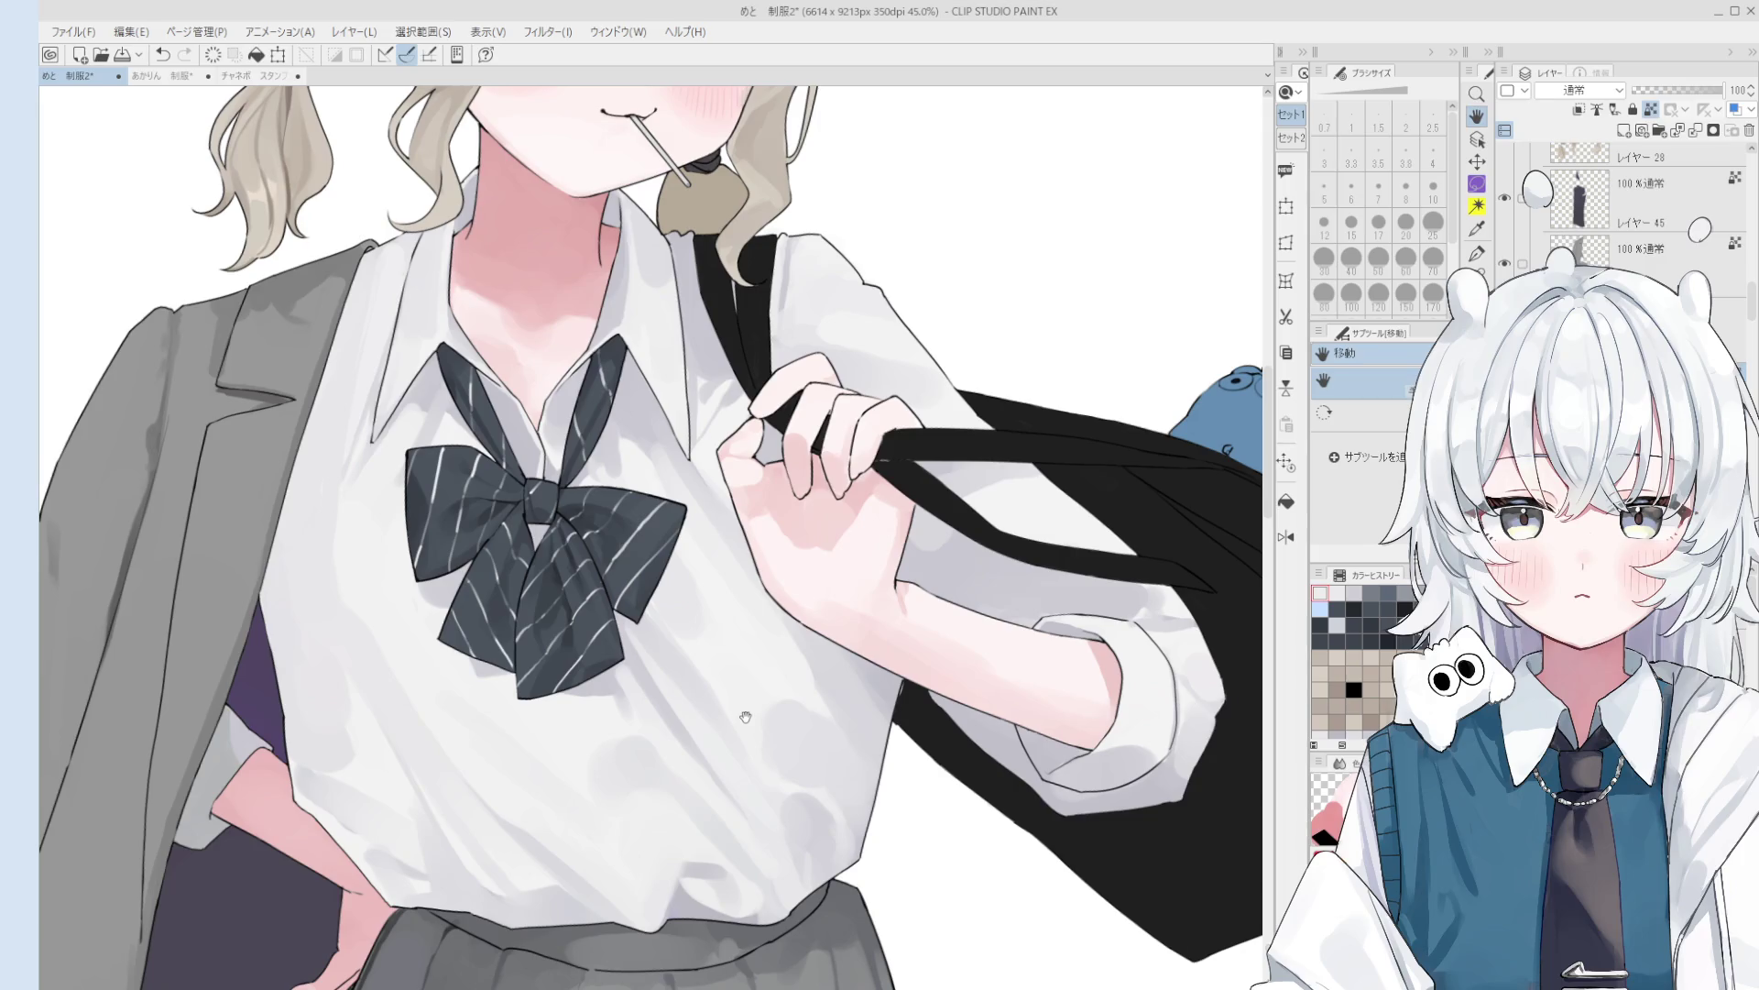
pyautogui.scroll(-1, 887, 423)
pyautogui.scroll(2, 887, 423)
pyautogui.keyDown('ctrl'); pyautogui.keyDown('shift'); pyautogui.click(770, 616); pyautogui.keyUp('shift'); pyautogui.keyUp('ctrl')
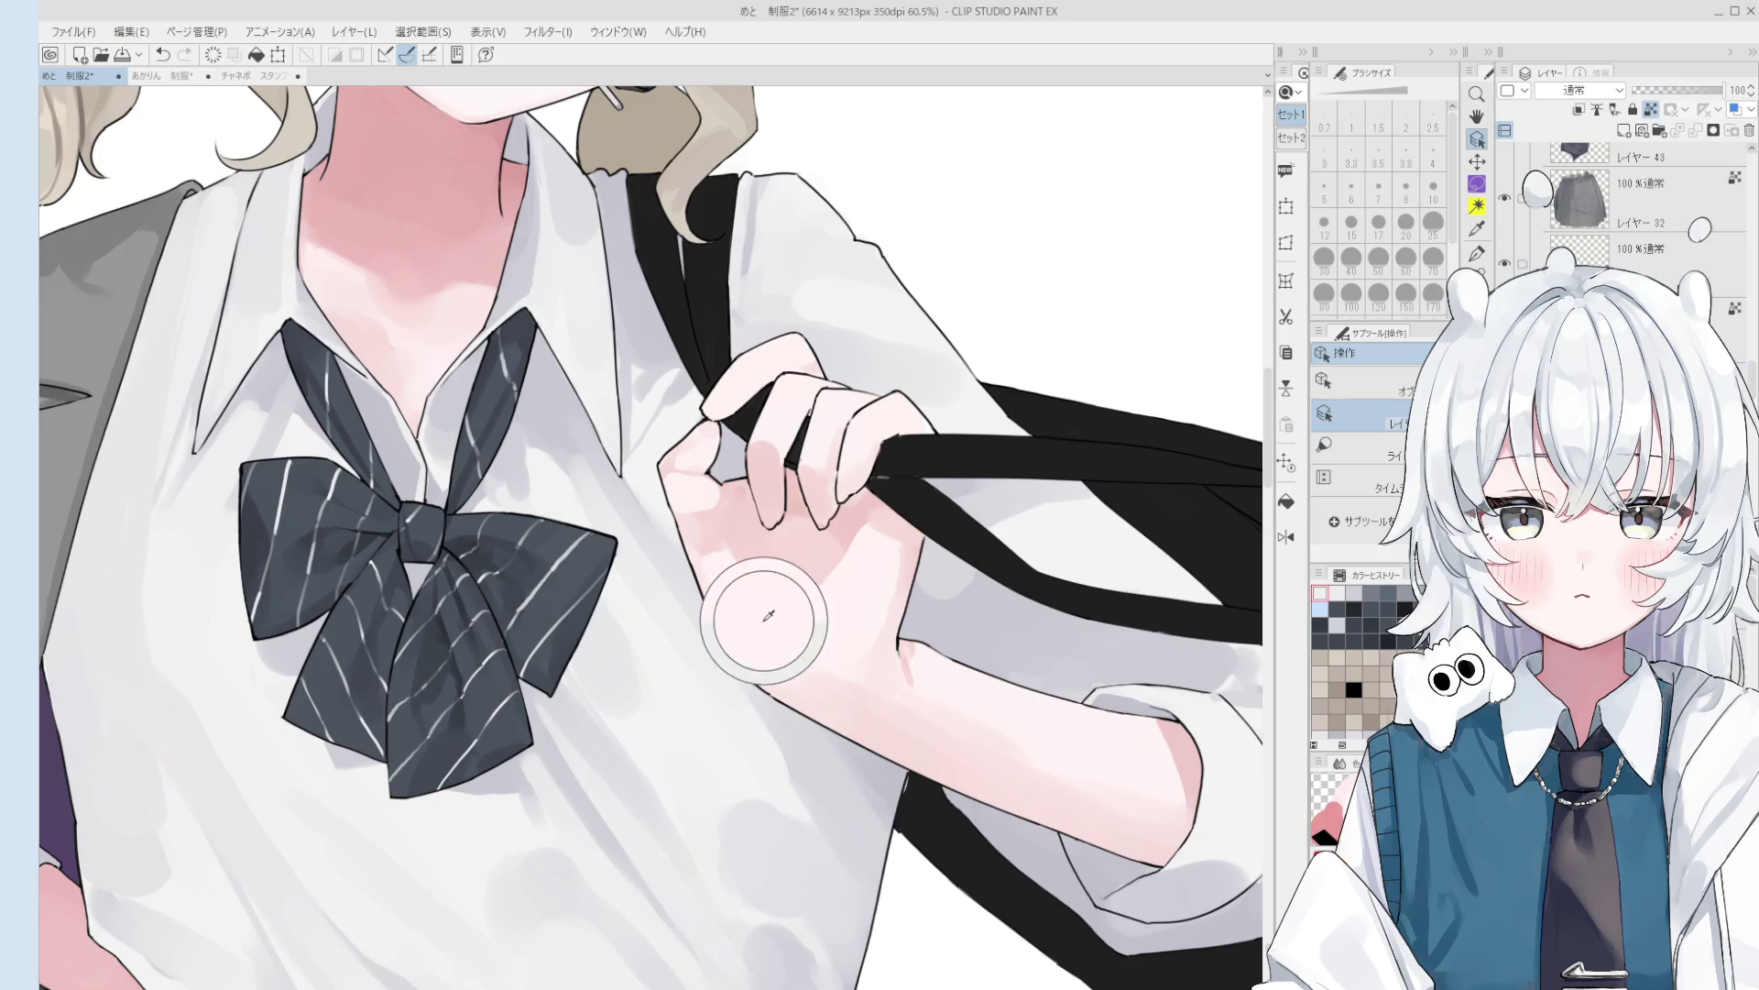
pyautogui.press('b')
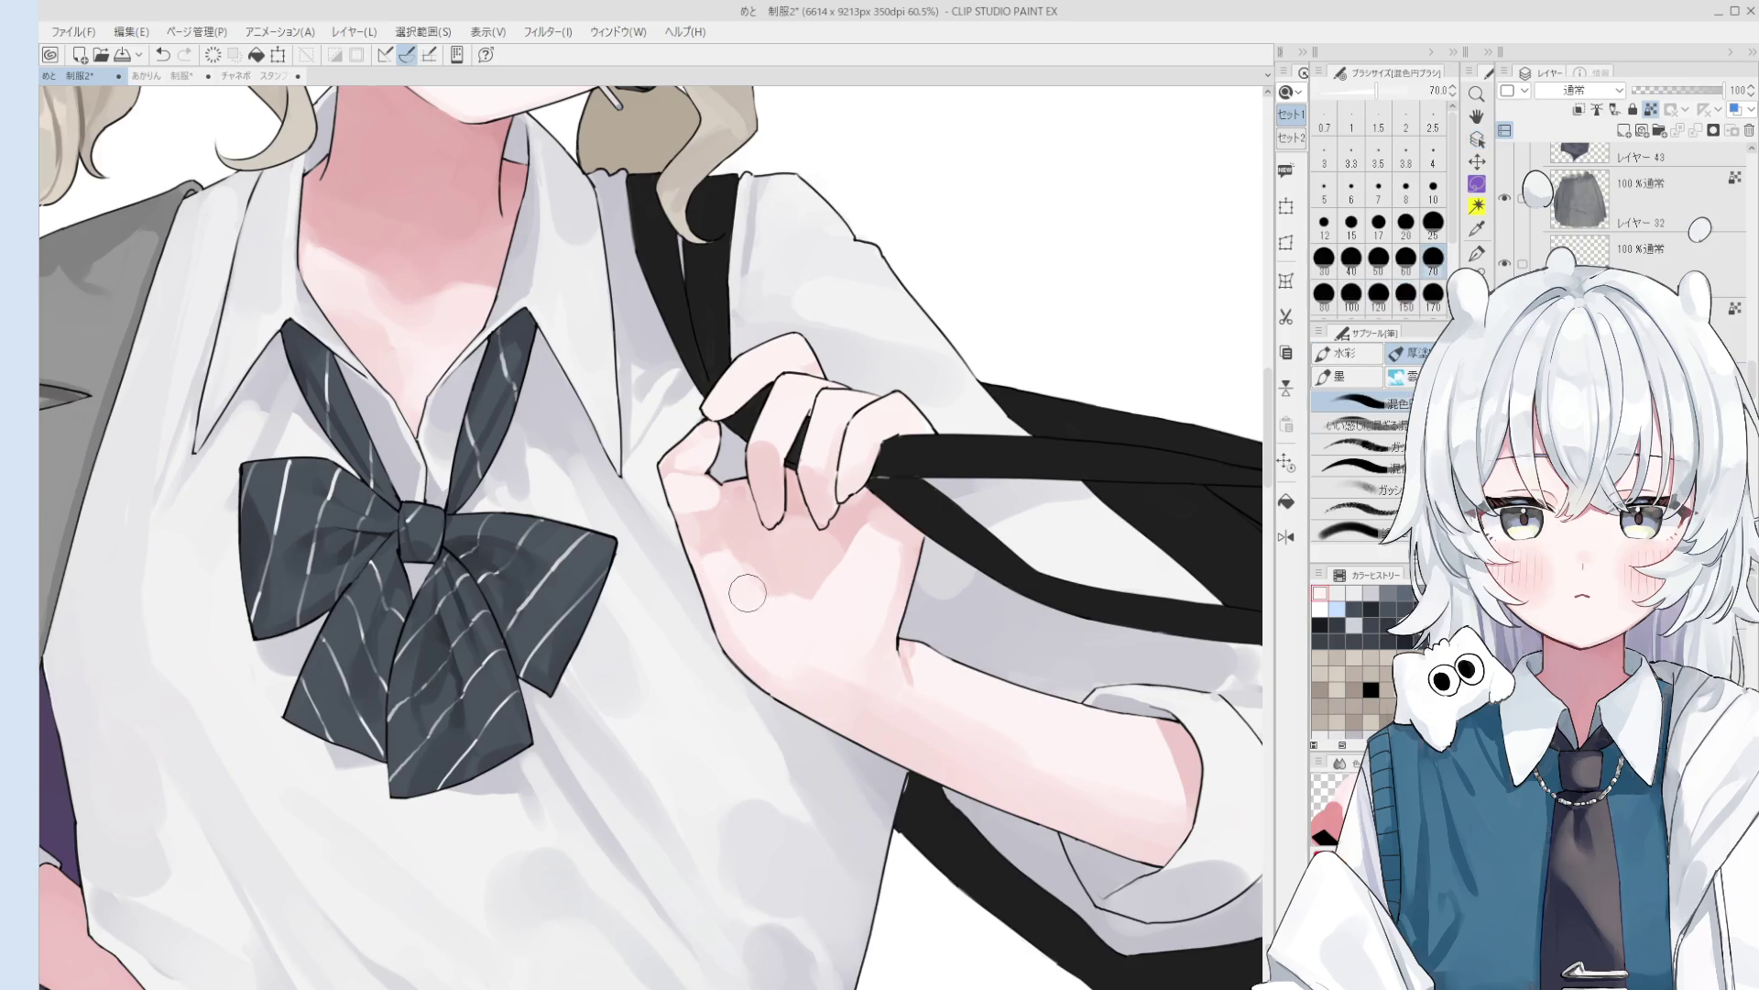
pyautogui.scroll(-1, 733, 559)
pyautogui.press(']')
pyautogui.press('h')
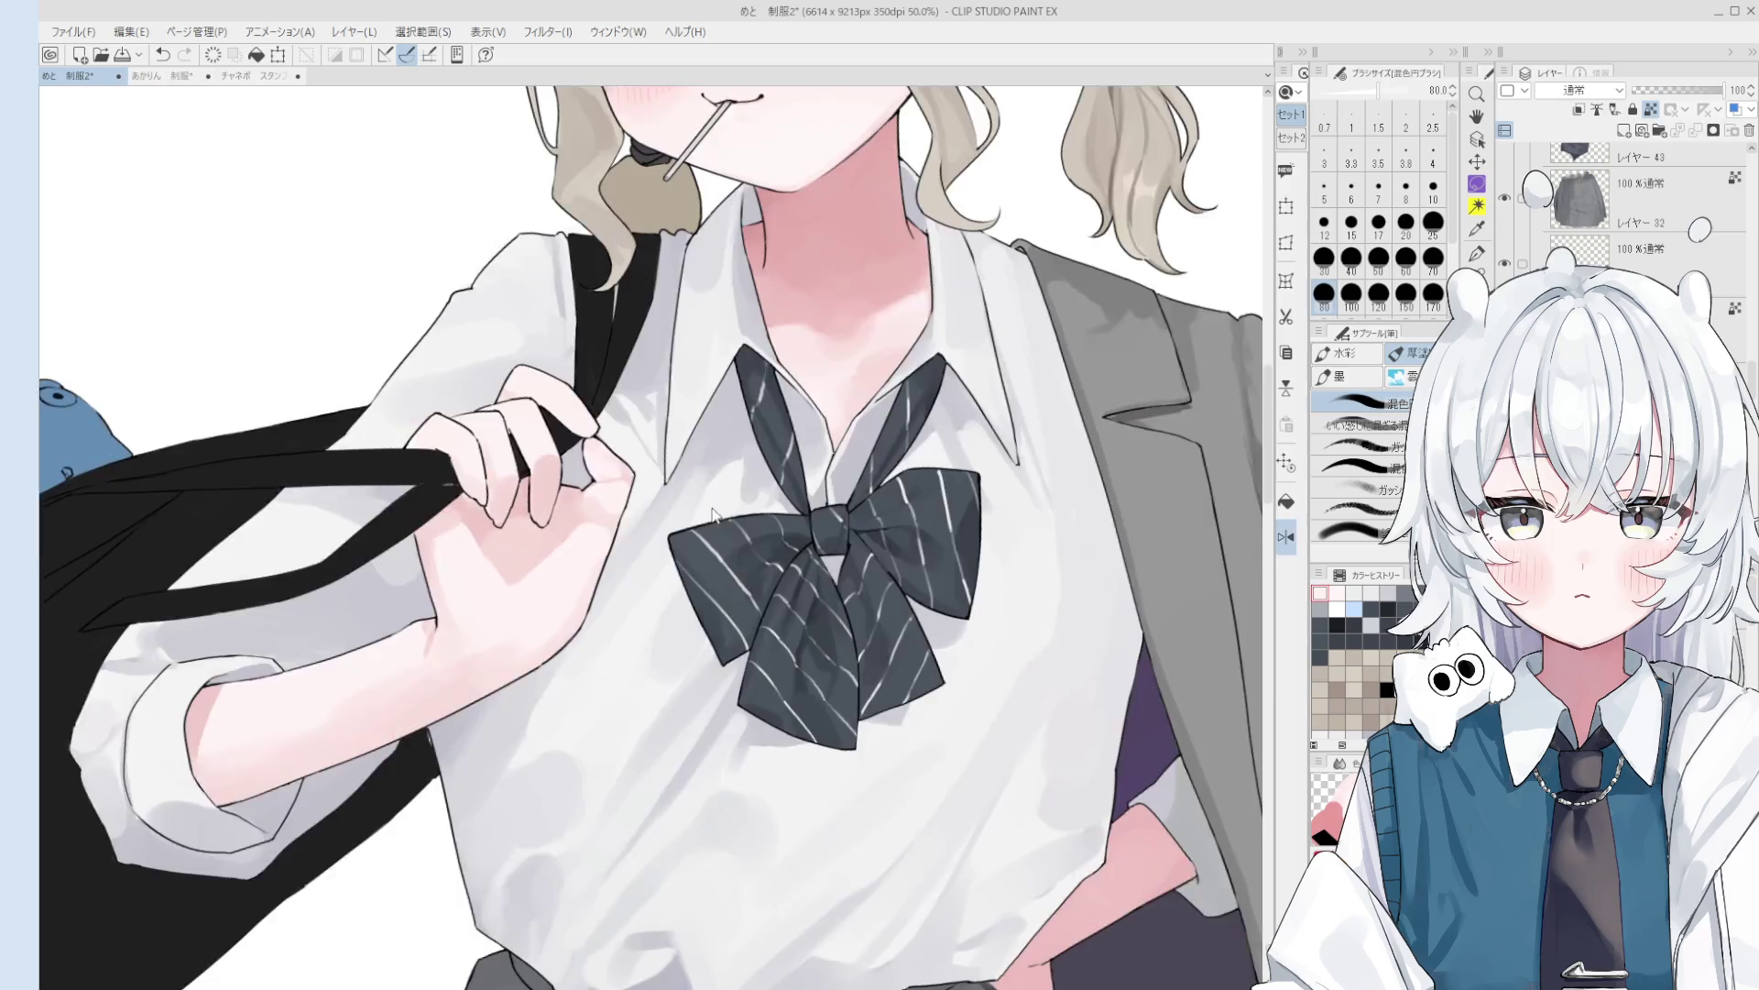
pyautogui.scroll(-1, 713, 513)
pyautogui.press(']')
pyautogui.press(']')
pyautogui.press(']')
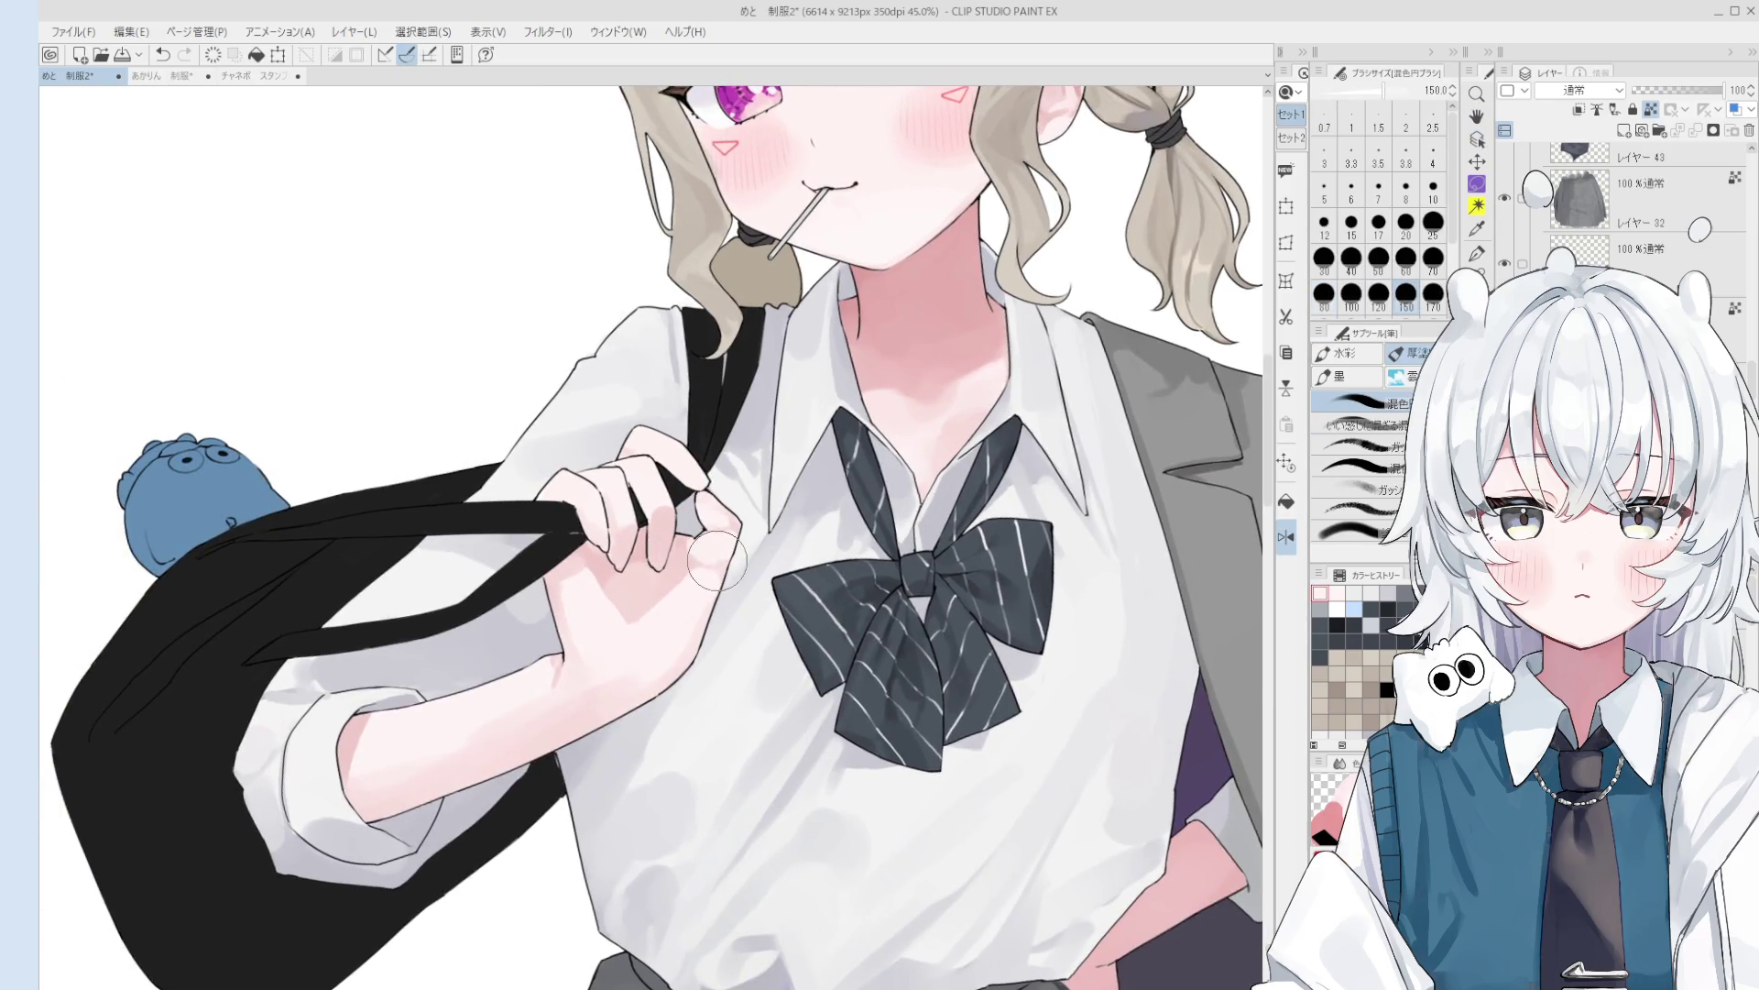
pyautogui.scroll(-1, 717, 561)
pyautogui.press('[')
pyautogui.press('[')
pyautogui.press('[')
pyautogui.scroll(-1, 706, 562)
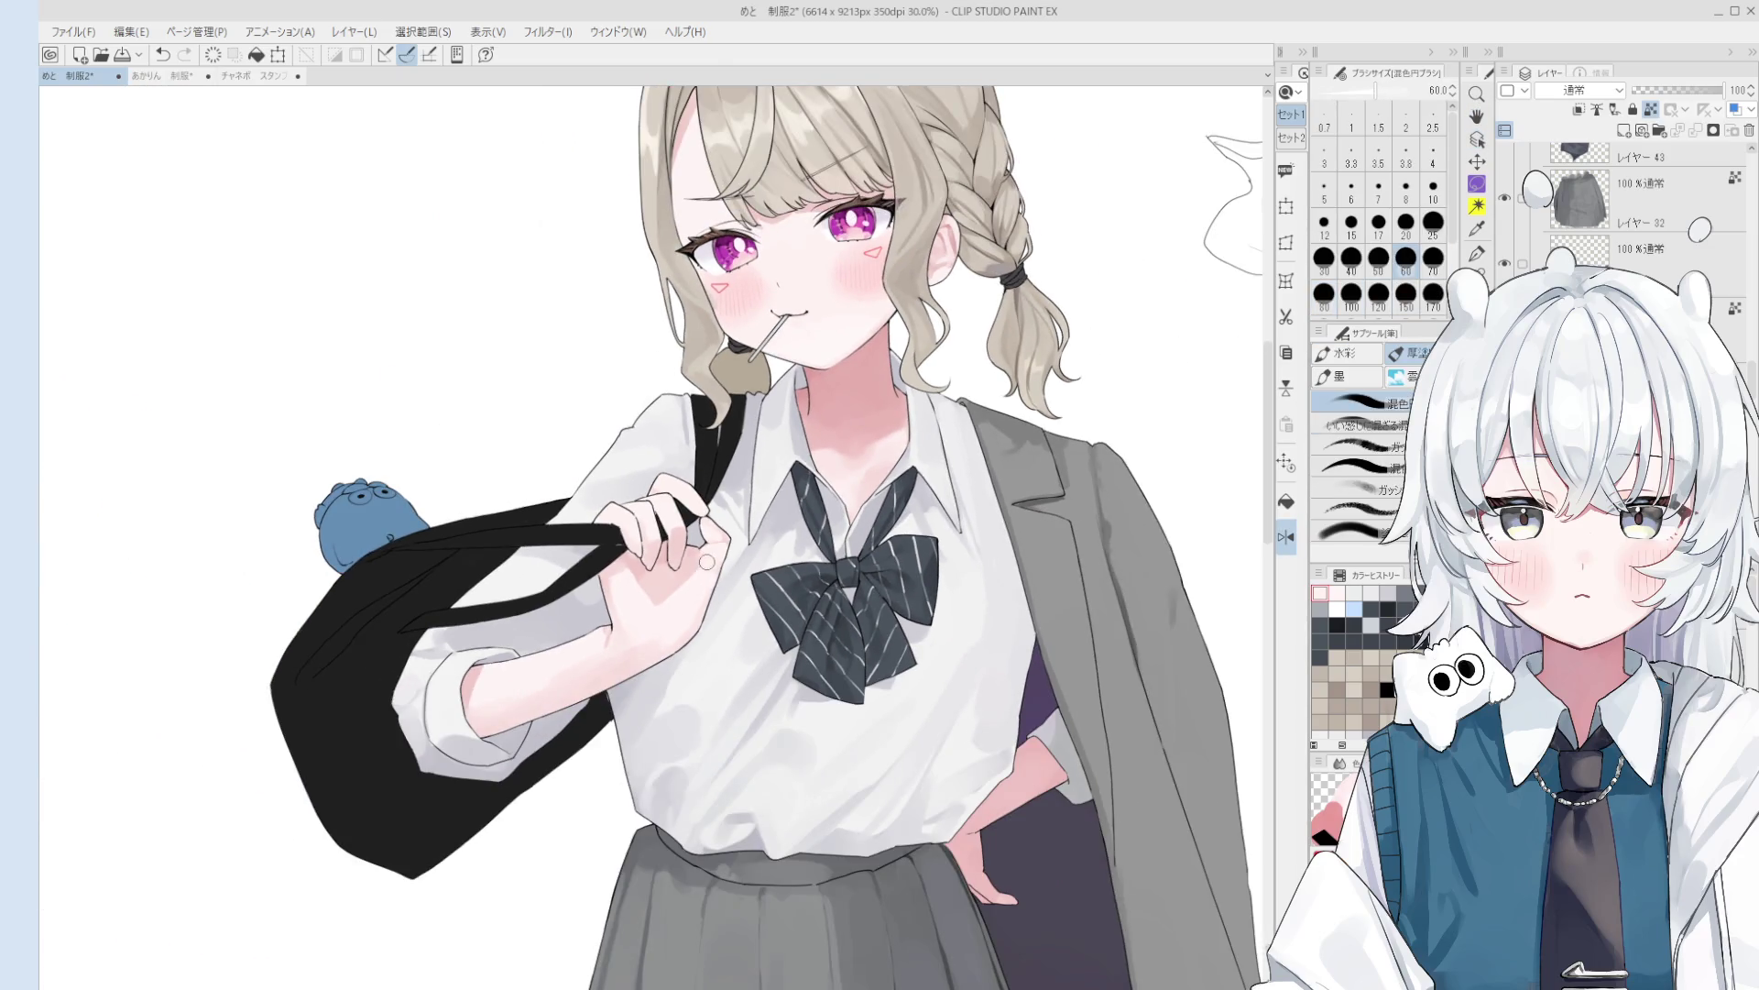
pyautogui.scroll(-2, 706, 562)
pyautogui.scroll(-1, 707, 562)
pyautogui.moveTo(721, 471); pyautogui.dragTo(763, 441)
pyautogui.press('b')
pyautogui.scroll(2, 765, 426)
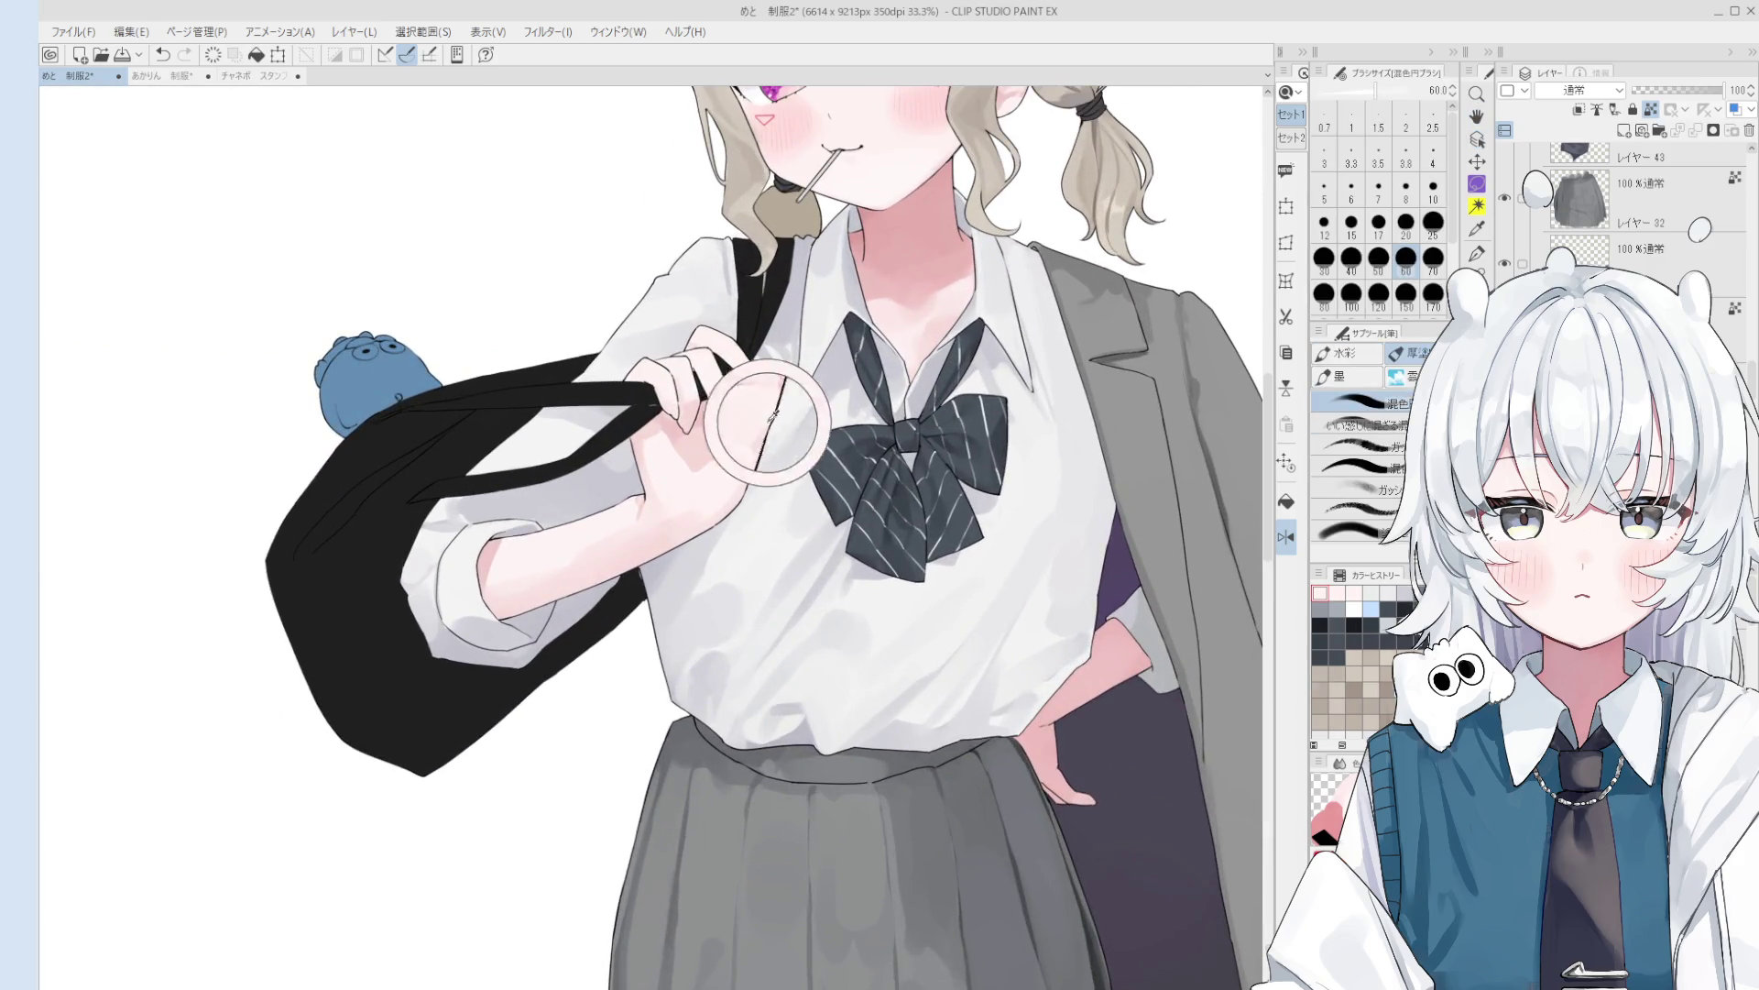
pyautogui.scroll(-4, 768, 416)
pyautogui.press('h')
pyautogui.scroll(-1, 775, 435)
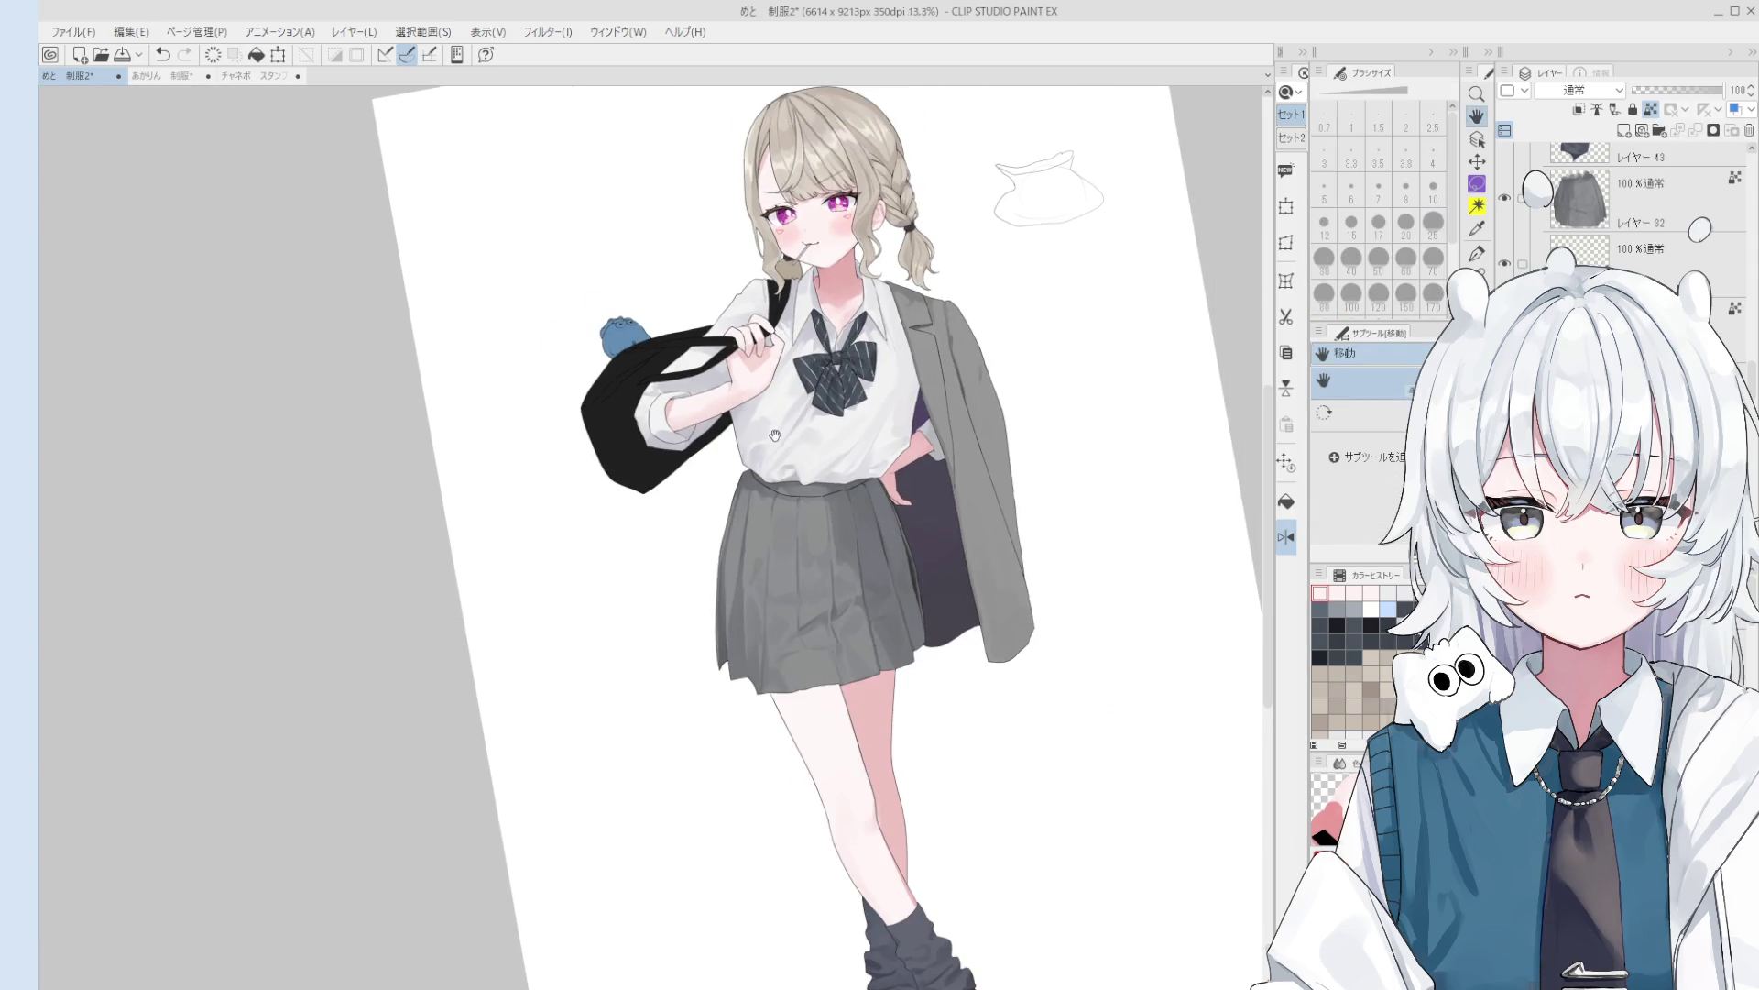
pyautogui.press('o')
pyautogui.click(880, 548)
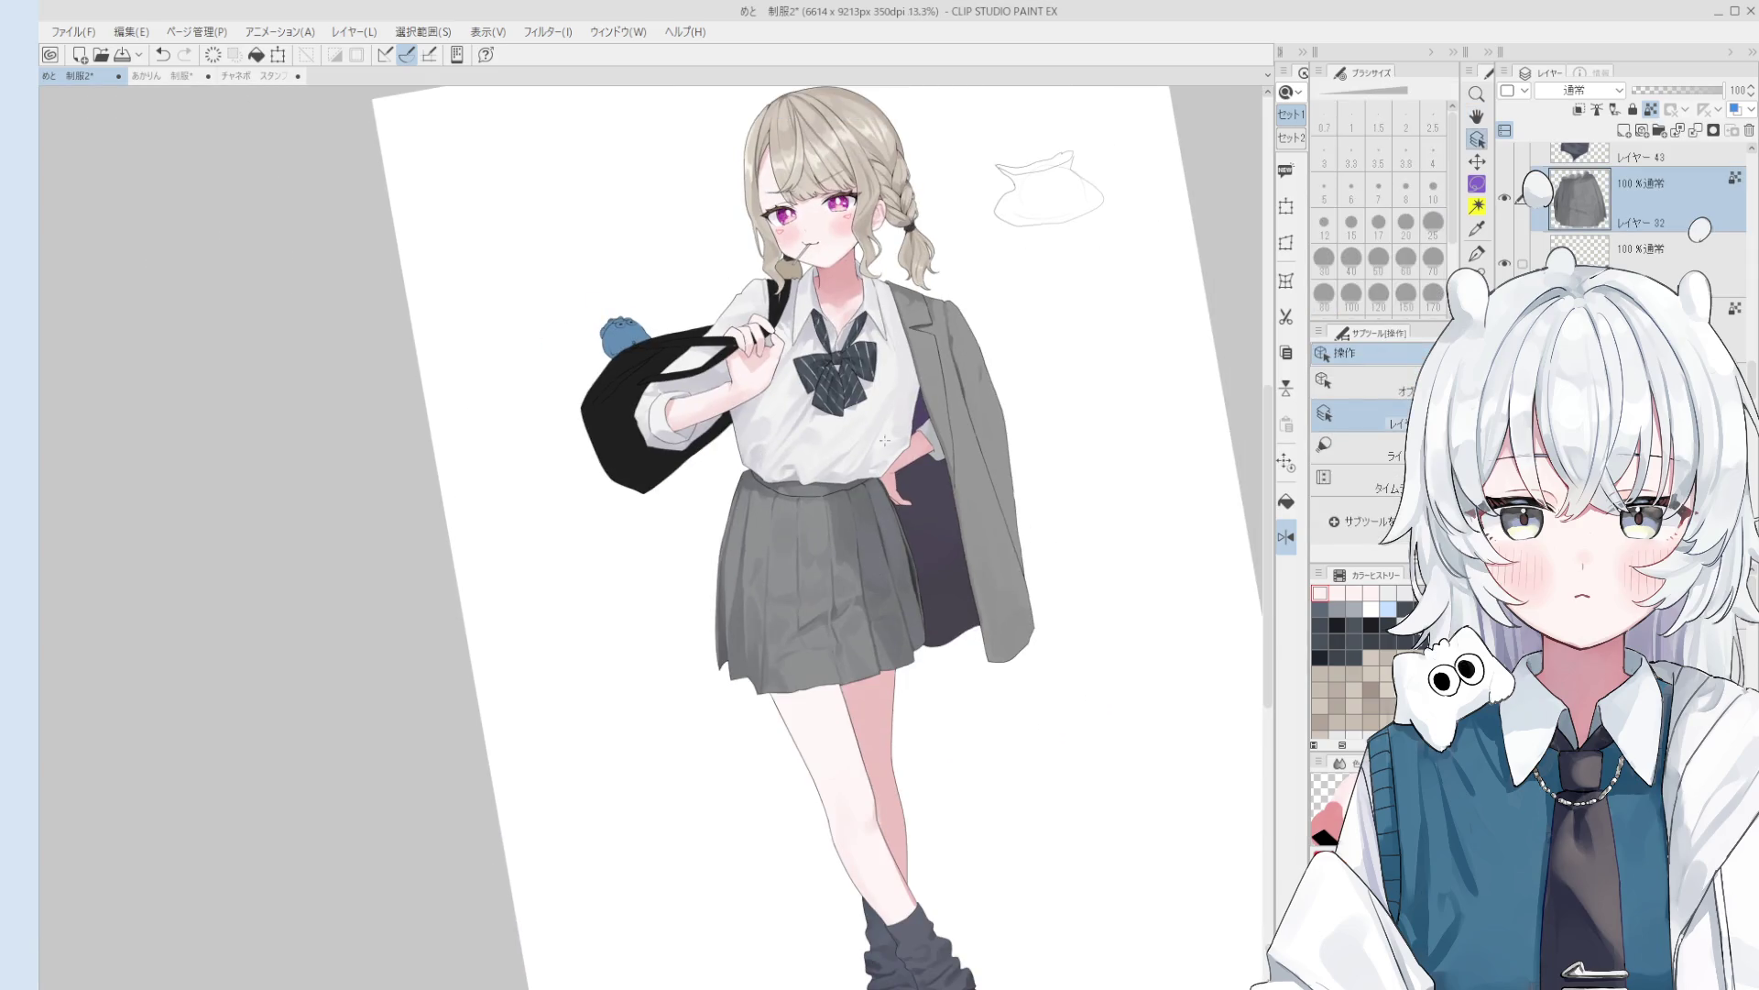
pyautogui.scroll(2, 825, 385)
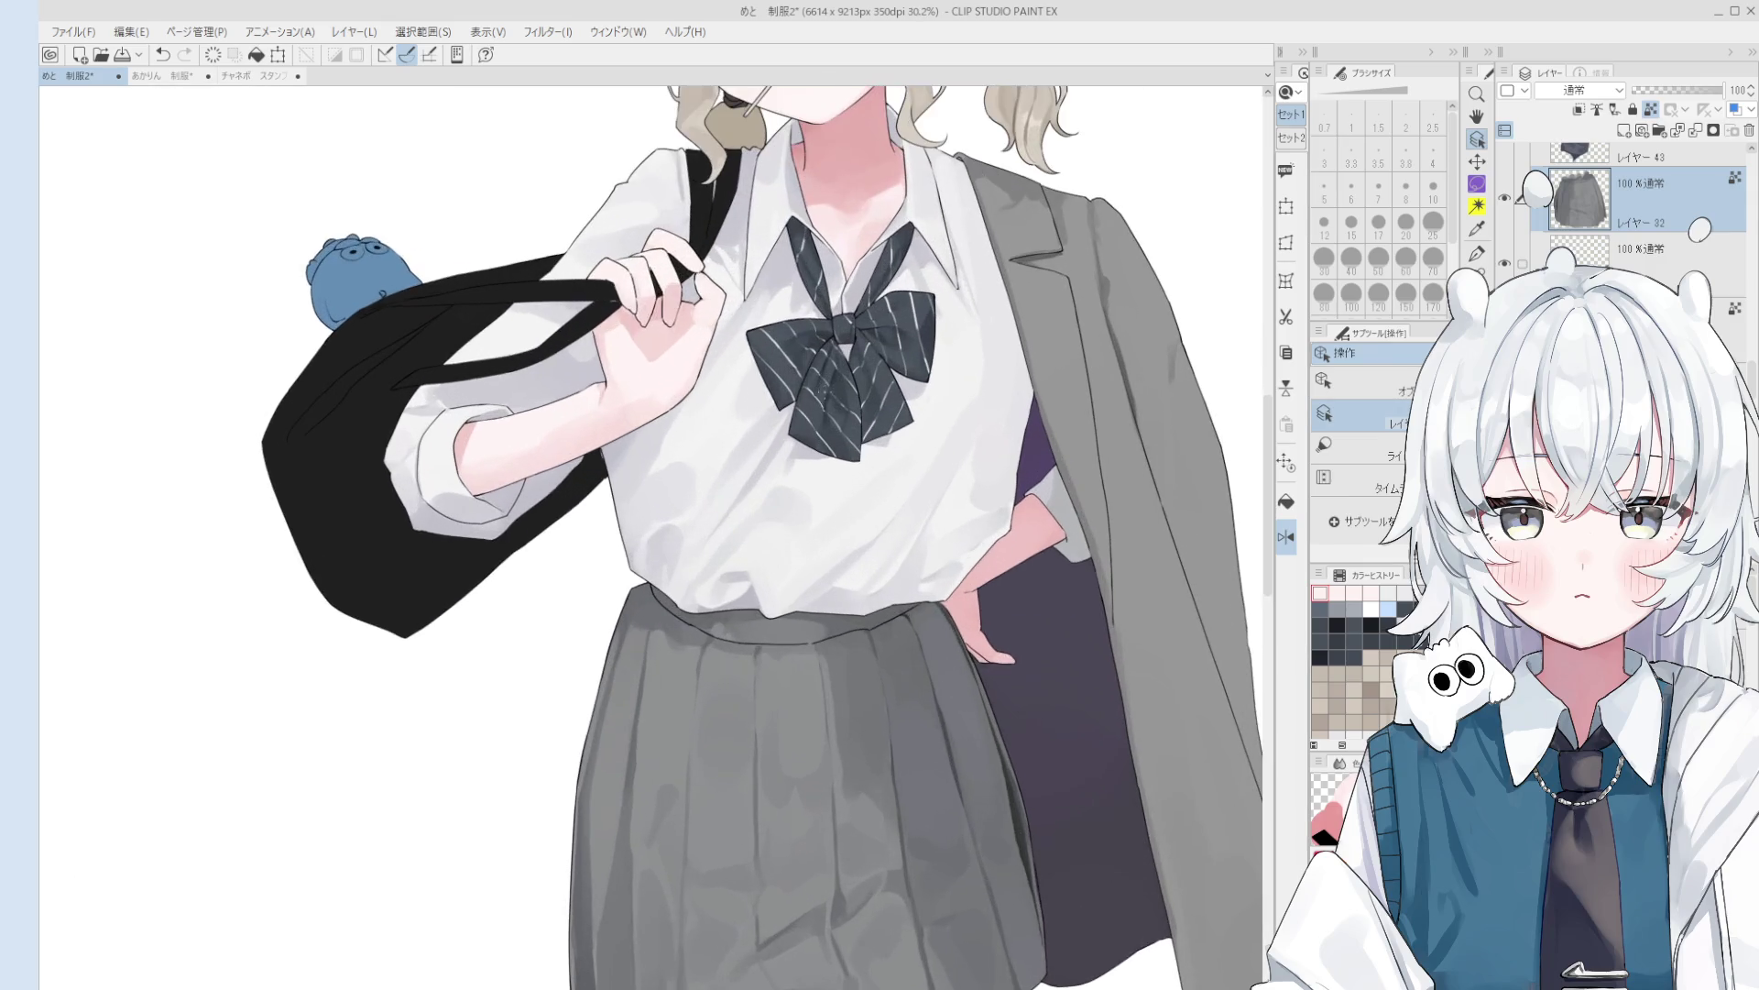
pyautogui.click(825, 385)
pyautogui.scroll(4, 825, 385)
pyautogui.hotkey('ctrl', 'shift', 'n')
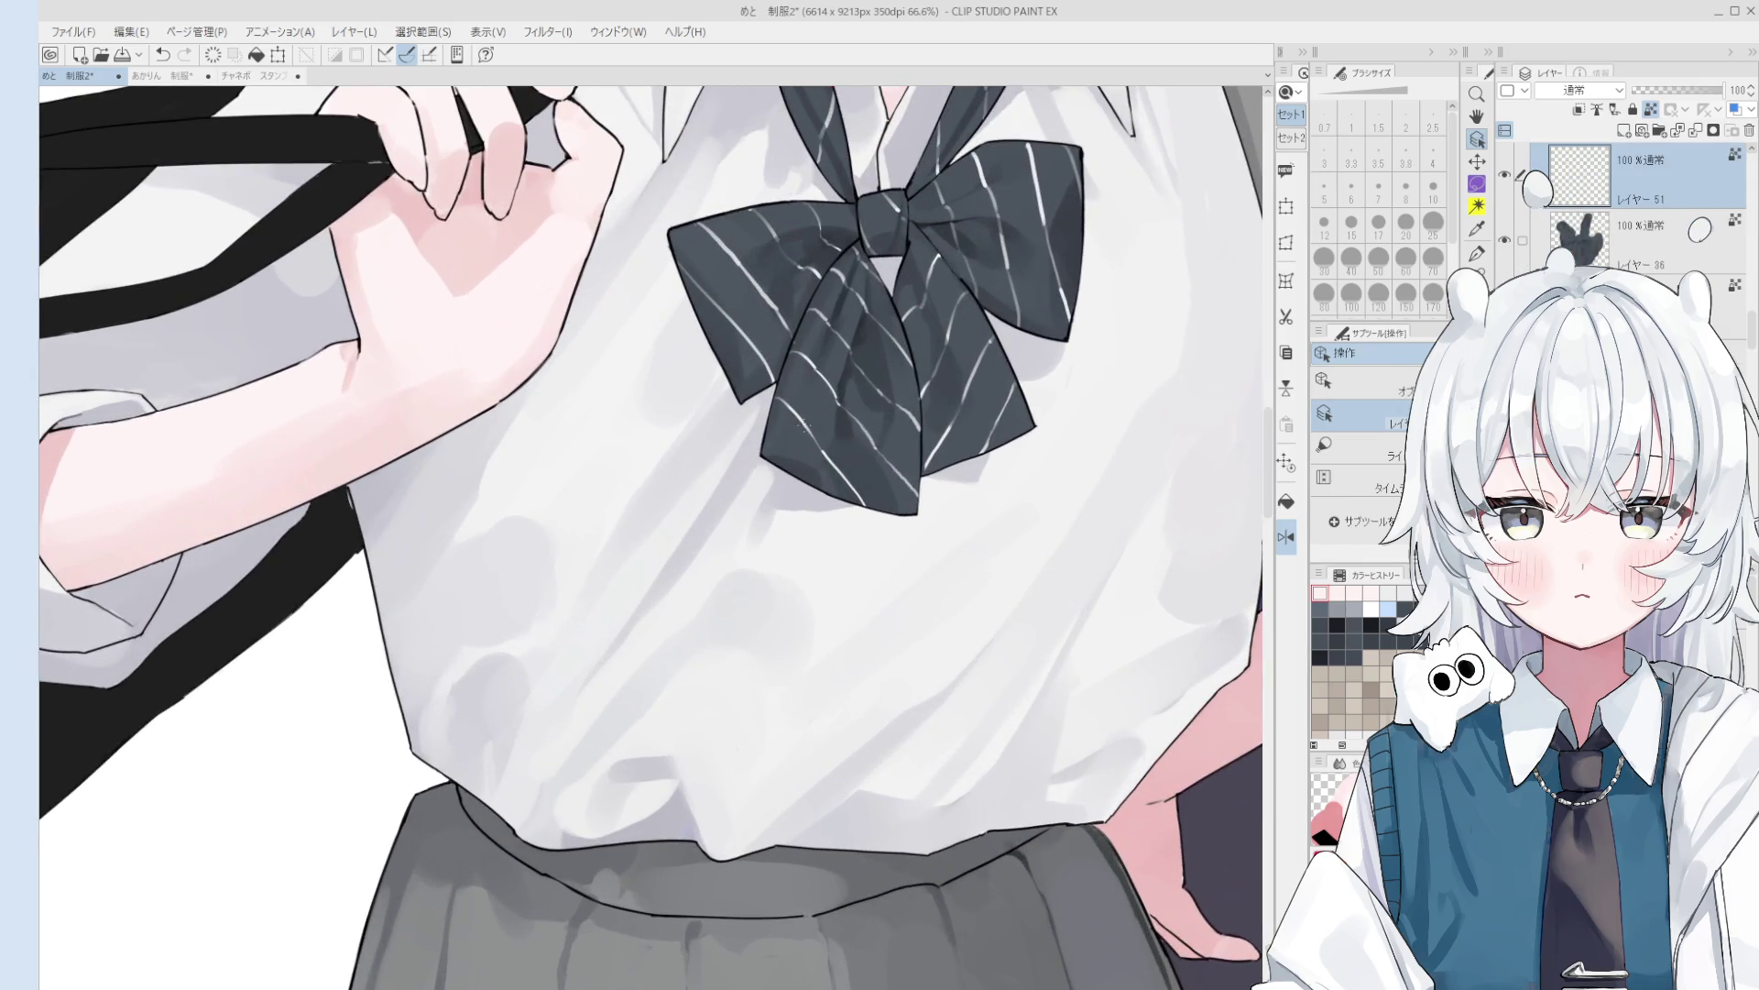
# - Switch to the Liquify tool's second sub tool and reduce its size to 150
pyautogui.press('j')
pyautogui.click(1395, 372)
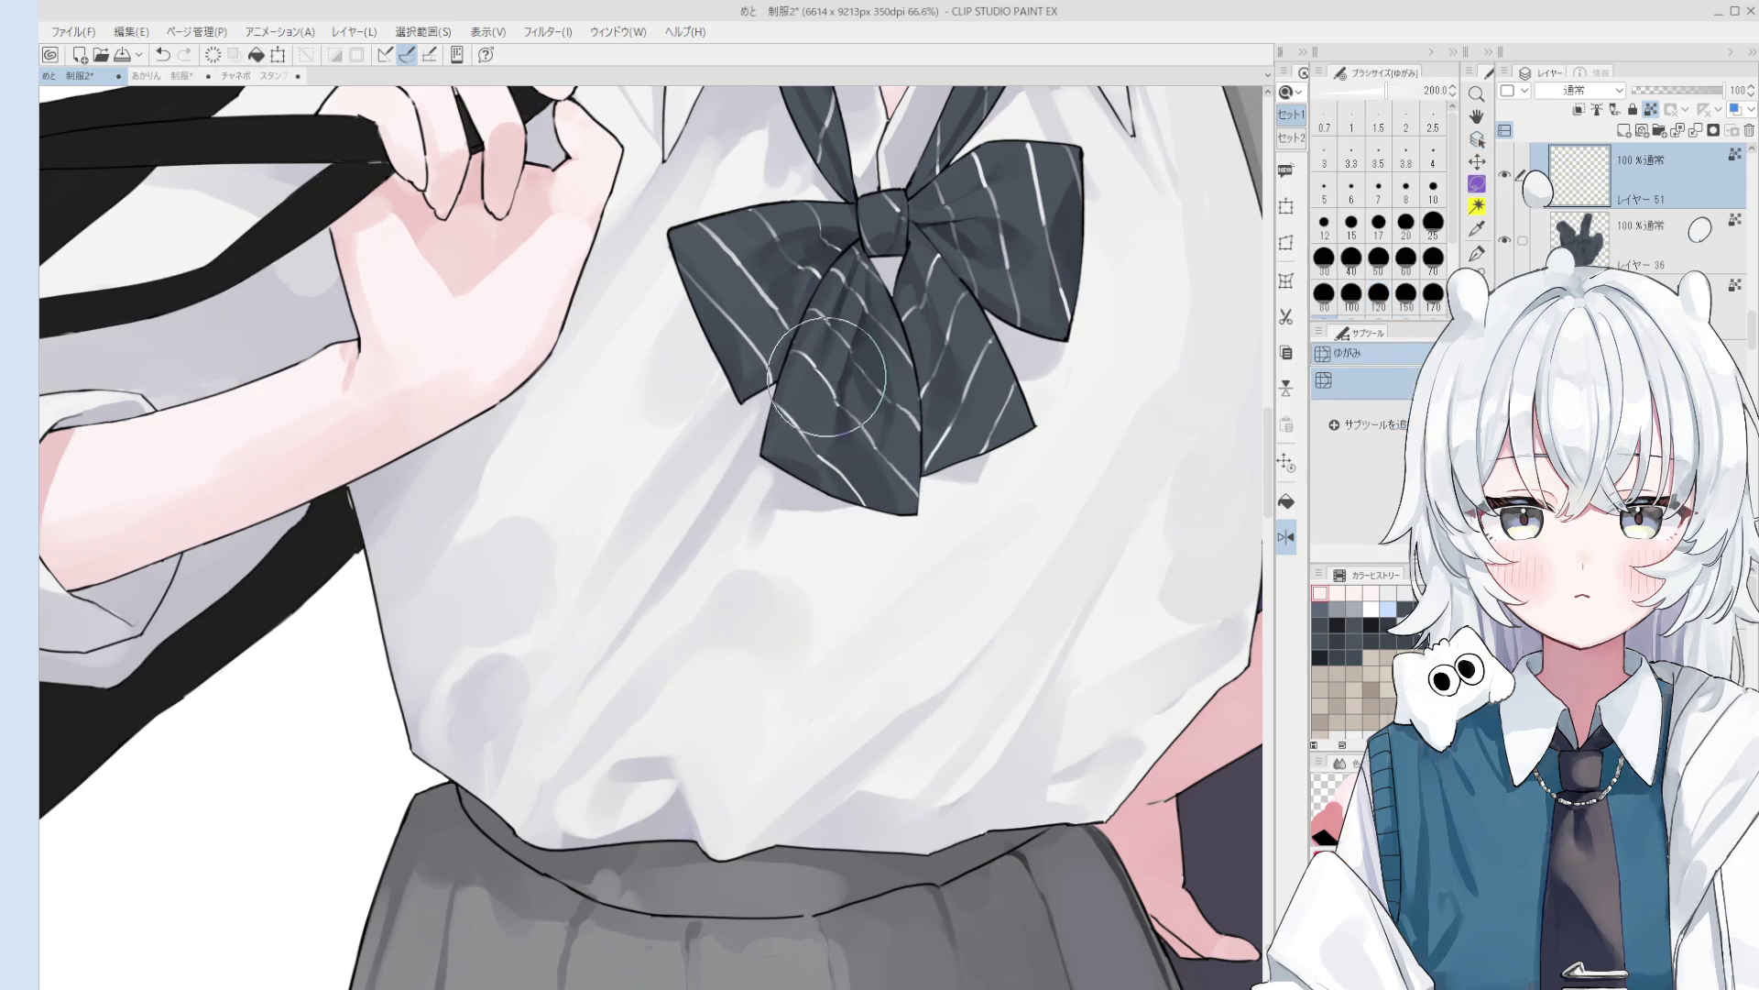
pyautogui.scroll(-2, 795, 405)
pyautogui.press('[')
pyautogui.press('[')
pyautogui.scroll(-5, 812, 376)
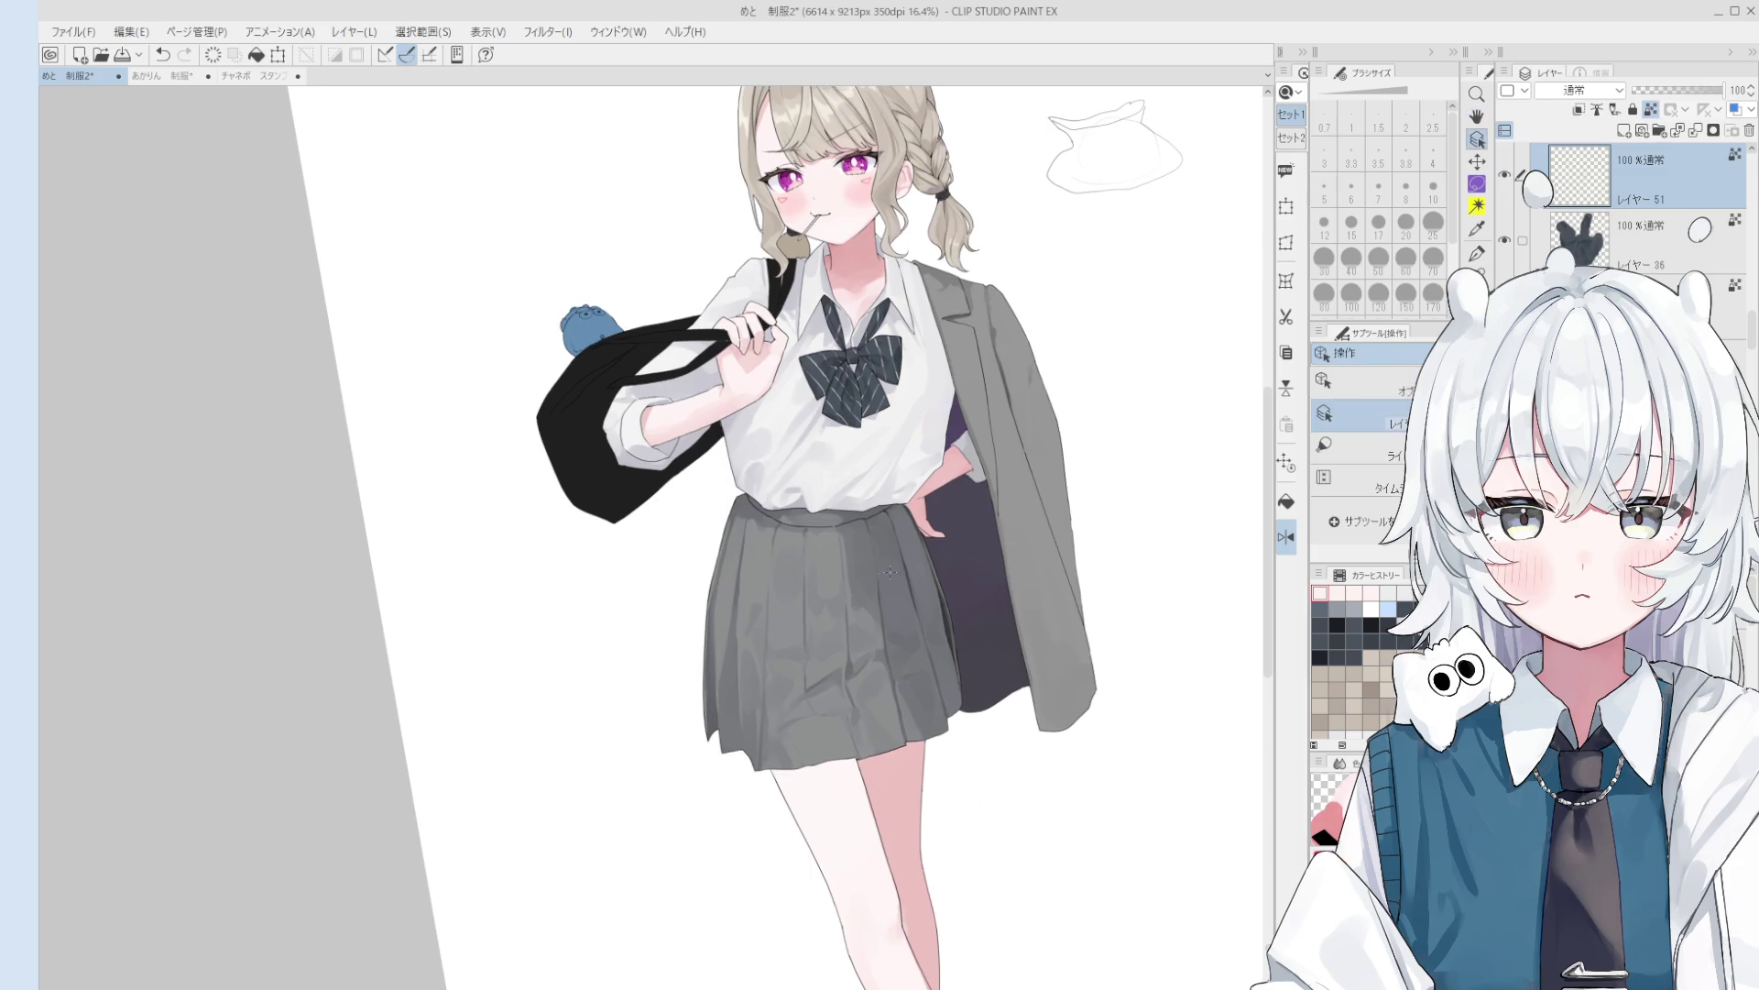
# - Select the skirt shading layer レイヤー 47
pyautogui.scroll(3, 824, 558)
pyautogui.keyDown('ctrl'); pyautogui.keyDown('shift'); pyautogui.click(818, 558); pyautogui.keyUp('shift'); pyautogui.keyUp('ctrl')
pyautogui.scroll(1, 772, 495)
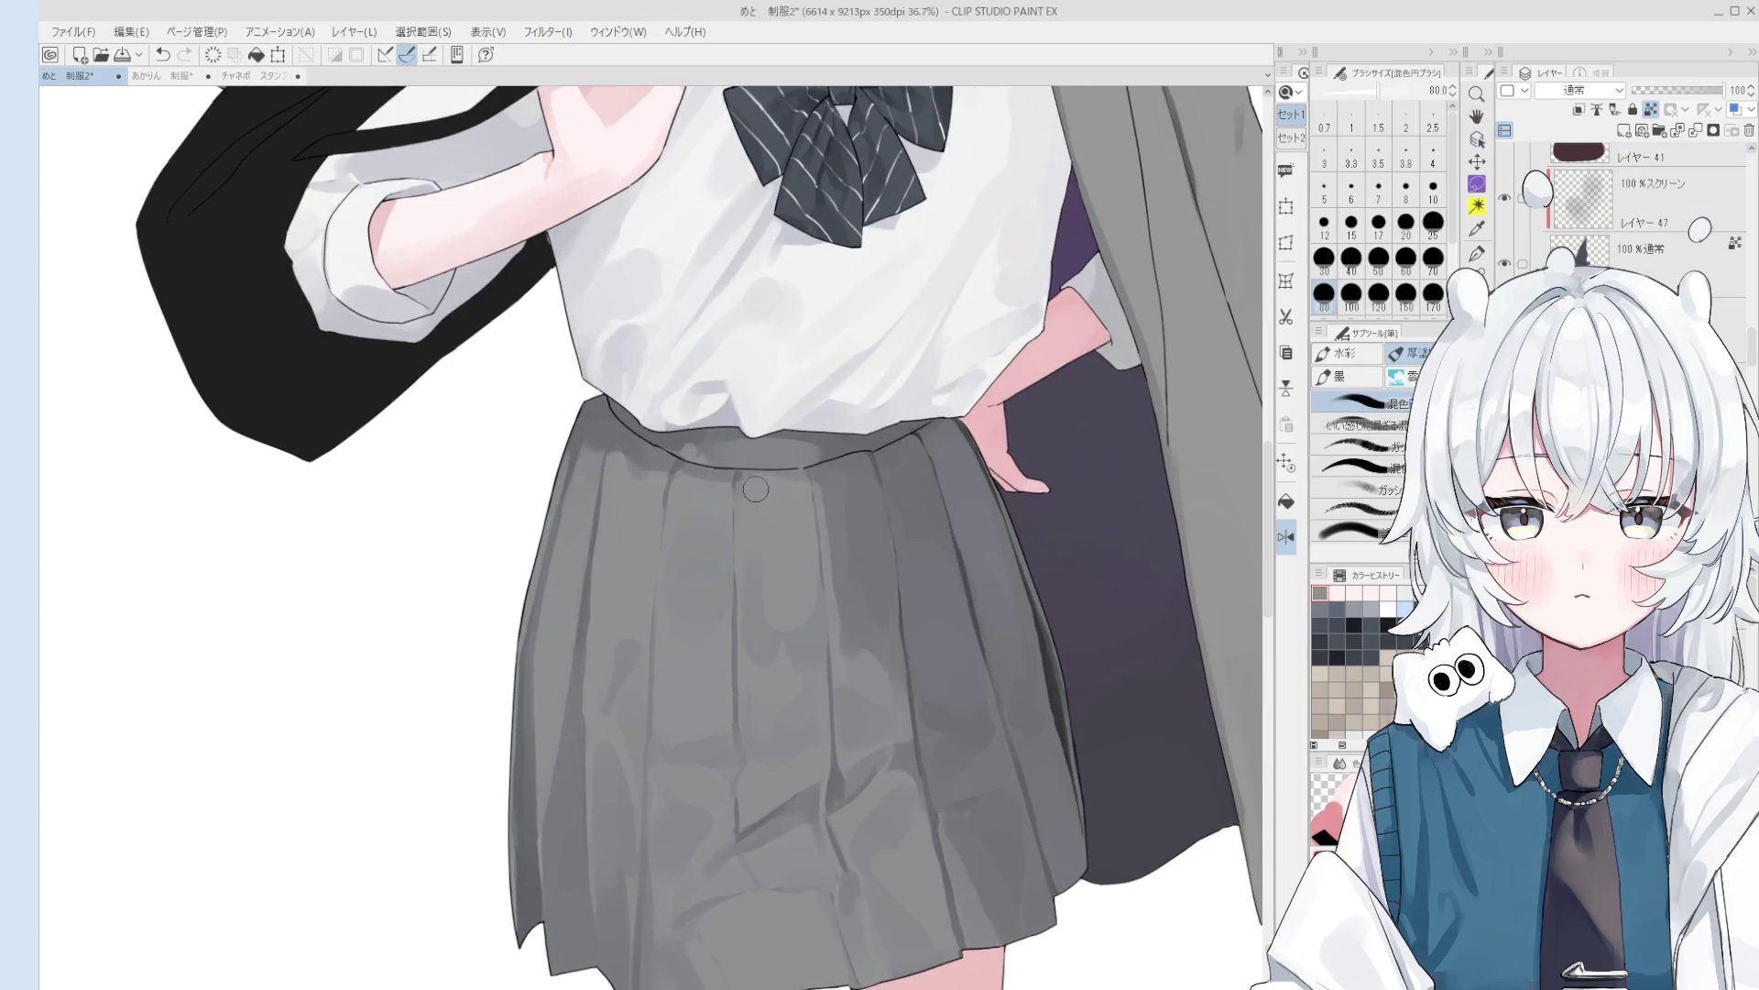
# - Paint darker shading patches on the skirt with a size-150 brush
pyautogui.scroll(-2, 772, 495)
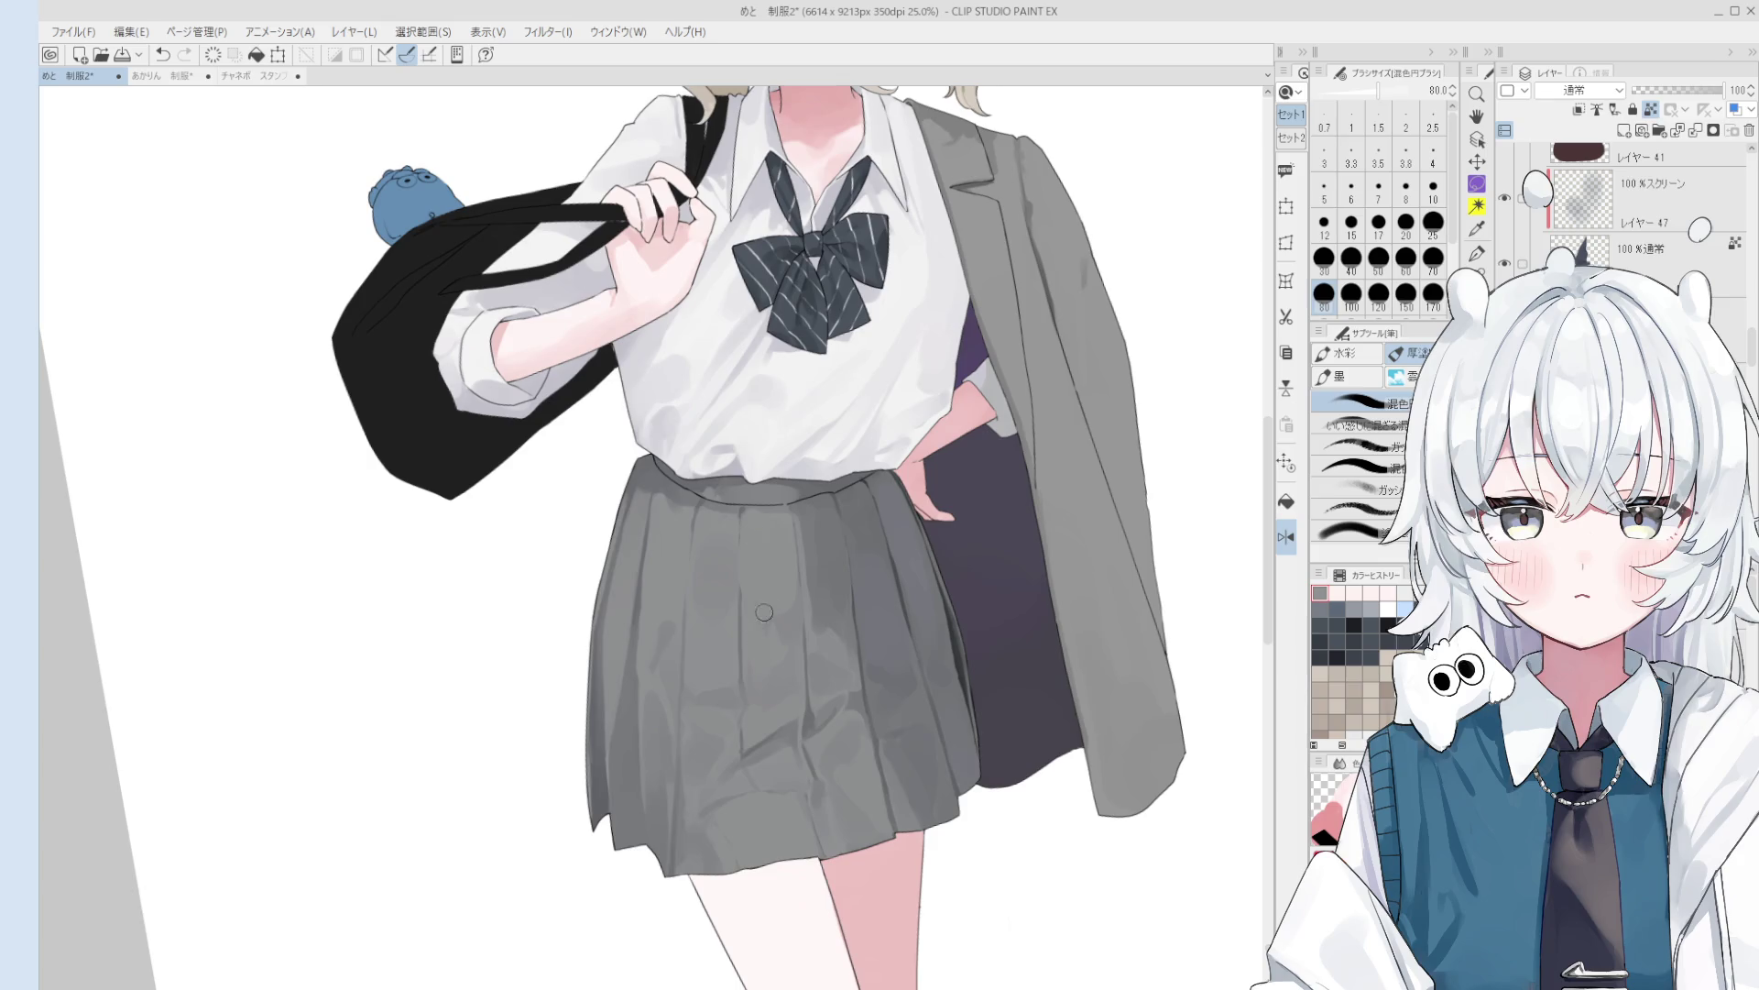
pyautogui.press(']')
pyautogui.press(']')
pyautogui.press(']')
pyautogui.scroll(-1, 768, 613)
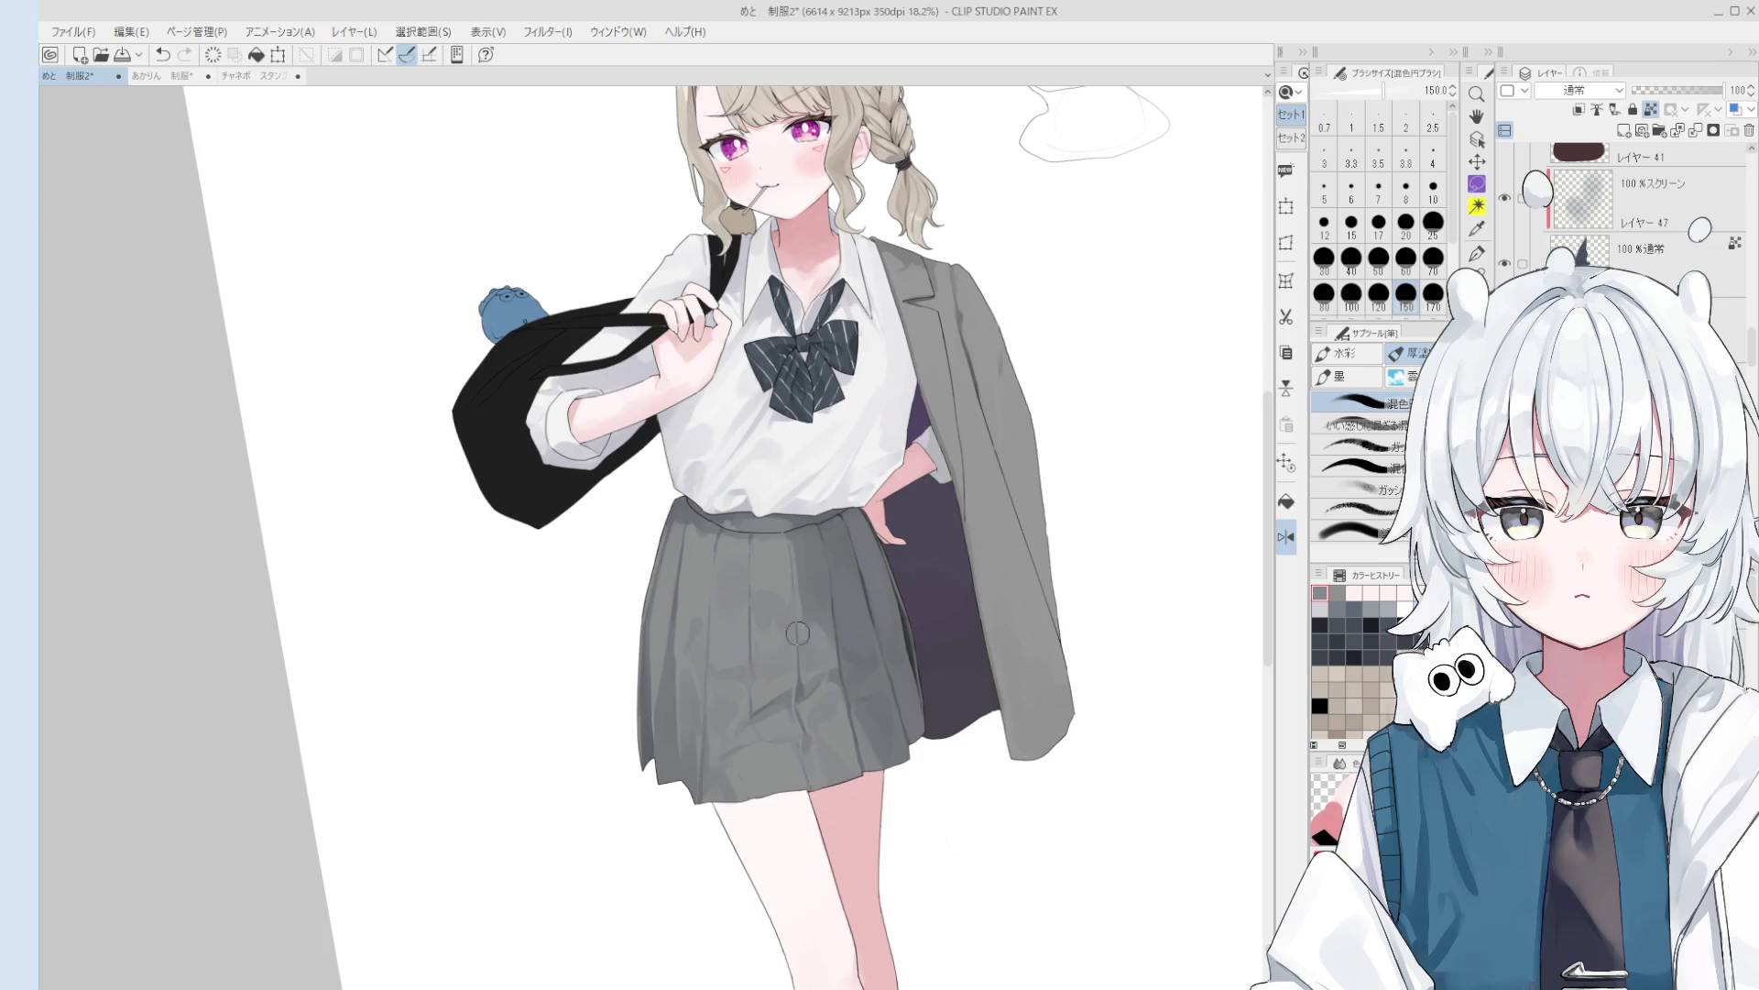
pyautogui.click(754, 612)
pyautogui.scroll(-1, 735, 571)
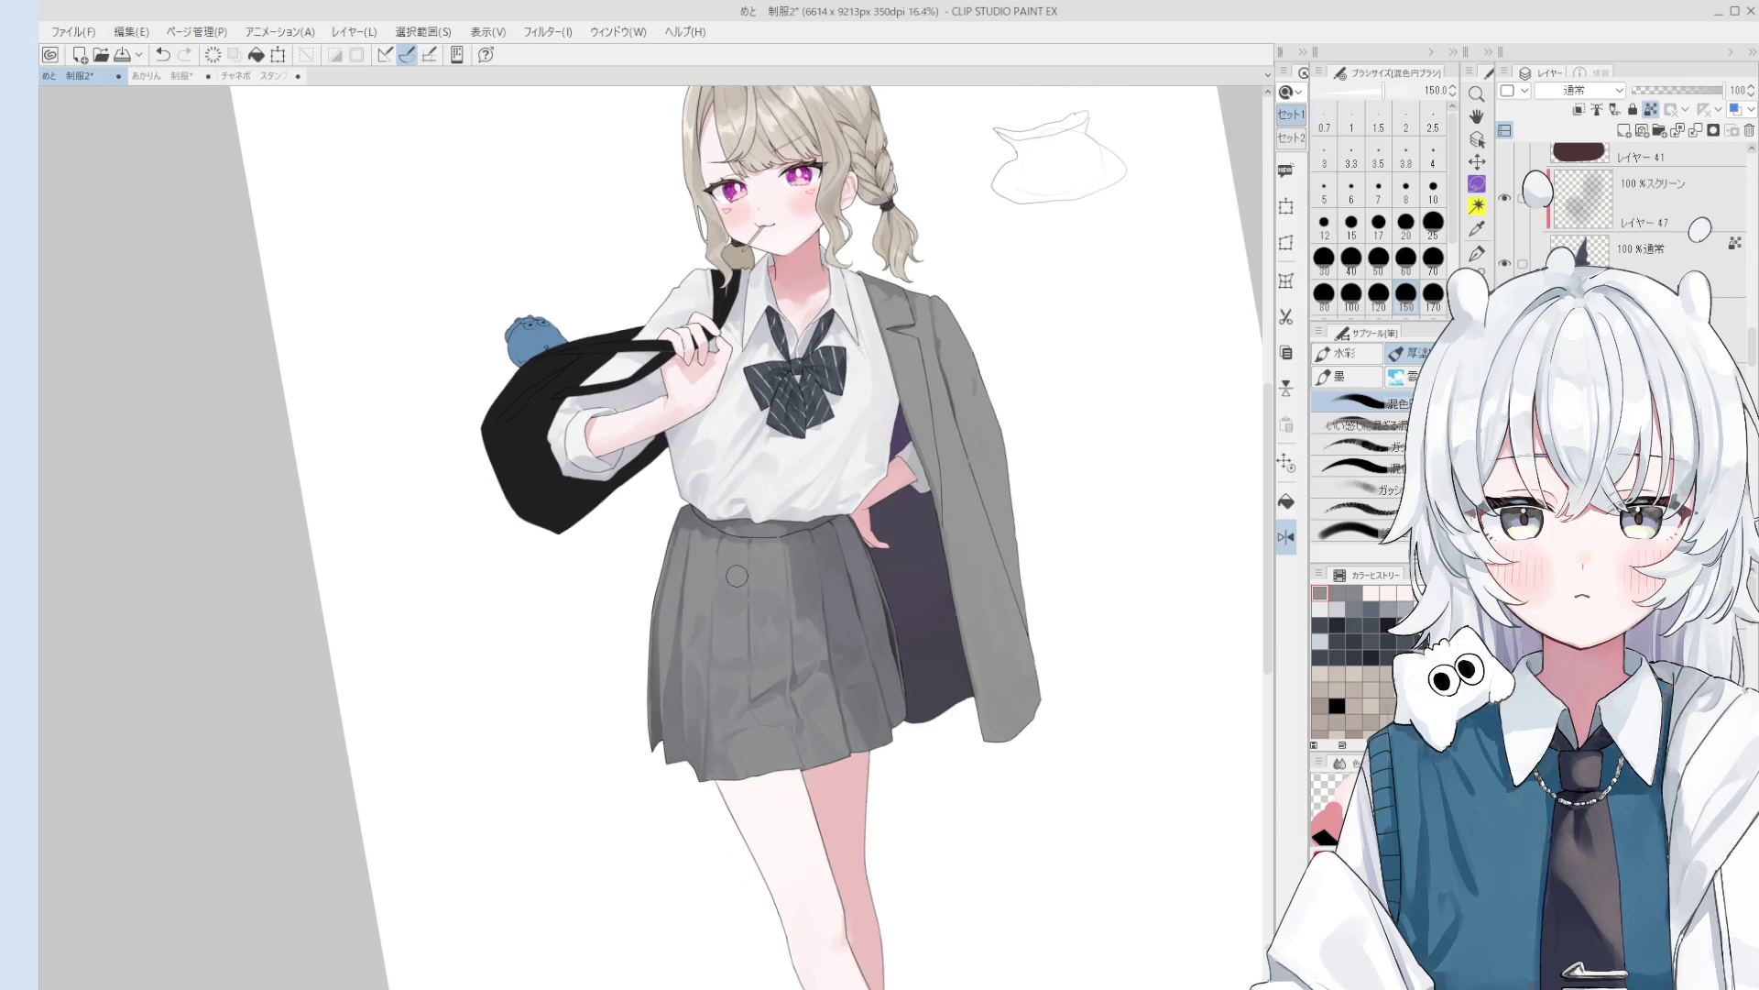
pyautogui.click(724, 646)
pyautogui.scroll(-1, 722, 667)
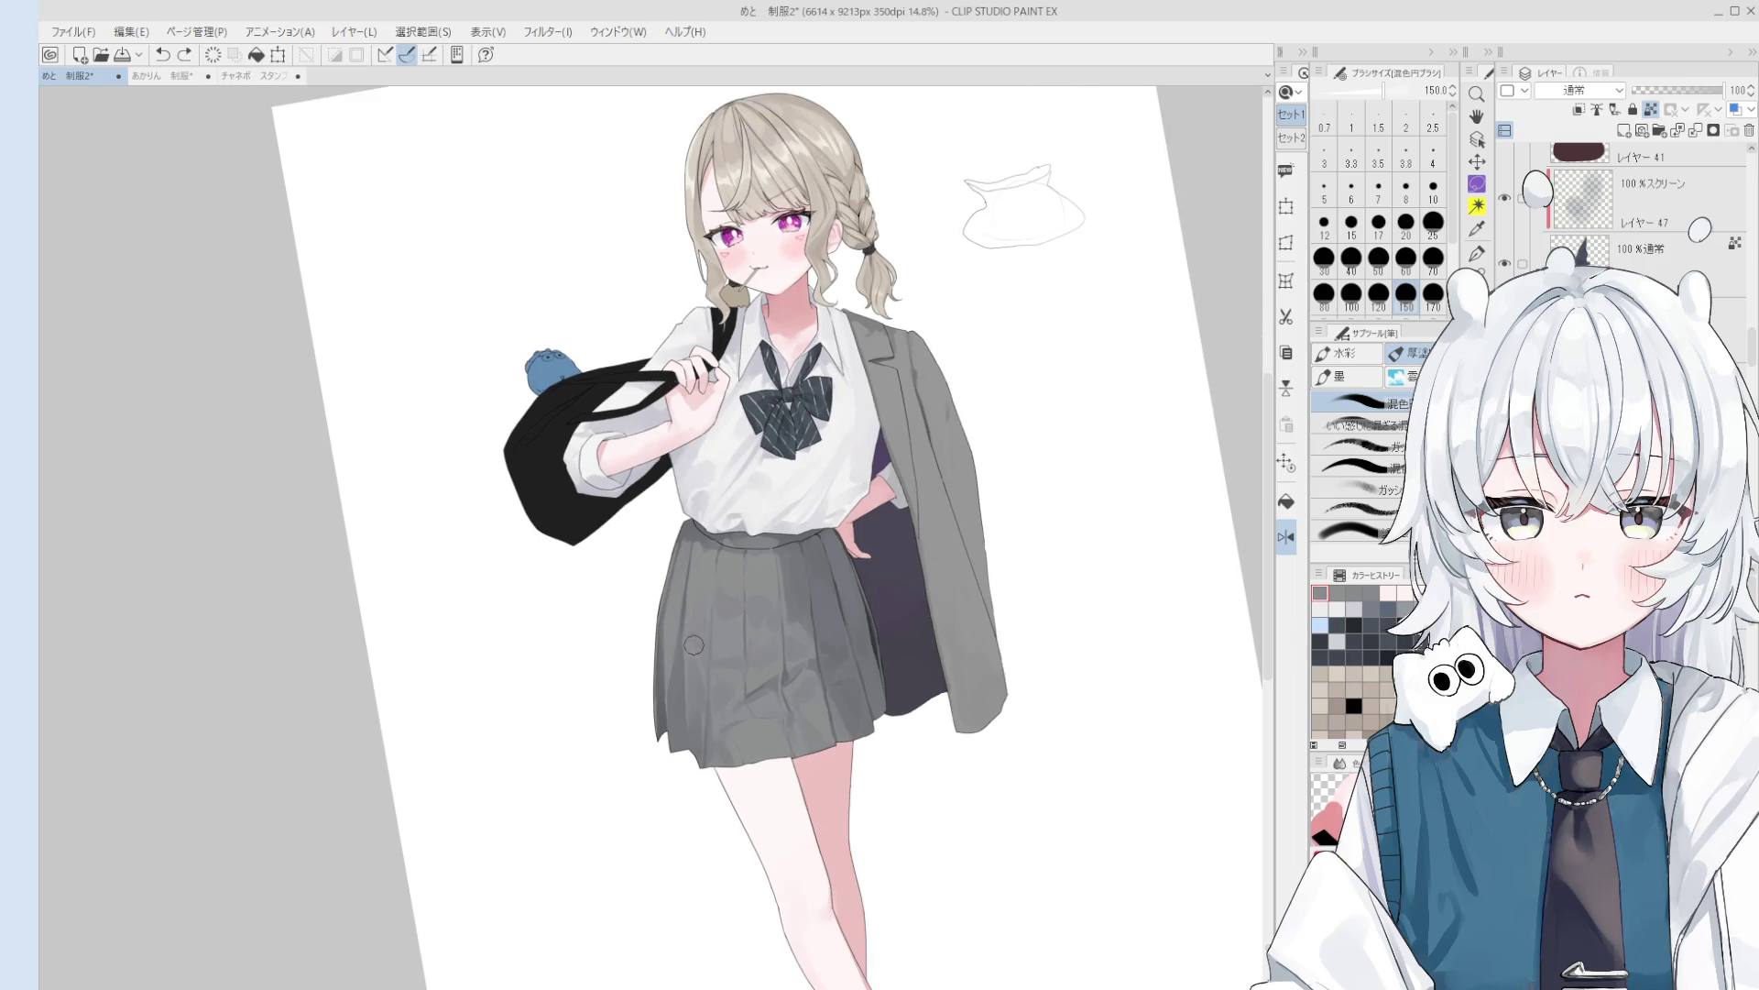
# - Restore the view orientation and paint more skirt shading, shrinking the brush to 120
pyautogui.press('h')
pyautogui.scroll(2, 723, 650)
pyautogui.press('b')
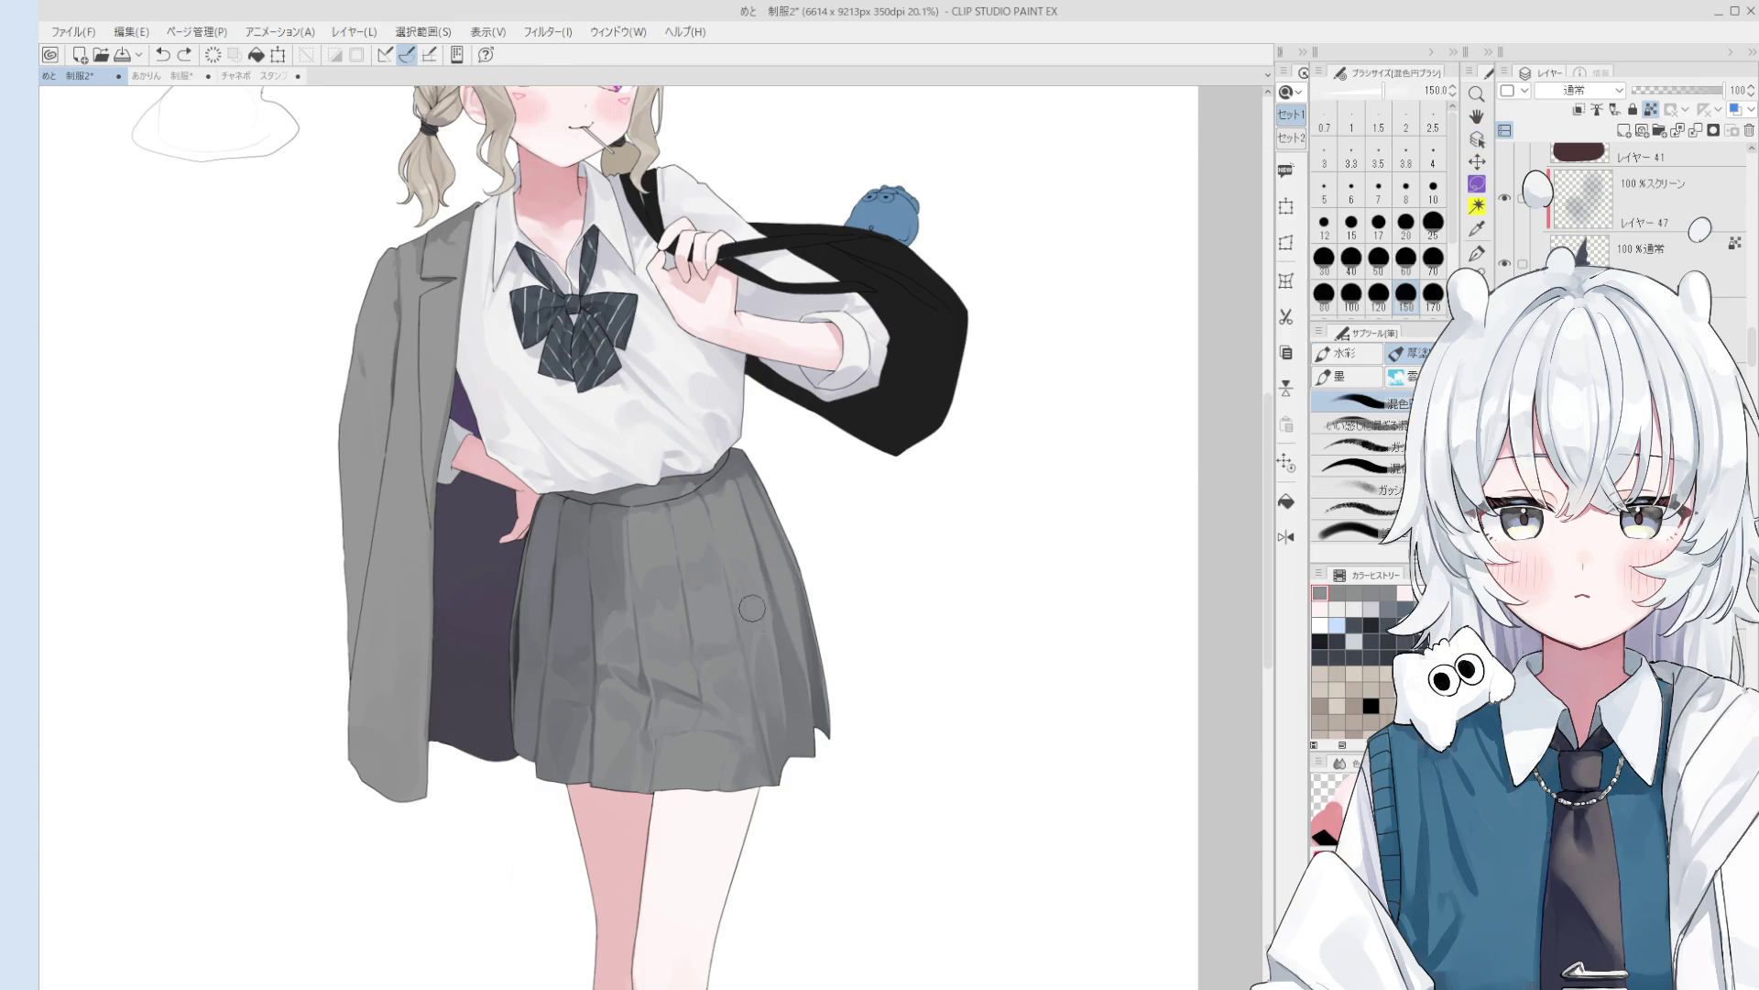
pyautogui.scroll(-1, 769, 623)
pyautogui.click(770, 555)
pyautogui.press('[')
pyautogui.press('[')
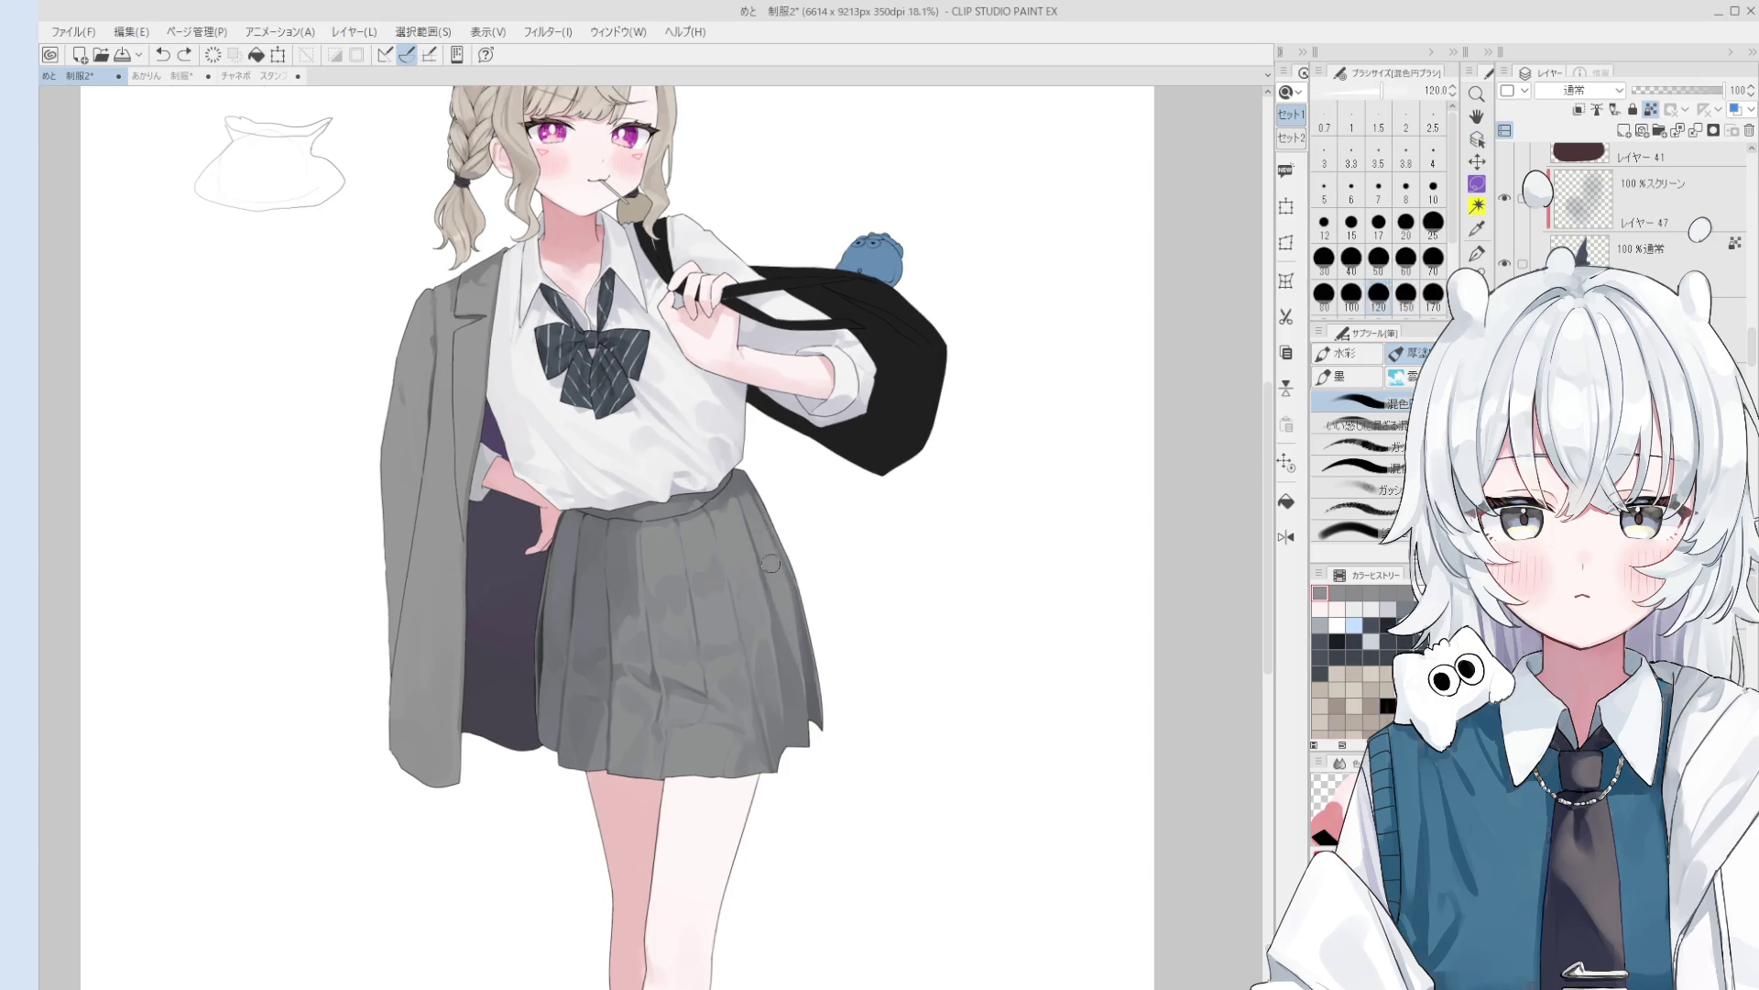
pyautogui.click(733, 568)
pyautogui.scroll(2, 740, 577)
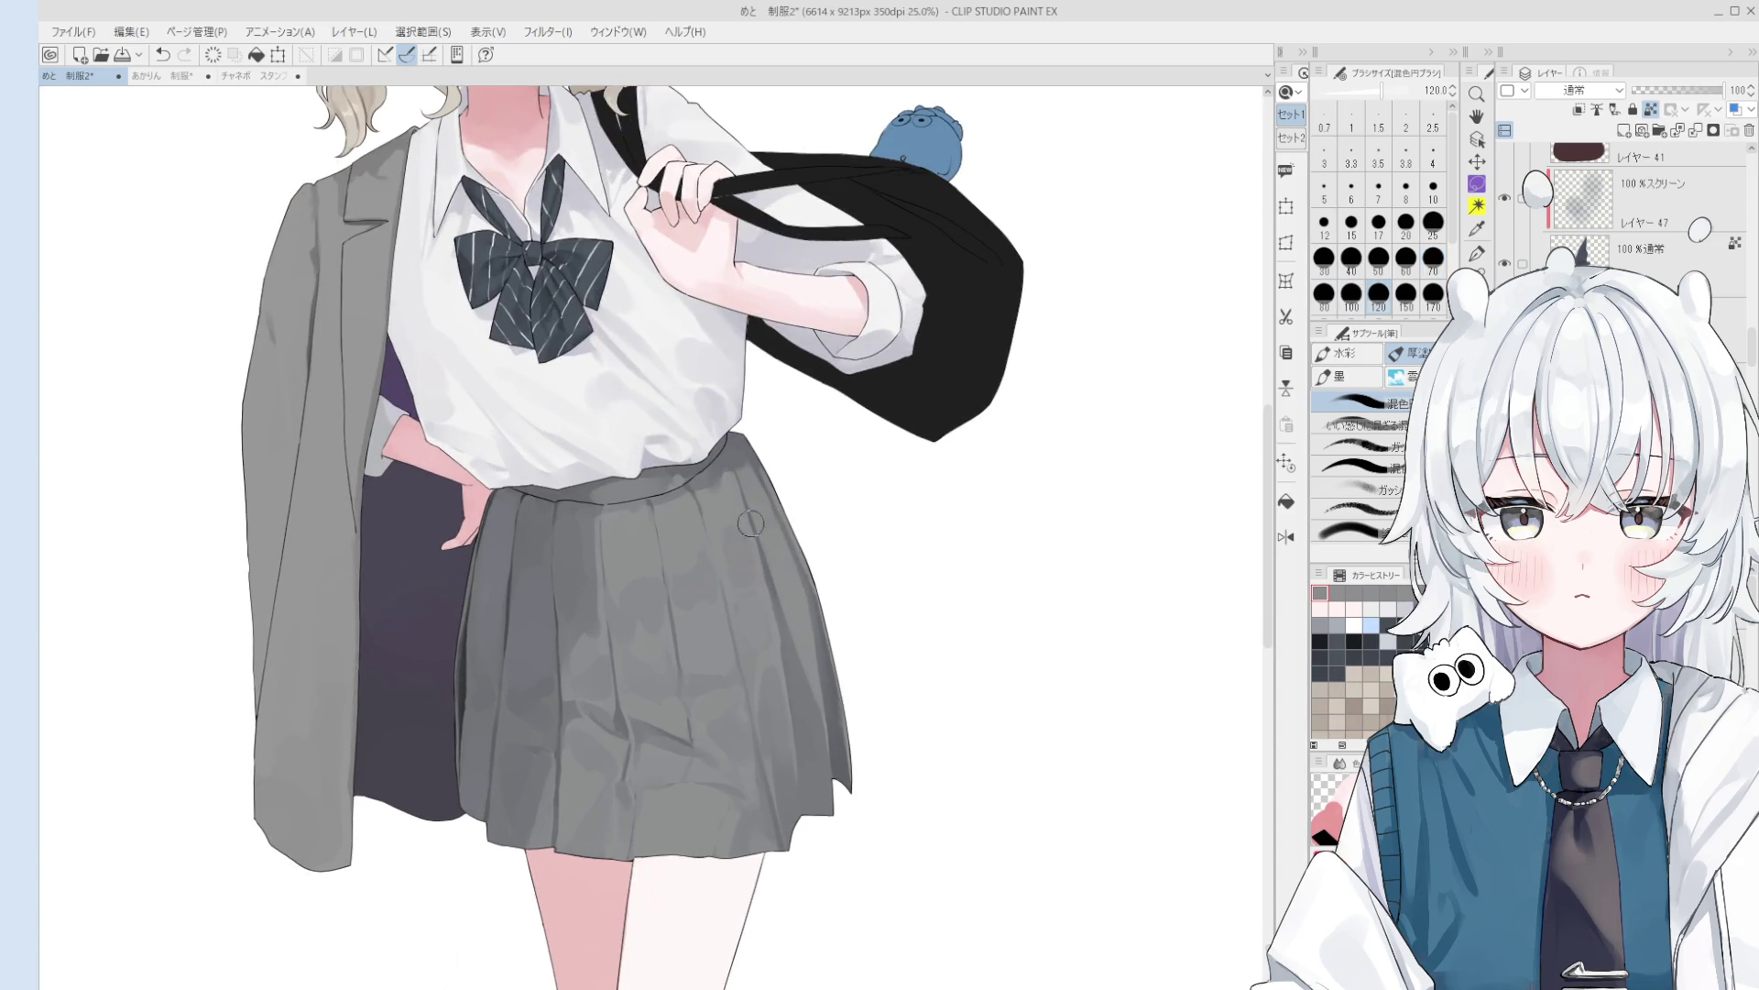
# - Sample the skirt's grey and bring the brush down to size 30
pyautogui.press('[')
pyautogui.scroll(-1, 770, 554)
pyautogui.press(']')
pyautogui.press(']')
pyautogui.press(']')
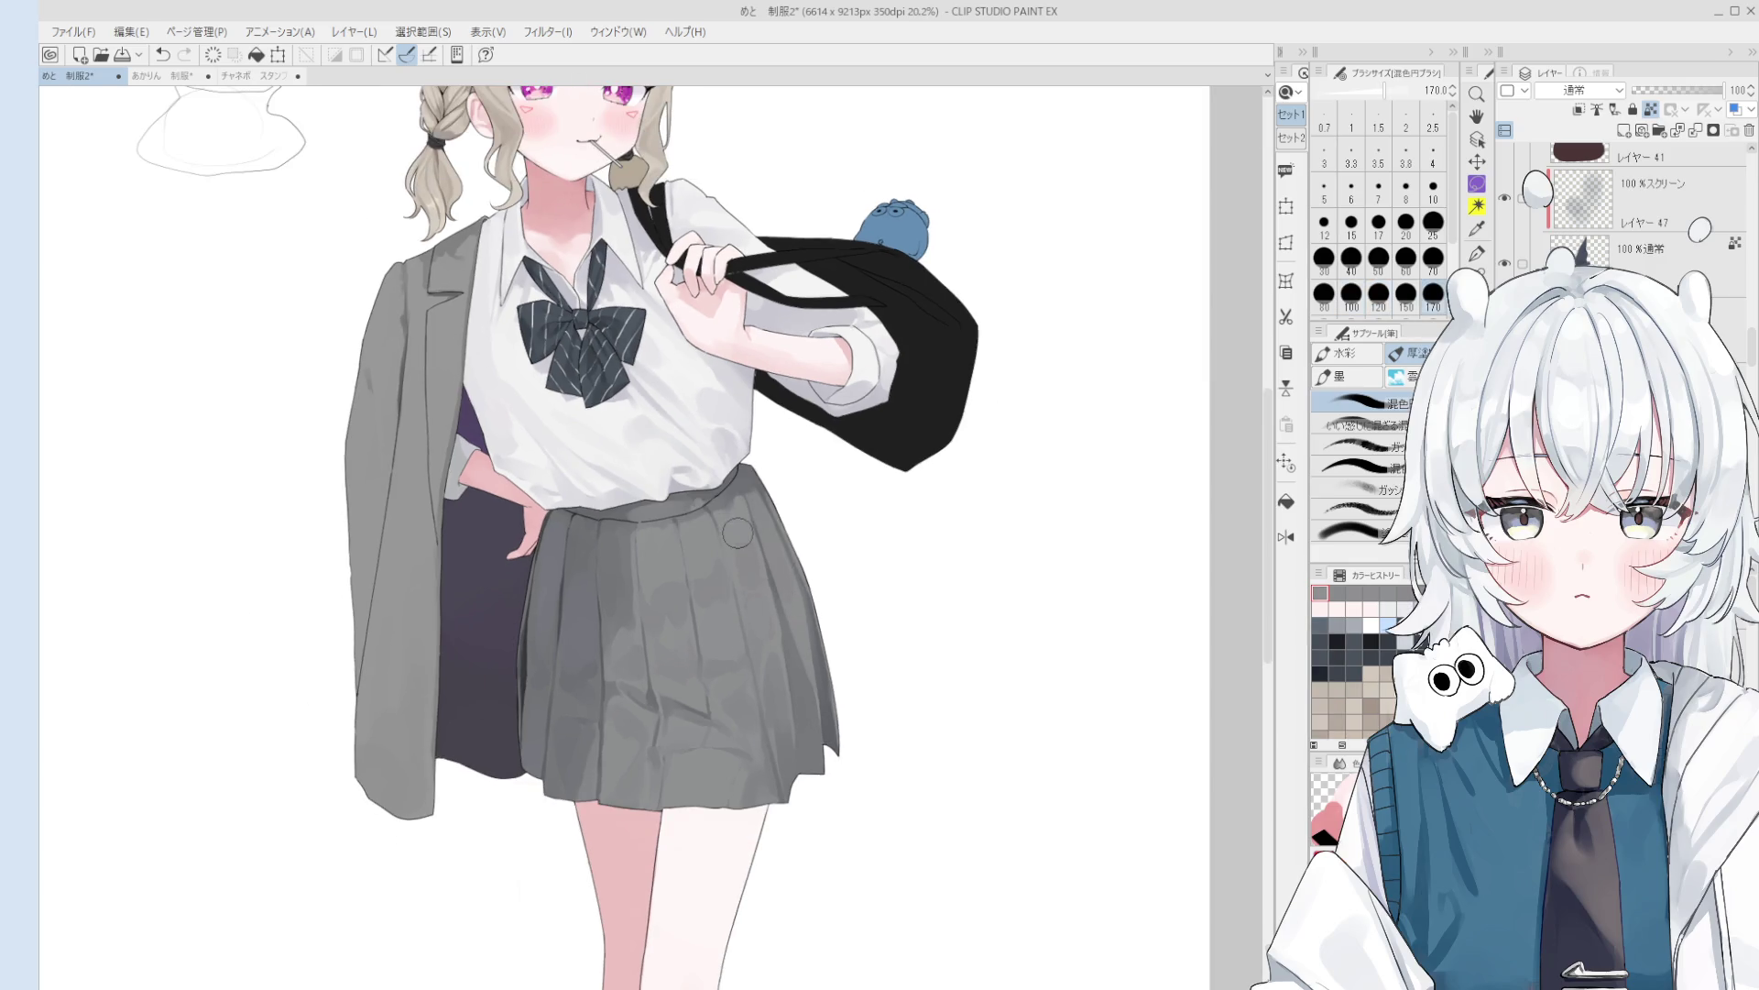
pyautogui.press('[')
pyautogui.press('[')
pyautogui.press('[')
pyautogui.press('[')
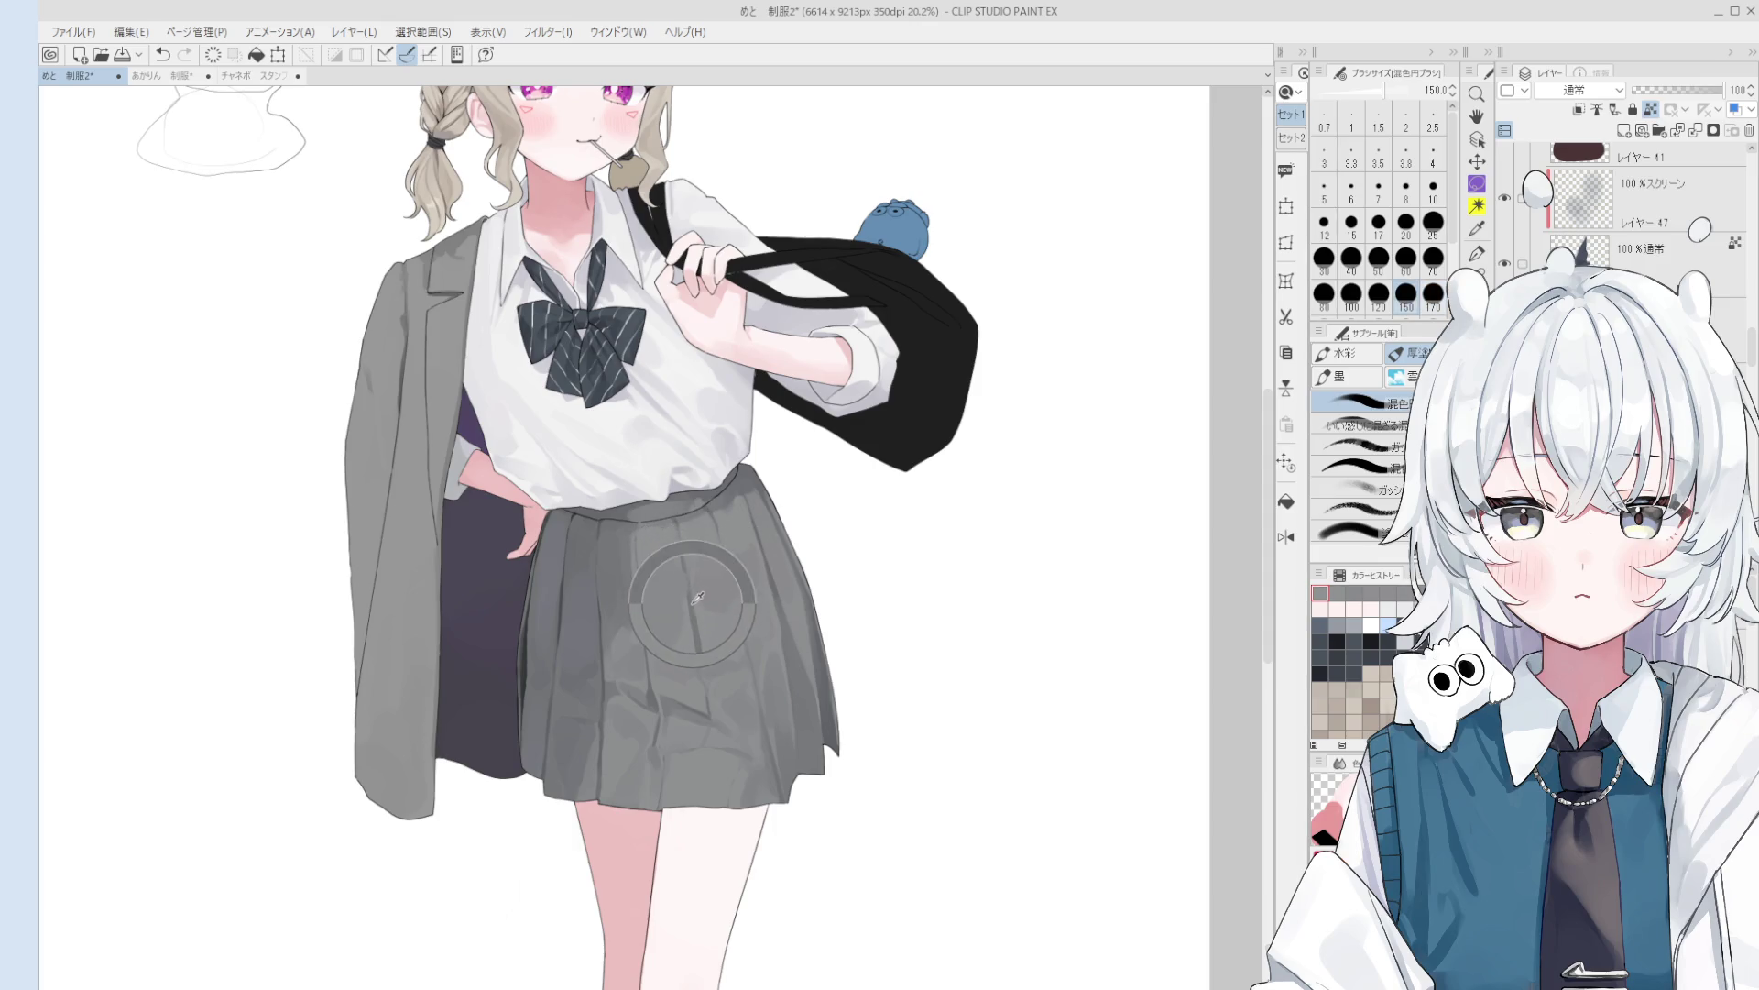
pyautogui.scroll(1, 688, 592)
pyautogui.press('[')
pyautogui.press('[')
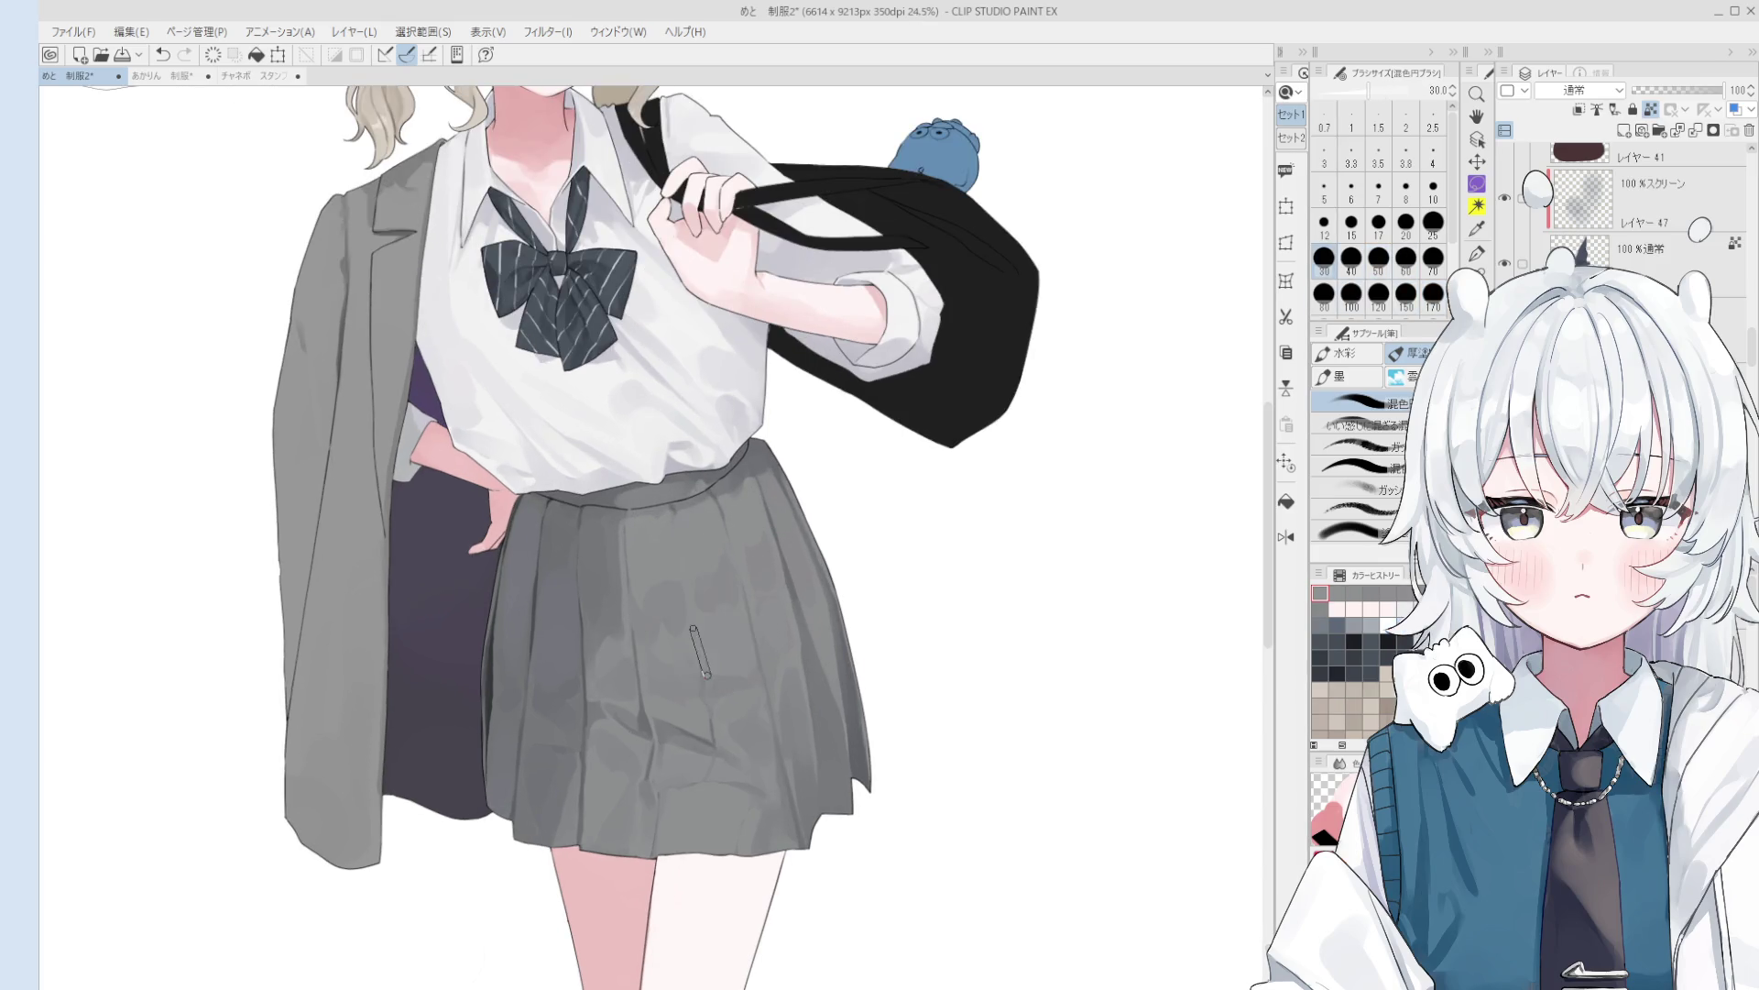
pyautogui.keyDown('alt'); pyautogui.click(701, 630); pyautogui.keyUp('alt')
pyautogui.press('[')
pyautogui.press('[')
pyautogui.press('[')
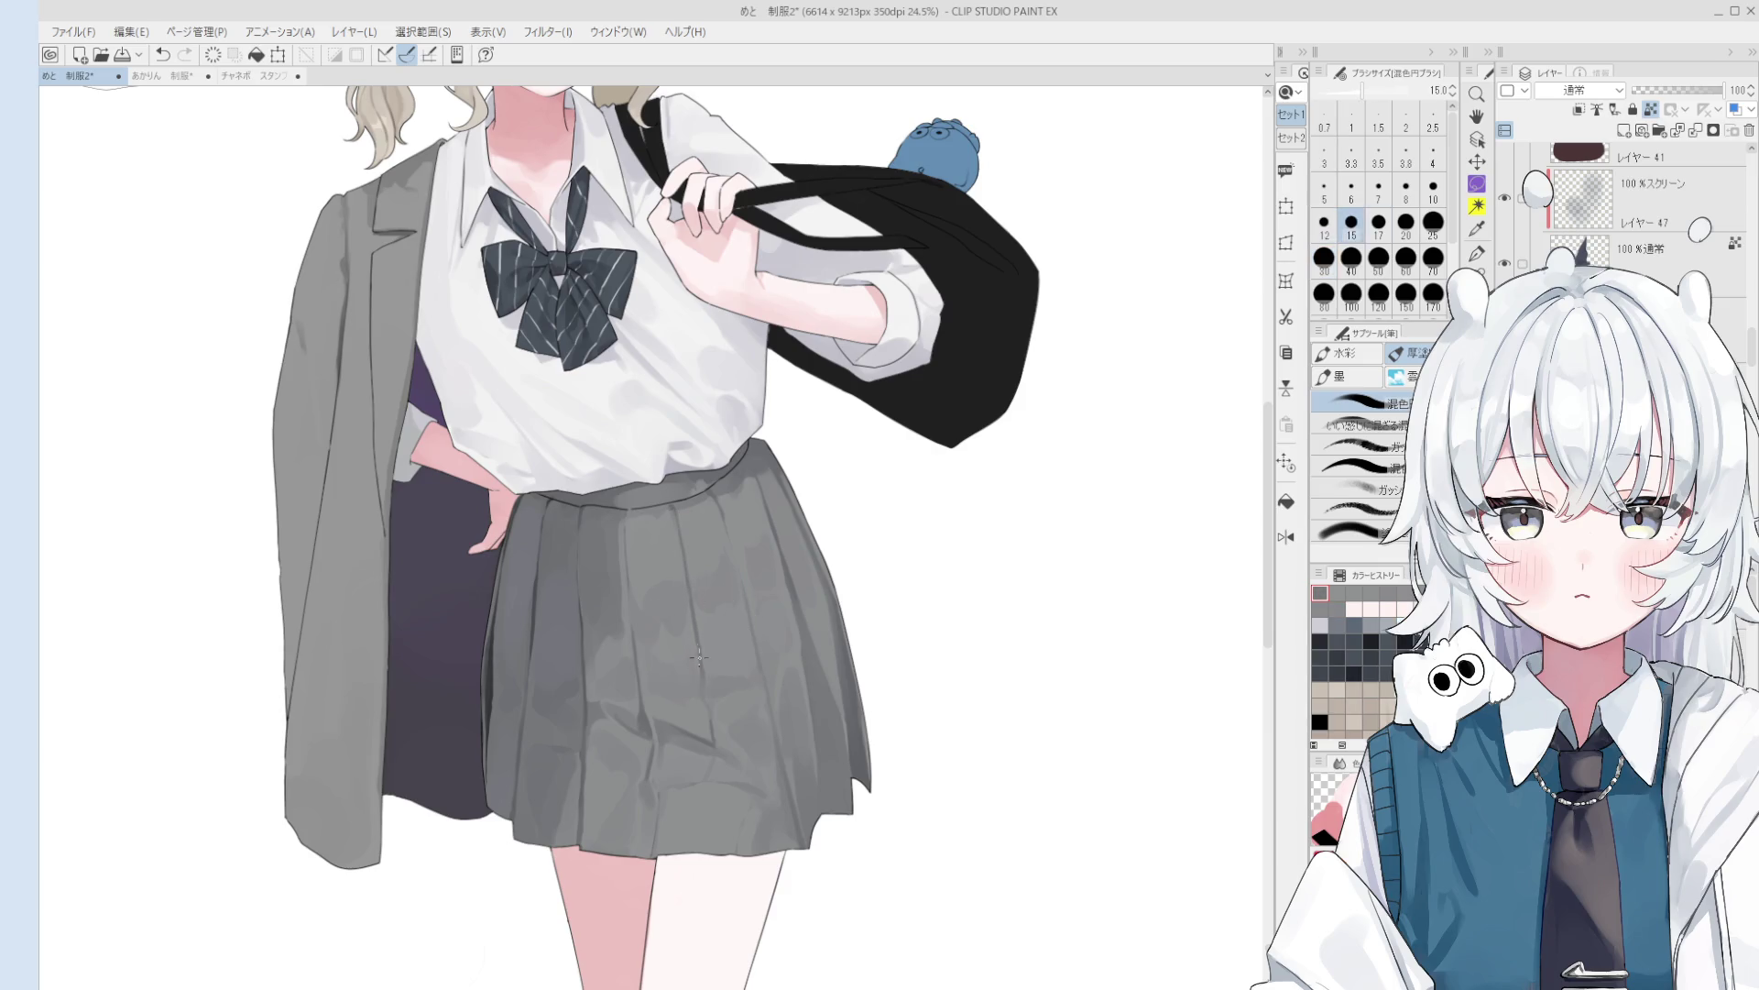
# - Rotate the view slightly counter-clockwise and recentre it on the skirt
pyautogui.press('-')
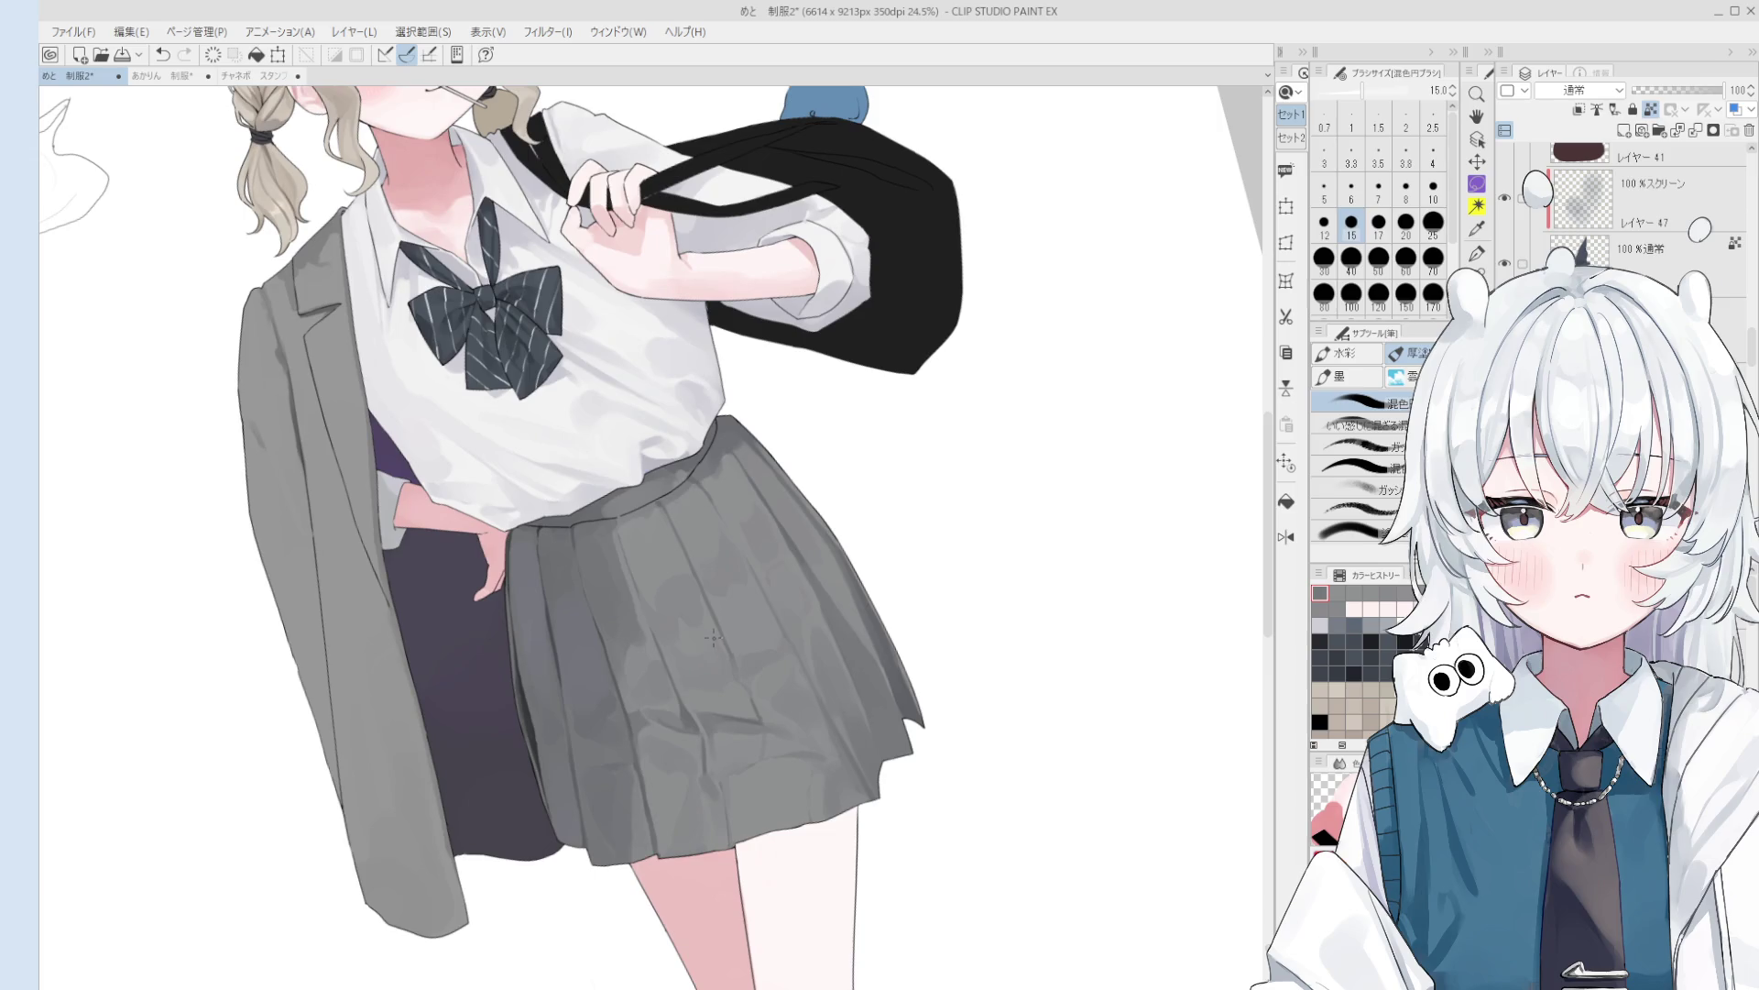
pyautogui.press('space')
pyautogui.moveTo(699, 660); pyautogui.dragTo(723, 684)
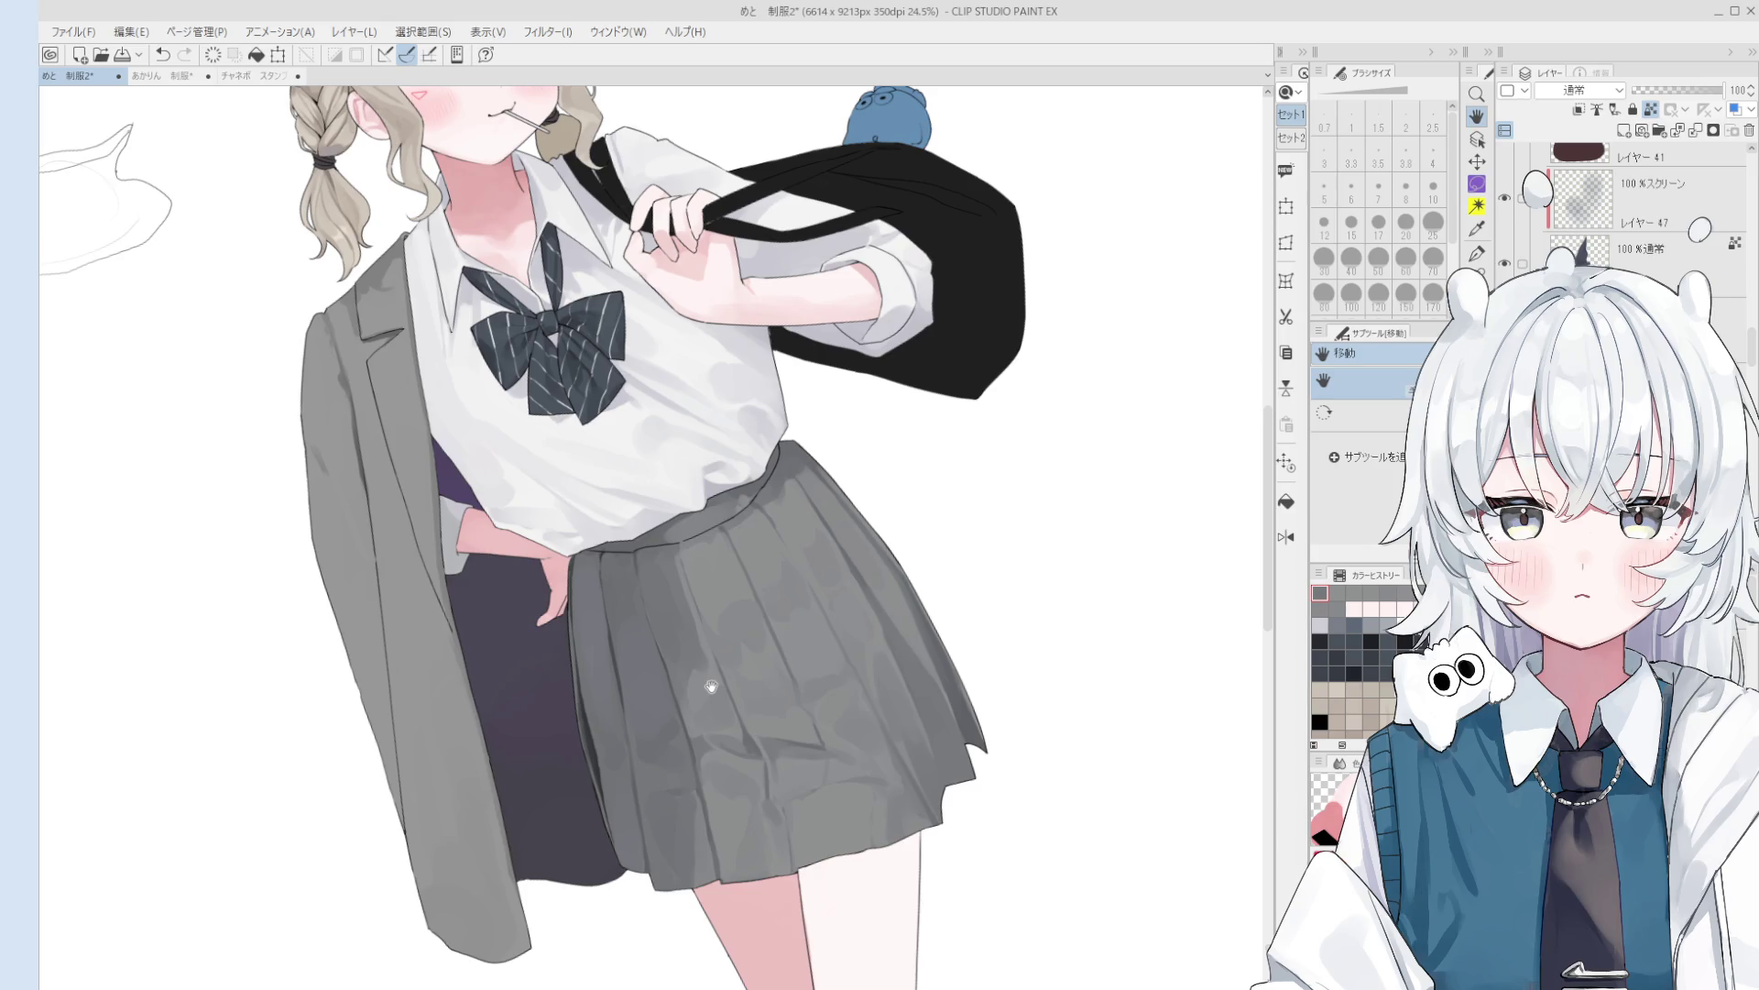
pyautogui.scroll(3, 711, 686)
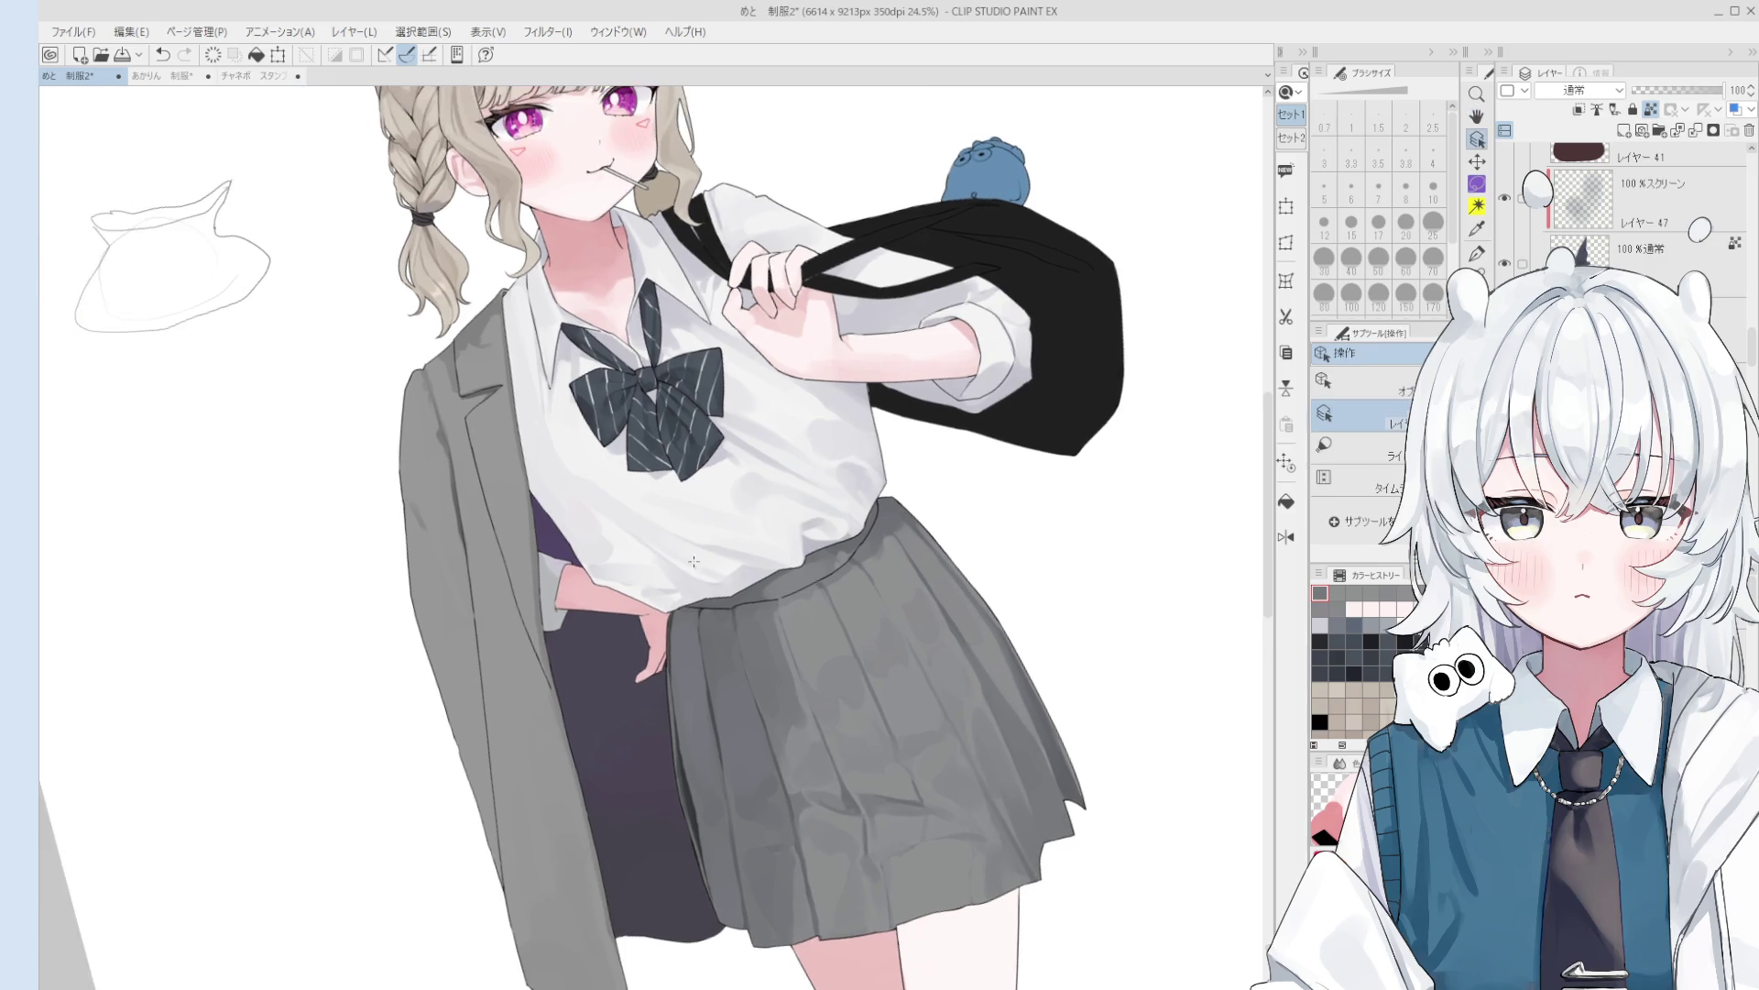
# - Soften and darken a skirt pleat crease with the blending brush, then set it to size 20
pyautogui.press('b')
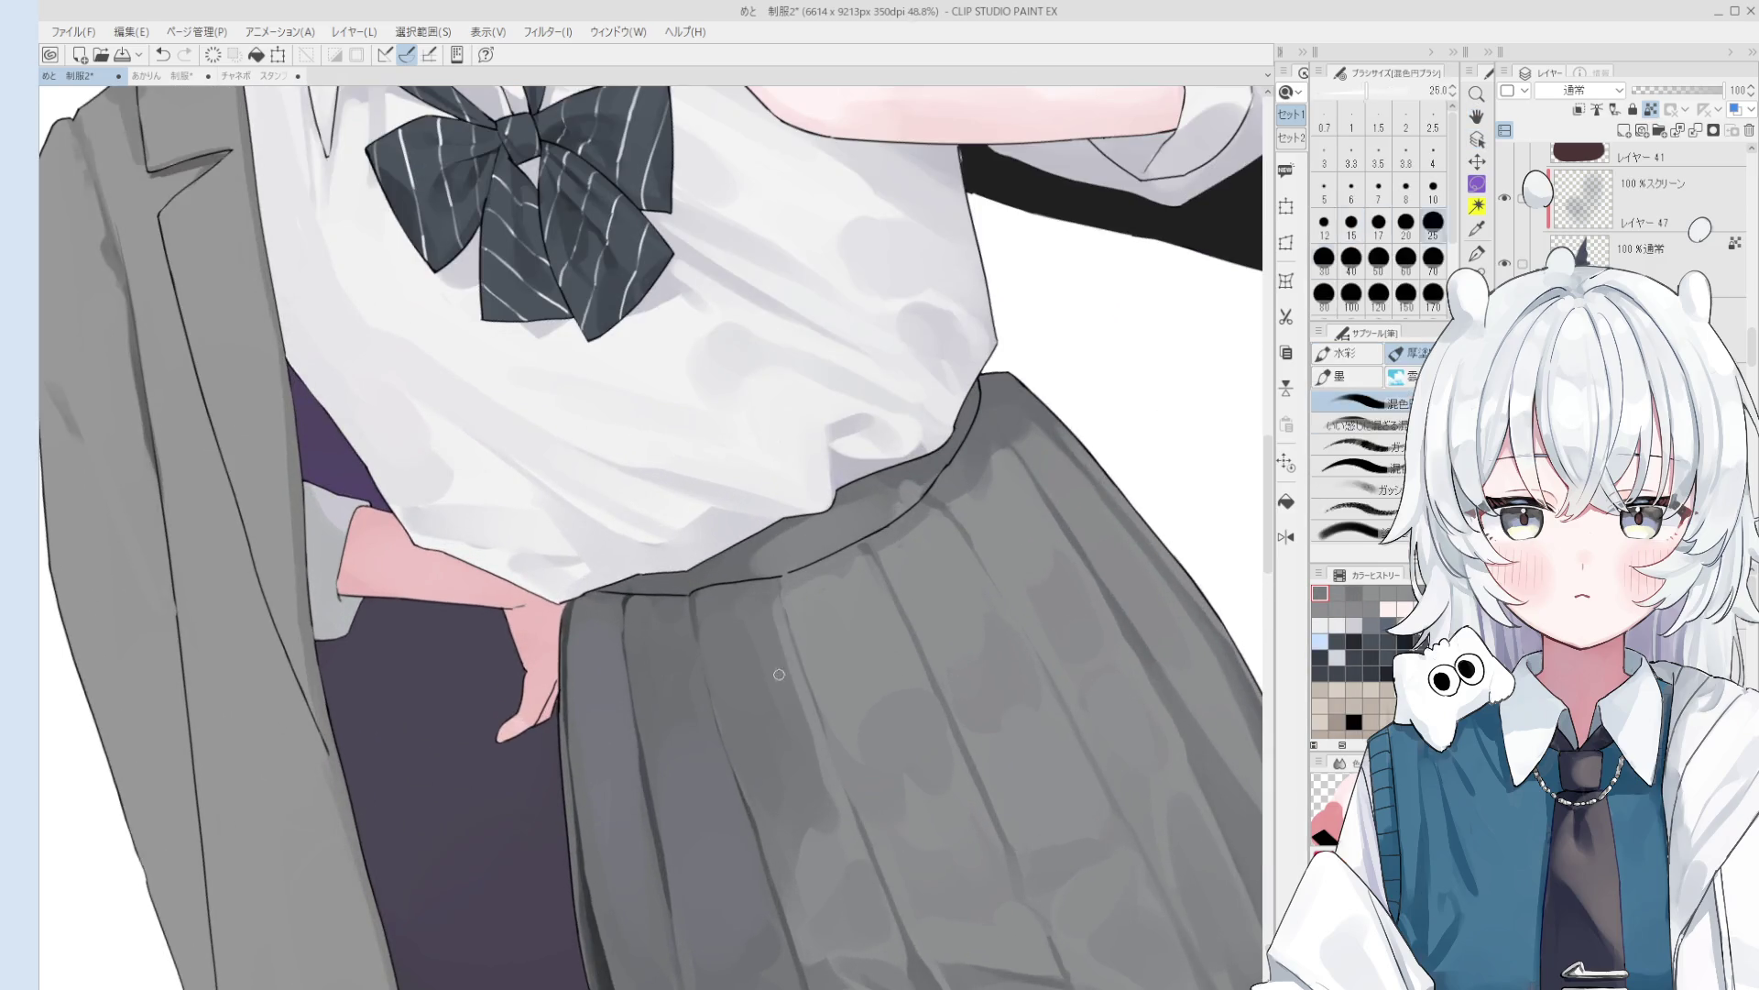
pyautogui.moveTo(774, 610); pyautogui.dragTo(813, 756)
pyautogui.press(']')
pyautogui.press(']')
pyautogui.scroll(-1, 798, 724)
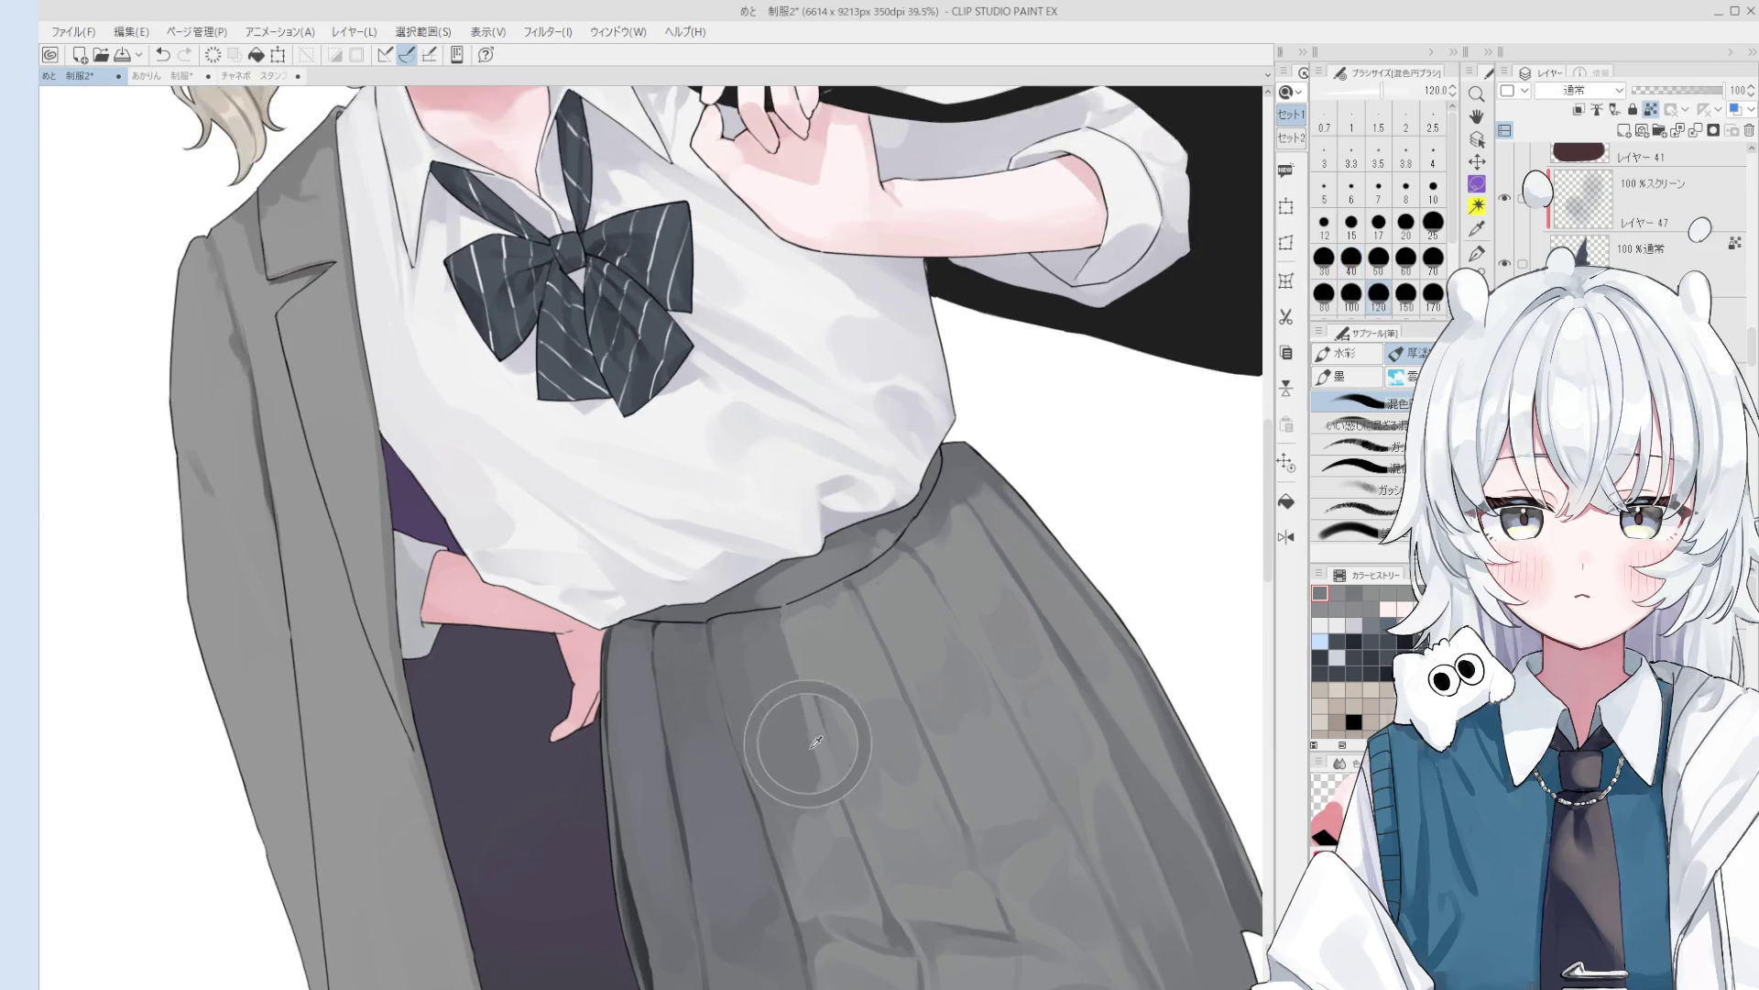
pyautogui.press('[')
pyautogui.press('[')
pyautogui.press('[')
pyautogui.scroll(-3, 785, 650)
pyautogui.moveTo(785, 649)
pyautogui.mouseDown()
pyautogui.moveTo(813, 682)
pyautogui.moveTo(834, 595)
pyautogui.moveTo(834, 693)
pyautogui.mouseUp()
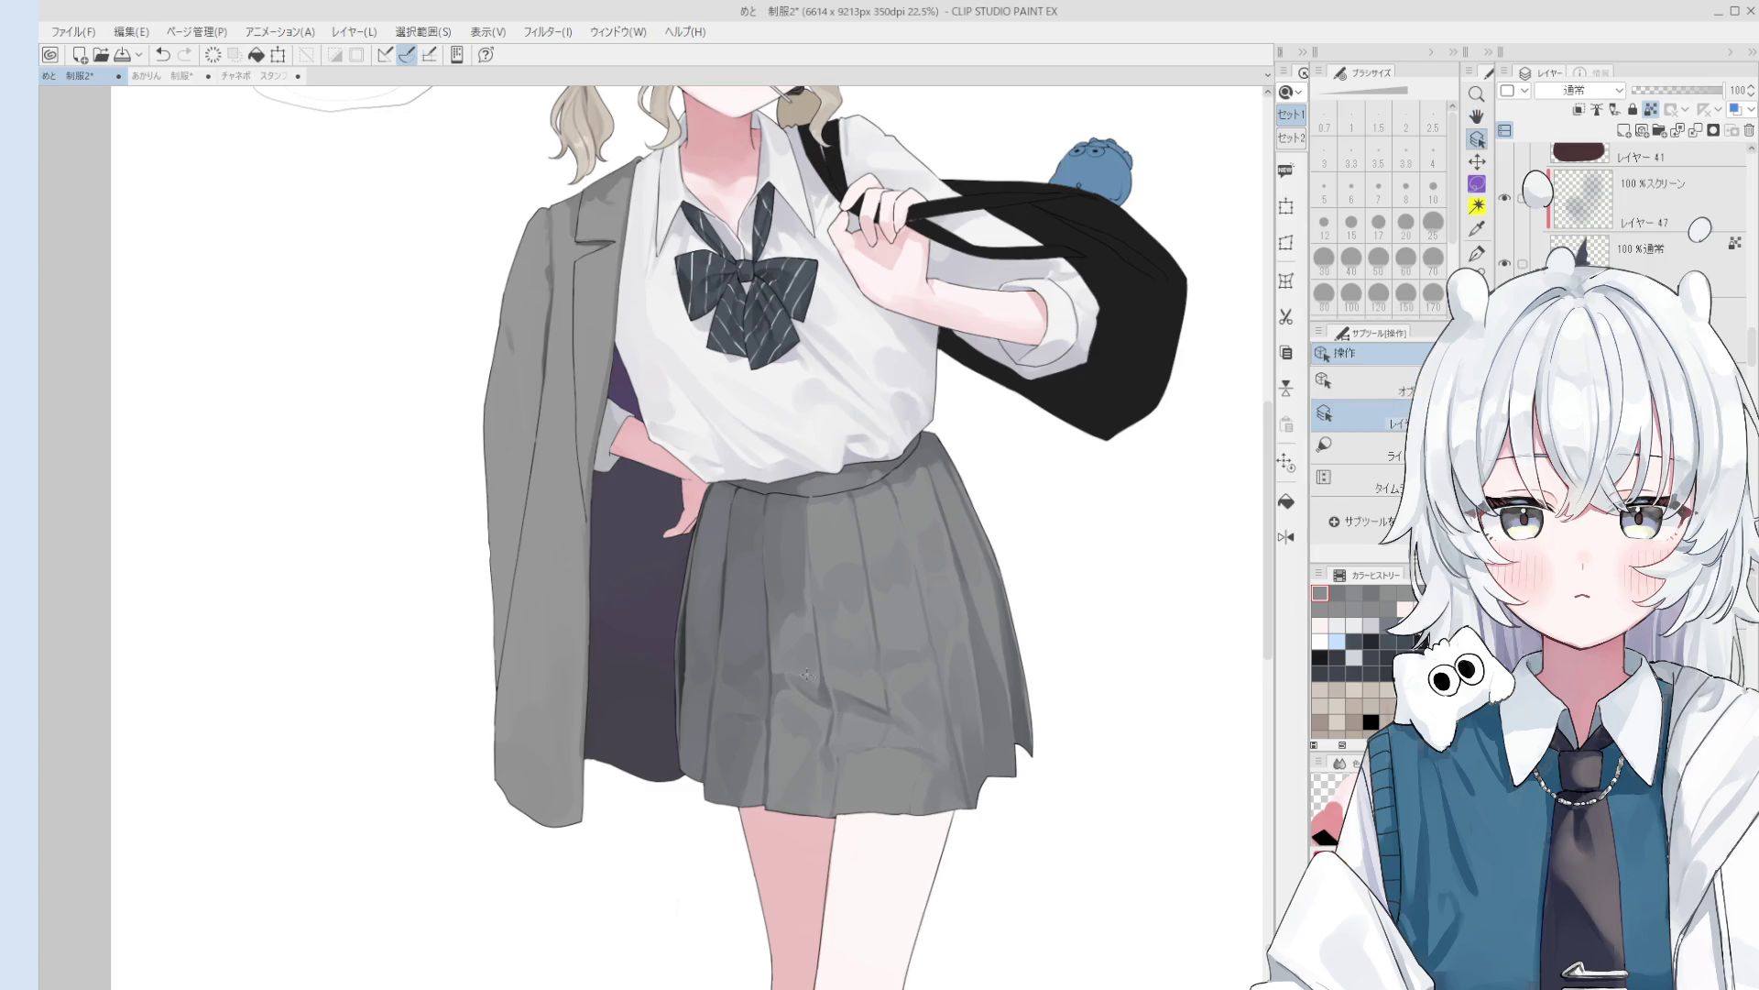
# - Enlarge the blending brush past 150 for broad blending and pick a layer from the canvas
pyautogui.press('b')
pyautogui.scroll(1, 807, 687)
pyautogui.press(']')
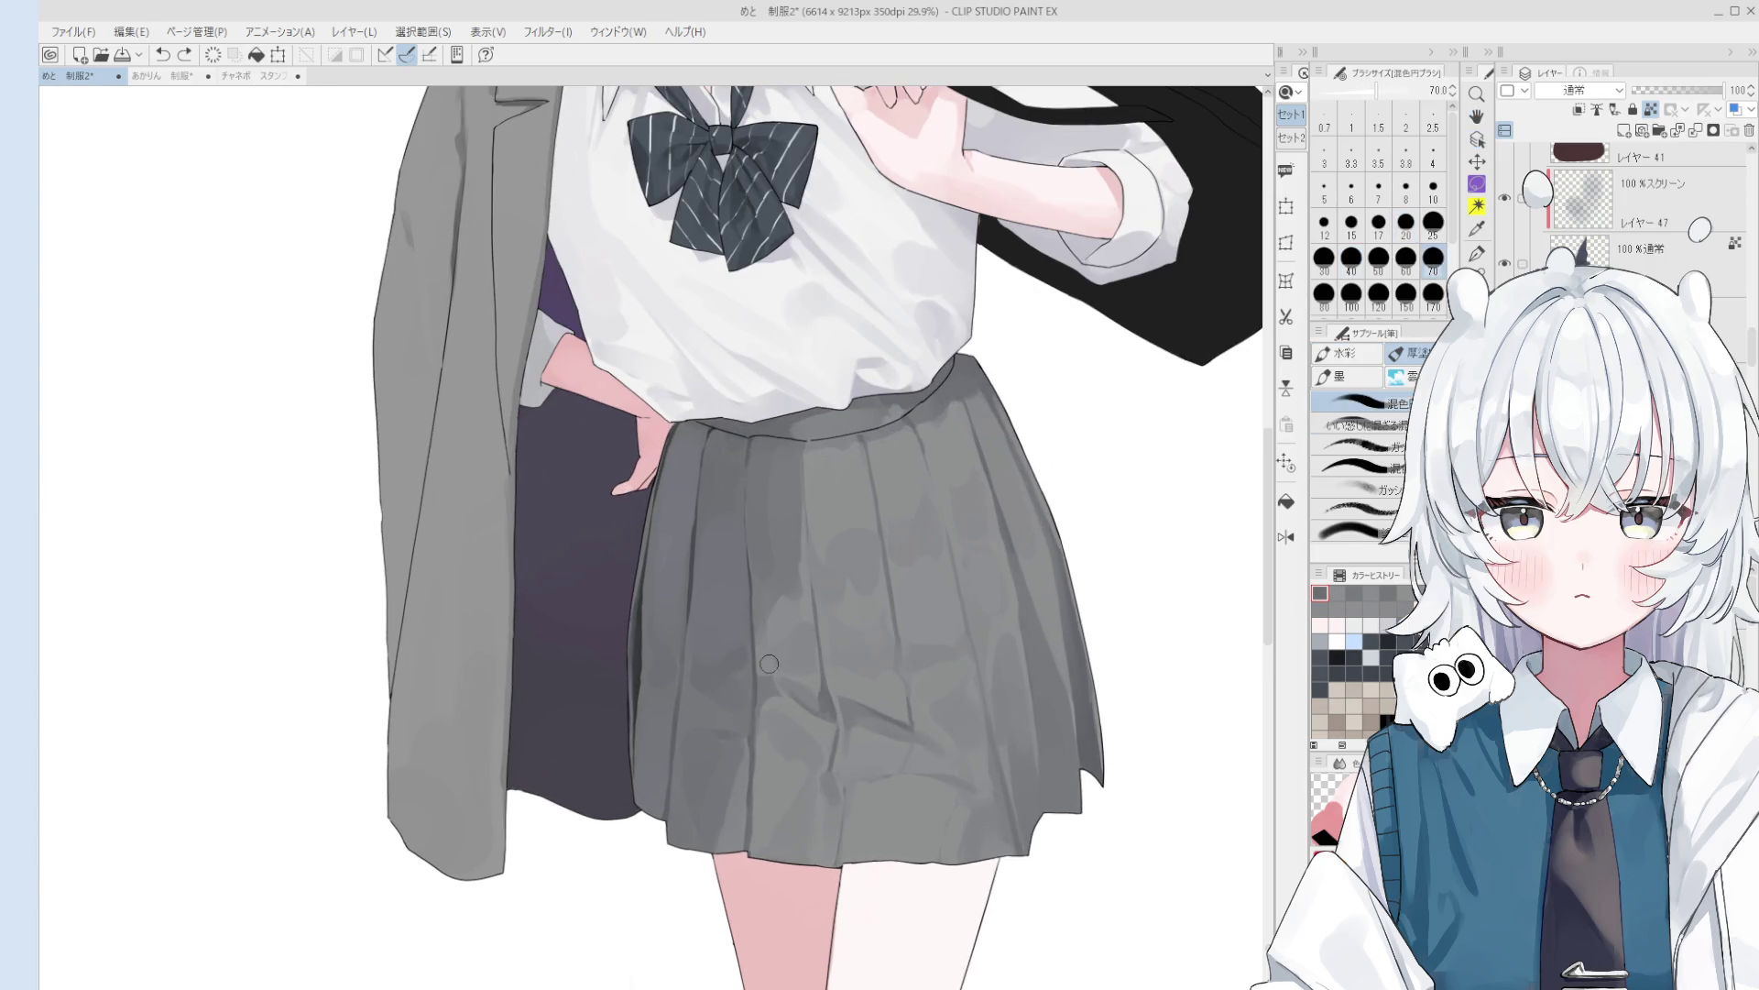
pyautogui.scroll(-1, 778, 670)
pyautogui.press(']')
pyautogui.press(']')
pyautogui.press(']')
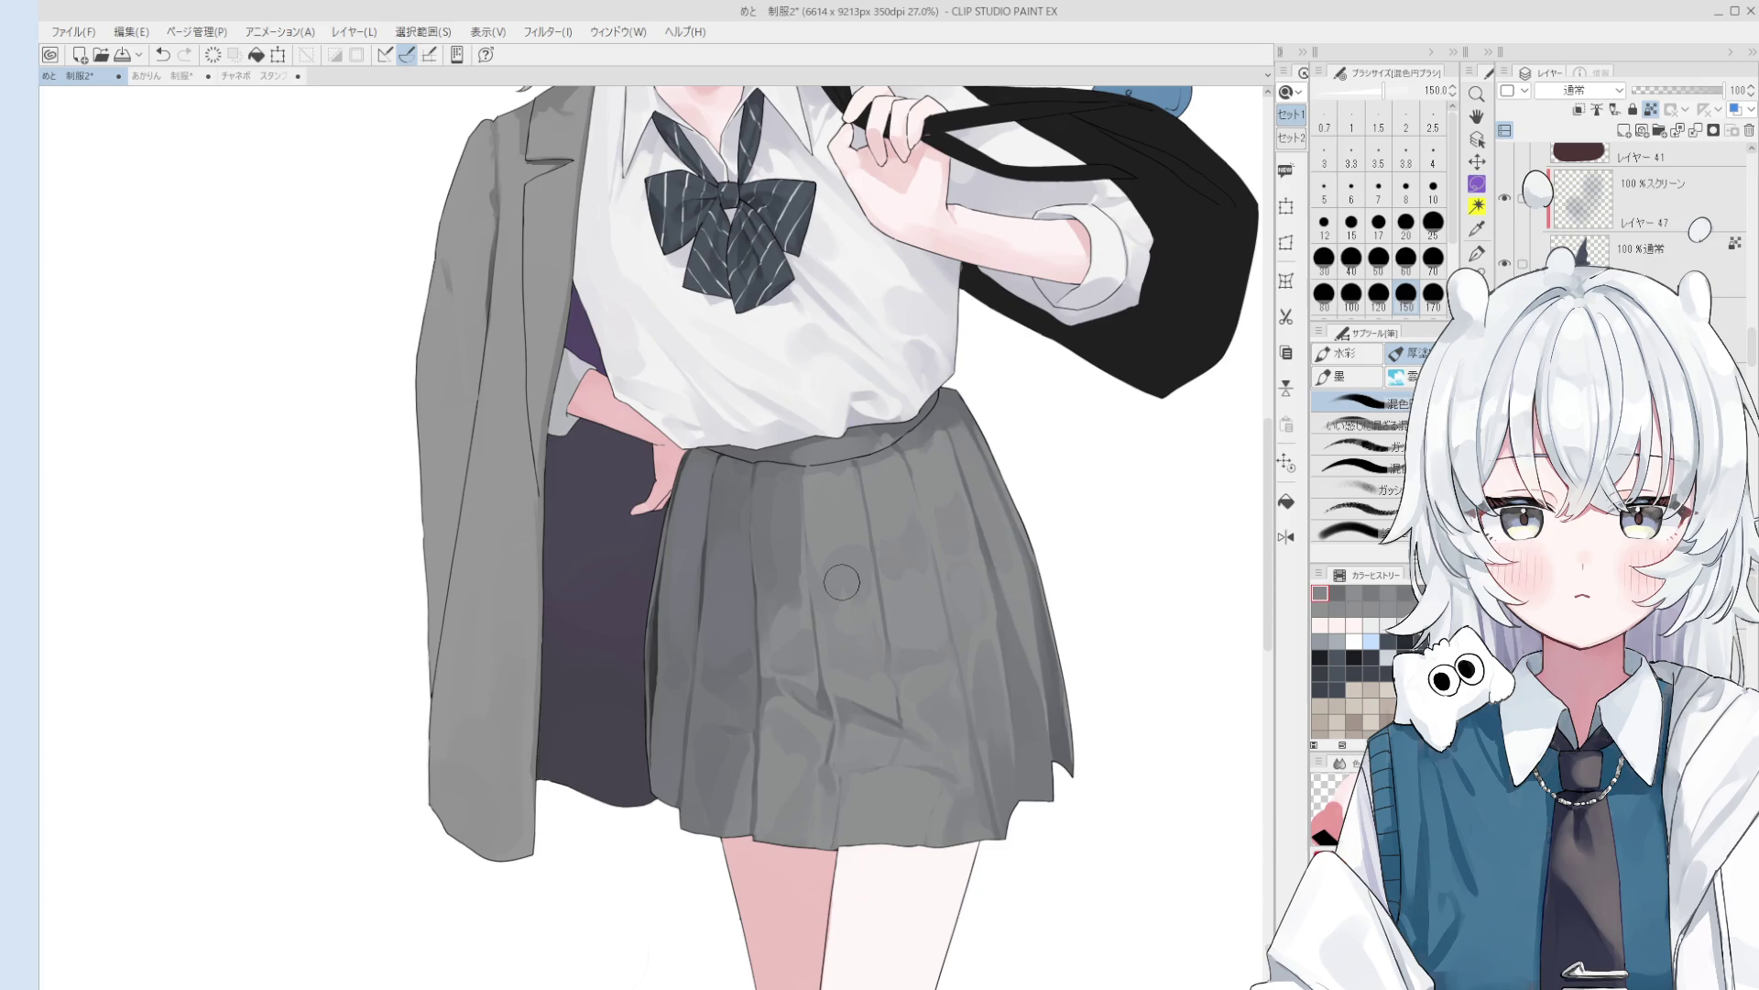
pyautogui.scroll(3, 830, 619)
pyautogui.press('o')
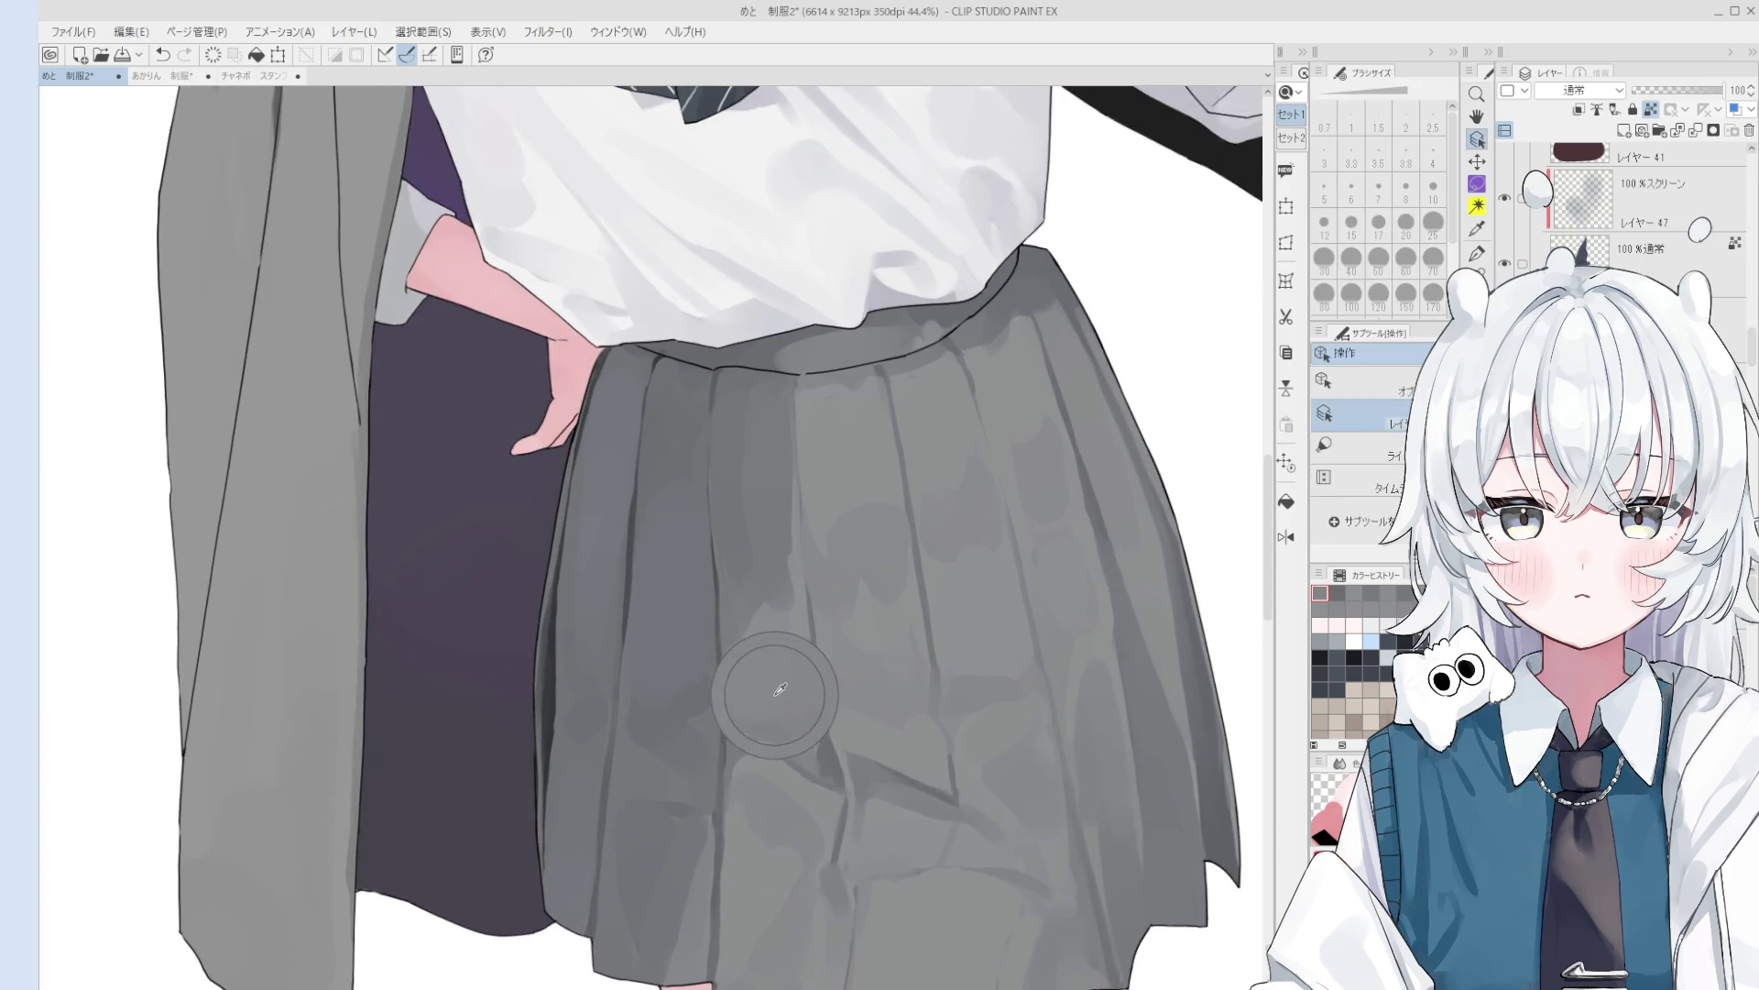
pyautogui.scroll(2, 769, 687)
# - Set the blending brush to size 70 and flip the canvas view horizontally
pyautogui.press('b')
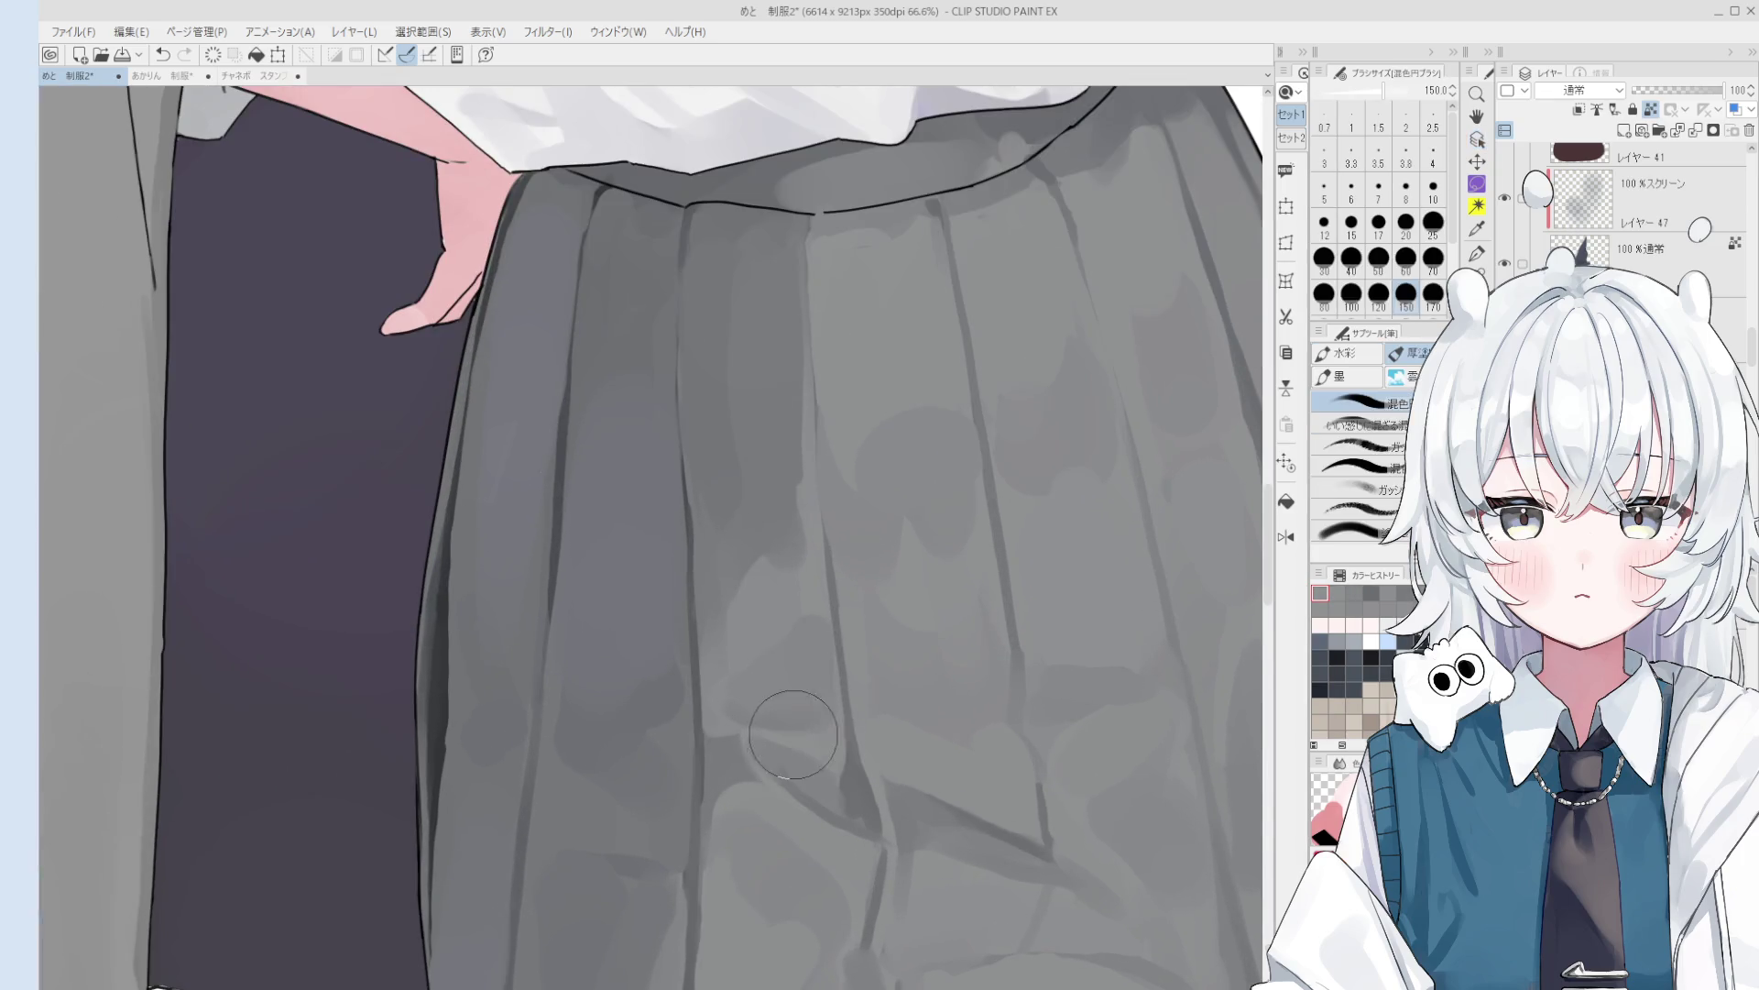
pyautogui.moveTo(819, 739)
pyautogui.mouseDown()
pyautogui.moveTo(758, 687)
pyautogui.moveTo(806, 722)
pyautogui.mouseUp()
pyautogui.scroll(-1, 806, 722)
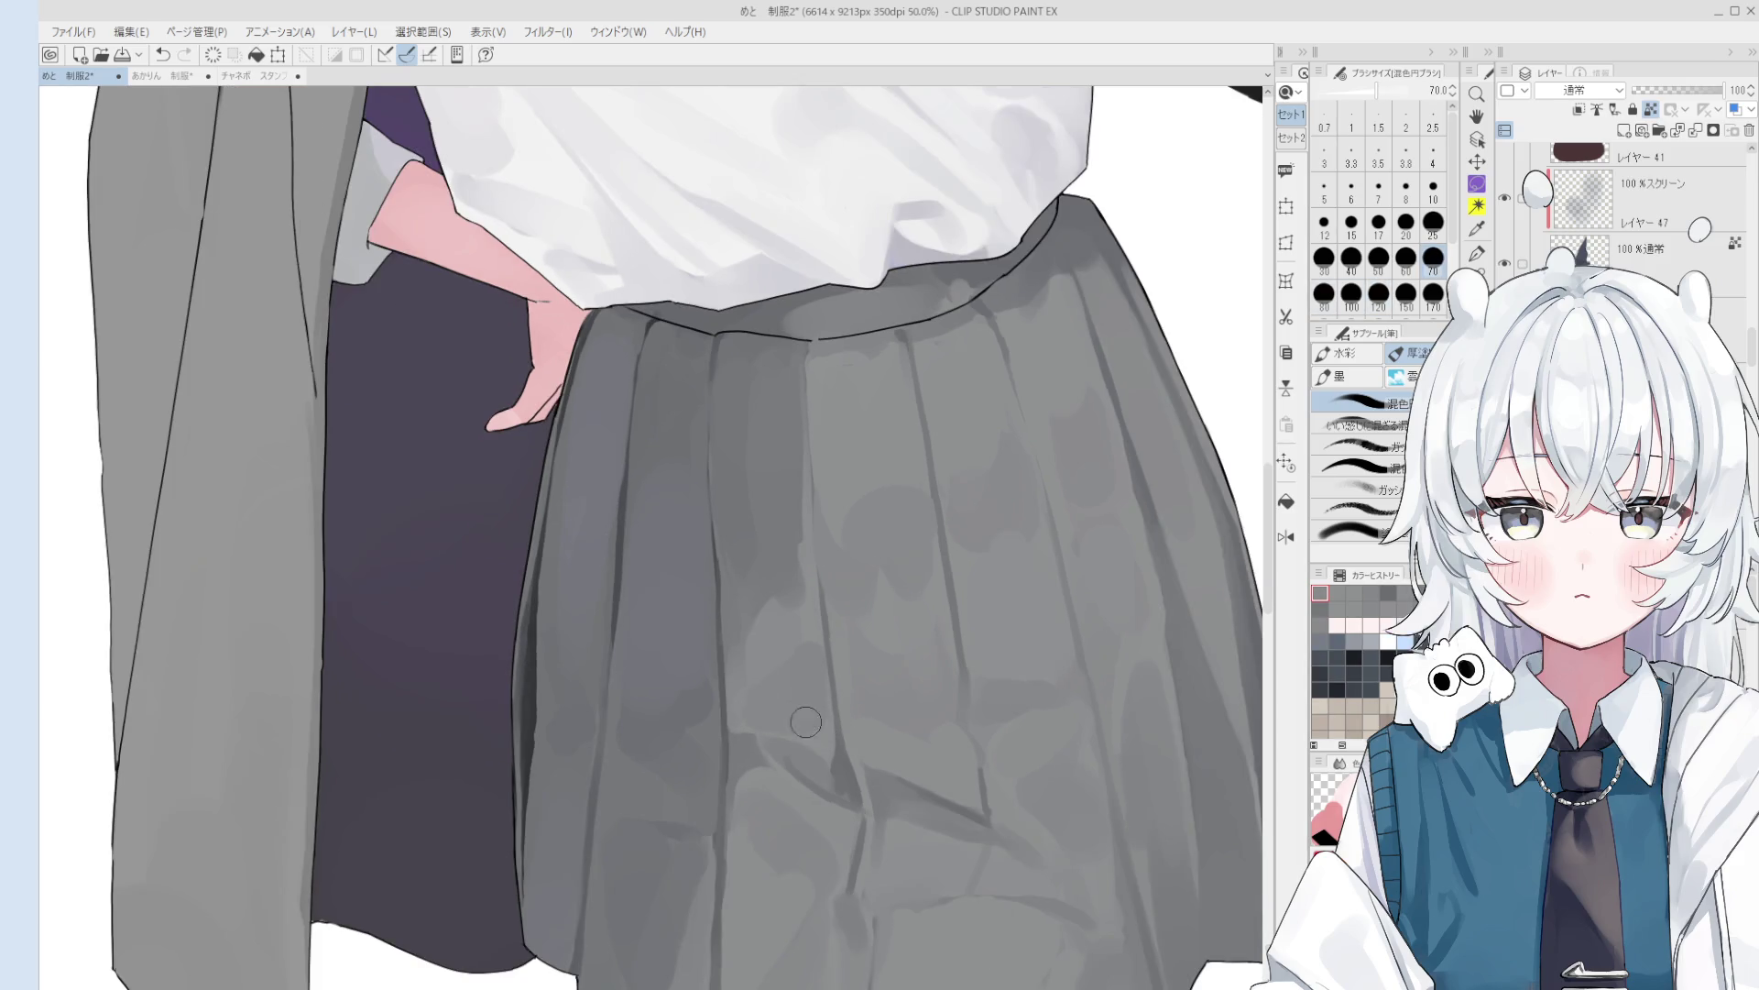
pyautogui.scroll(-2, 808, 722)
pyautogui.press('h')
pyautogui.scroll(-2, 790, 732)
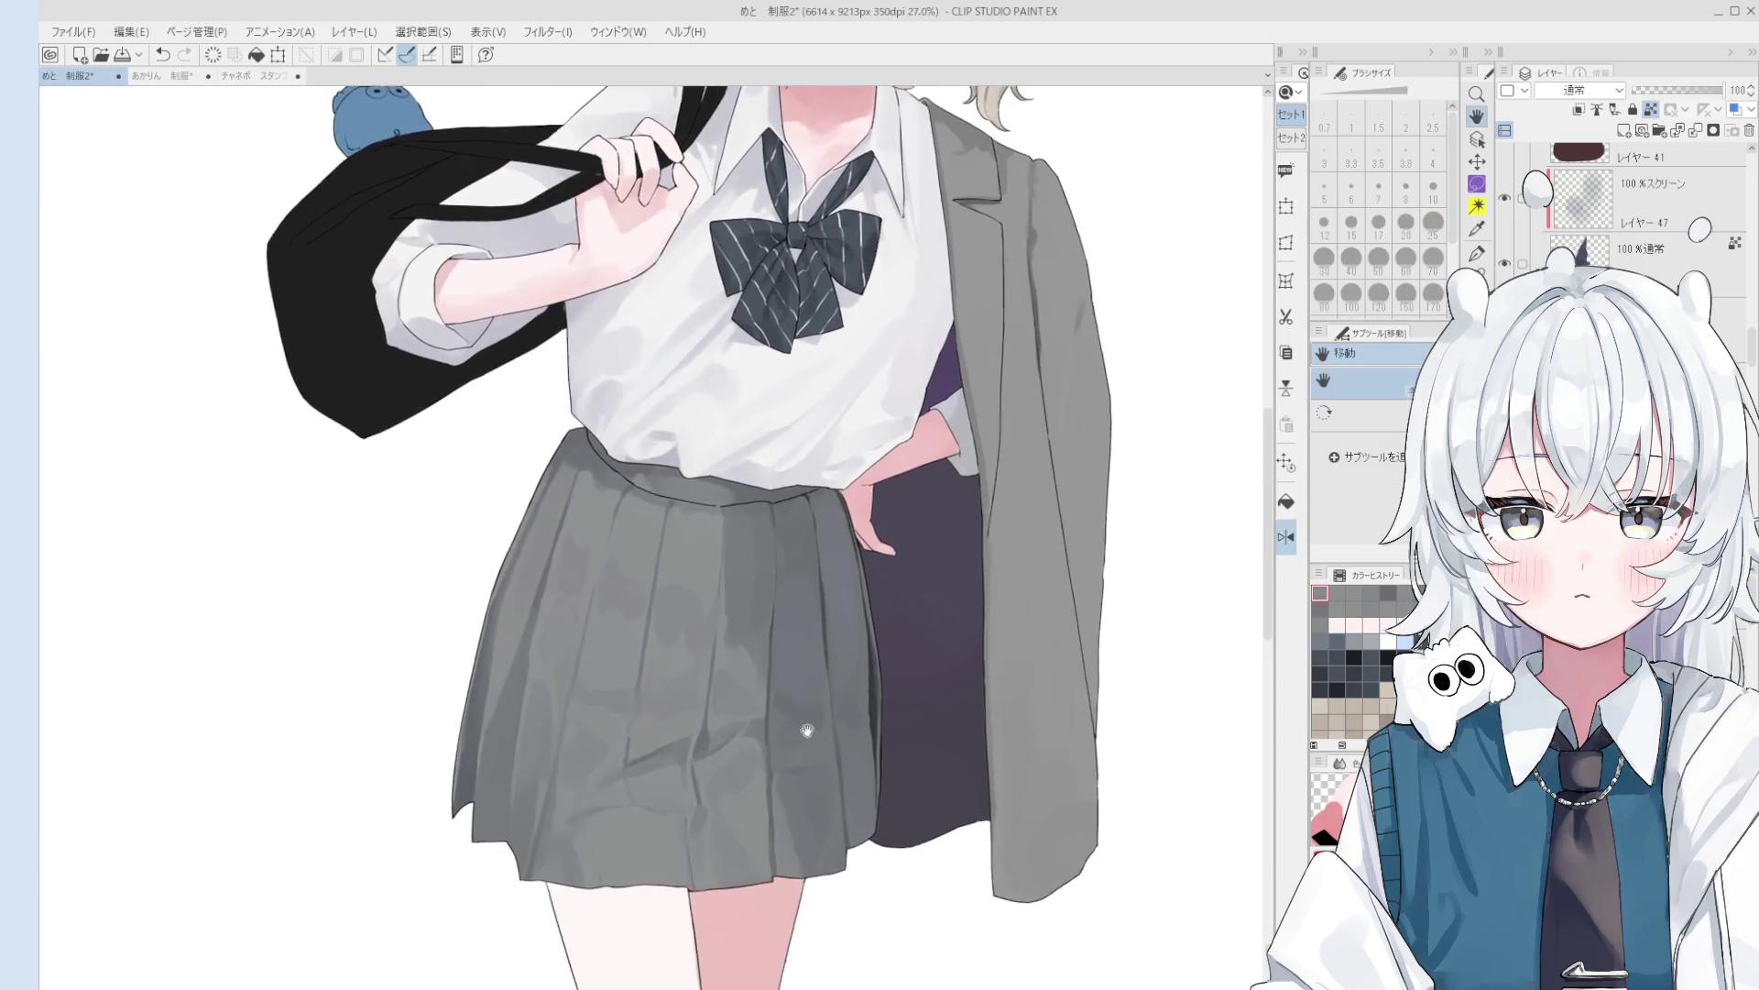
pyautogui.press('b')
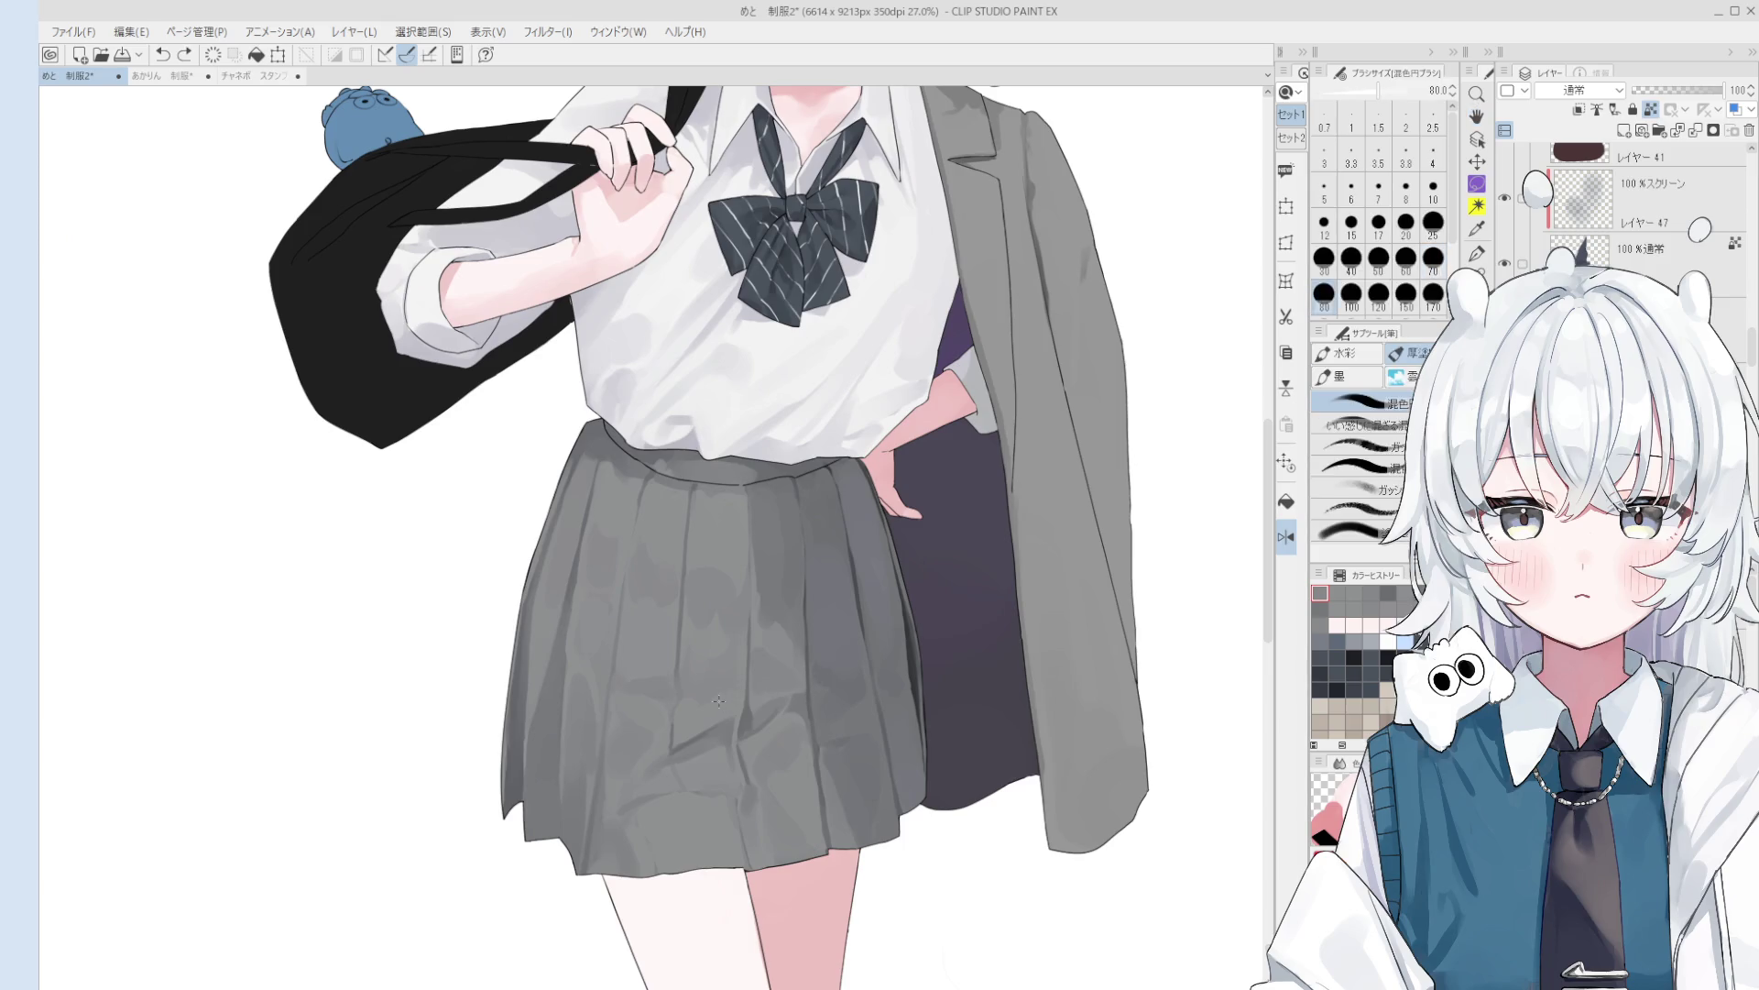
pyautogui.scroll(-1, 778, 719)
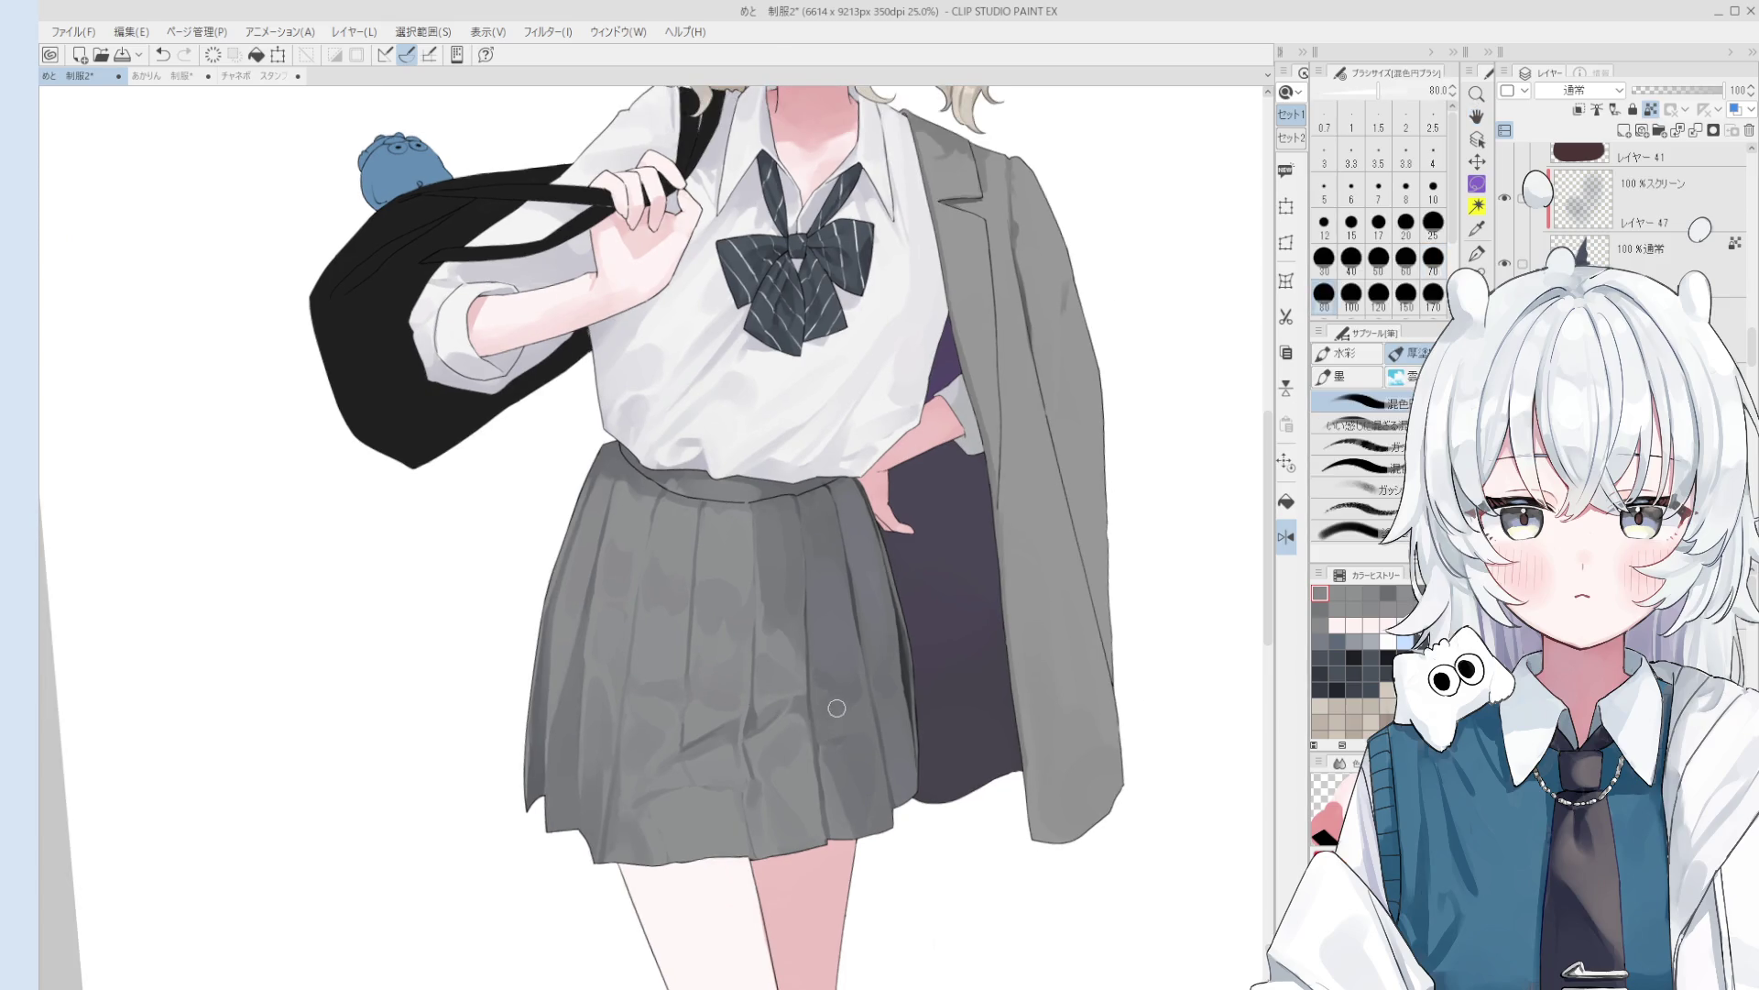
pyautogui.scroll(-1, 838, 707)
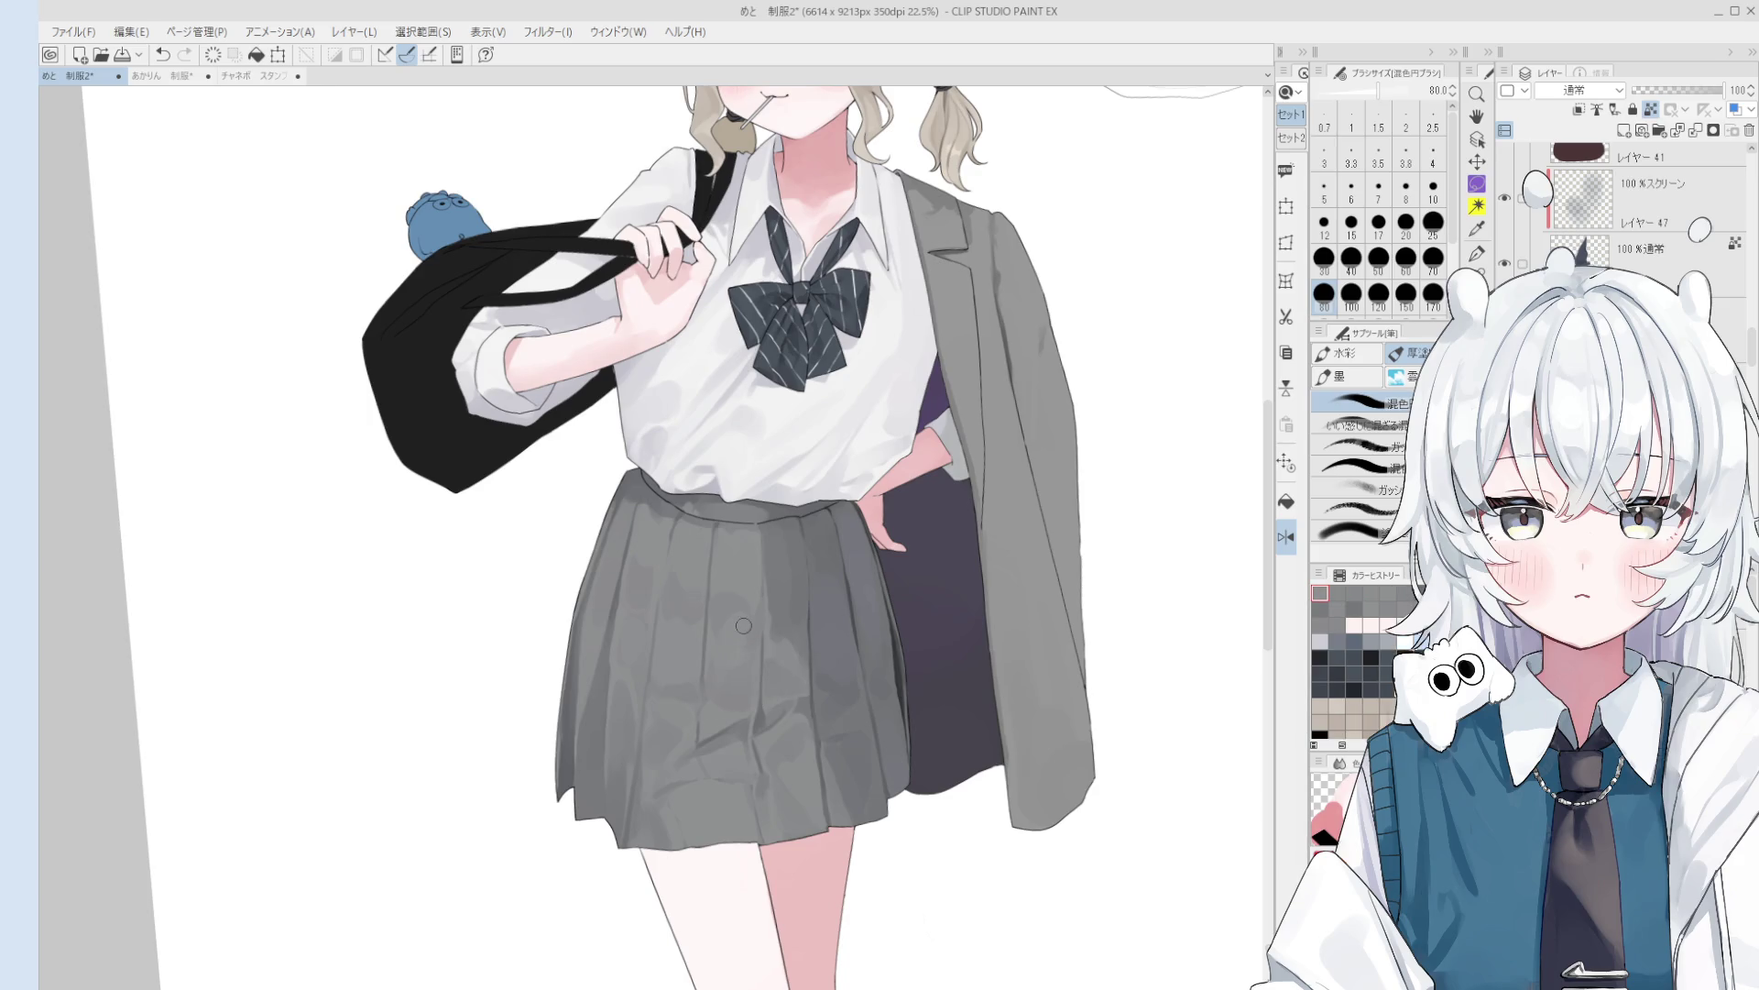
# - Blend the skirt shading with a size-250 brush after undoing one stroke, and deepen the jacket lining
pyautogui.press(']')
pyautogui.press(']')
pyautogui.press(']')
pyautogui.press(']')
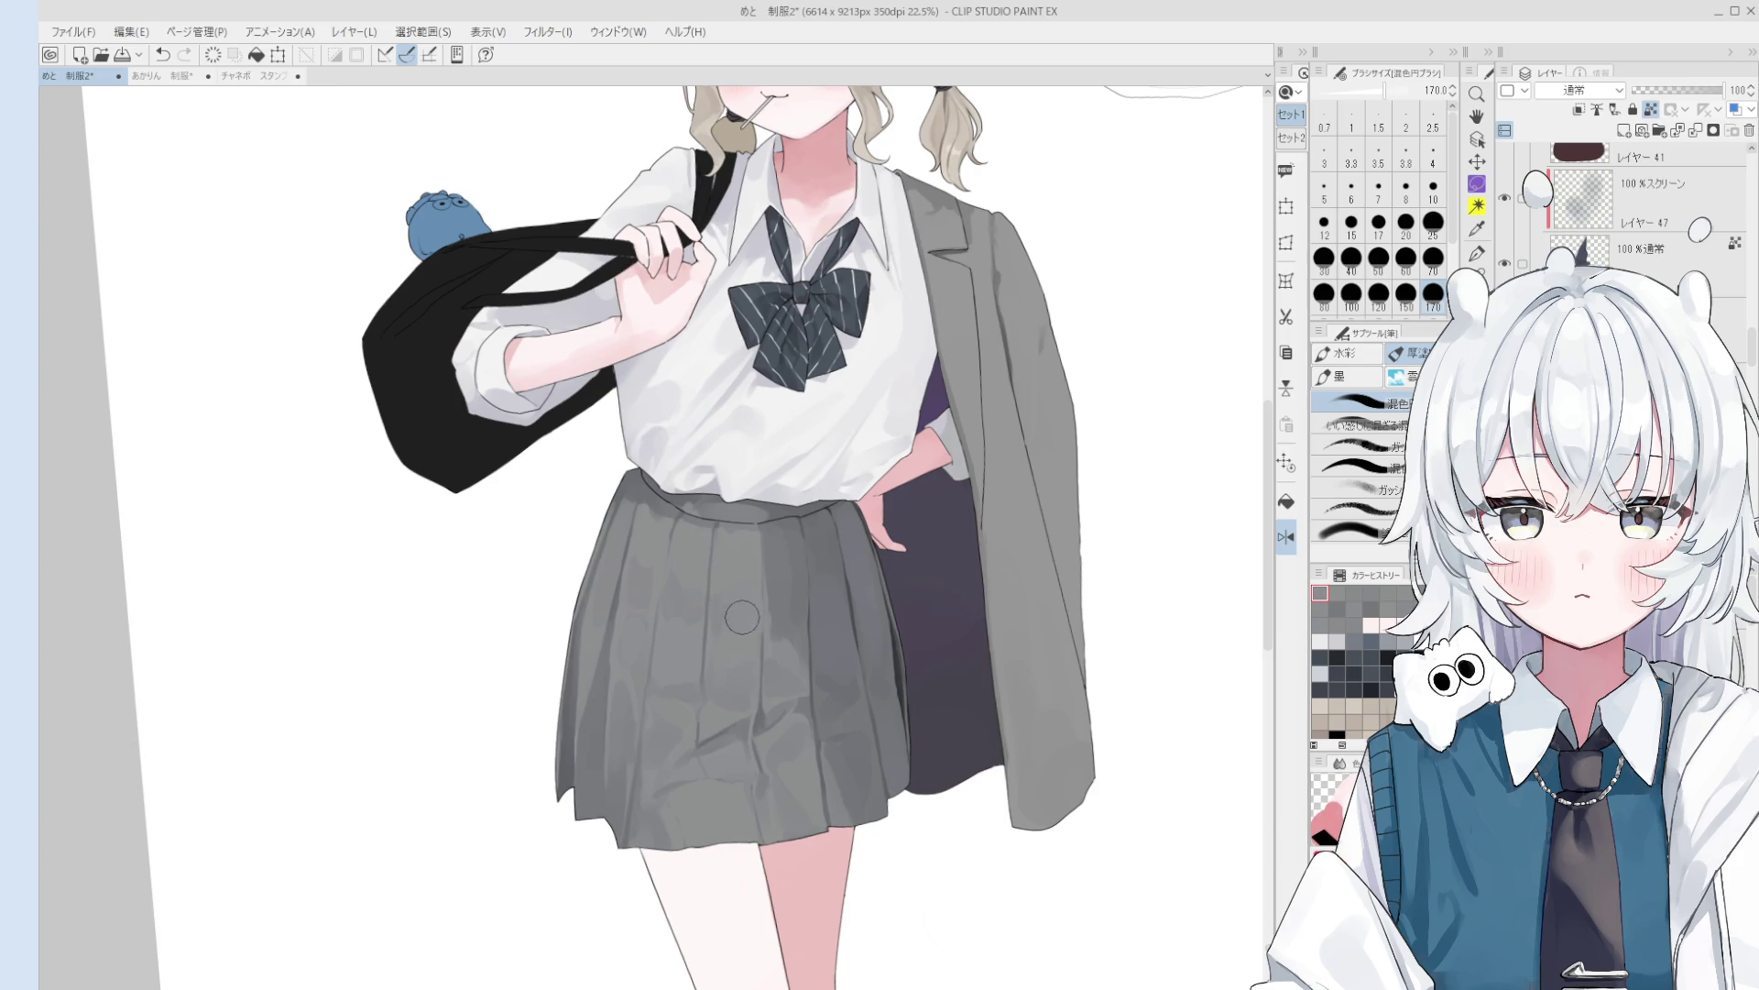
pyautogui.scroll(-2, 743, 616)
pyautogui.scroll(4, 780, 632)
pyautogui.hotkey('ctrl', 'z')
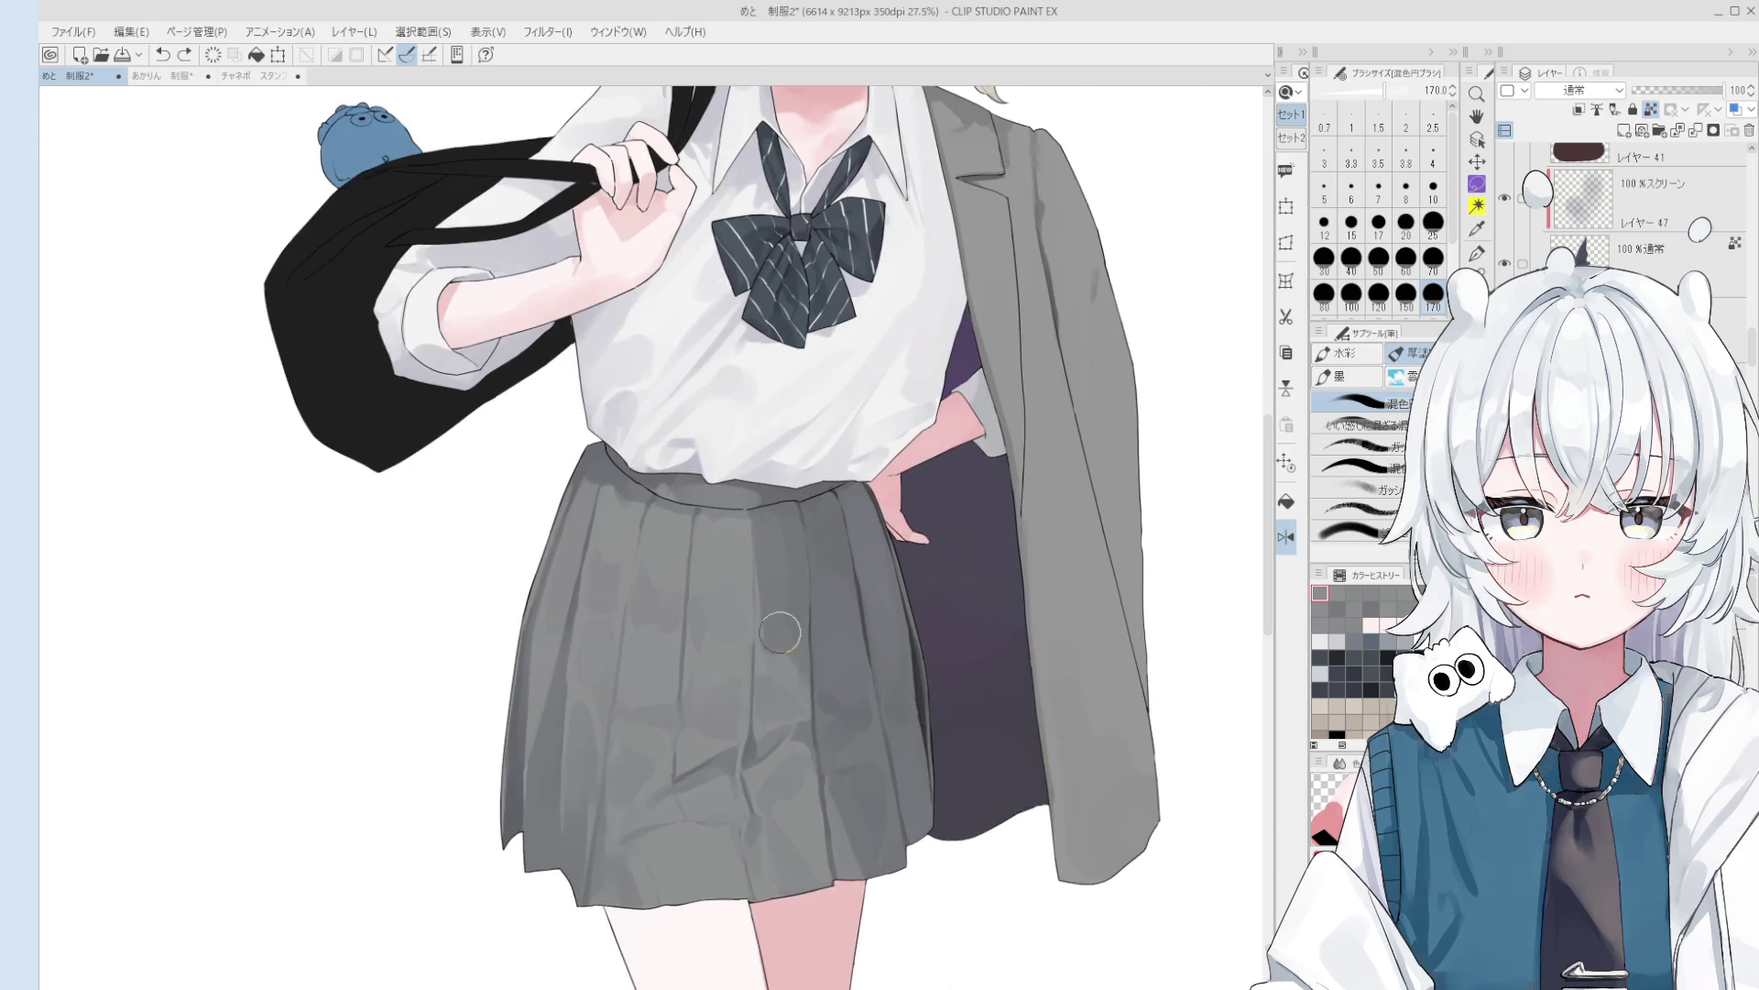
pyautogui.scroll(-2, 780, 633)
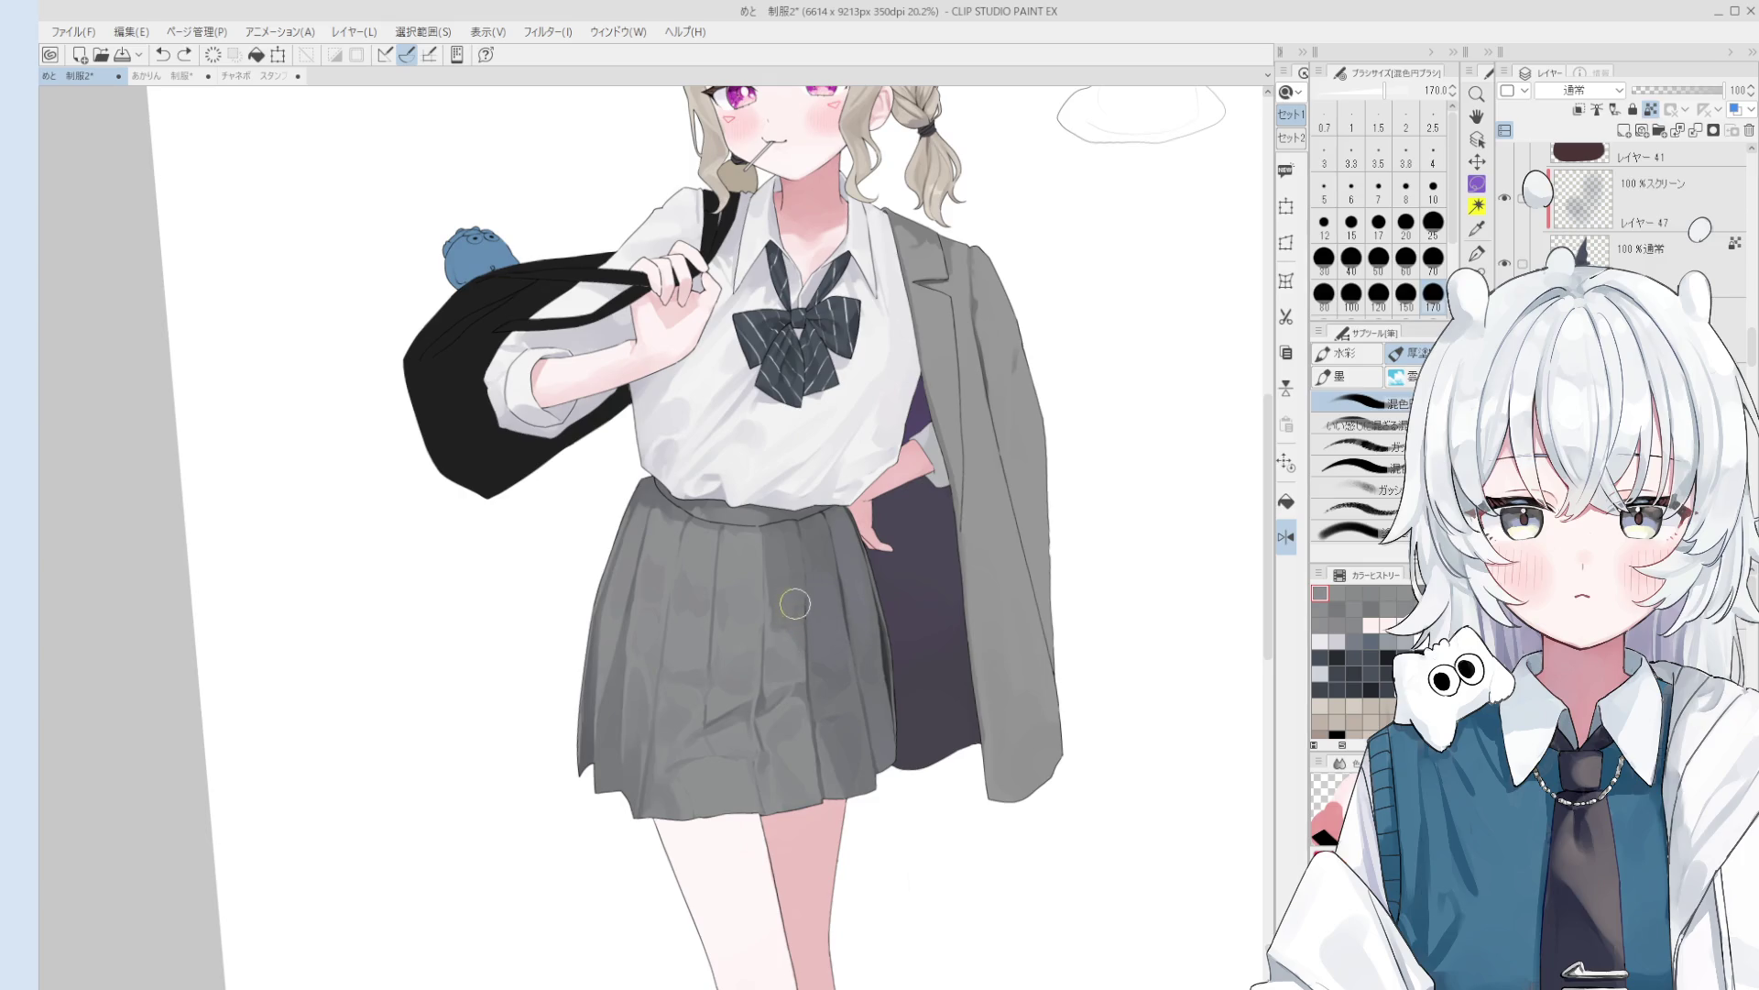
pyautogui.press(']')
pyautogui.press(']')
pyautogui.click(825, 614)
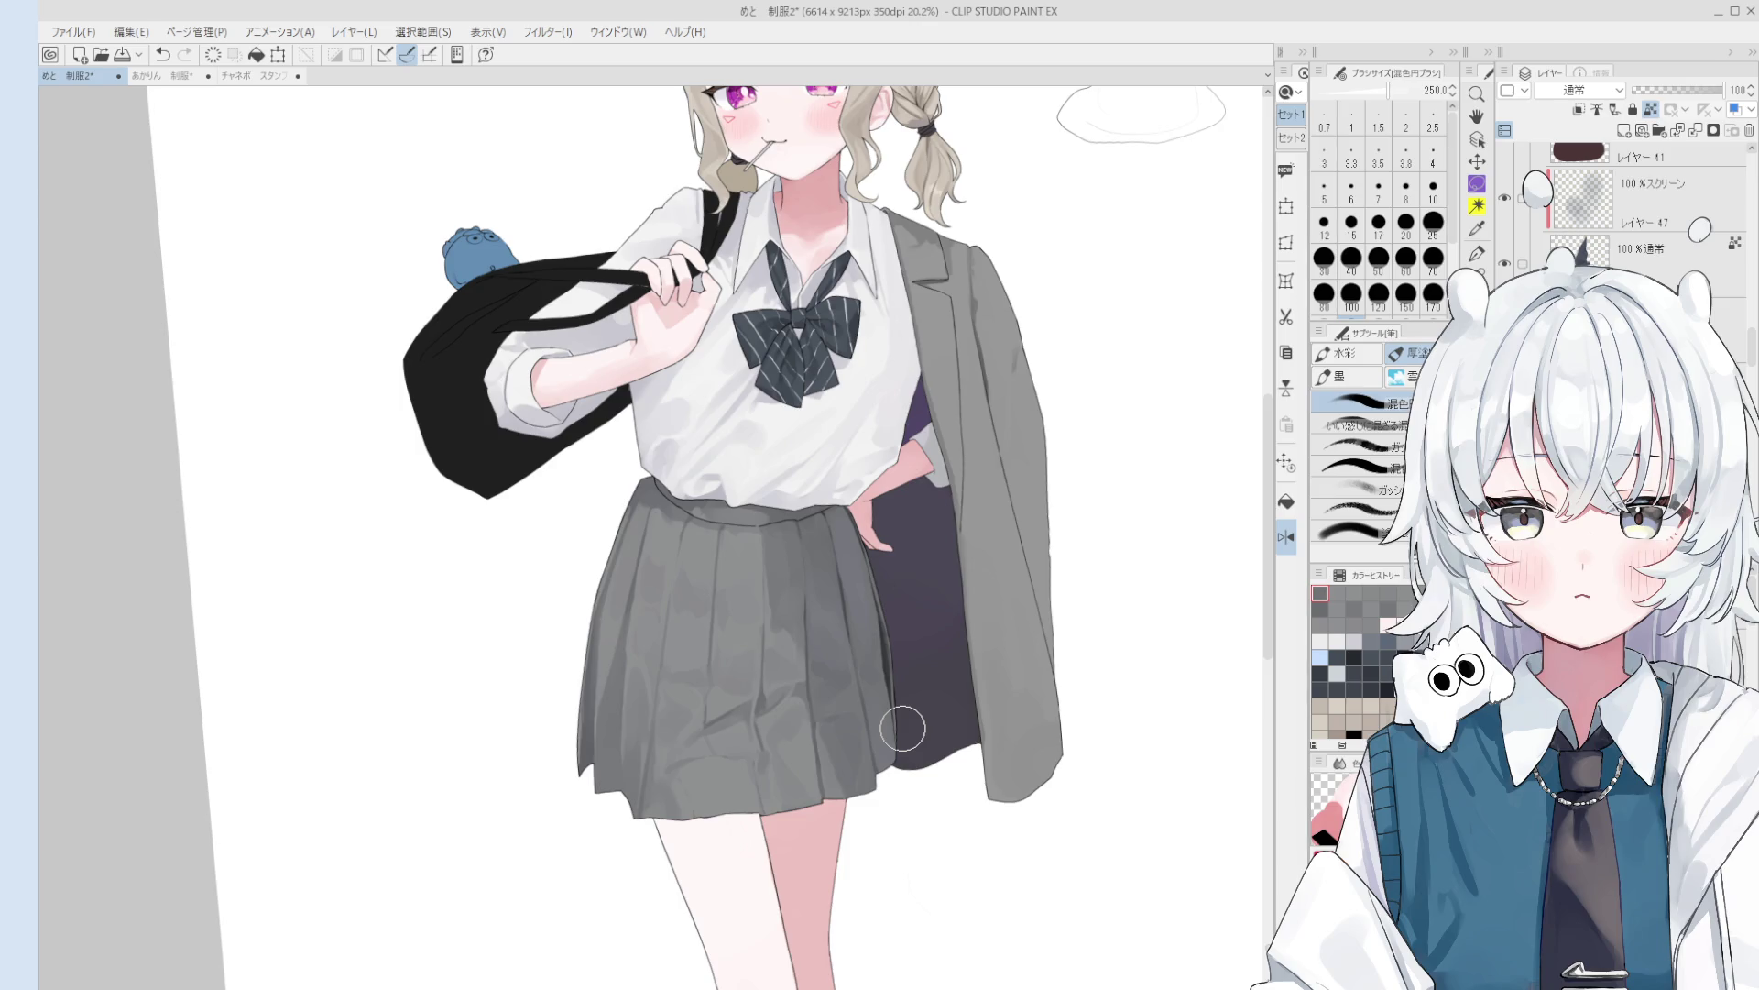
pyautogui.moveTo(903, 729)
pyautogui.mouseDown()
pyautogui.moveTo(945, 744)
pyautogui.moveTo(915, 644)
pyautogui.moveTo(926, 709)
pyautogui.moveTo(940, 689)
pyautogui.moveTo(914, 713)
pyautogui.mouseUp()
pyautogui.scroll(-2, 794, 685)
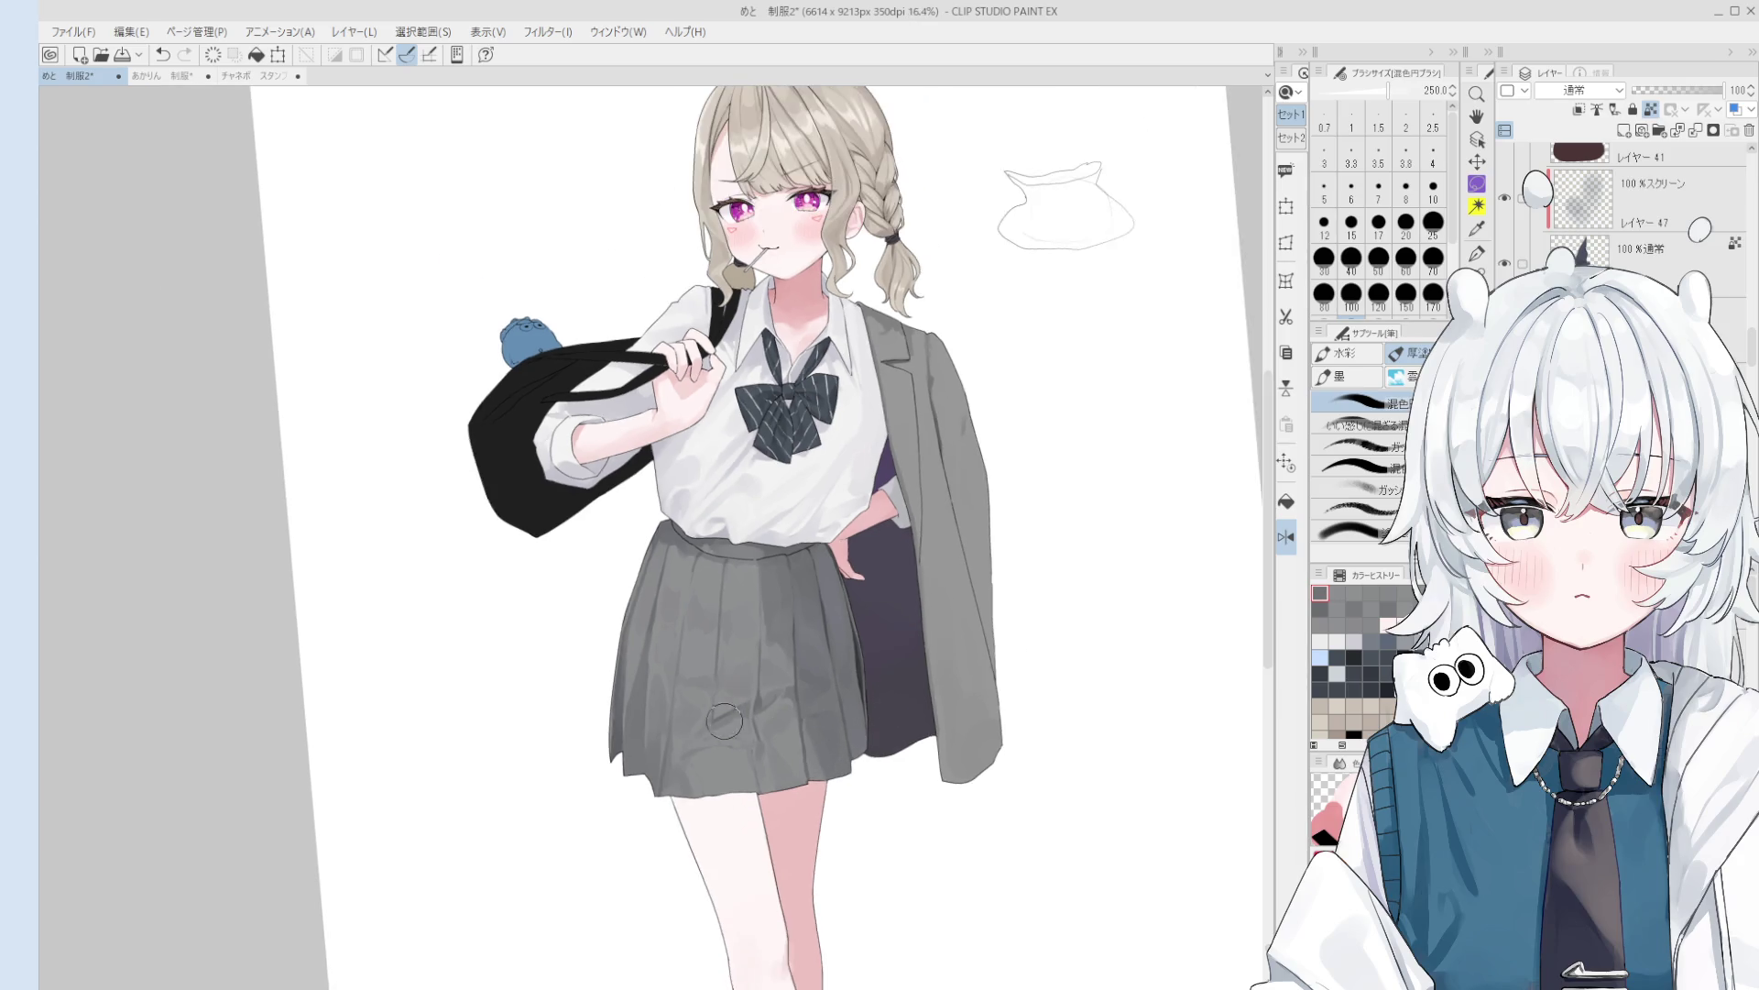
# - Try a size-70 blending stroke across the skirt, then undo it
pyautogui.press('o')
pyautogui.press('b')
pyautogui.scroll(5, 793, 685)
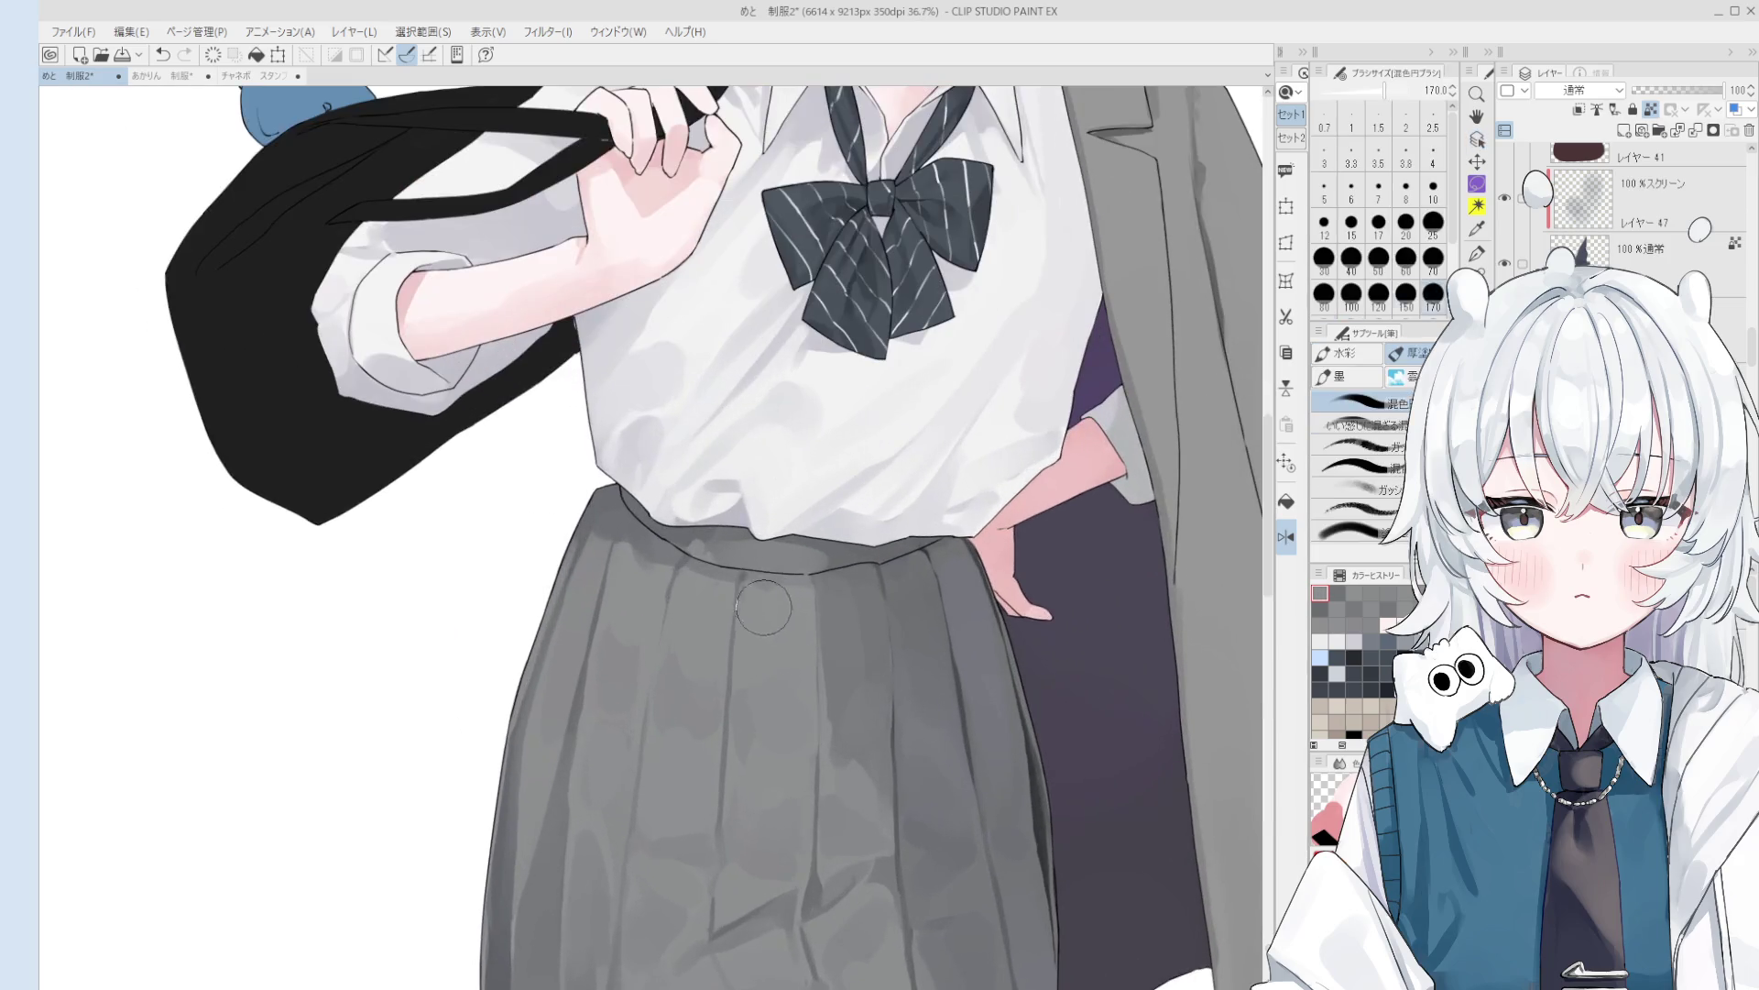
pyautogui.press(']')
pyautogui.press(']')
pyautogui.press(']')
pyautogui.press(']')
pyautogui.press(']')
pyautogui.scroll(-2, 757, 724)
pyautogui.moveTo(757, 664)
pyautogui.mouseDown()
pyautogui.moveTo(762, 735)
pyautogui.moveTo(755, 704)
pyautogui.moveTo(679, 672)
pyautogui.mouseUp()
pyautogui.hotkey('ctrl', 'z')
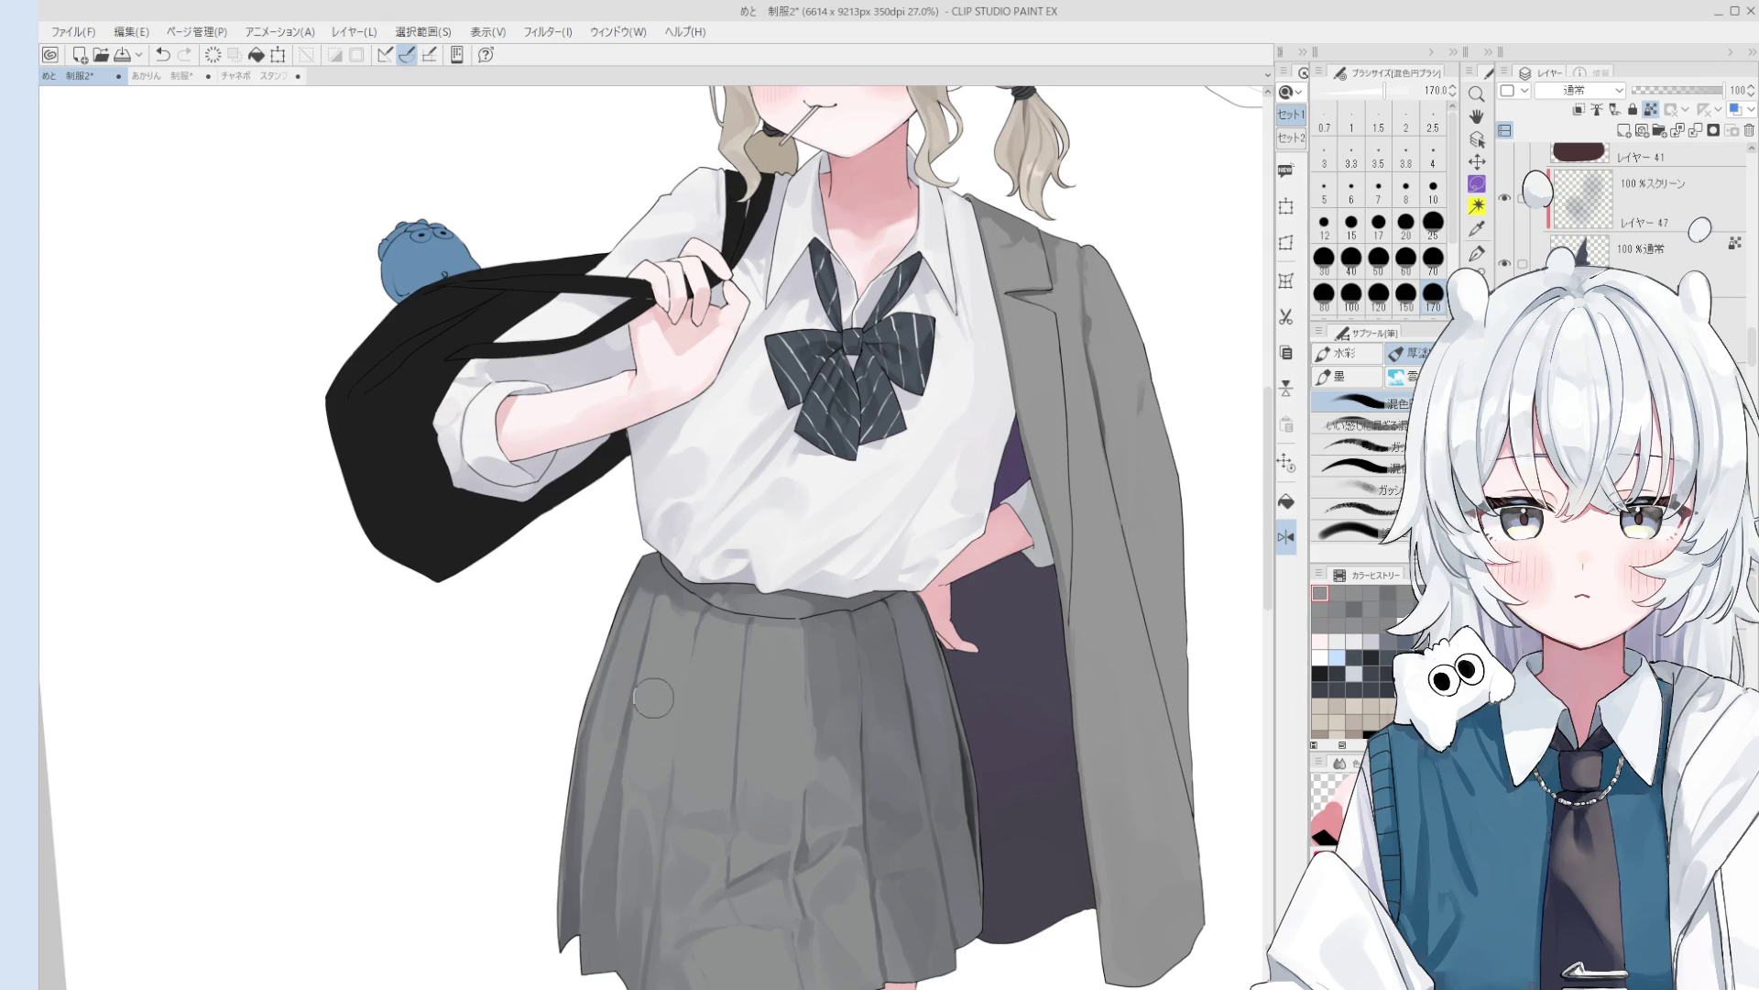
# - Blend the lower skirt shading and flip the canvas view back to normal
pyautogui.scroll(-1, 767, 694)
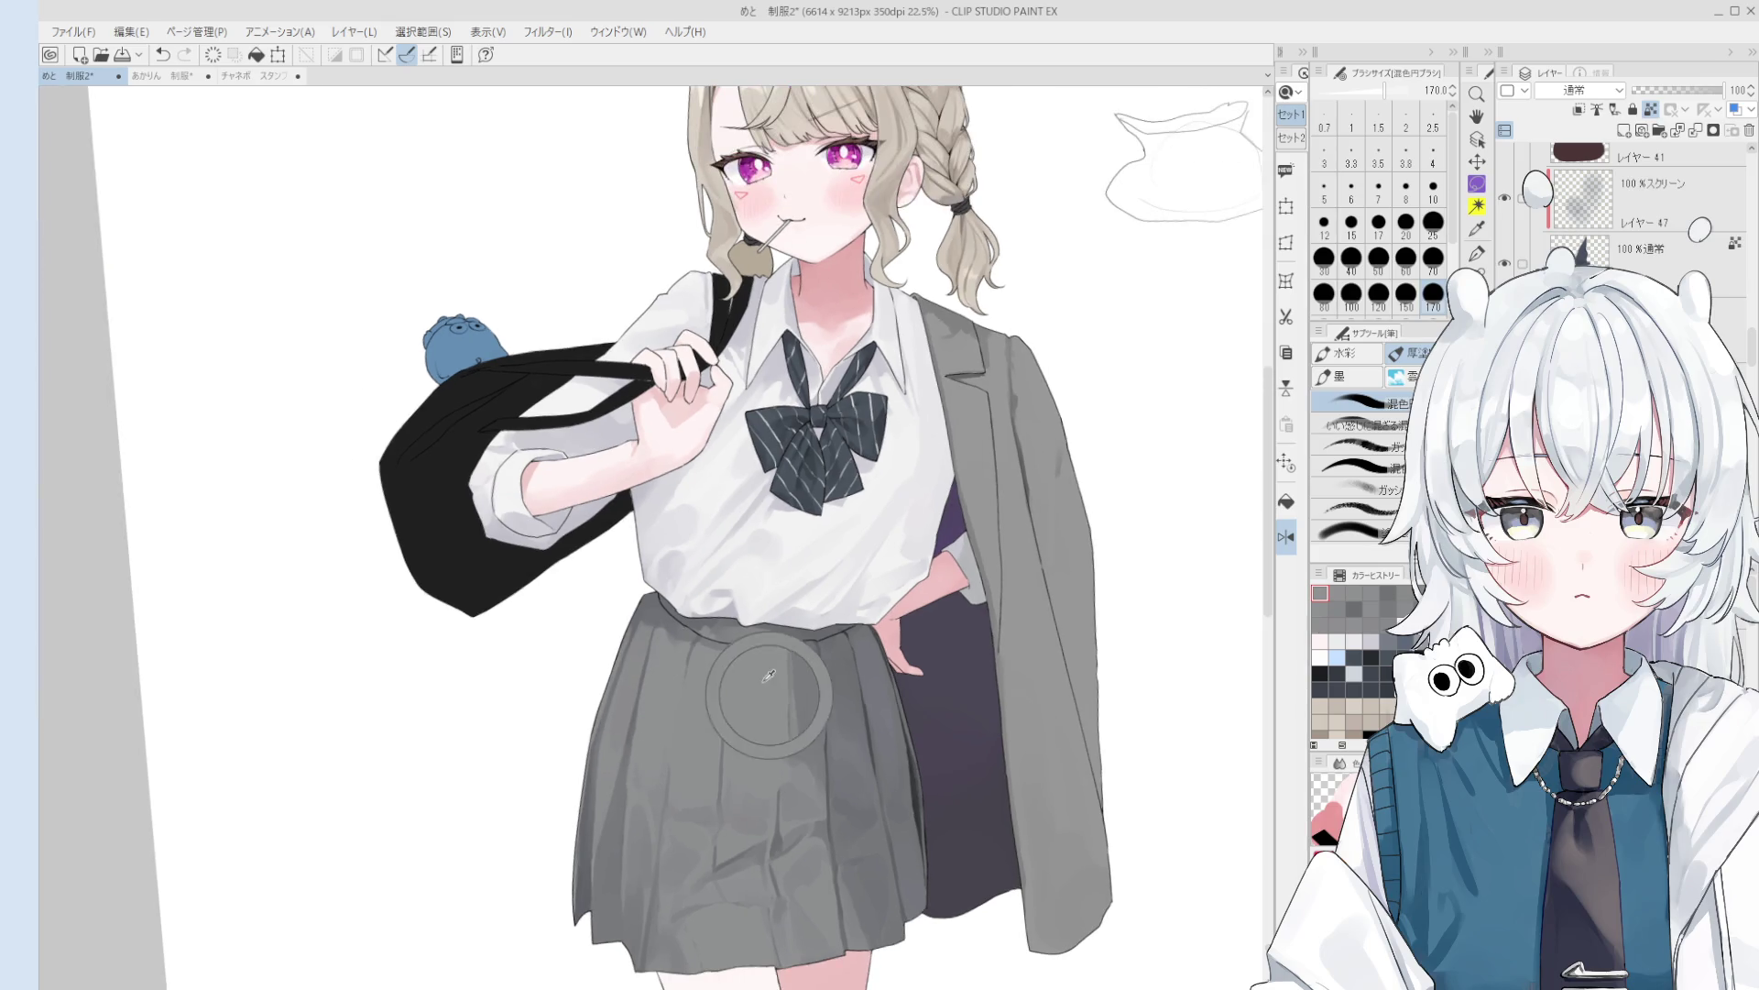
pyautogui.moveTo(751, 806); pyautogui.dragTo(742, 852)
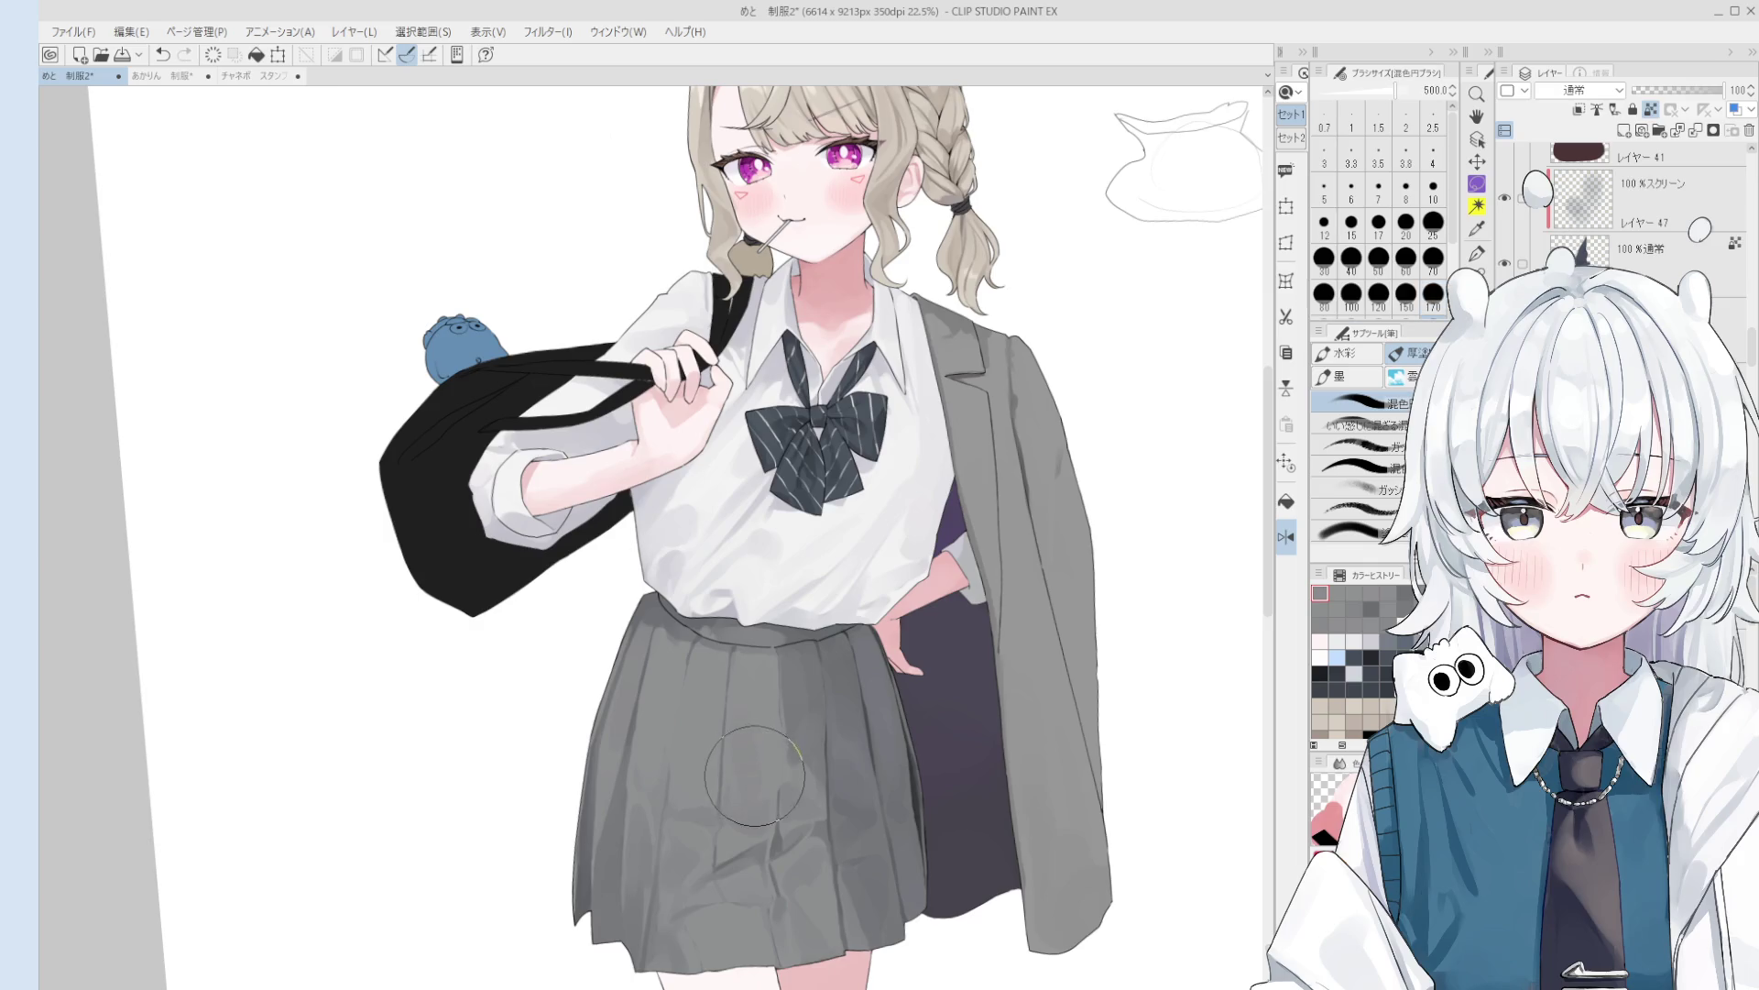
pyautogui.scroll(-1, 754, 775)
pyautogui.press('h')
pyautogui.moveTo(687, 794)
pyautogui.mouseDown()
pyautogui.moveTo(760, 719)
pyautogui.moveTo(682, 620)
pyautogui.moveTo(778, 724)
pyautogui.moveTo(784, 761)
pyautogui.mouseUp()
# - Eyedrop a grey from the middle of the skirt
pyautogui.scroll(2, 682, 619)
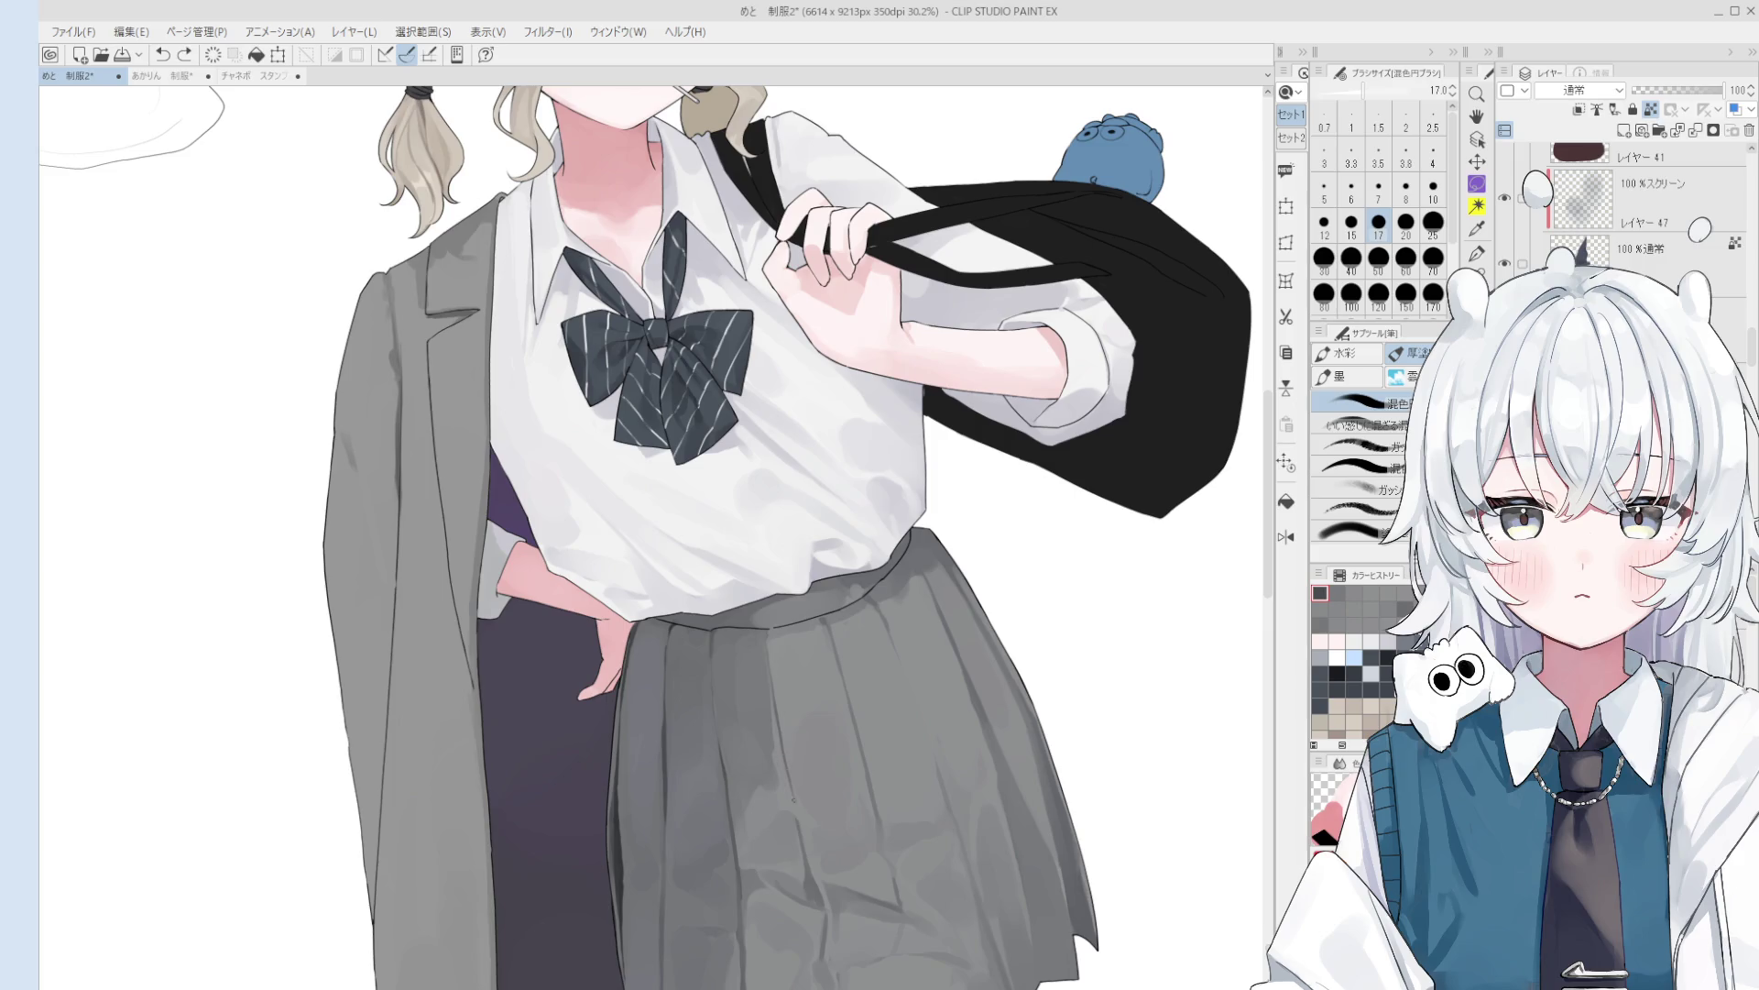
pyautogui.scroll(-2, 789, 790)
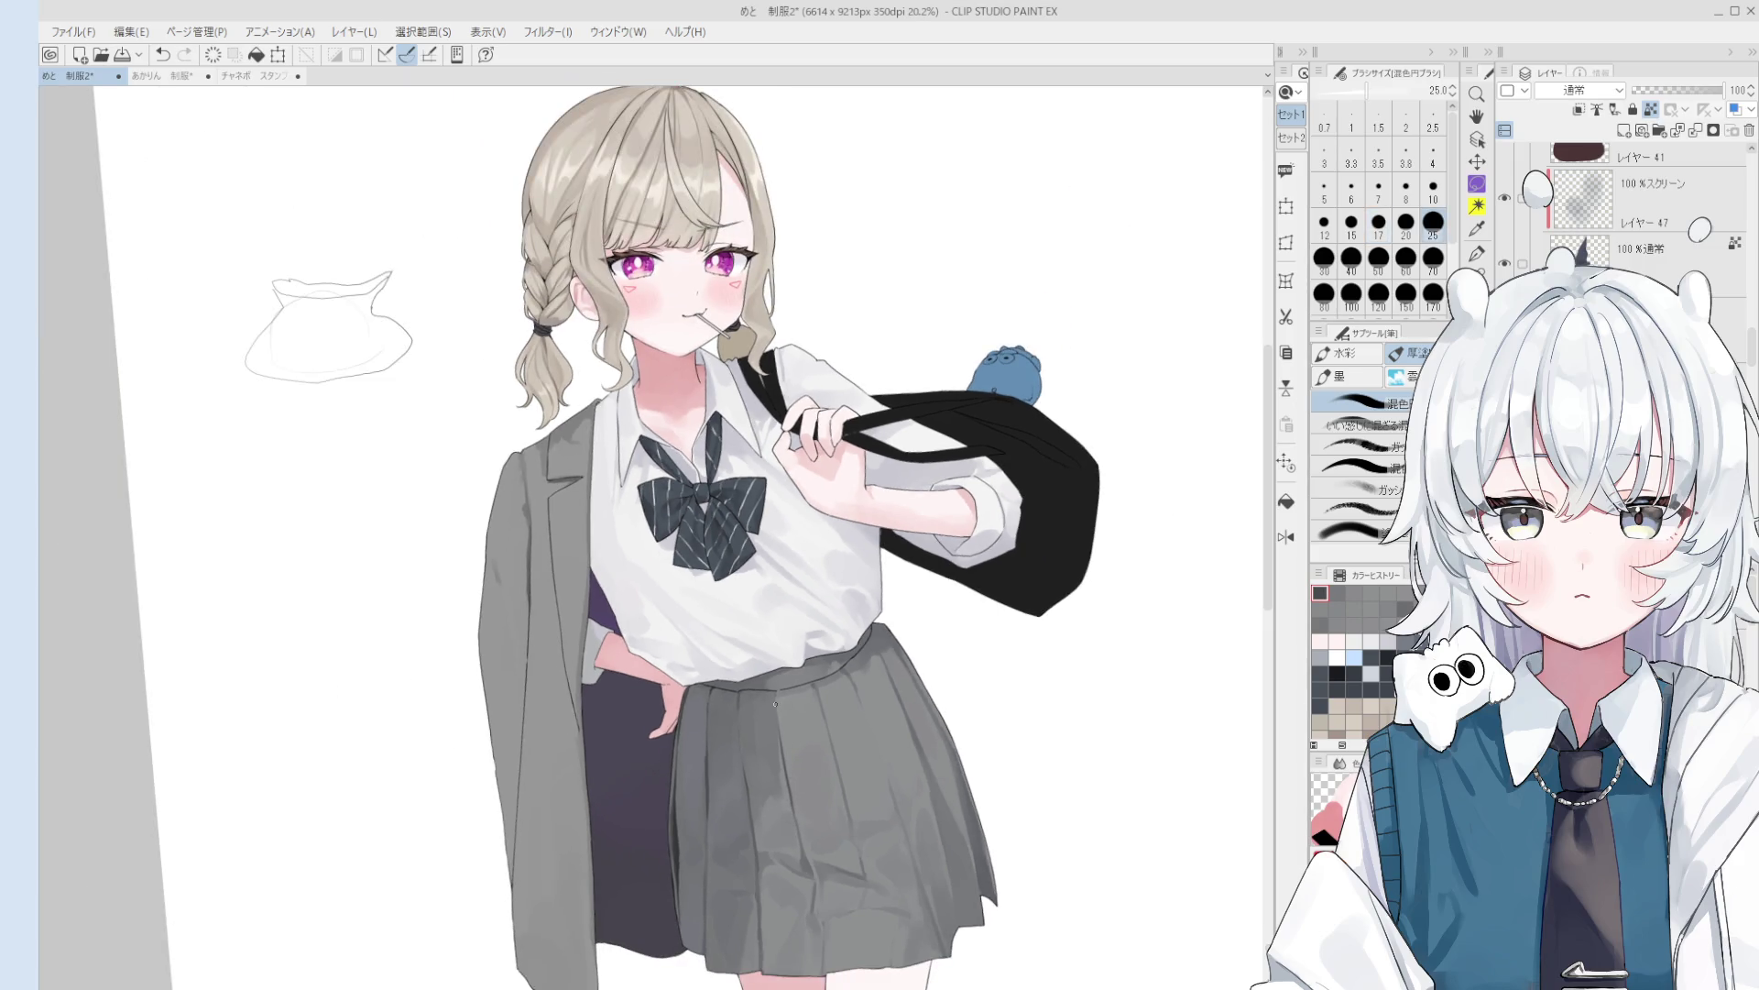
pyautogui.scroll(2, 790, 808)
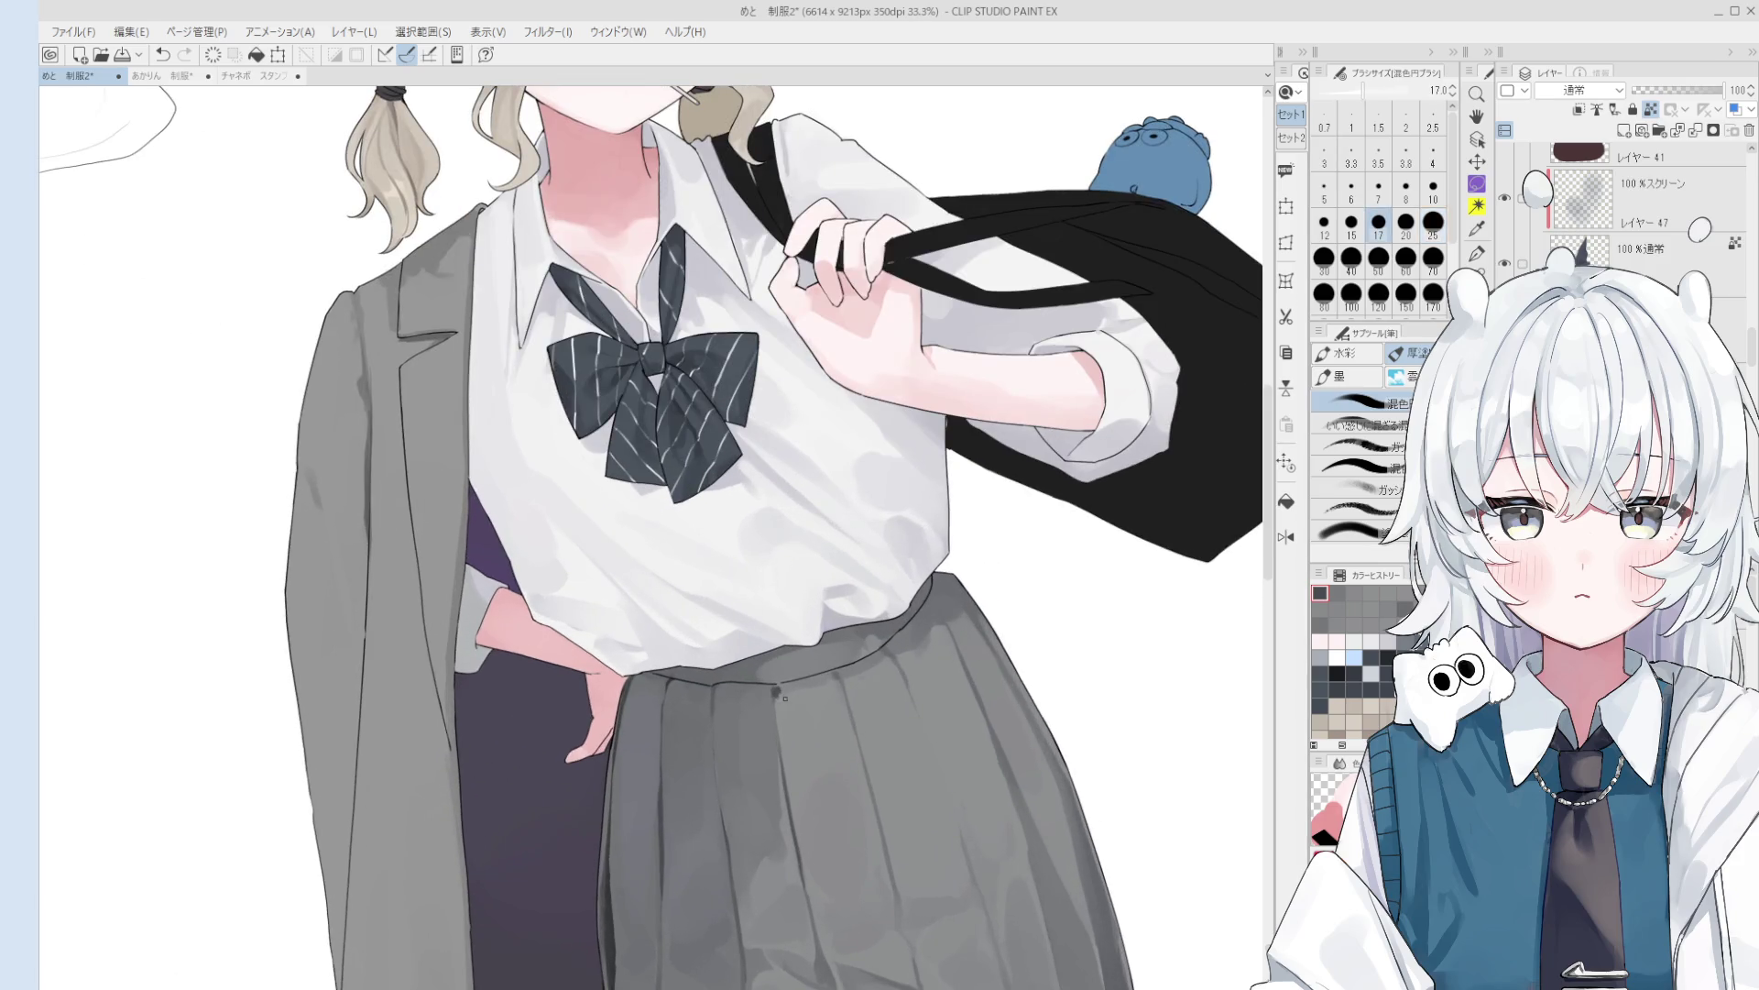
pyautogui.scroll(1, 786, 699)
pyautogui.keyDown('alt'); pyautogui.click(783, 699); pyautogui.keyUp('alt')
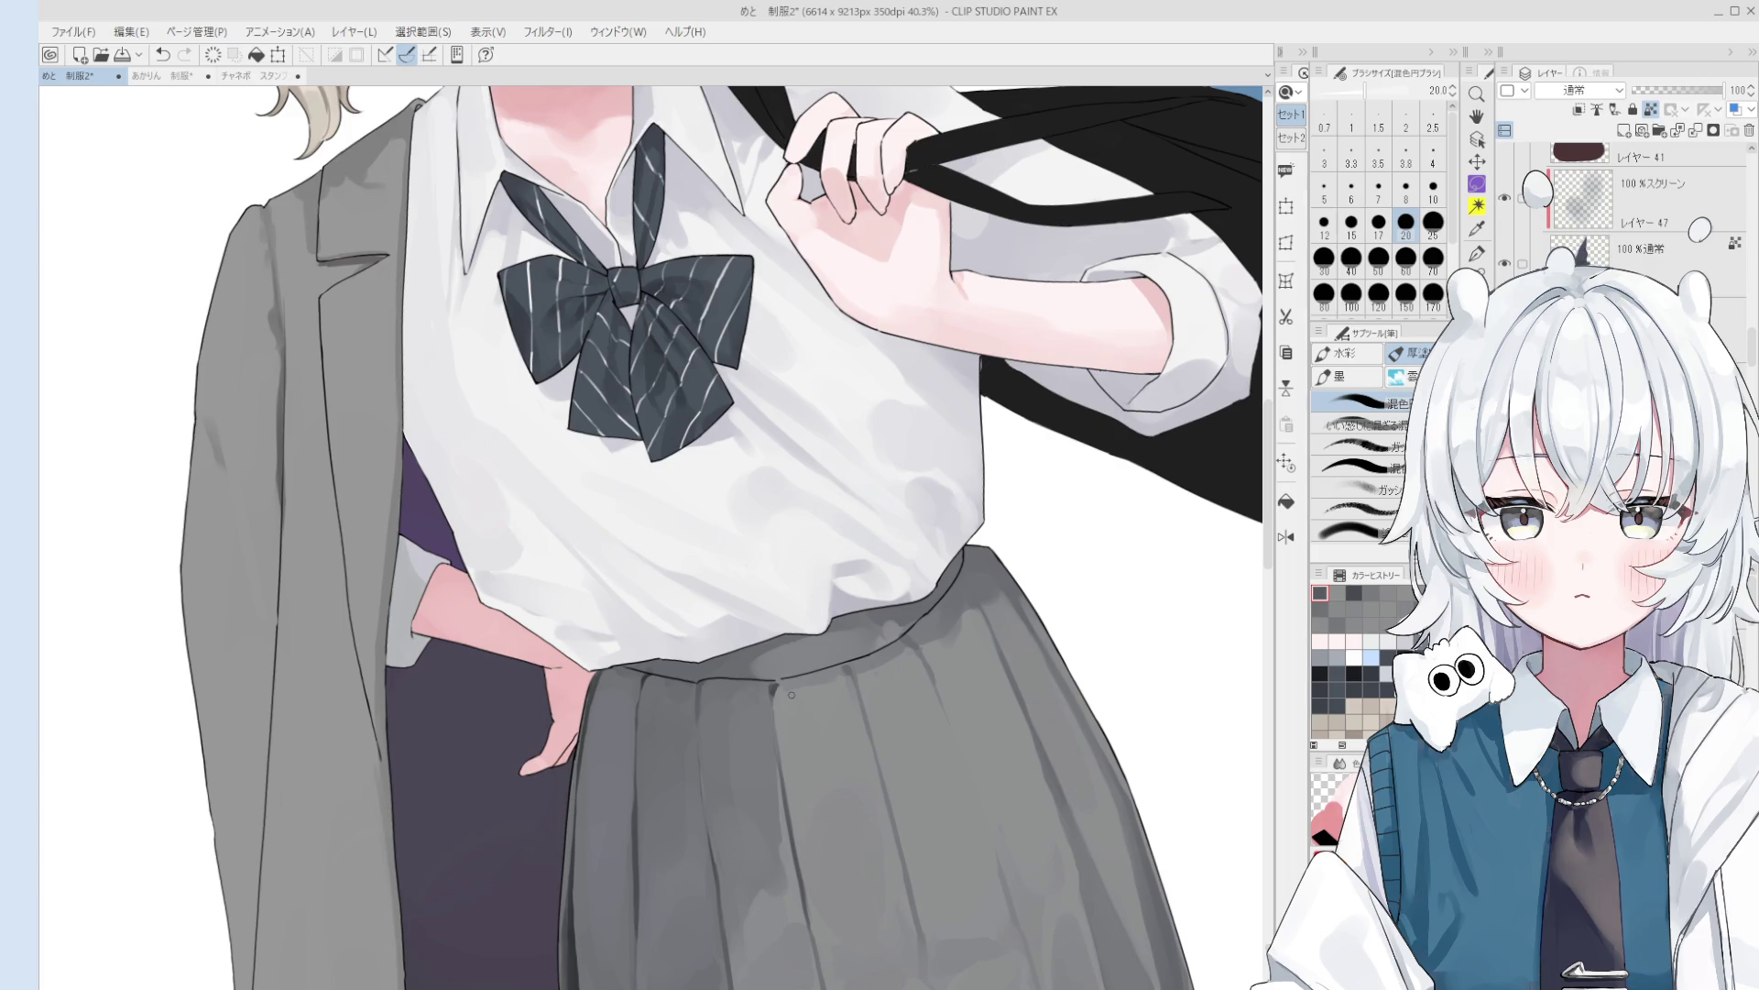
pyautogui.scroll(6, 790, 690)
pyautogui.press('[')
pyautogui.press('[')
pyautogui.press('[')
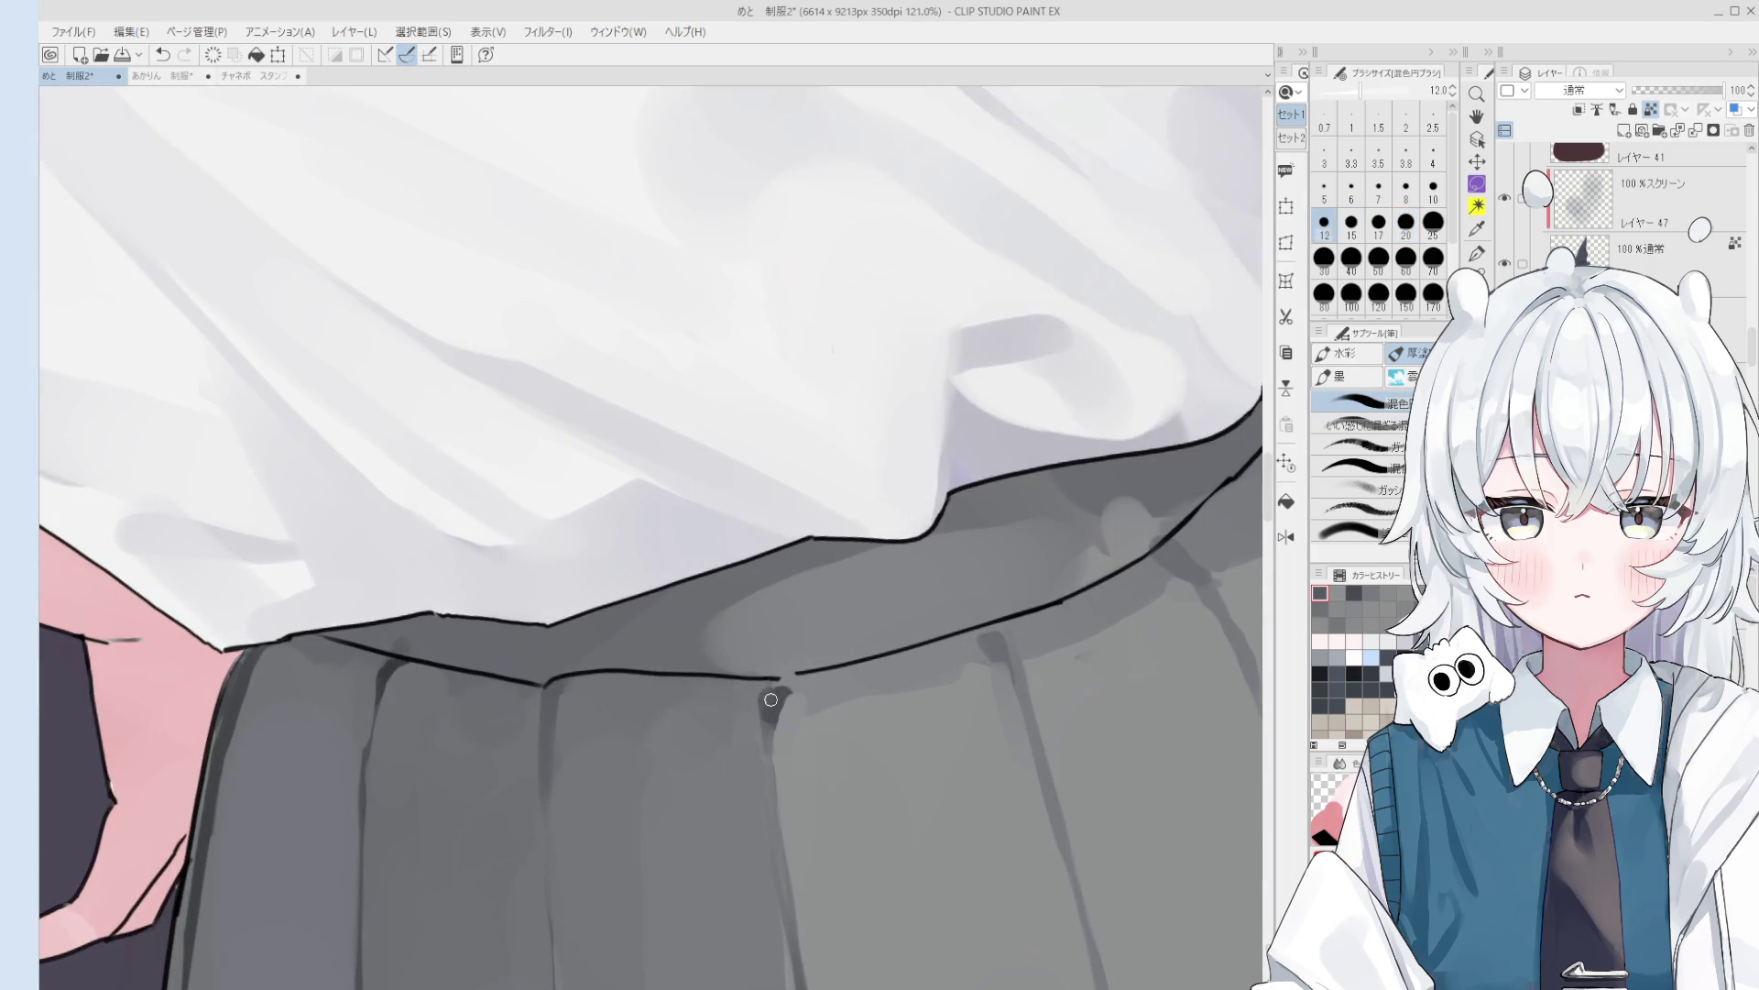
pyautogui.scroll(-2, 772, 694)
pyautogui.press('[')
pyautogui.press('[')
pyautogui.press('[')
pyautogui.scroll(-2, 797, 683)
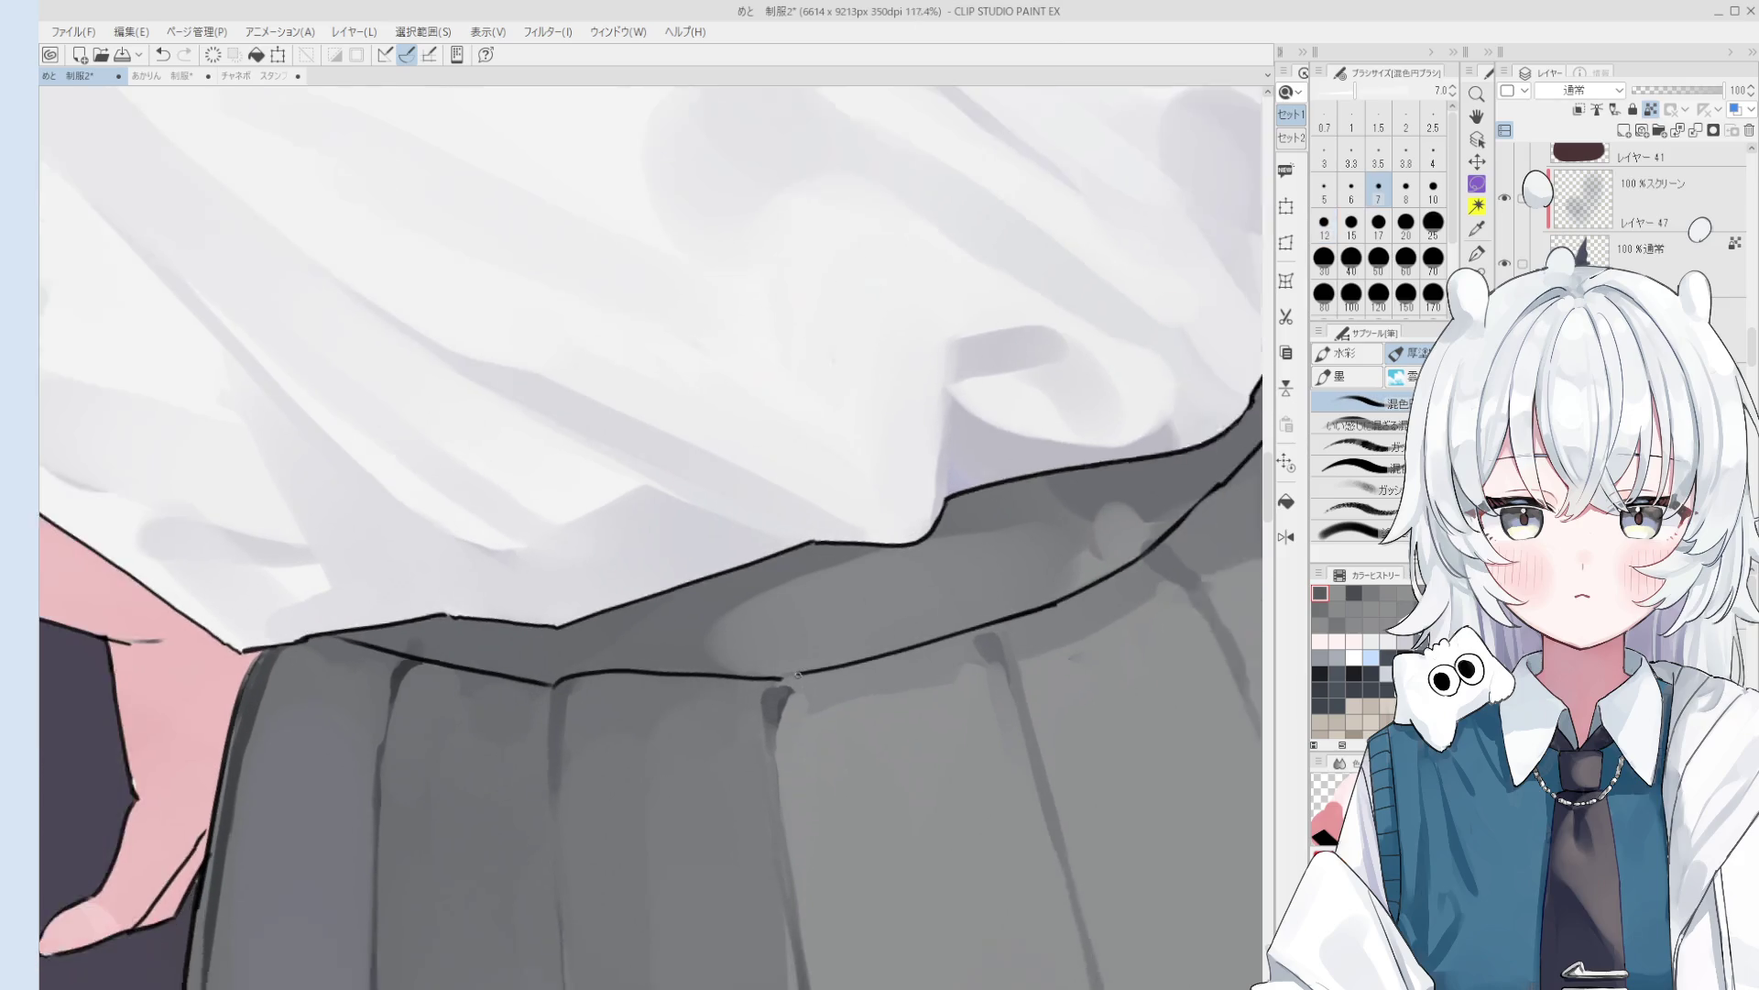
pyautogui.scroll(3, 801, 678)
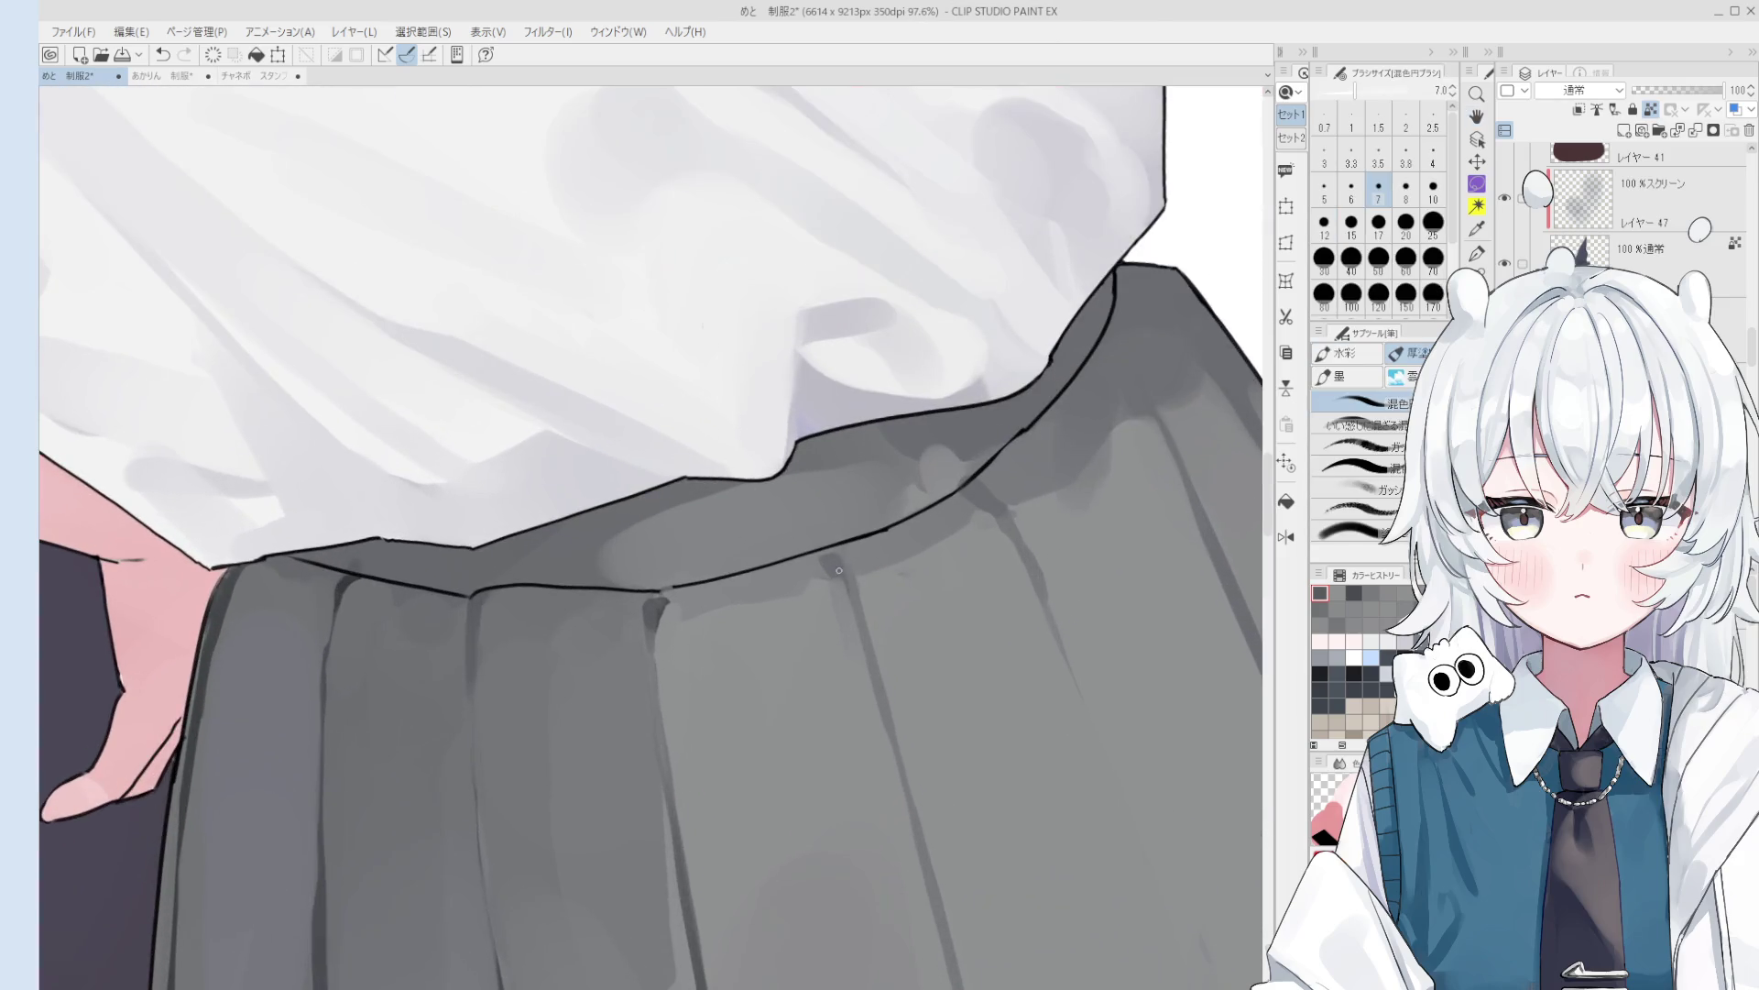
pyautogui.scroll(-1, 855, 608)
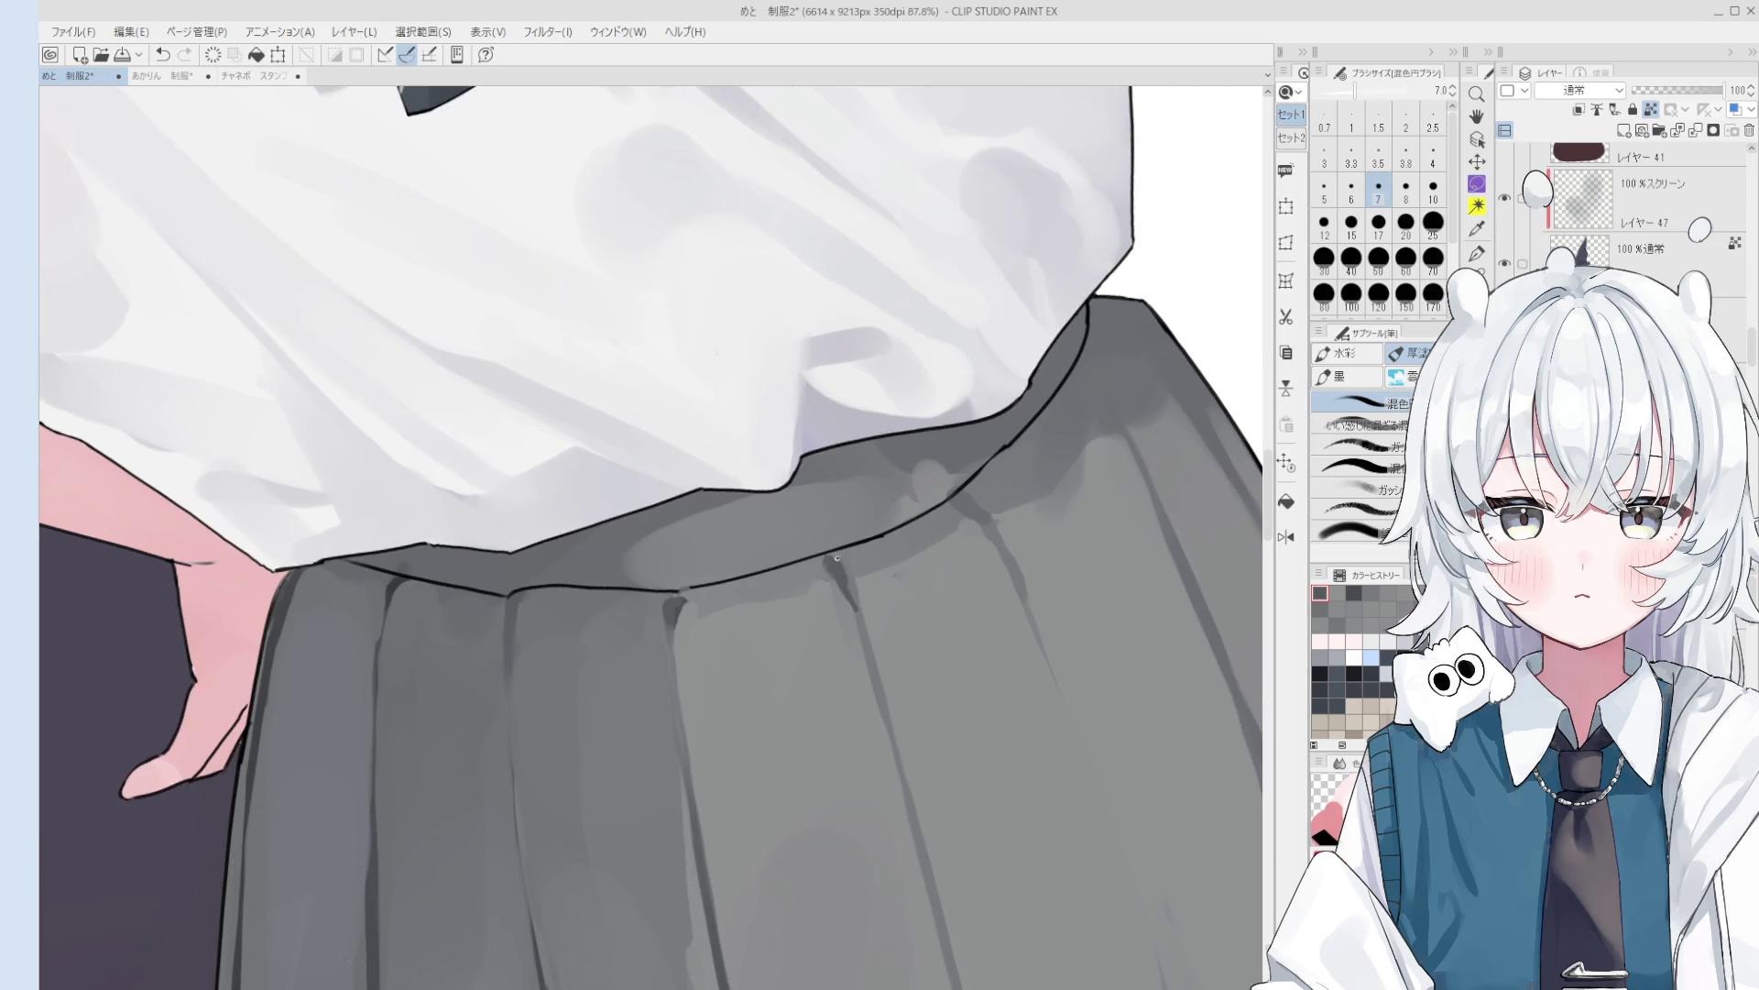
pyautogui.scroll(-3, 835, 557)
pyautogui.press(']')
pyautogui.press(']')
pyautogui.press(']')
pyautogui.scroll(4, 831, 583)
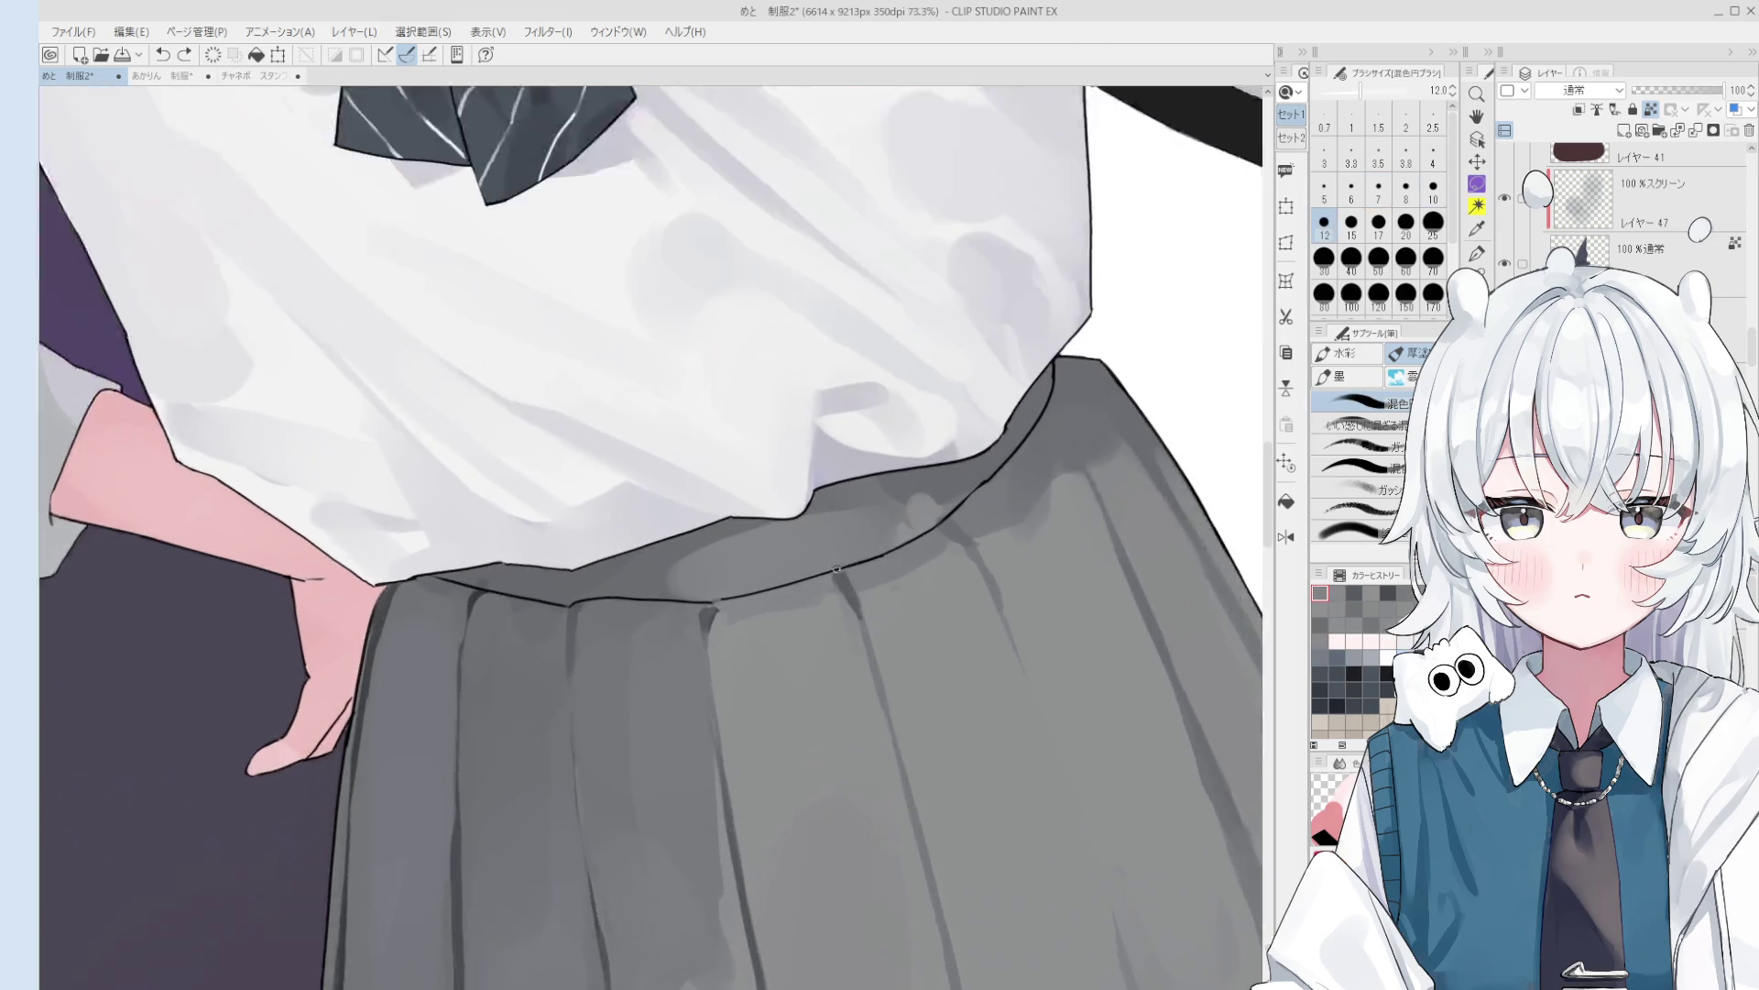
pyautogui.scroll(-2, 855, 577)
pyautogui.scroll(2, 855, 577)
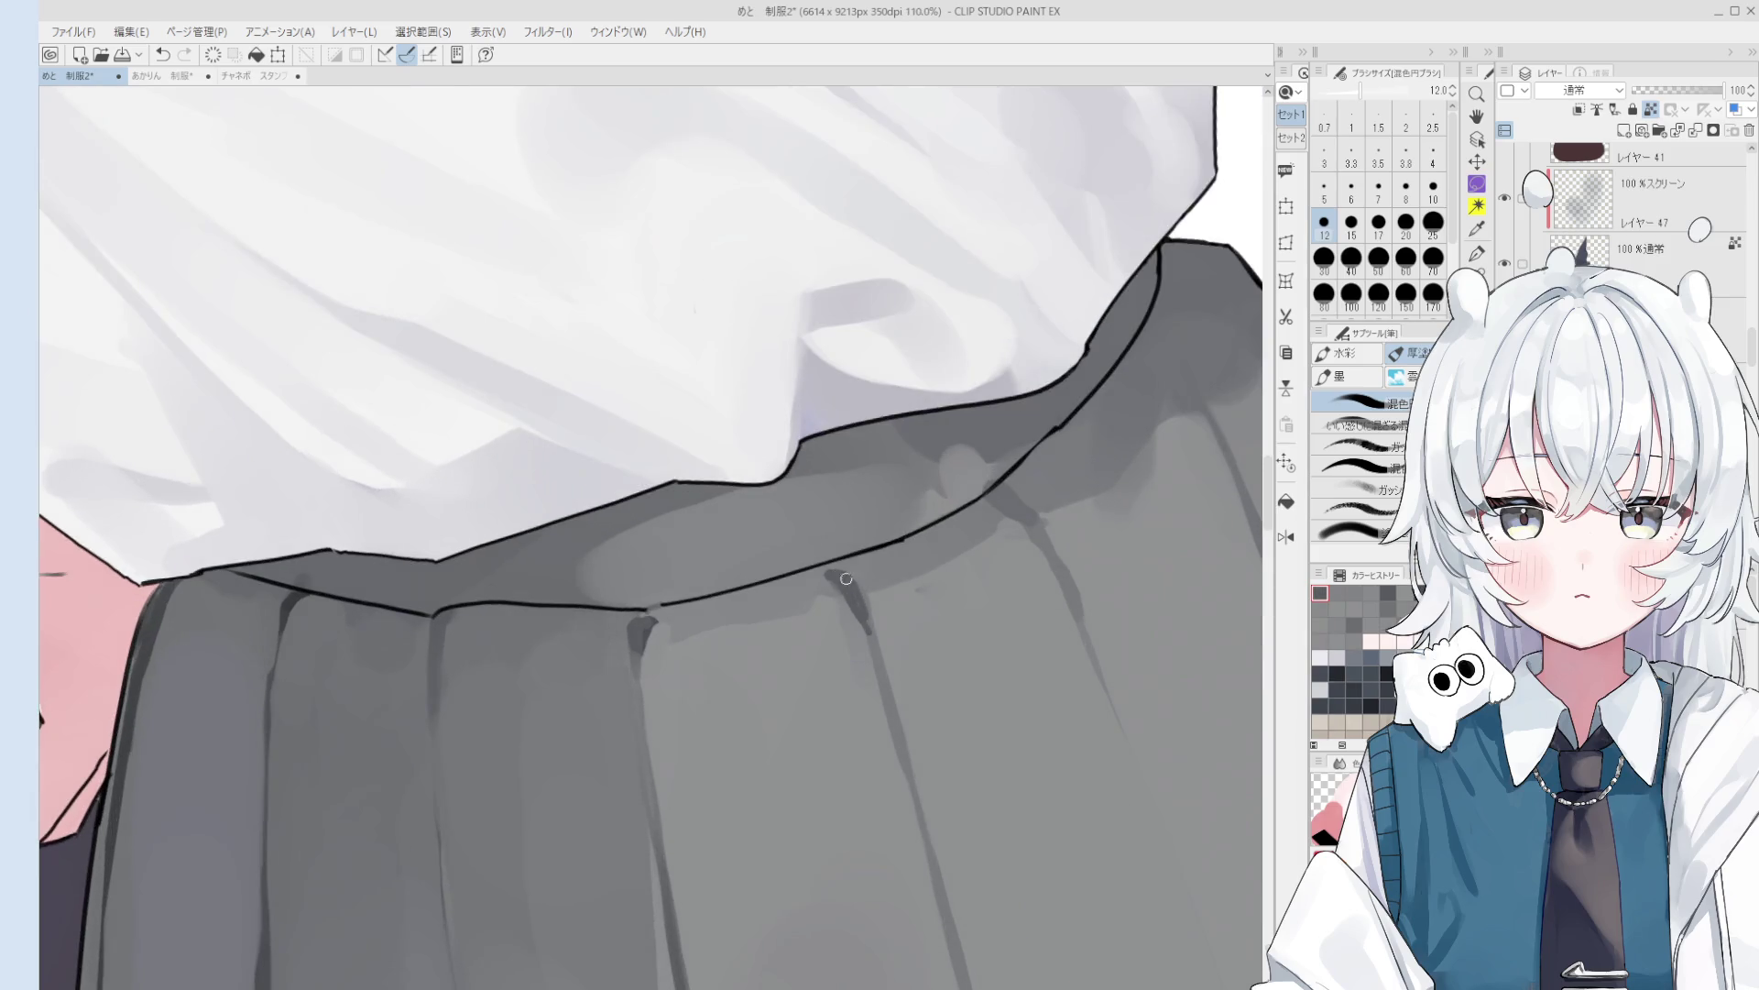
pyautogui.scroll(-3, 853, 587)
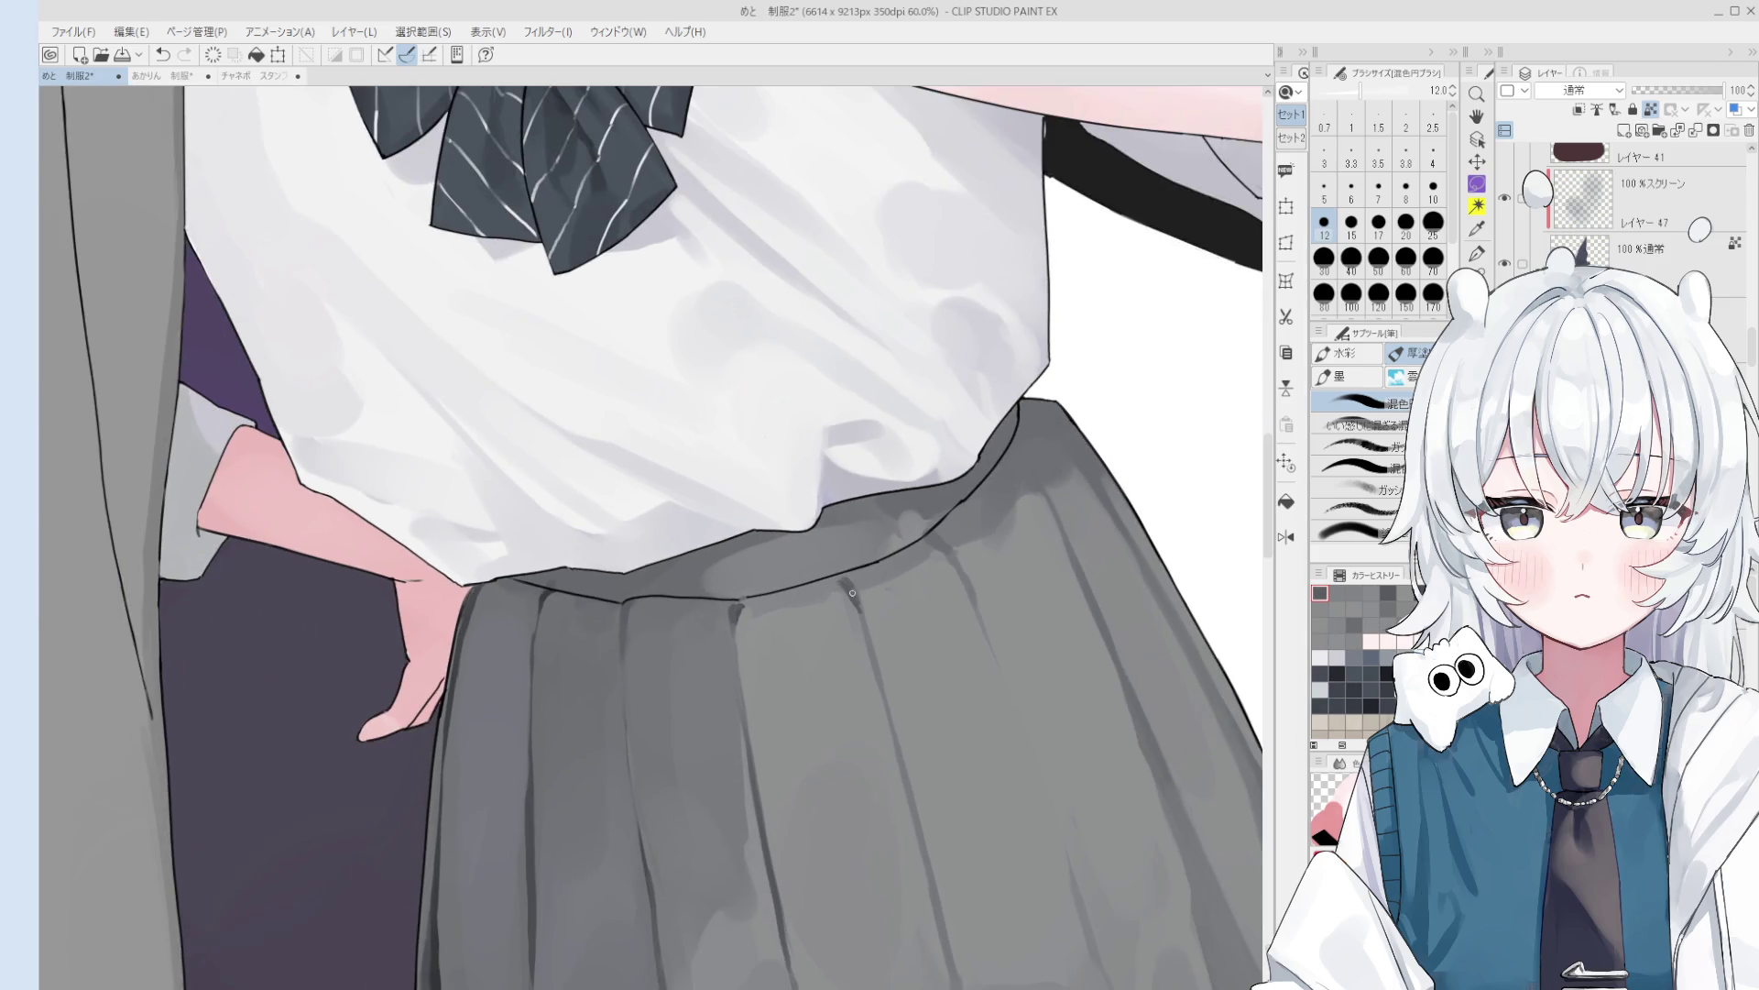
pyautogui.scroll(-1, 853, 594)
pyautogui.scroll(-1, 848, 595)
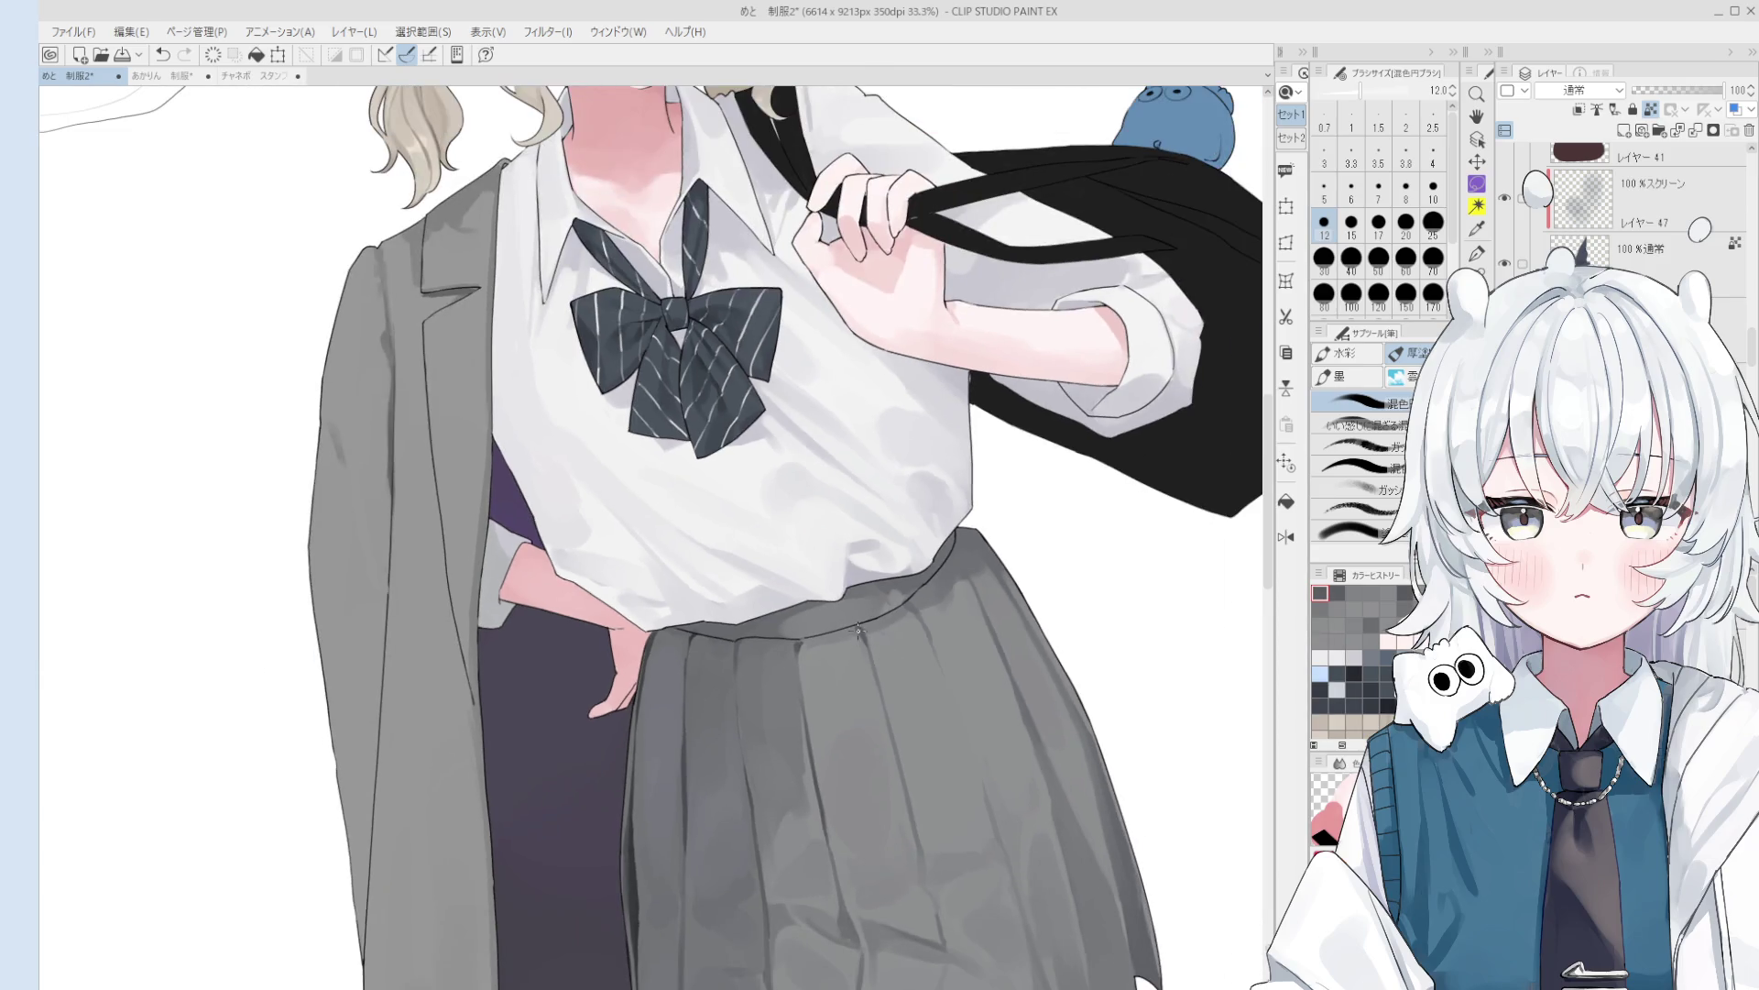
pyautogui.moveTo(853, 623); pyautogui.dragTo(840, 692)
pyautogui.scroll(-1, 853, 663)
# - Sample two greys from the skirt
pyautogui.scroll(-1, 847, 678)
pyautogui.scroll(1, 843, 688)
pyautogui.keyDown('alt'); pyautogui.click(830, 689); pyautogui.keyUp('alt')
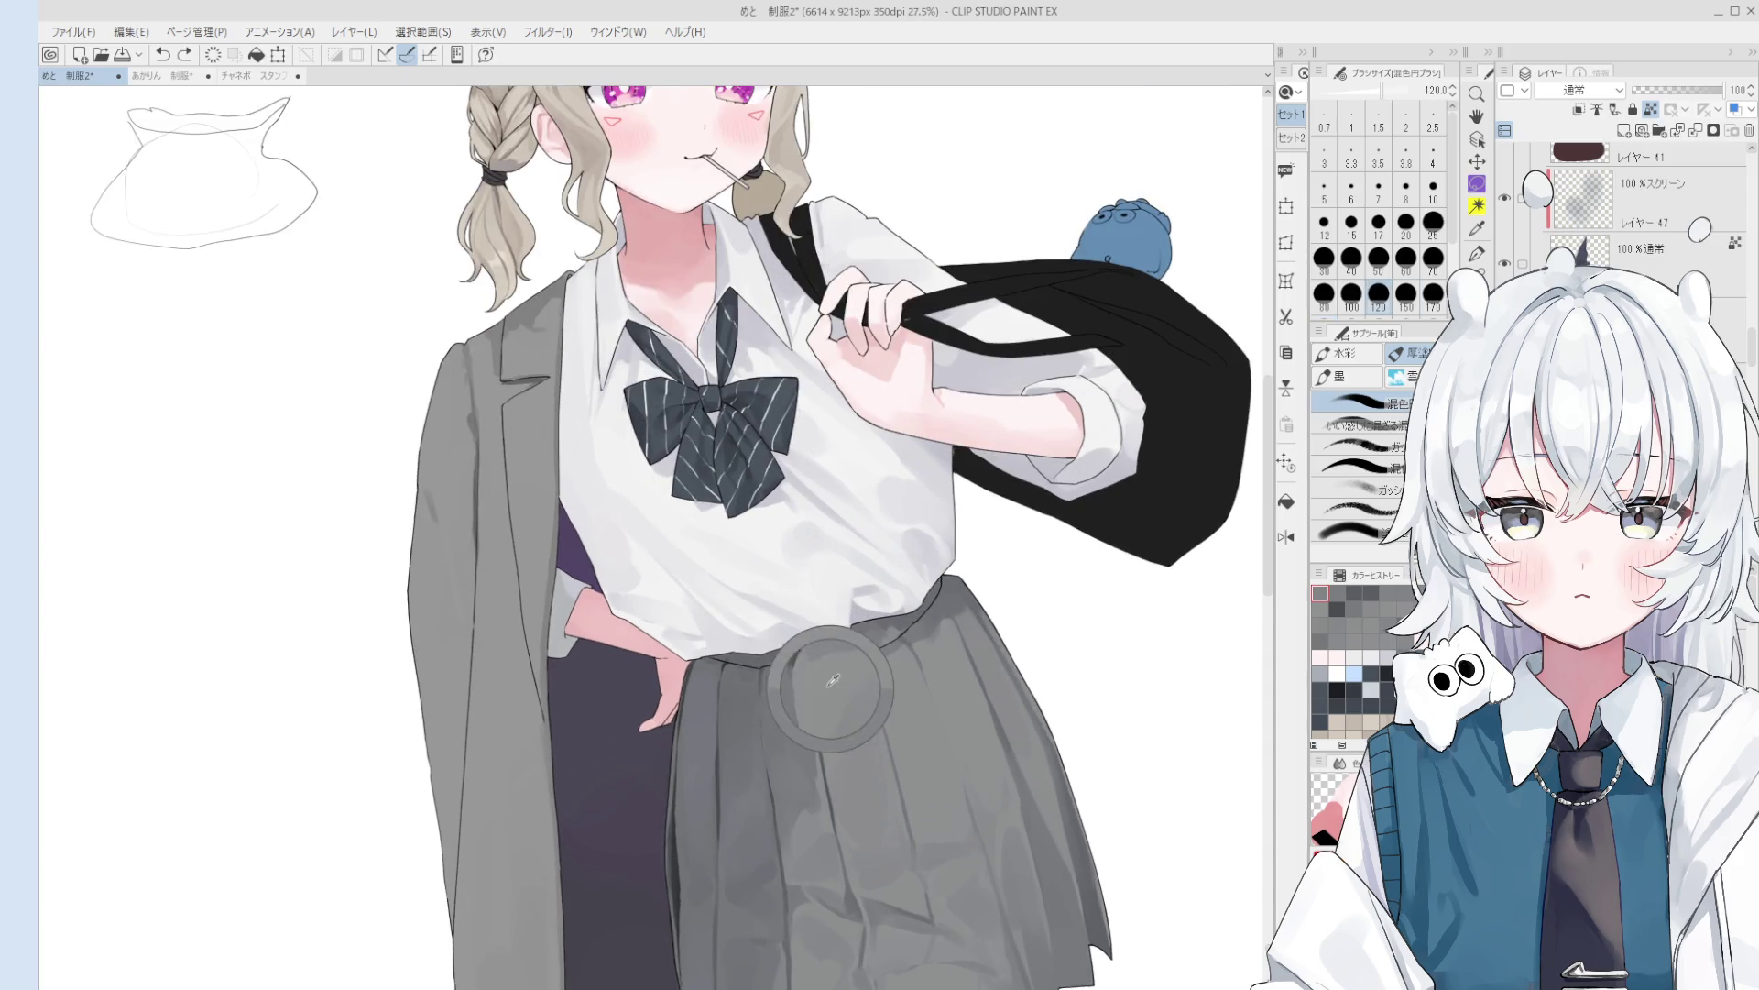
pyautogui.keyDown('alt'); pyautogui.click(836, 724); pyautogui.keyUp('alt')
pyautogui.scroll(-1, 894, 774)
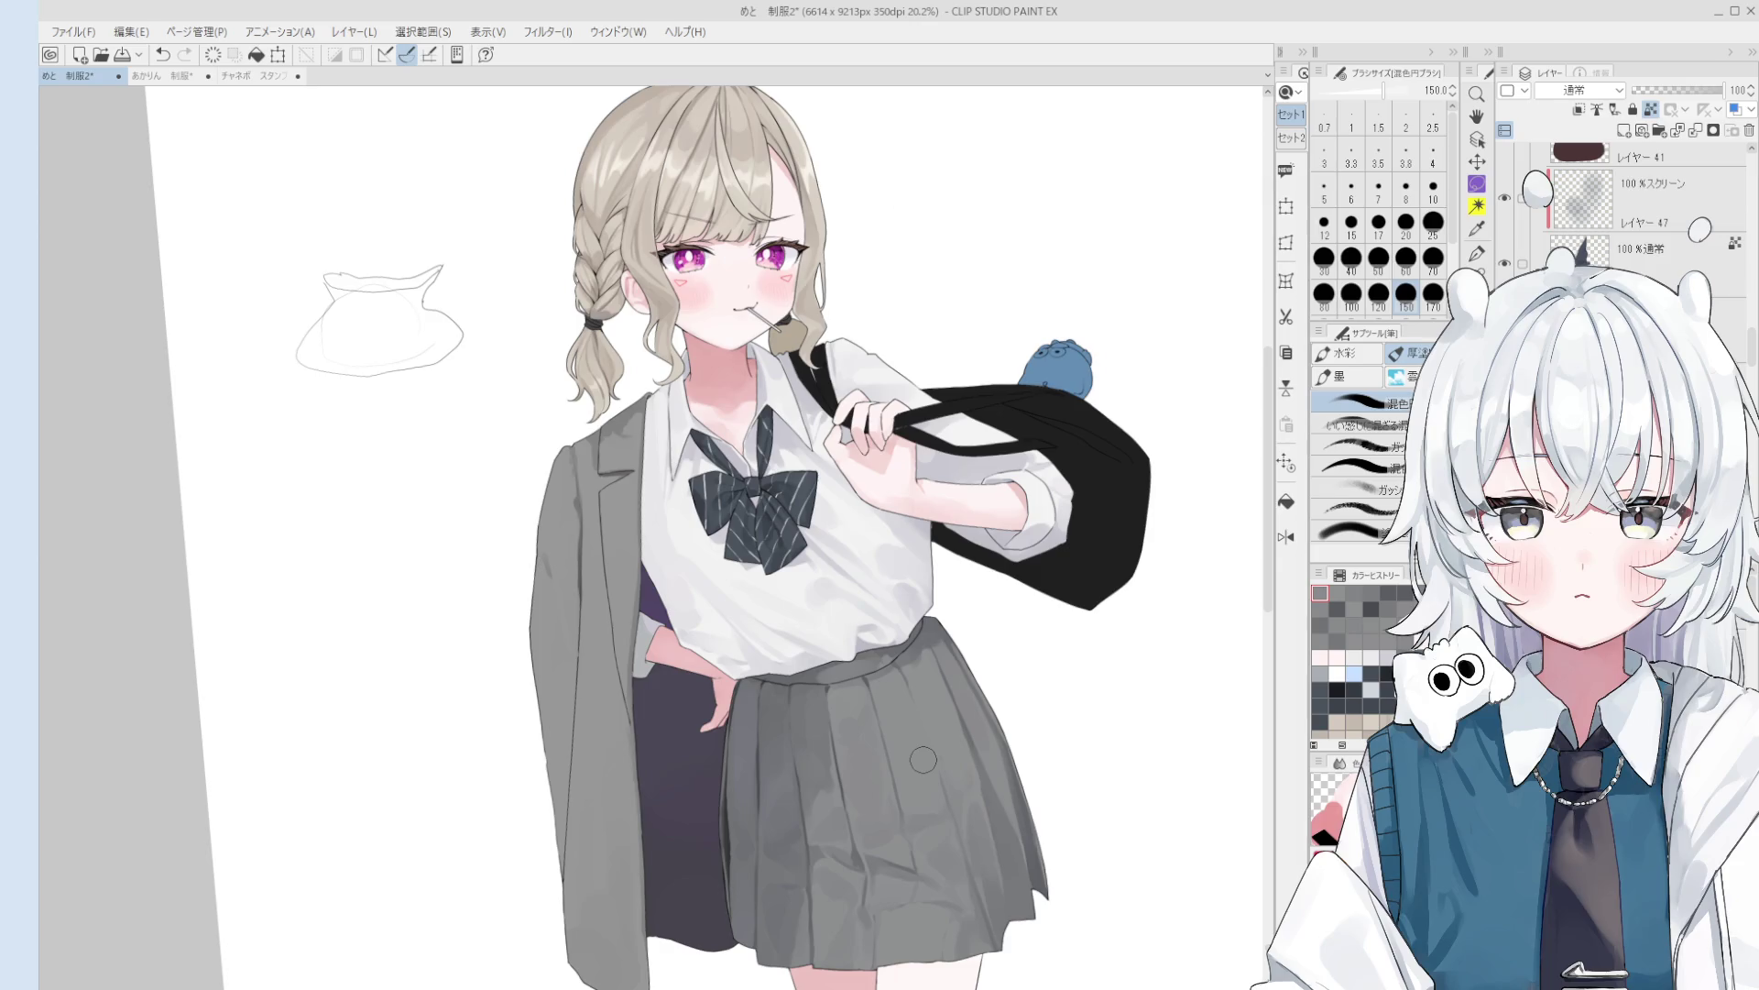
pyautogui.scroll(1, 894, 788)
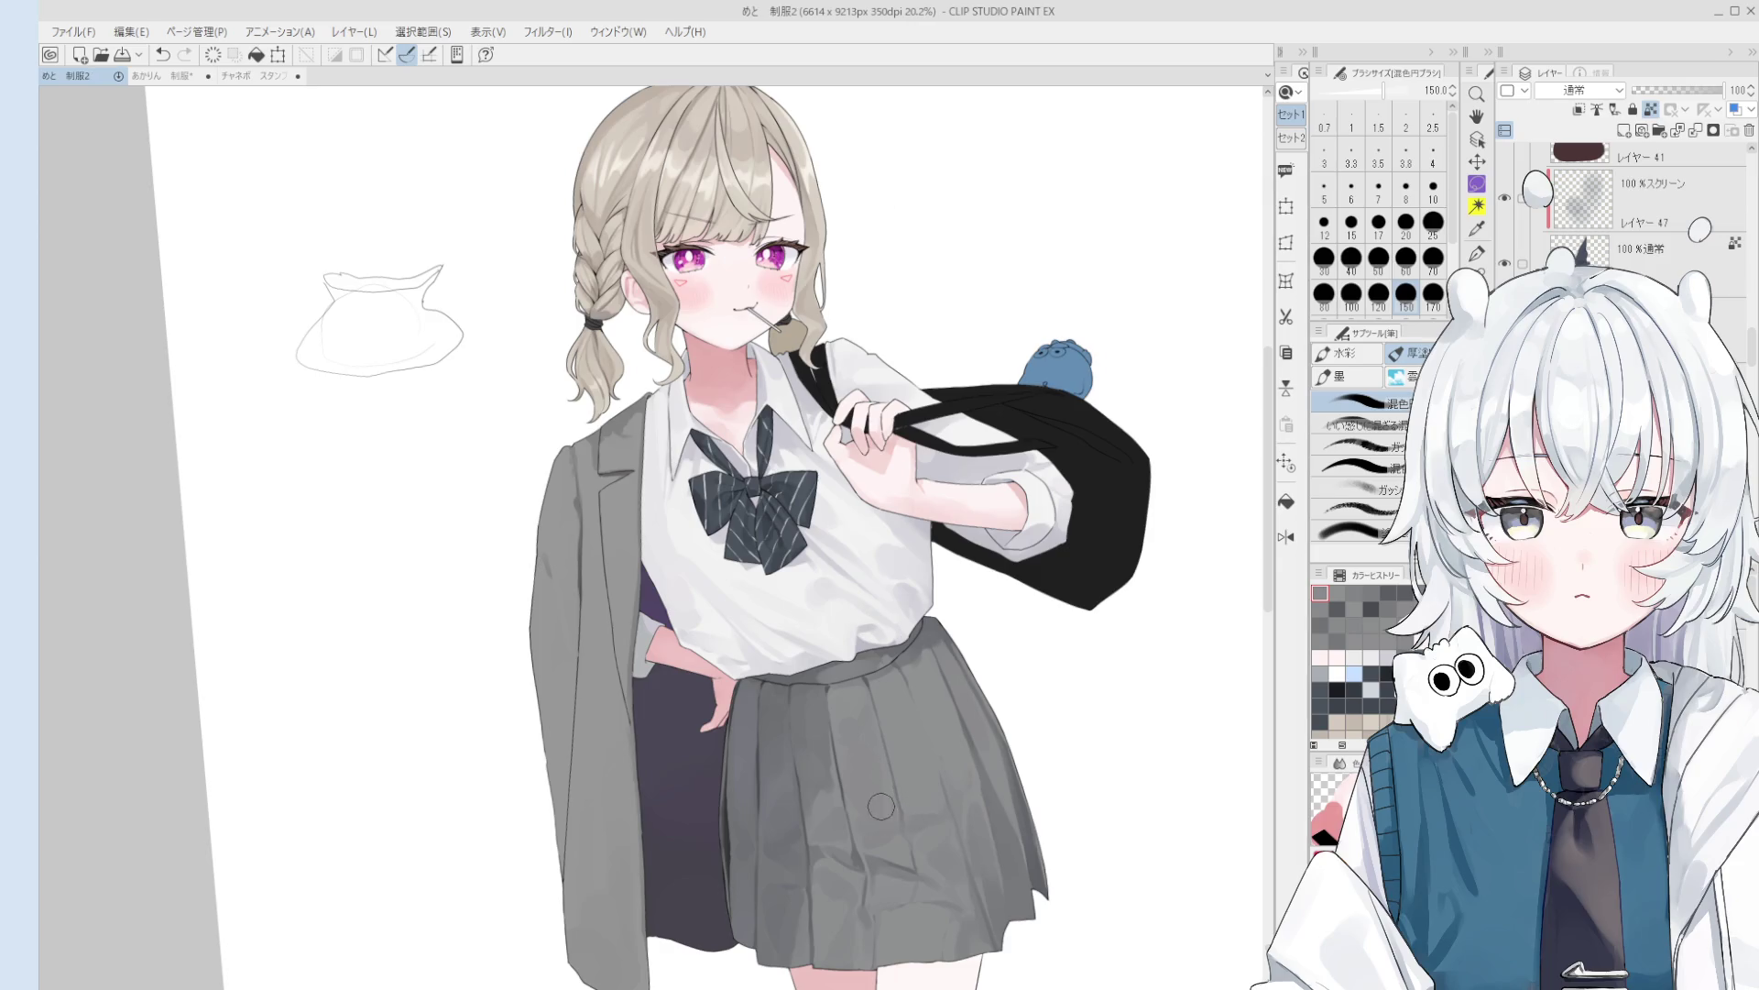
# - Paint shading over the pleated skirt with the gouache brush at sizes 100 and 170
pyautogui.press('b')
pyautogui.press('b')
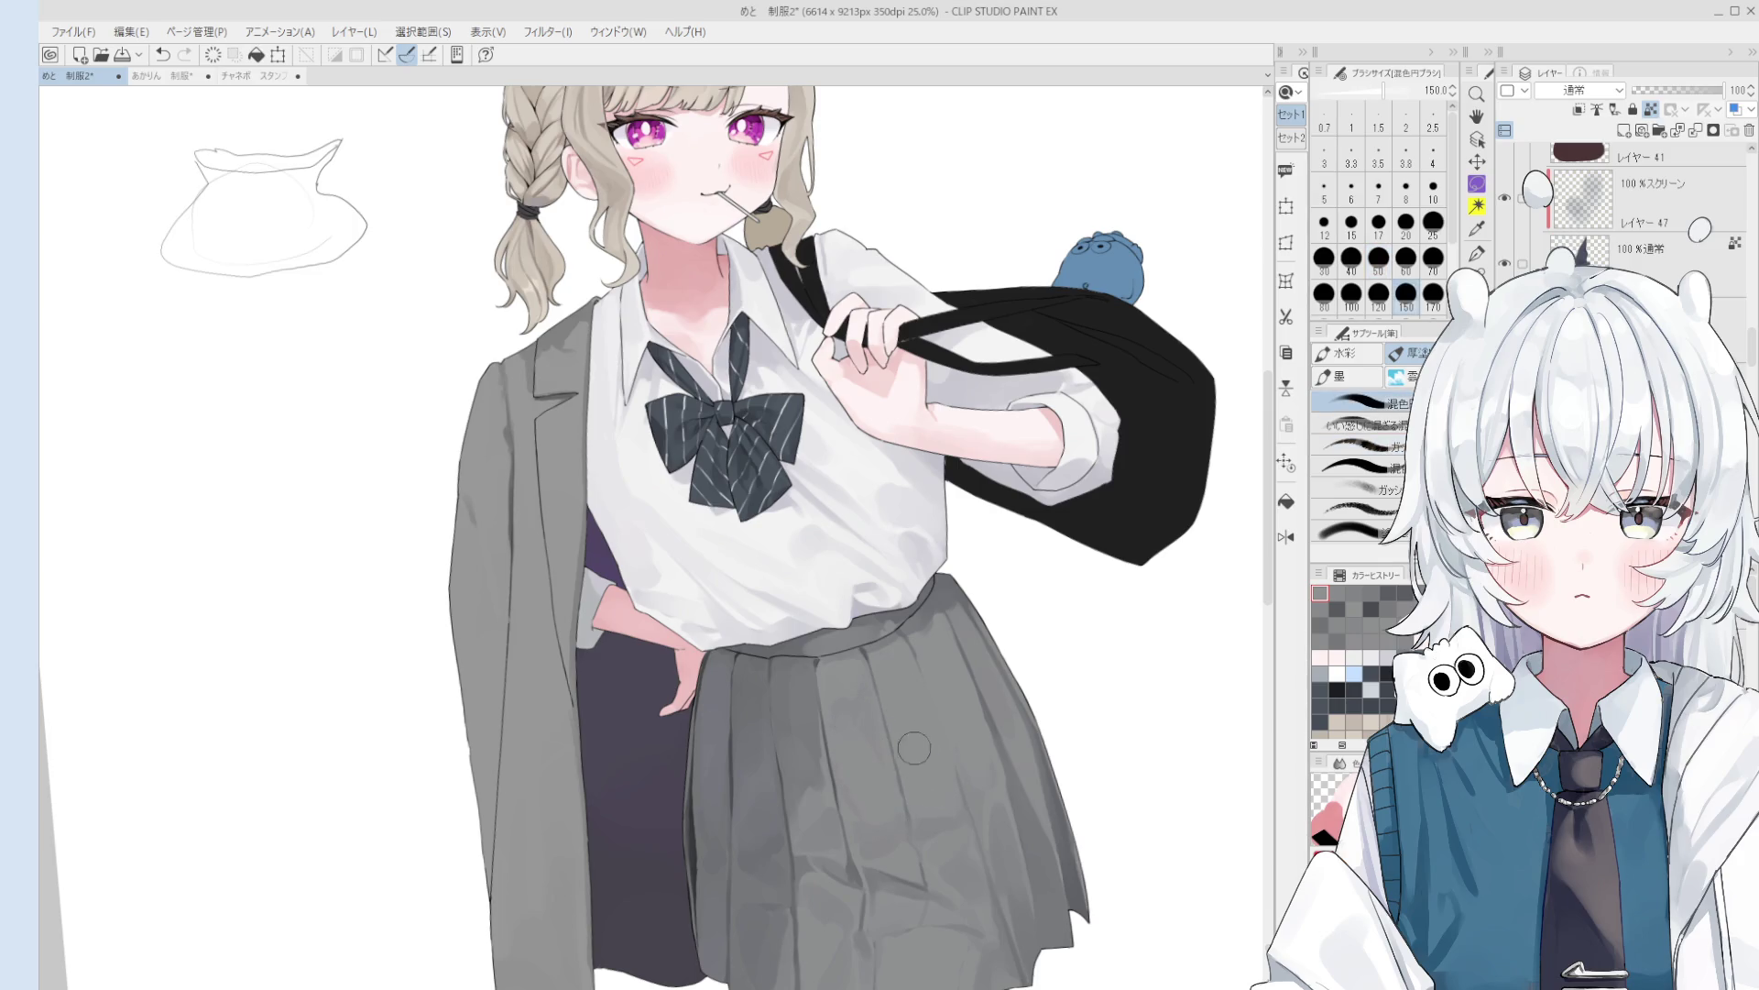
pyautogui.press('[')
pyautogui.press('[')
pyautogui.press('[')
pyautogui.press(']')
pyautogui.press(']')
pyautogui.moveTo(839, 721); pyautogui.dragTo(856, 712)
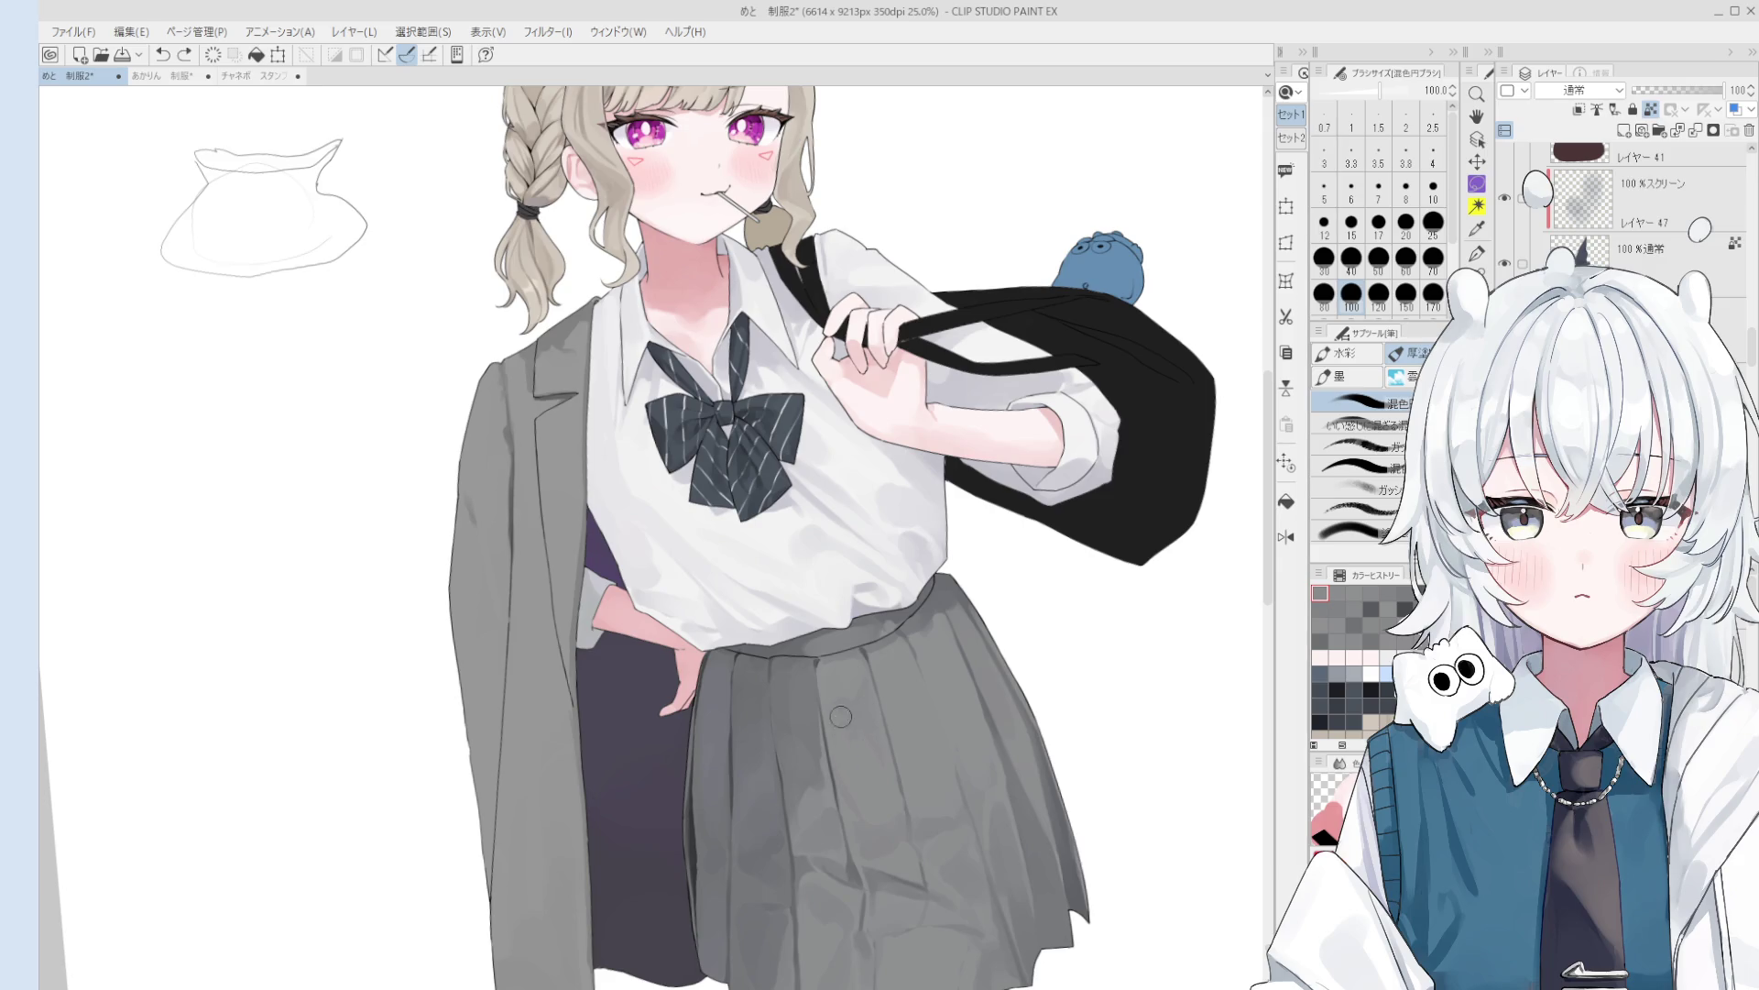
pyautogui.scroll(-2, 840, 715)
pyautogui.press(']')
pyautogui.press(']')
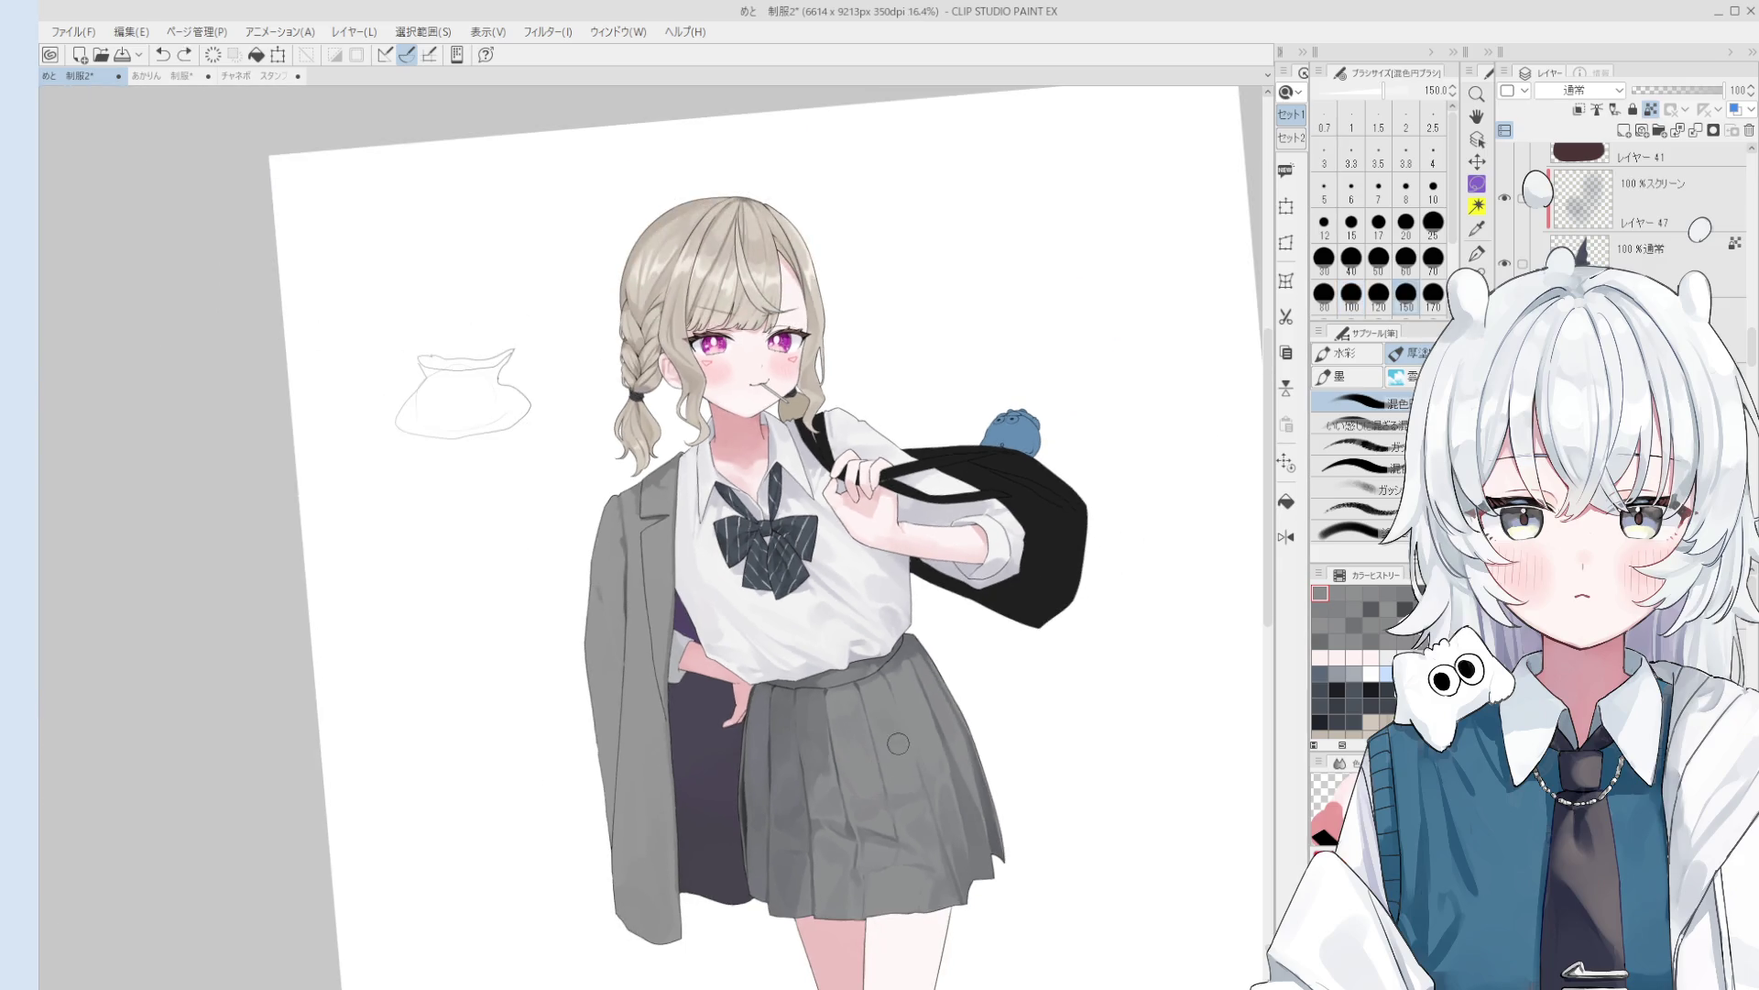
pyautogui.press(']')
pyautogui.moveTo(884, 714); pyautogui.dragTo(900, 756)
pyautogui.scroll(2, 899, 750)
# - Adjust the brush between sizes 30 and 170 and undo the last skirt stroke
pyautogui.press('[')
pyautogui.press('[')
pyautogui.press('[')
pyautogui.scroll(1, 917, 696)
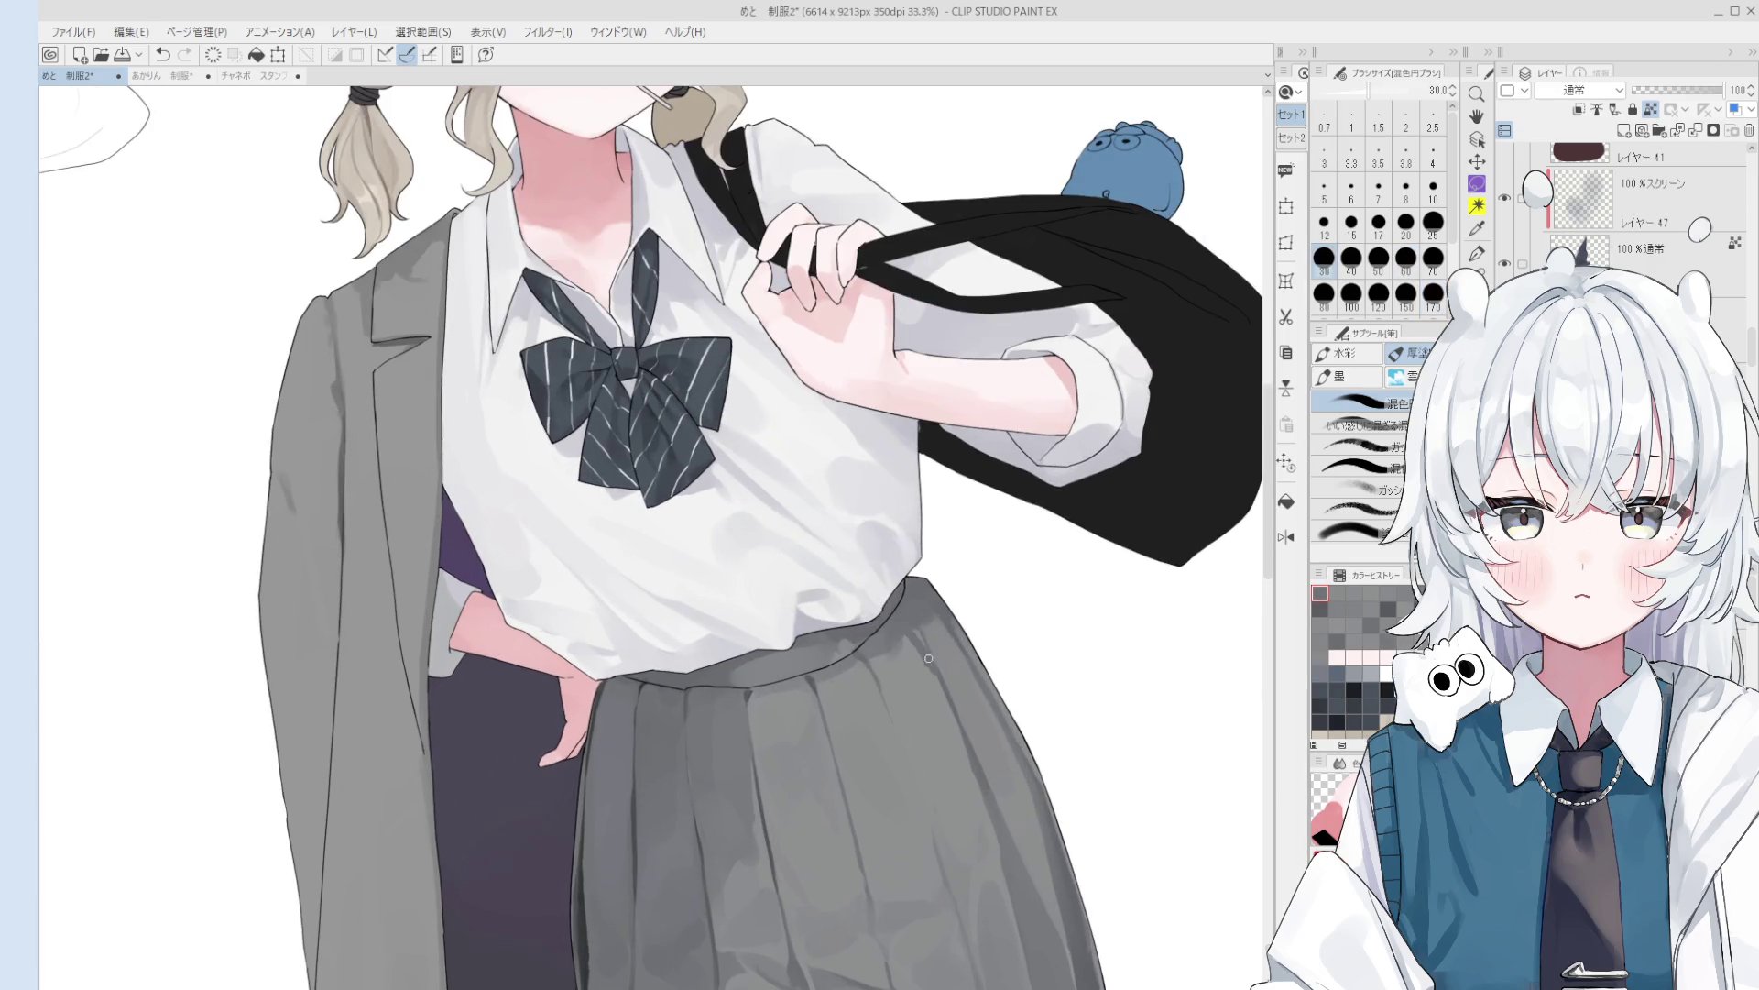
pyautogui.press(']')
pyautogui.press(']')
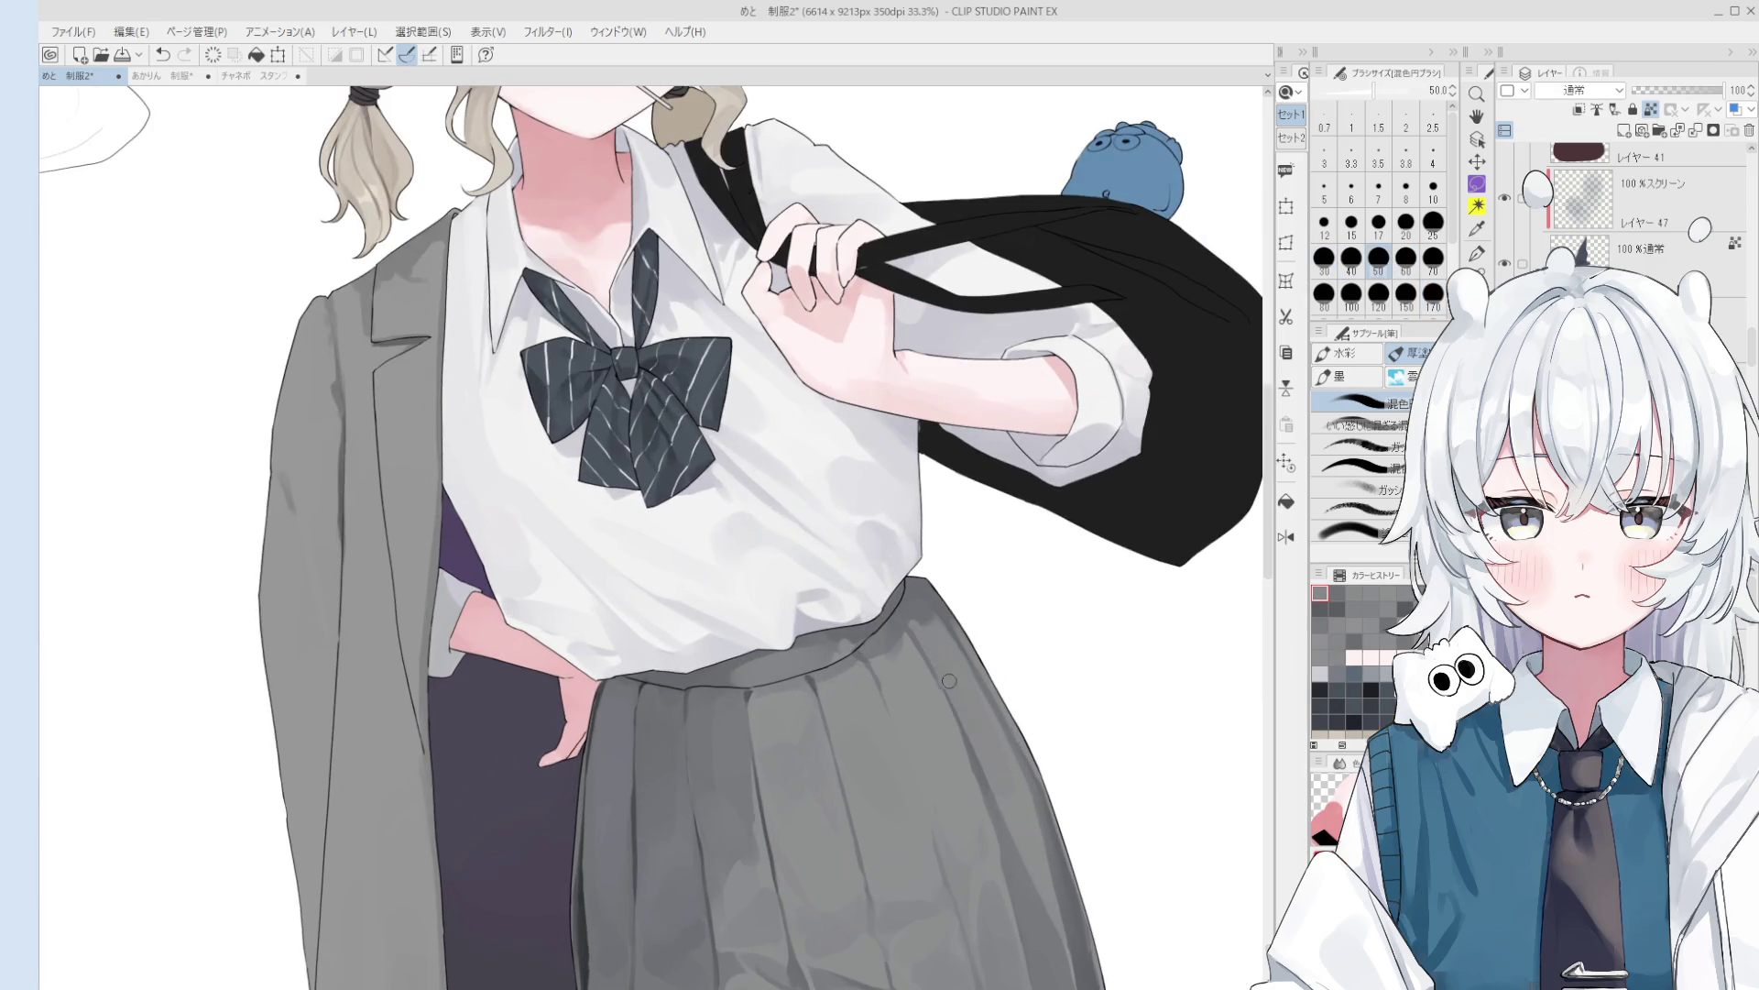
pyautogui.scroll(-2, 950, 685)
pyautogui.press(']')
pyautogui.press(']')
pyautogui.press(']')
pyautogui.scroll(1, 973, 680)
pyautogui.hotkey('ctrl', 'z')
# - Dab paint onto the skirt with a size-20 brush, then enlarge it to 50
pyautogui.scroll(1, 953, 641)
pyautogui.scroll(-1, 953, 641)
pyautogui.press('[')
pyautogui.press('[')
pyautogui.press('[')
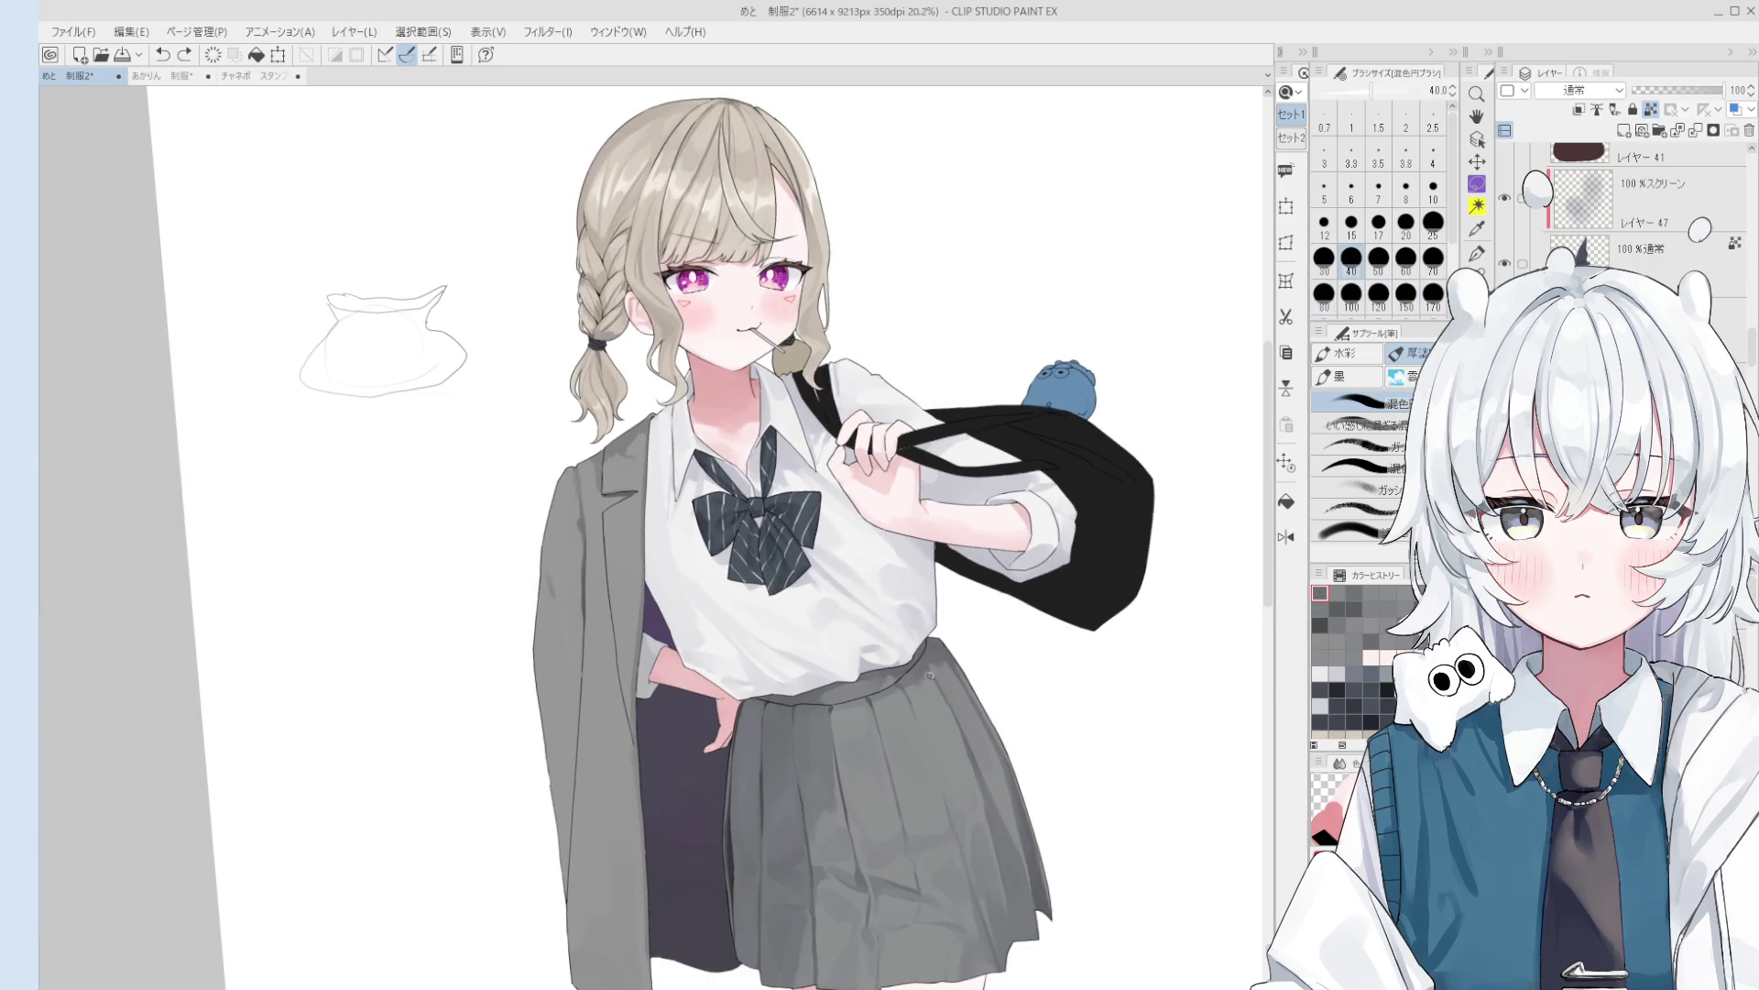
pyautogui.scroll(1, 926, 661)
pyautogui.click(925, 661)
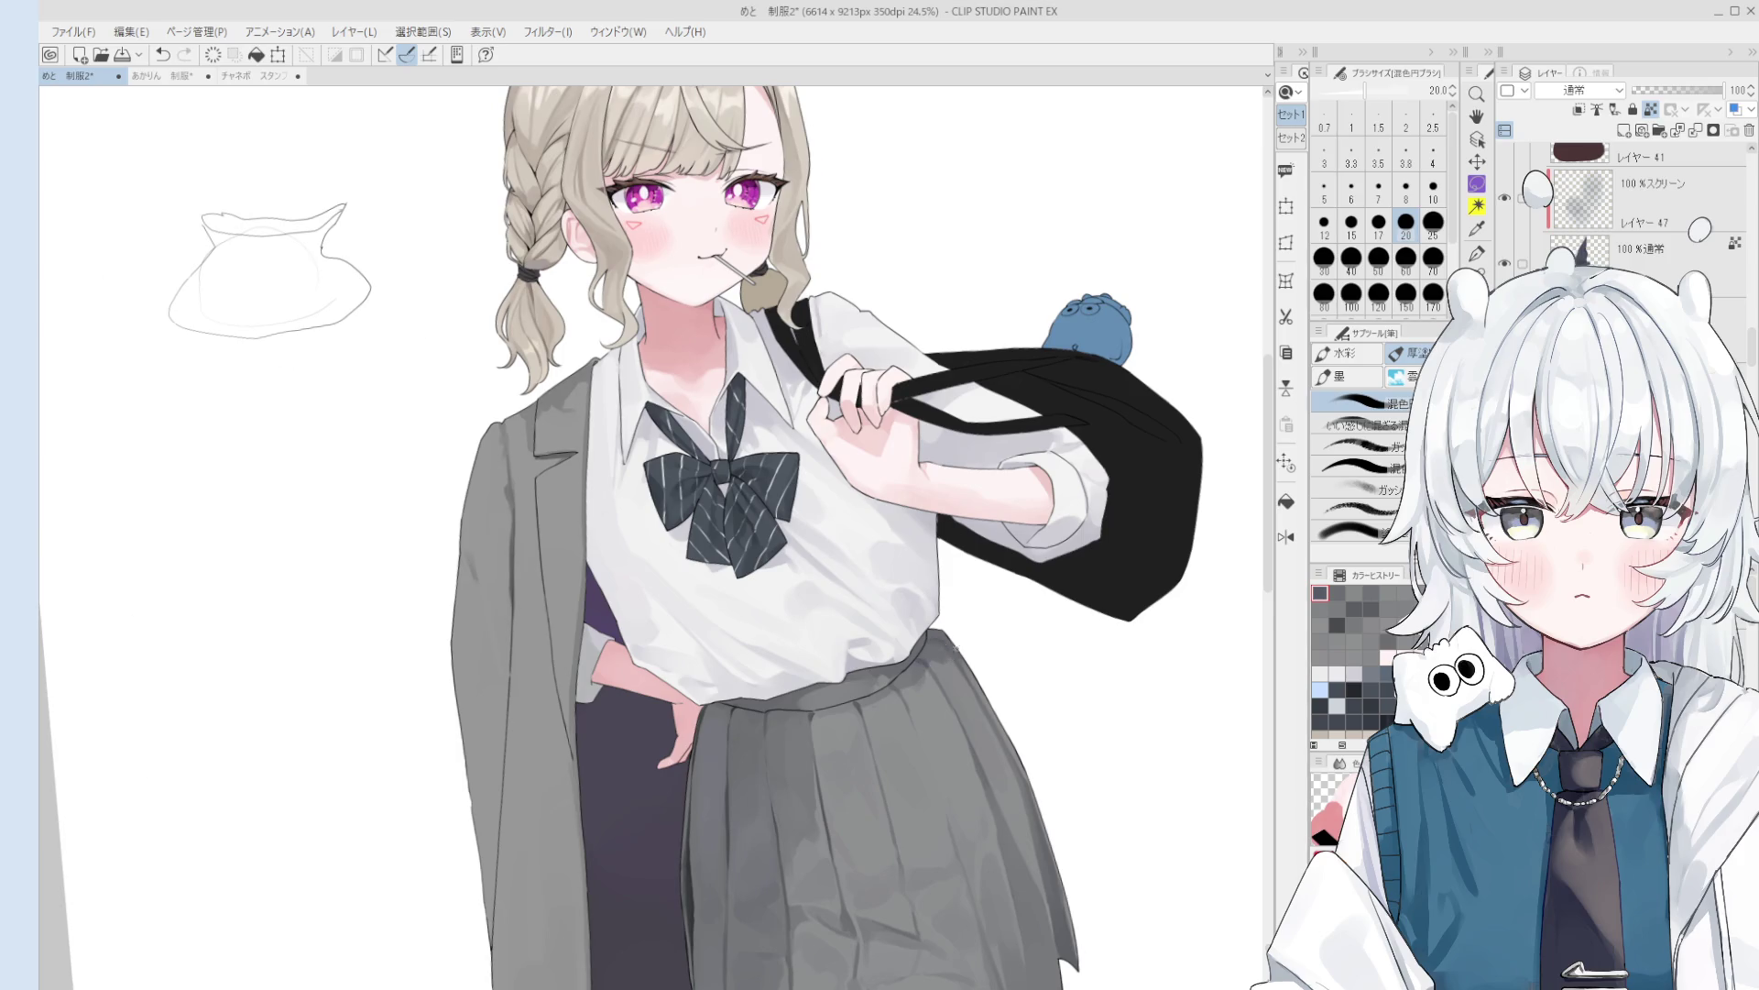
pyautogui.scroll(-1, 957, 653)
pyautogui.press(']')
pyautogui.press(']')
pyautogui.press(']')
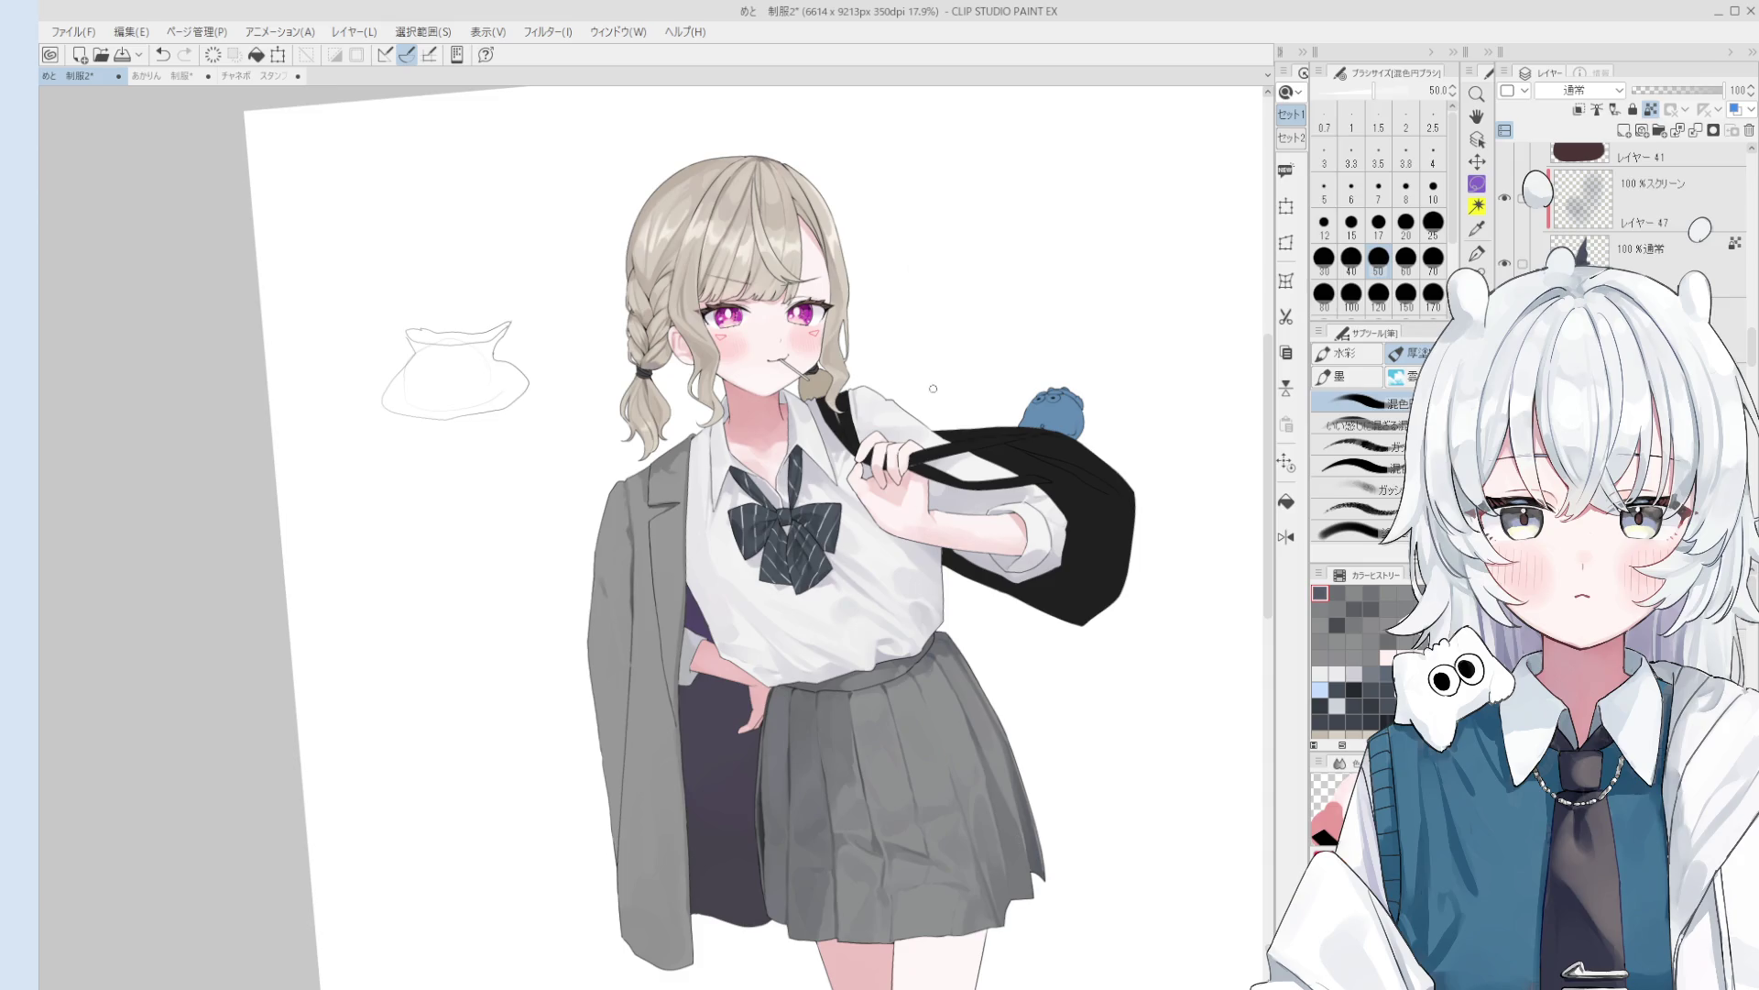
# - Select レイヤー 29 for painting
pyautogui.scroll(1, 807, 330)
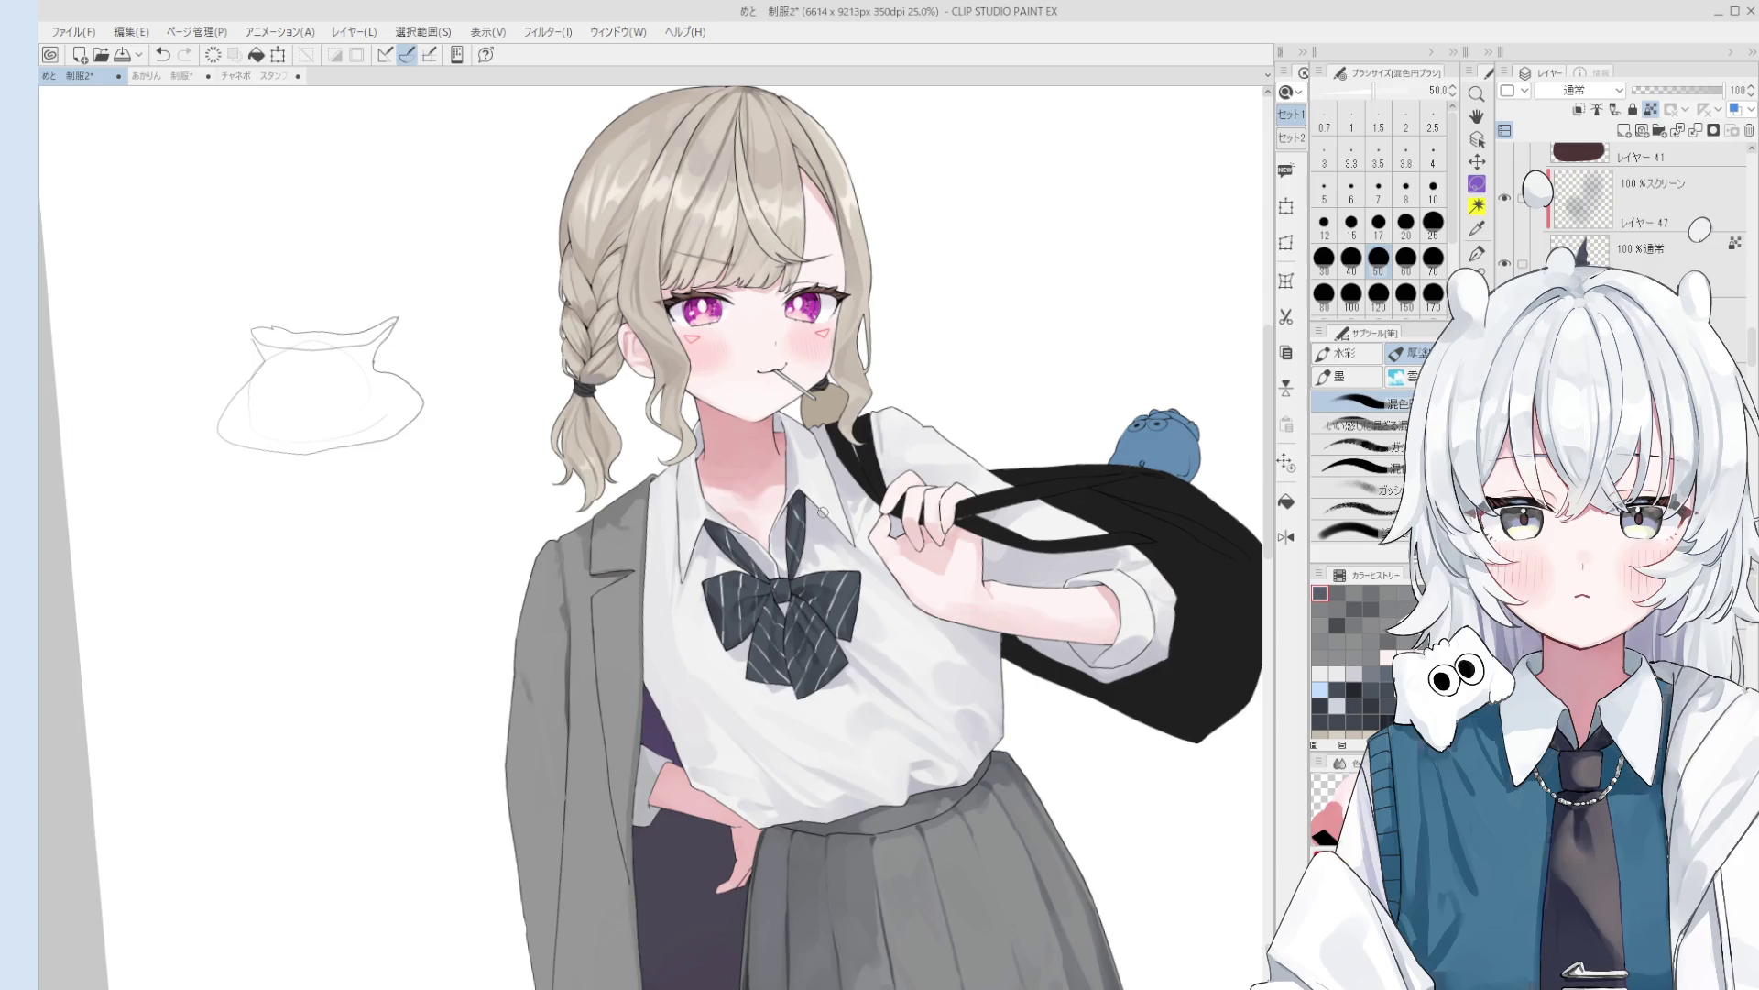
pyautogui.scroll(-1, 822, 513)
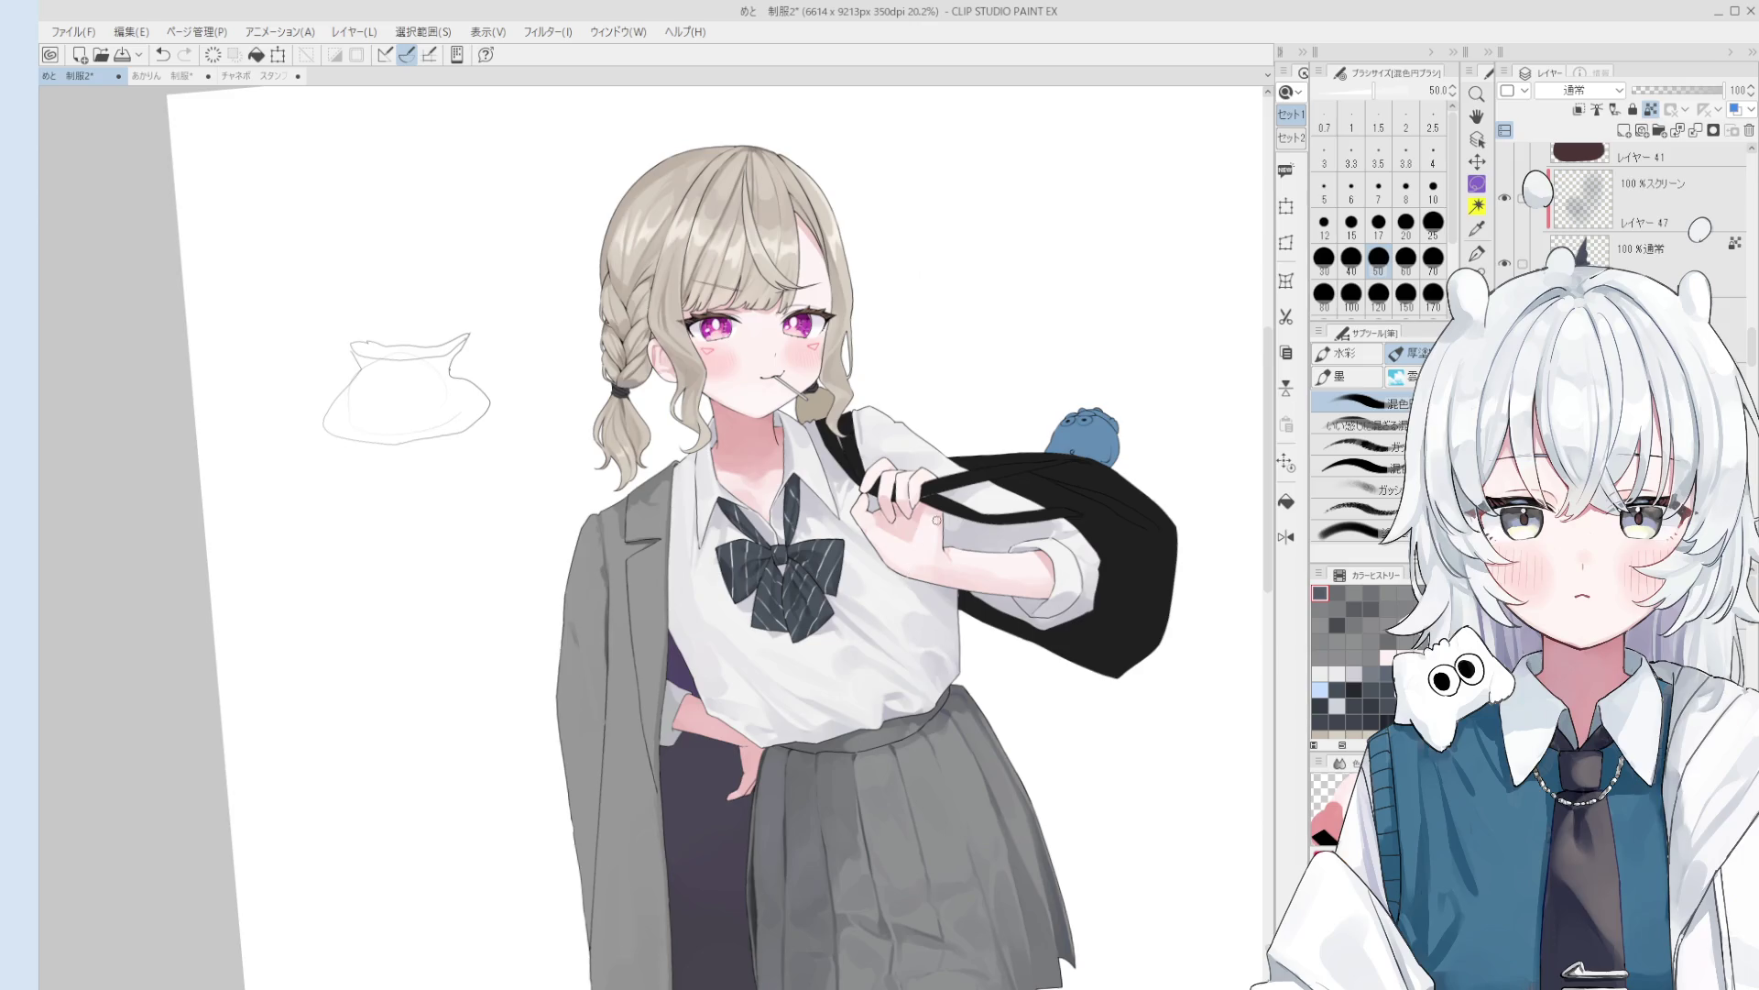
pyautogui.keyDown('ctrl'); pyautogui.keyDown('shift'); pyautogui.click(834, 636); pyautogui.keyUp('shift'); pyautogui.keyUp('ctrl')
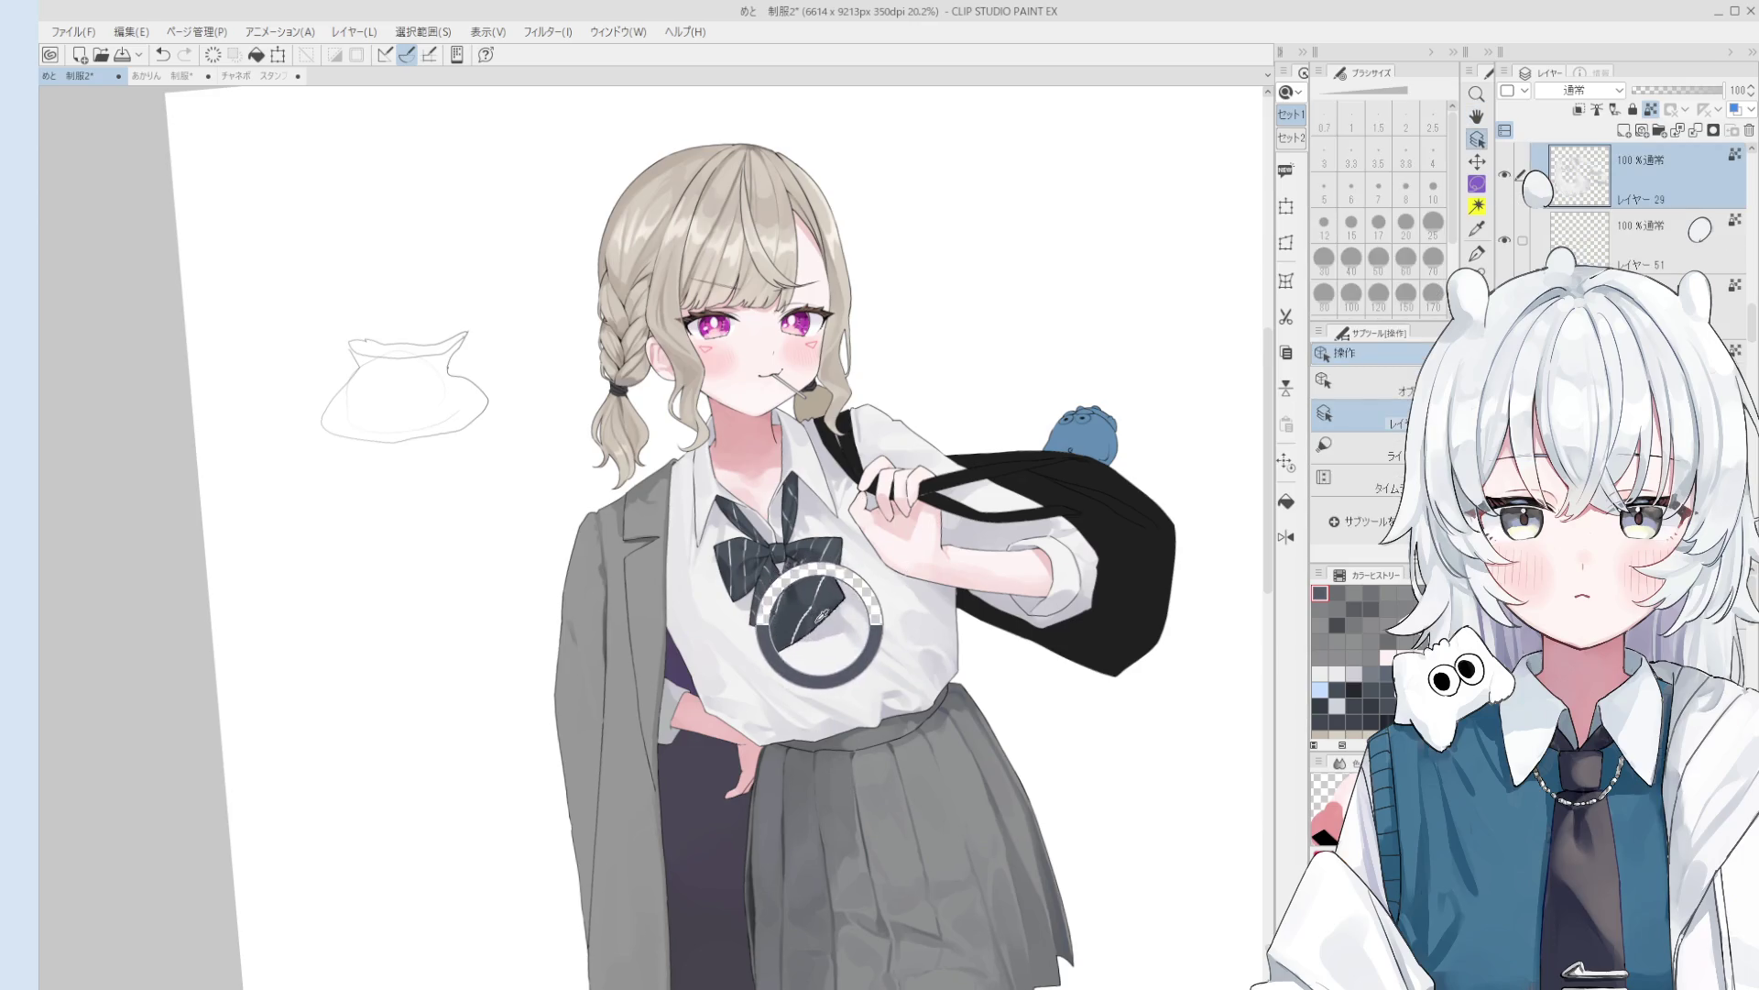
# - Paint the shirt button at brush sizes 20, 60 and 25, toggling undo/redo to compare the stroke
pyautogui.press('[')
pyautogui.press('[')
pyautogui.press('[')
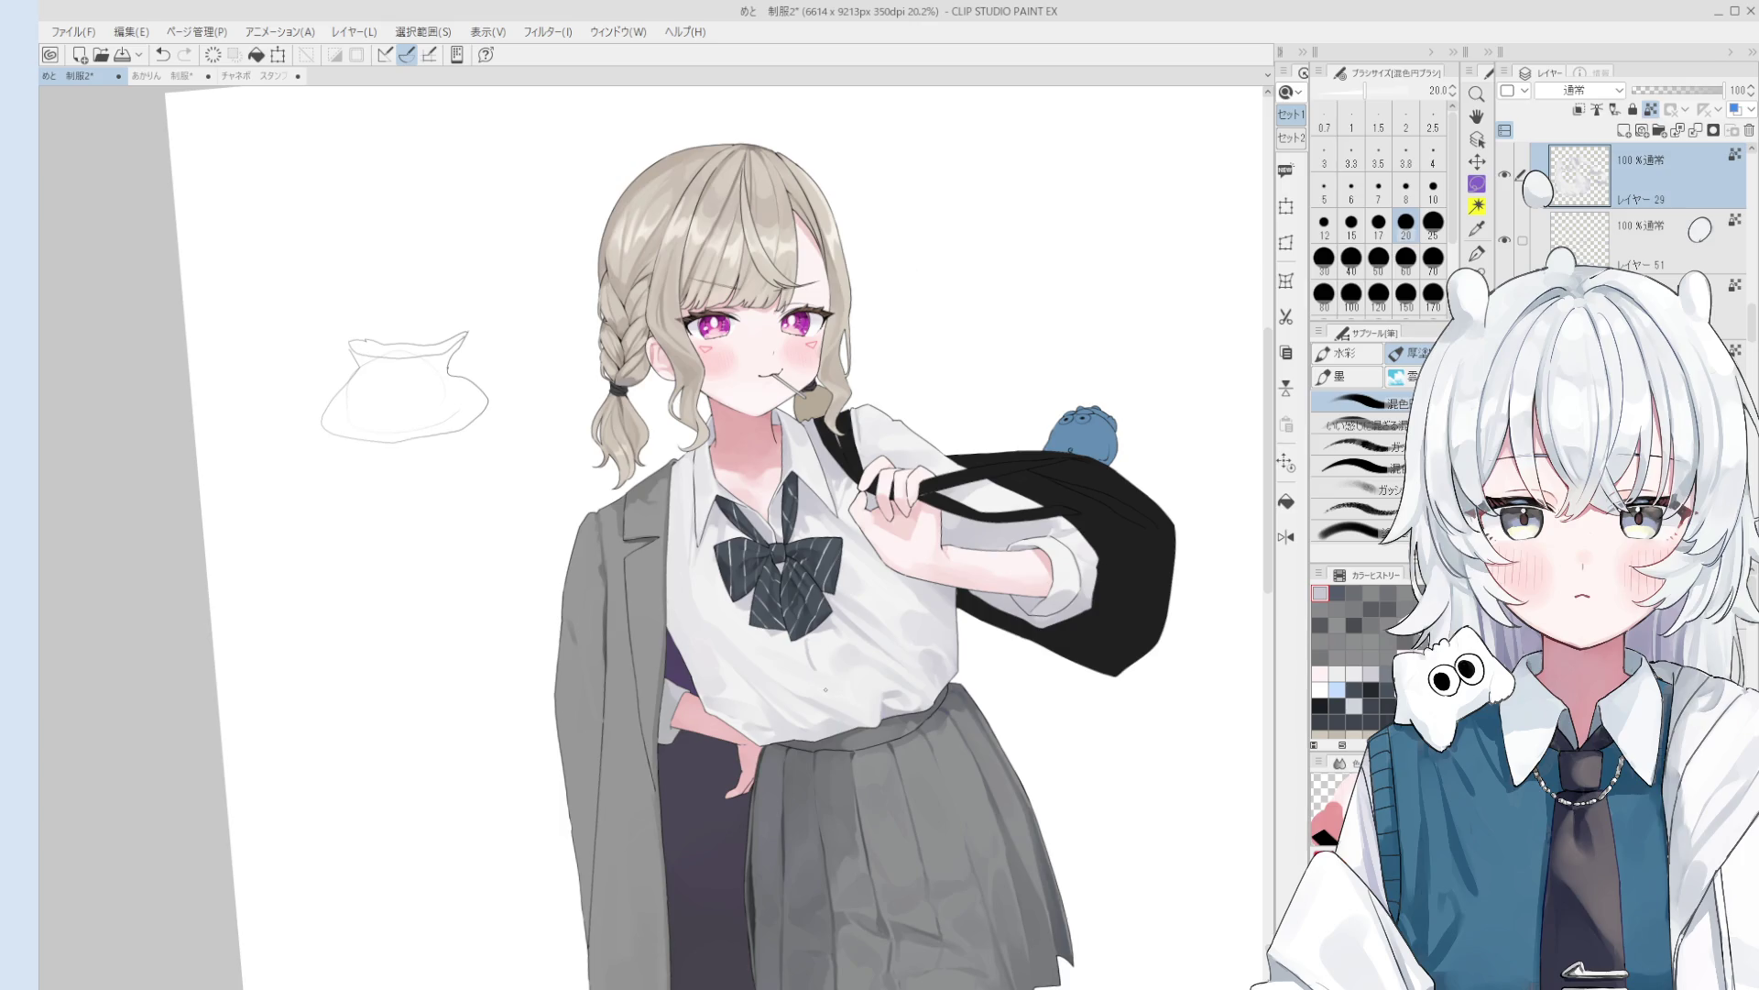
pyautogui.hotkey('ctrl', 'z')
pyautogui.hotkey('ctrl', 'y')
pyautogui.hotkey('ctrl', 'z')
pyautogui.hotkey('ctrl', 'y')
pyautogui.scroll(1, 815, 660)
pyautogui.press(']')
pyautogui.press(']')
pyautogui.press(']')
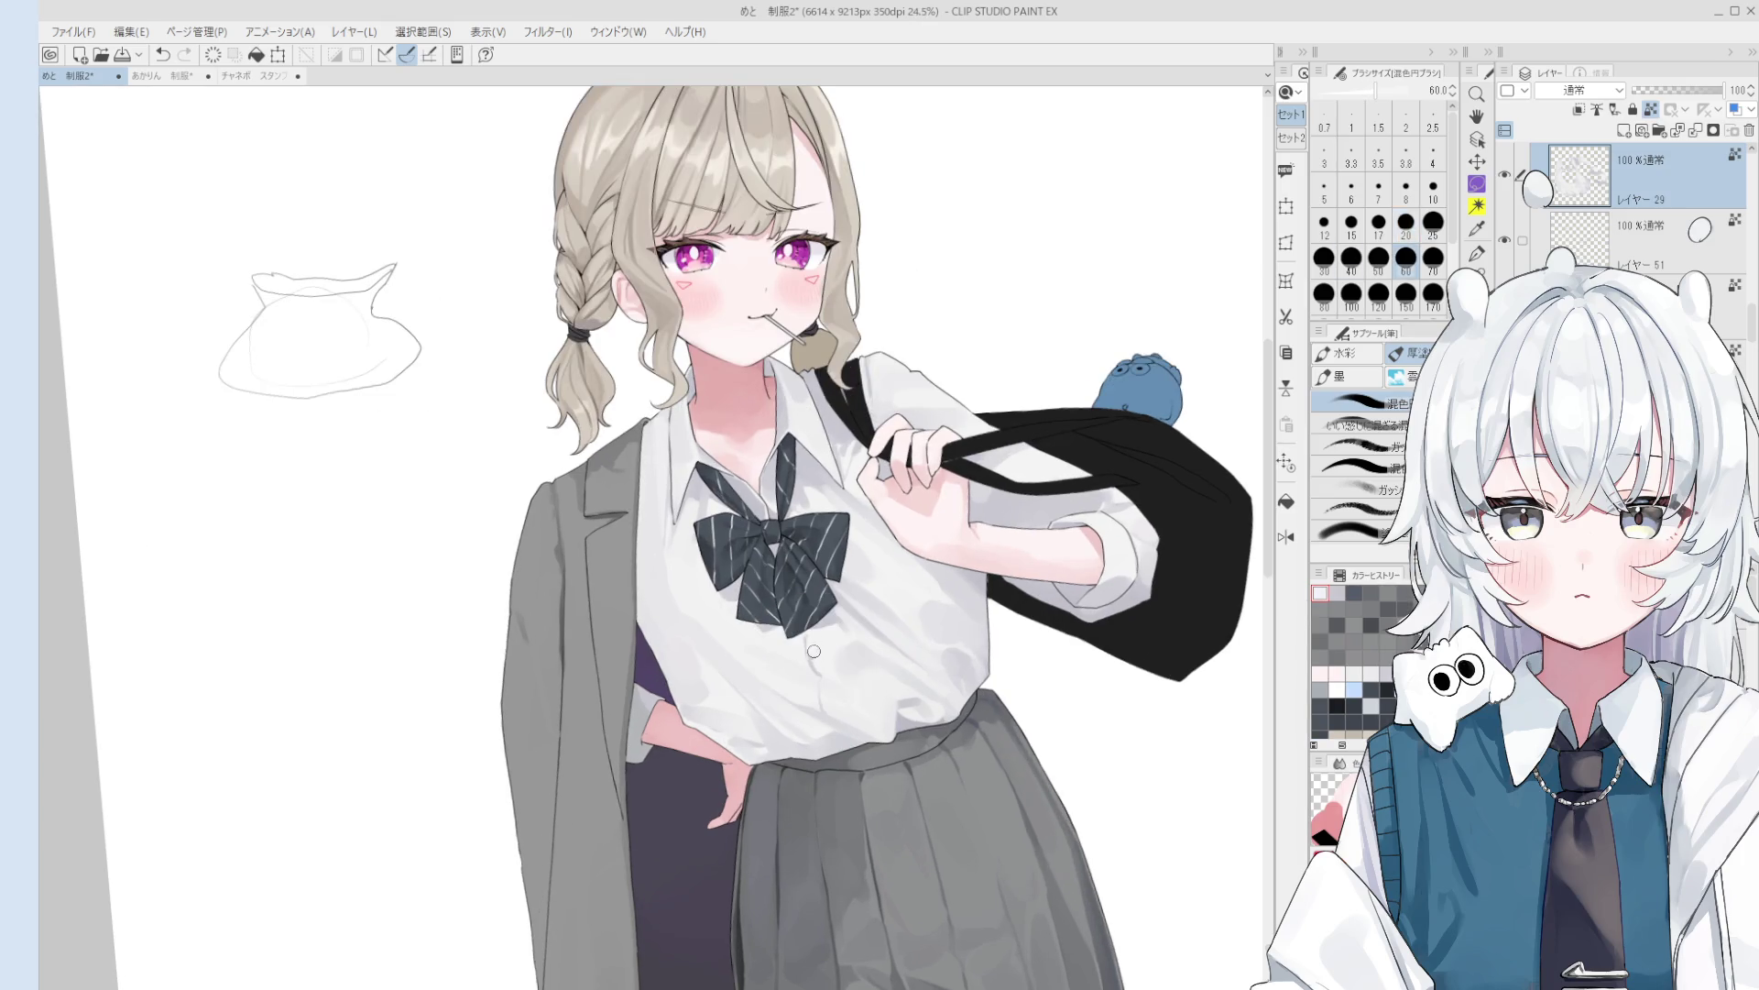
pyautogui.moveTo(813, 645)
pyautogui.mouseDown()
pyautogui.moveTo(833, 609)
pyautogui.moveTo(811, 666)
pyautogui.mouseUp()
pyautogui.hotkey('ctrl', 'z')
pyautogui.hotkey('ctrl', 'y')
pyautogui.hotkey('ctrl', 'z')
pyautogui.hotkey('ctrl', 'y')
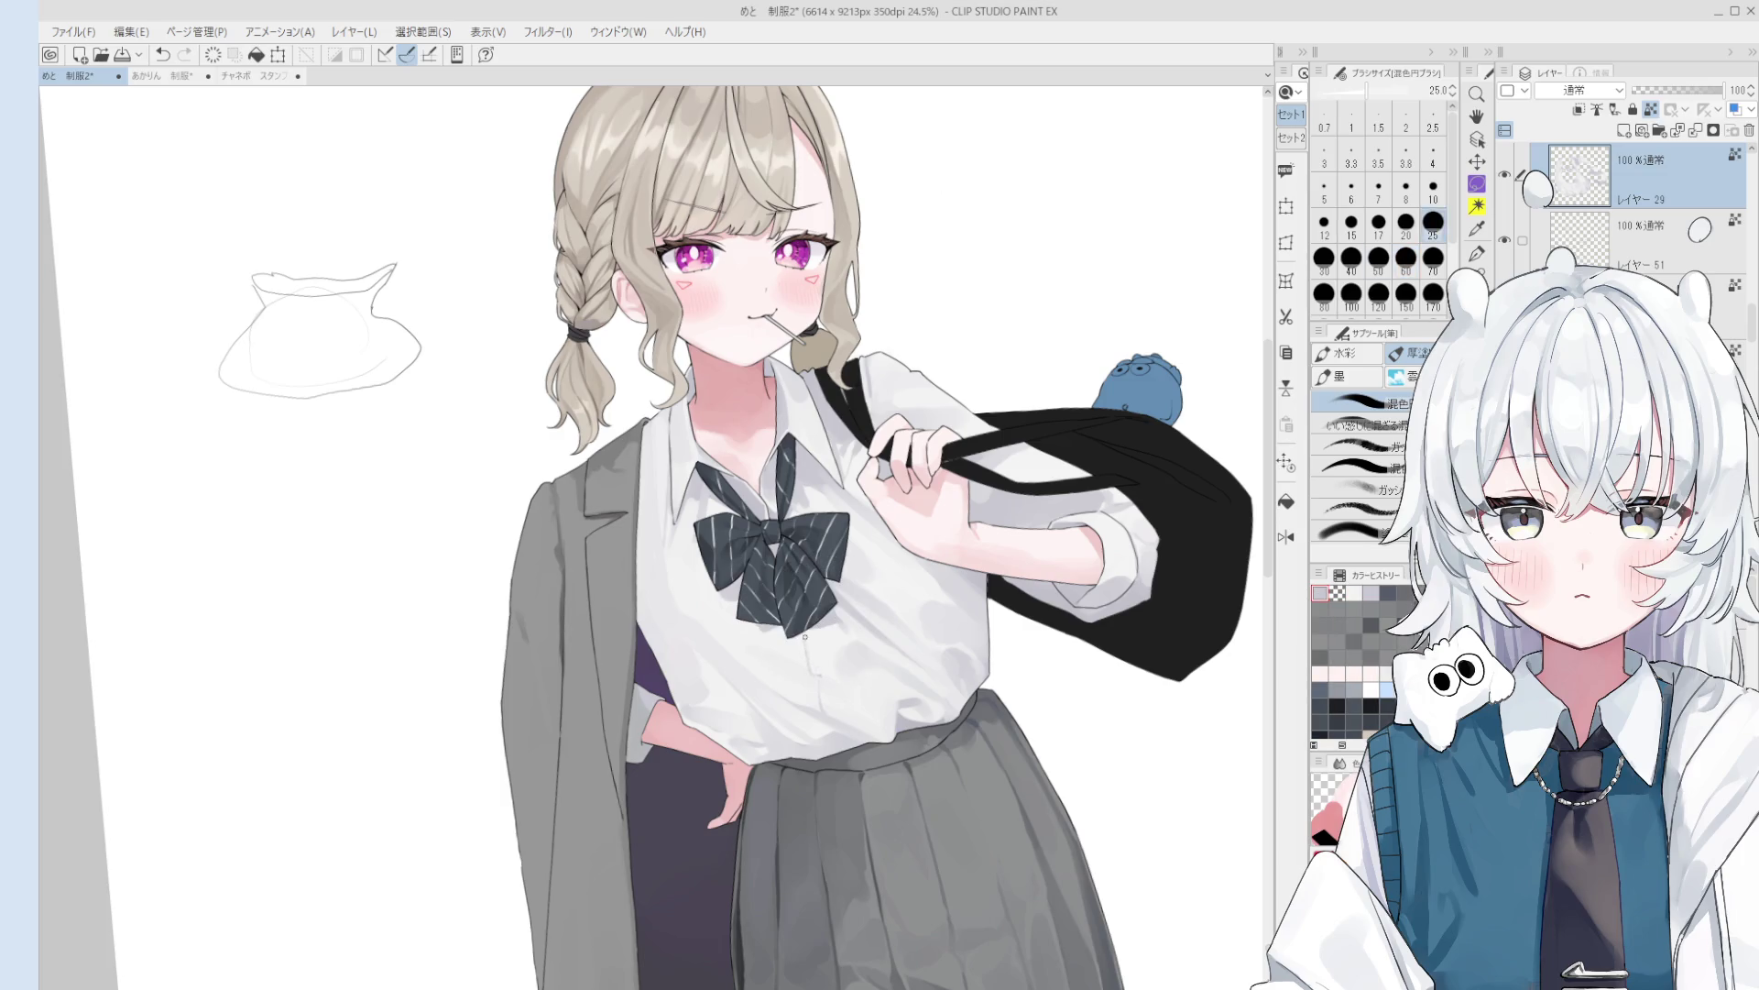
# - Refine the button at brush sizes 17 and 30, undoing and redoing strokes to compare
pyautogui.scroll(1, 805, 637)
pyautogui.hotkey('ctrl', 'z')
pyautogui.hotkey('ctrl', 'y')
pyautogui.press('[')
pyautogui.press('[')
pyautogui.hotkey('ctrl', 'z')
pyautogui.hotkey('ctrl', 'y')
pyautogui.hotkey('ctrl', 'z')
pyautogui.hotkey('ctrl', 'y')
pyautogui.press(']')
pyautogui.press(']')
pyautogui.press(']')
pyautogui.hotkey('ctrl', 'z')
pyautogui.hotkey('ctrl', 'y')
pyautogui.hotkey('ctrl', 'z')
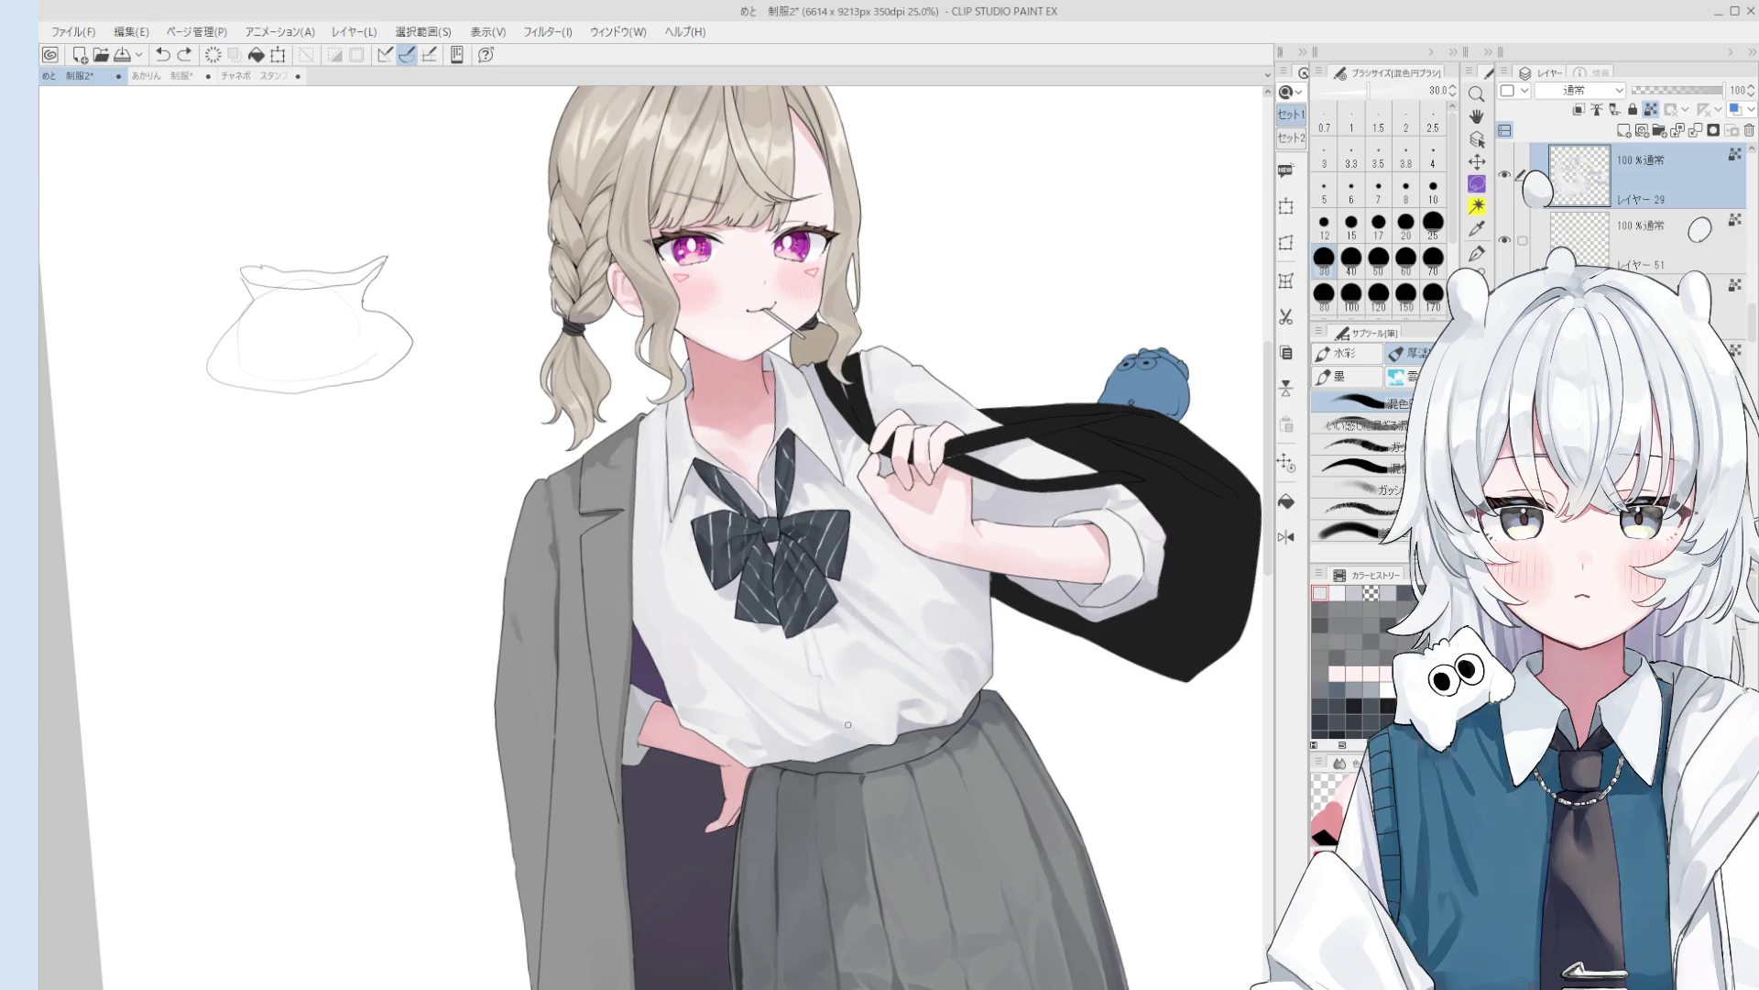
pyautogui.hotkey('ctrl', 'y')
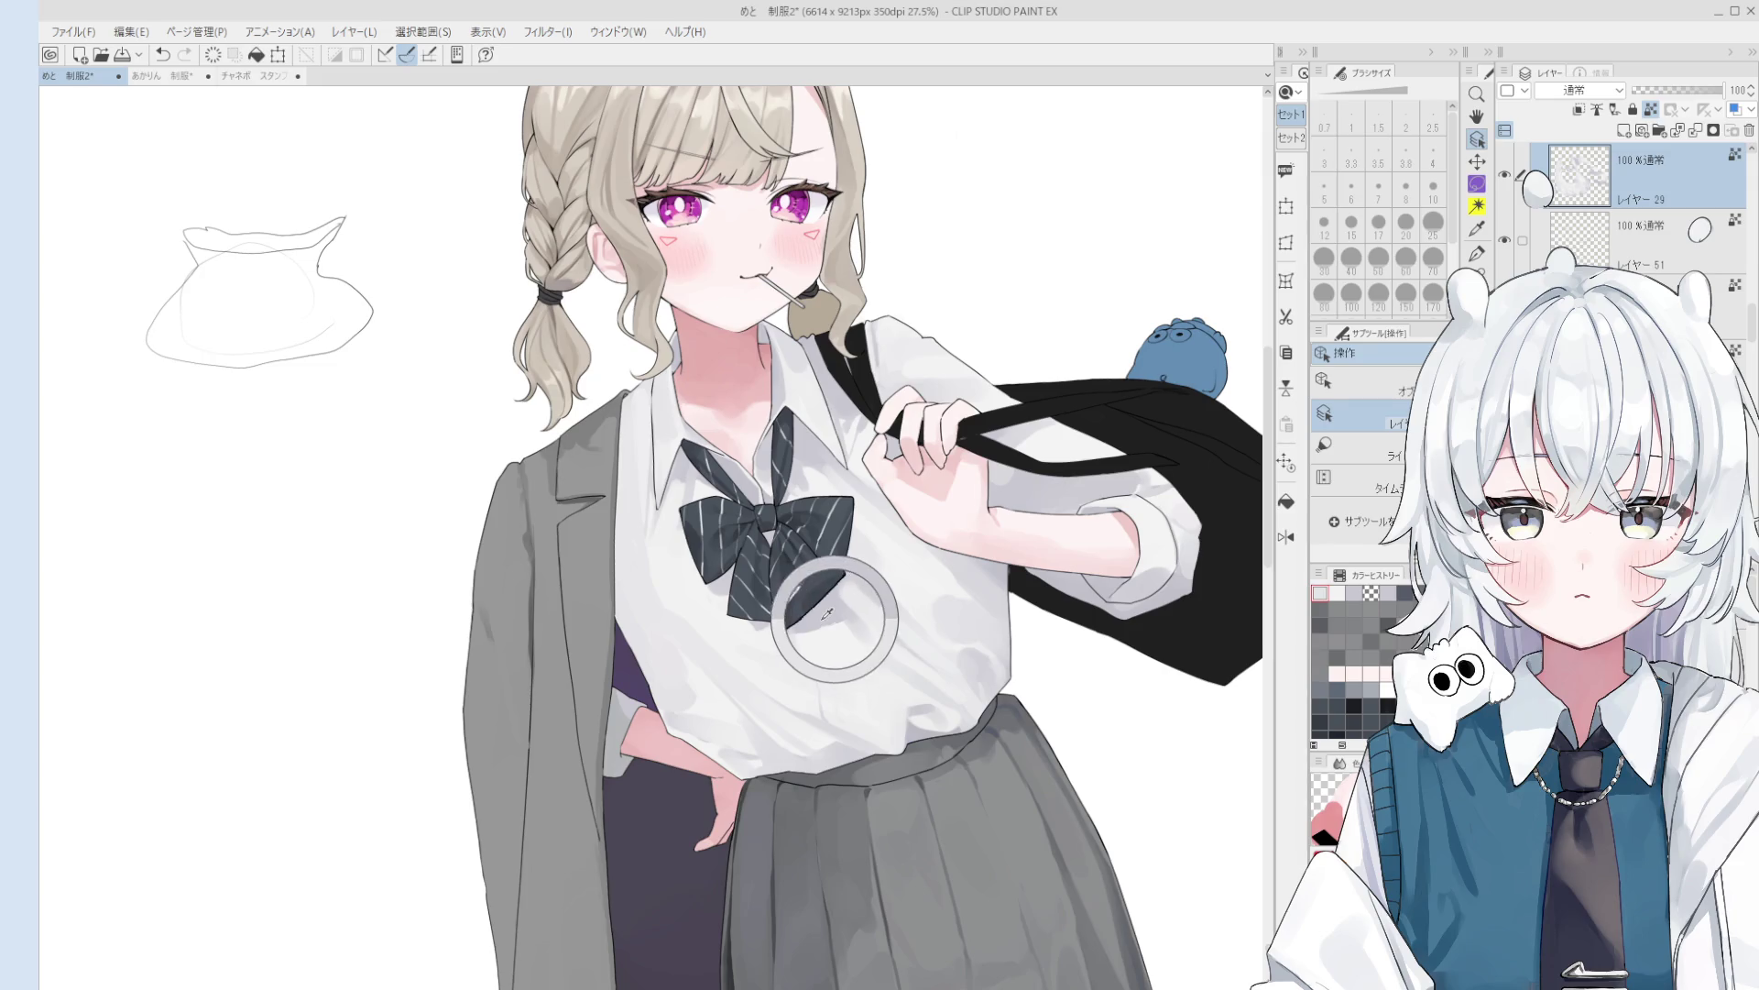
# - Paint grey shading around the bow, varying the brush size between 10 and 60
pyautogui.scroll(5, 835, 641)
pyautogui.press('[')
pyautogui.press('[')
pyautogui.press('[')
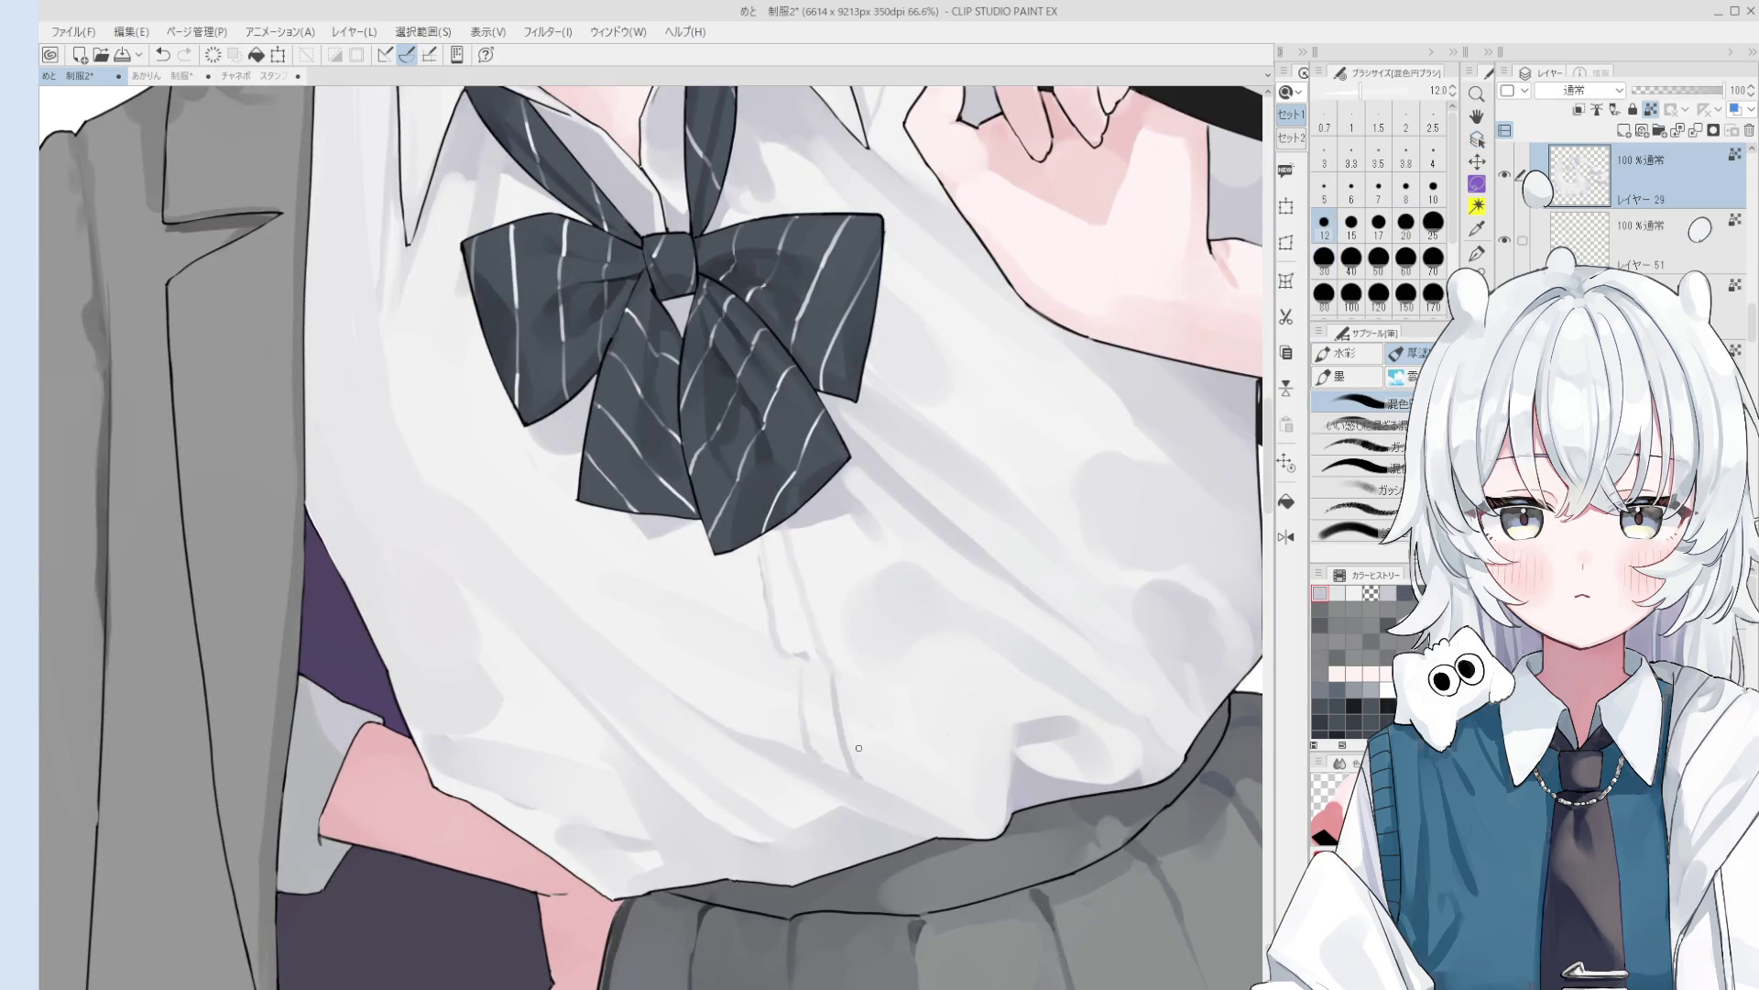
pyautogui.scroll(-1, 855, 740)
pyautogui.press(']')
pyautogui.press(']')
pyautogui.press(']')
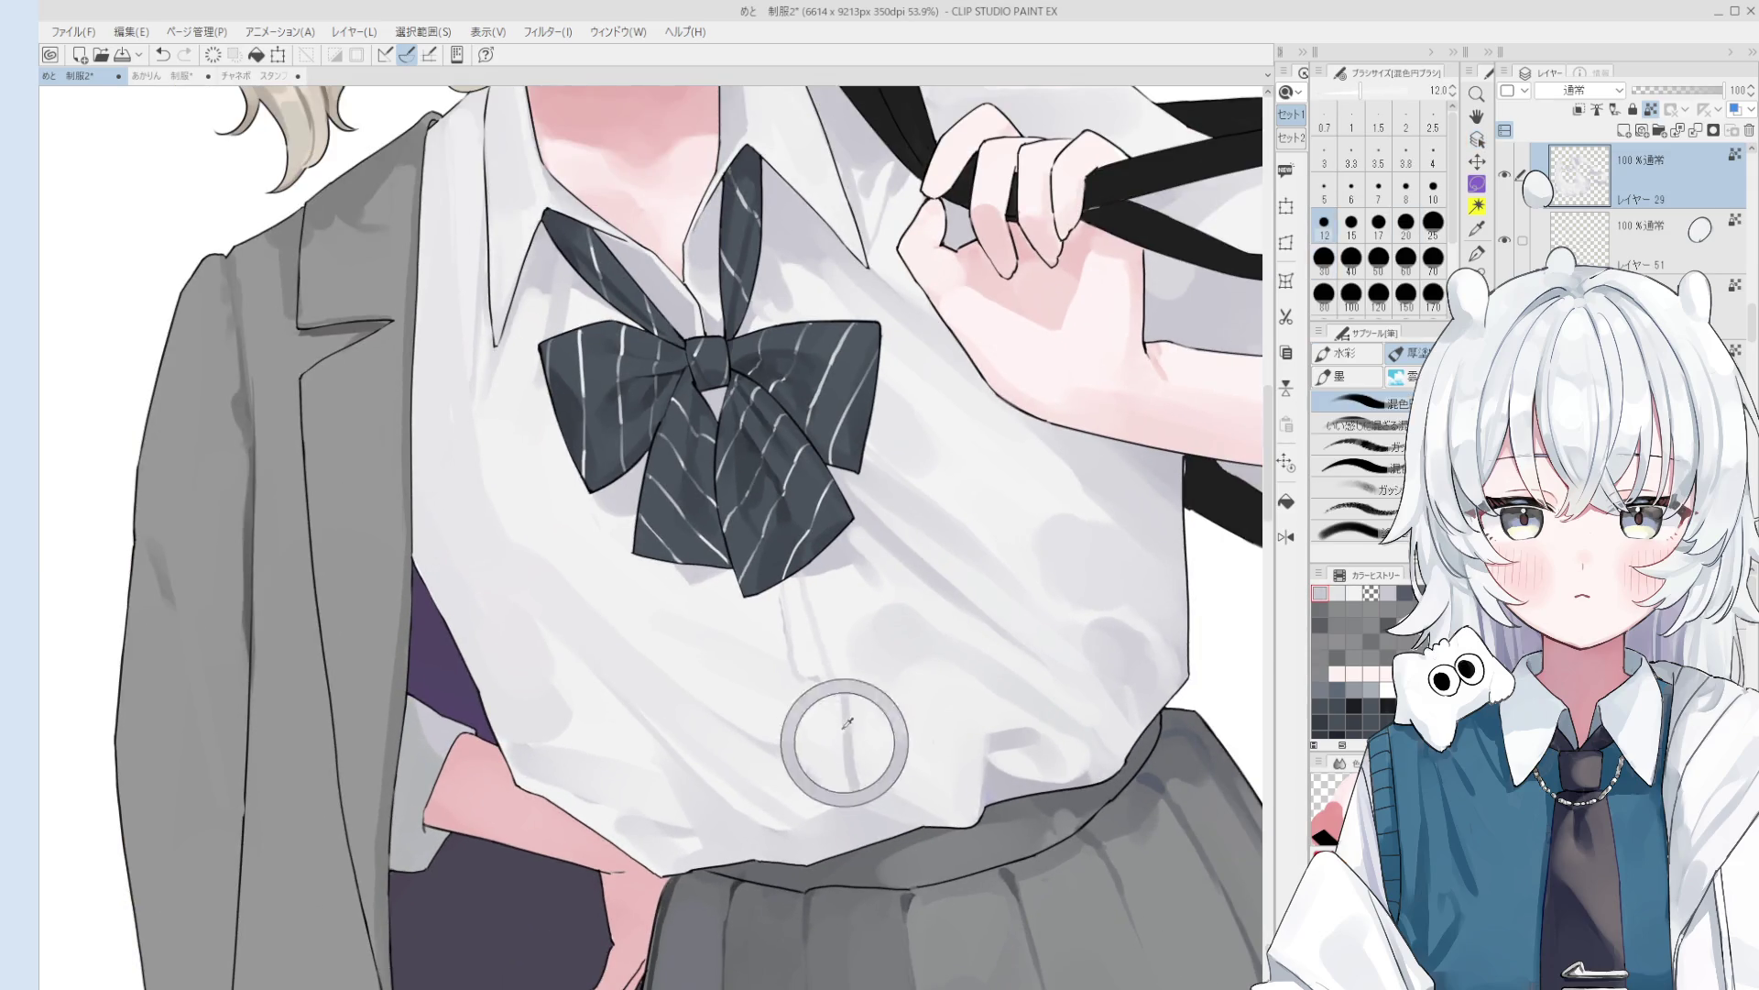
pyautogui.scroll(2, 854, 758)
pyautogui.press(']')
pyautogui.press(']')
pyautogui.press(']')
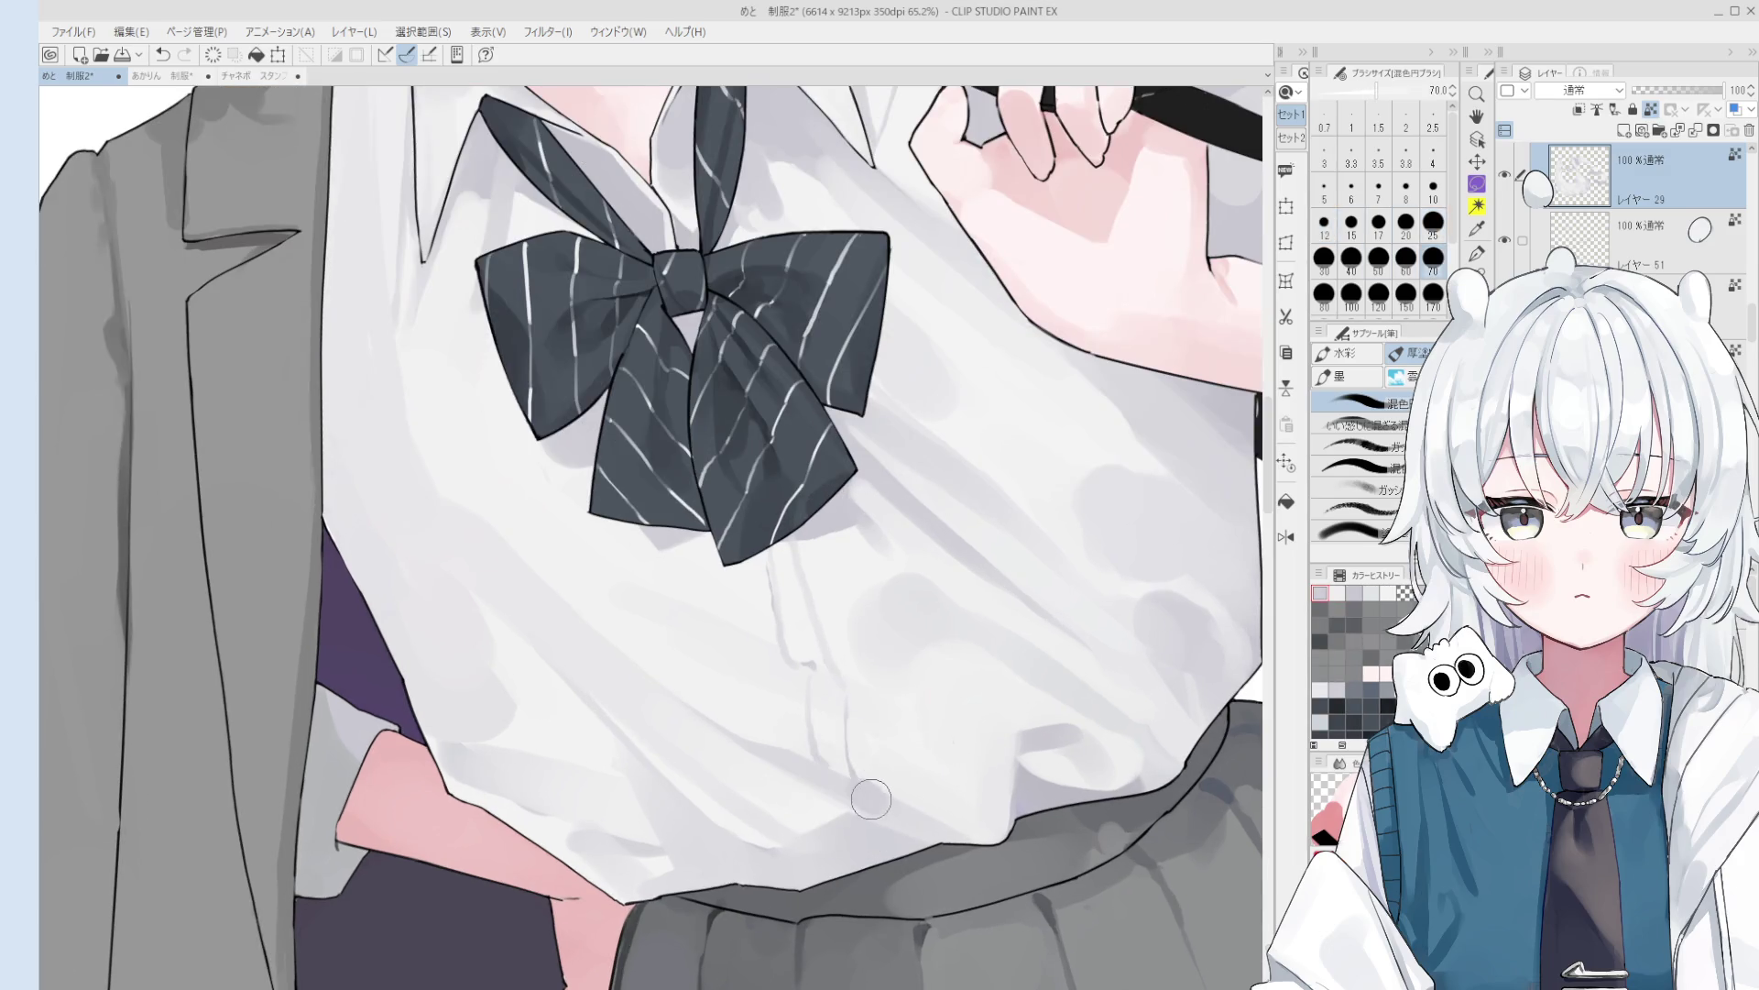
pyautogui.scroll(-1, 857, 736)
pyautogui.press('[')
pyautogui.press('[')
pyautogui.press('[')
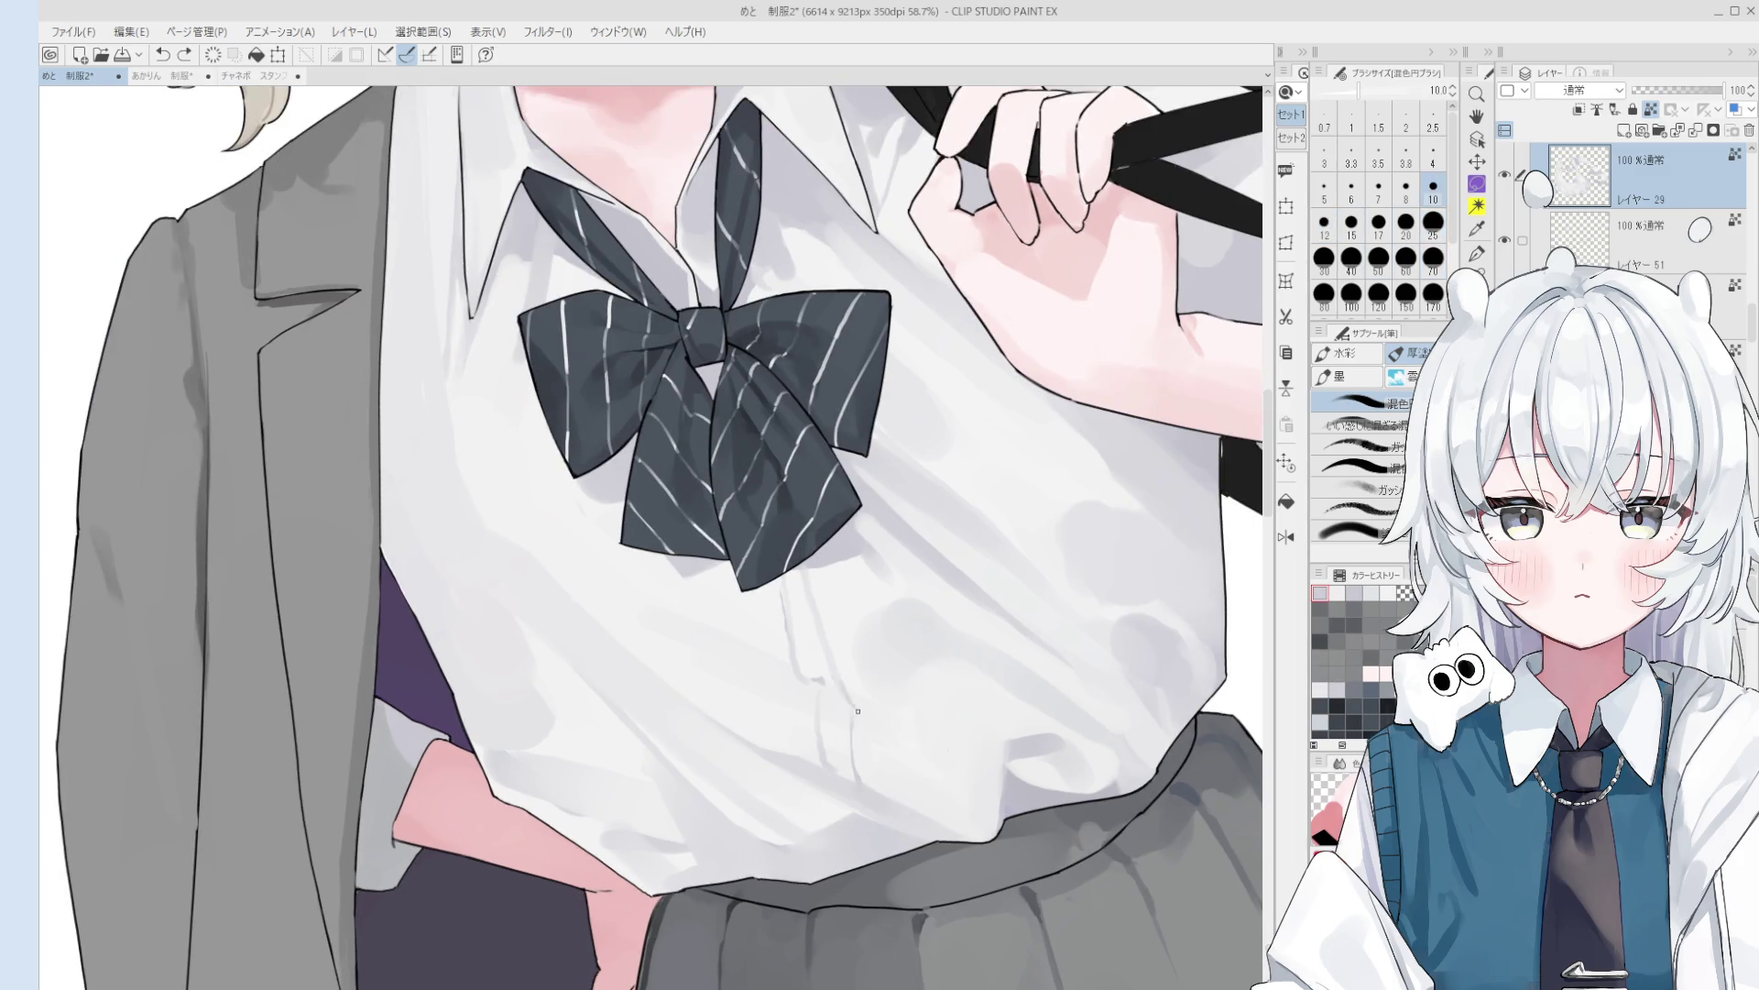
pyautogui.scroll(-2, 852, 678)
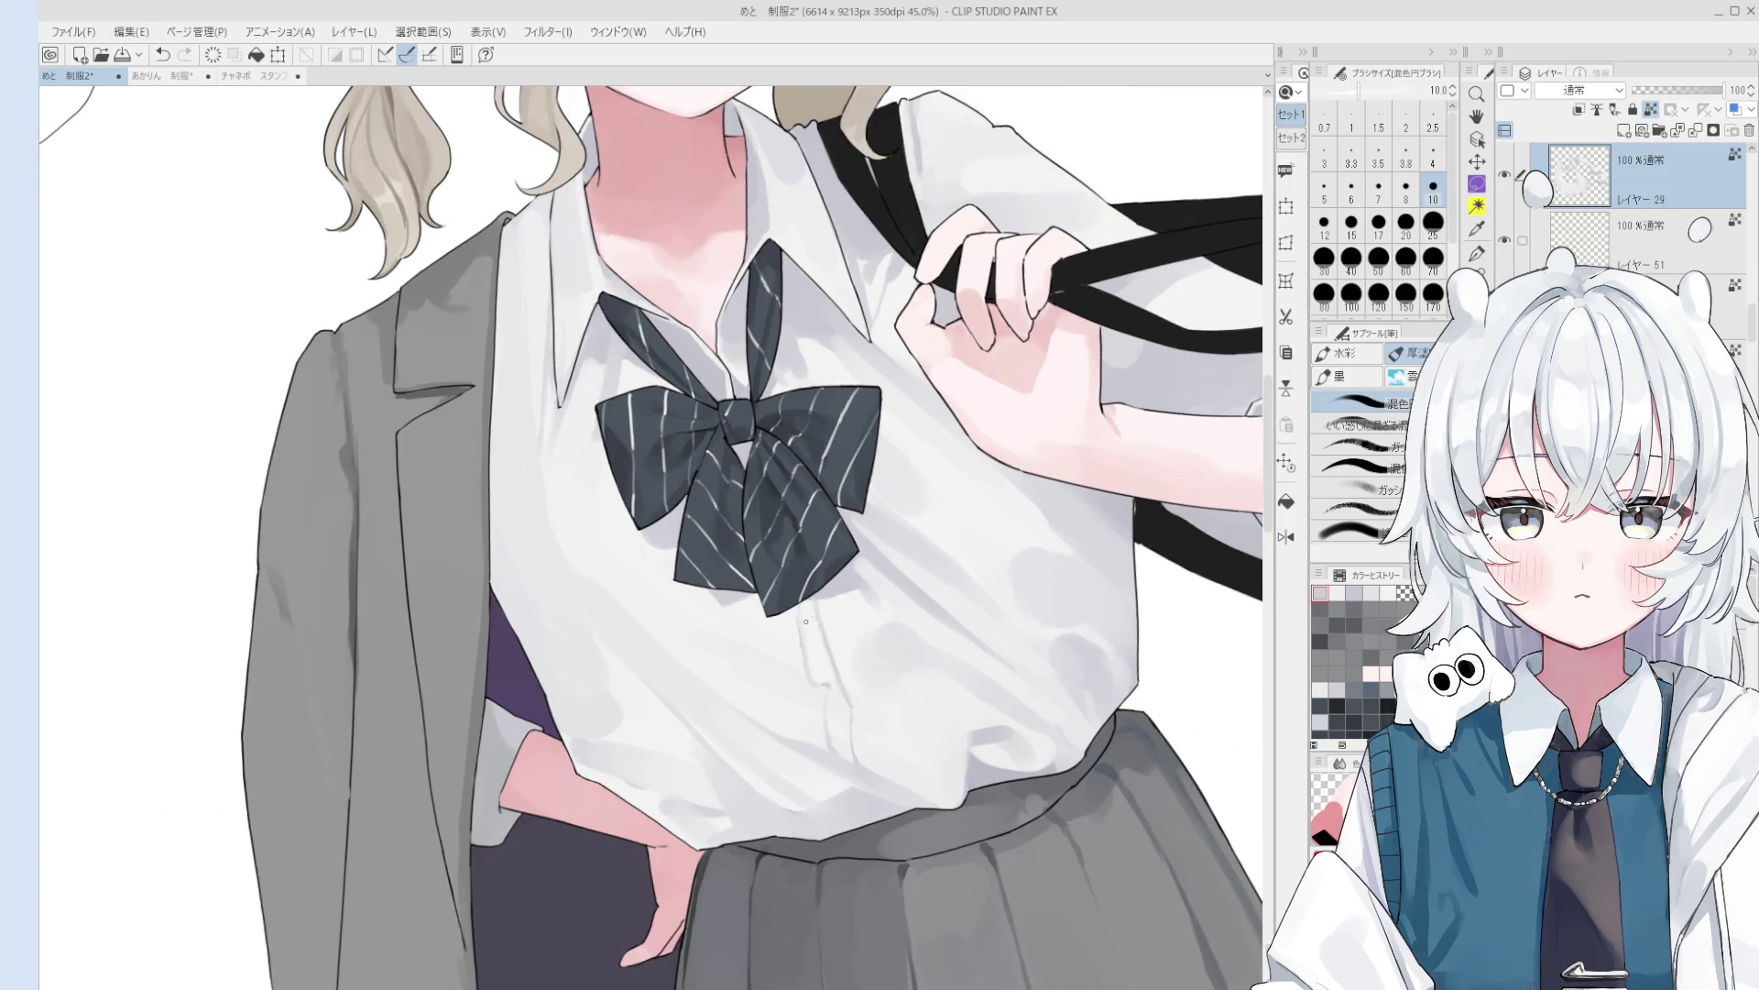
pyautogui.press(']')
pyautogui.press(']')
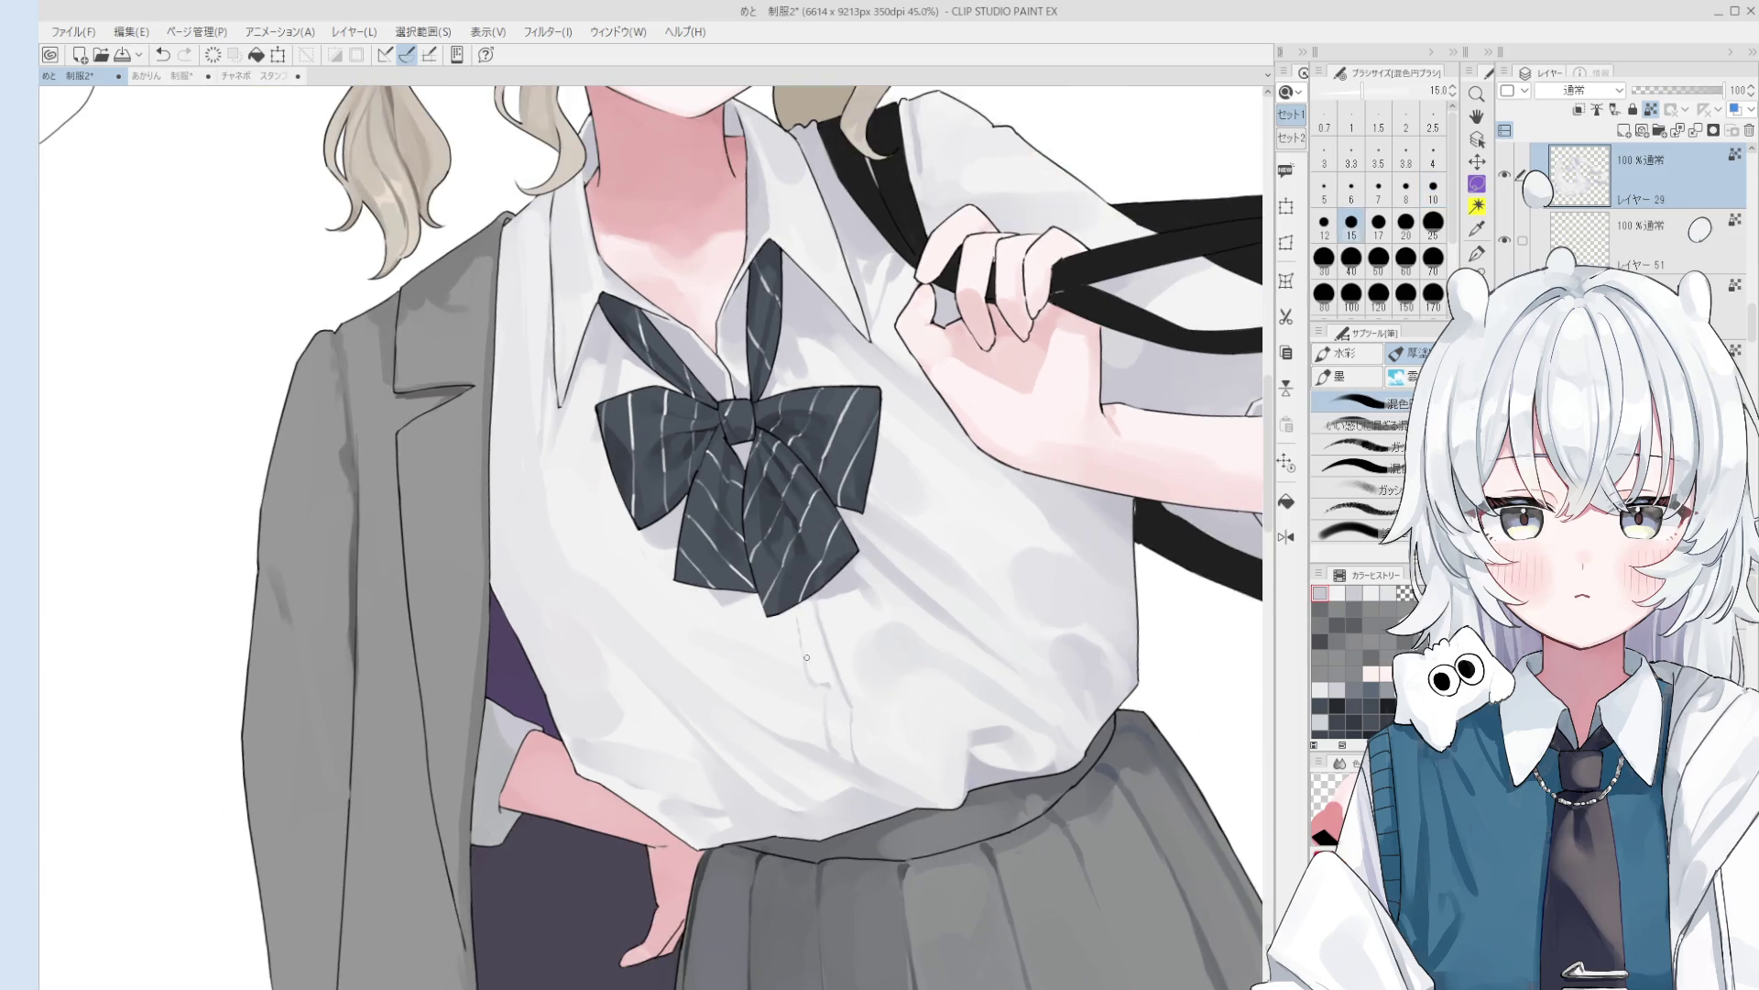
pyautogui.scroll(-2, 843, 696)
pyautogui.press(']')
pyautogui.press(']')
pyautogui.press(']')
pyautogui.scroll(-2, 846, 701)
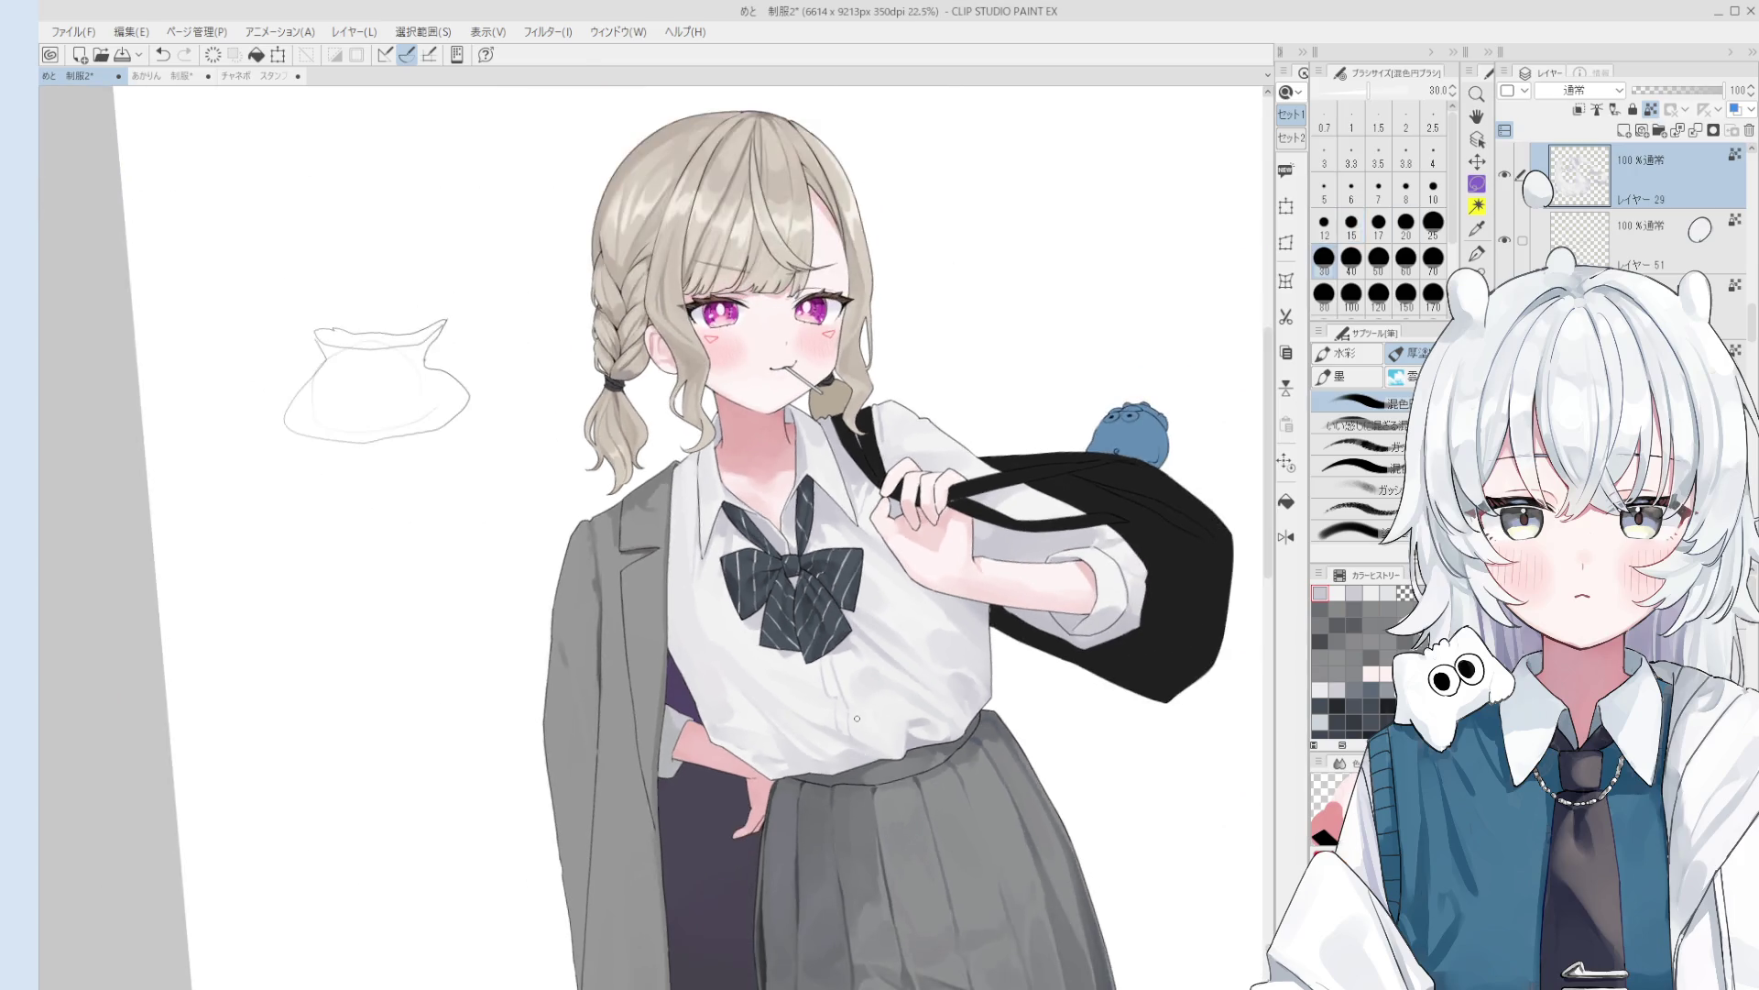
pyautogui.press('[')
pyautogui.press('[')
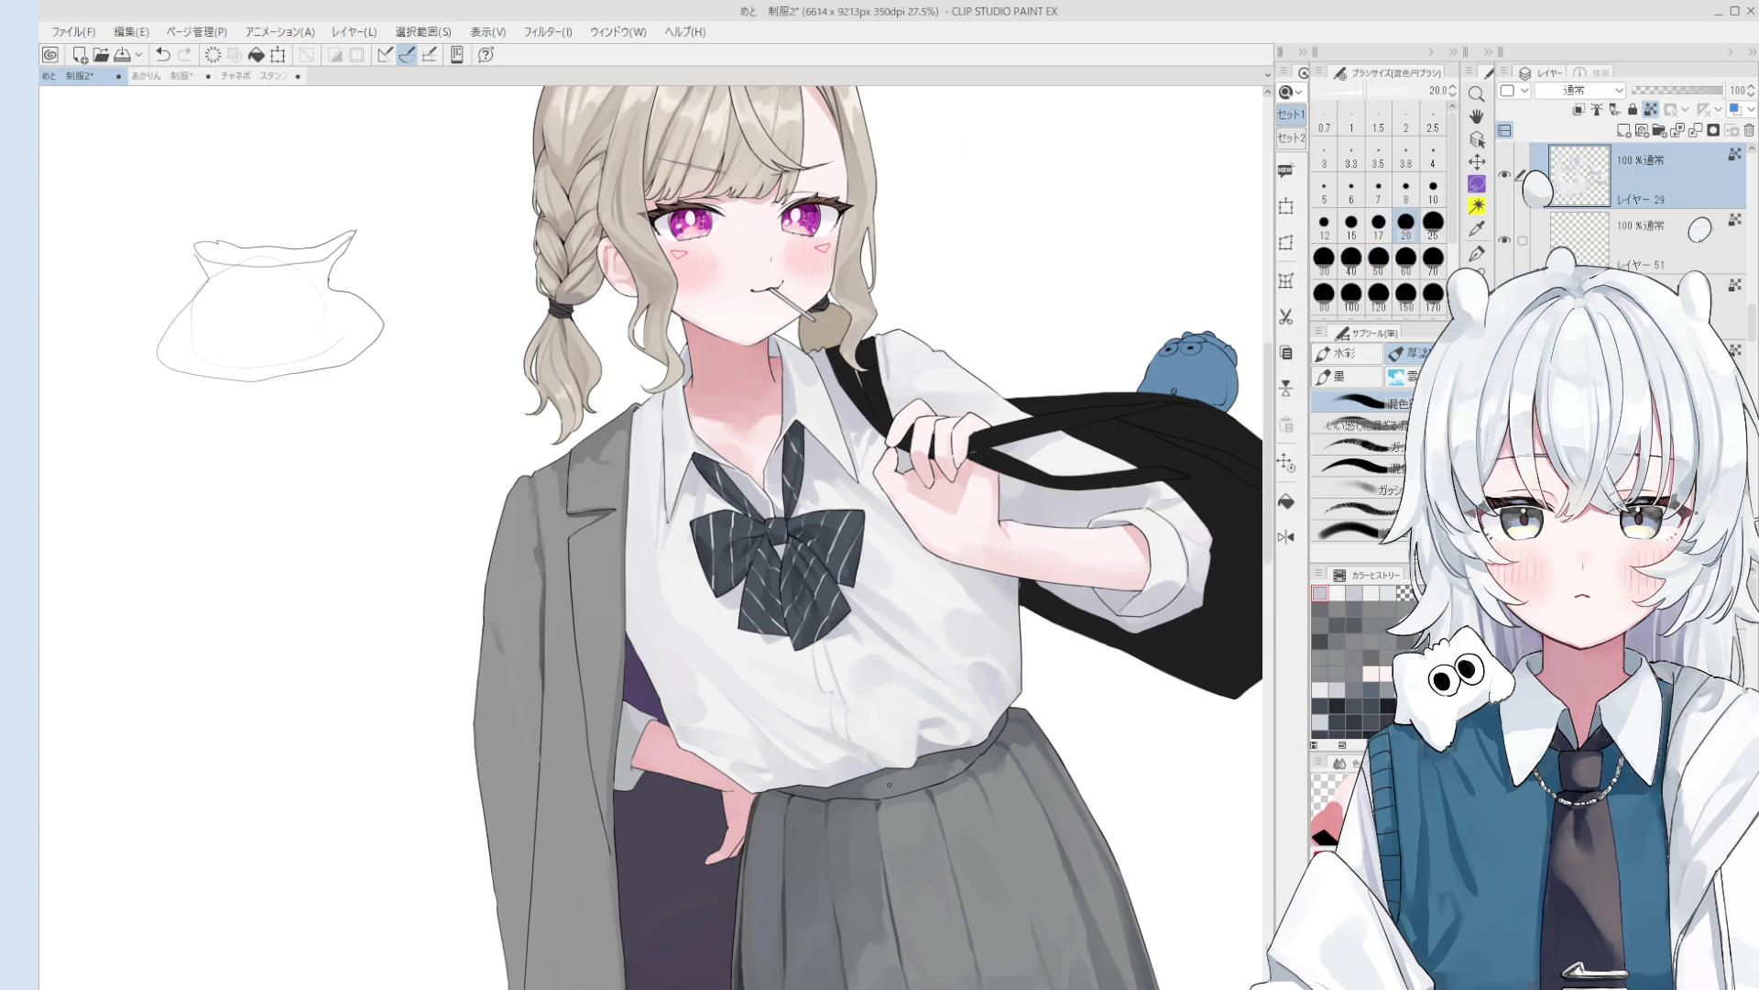
pyautogui.scroll(-2, 903, 761)
pyautogui.scroll(-3, 860, 697)
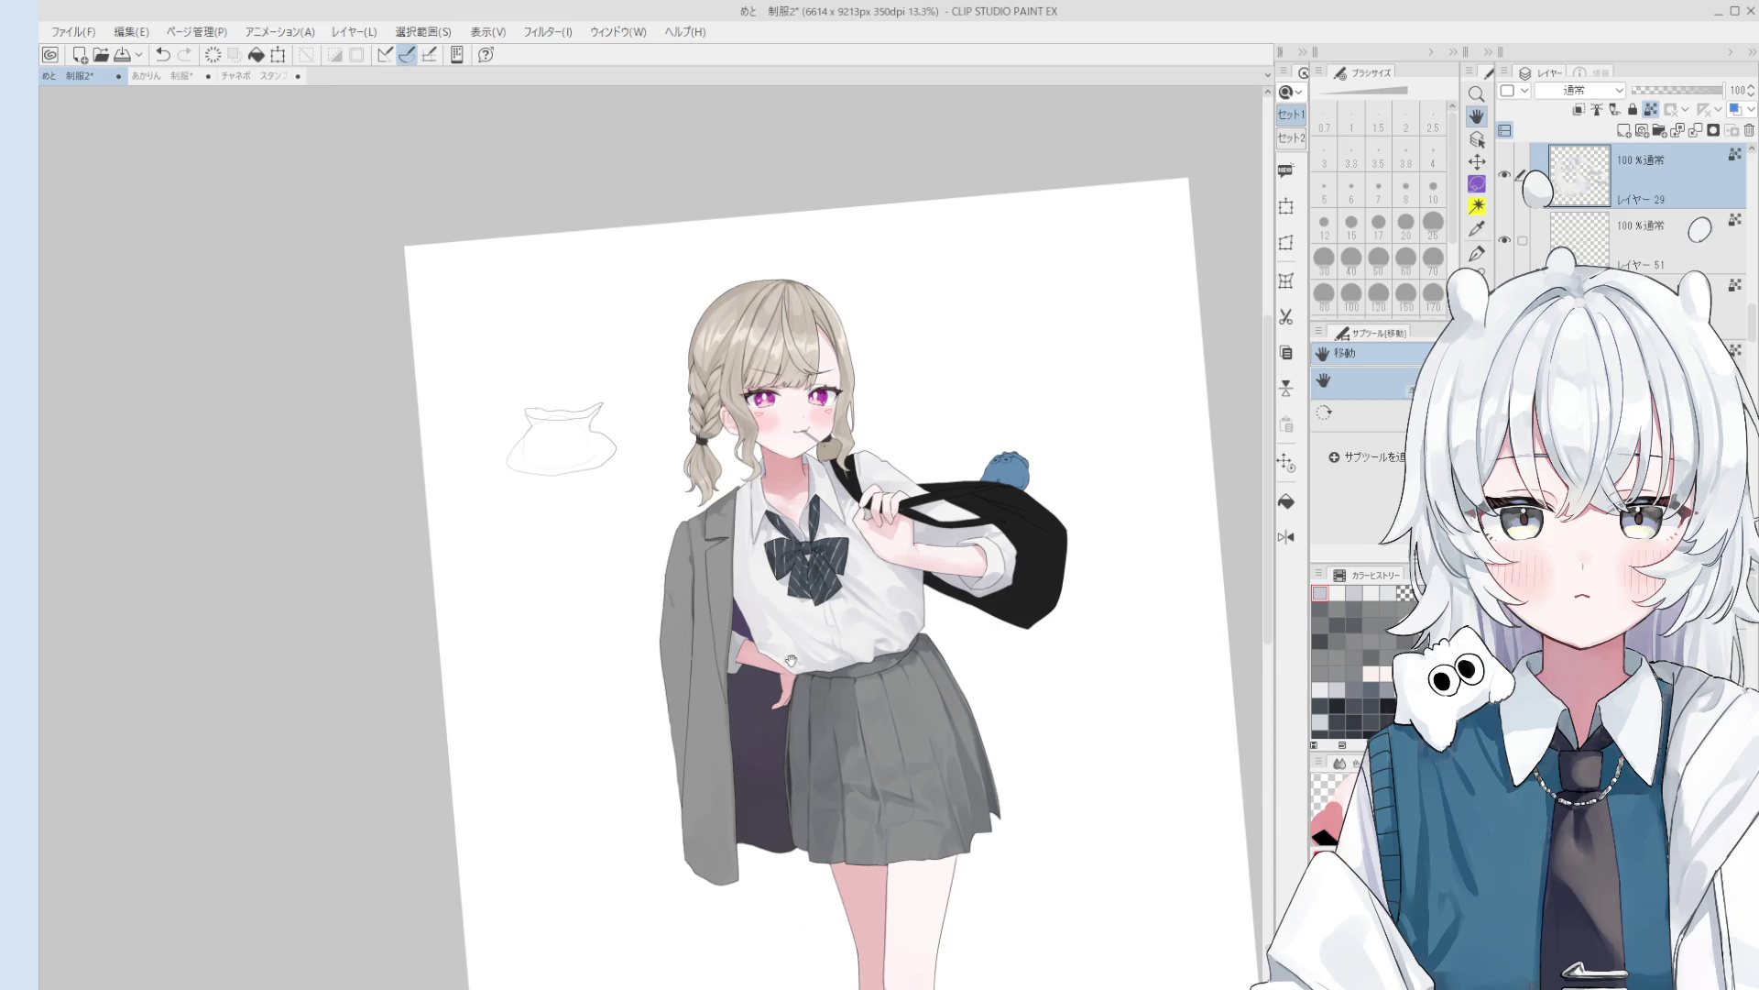
# - Shade near the bag strap with the blending round brush at size 17, comparing strokes with undo/redo
pyautogui.scroll(5, 880, 641)
pyautogui.press('o')
pyautogui.press('b')
pyautogui.scroll(2, 763, 574)
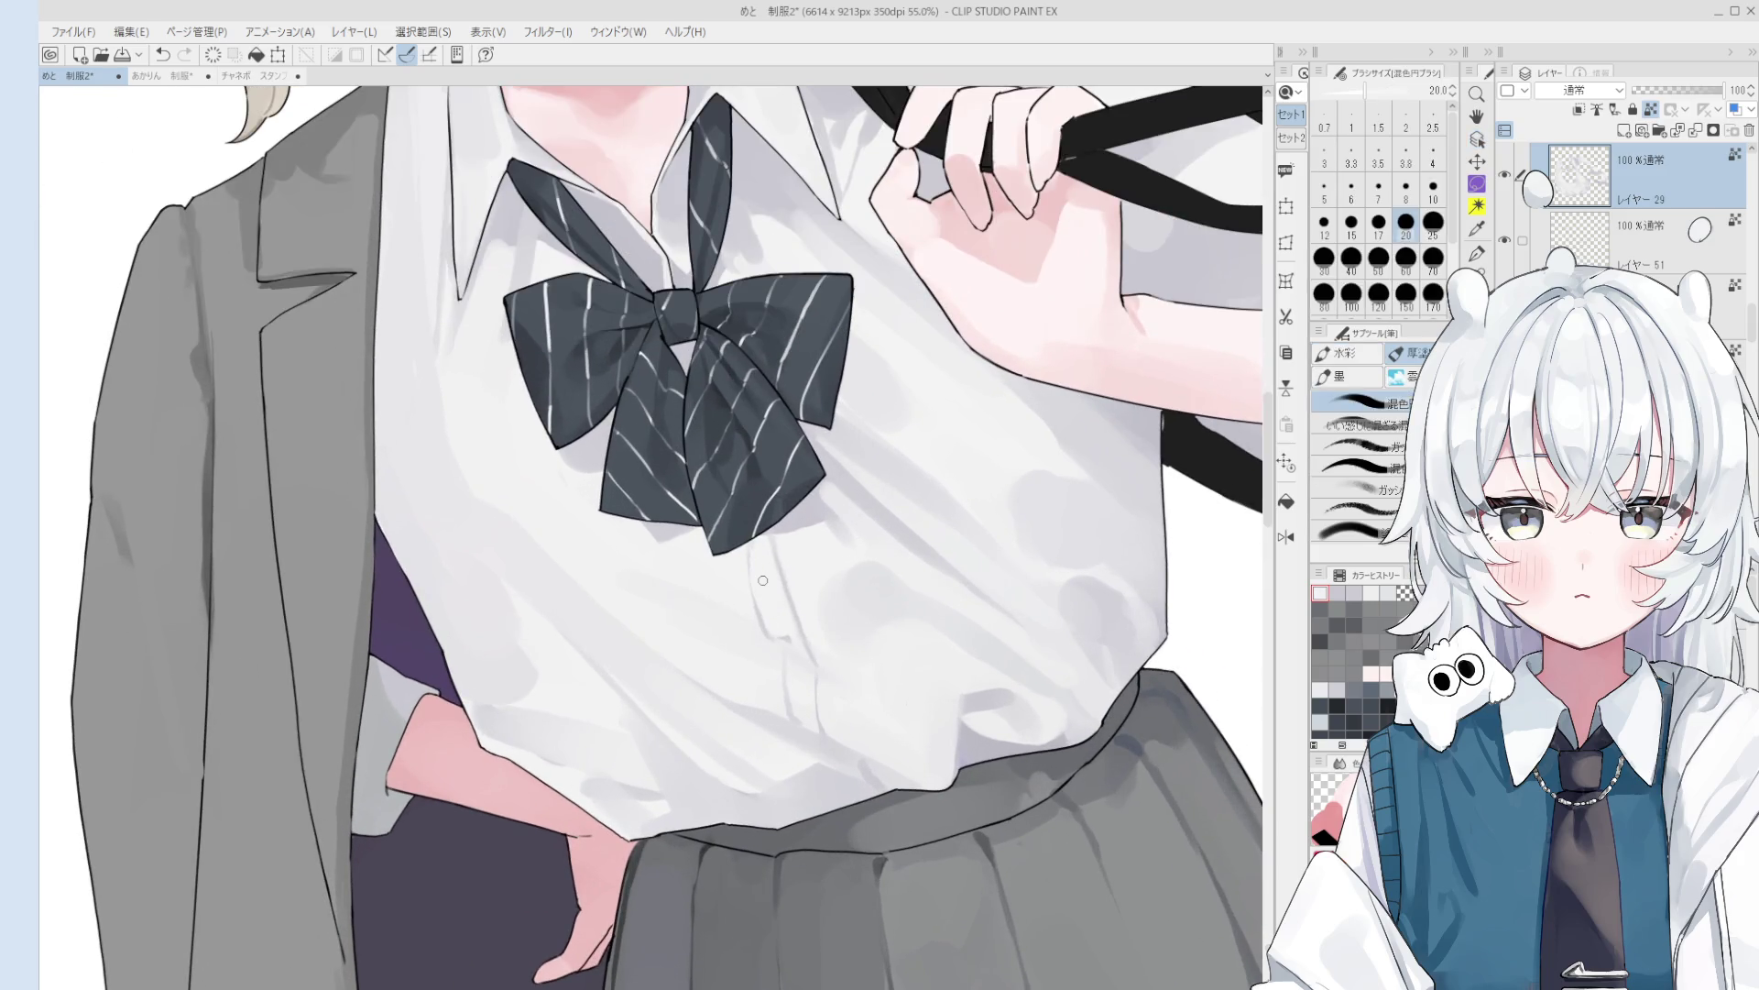
pyautogui.press('b')
pyautogui.press('b')
pyautogui.press('[')
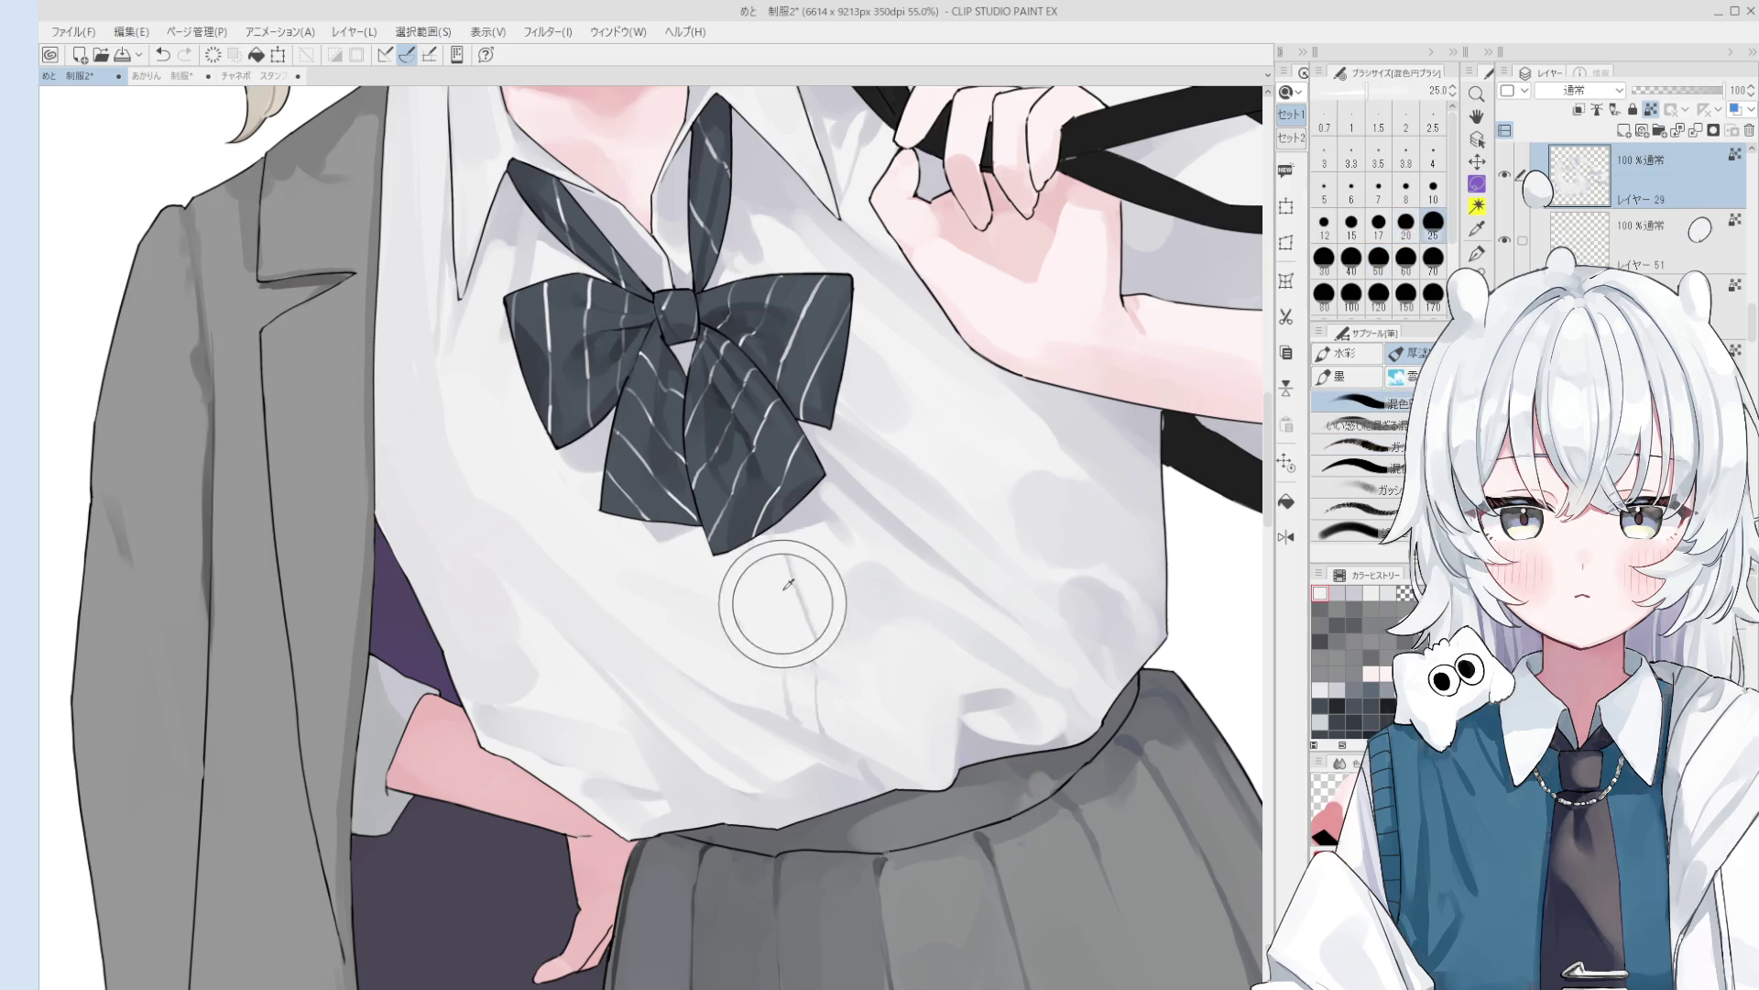
pyautogui.moveTo(794, 591); pyautogui.dragTo(784, 531)
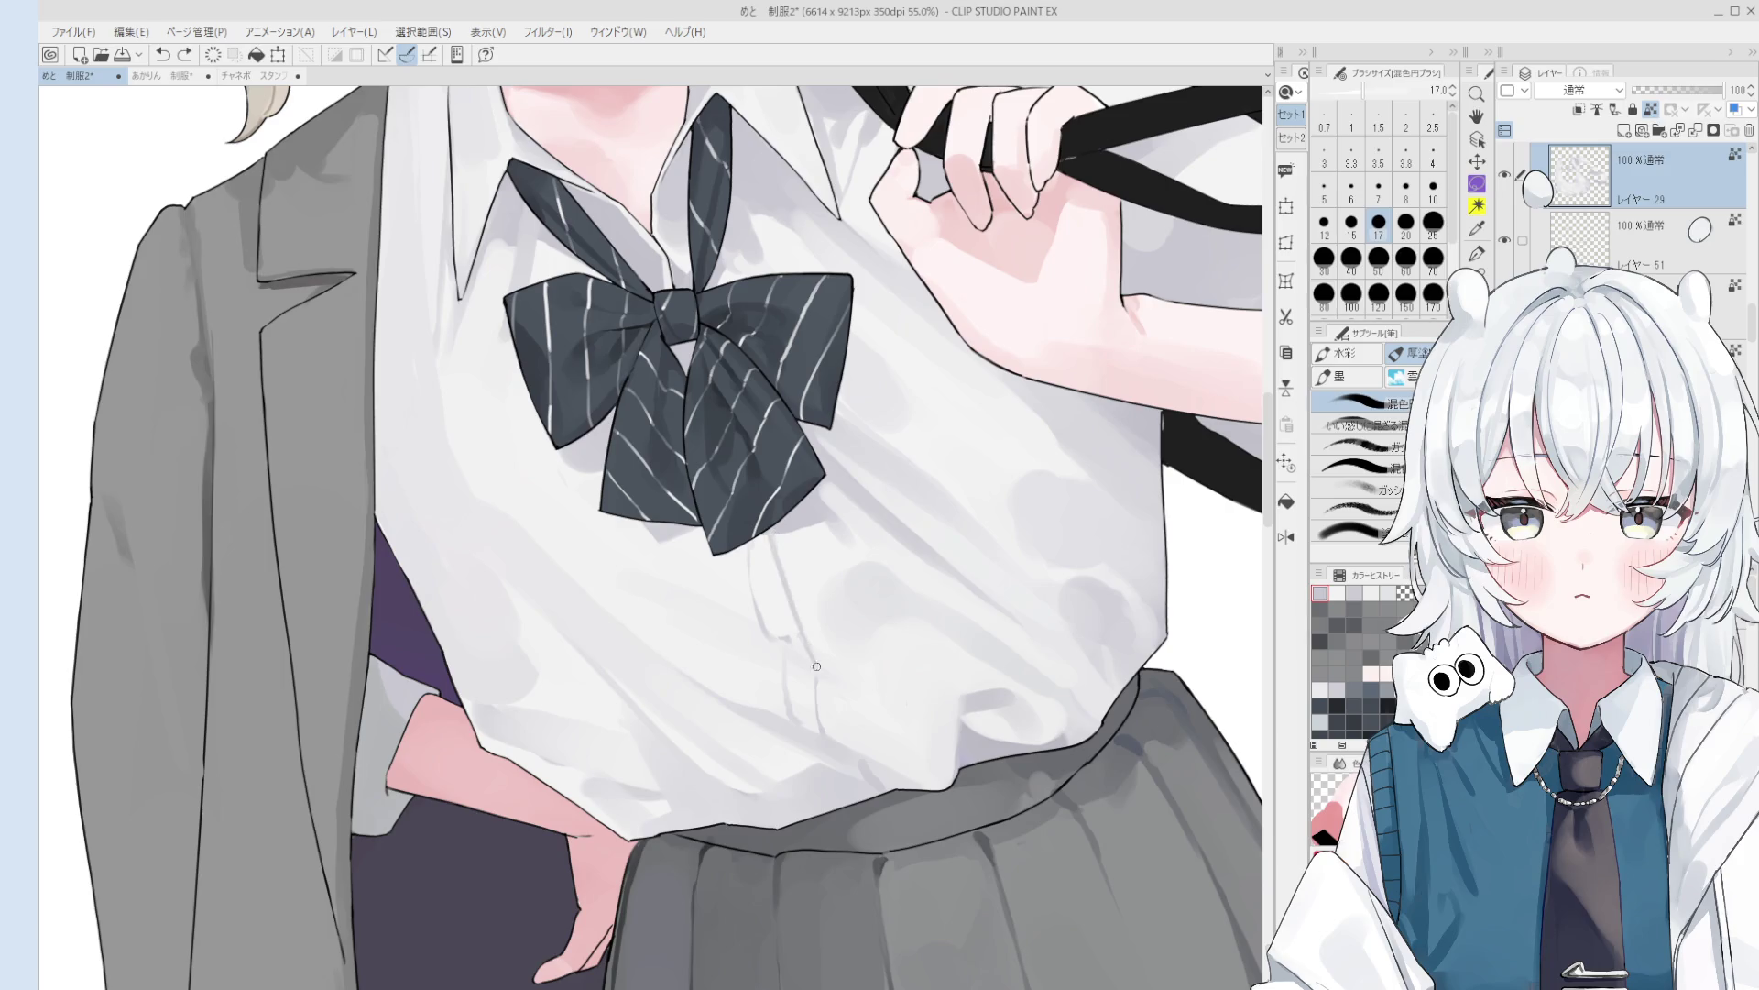
pyautogui.scroll(-2, 810, 641)
pyautogui.hotkey('ctrl', 'z')
pyautogui.hotkey('ctrl', 'y')
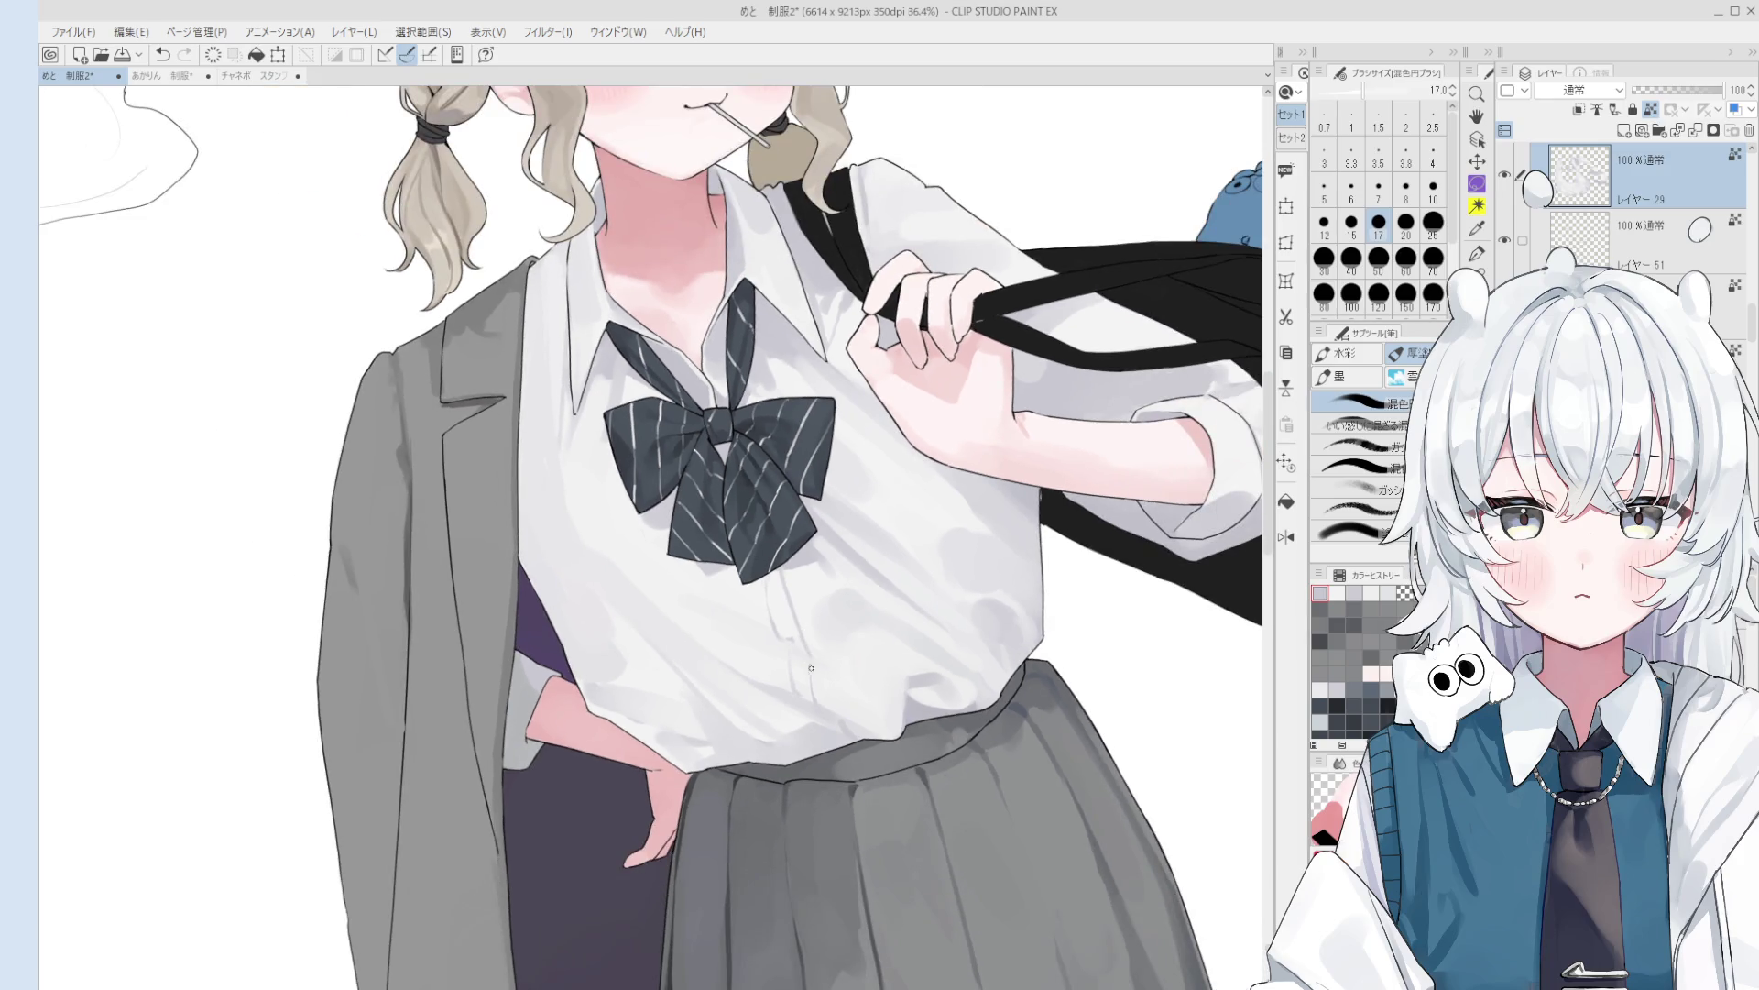
pyautogui.press(']')
pyautogui.press(']')
pyautogui.press(']')
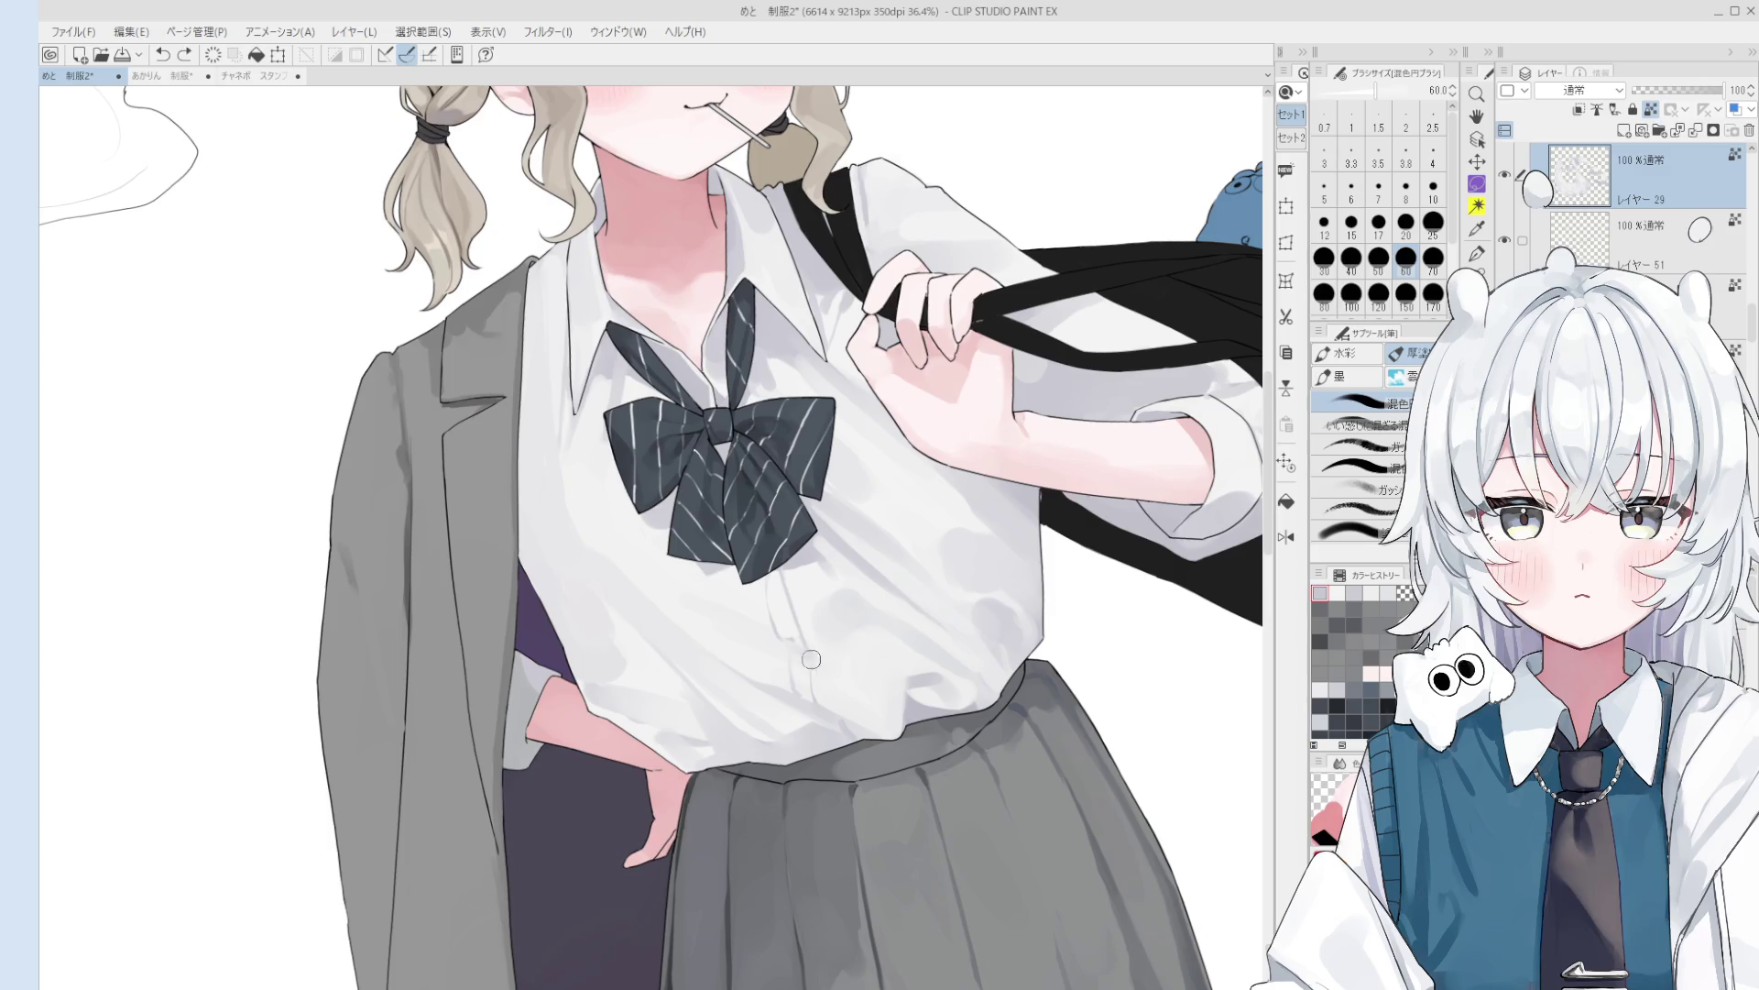
pyautogui.hotkey('ctrl', 'z')
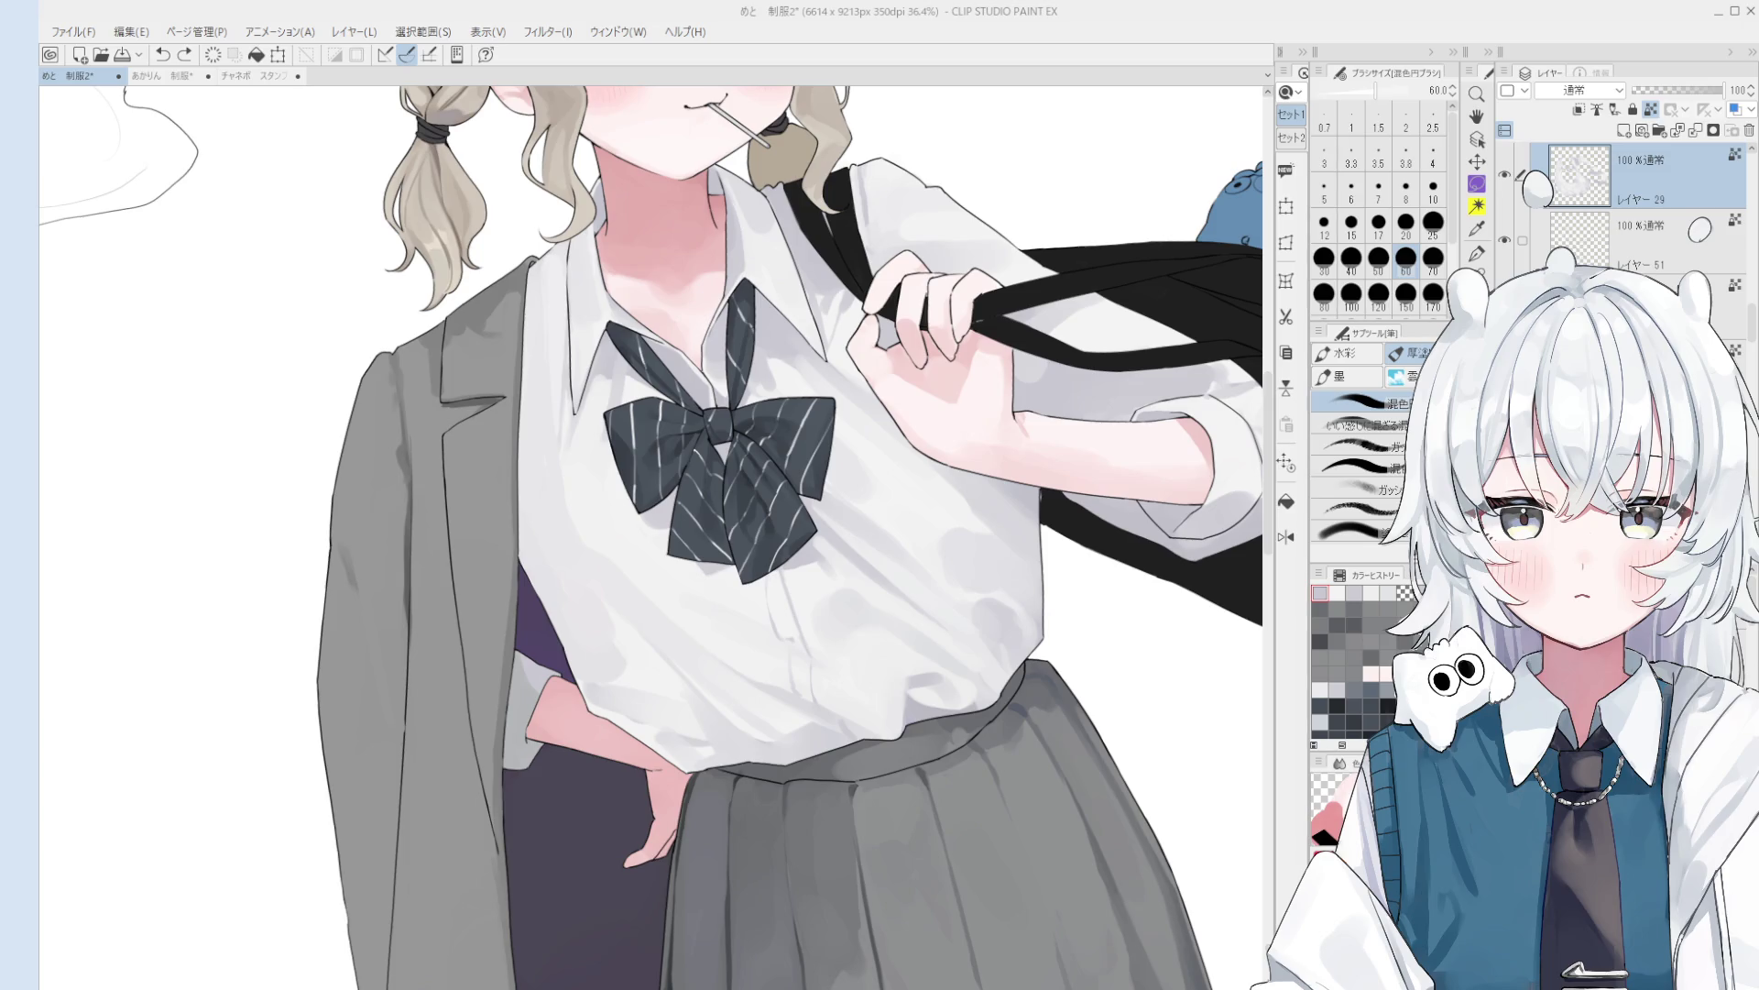
pyautogui.scroll(-2, 701, 775)
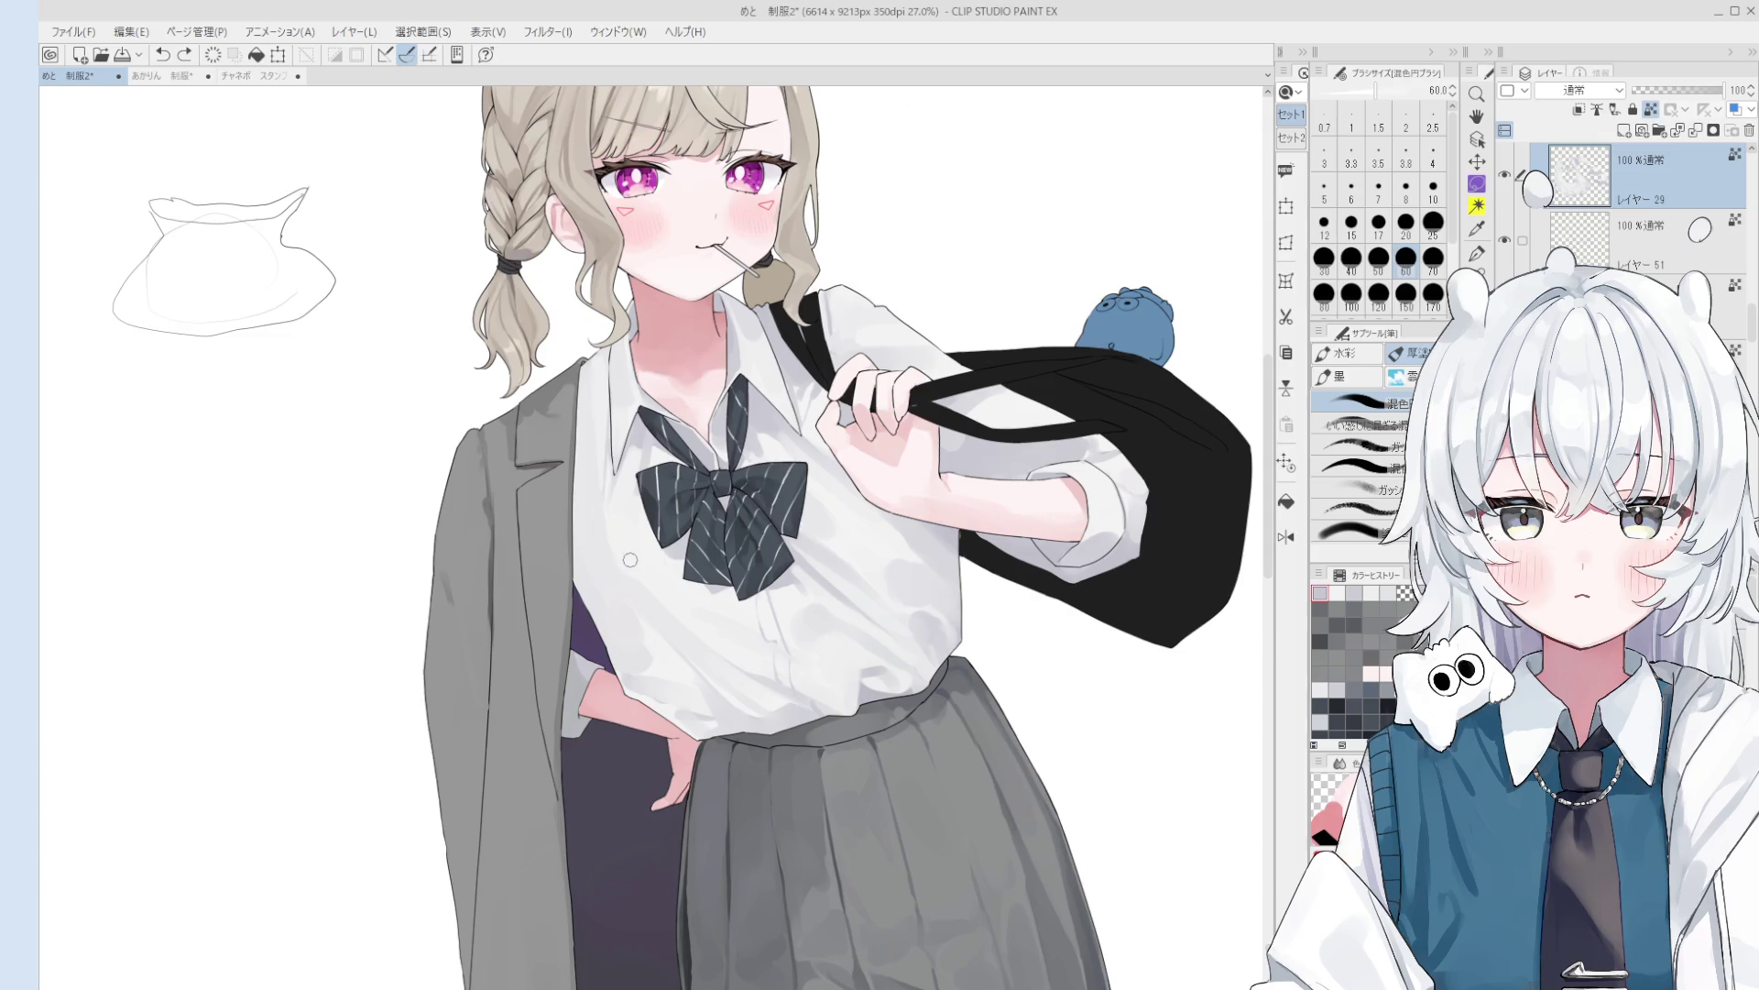
# - Return to the blending brush, undo the last step, set size 40 and save the illustration
pyautogui.press('o')
pyautogui.press('b')
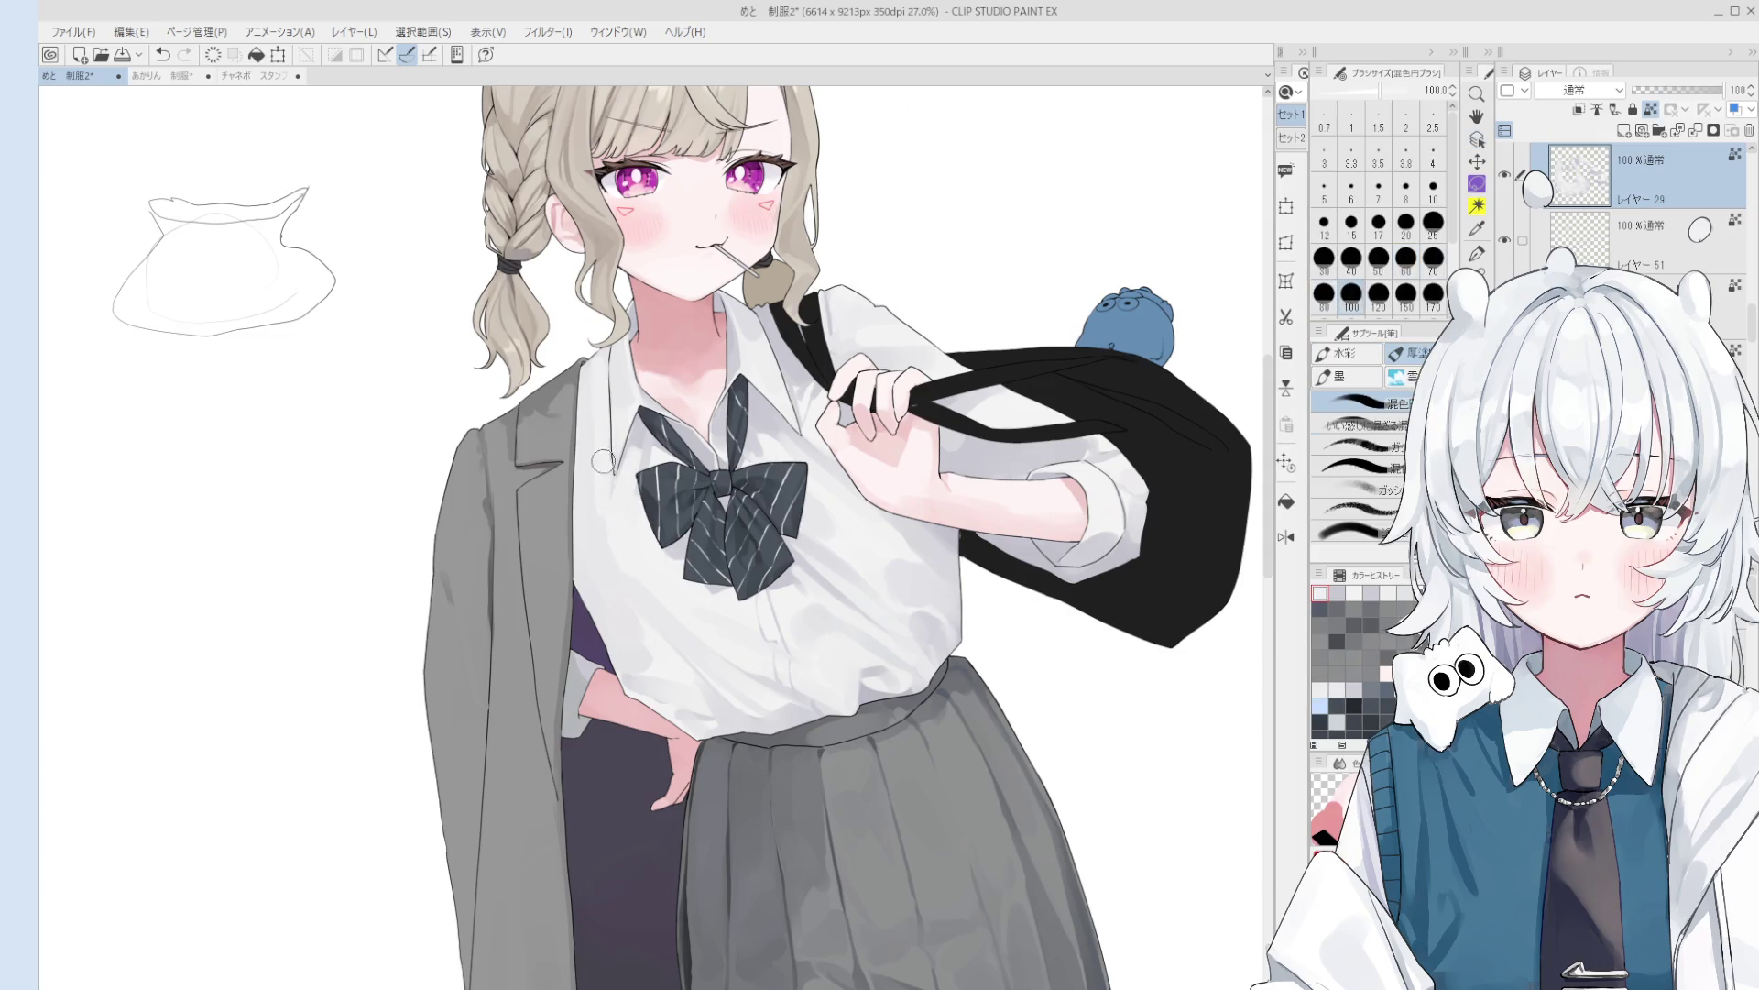
pyautogui.hotkey('ctrl', 'z')
pyautogui.moveTo(595, 431); pyautogui.dragTo(660, 458)
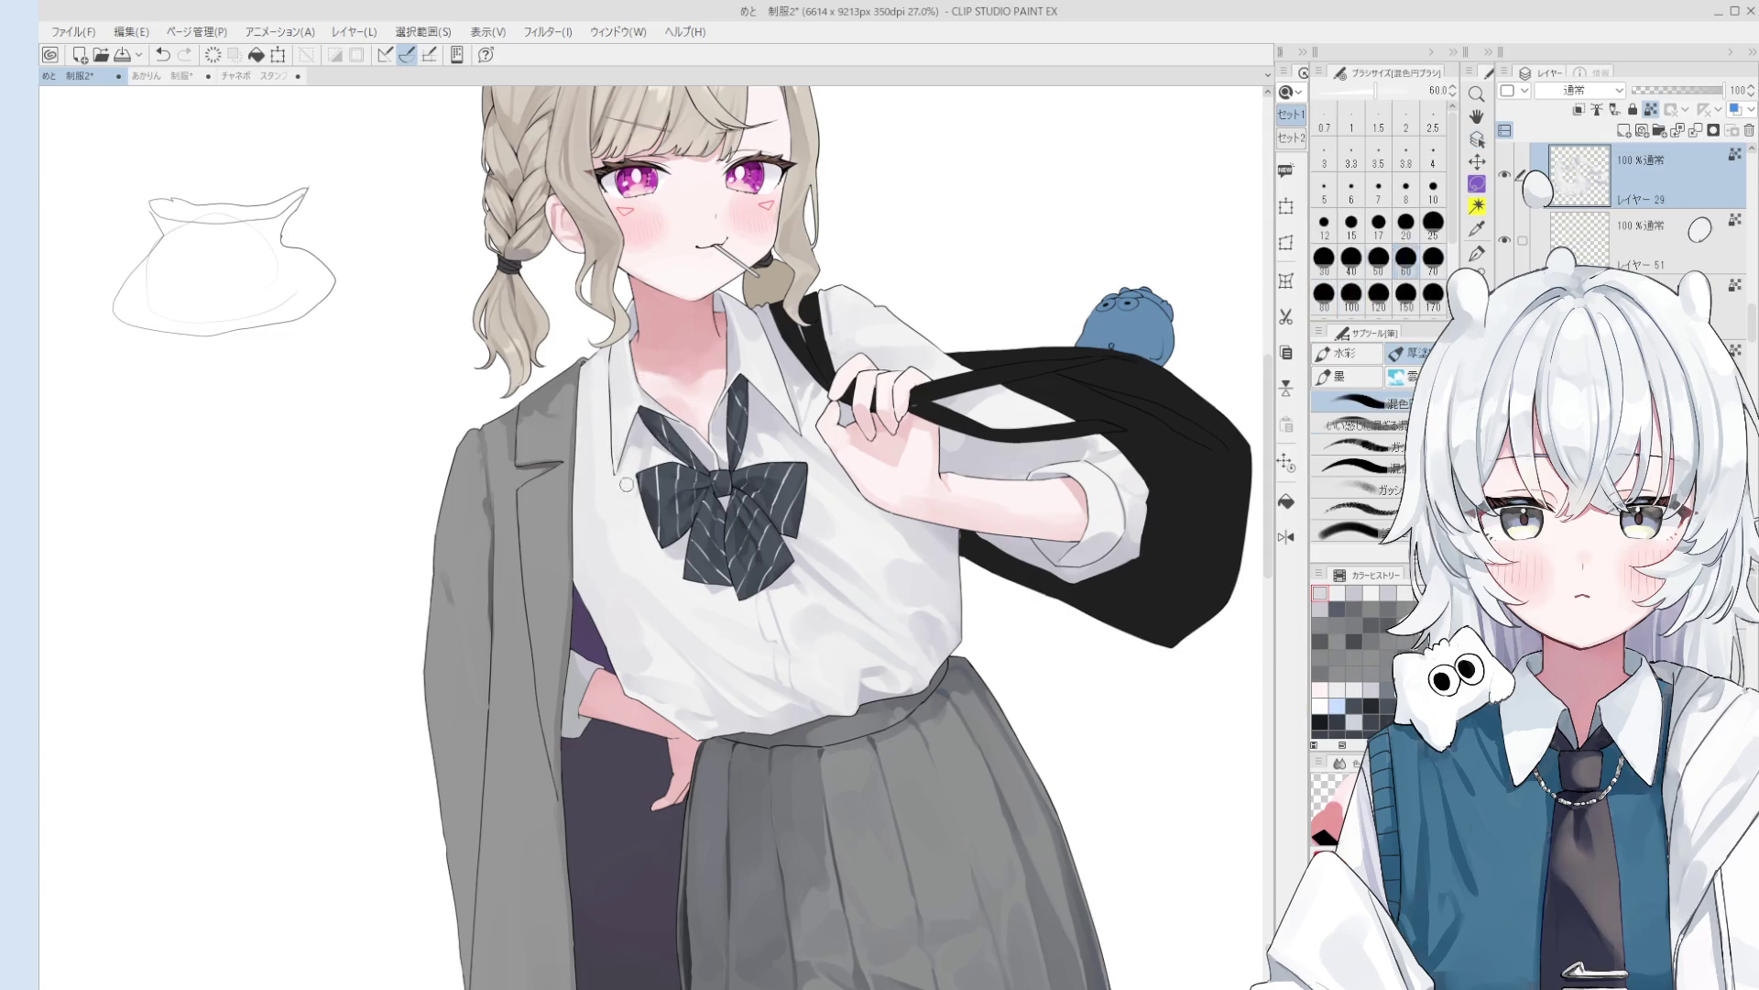
pyautogui.hotkey('ctrl', 's')
# - Sample the white shirt colour and set the brush between sizes 70 and 170
pyautogui.moveTo(607, 567)
pyautogui.mouseDown()
pyautogui.moveTo(632, 567)
pyautogui.moveTo(633, 527)
pyautogui.moveTo(605, 526)
pyautogui.mouseUp()
pyautogui.scroll(-1, 606, 492)
pyautogui.scroll(-1, 606, 491)
pyautogui.scroll(-2, 625, 520)
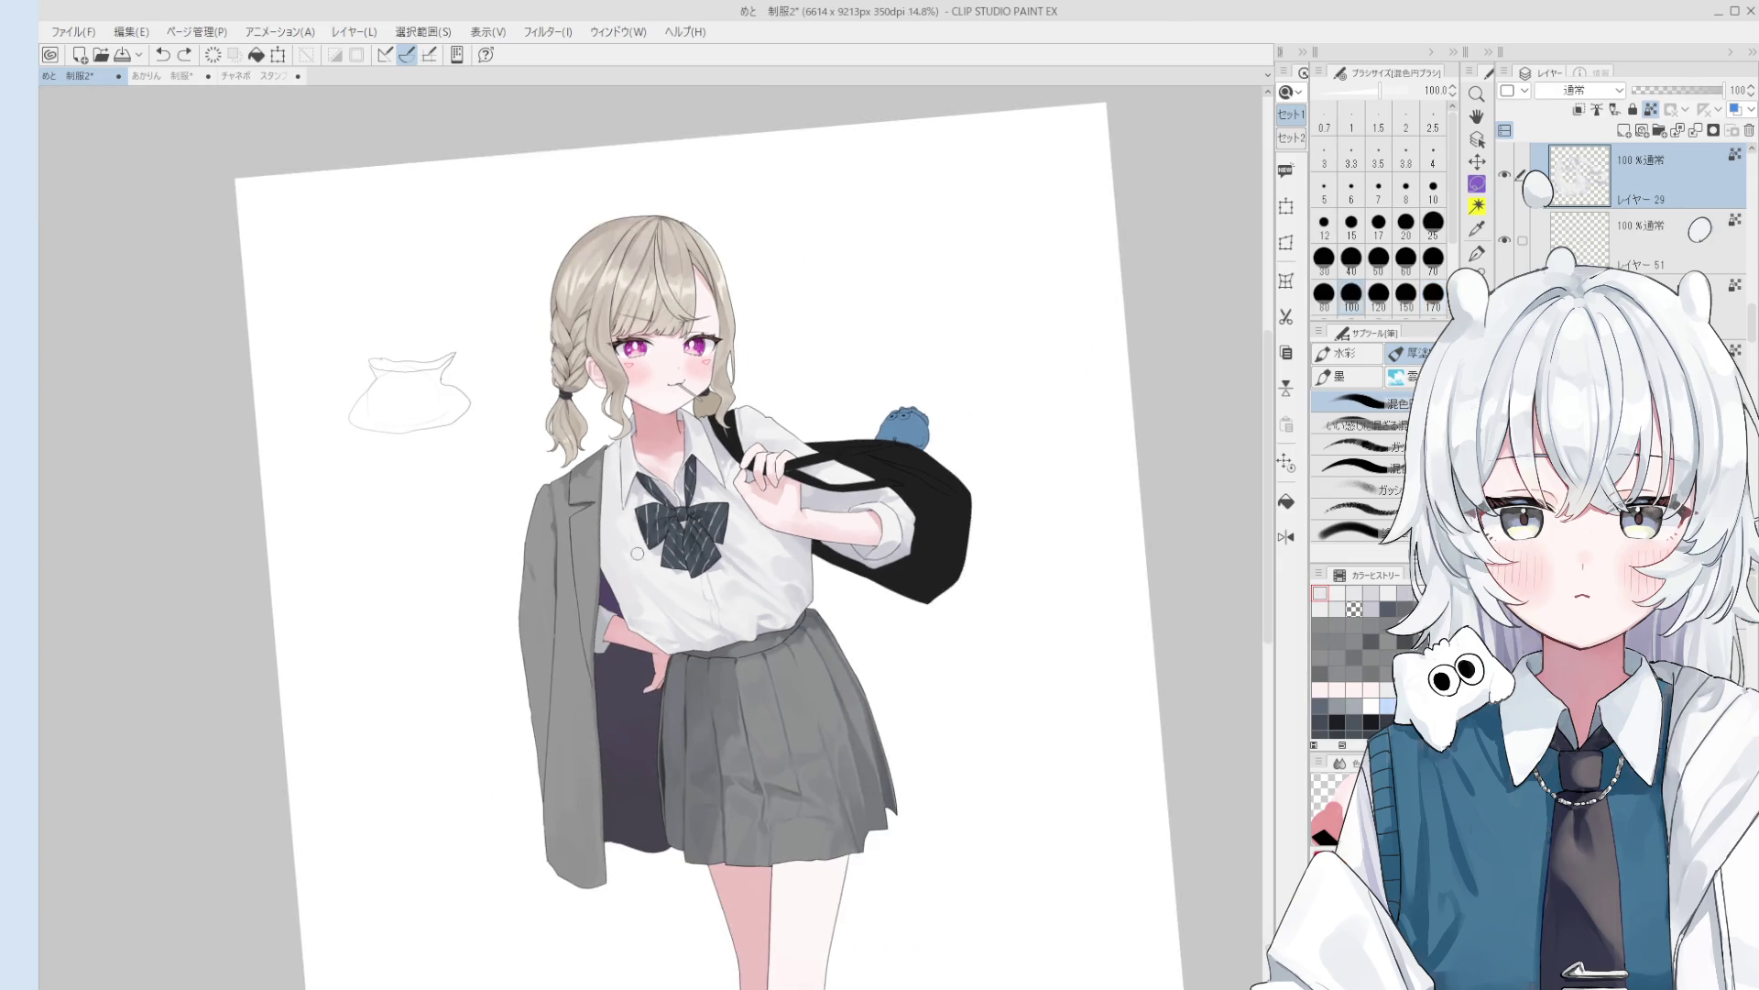
pyautogui.scroll(1, 633, 519)
pyautogui.keyDown('alt'); pyautogui.click(614, 510); pyautogui.keyUp('alt')
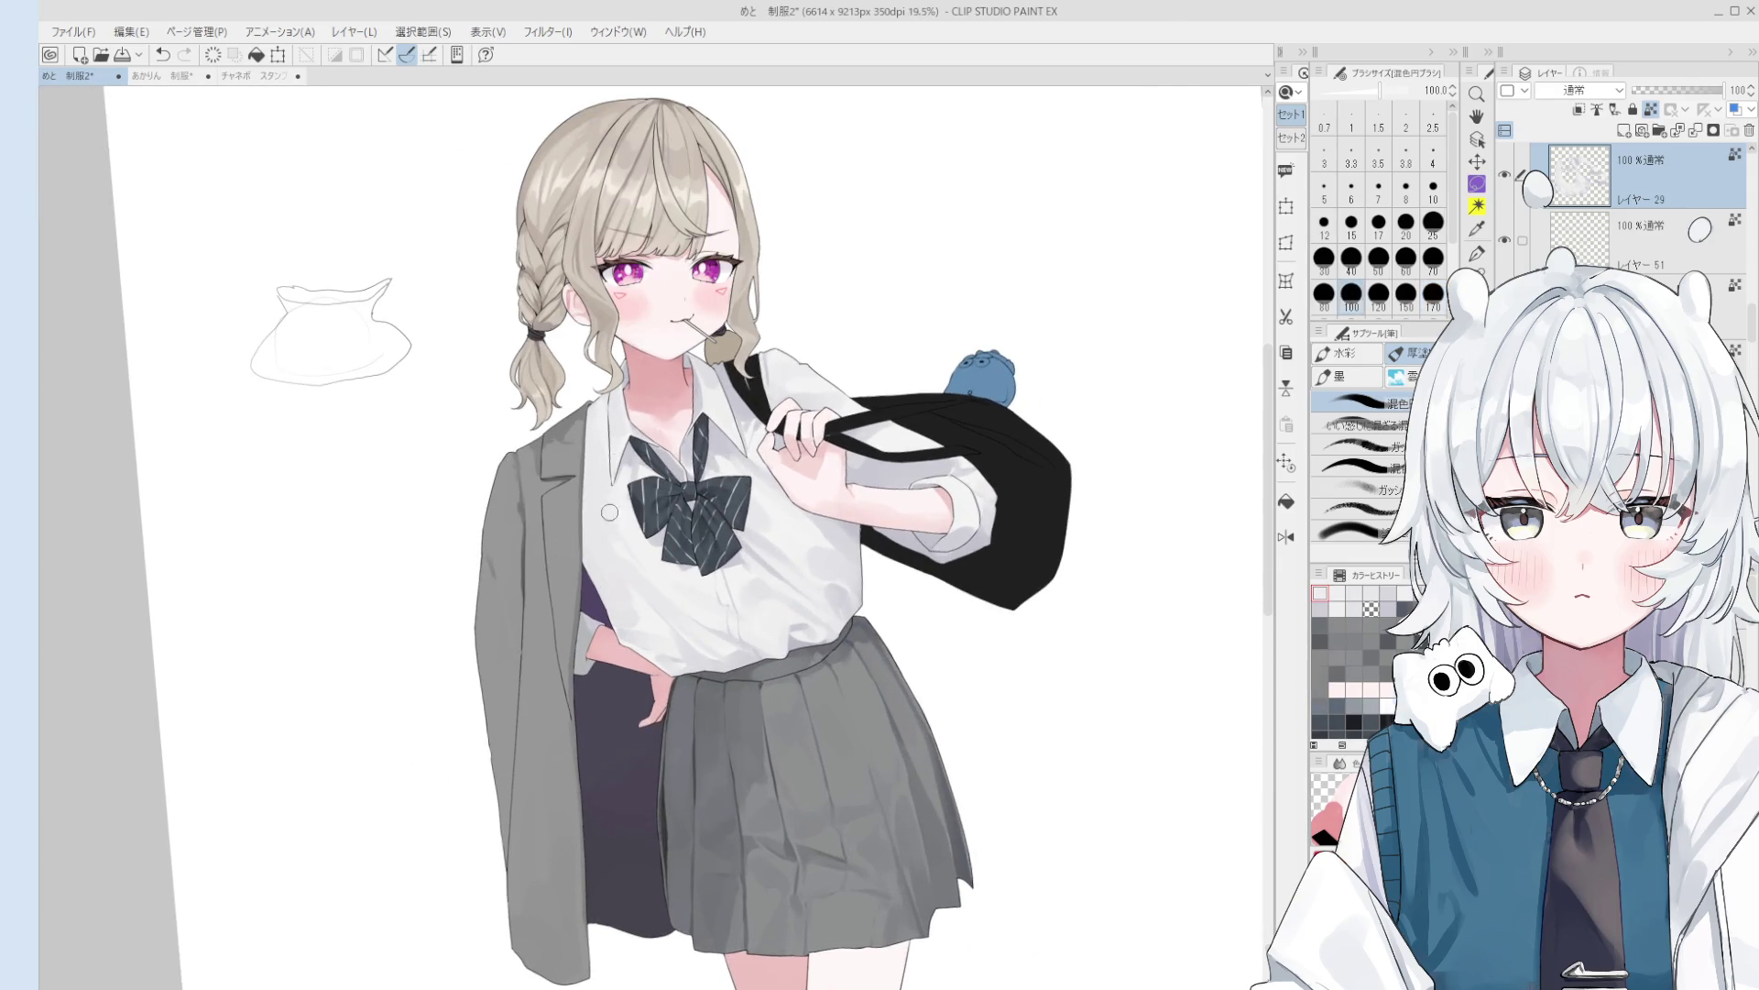
pyautogui.moveTo(679, 622); pyautogui.dragTo(655, 577)
pyautogui.scroll(2, 632, 513)
pyautogui.scroll(-1, 638, 568)
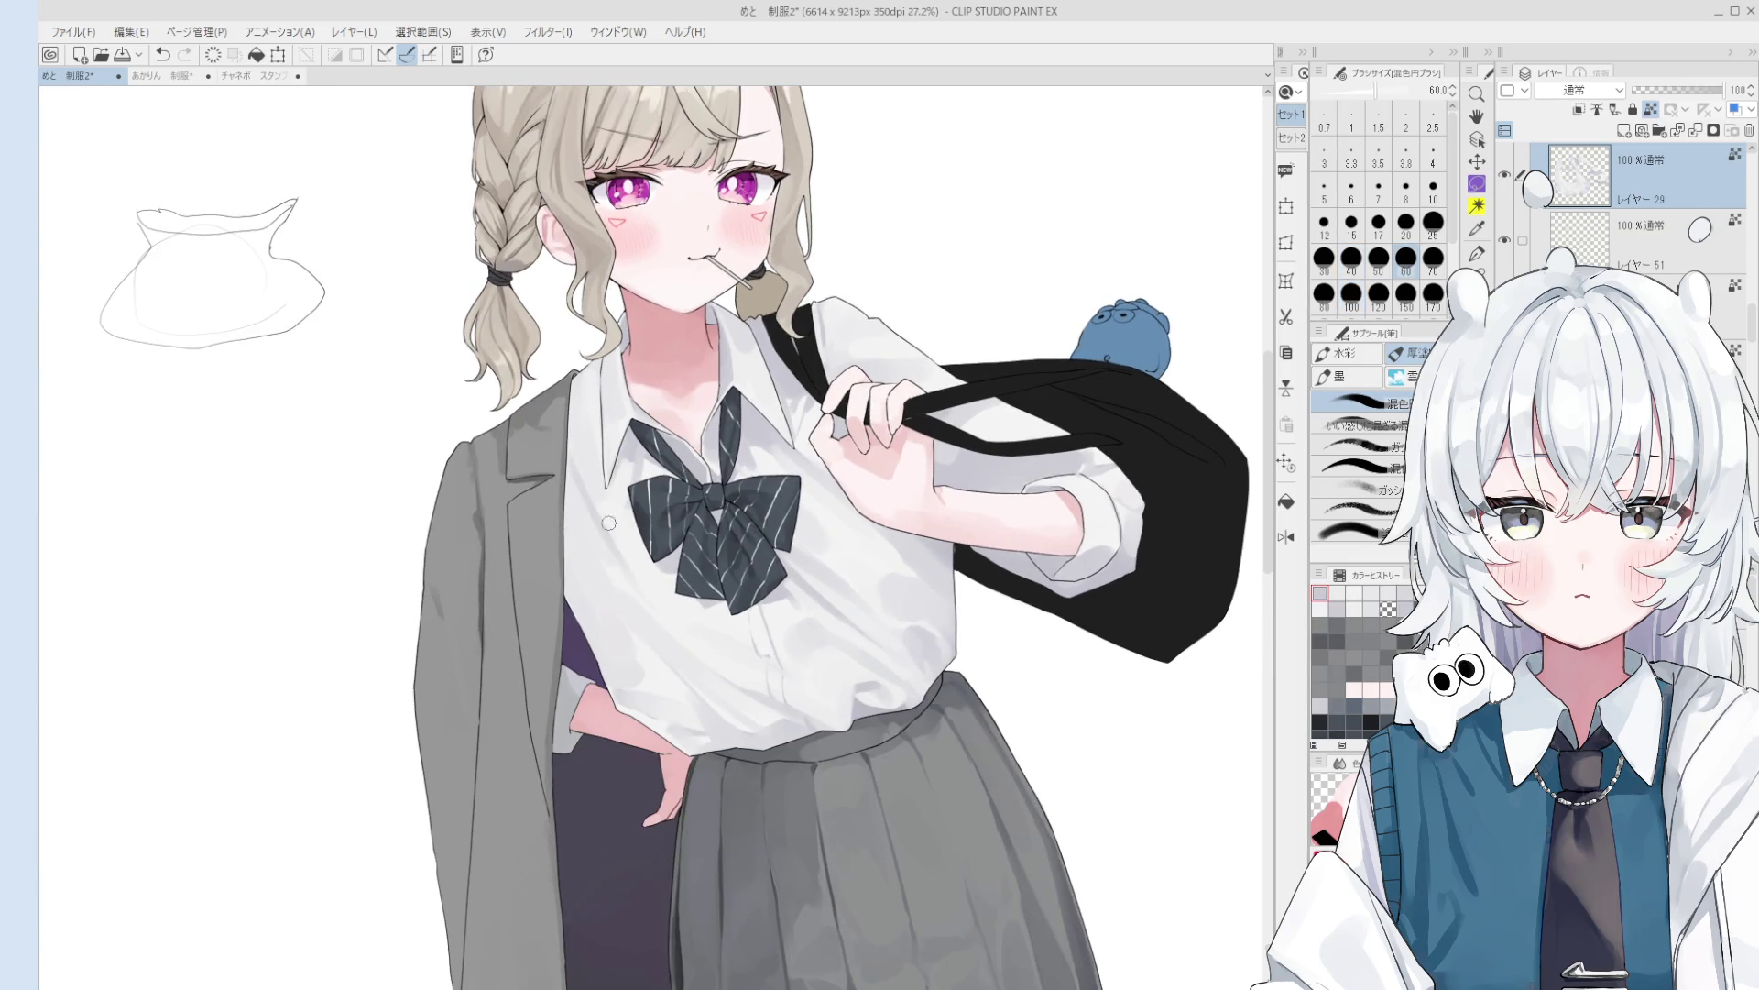
pyautogui.scroll(-1, 557, 480)
pyautogui.moveTo(557, 479)
pyautogui.mouseDown()
pyautogui.moveTo(587, 533)
pyautogui.moveTo(606, 528)
pyautogui.mouseUp()
pyautogui.scroll(-1, 587, 532)
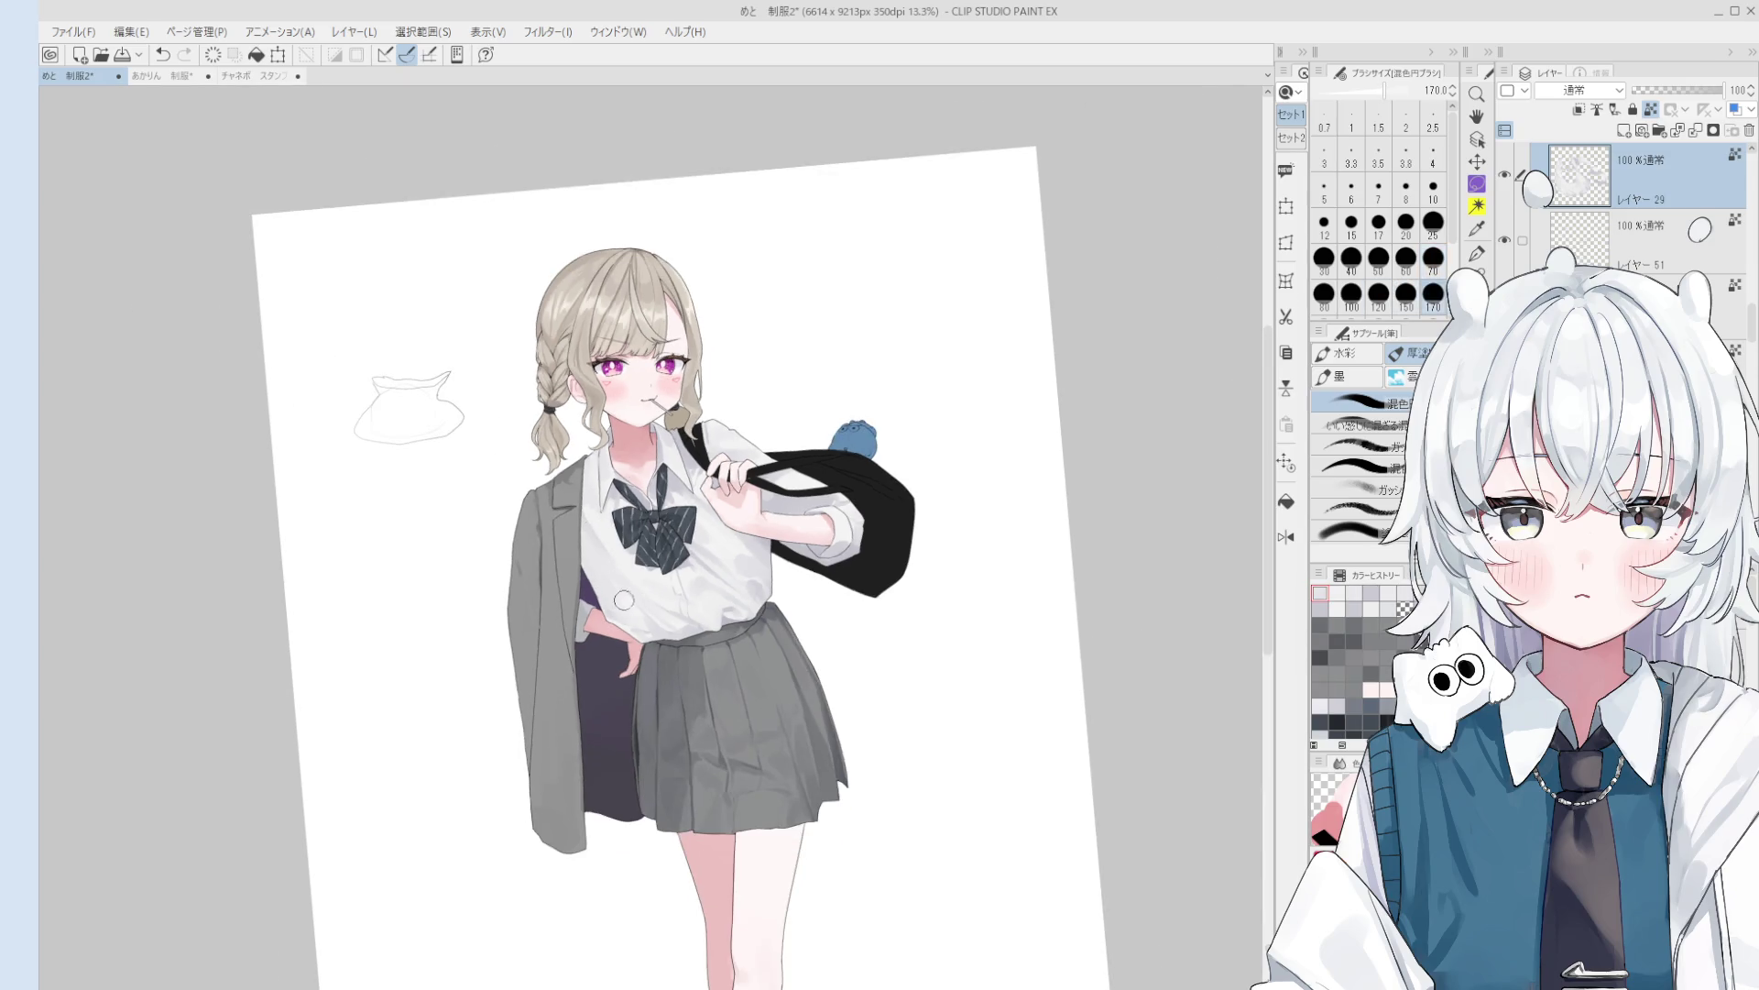
pyautogui.scroll(2, 581, 494)
pyautogui.moveTo(581, 495)
pyautogui.mouseDown()
pyautogui.moveTo(625, 561)
pyautogui.moveTo(611, 561)
pyautogui.mouseUp()
pyautogui.scroll(-1, 633, 622)
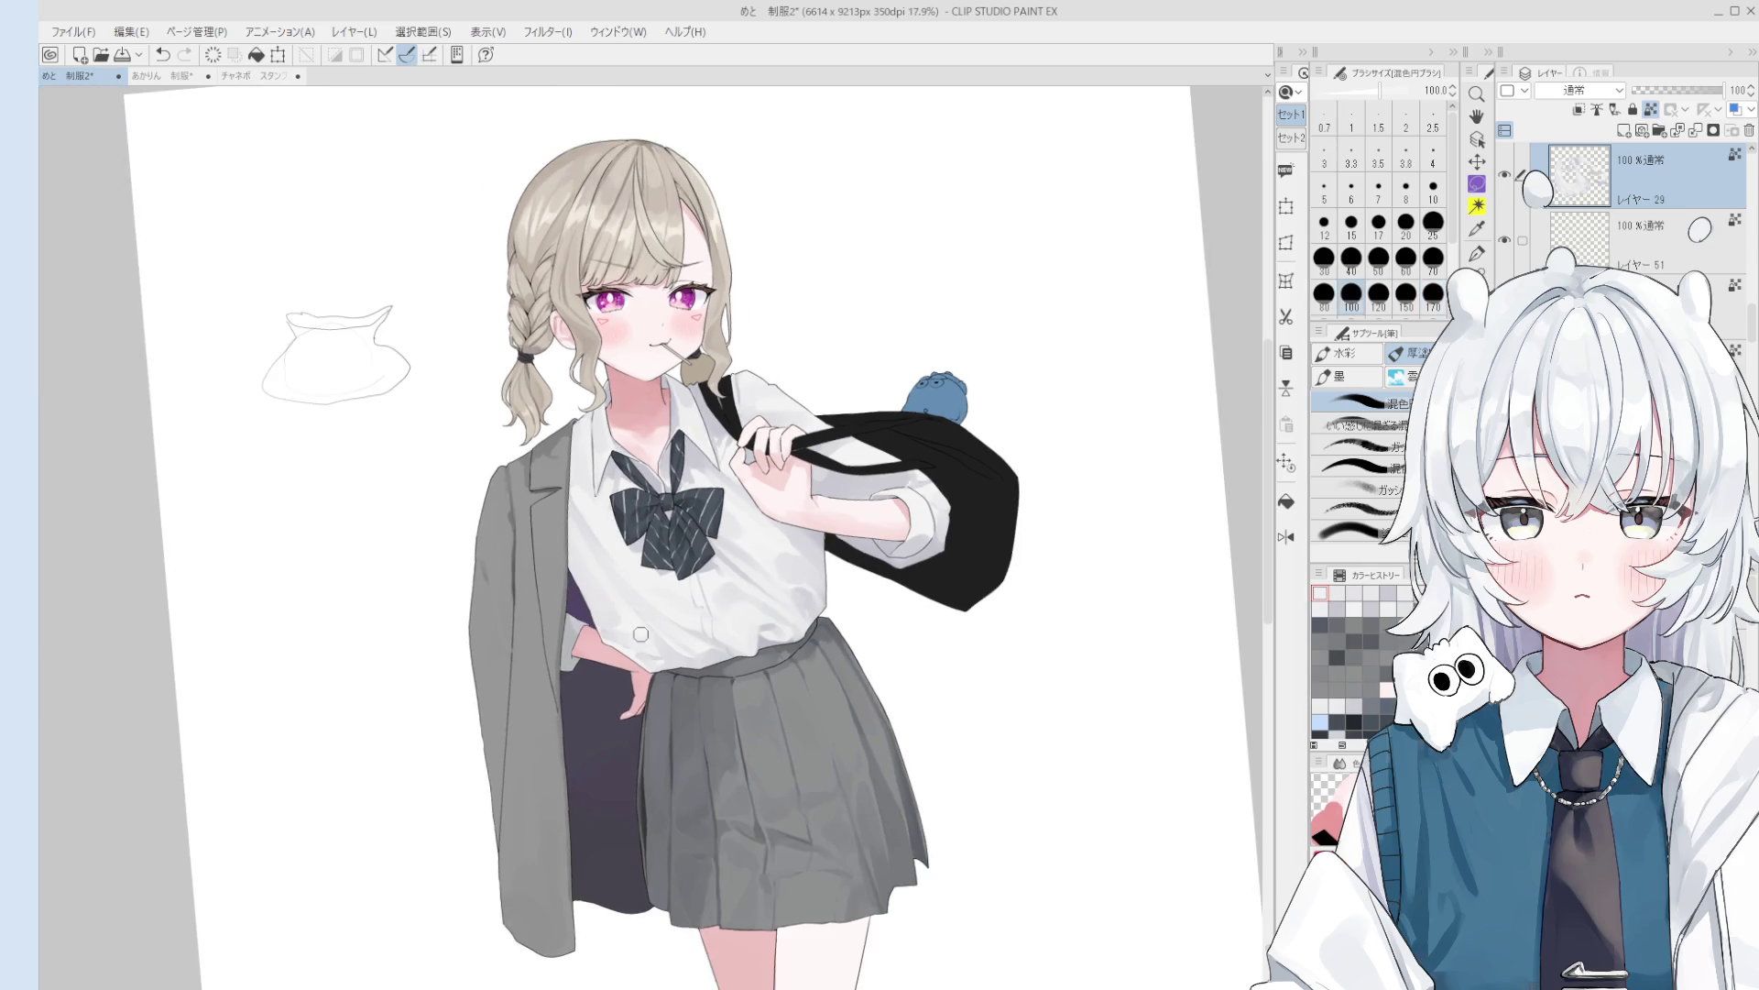
pyautogui.press('h')
pyautogui.press(']')
pyautogui.press(']')
pyautogui.press(']')
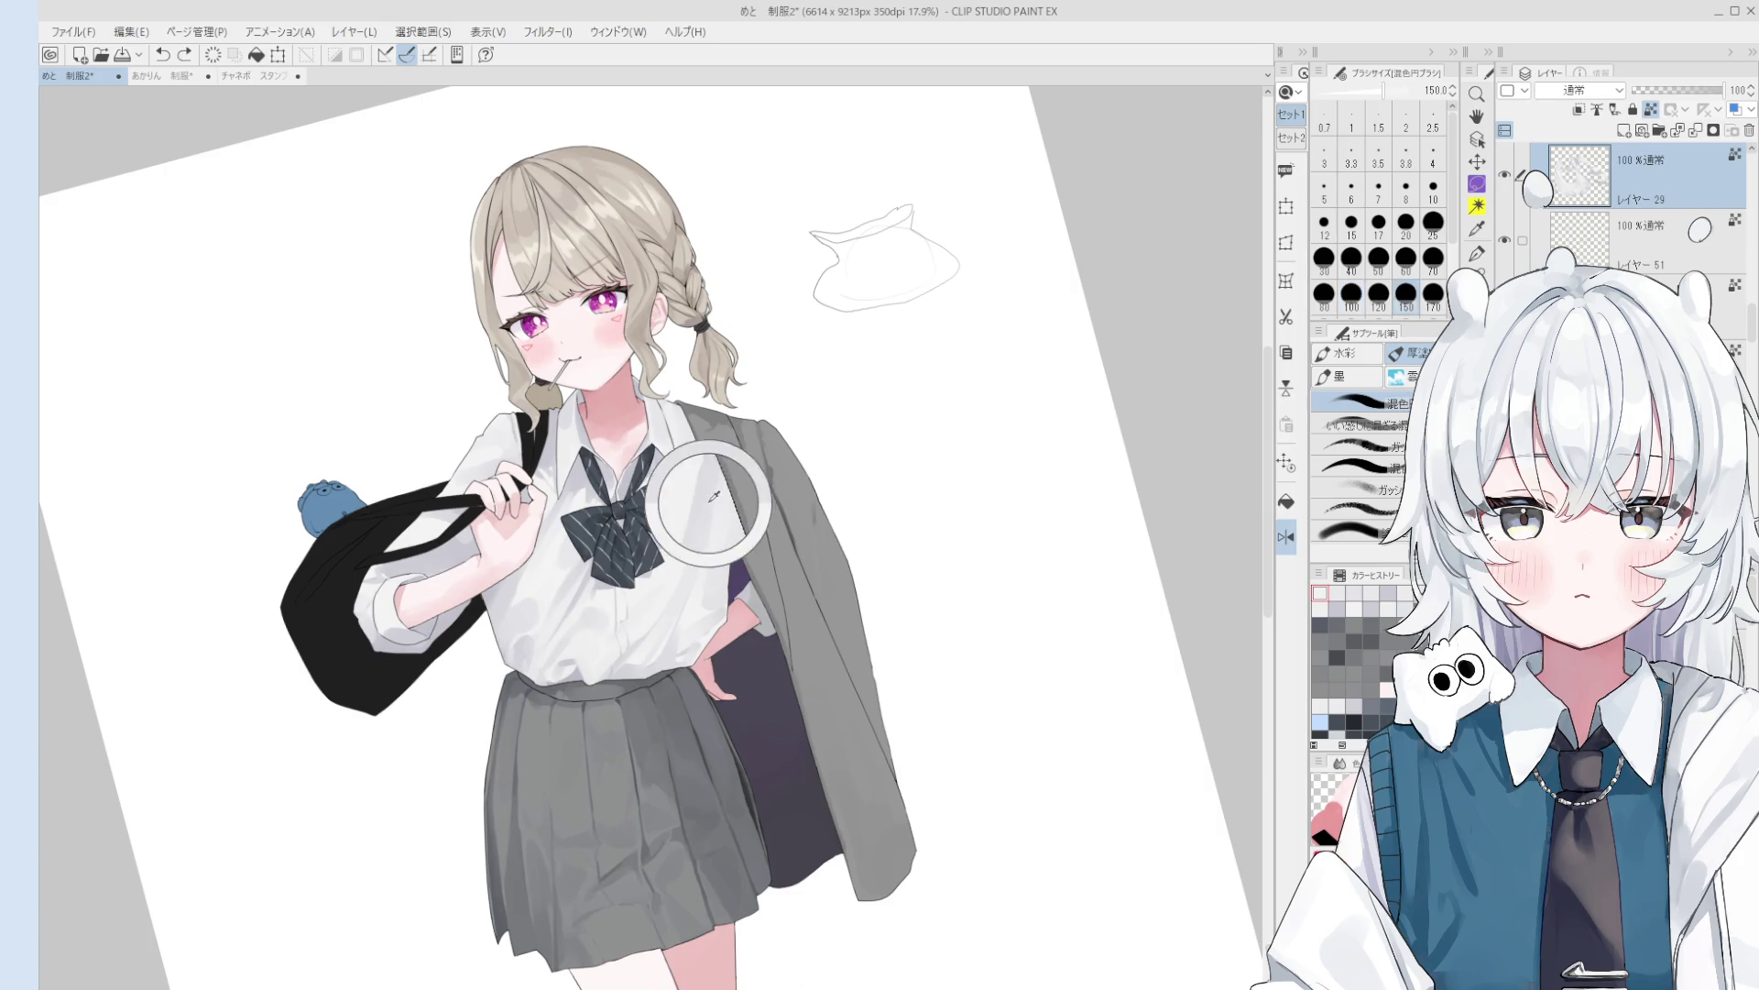
pyautogui.hotkey('ctrl', '0')
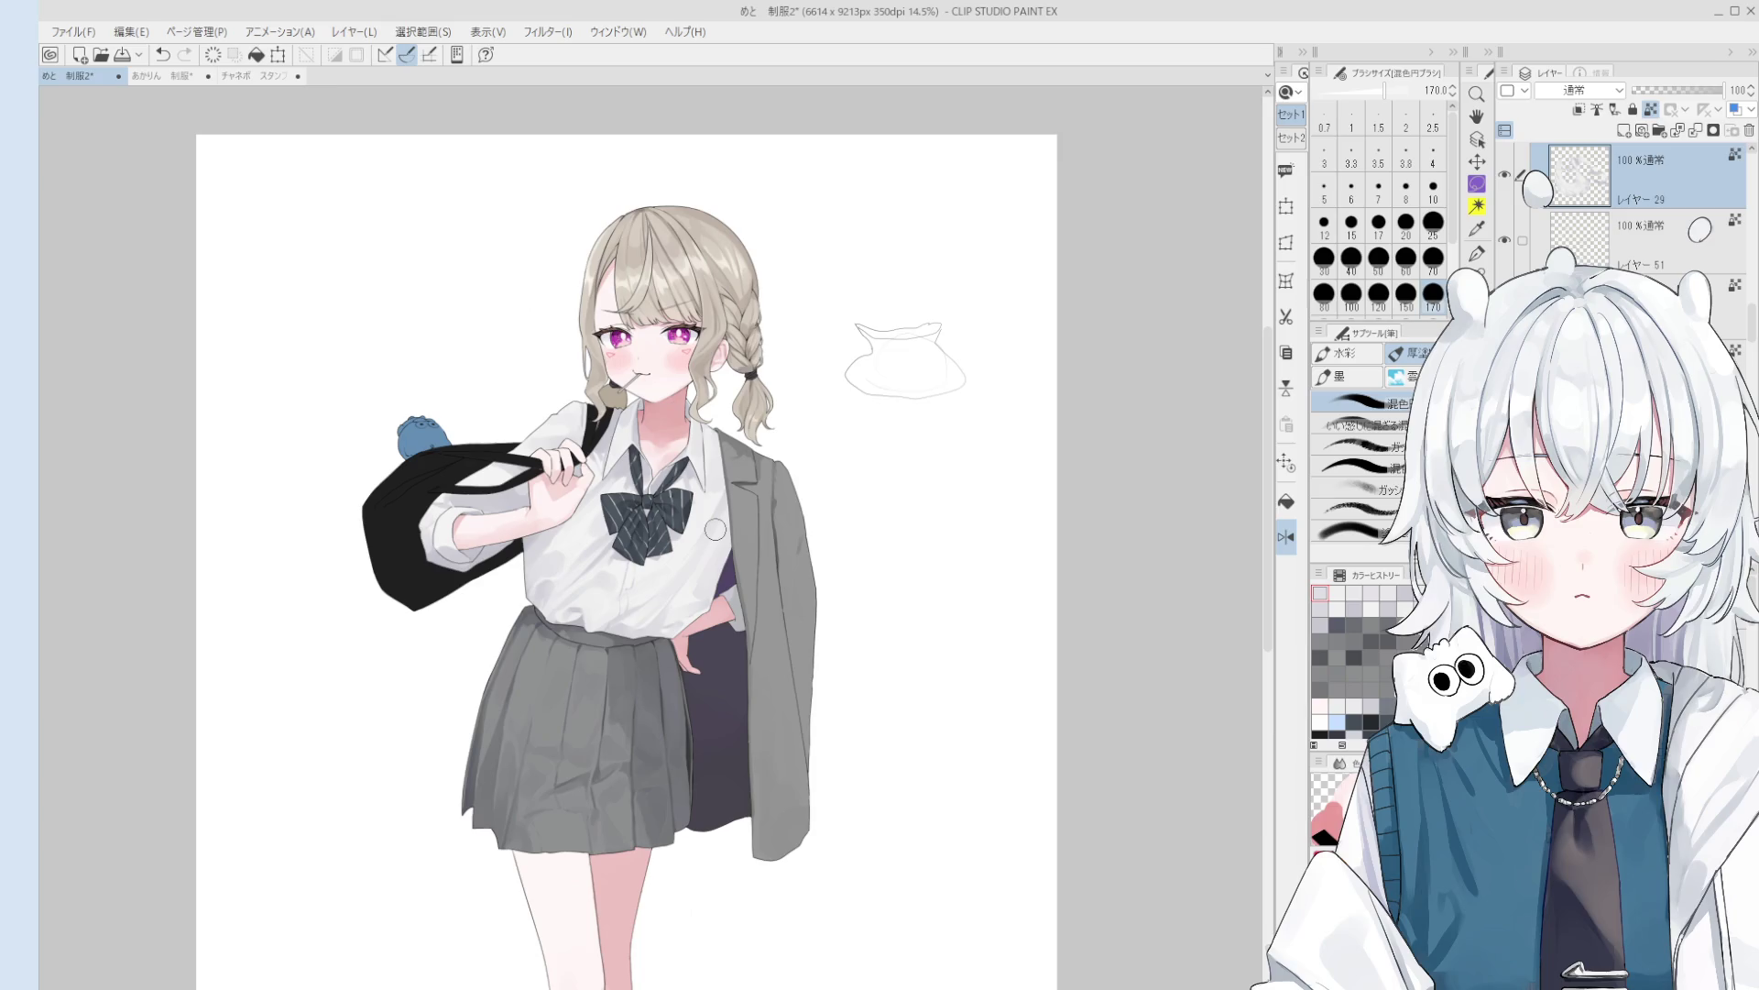
pyautogui.scroll(2, 716, 529)
pyautogui.press('o')
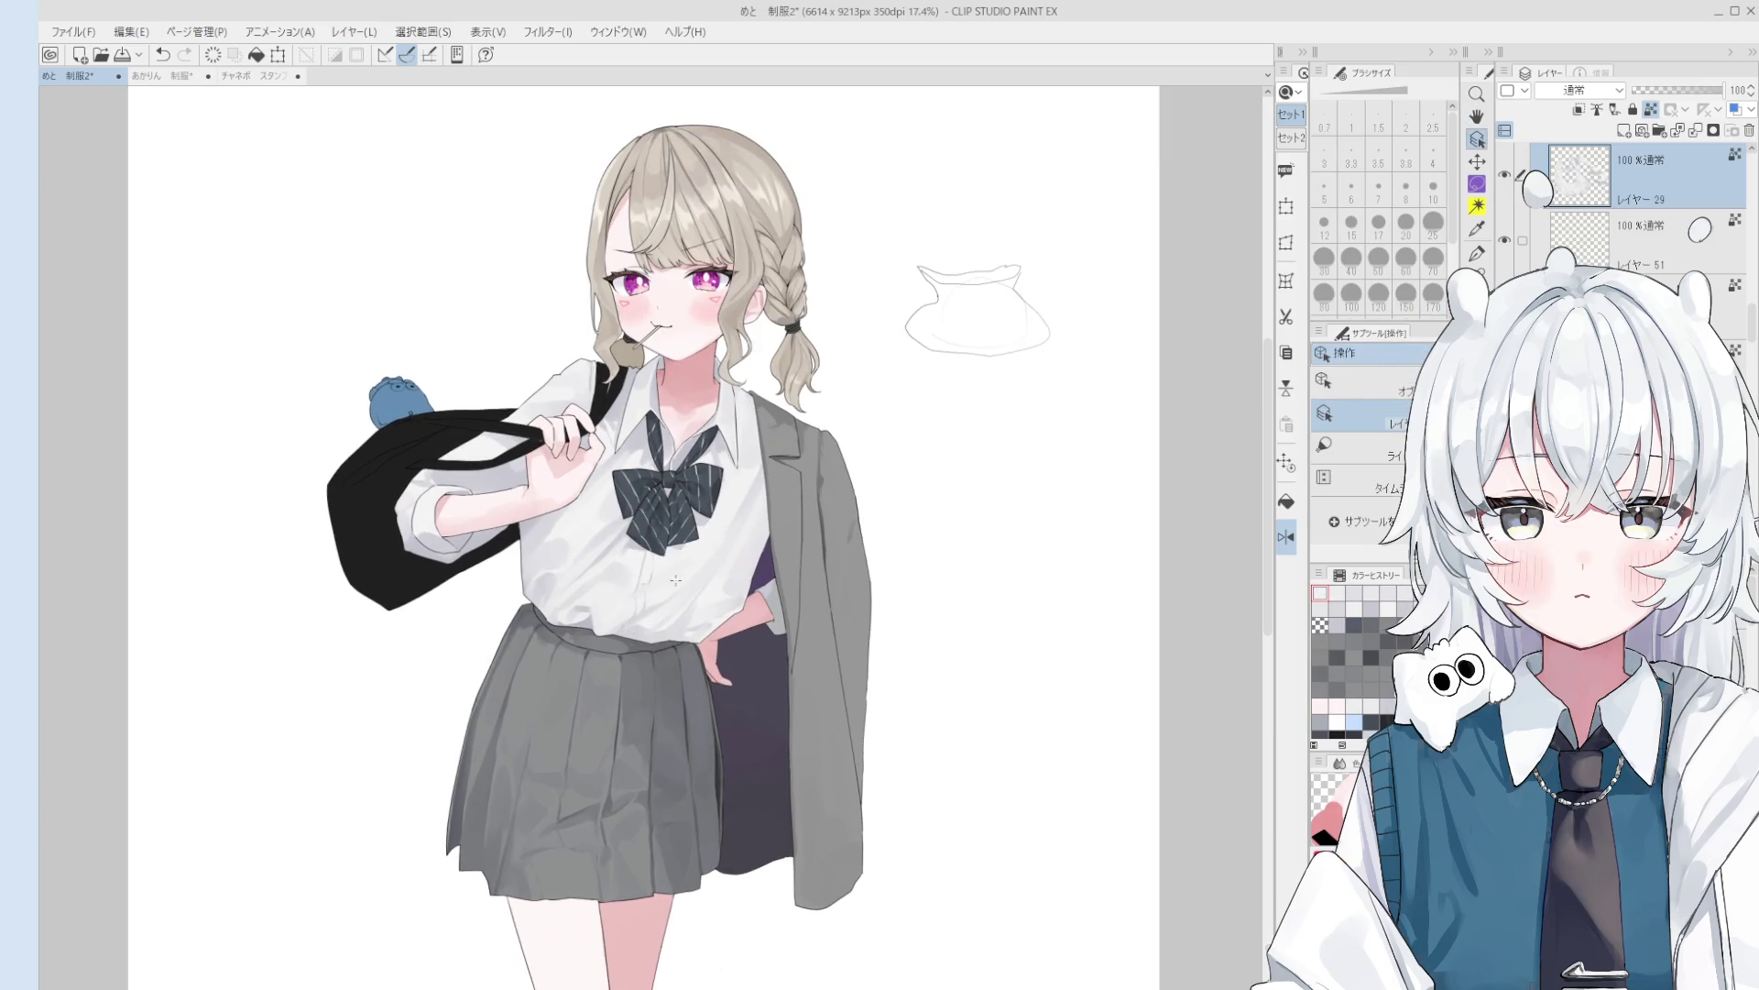
pyautogui.press('b')
pyautogui.scroll(1, 765, 499)
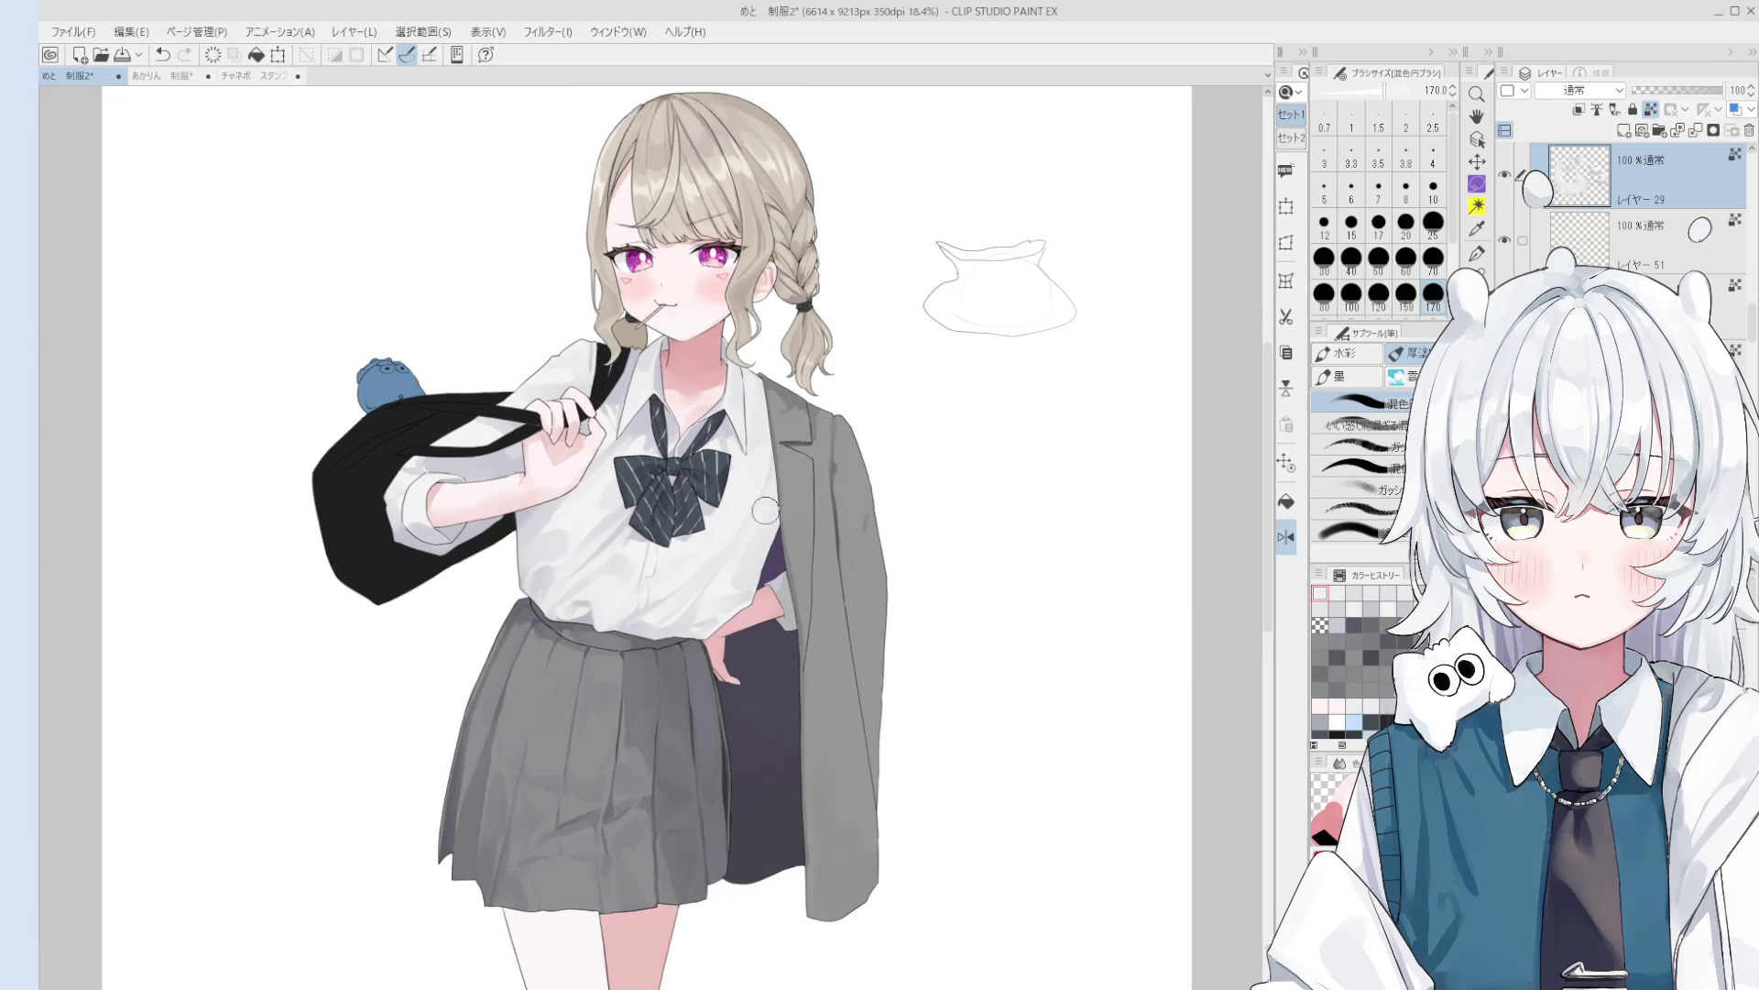
pyautogui.press('h')
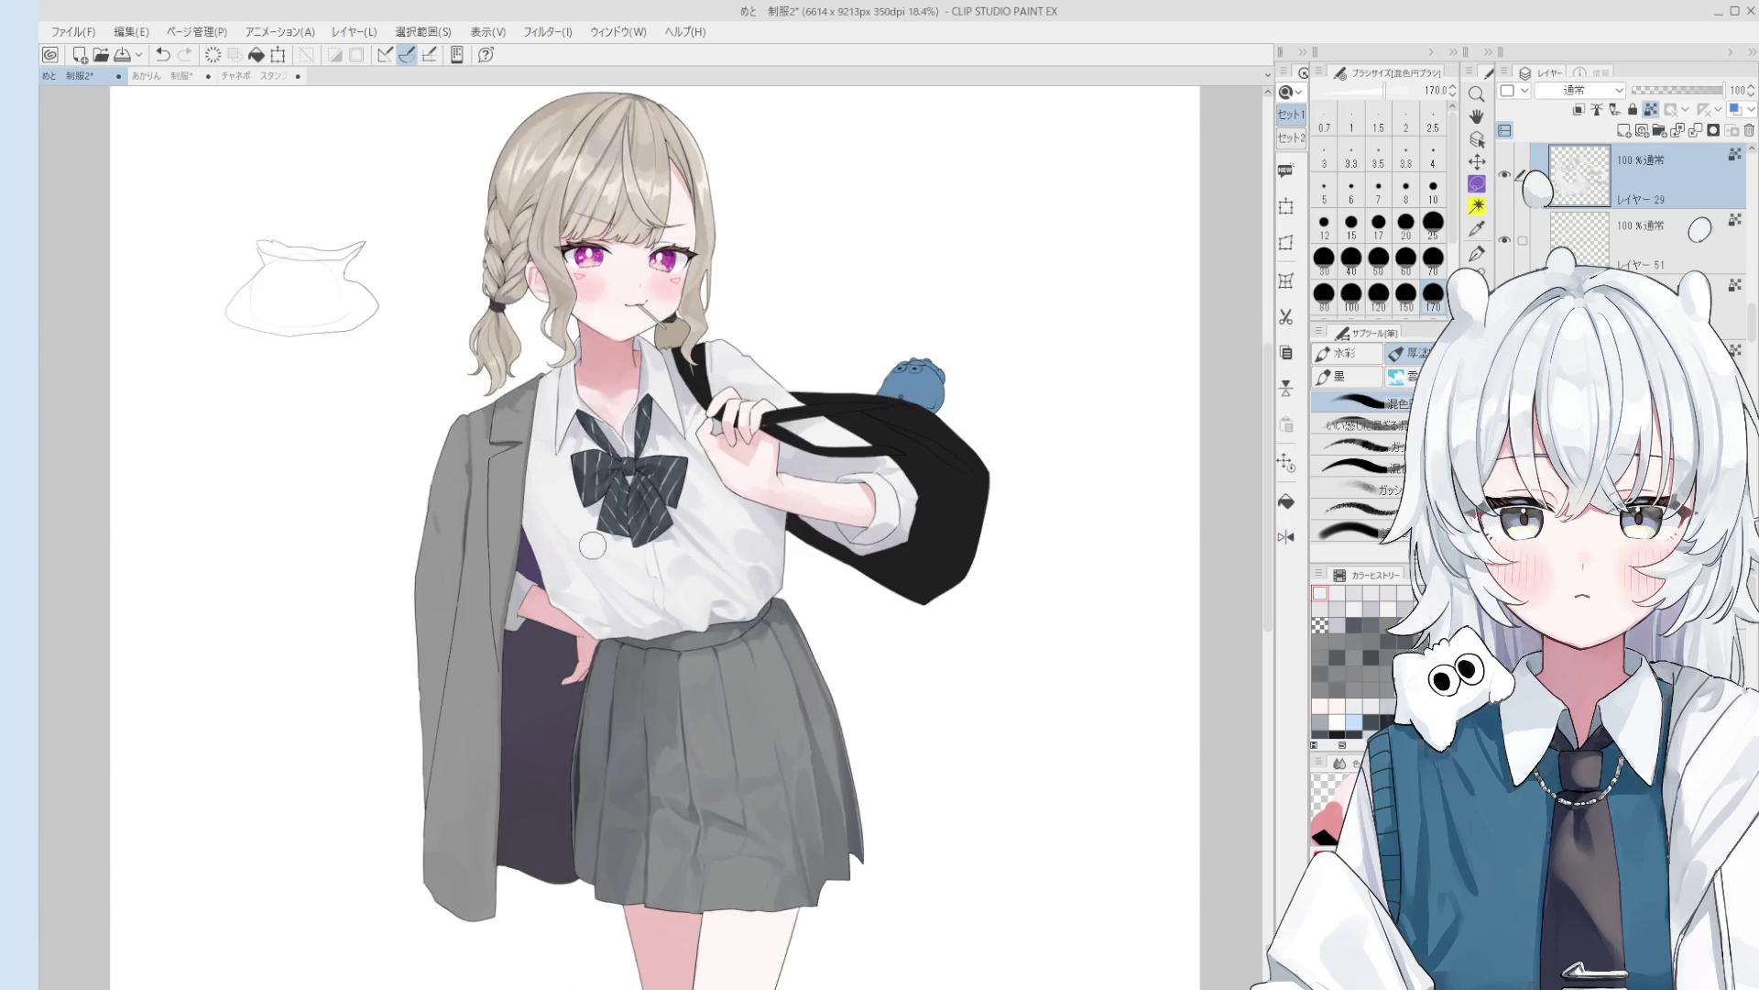
pyautogui.scroll(-1, 593, 566)
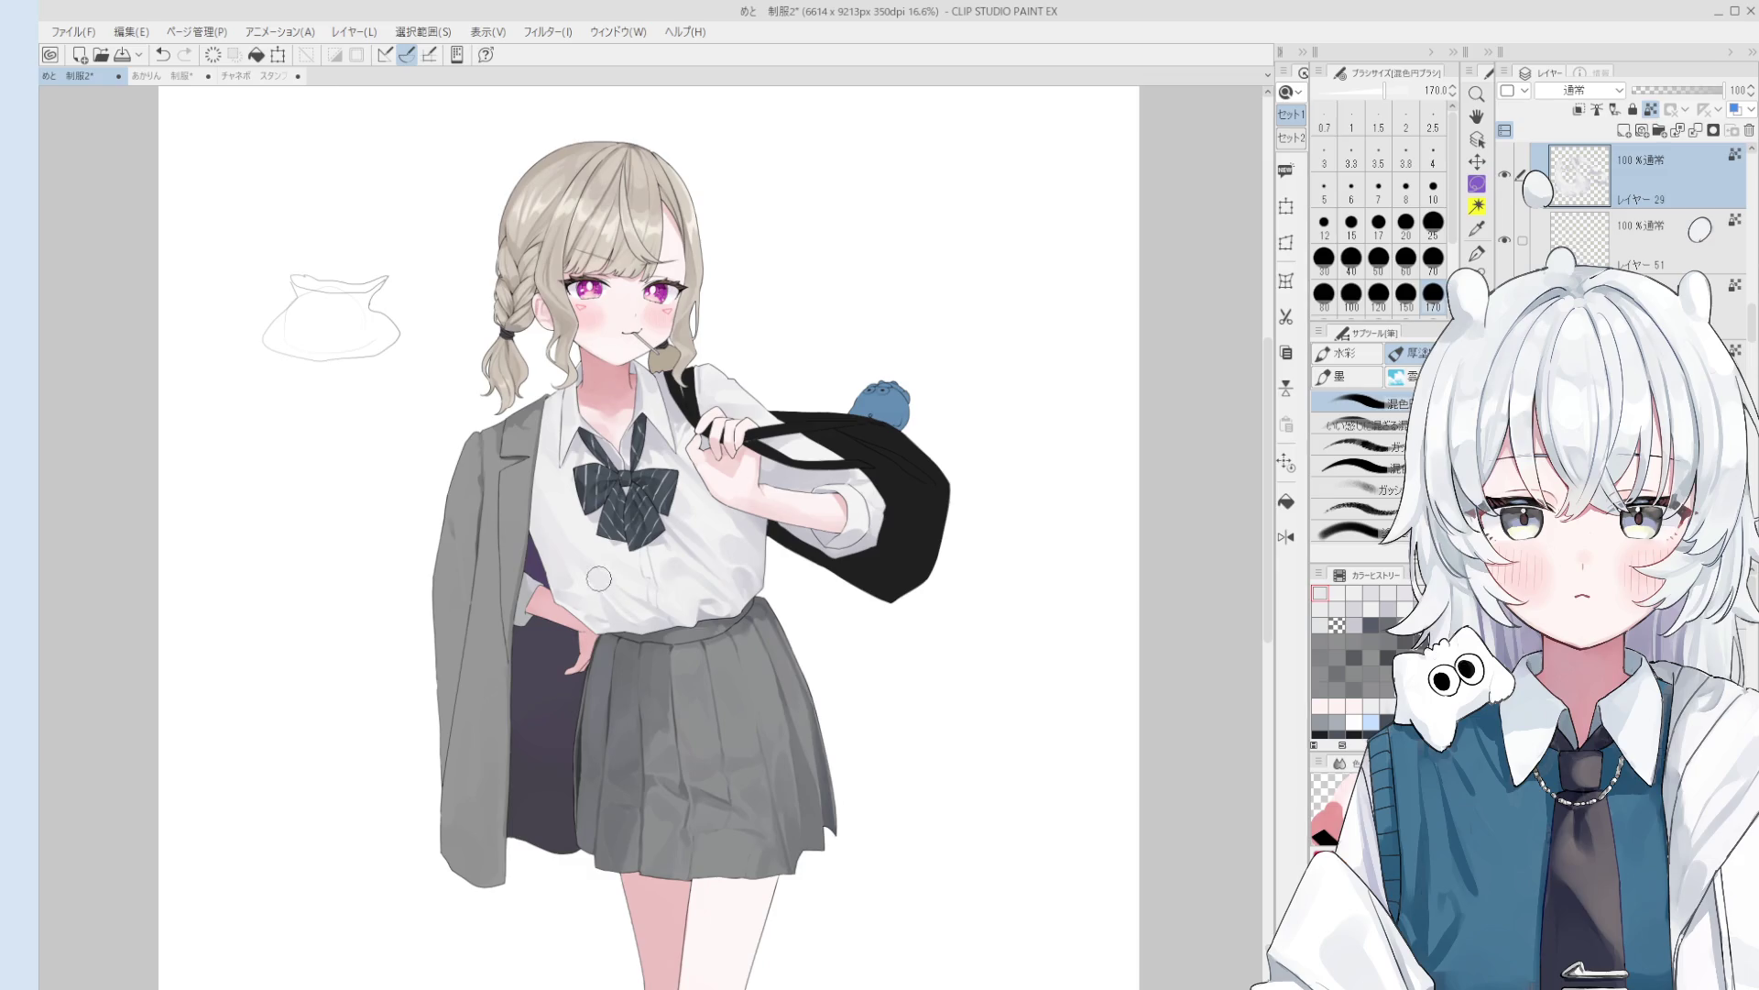
pyautogui.press('[')
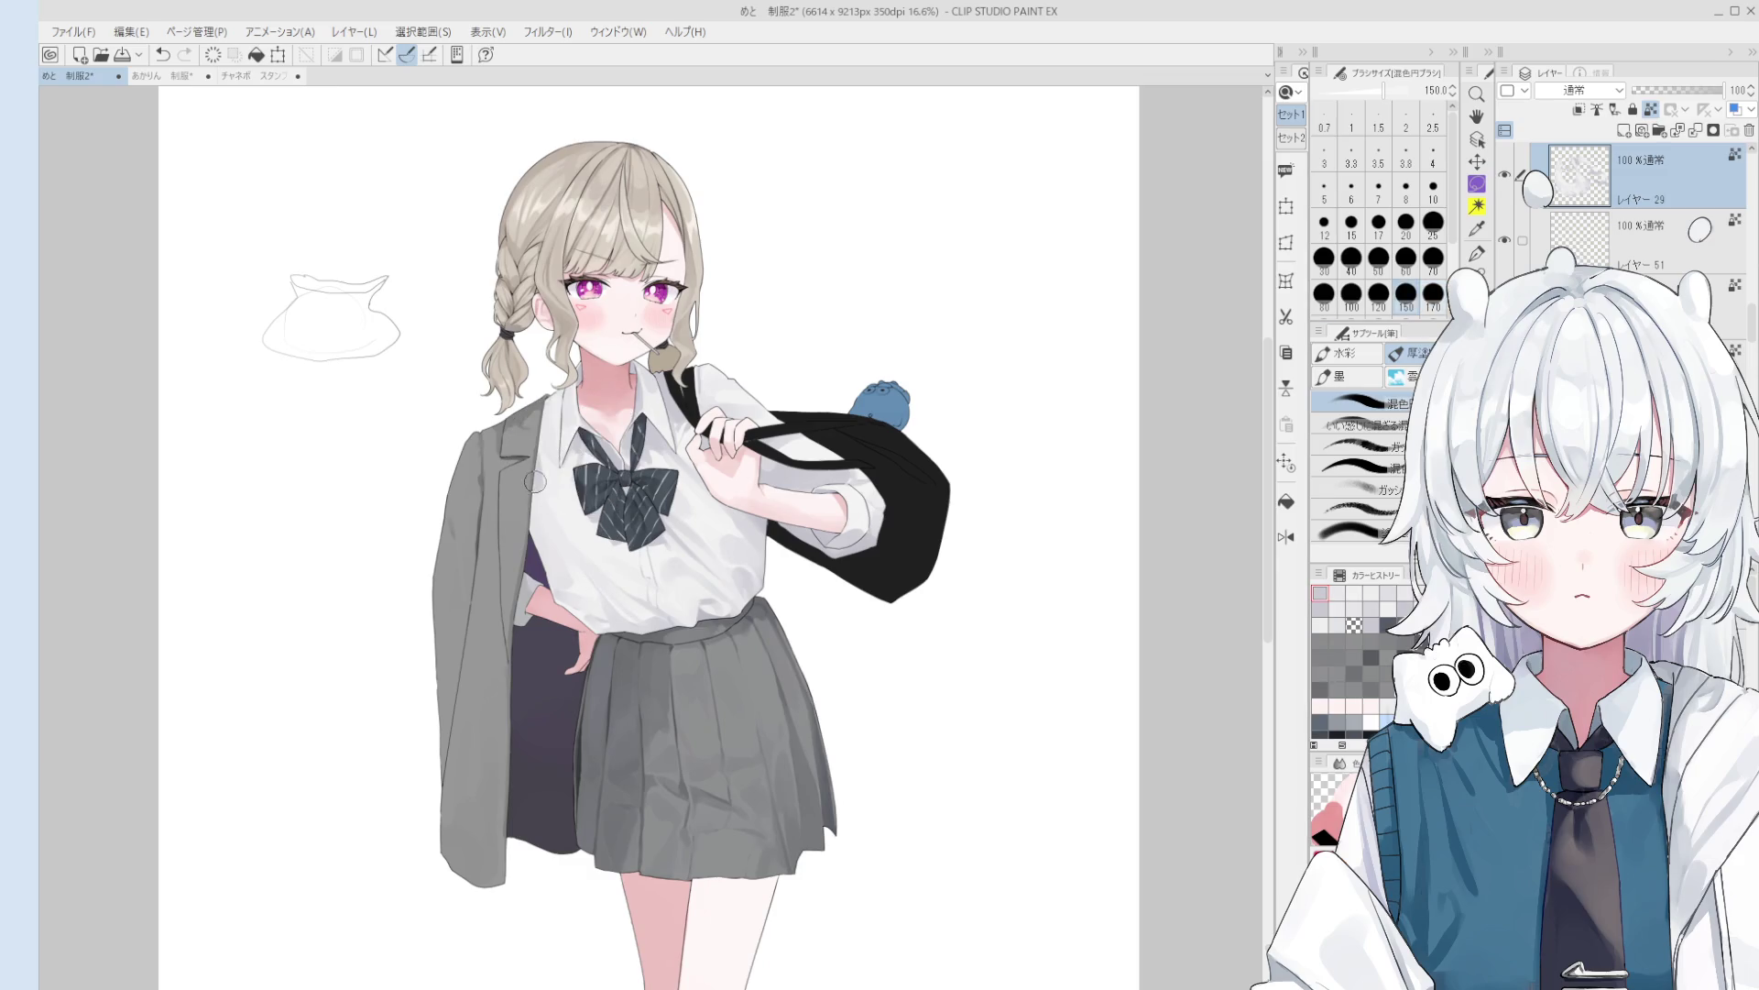
pyautogui.press('[')
pyautogui.press('[')
pyautogui.press('[')
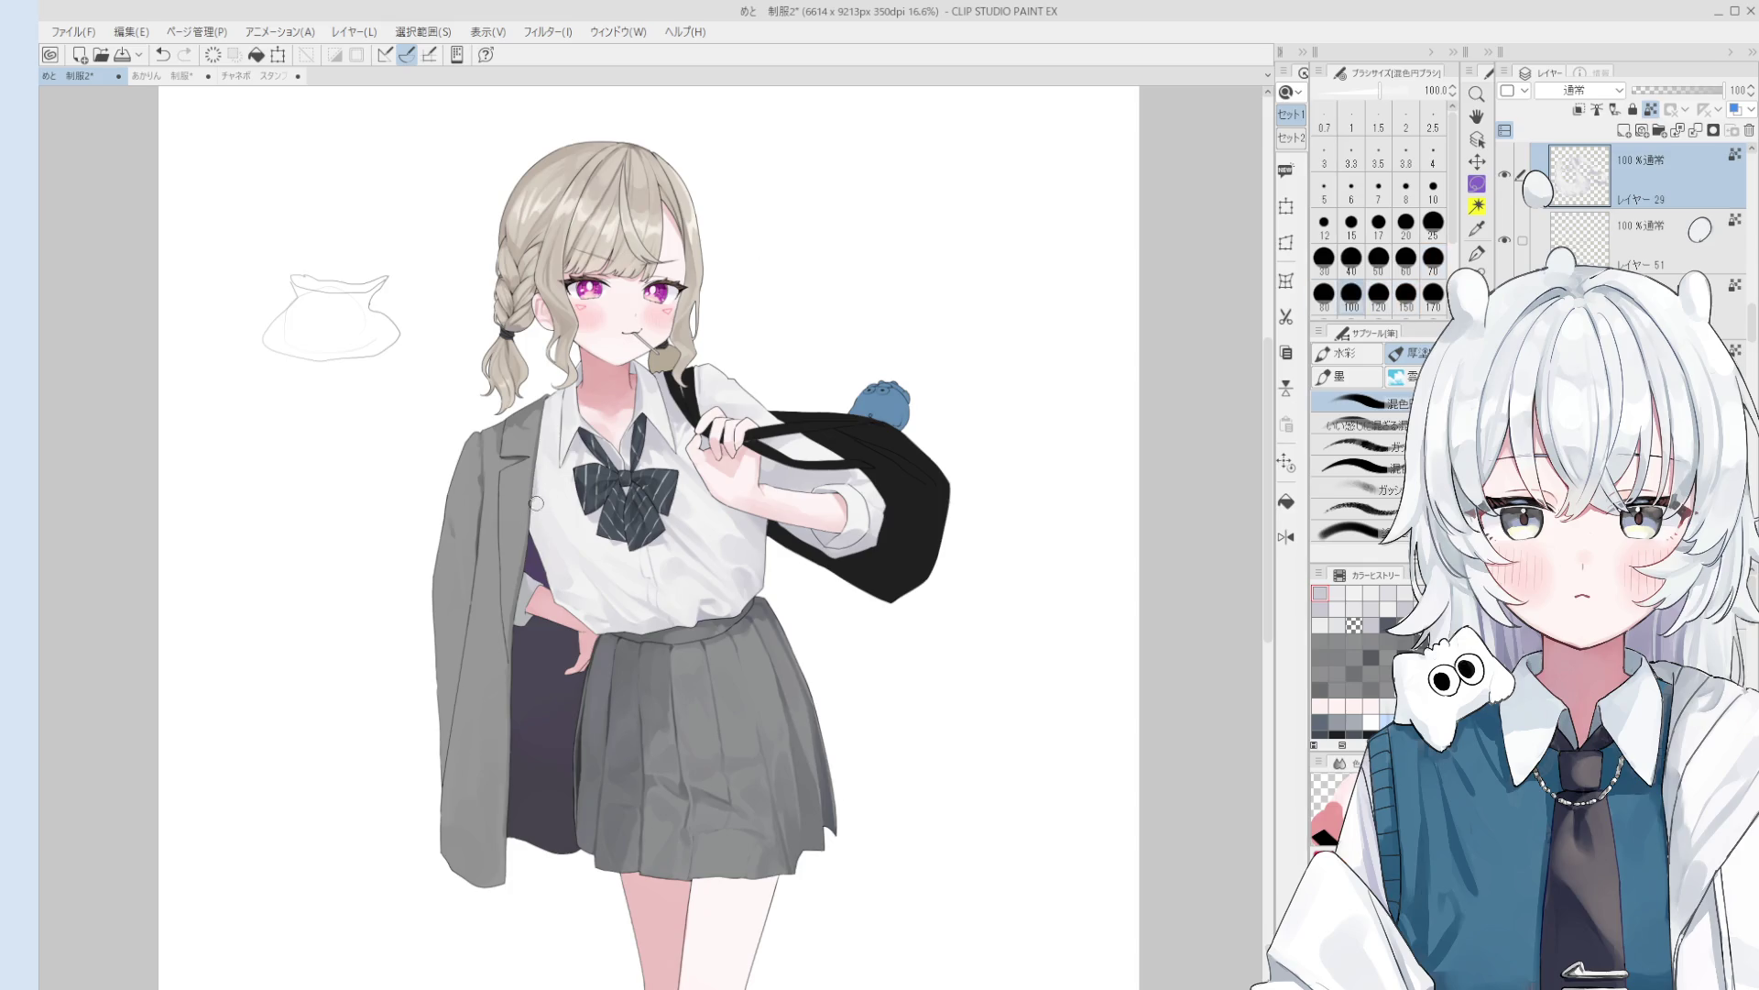
pyautogui.press(']')
pyautogui.press(']')
pyautogui.press(']')
pyautogui.moveTo(549, 563); pyautogui.dragTo(539, 554)
# - Set the brush to size 100 and blend soft shading into the shirt left of the bow
pyautogui.scroll(1, 539, 536)
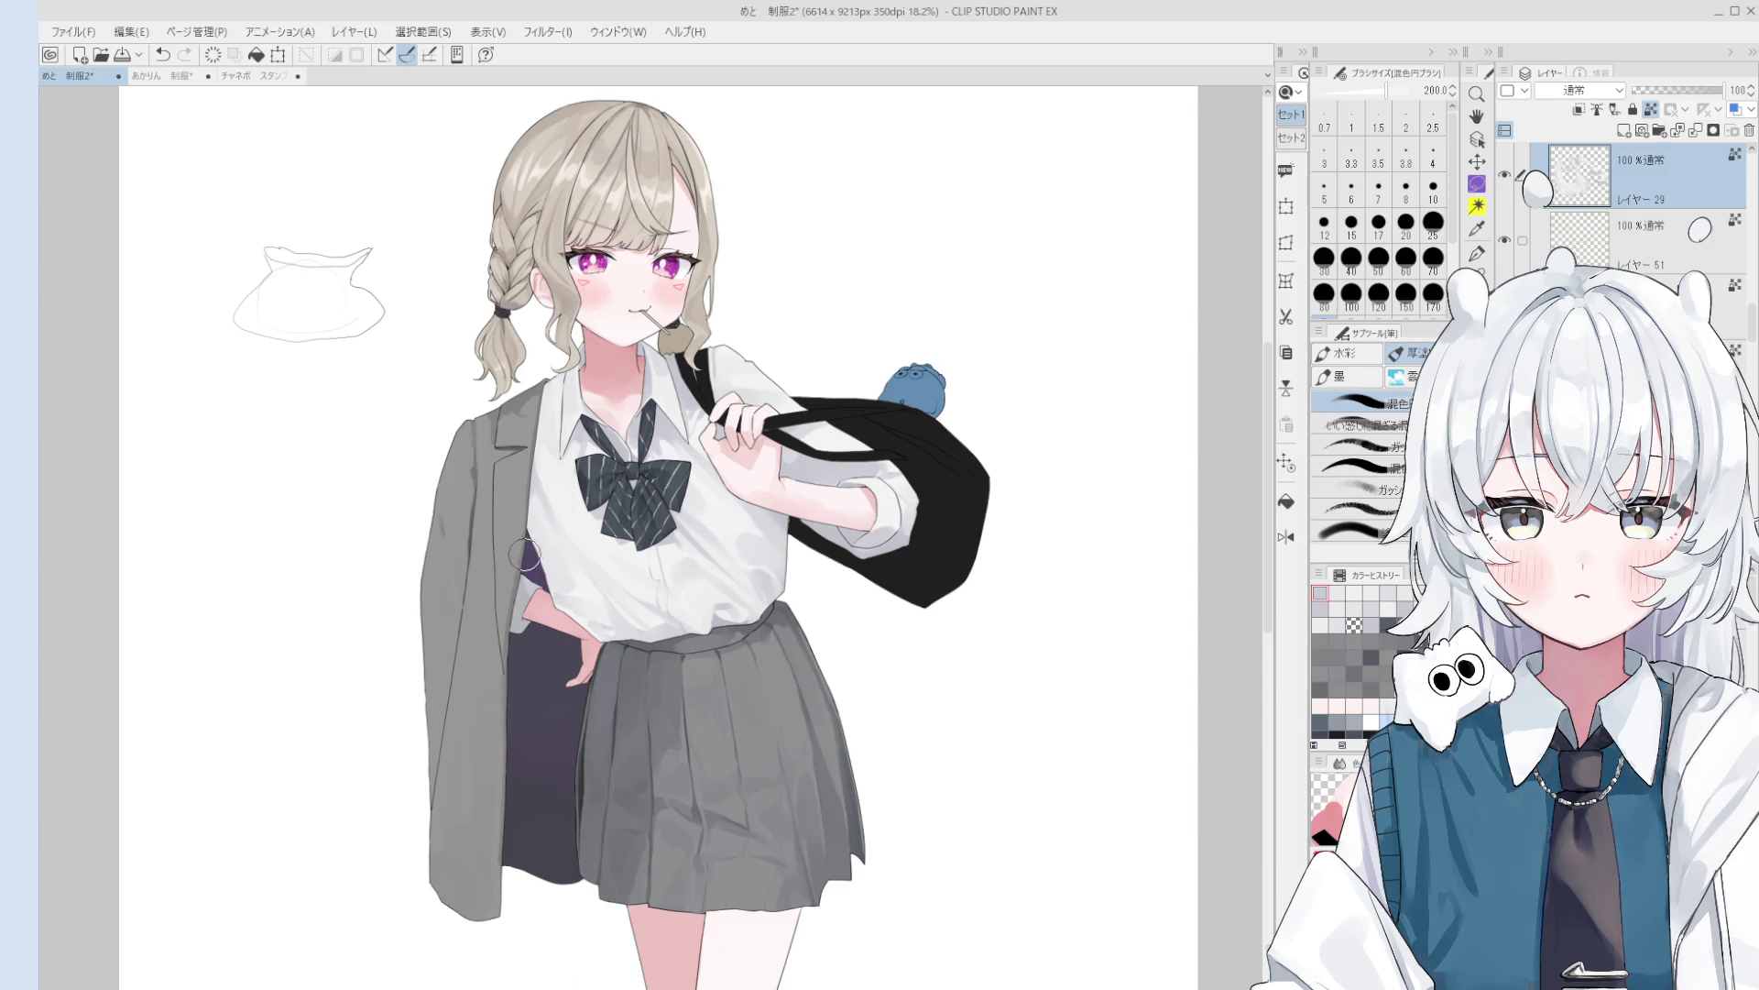
pyautogui.scroll(2, 526, 555)
pyautogui.click(1351, 293)
pyautogui.scroll(-2, 556, 620)
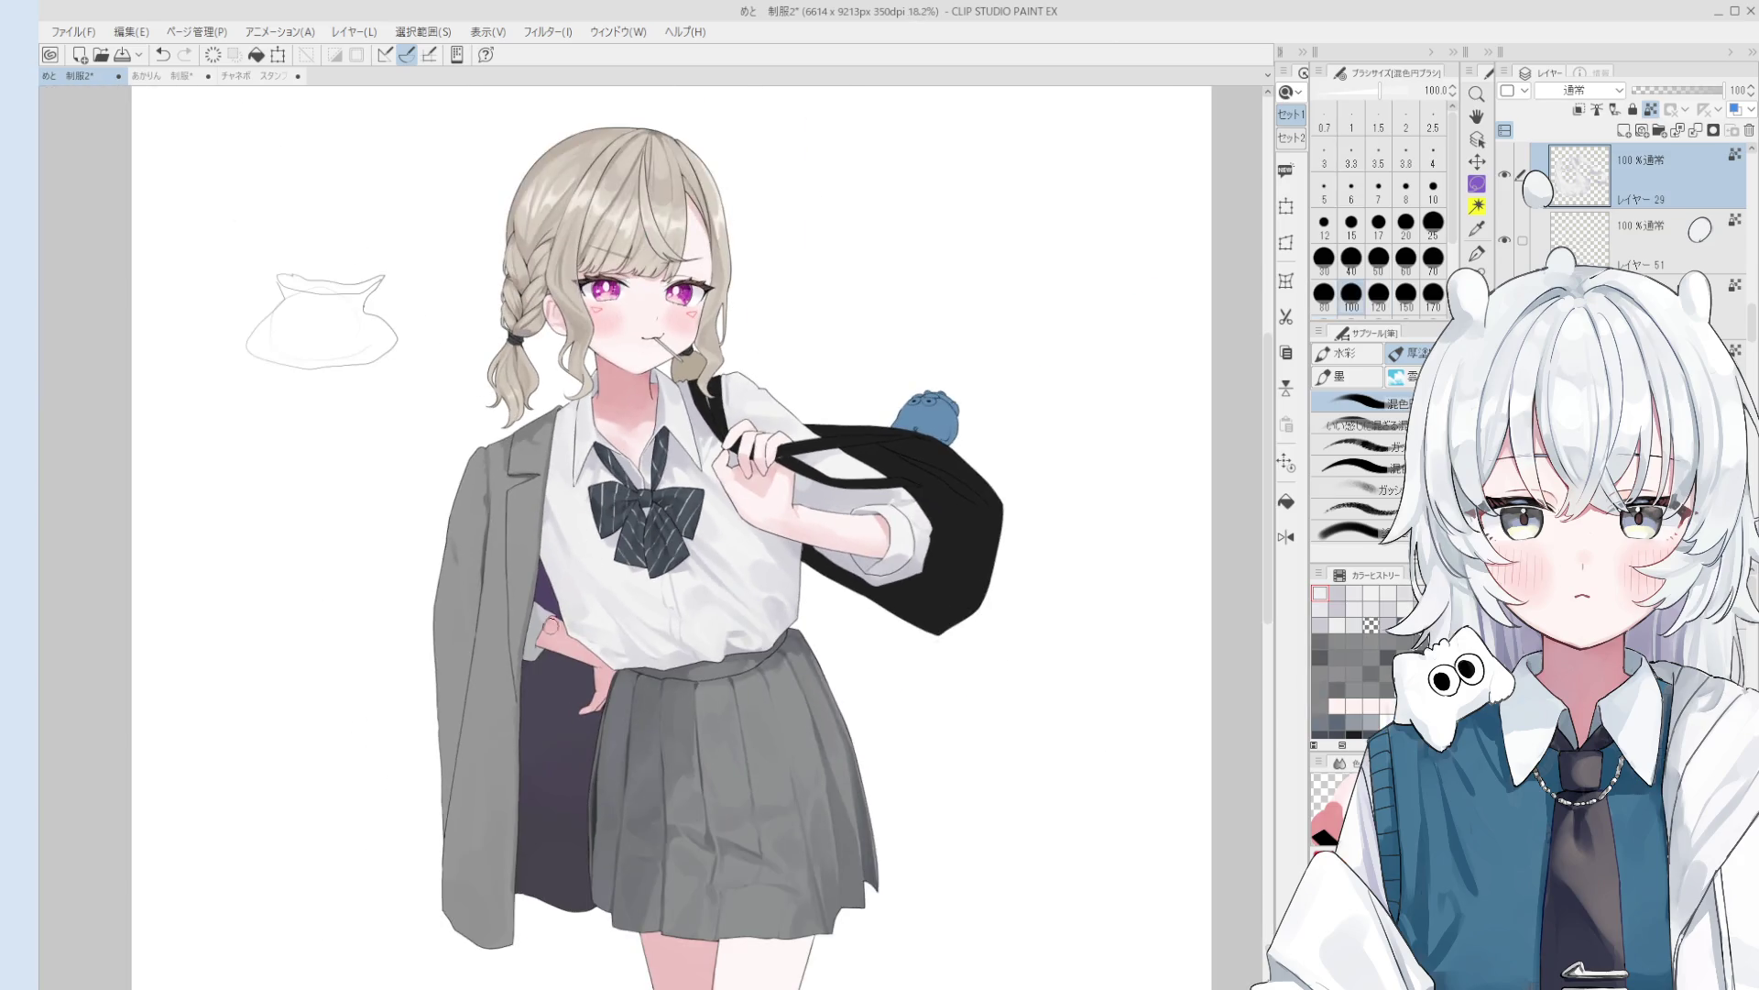
pyautogui.scroll(1, 611, 498)
pyautogui.scroll(1, 639, 444)
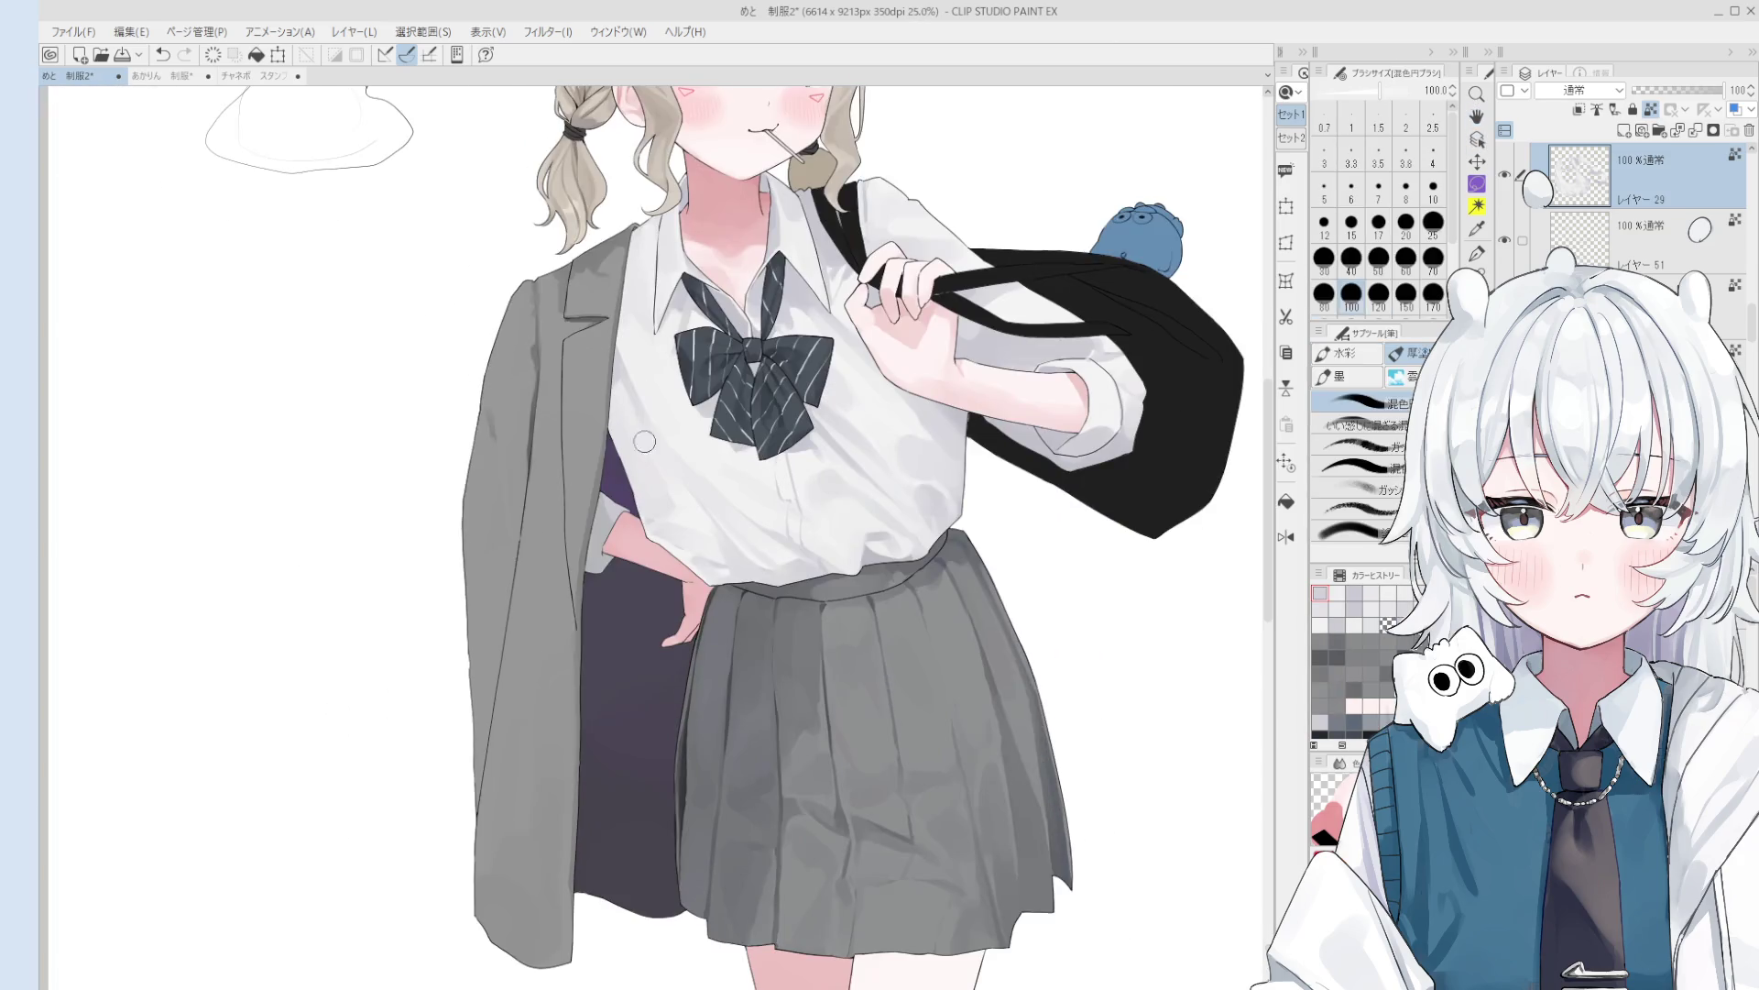
pyautogui.moveTo(638, 443); pyautogui.dragTo(586, 366)
pyautogui.moveTo(632, 431); pyautogui.dragTo(577, 321)
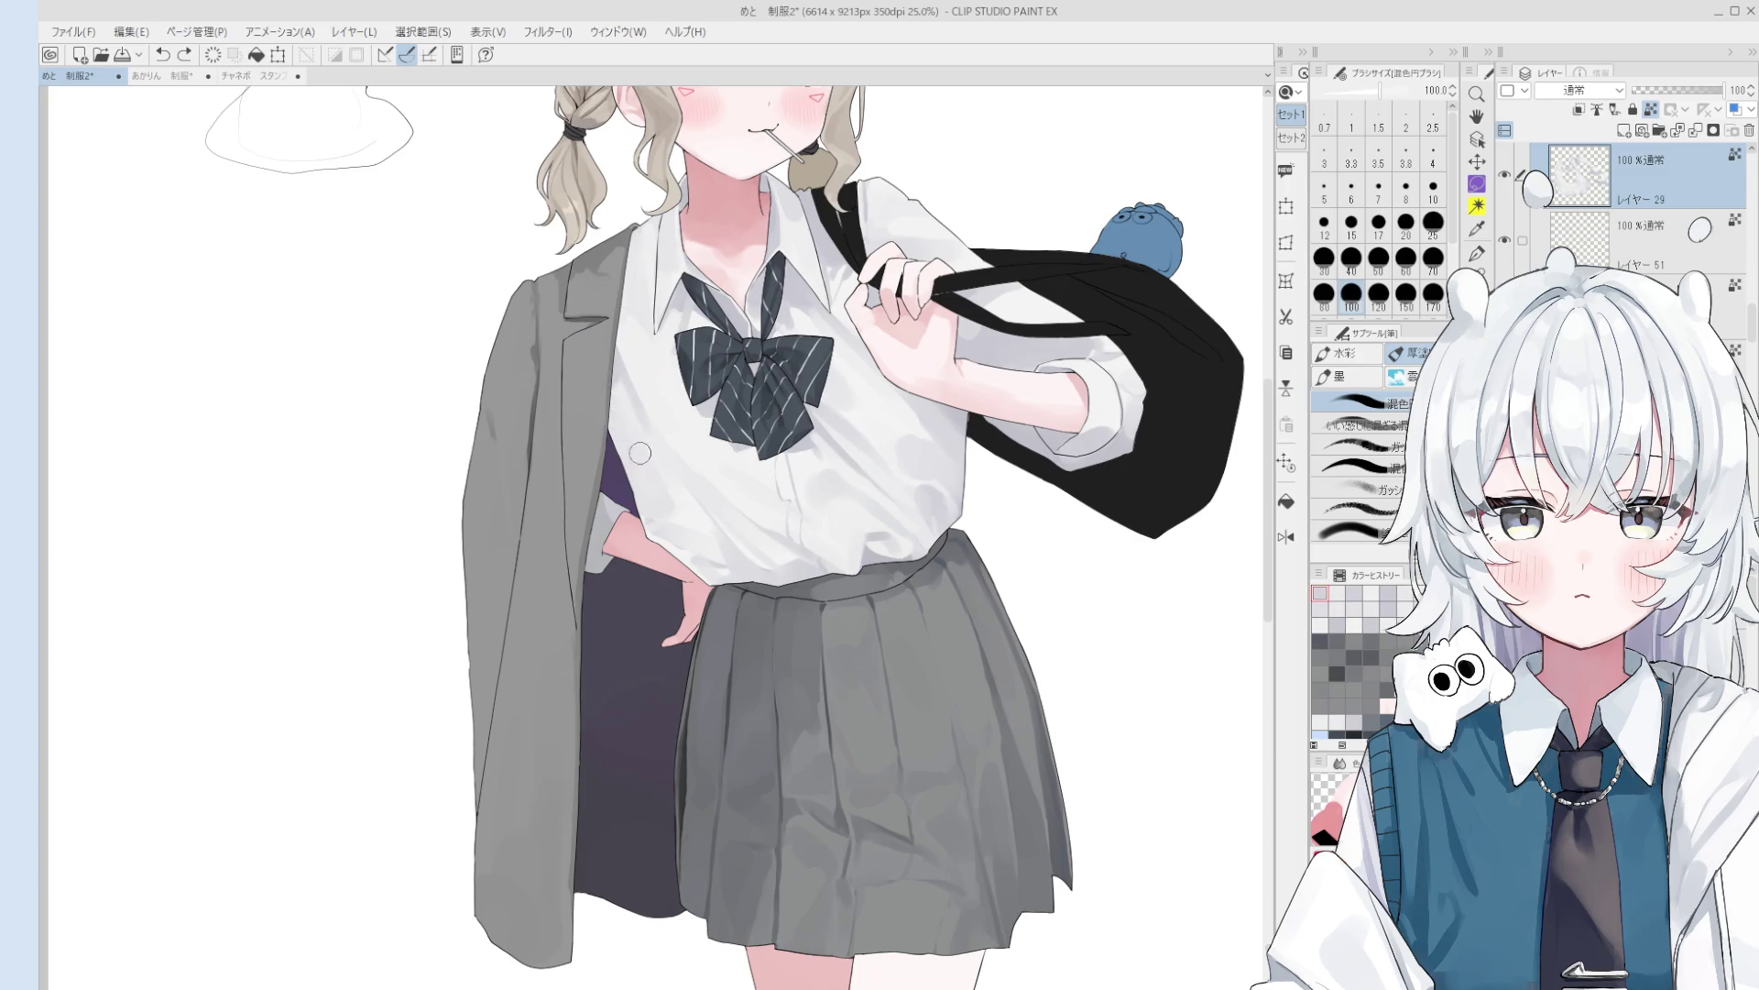
pyautogui.scroll(-2, 638, 450)
pyautogui.scroll(3, 642, 476)
# - Sample greys at the jacket and shirt edge, with brush sizes 70, 150 and 100
pyautogui.click(1433, 261)
pyautogui.press(']')
pyautogui.press(']')
pyautogui.press(']')
pyautogui.scroll(-2, 653, 509)
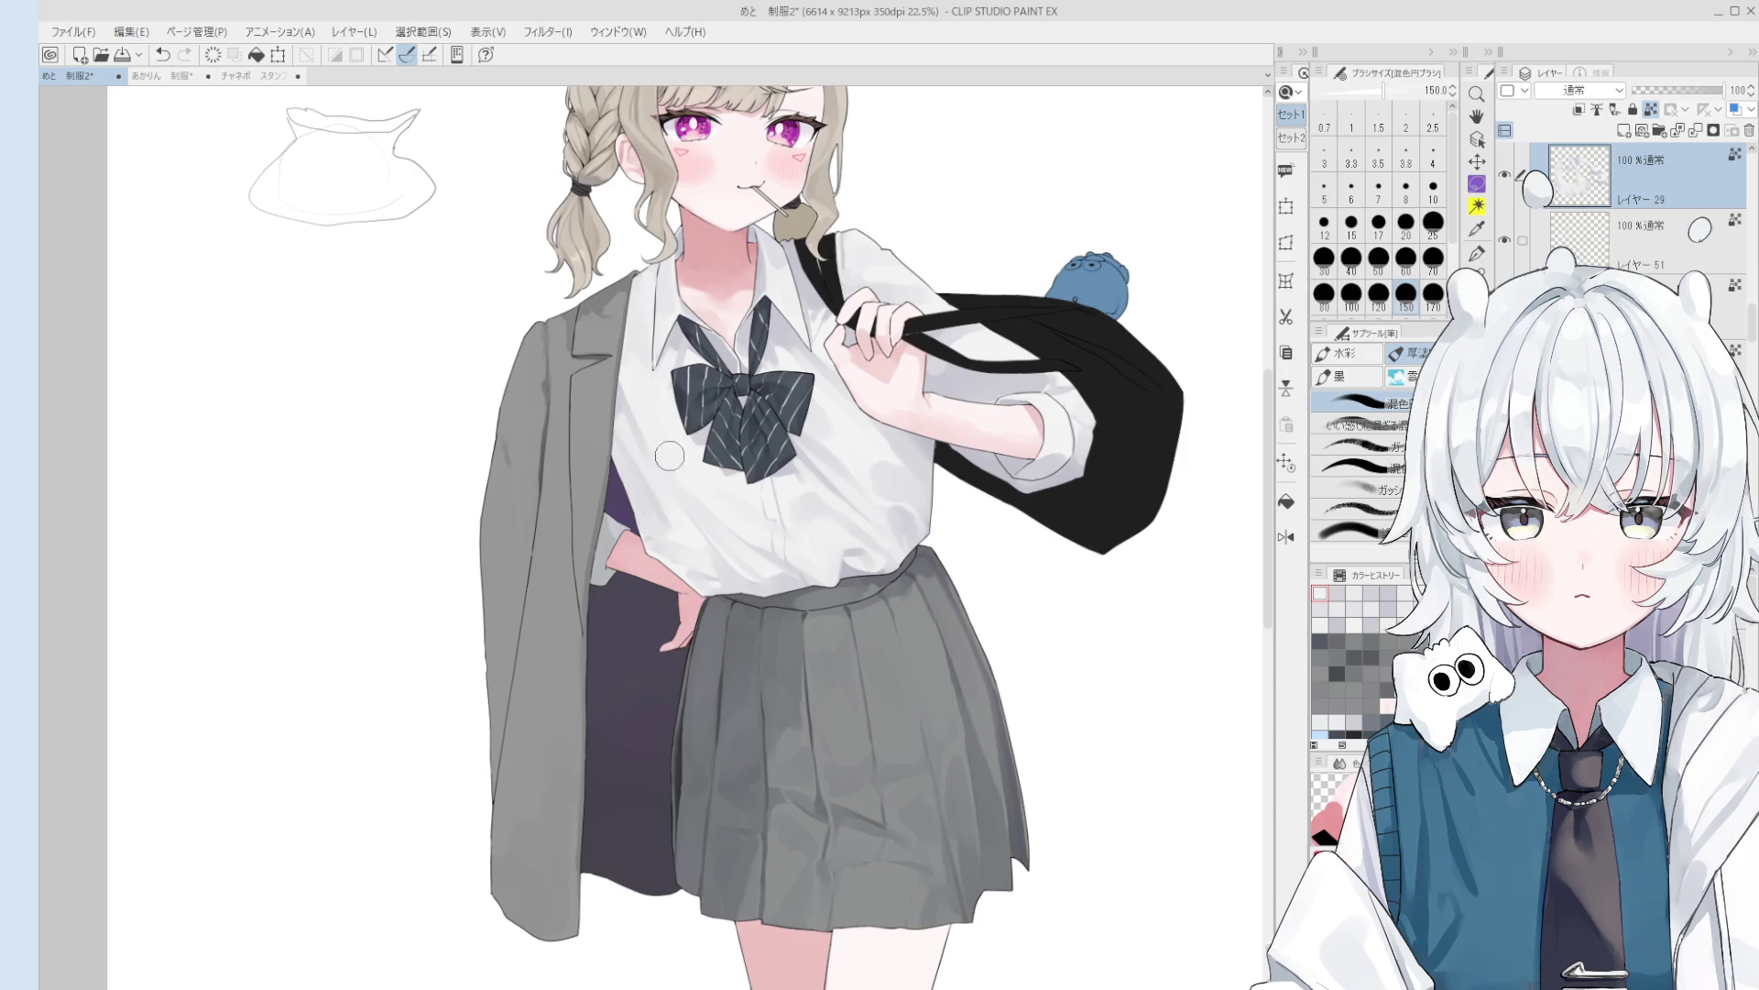
pyautogui.keyDown('alt'); pyautogui.click(624, 397); pyautogui.keyUp('alt')
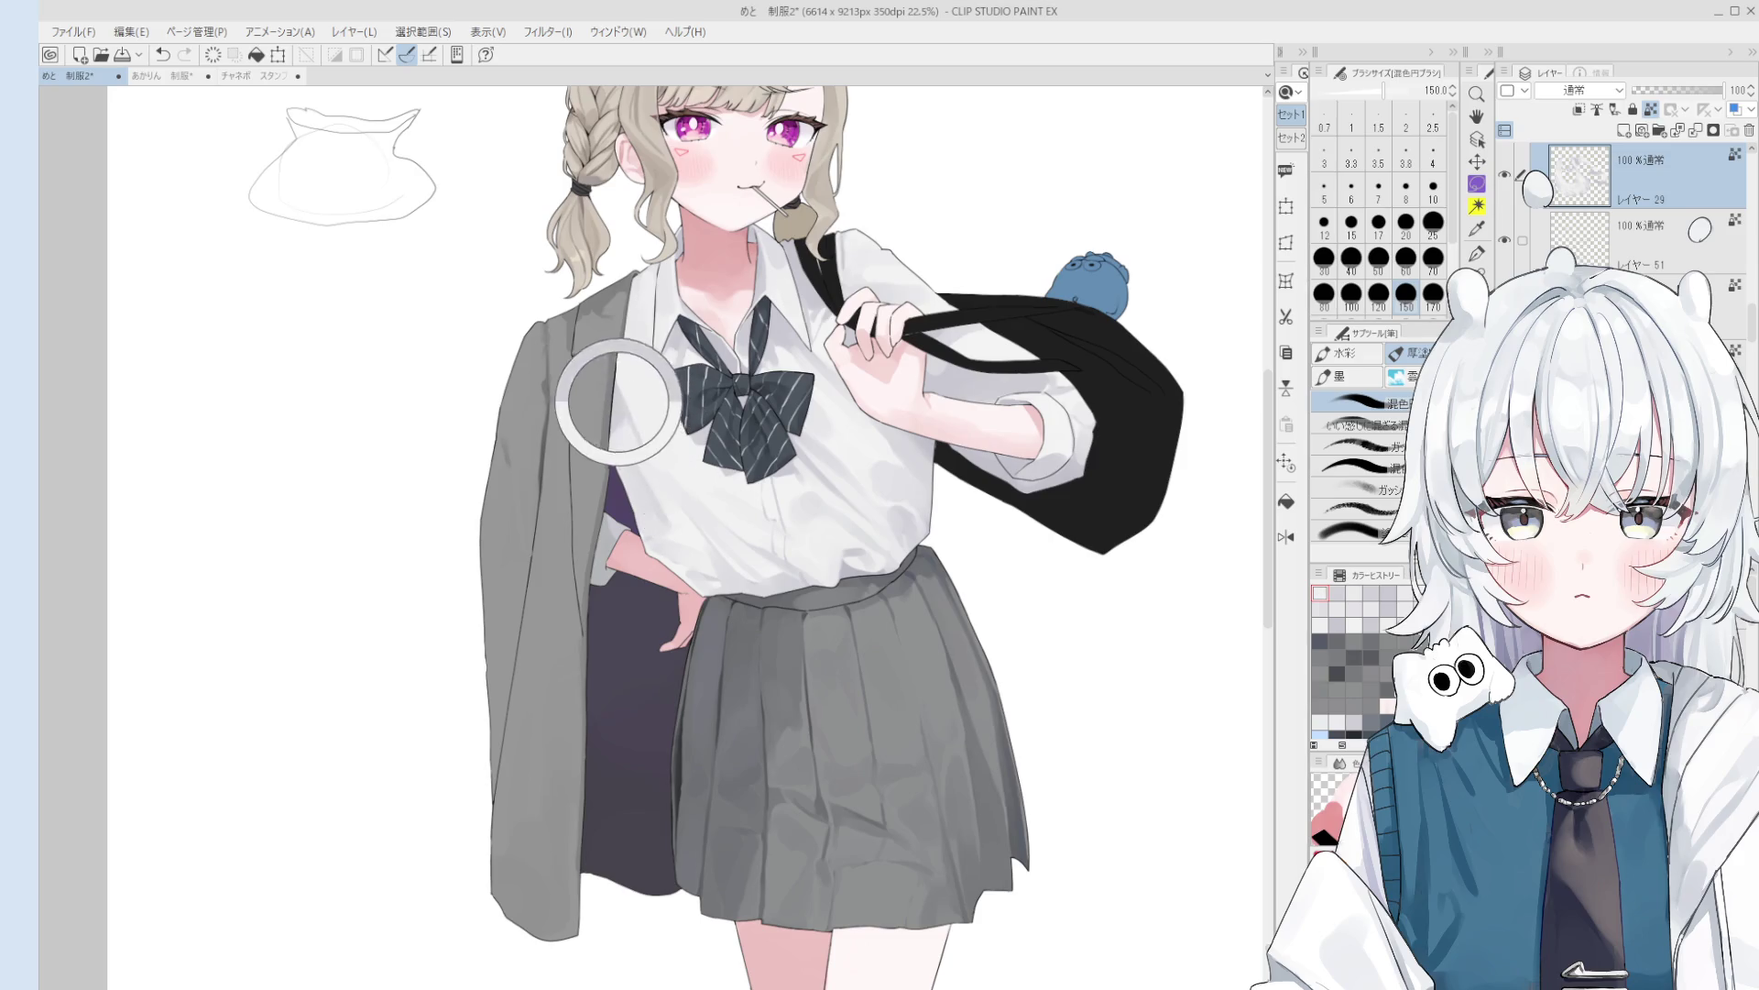
pyautogui.press('[')
pyautogui.press('[')
pyautogui.scroll(-2, 646, 467)
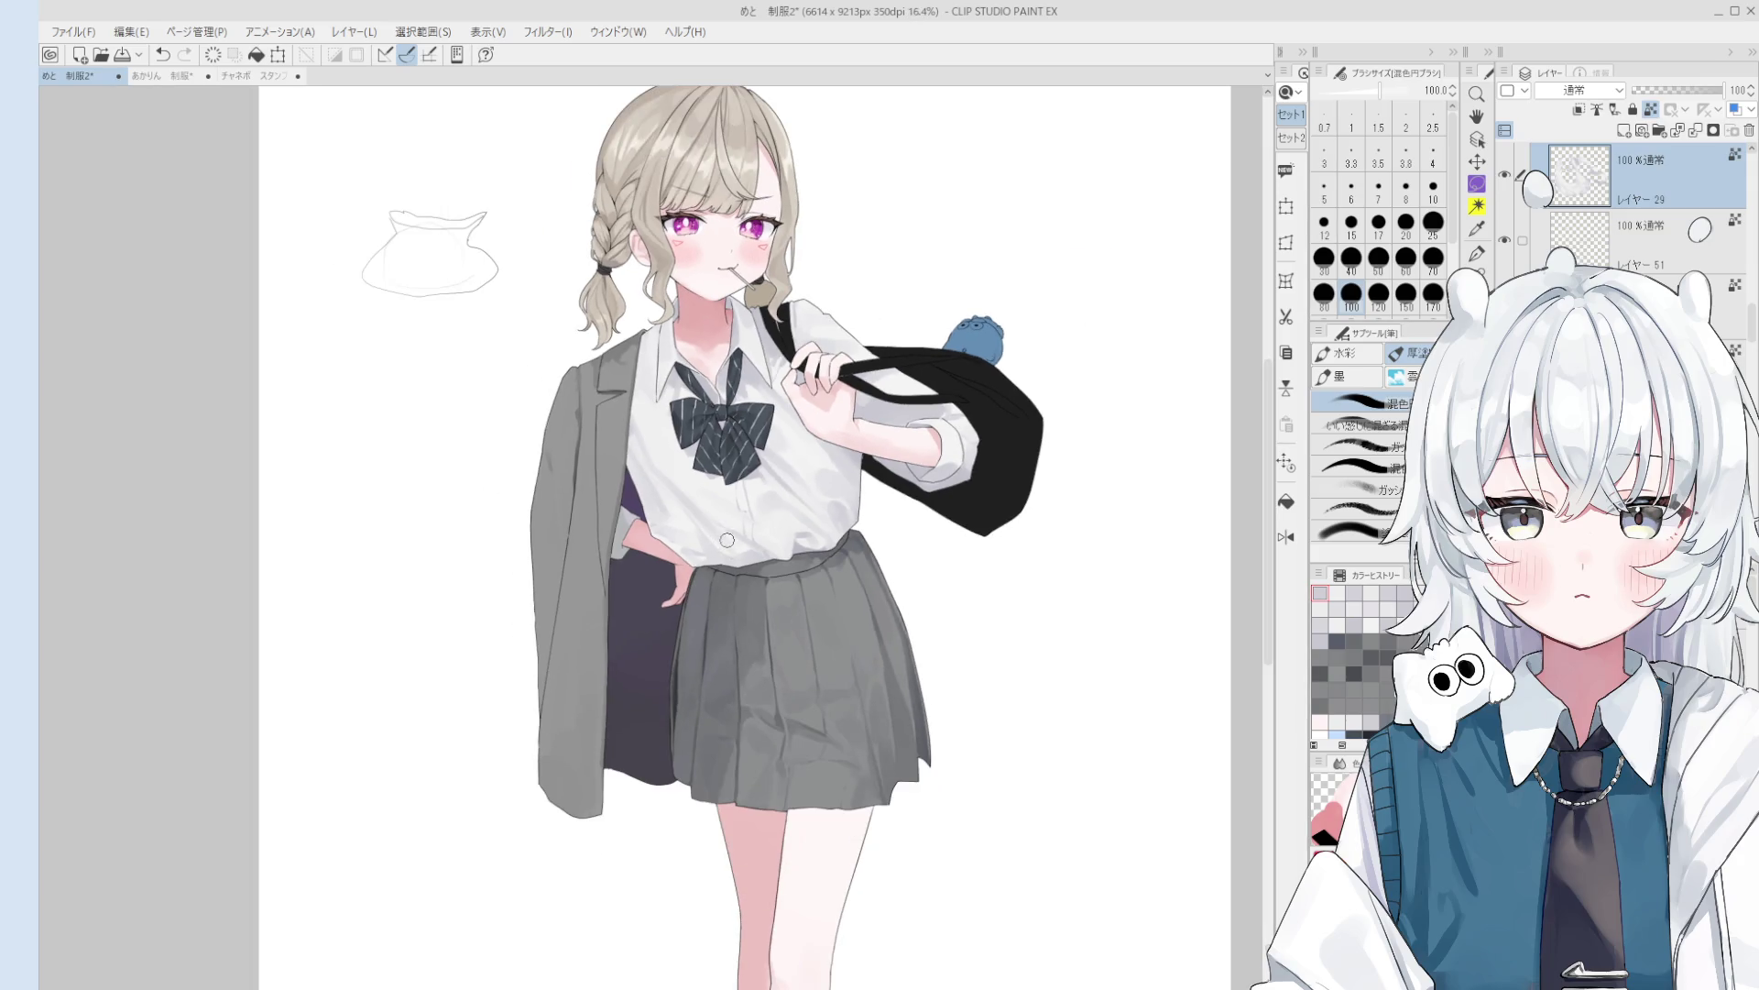
pyautogui.keyDown('alt'); pyautogui.click(647, 422); pyautogui.keyUp('alt')
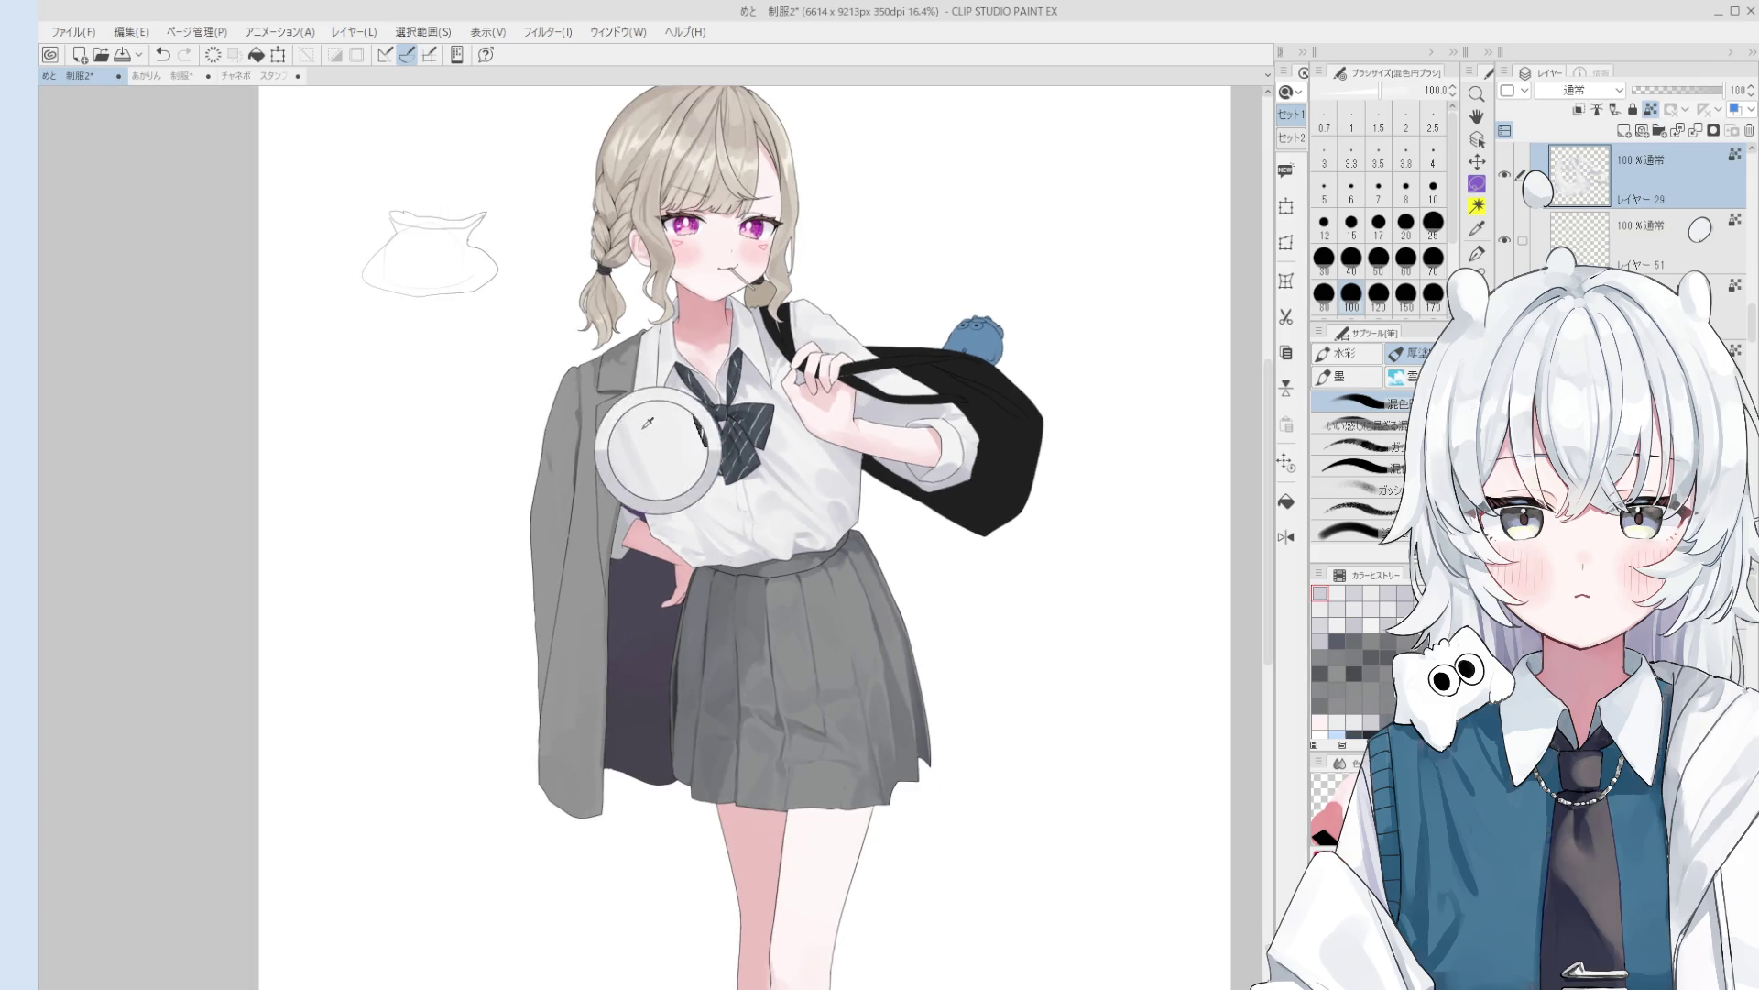
pyautogui.scroll(2, 650, 426)
pyautogui.scroll(-1, 719, 527)
pyautogui.scroll(1, 840, 556)
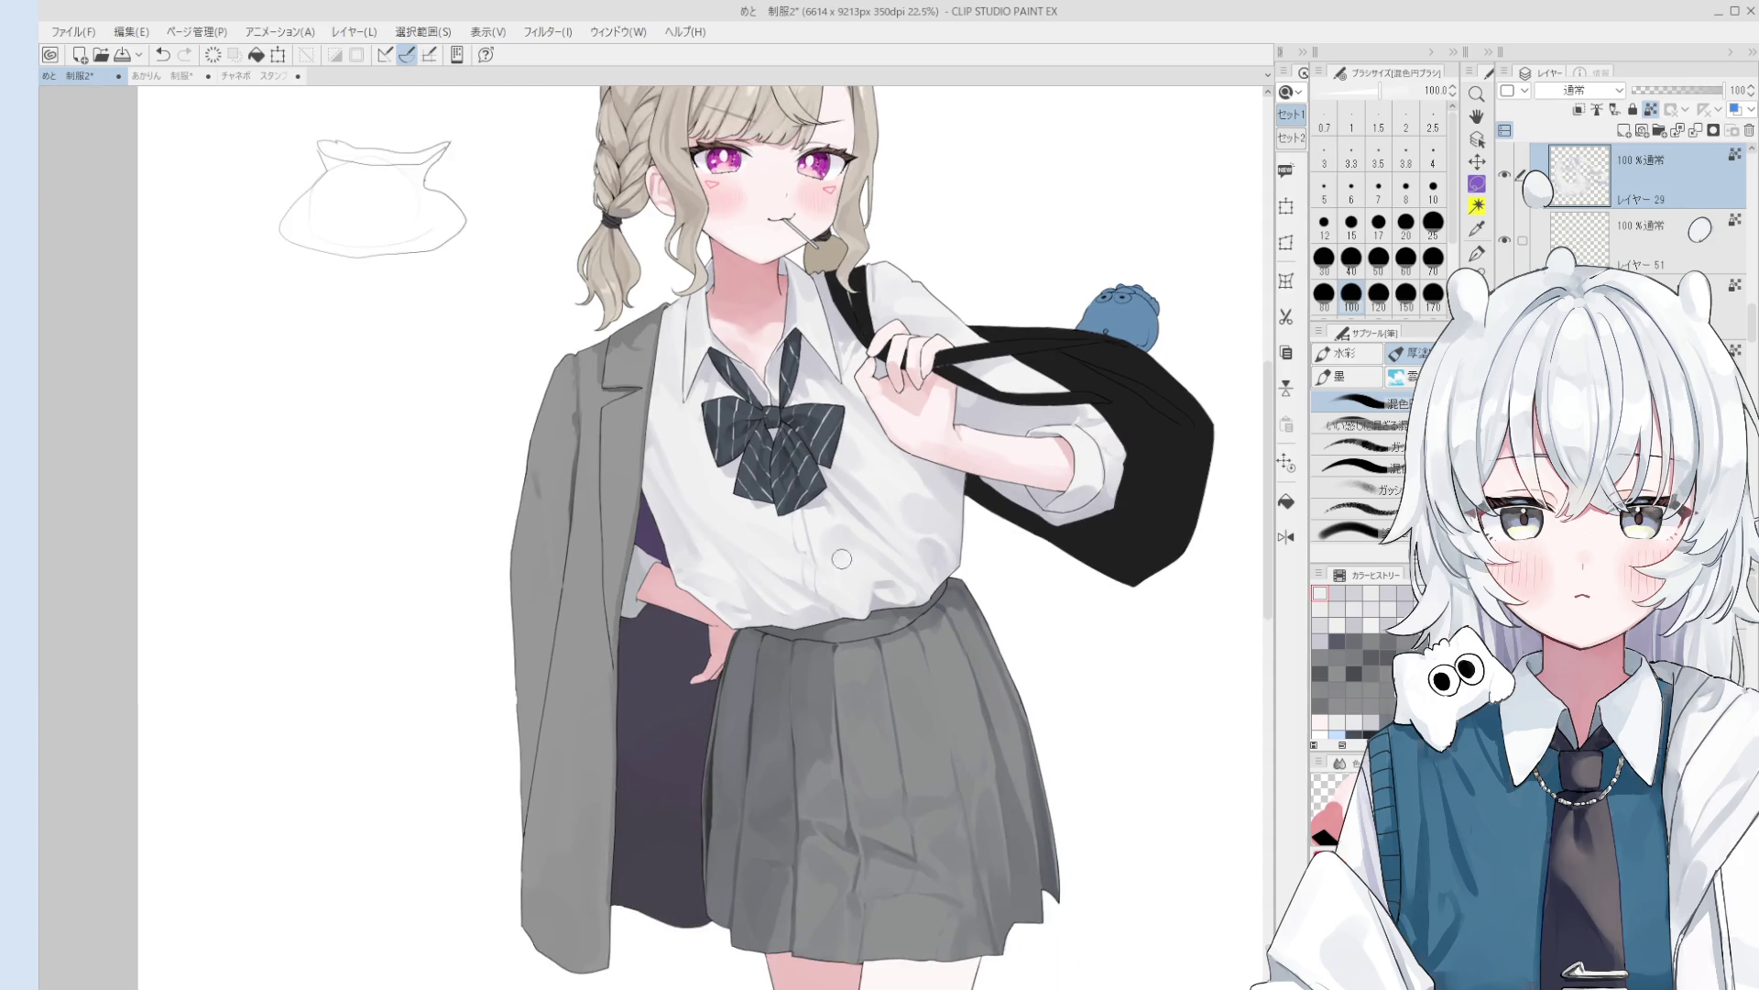
pyautogui.scroll(-1, 841, 556)
pyautogui.scroll(2, 733, 536)
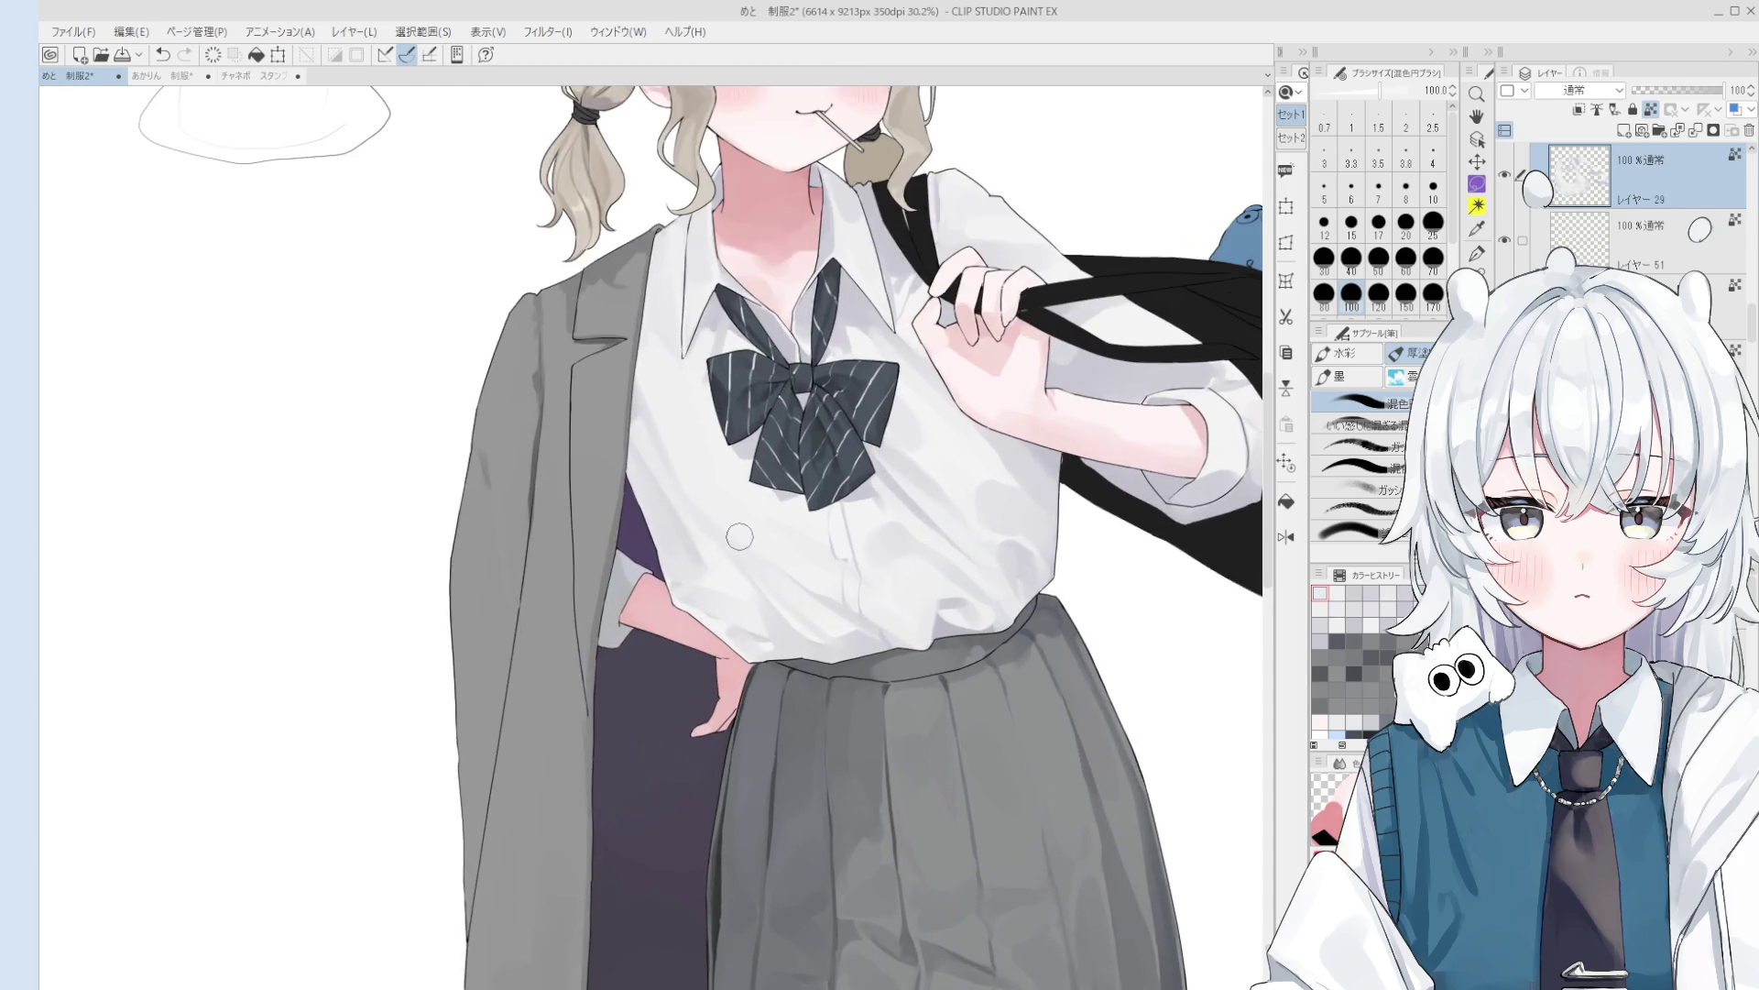
pyautogui.scroll(-1, 745, 540)
pyautogui.scroll(-1, 702, 492)
pyautogui.scroll(2, 701, 492)
pyautogui.scroll(-1, 821, 584)
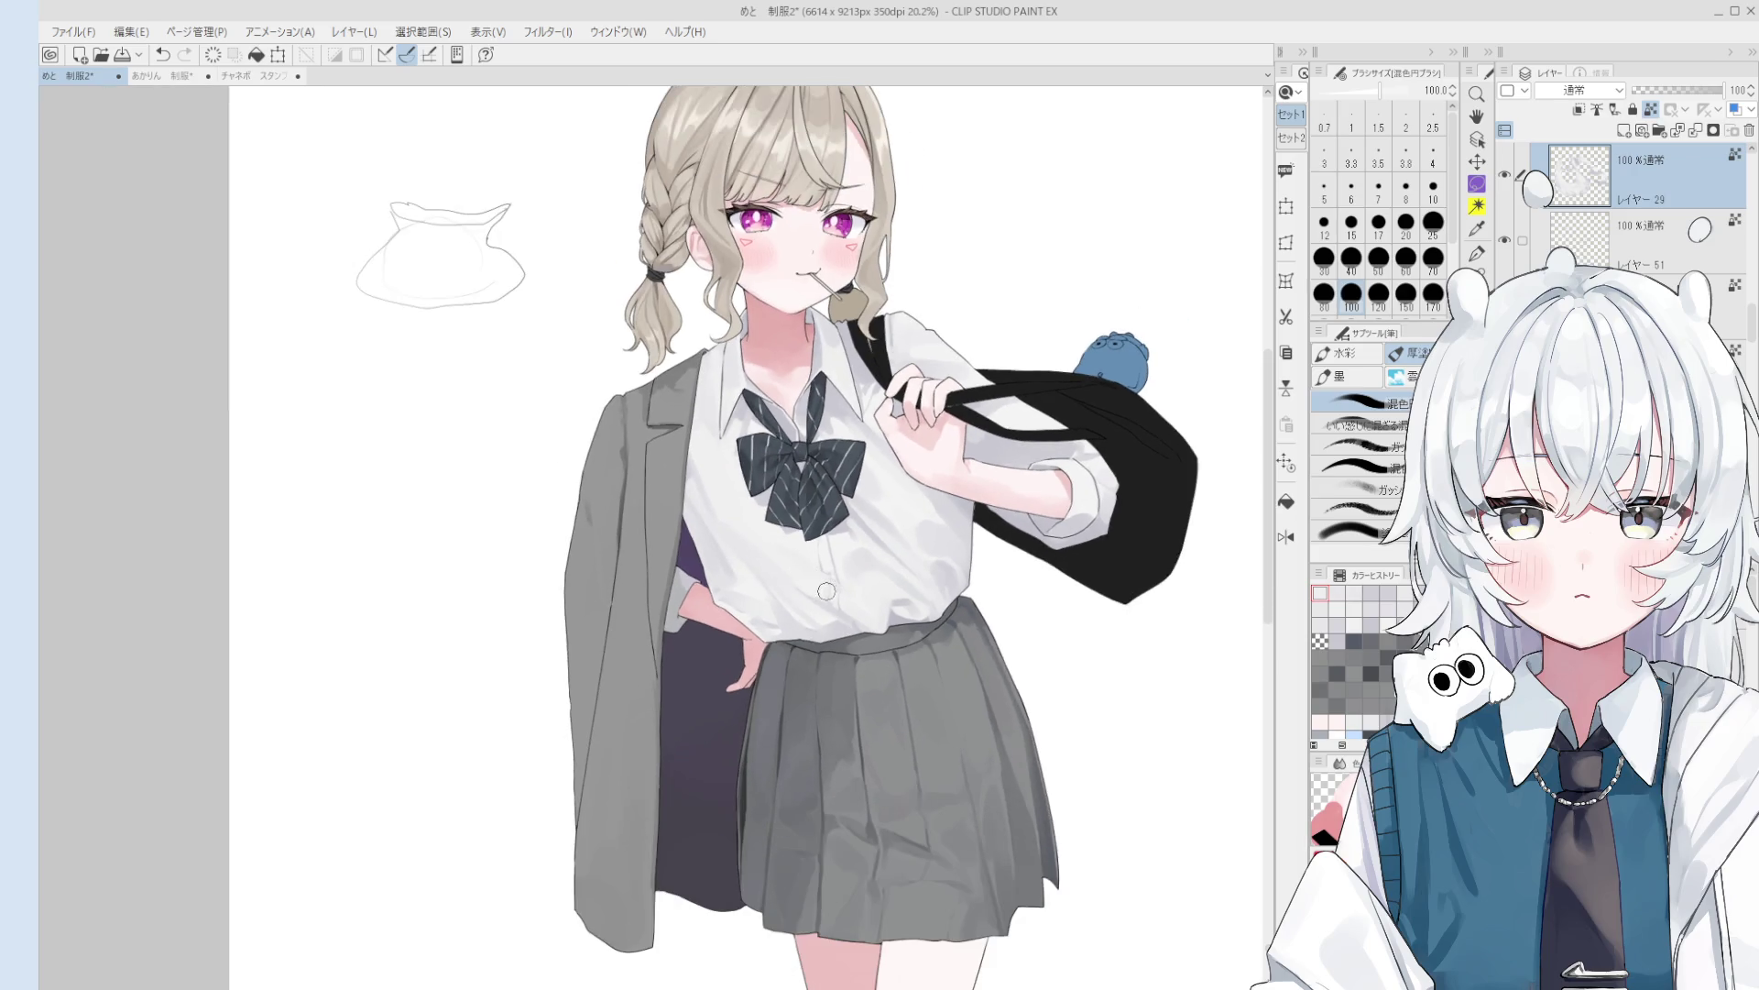
# - Sample more colours at brush size 170, select the jacket's layer and return to the brush
pyautogui.click(721, 517)
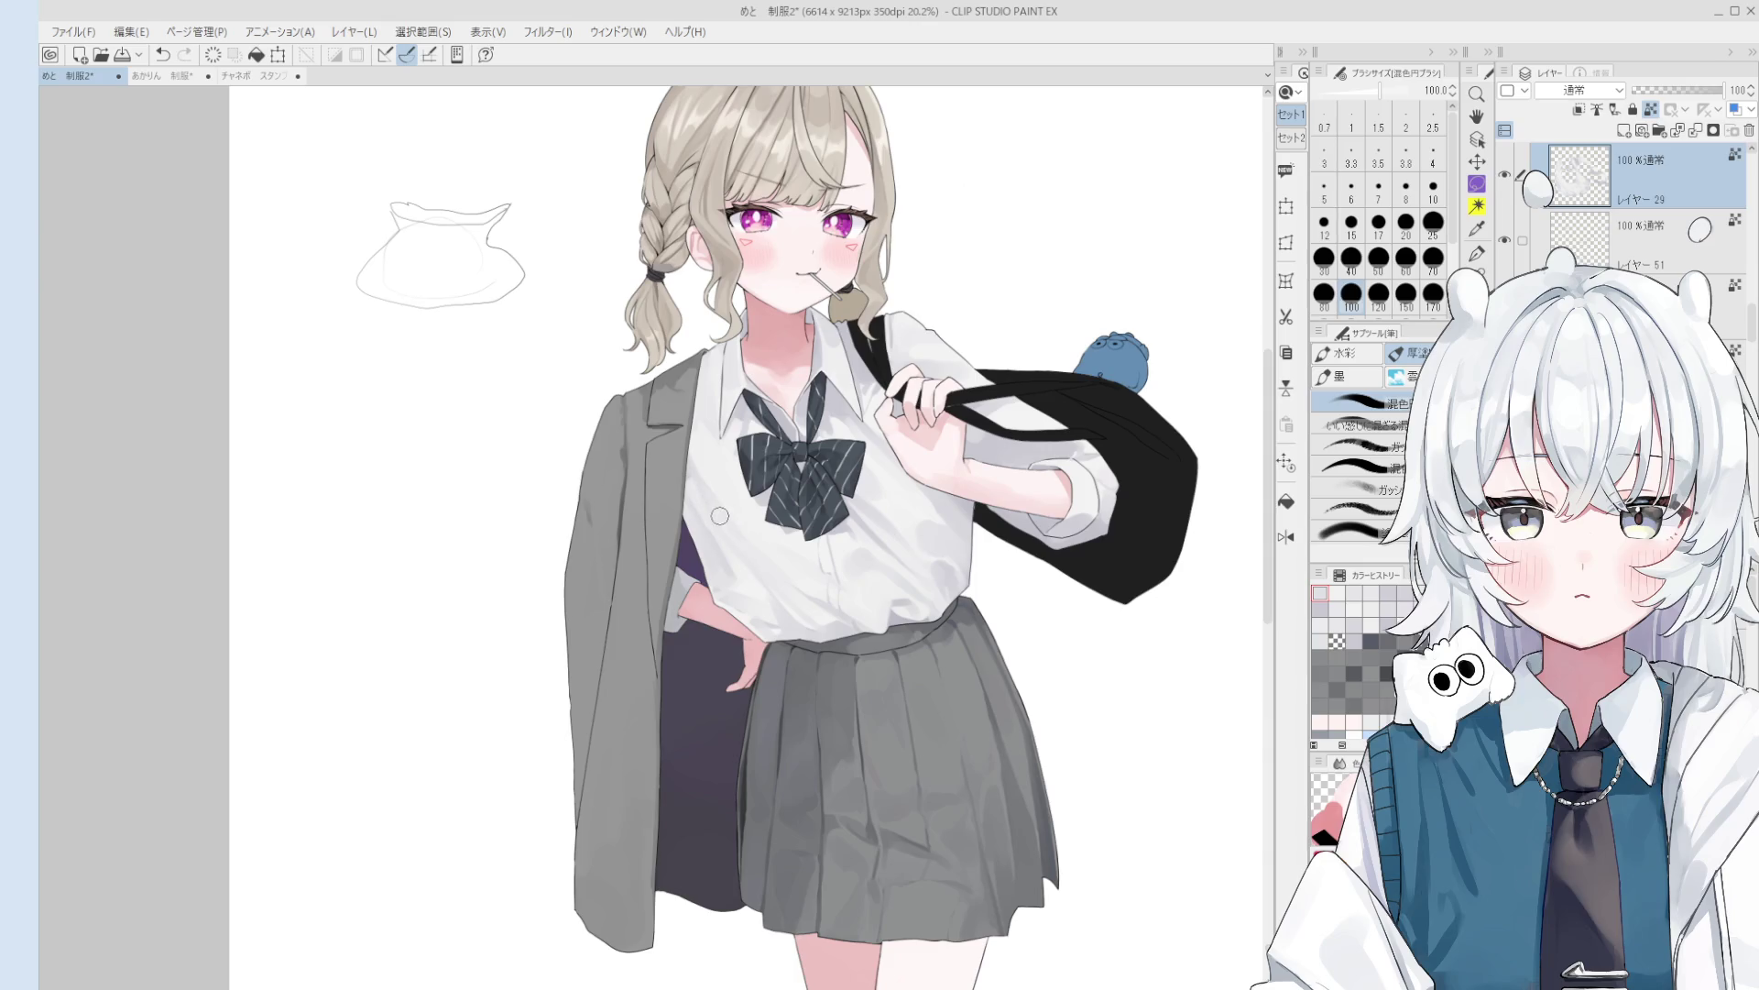
pyautogui.press(']')
pyautogui.press(']')
pyautogui.press(']')
pyautogui.scroll(-3, 724, 541)
pyautogui.click(699, 497)
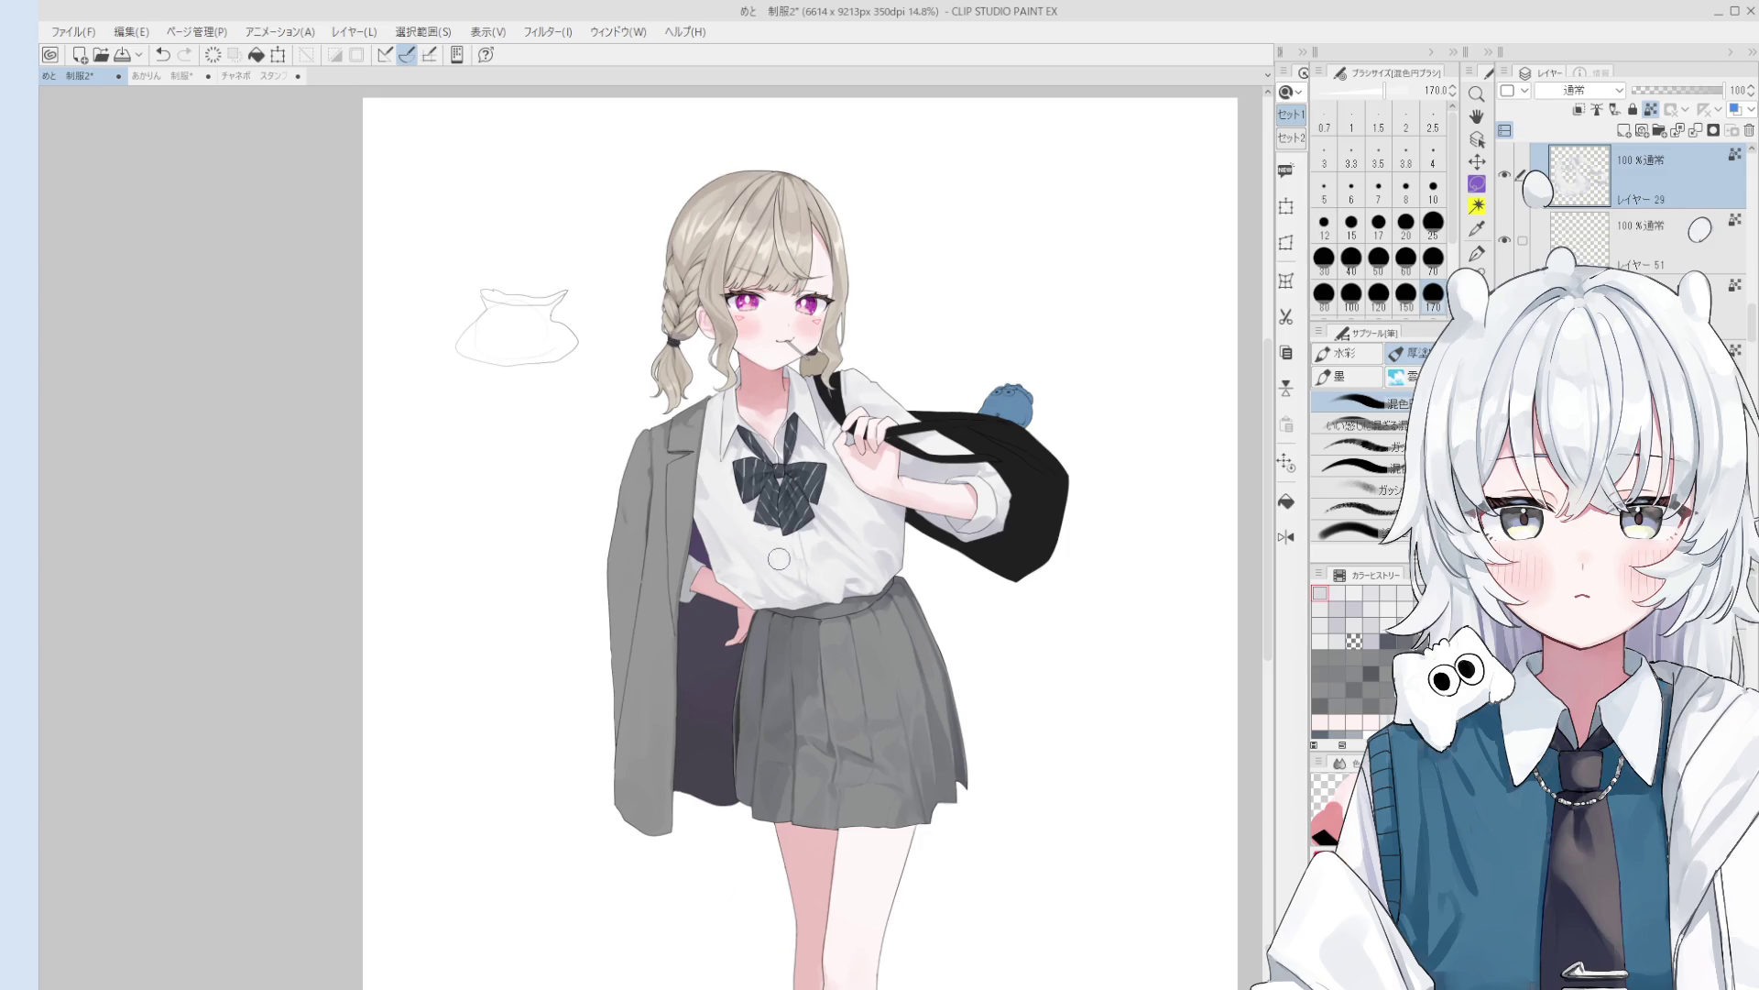
pyautogui.scroll(3, 710, 495)
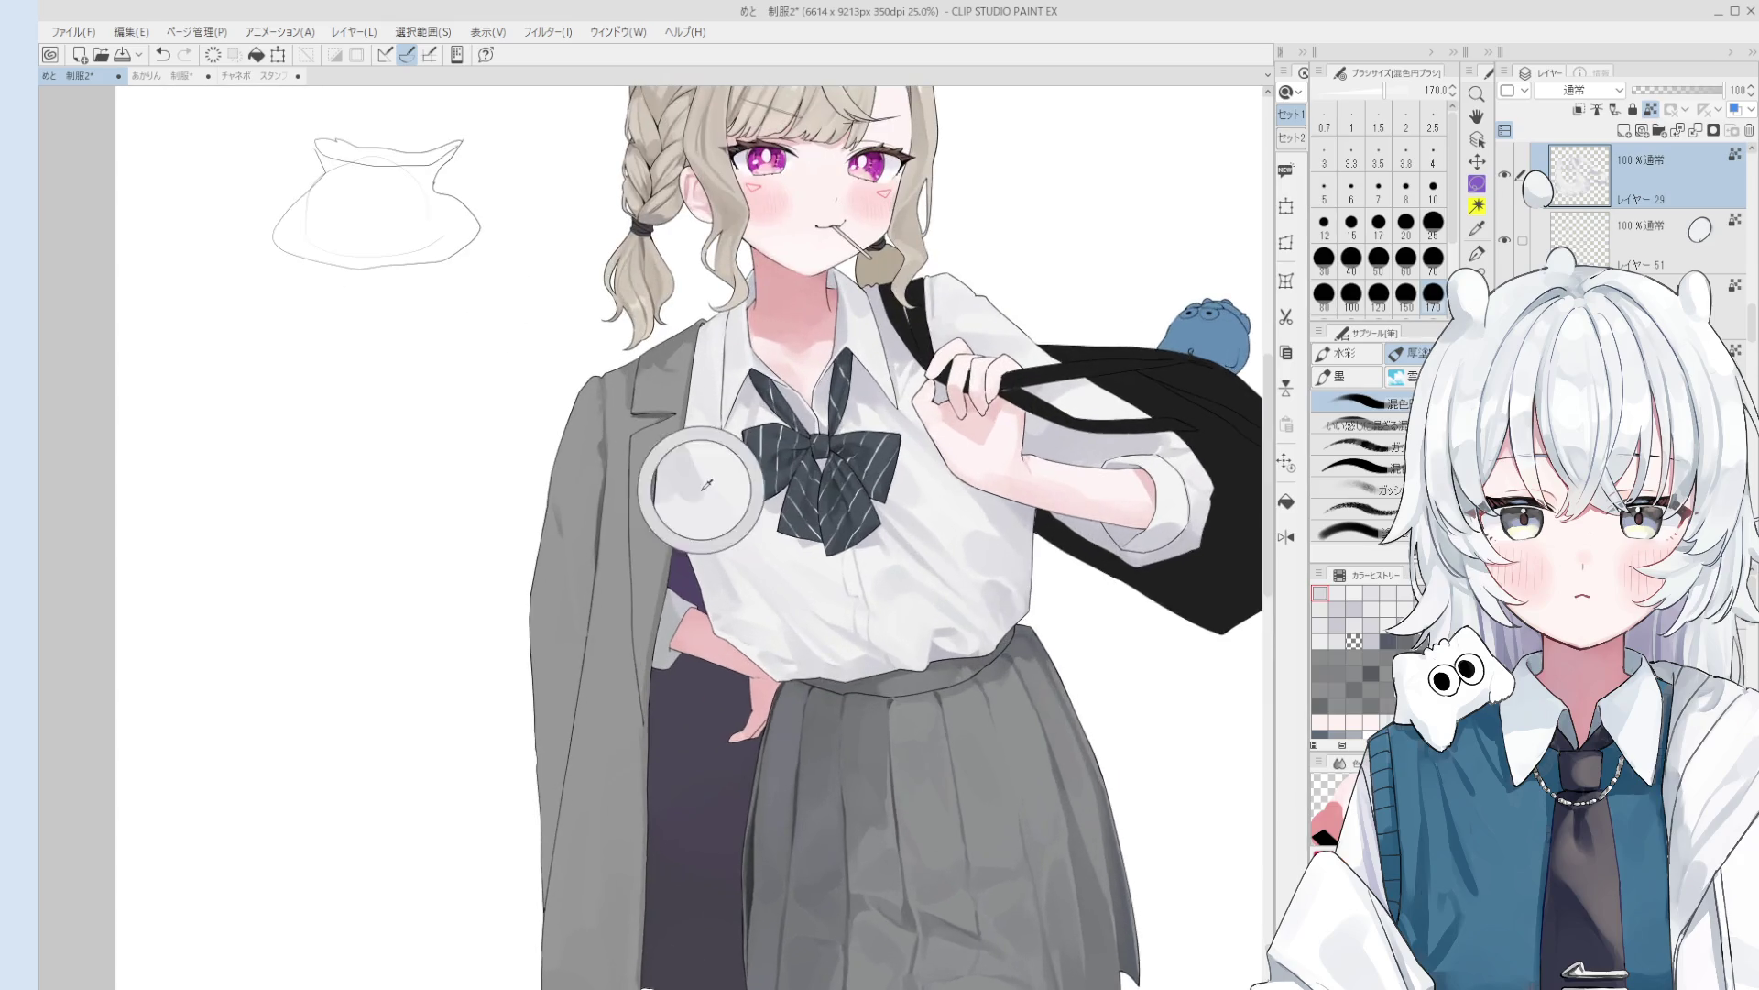
pyautogui.moveTo(697, 495); pyautogui.dragTo(596, 517)
pyautogui.keyDown('ctrl'); pyautogui.click(588, 525); pyautogui.keyUp('ctrl')
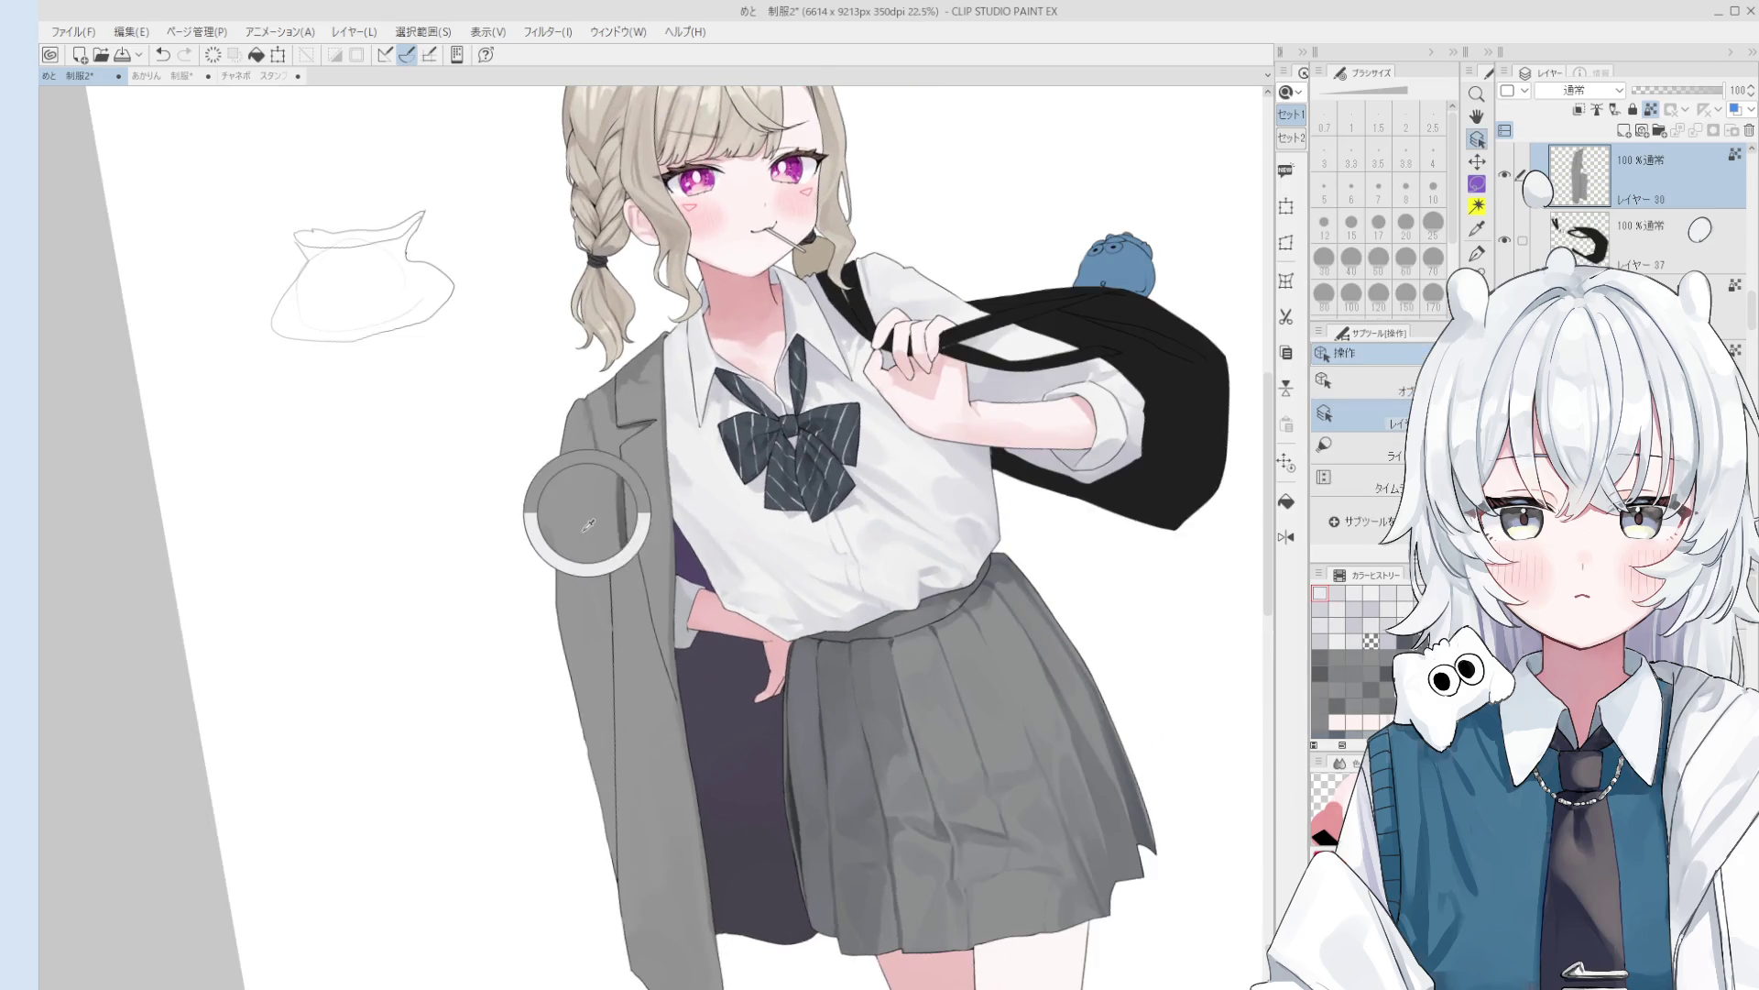
pyautogui.press('b')
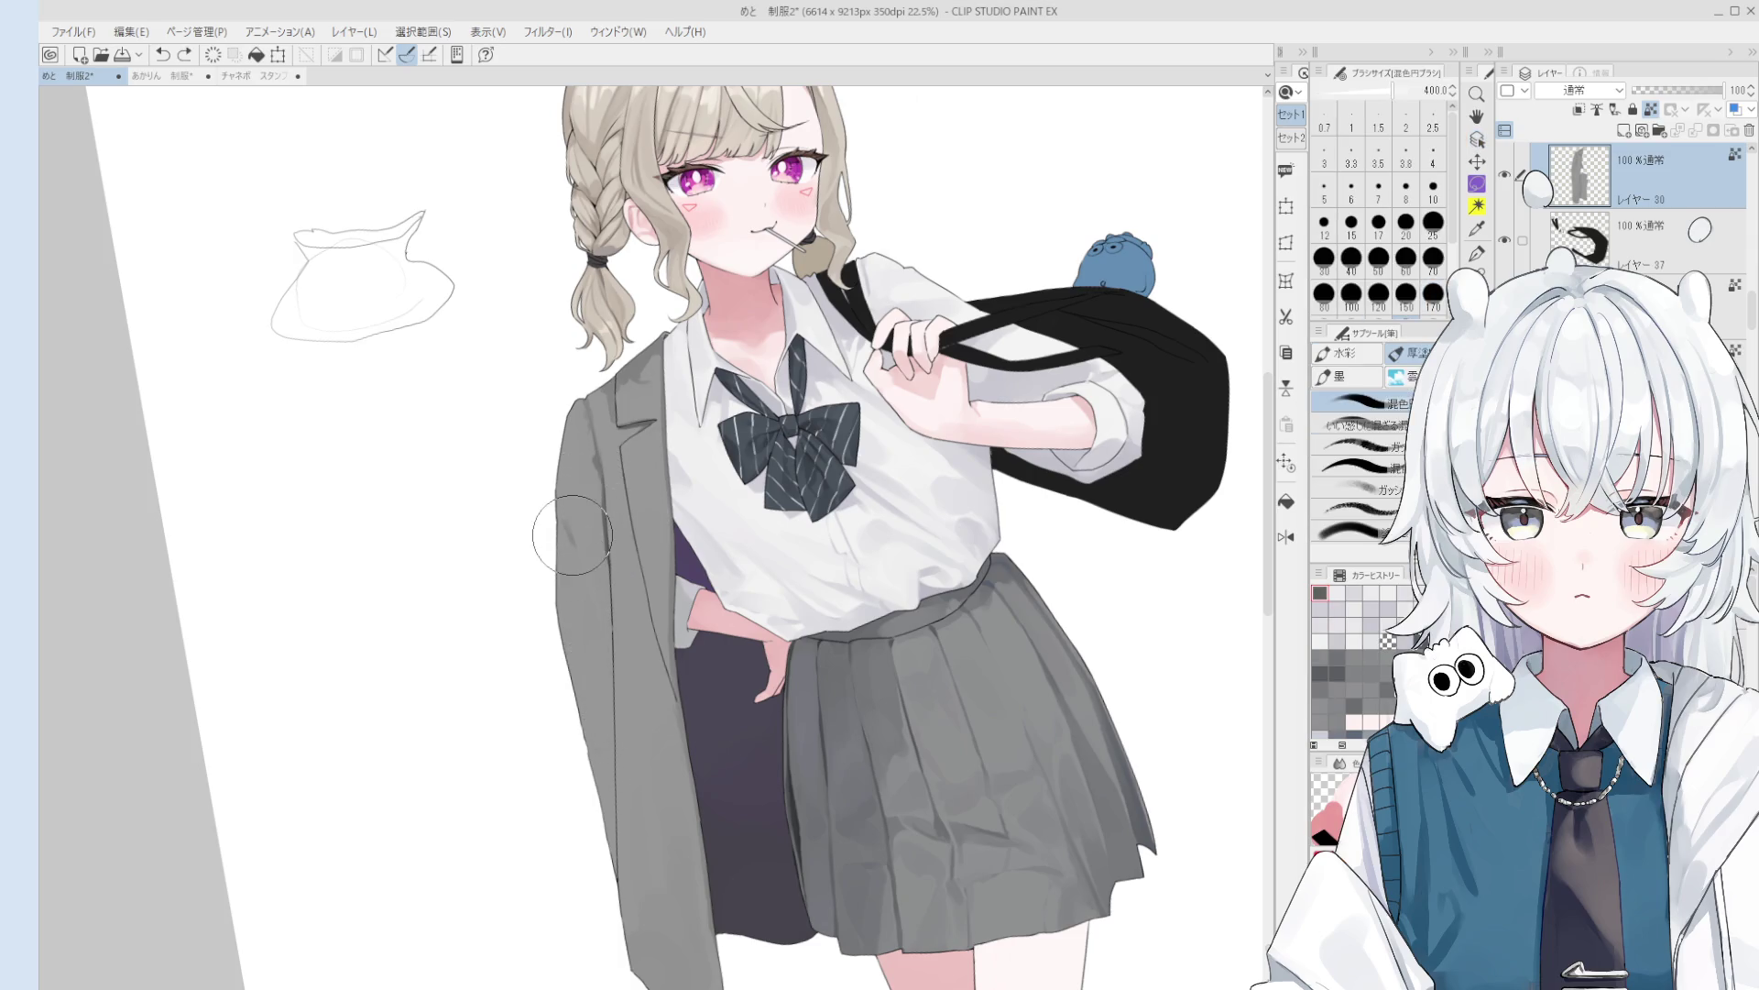
# - Sample a lighter grey and paint shading strokes on the jacket
pyautogui.keyDown('alt'); pyautogui.click(566, 571); pyautogui.keyUp('alt')
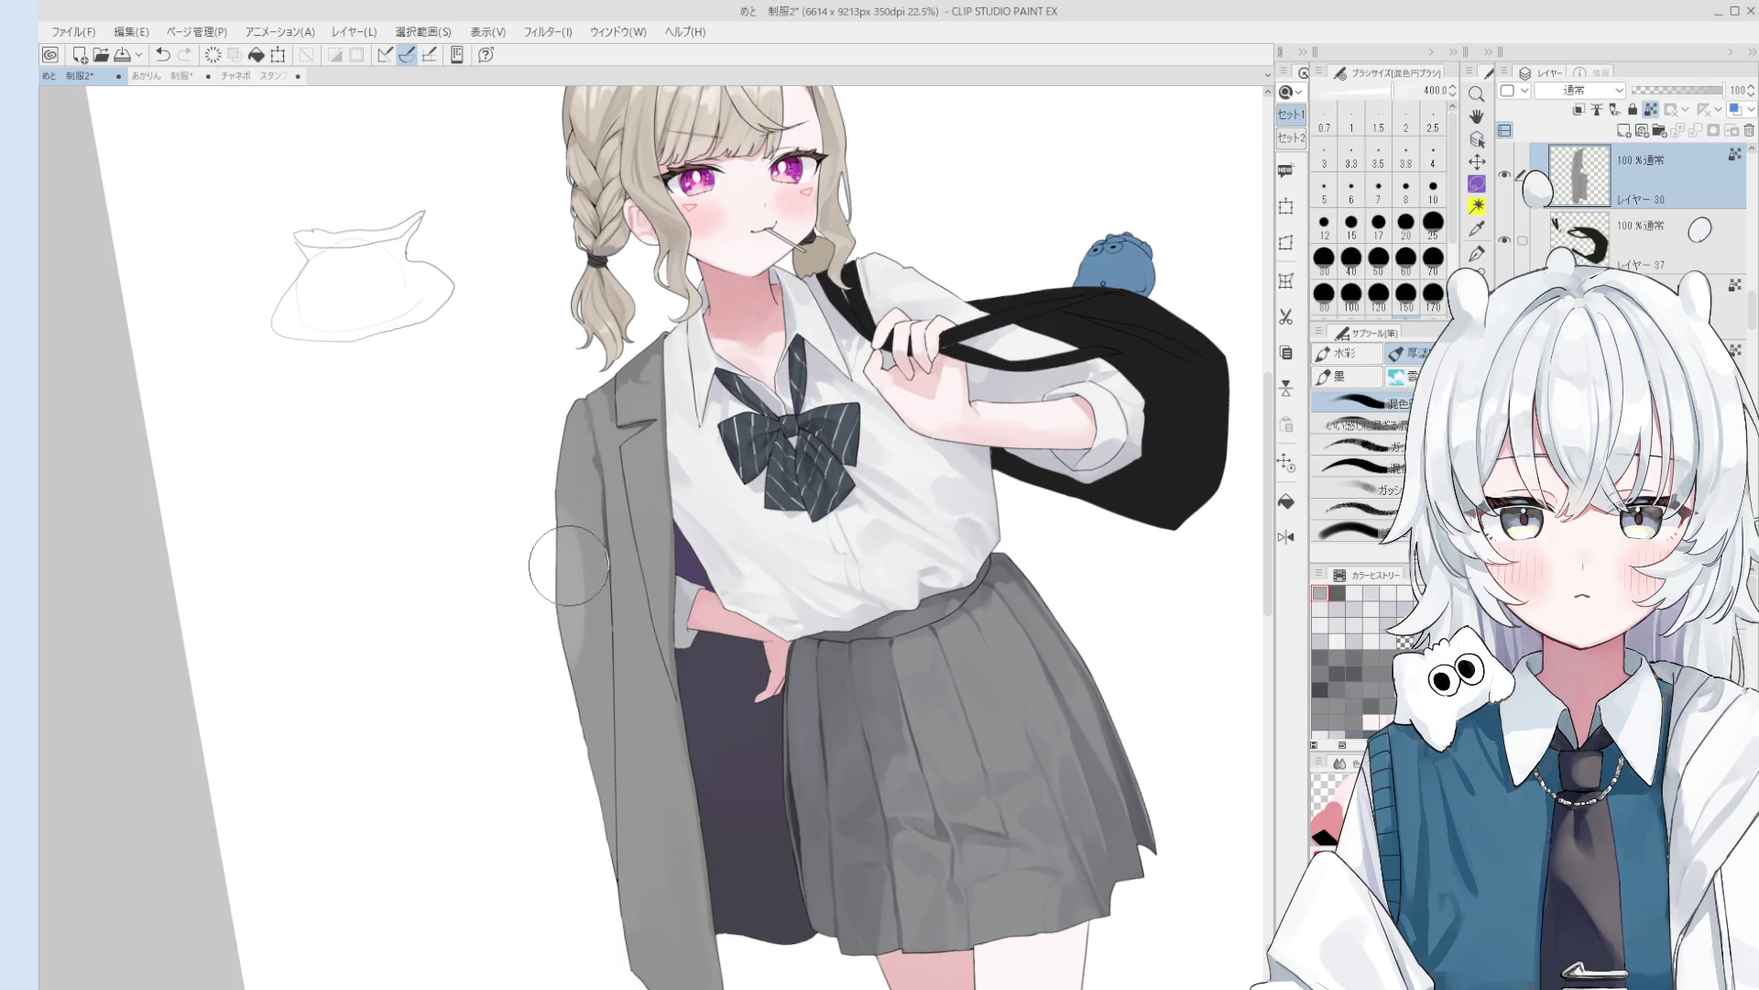
pyautogui.moveTo(538, 510); pyautogui.dragTo(553, 514)
pyautogui.scroll(-3, 570, 657)
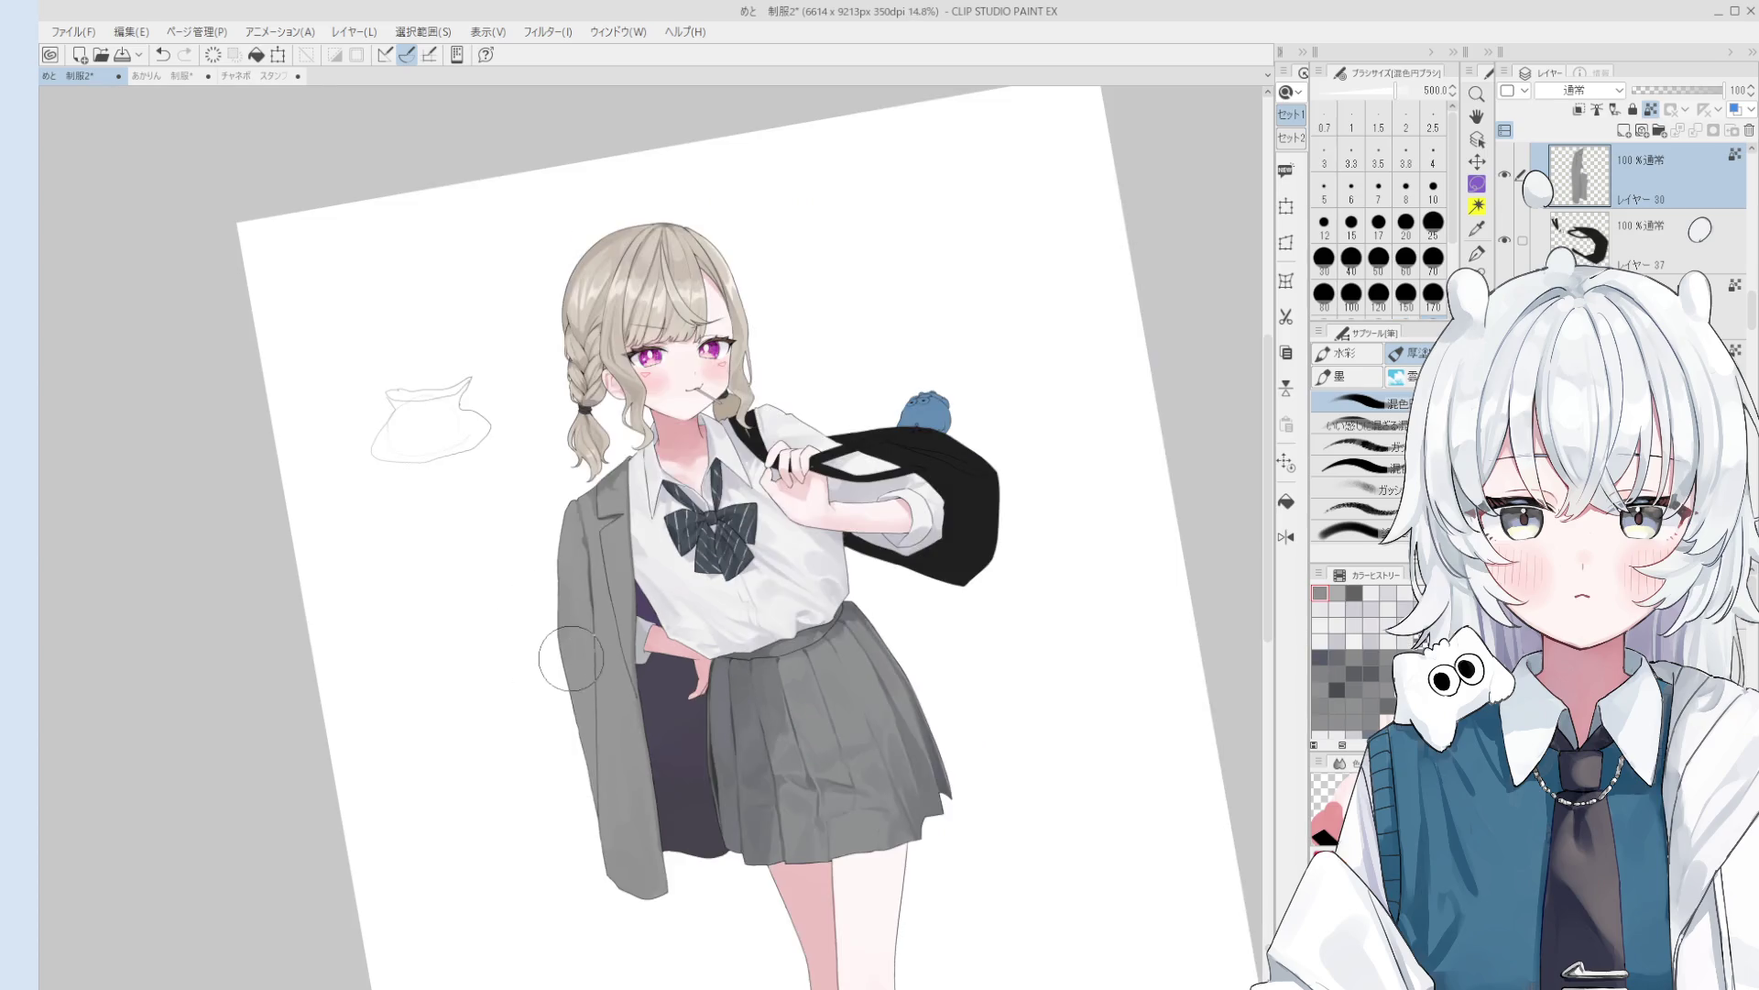
pyautogui.press('h')
pyautogui.press('[')
pyautogui.press('[')
pyautogui.hotkey('ctrl', 'z')
pyautogui.press('[')
# - Erase along the jacket's lower hem with transparent colour at brush size 170
pyautogui.moveTo(769, 674); pyautogui.dragTo(760, 623)
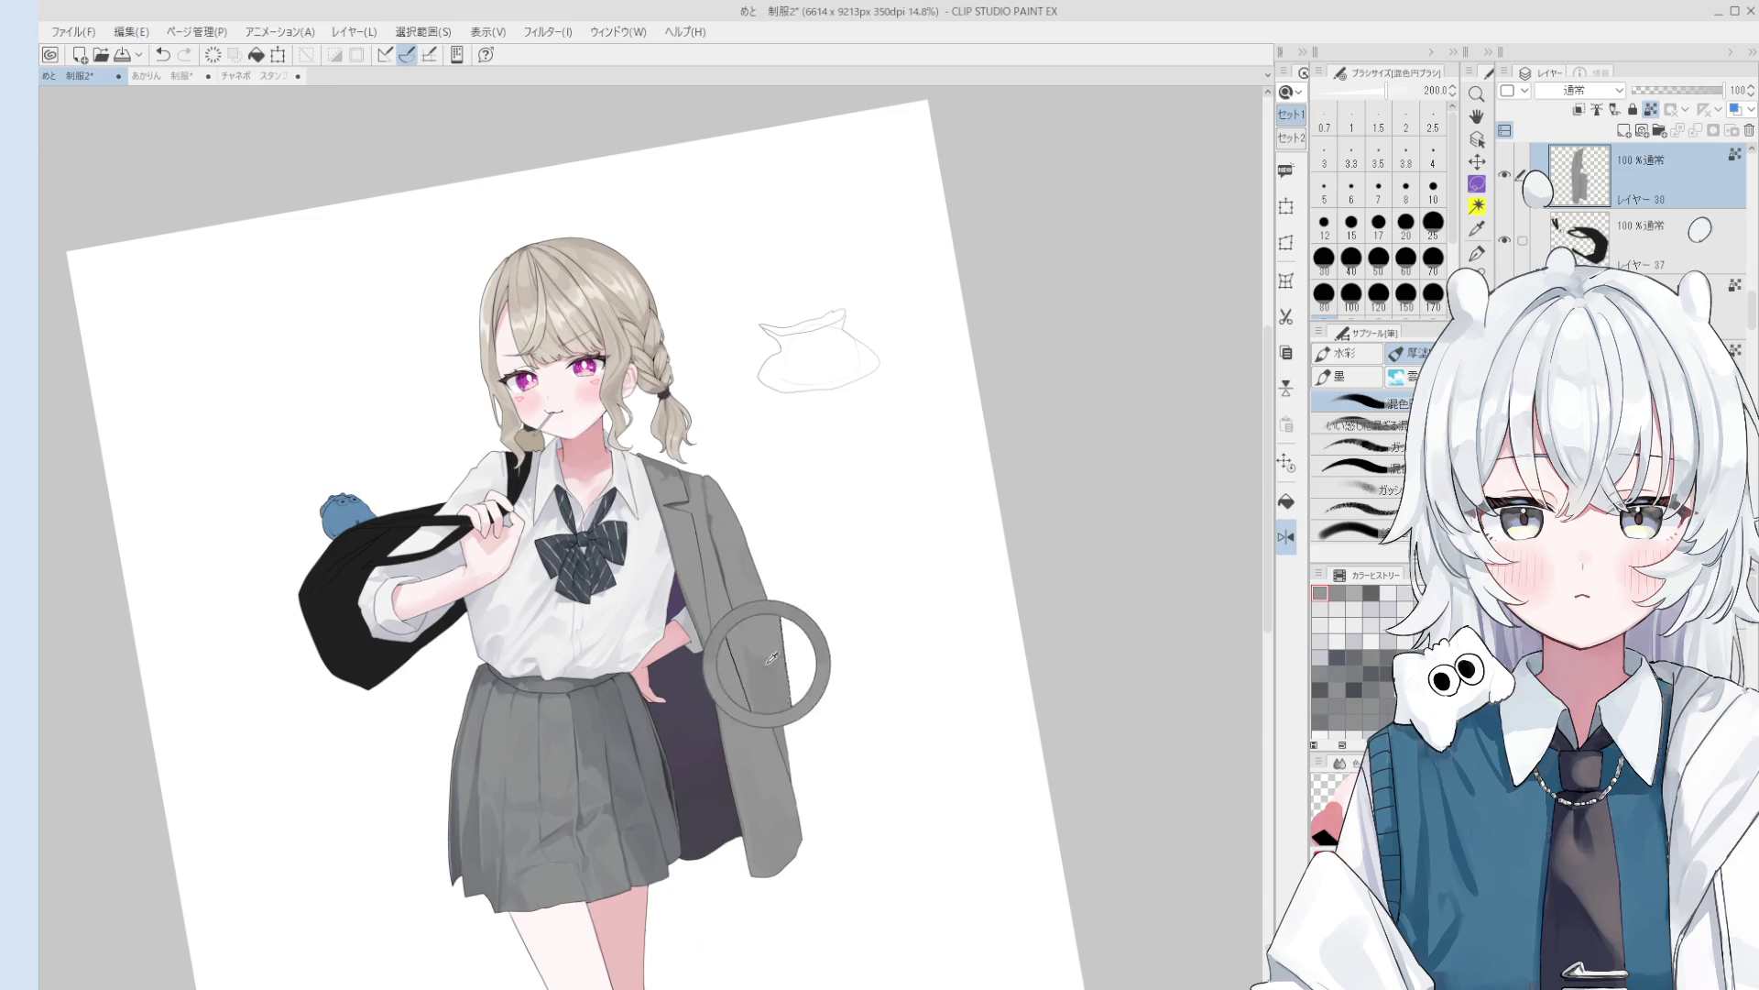
pyautogui.scroll(-1, 774, 678)
pyautogui.hotkey('ctrl', 'z')
pyautogui.press('[')
pyautogui.press(']')
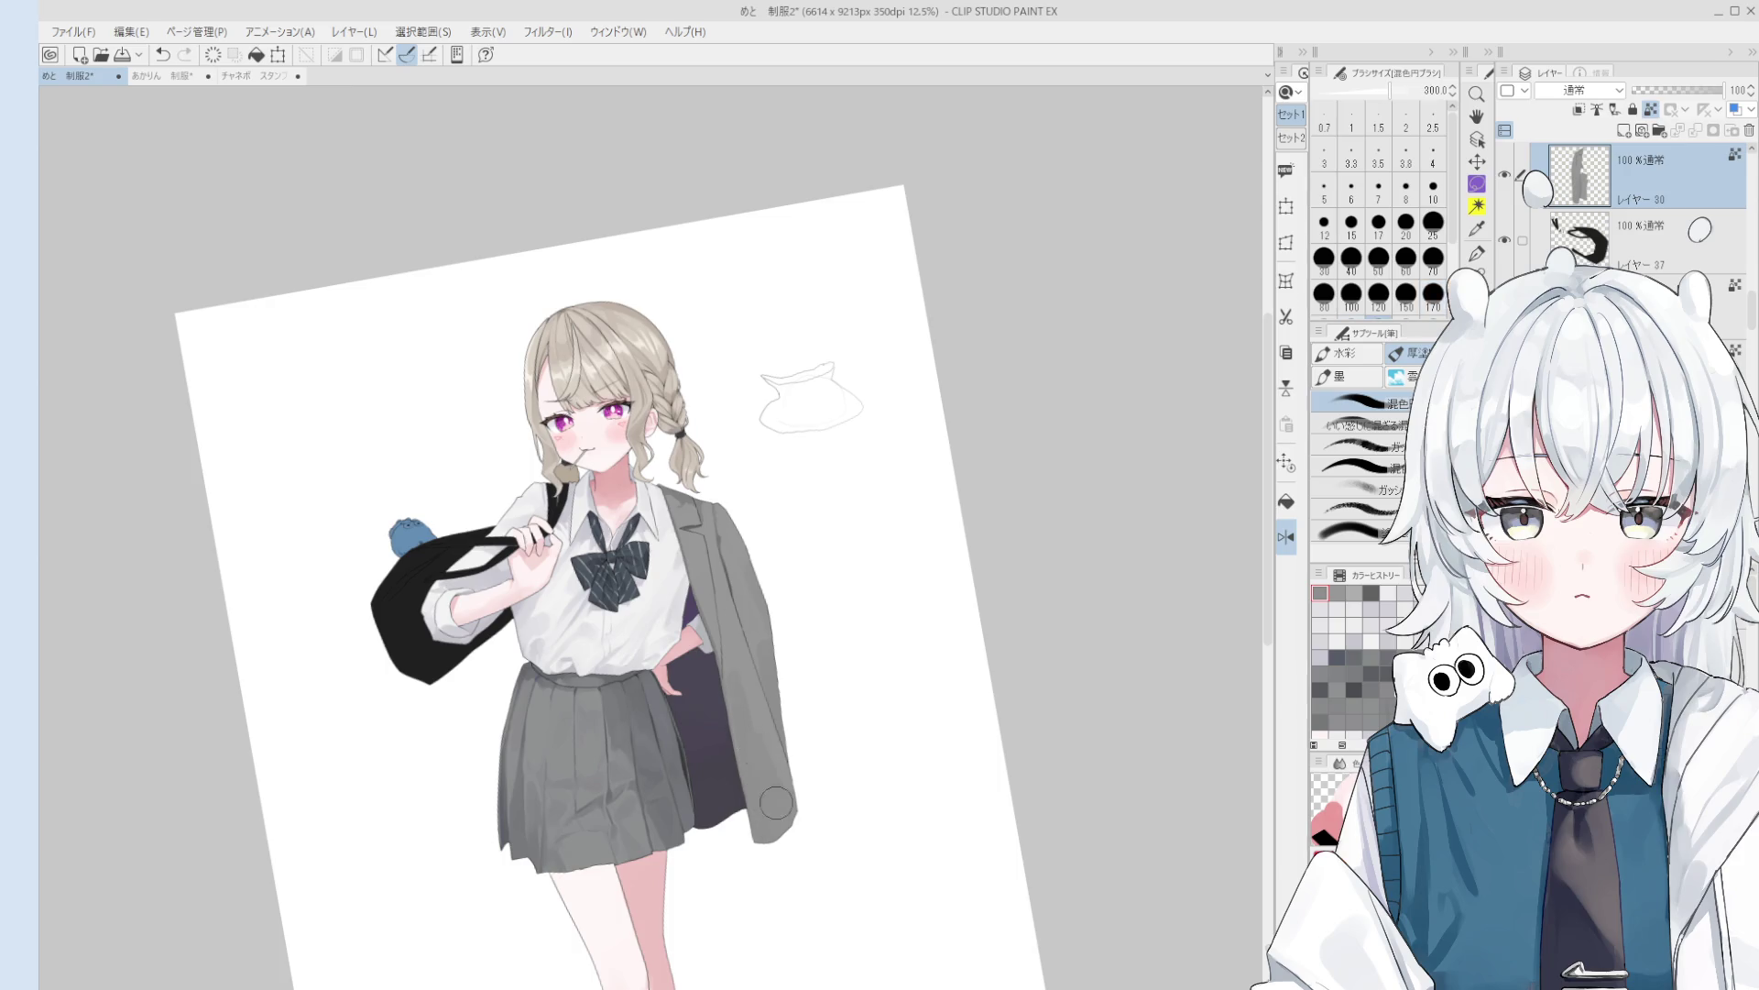
pyautogui.moveTo(770, 788); pyautogui.dragTo(747, 714)
pyautogui.moveTo(752, 789)
pyautogui.mouseDown()
pyautogui.moveTo(765, 770)
pyautogui.moveTo(792, 829)
pyautogui.moveTo(775, 797)
pyautogui.moveTo(751, 810)
pyautogui.mouseUp()
# - Paint a stroke along the jacket's edge at brush size 70, undoing and redoing it
pyautogui.hotkey('ctrl', '@')
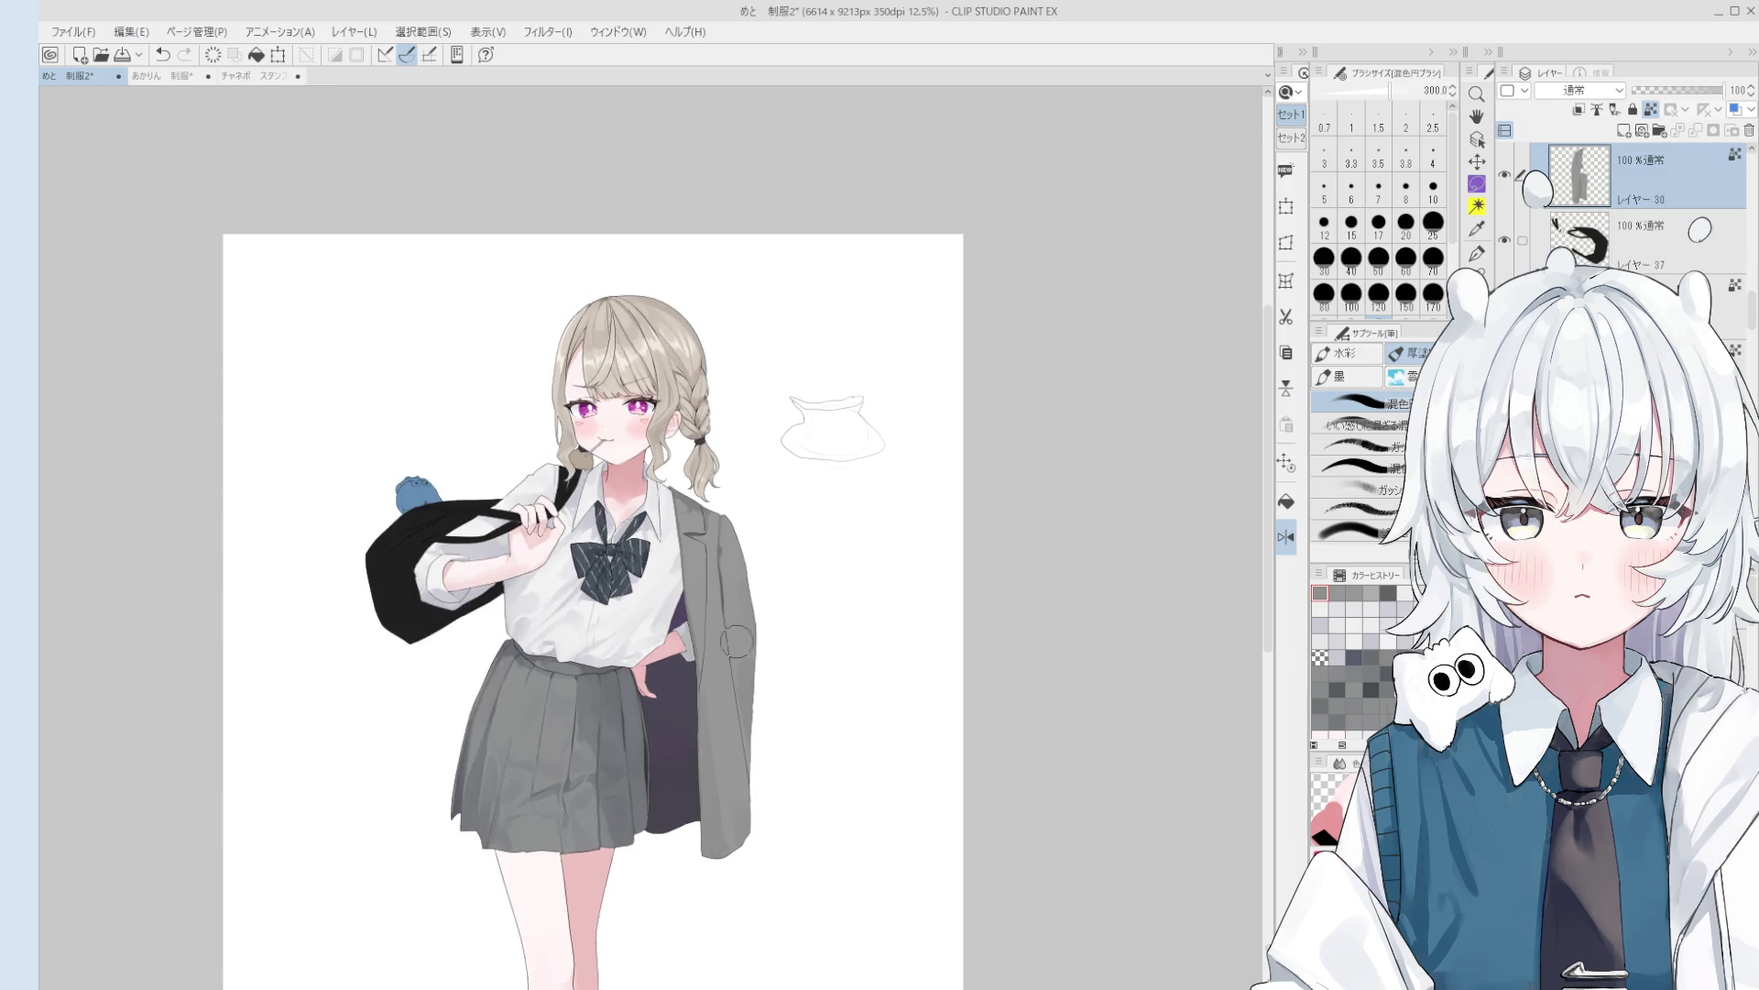
pyautogui.press('space')
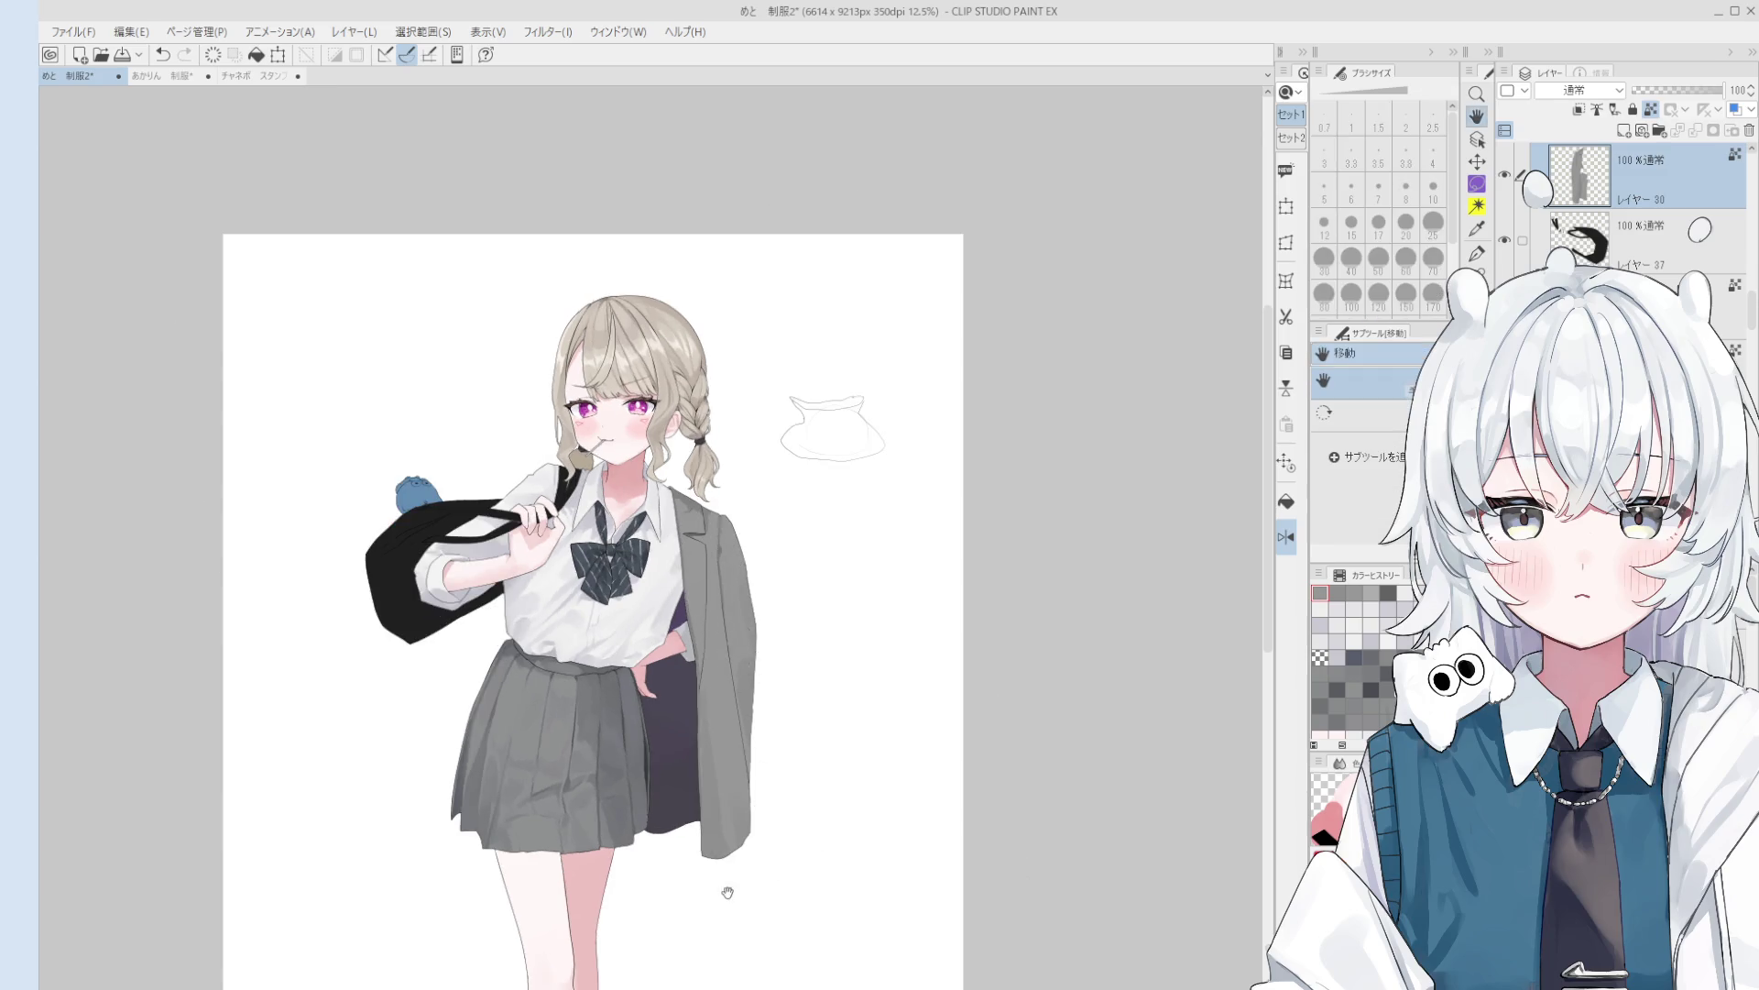
pyautogui.moveTo(718, 888); pyautogui.dragTo(781, 844)
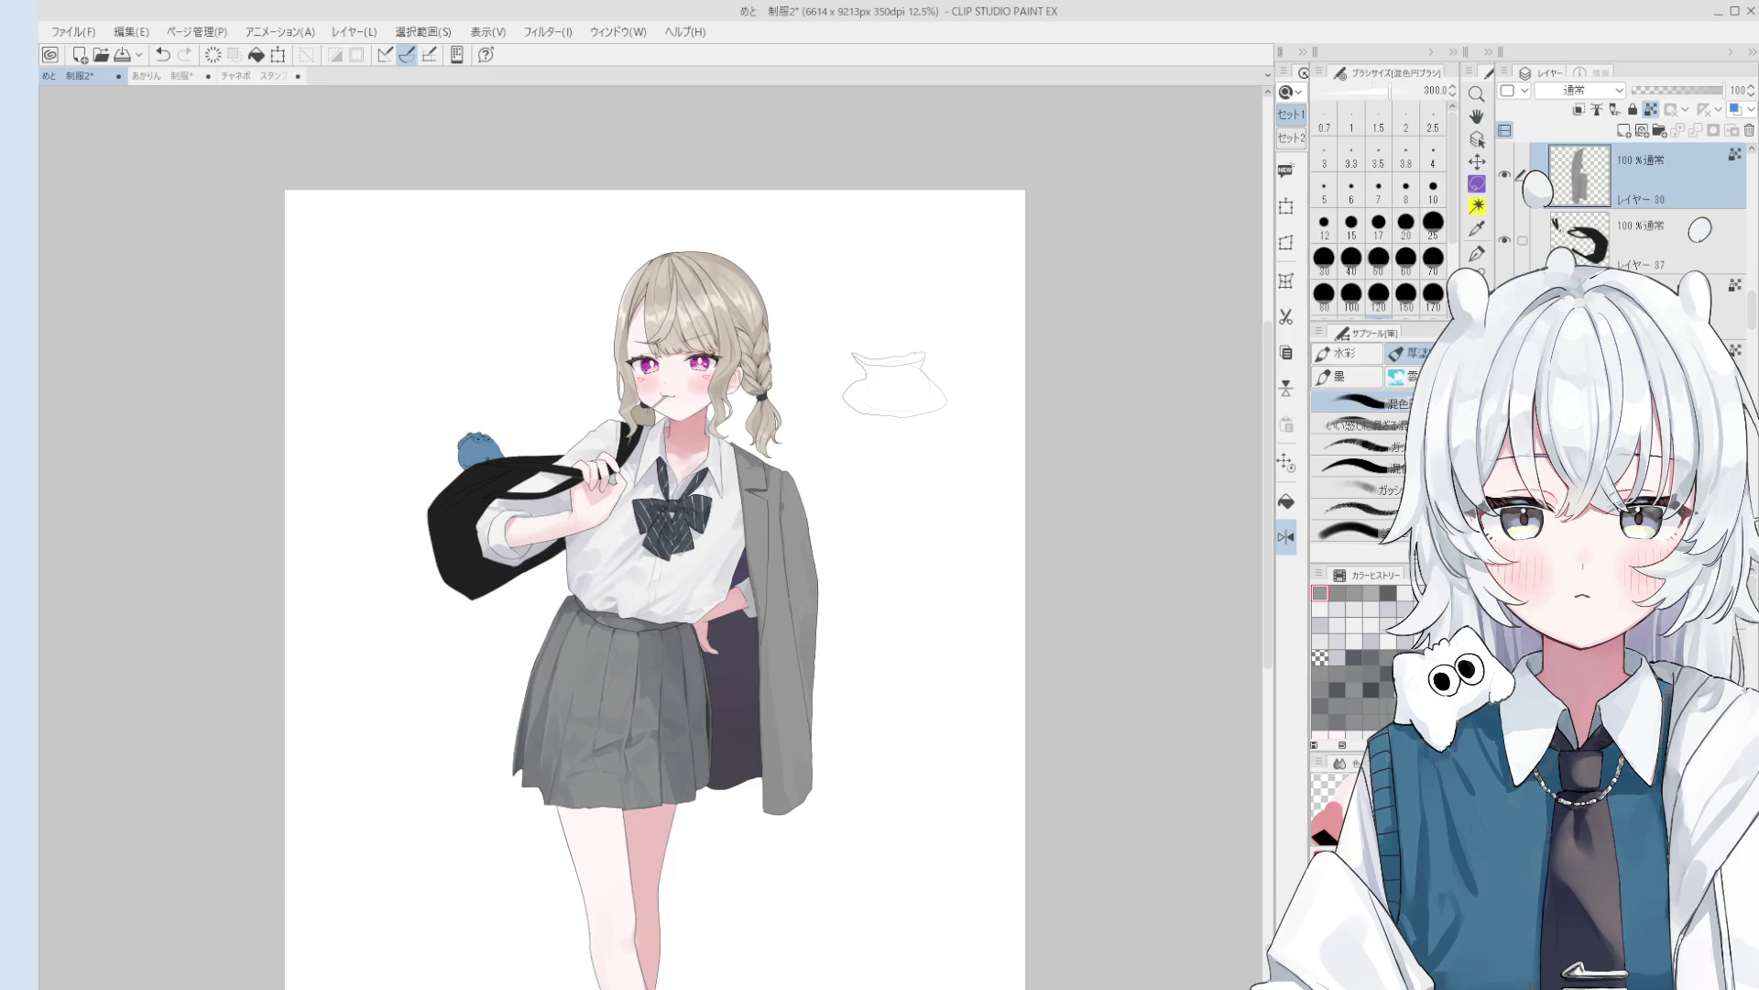
pyautogui.click(1433, 259)
pyautogui.moveTo(805, 573); pyautogui.dragTo(813, 753)
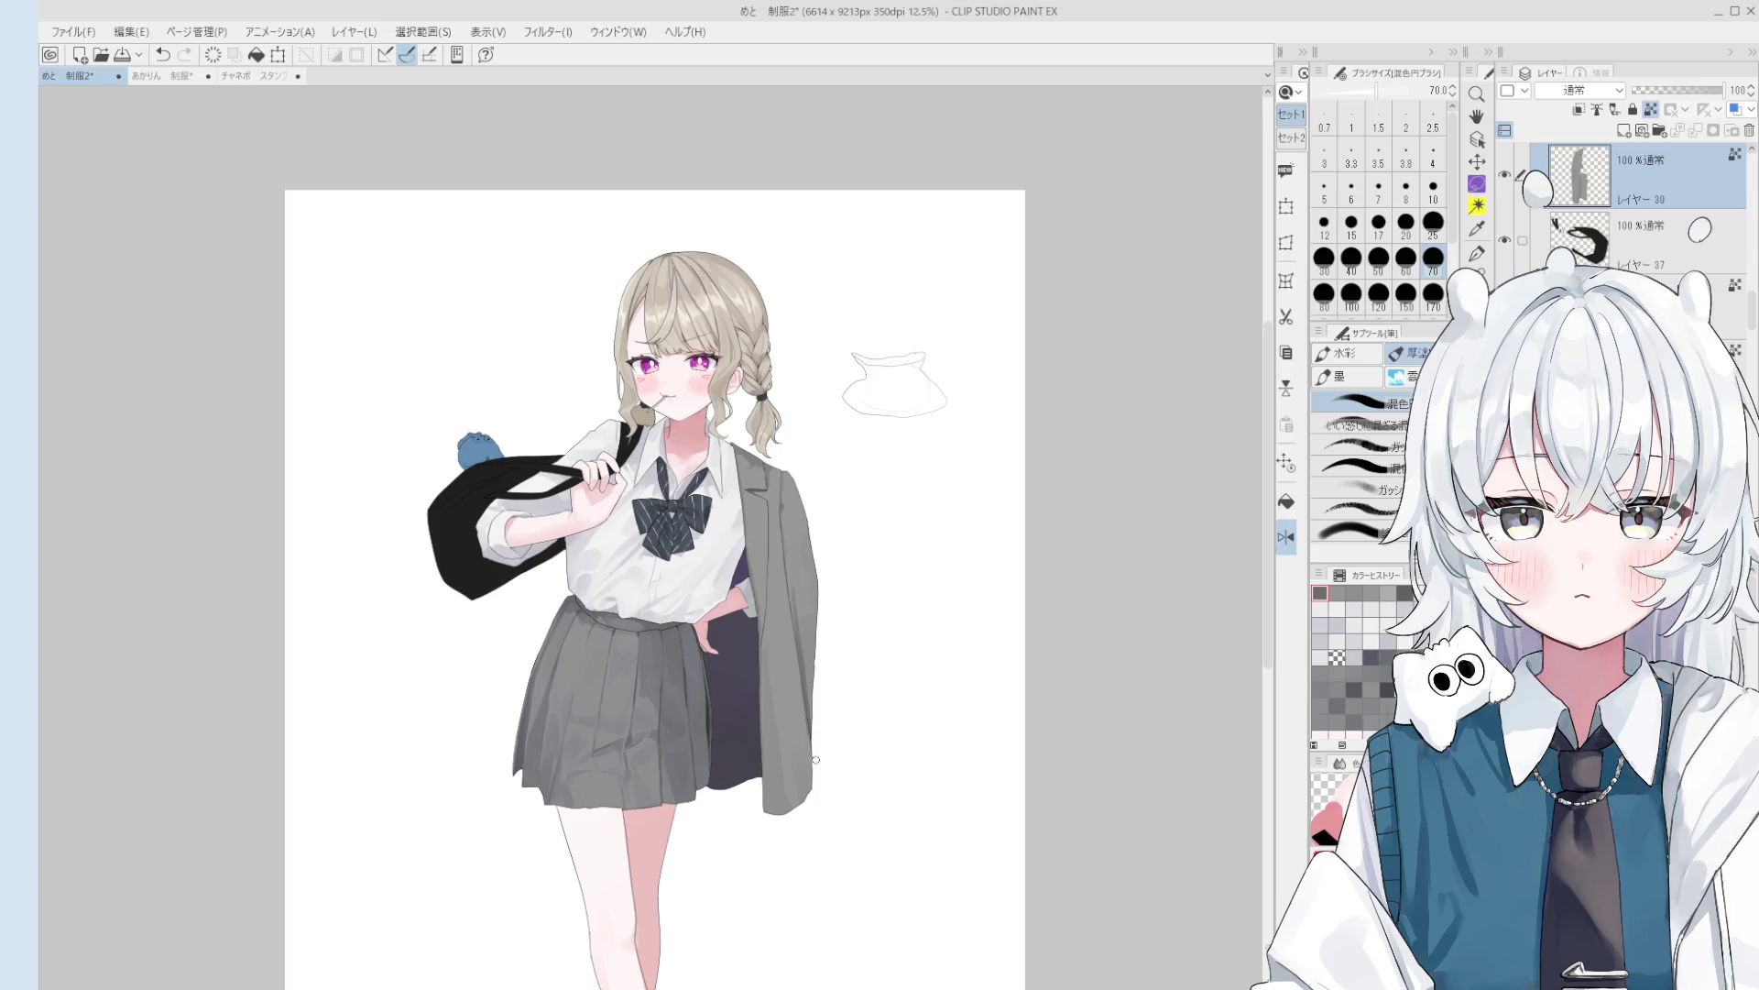
pyautogui.hotkey('ctrl', 'z')
pyautogui.hotkey('ctrl', 'y')
pyautogui.hotkey('ctrl', 'z')
pyautogui.hotkey('ctrl', 'y')
# - Sample a light grey and paint broad shading across the jacket at size 80
pyautogui.press(']')
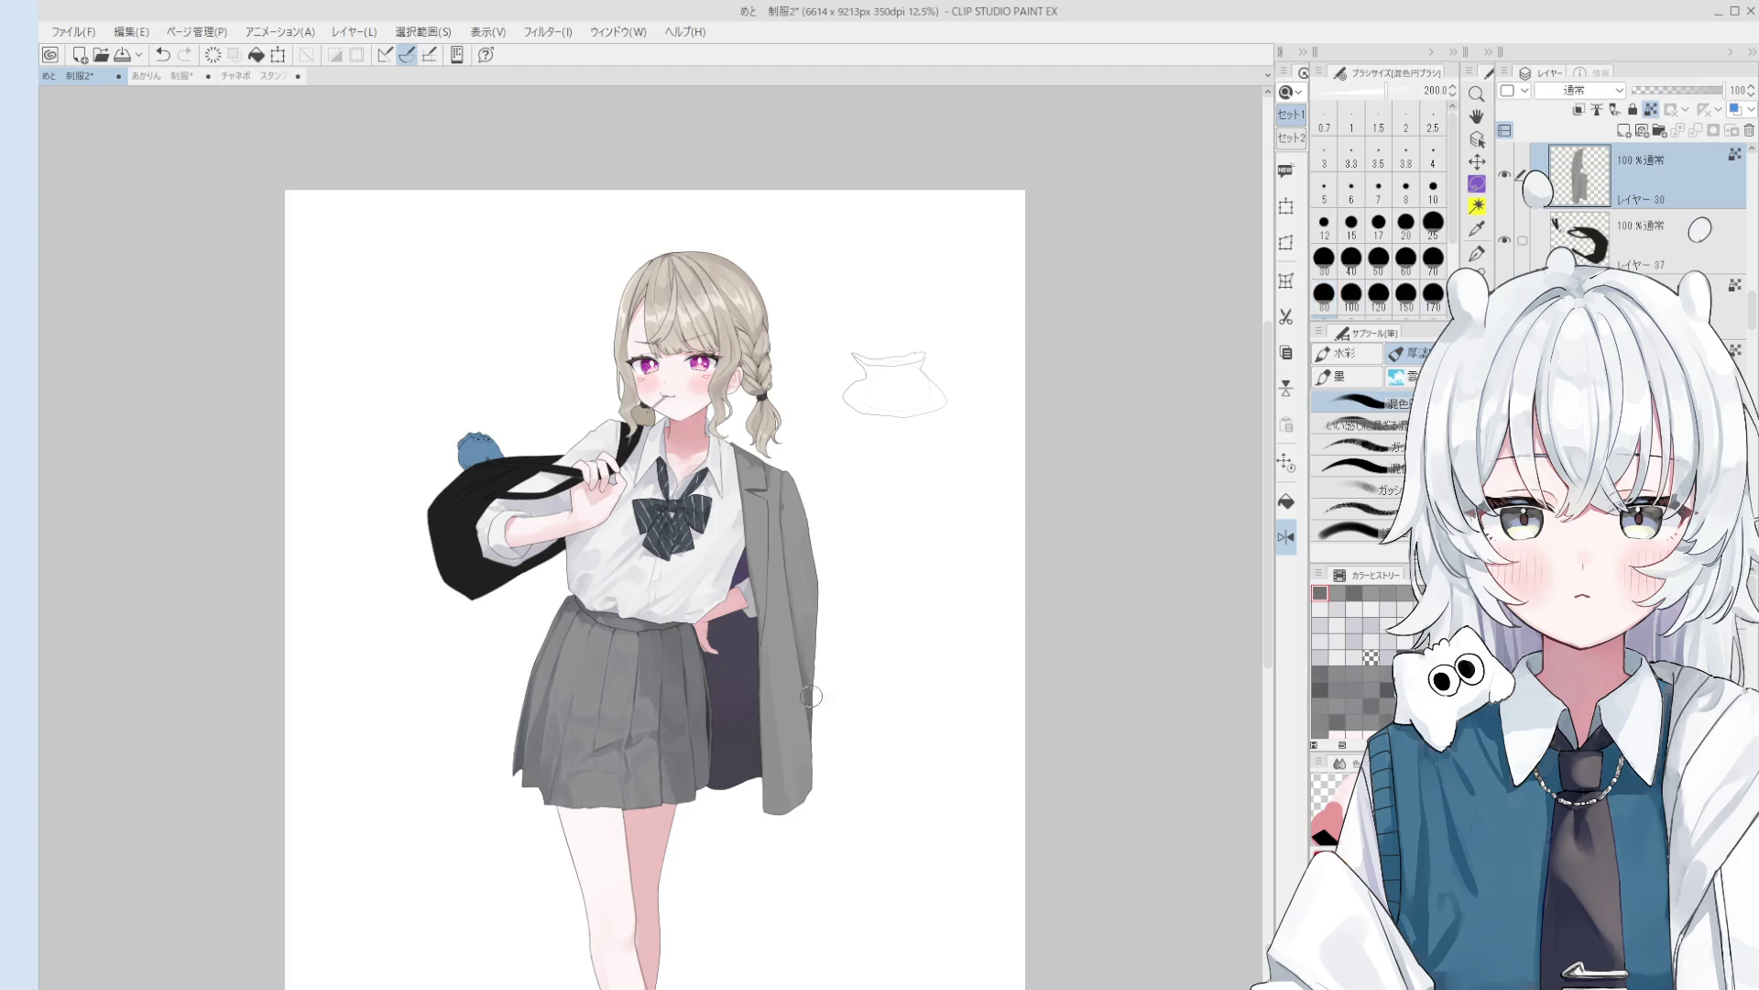
pyautogui.scroll(-2, 806, 606)
pyautogui.keyDown('alt'); pyautogui.click(1059, 226); pyautogui.keyUp('alt')
pyautogui.click(809, 653)
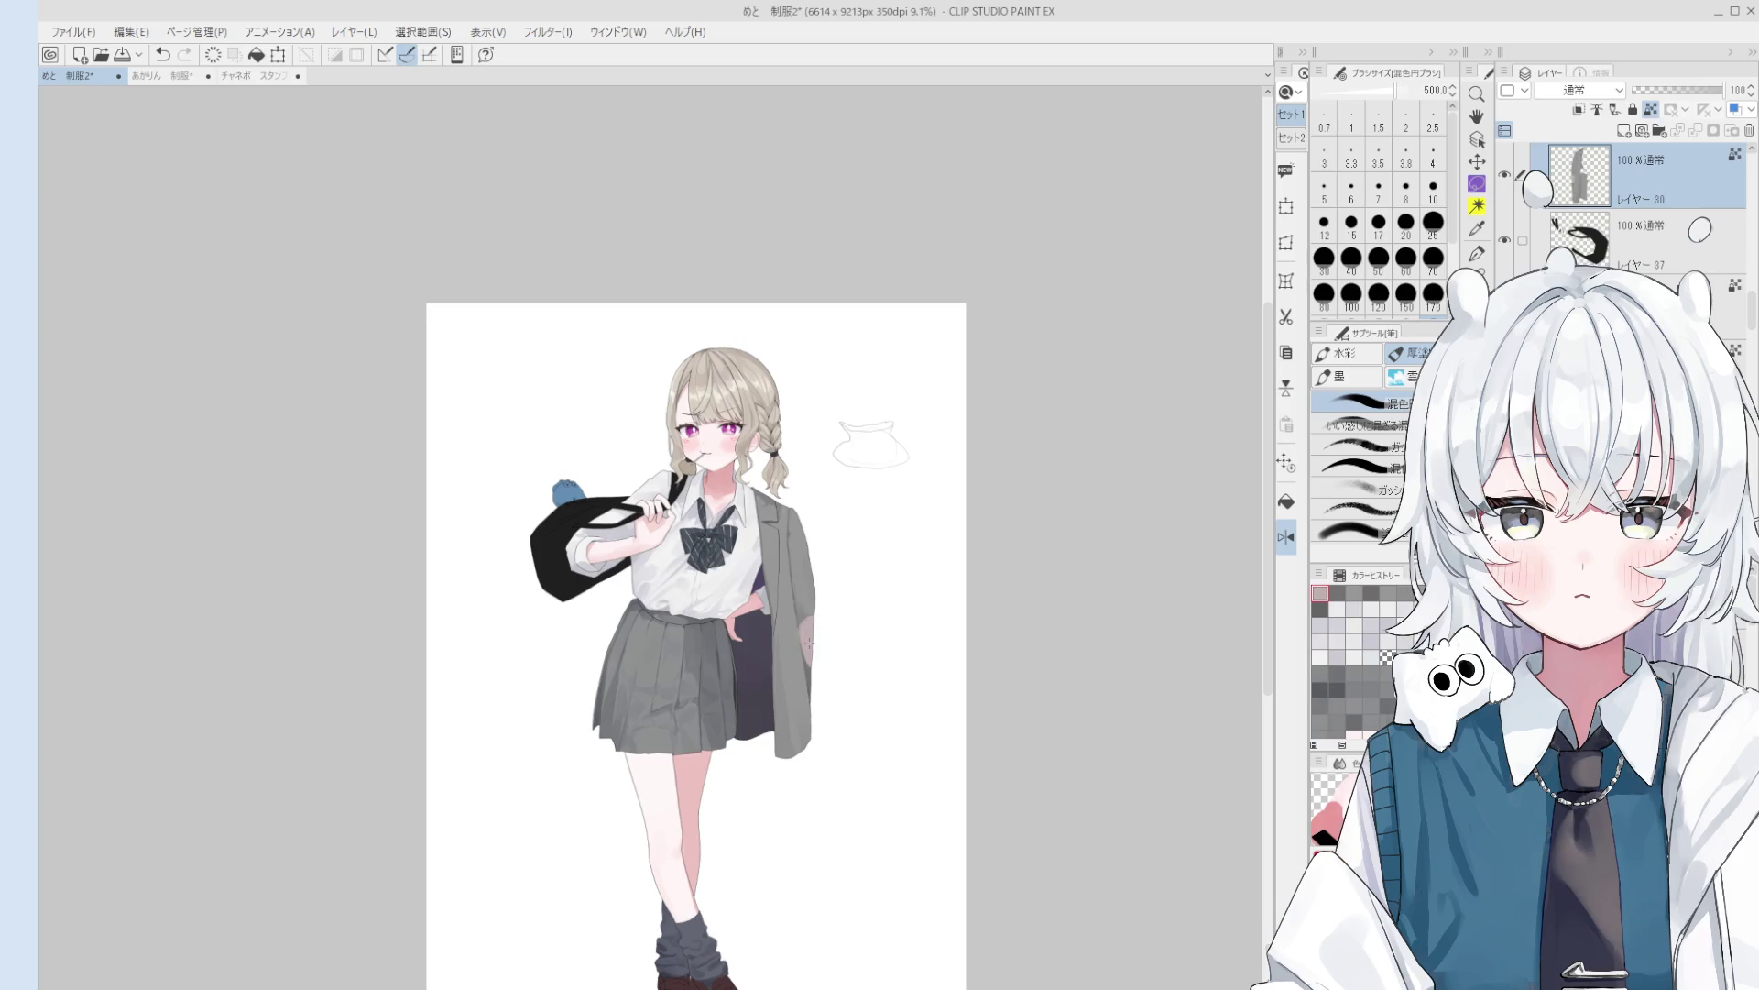
pyautogui.moveTo(809, 654)
pyautogui.mouseDown()
pyautogui.moveTo(806, 587)
pyautogui.moveTo(798, 714)
pyautogui.mouseUp()
pyautogui.scroll(1, 774, 653)
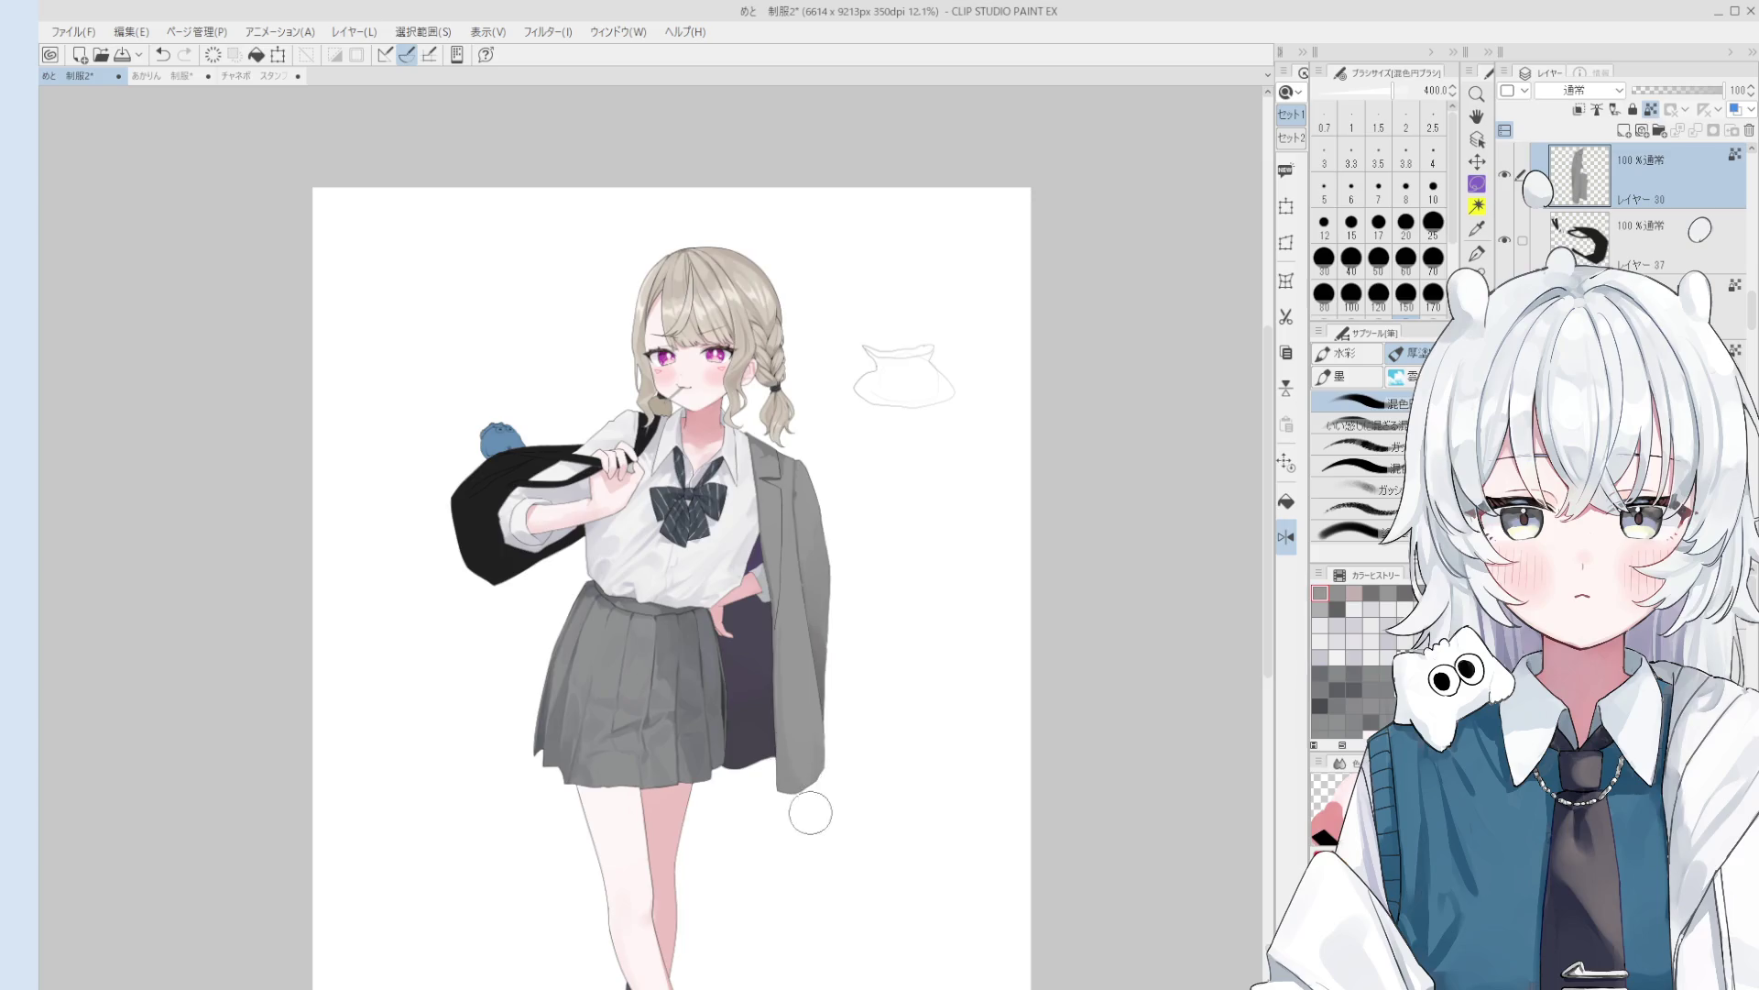
pyautogui.hotkey('ctrl', 'shift', 'h')
pyautogui.scroll(-2, 788, 816)
pyautogui.press('h')
pyautogui.moveTo(829, 837); pyautogui.dragTo(837, 849)
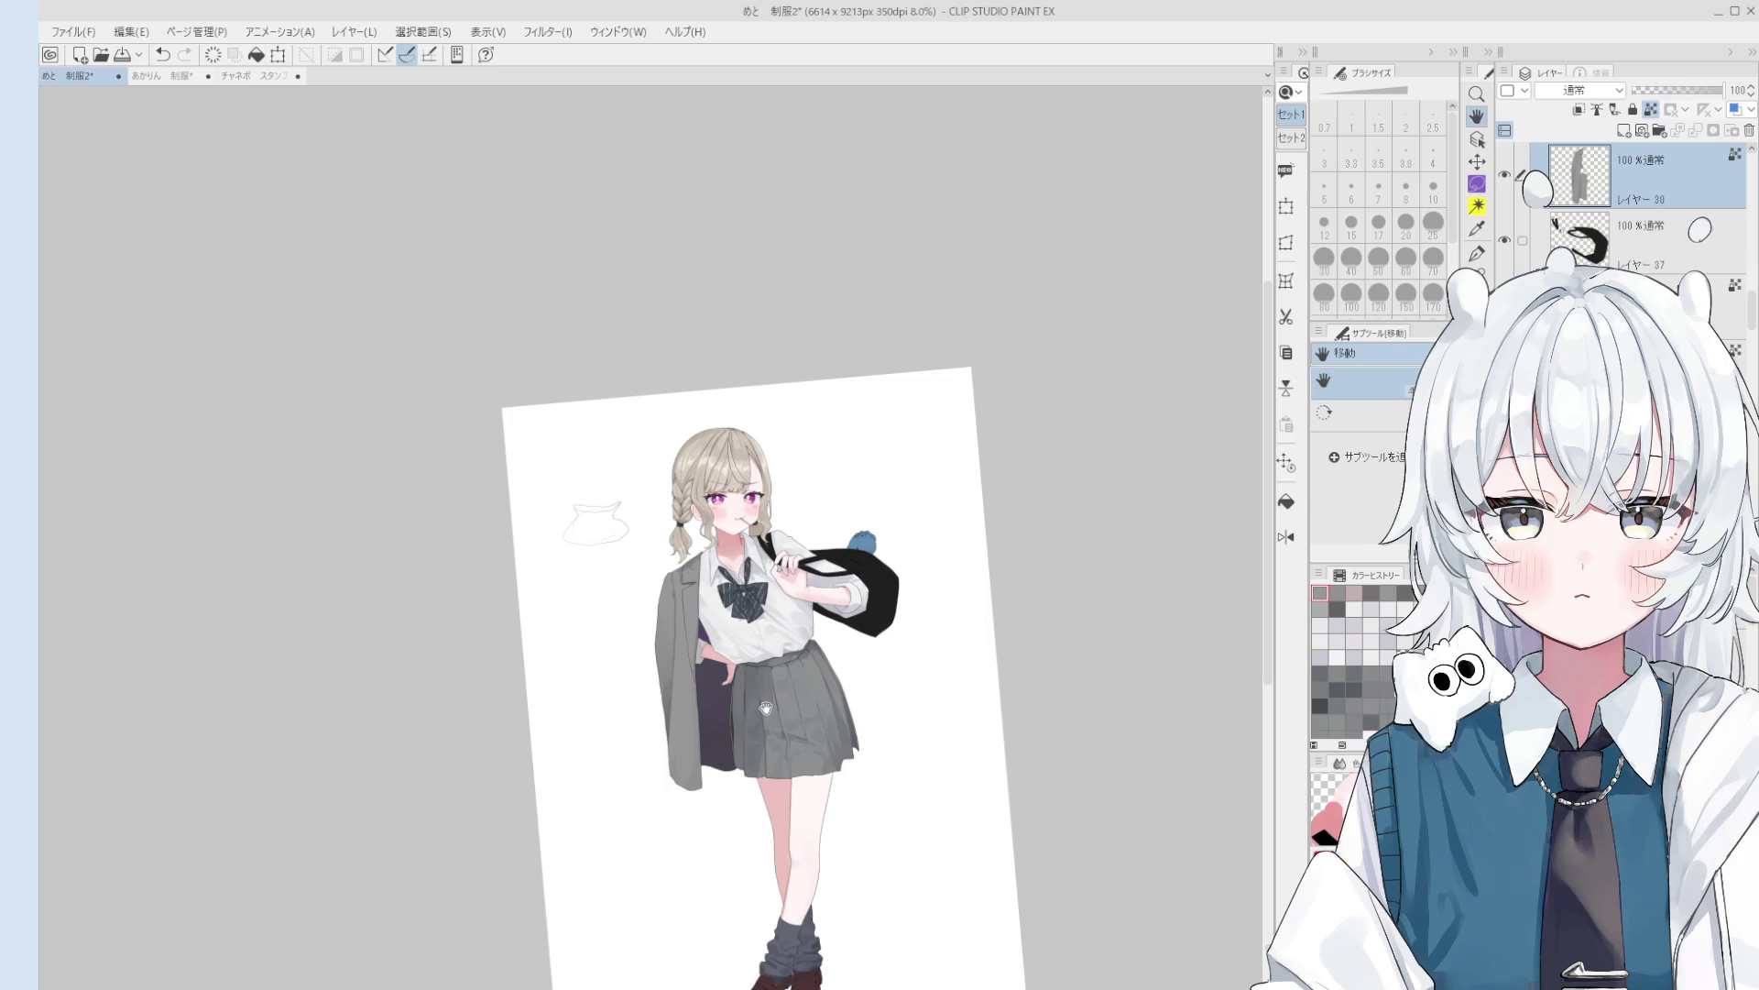
pyautogui.scroll(-2, 778, 733)
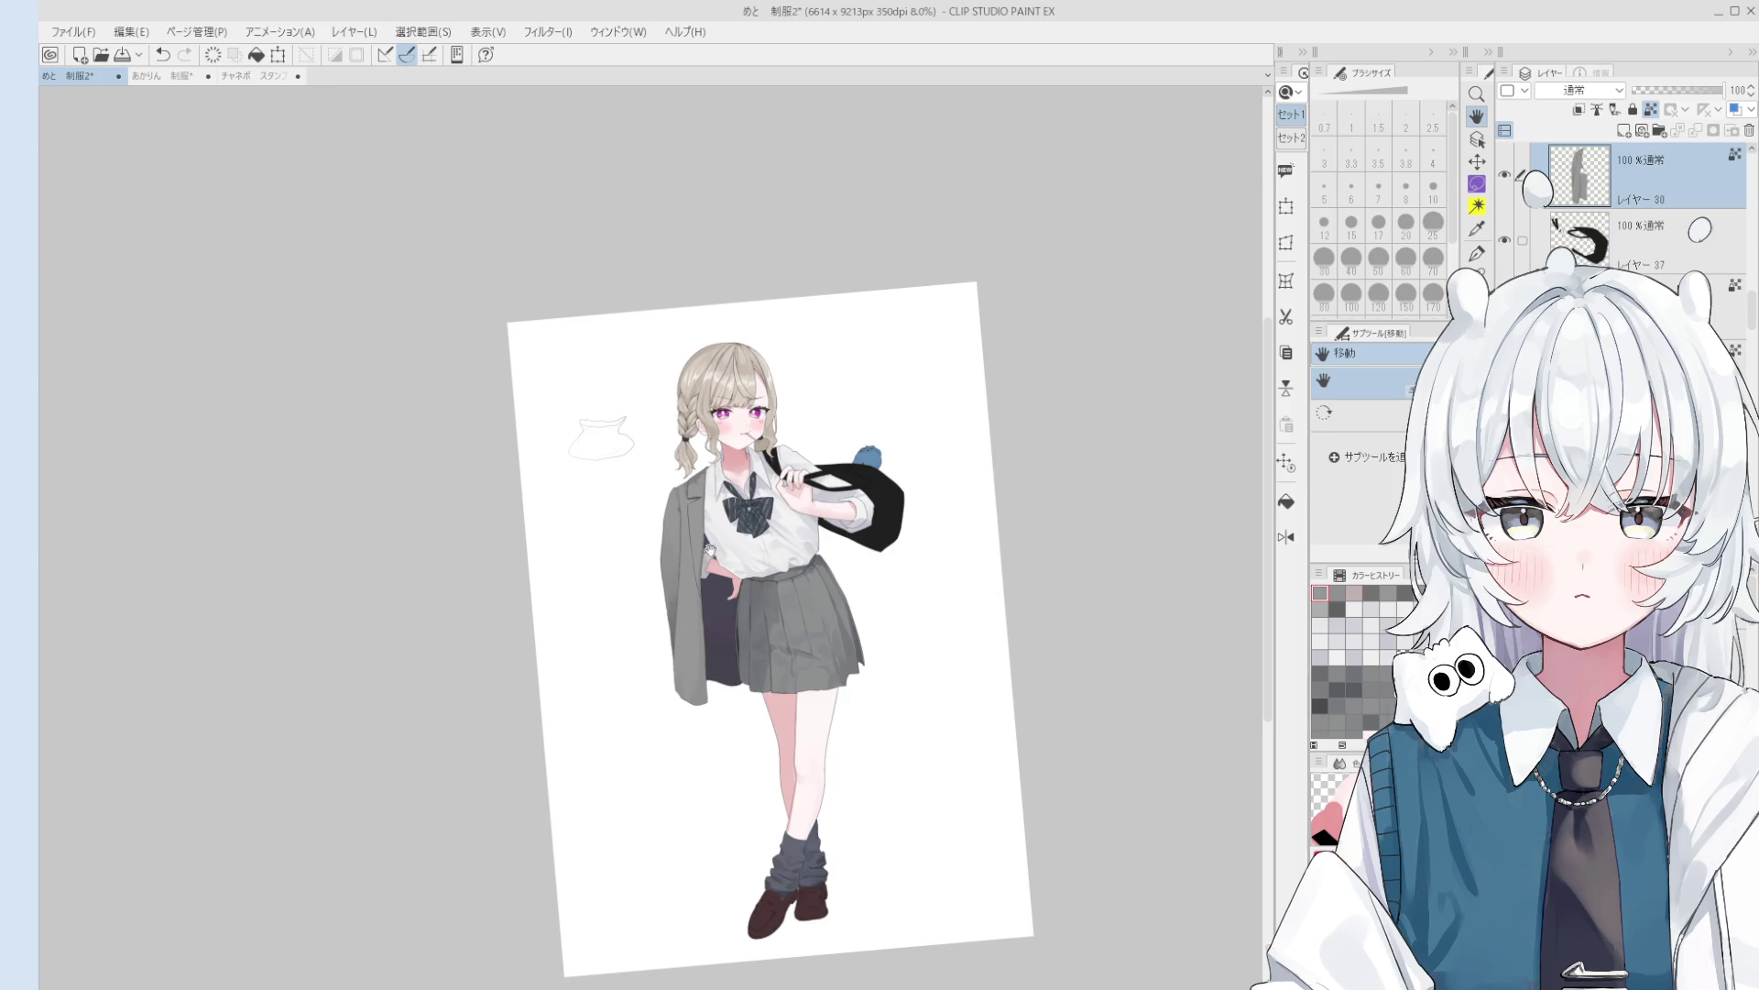
# - Select the hat sketch's layer and erase the hat beside her head
pyautogui.press('o')
pyautogui.scroll(3, 609, 422)
pyautogui.click(639, 446)
pyautogui.press('e')
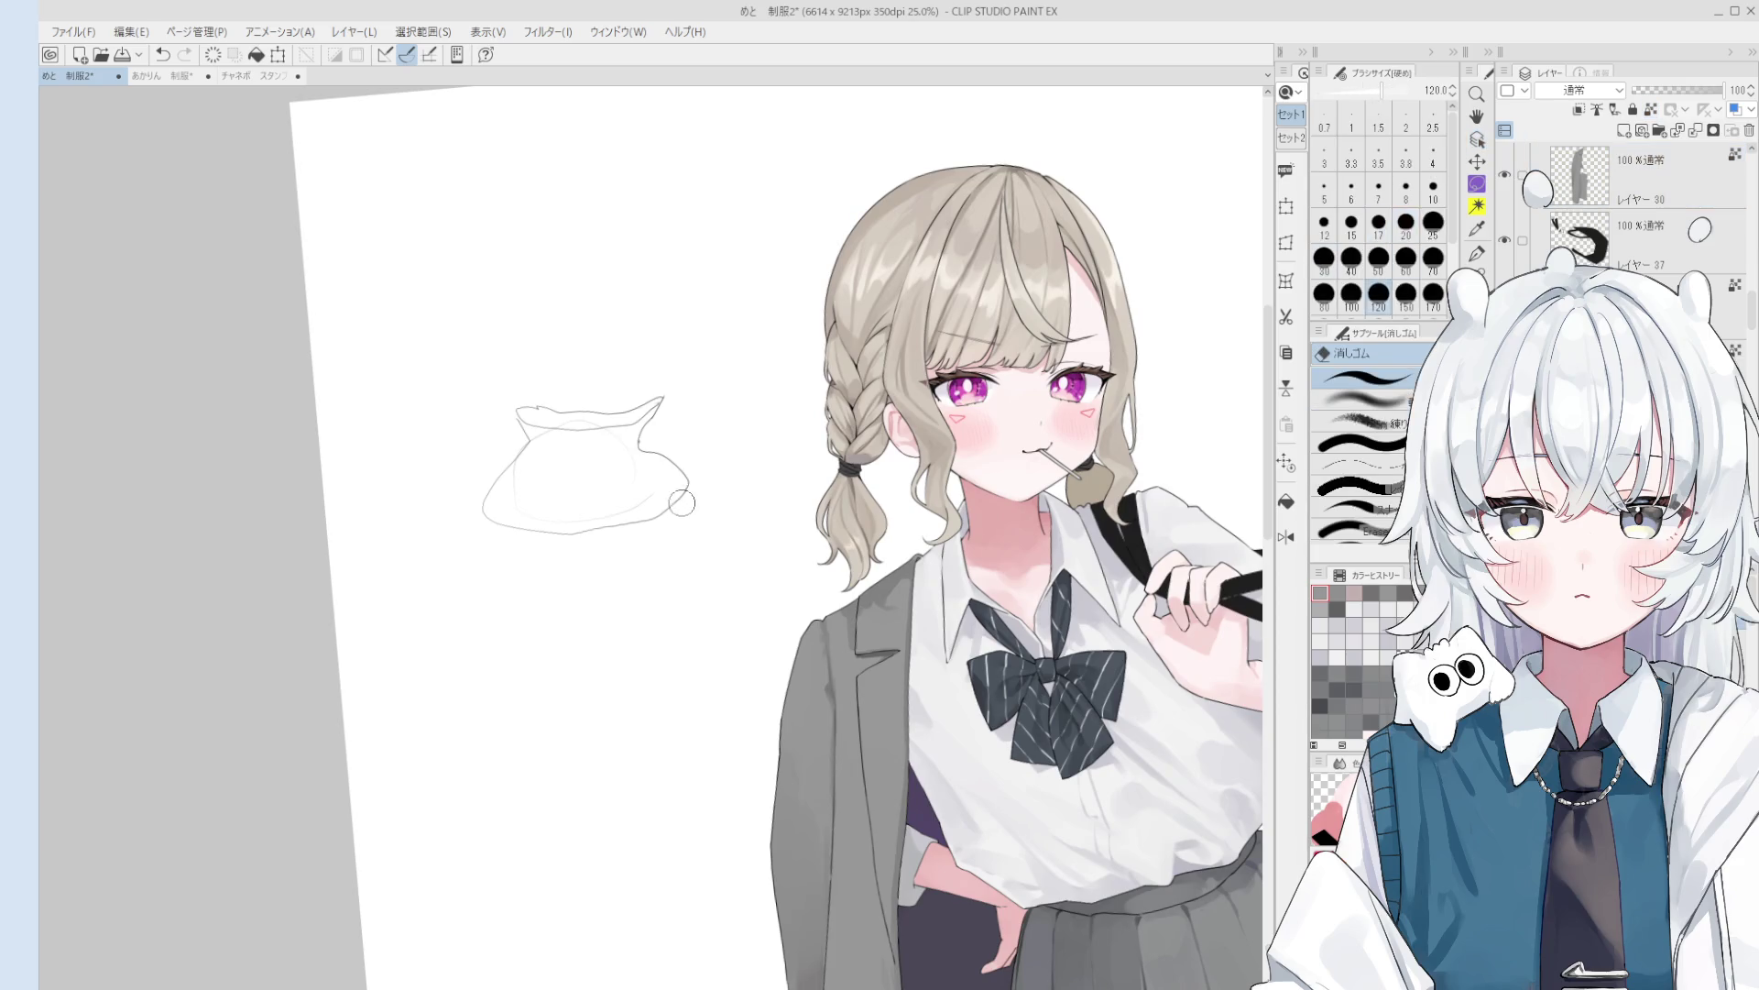
pyautogui.moveTo(687, 515); pyautogui.dragTo(515, 484)
pyautogui.scroll(-3, 617, 412)
pyautogui.scroll(3, 632, 513)
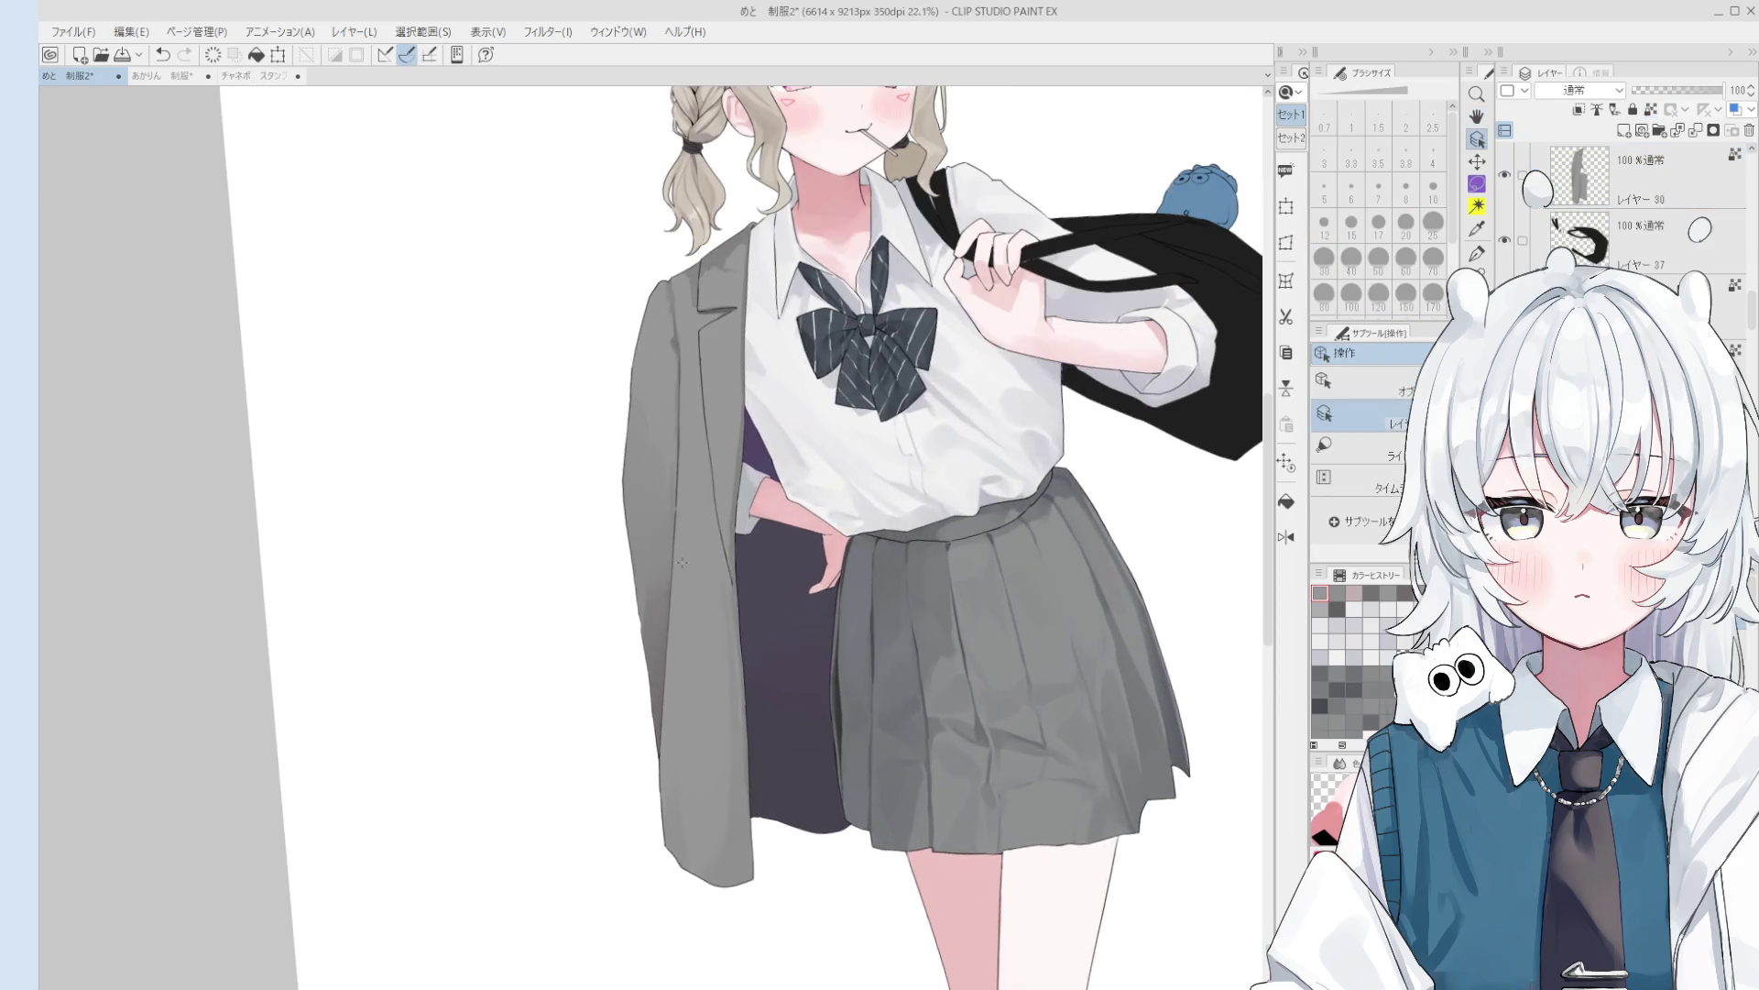
# - Repaint the jacket's lower-left edge at brush sizes 100 and 120
pyautogui.press('b')
pyautogui.scroll(-1, 629, 687)
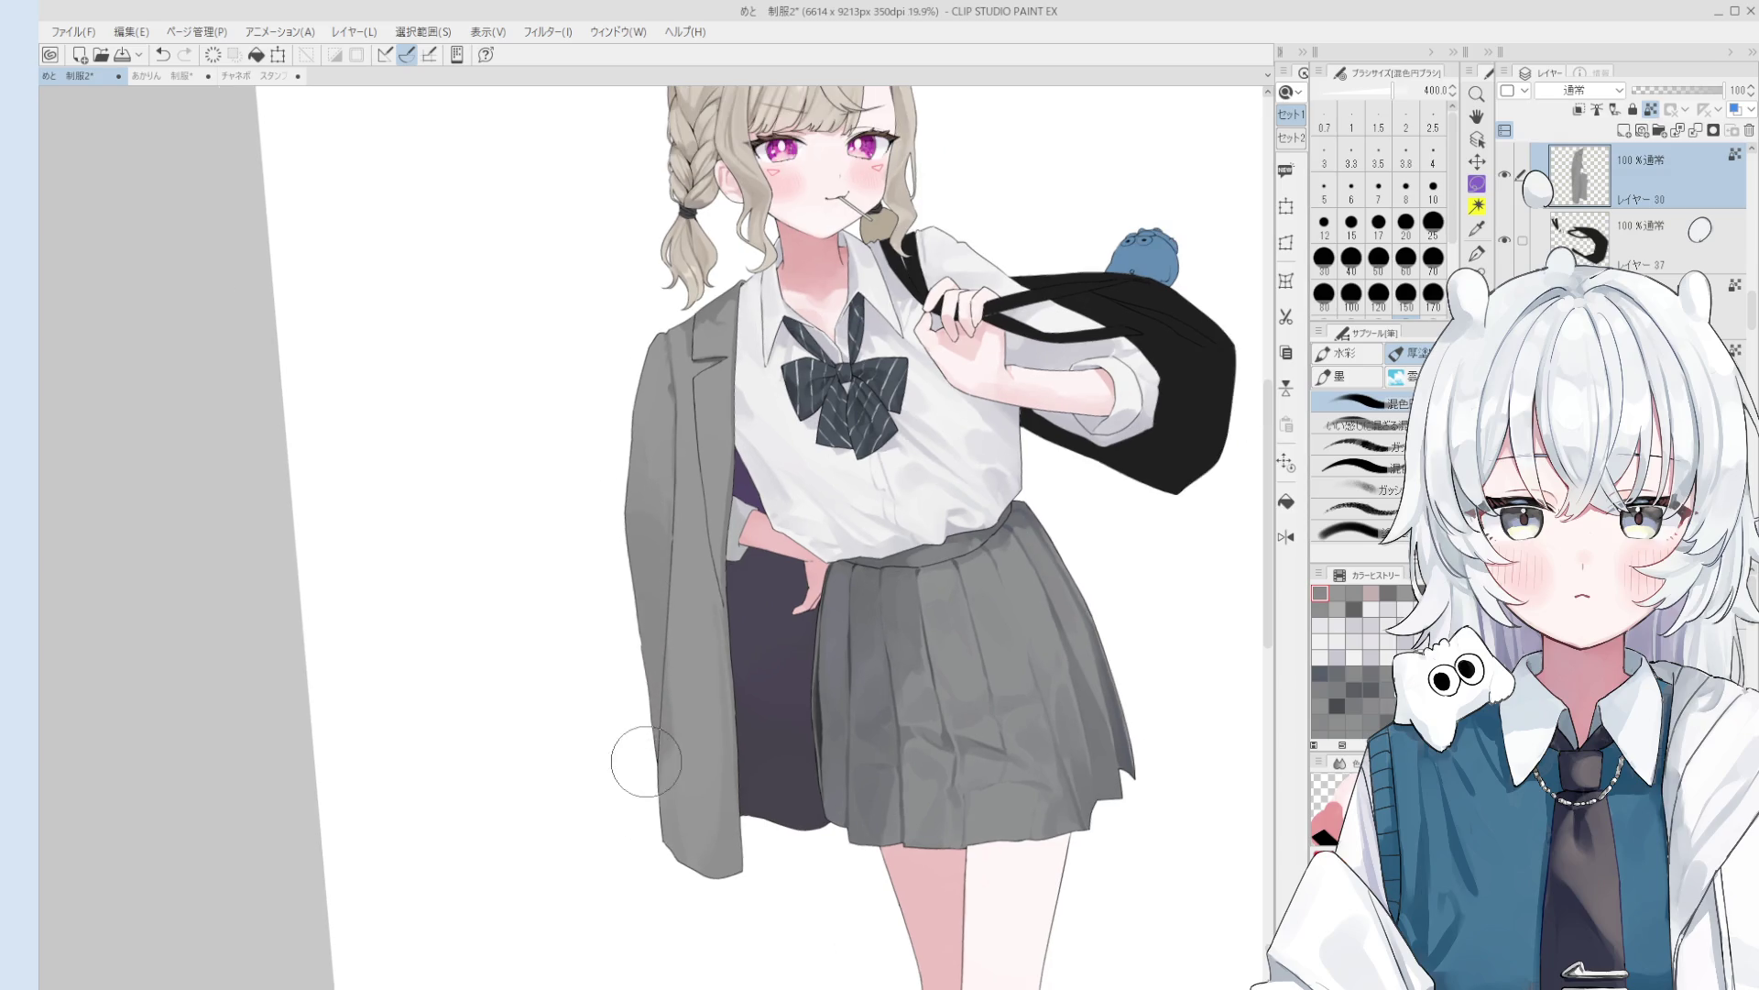
pyautogui.click(1351, 293)
pyautogui.moveTo(669, 687); pyautogui.dragTo(667, 806)
pyautogui.scroll(-1, 724, 834)
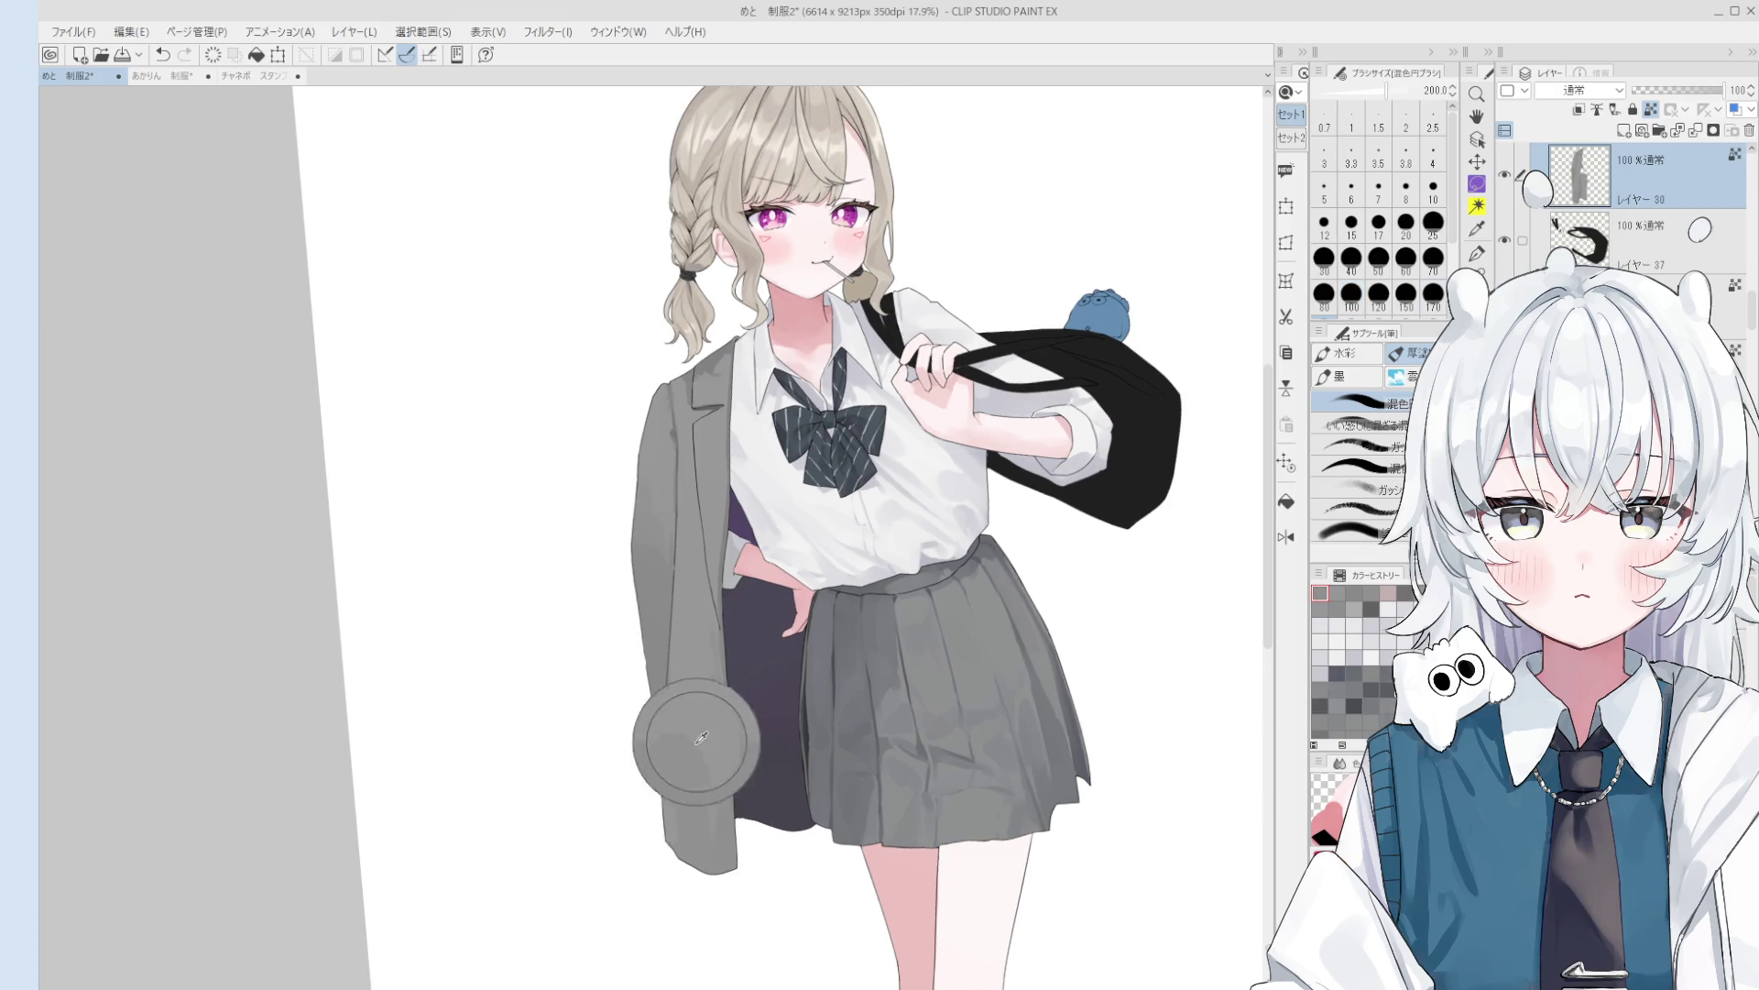
pyautogui.scroll(-1, 719, 824)
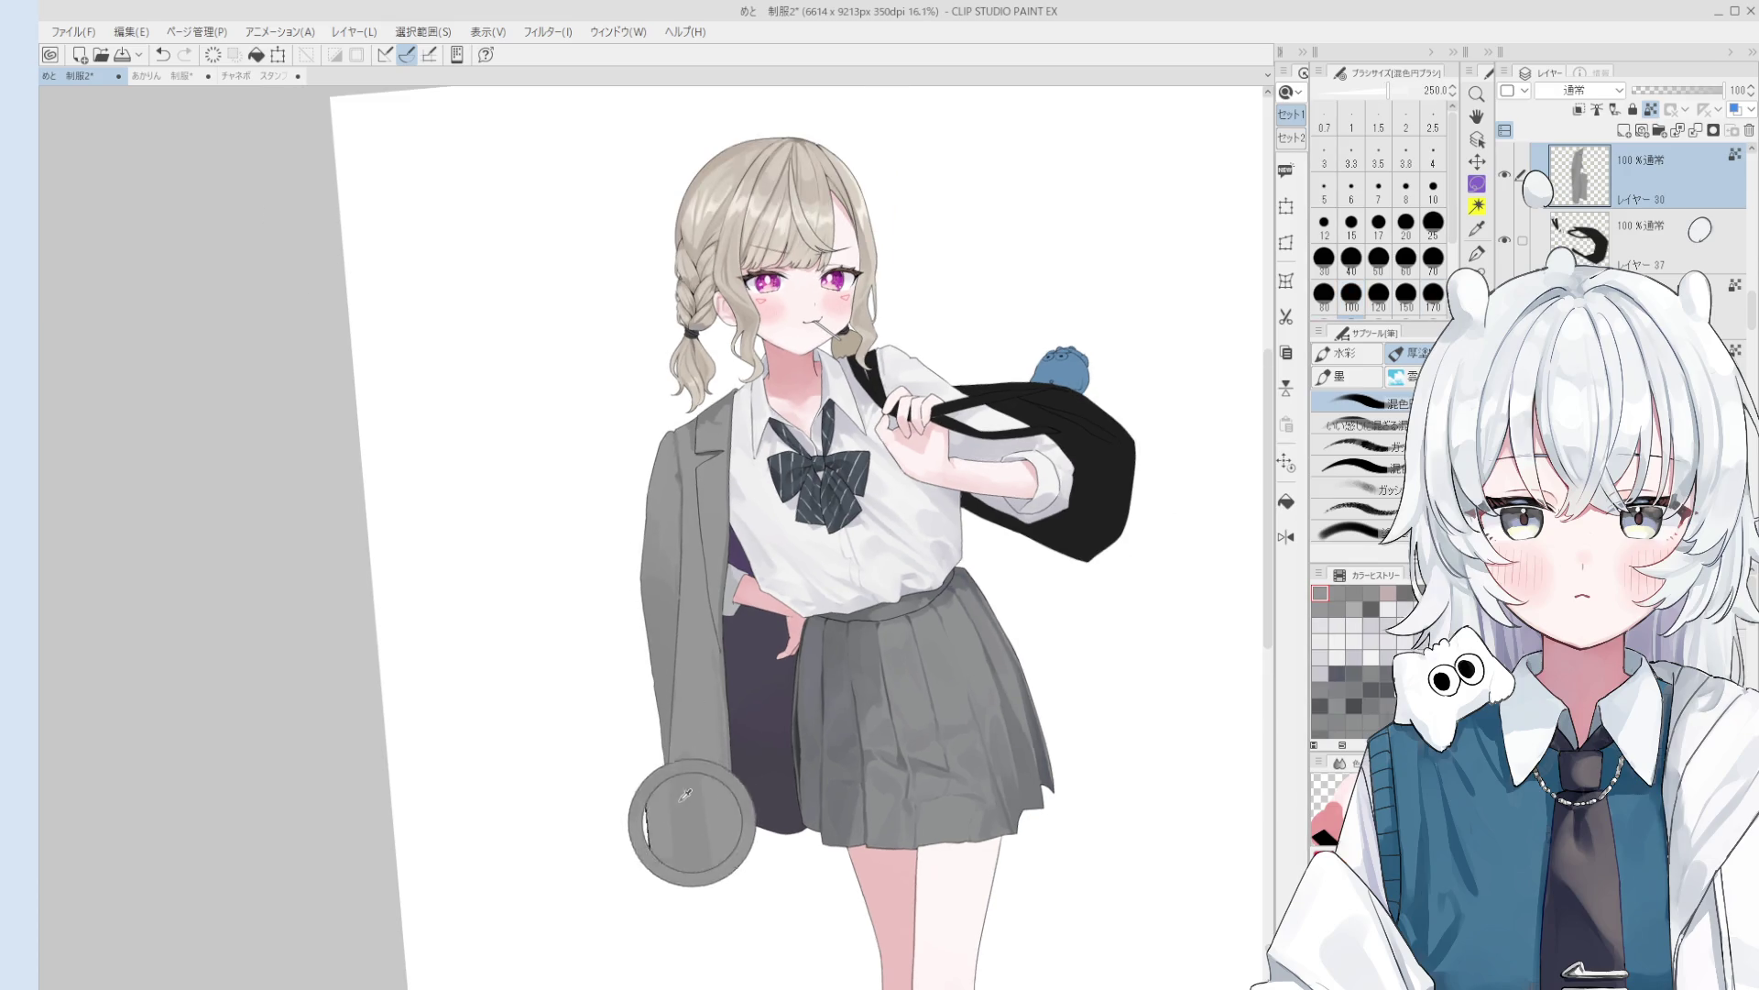
pyautogui.press('[')
pyautogui.press('[')
pyautogui.press('[')
pyautogui.moveTo(686, 728); pyautogui.dragTo(696, 788)
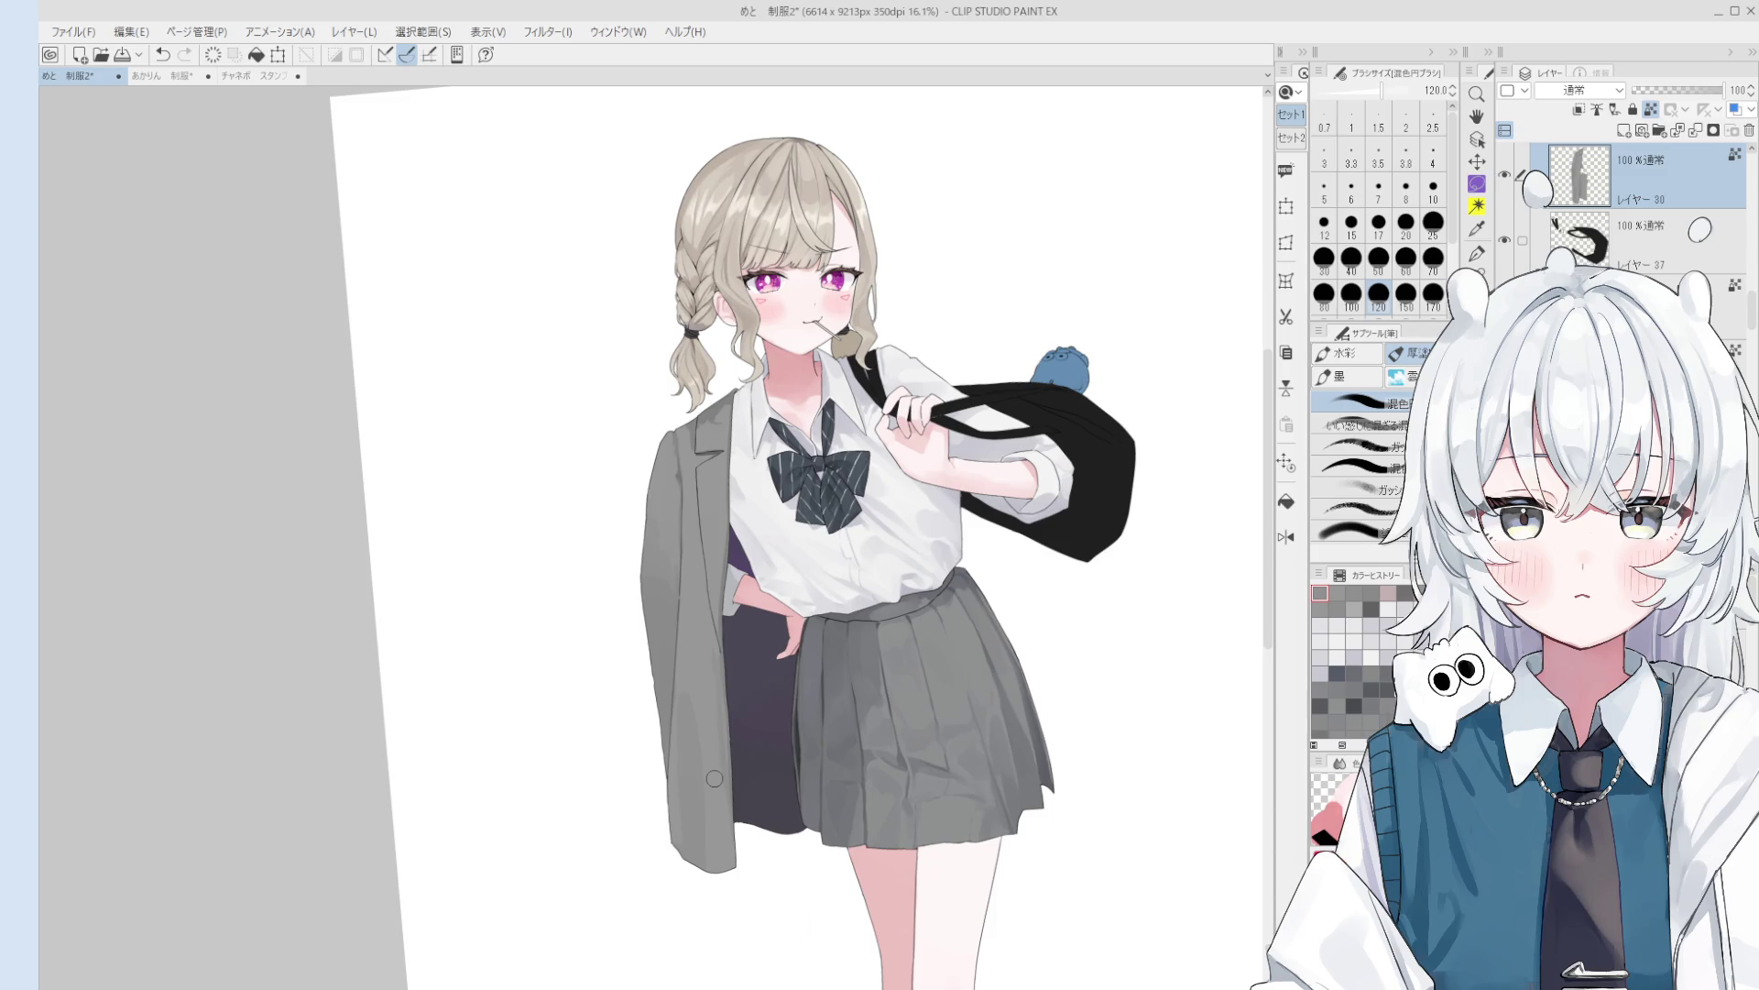
# - Resample jacket colours while resizing the brush between 250 and 80, undoing the last stroke
pyautogui.press(']')
pyautogui.press(']')
pyautogui.press(']')
pyautogui.keyDown('alt'); pyautogui.click(715, 777); pyautogui.keyUp('alt')
pyautogui.keyDown('alt'); pyautogui.click(688, 827); pyautogui.keyUp('alt')
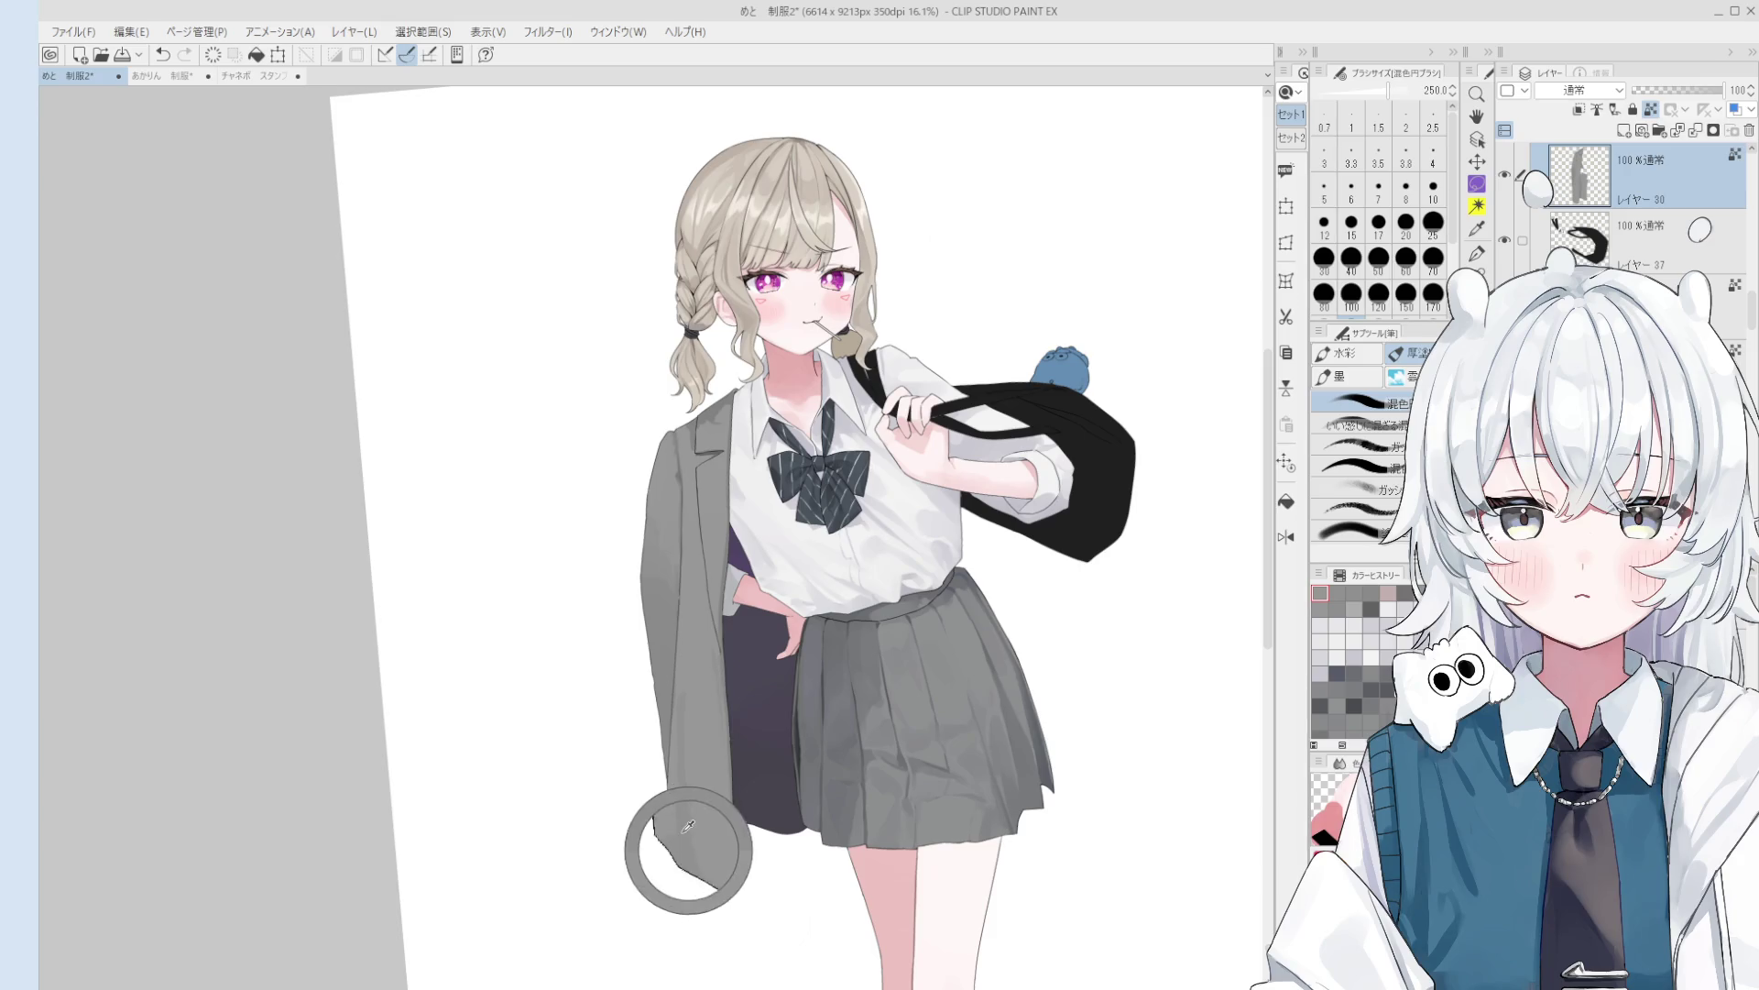
pyautogui.press('[')
pyautogui.press('[')
pyautogui.press('[')
pyautogui.press(']')
pyautogui.press(']')
pyautogui.hotkey('ctrl', 'z')
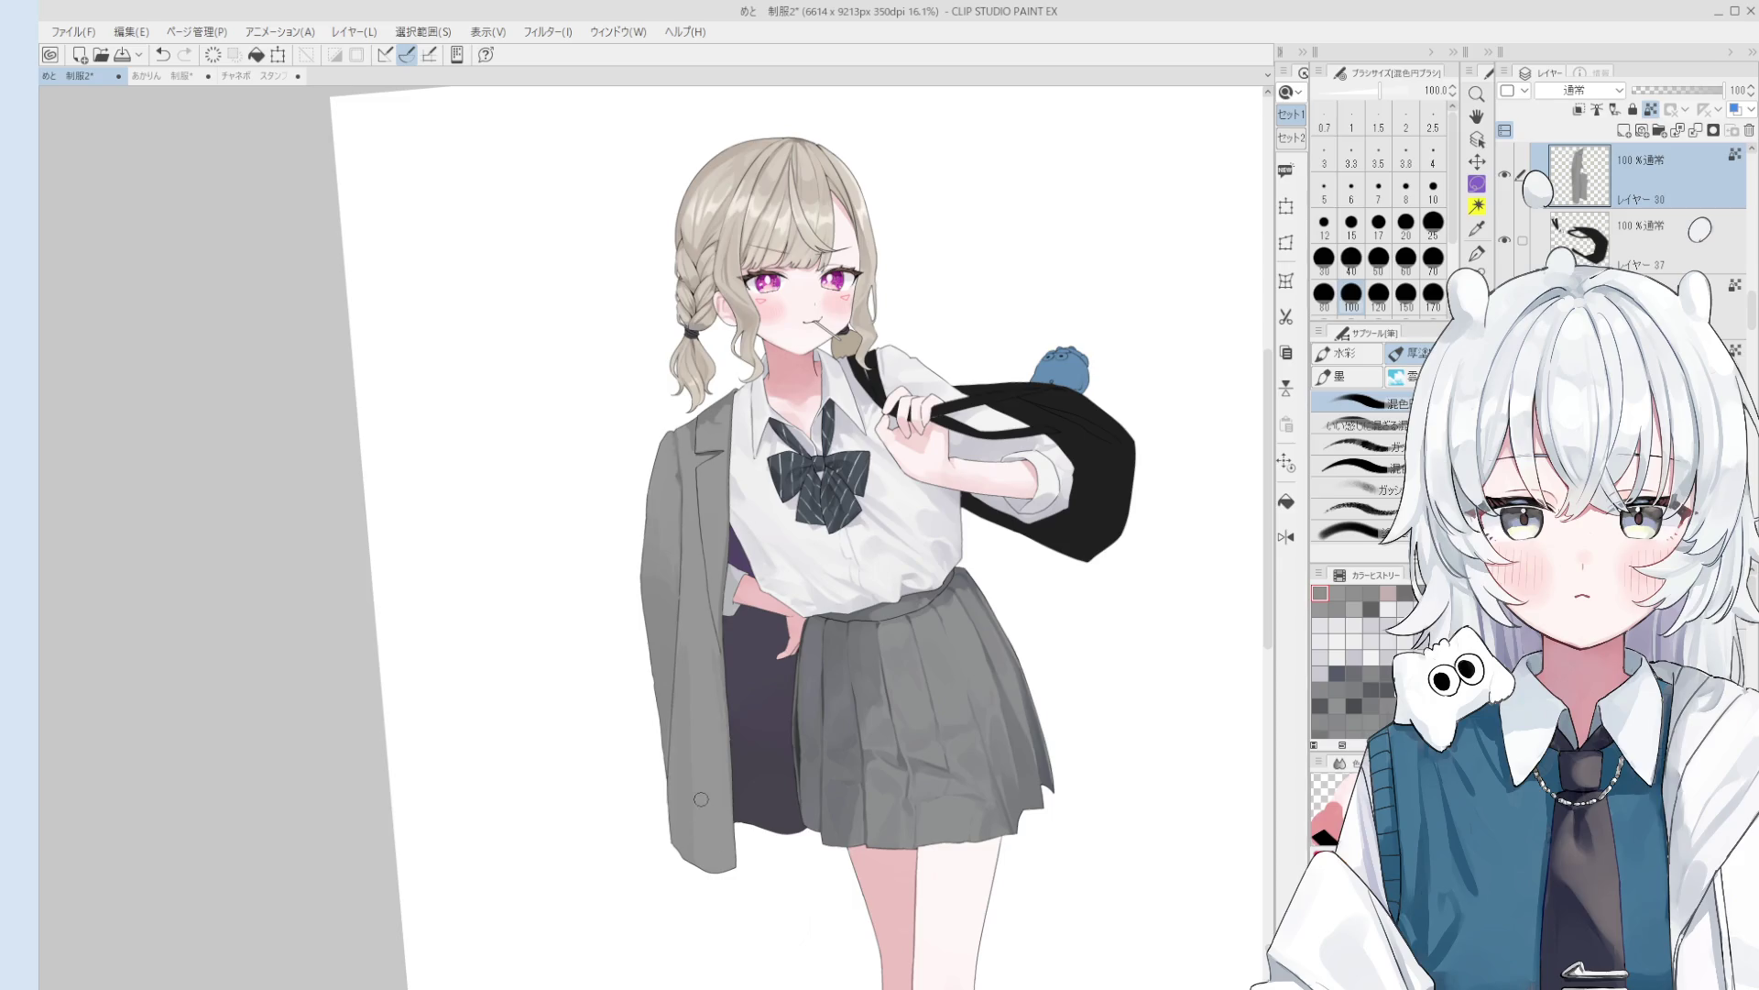
# - Sample the skirt's grey and set the blending circle brush to size 12
pyautogui.press('space')
pyautogui.moveTo(804, 765); pyautogui.dragTo(736, 728)
pyautogui.press('b')
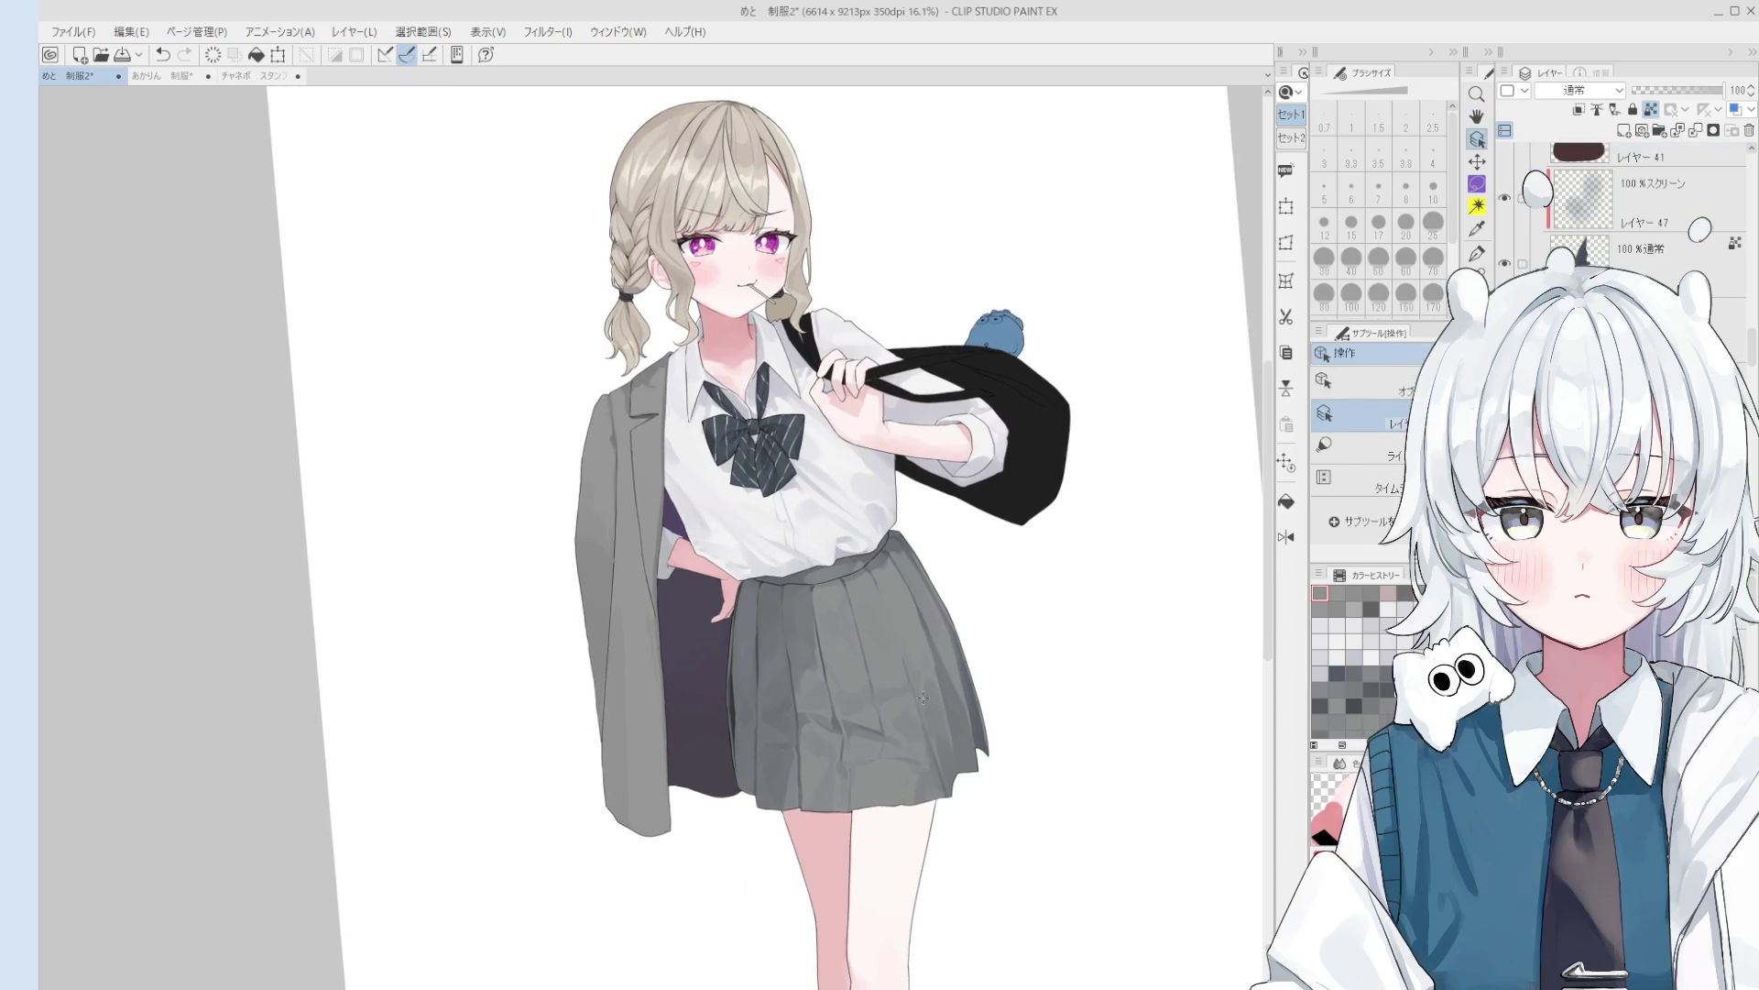
pyautogui.moveTo(863, 648); pyautogui.dragTo(765, 661)
pyautogui.keyDown('alt'); pyautogui.click(746, 648); pyautogui.keyUp('alt')
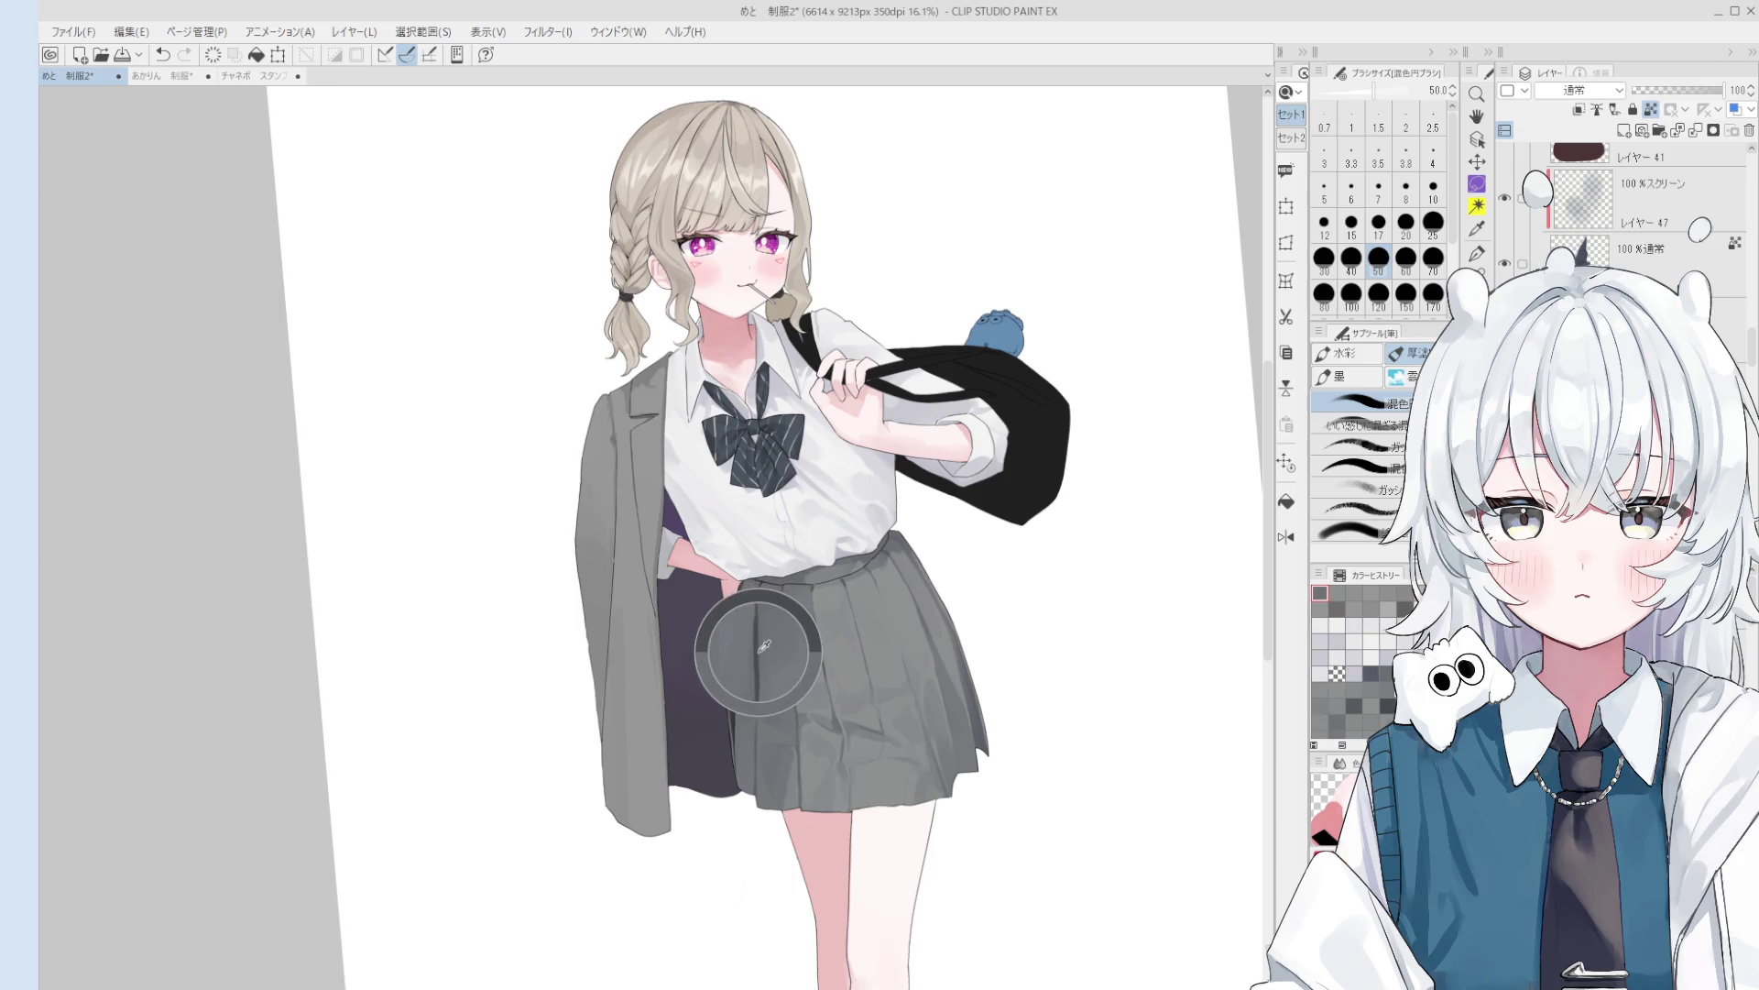
pyautogui.scroll(3, 756, 652)
pyautogui.press('[')
pyautogui.press('[')
pyautogui.press('b')
pyautogui.press('[')
pyautogui.press('[')
pyautogui.press('[')
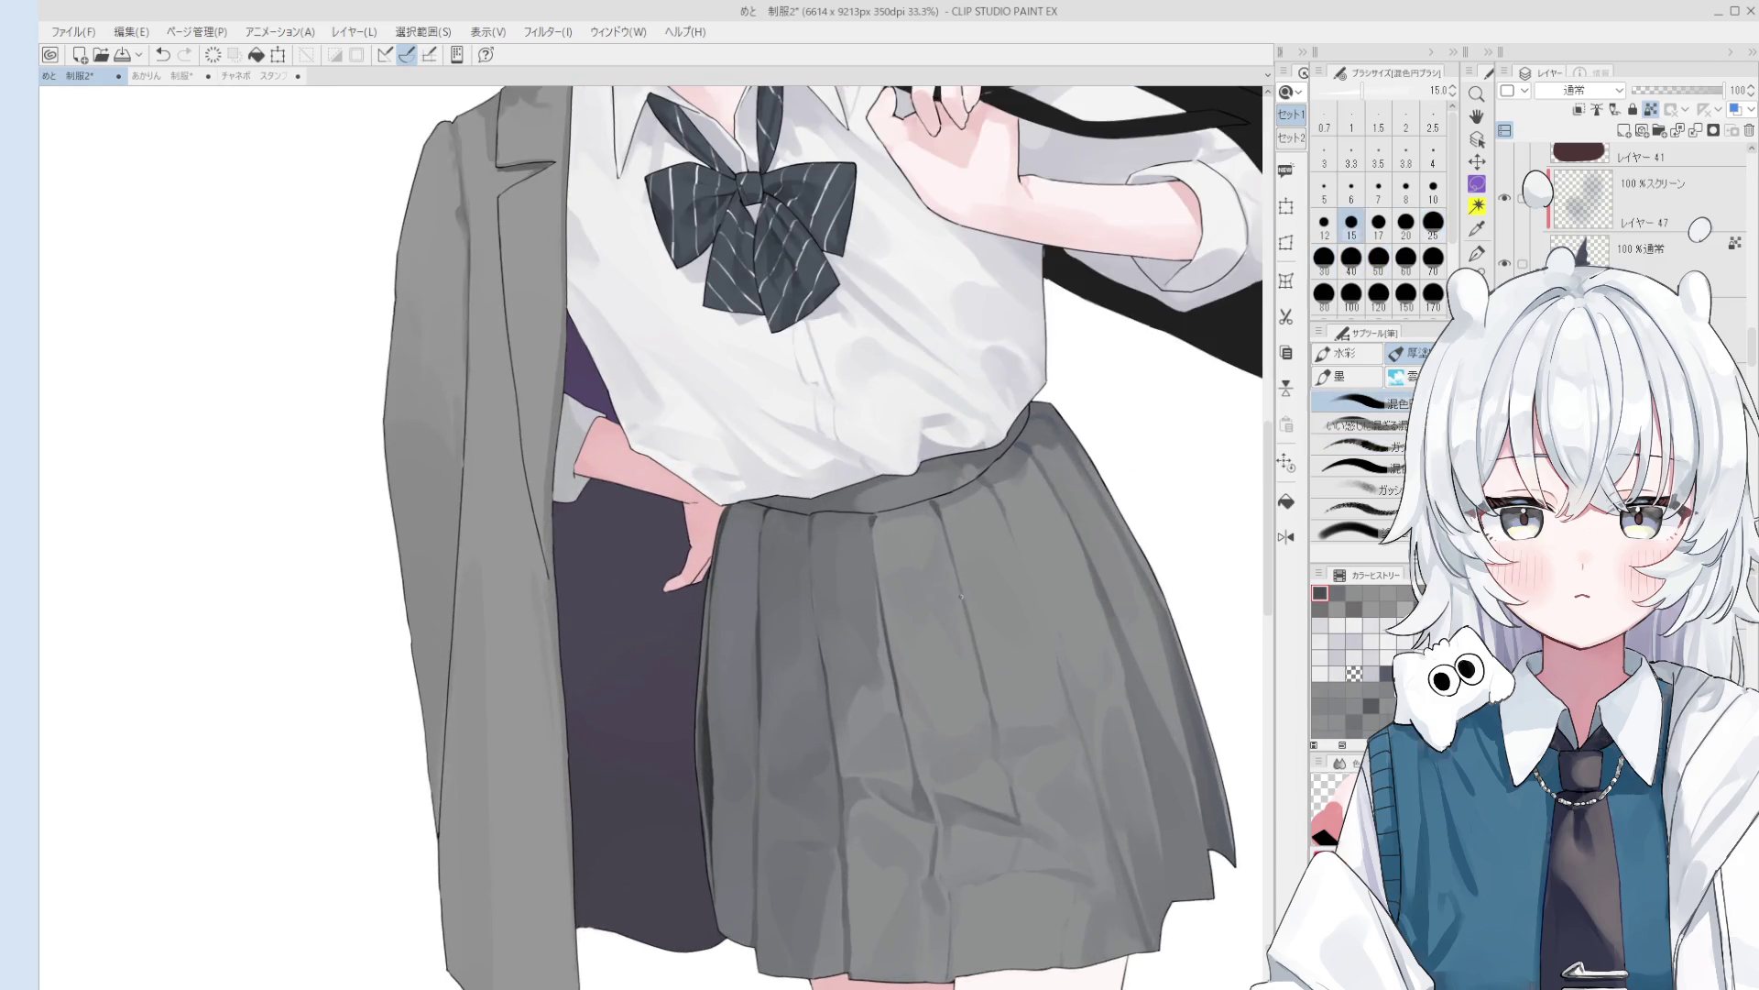
pyautogui.scroll(-2, 997, 744)
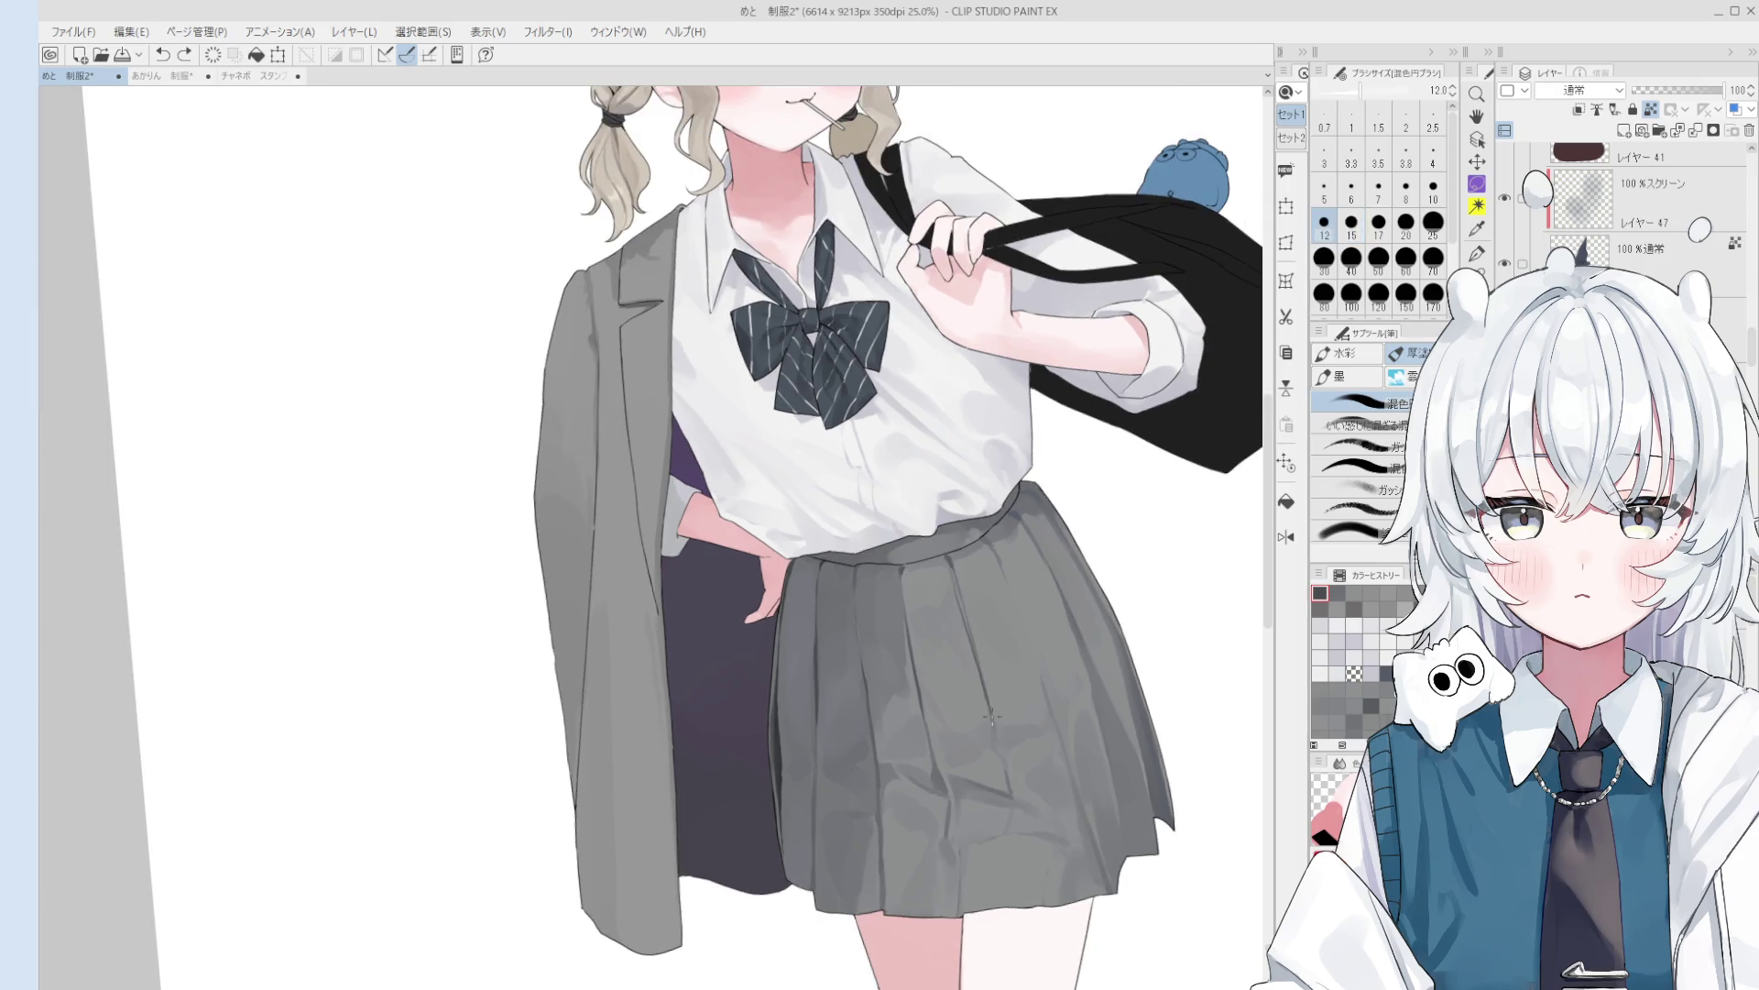
# - Draw the skirt's central fold line, redrawing it twice until it sits right
pyautogui.hotkey('ctrl', 'z')
pyautogui.moveTo(954, 570); pyautogui.dragTo(988, 715)
pyautogui.hotkey('ctrl', 'z')
pyautogui.moveTo(953, 568); pyautogui.dragTo(980, 676)
pyautogui.hotkey('ctrl', 'z')
pyautogui.hotkey('ctrl', 'z')
pyautogui.moveTo(967, 612); pyautogui.dragTo(985, 680)
pyautogui.scroll(-5, 971, 678)
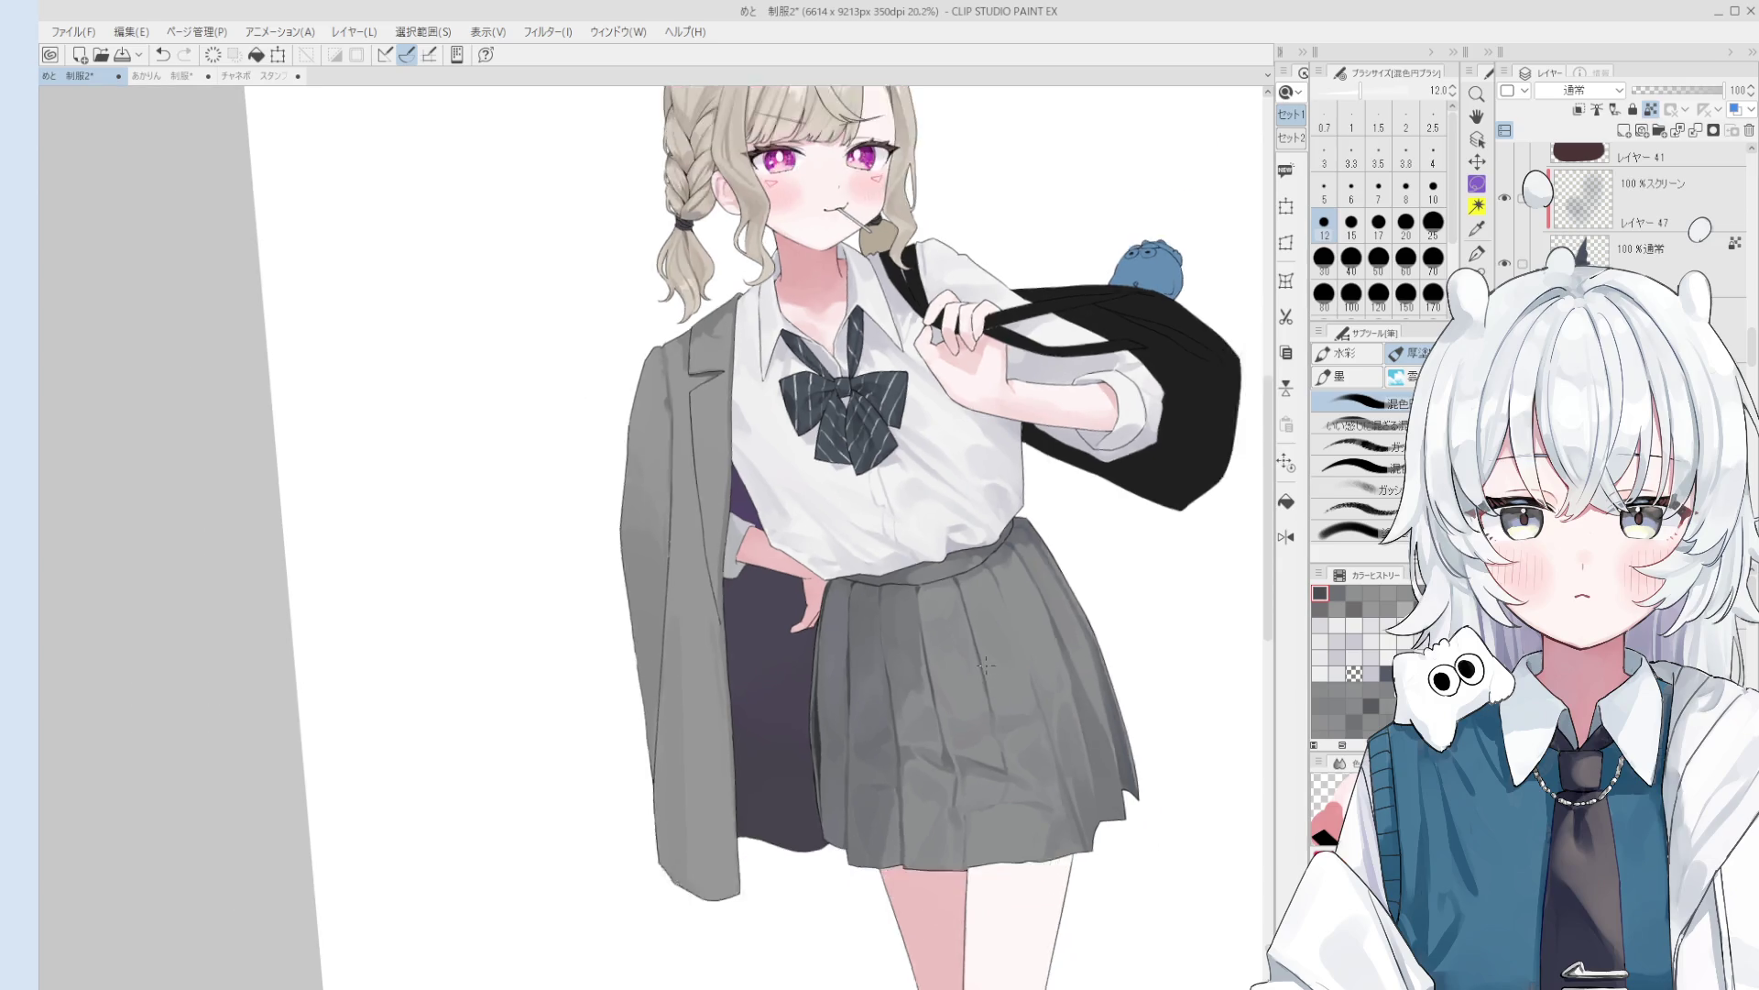
pyautogui.scroll(1, 930, 671)
pyautogui.keyDown('alt'); pyautogui.click(893, 759); pyautogui.keyUp('alt')
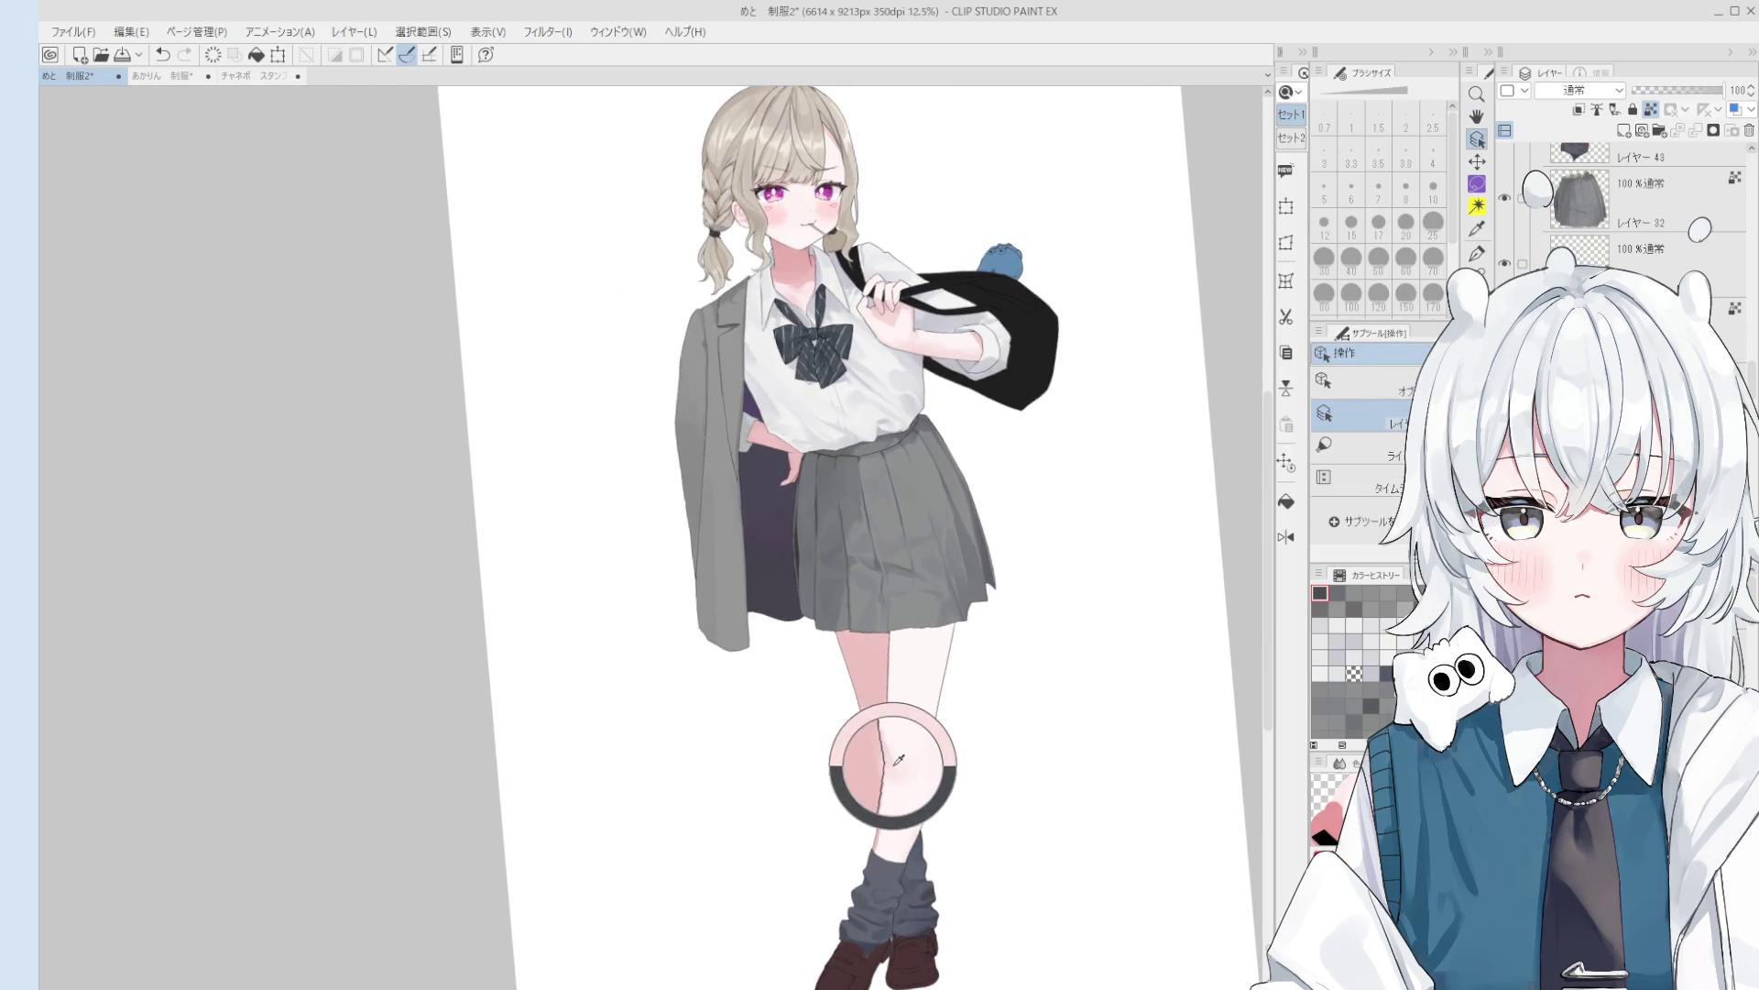
# - Soften the knee shading with the blending brush at size 170
pyautogui.press(']')
pyautogui.press(']')
pyautogui.press(']')
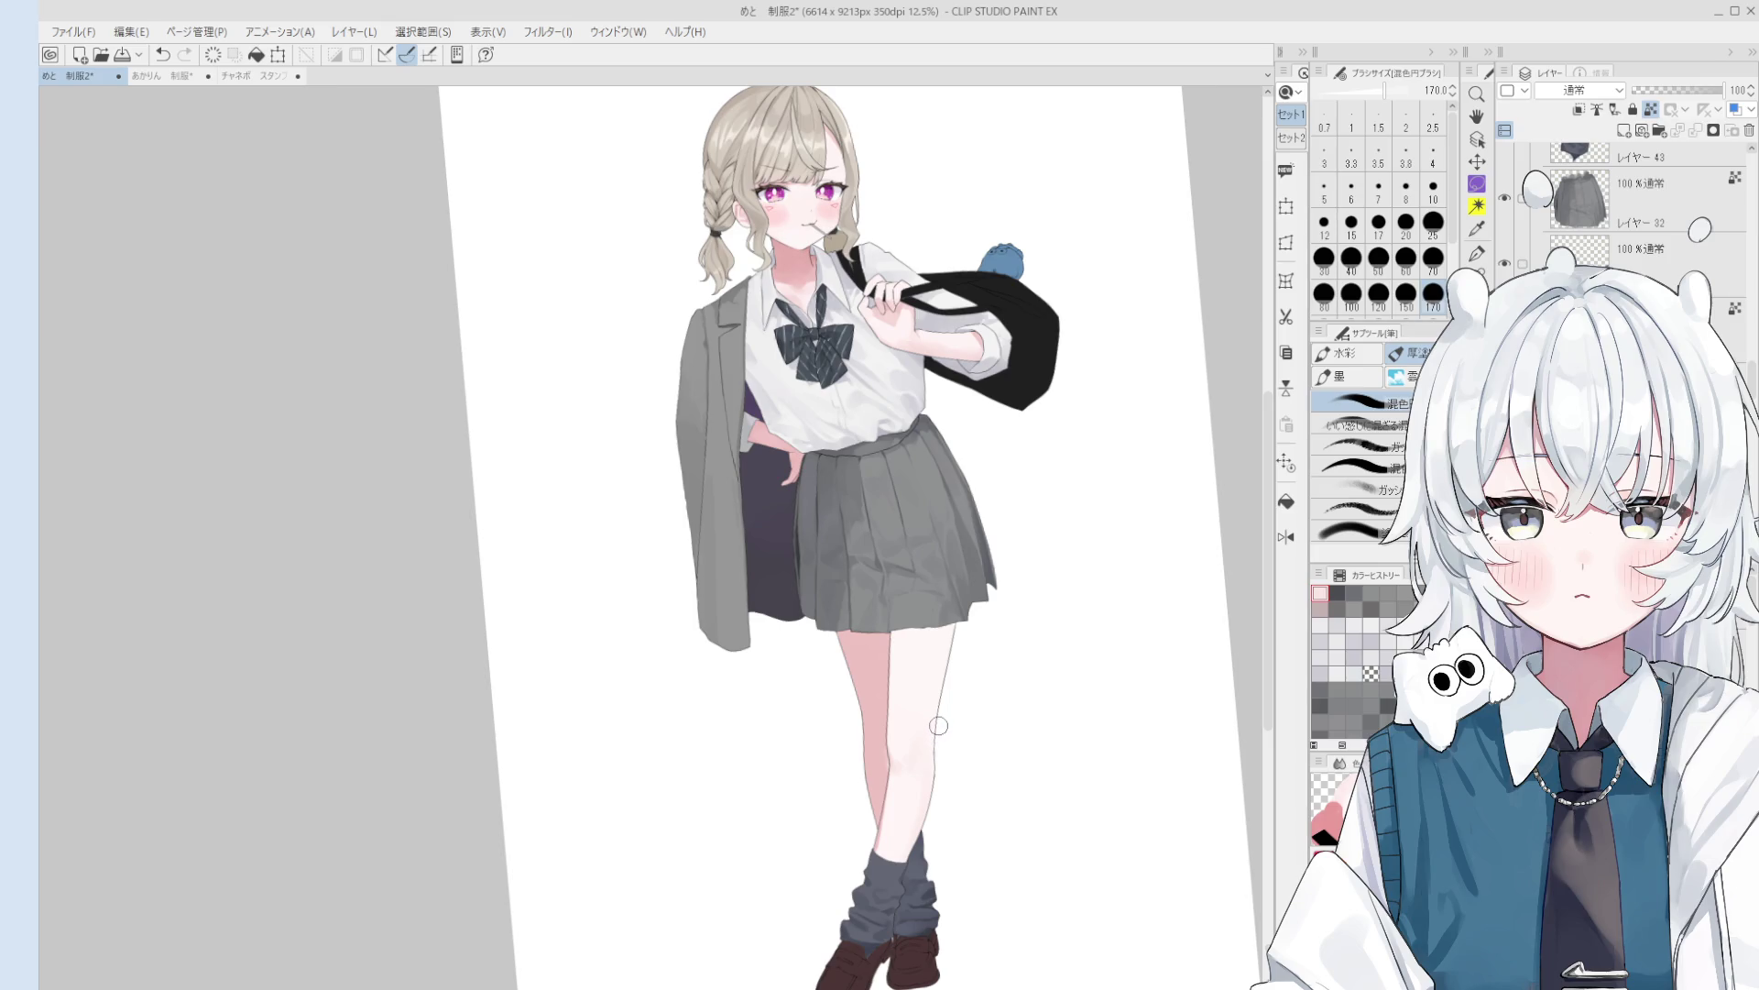
pyautogui.scroll(1, 938, 727)
pyautogui.press('o')
pyautogui.scroll(2, 908, 755)
pyautogui.press('b')
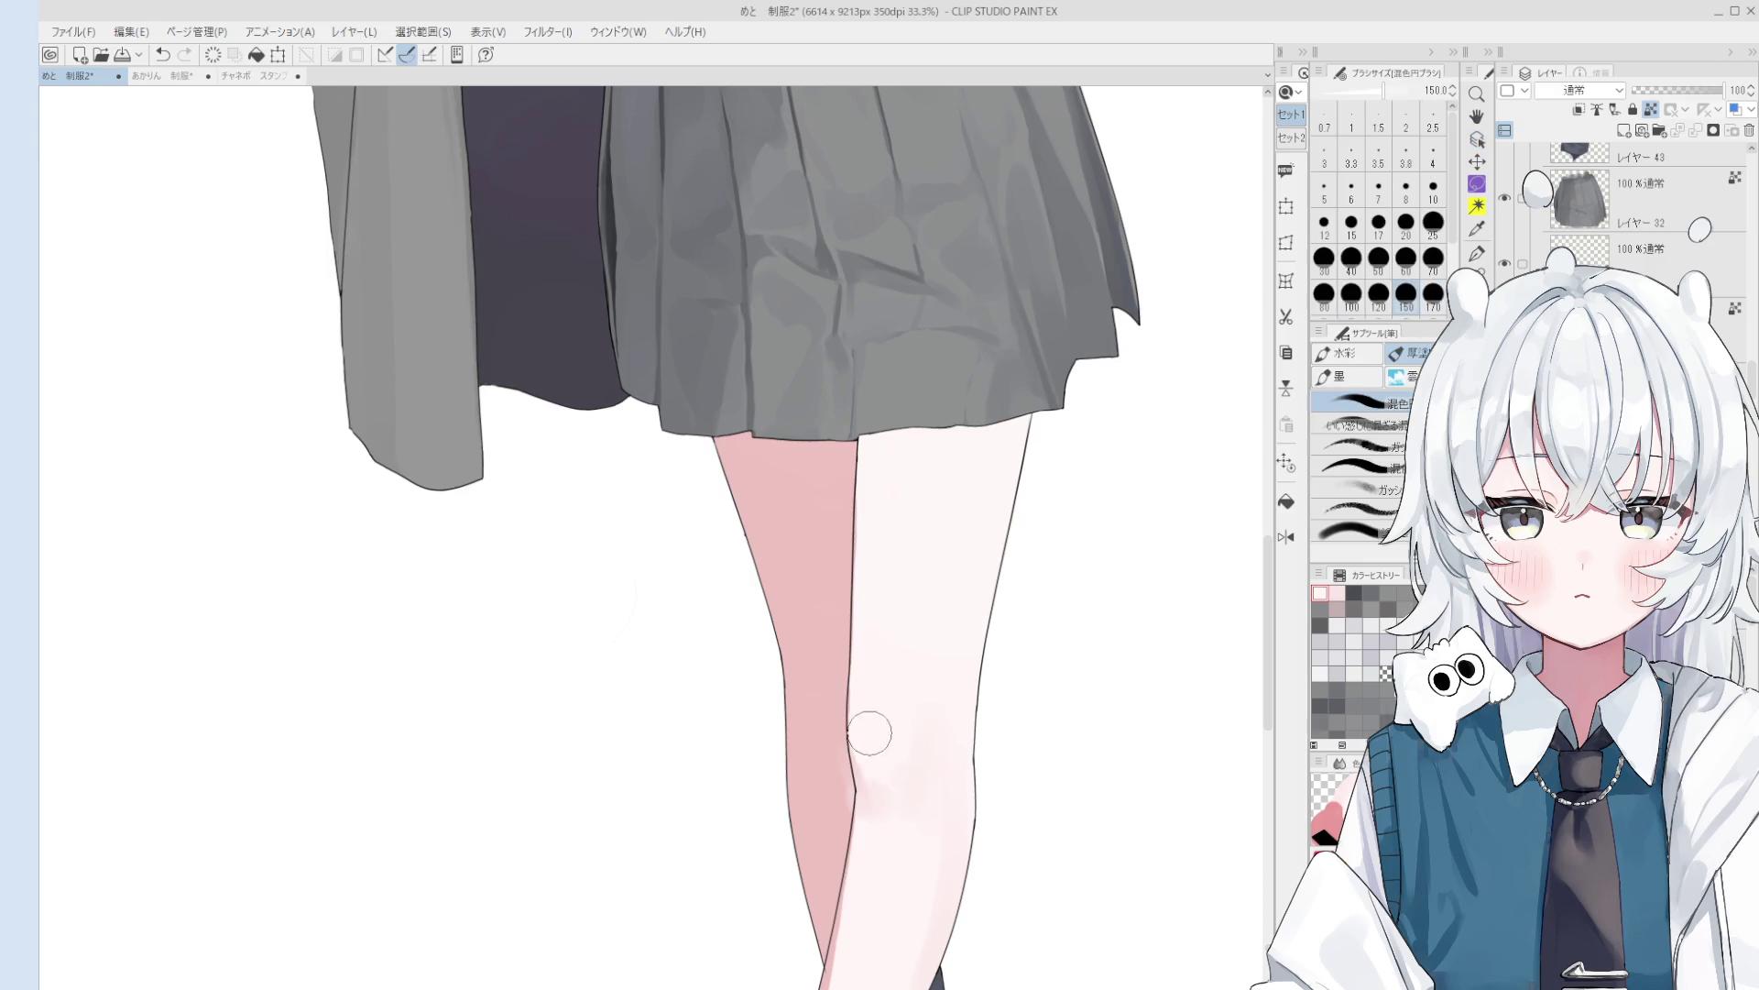
pyautogui.scroll(-2, 875, 761)
pyautogui.scroll(-1, 893, 802)
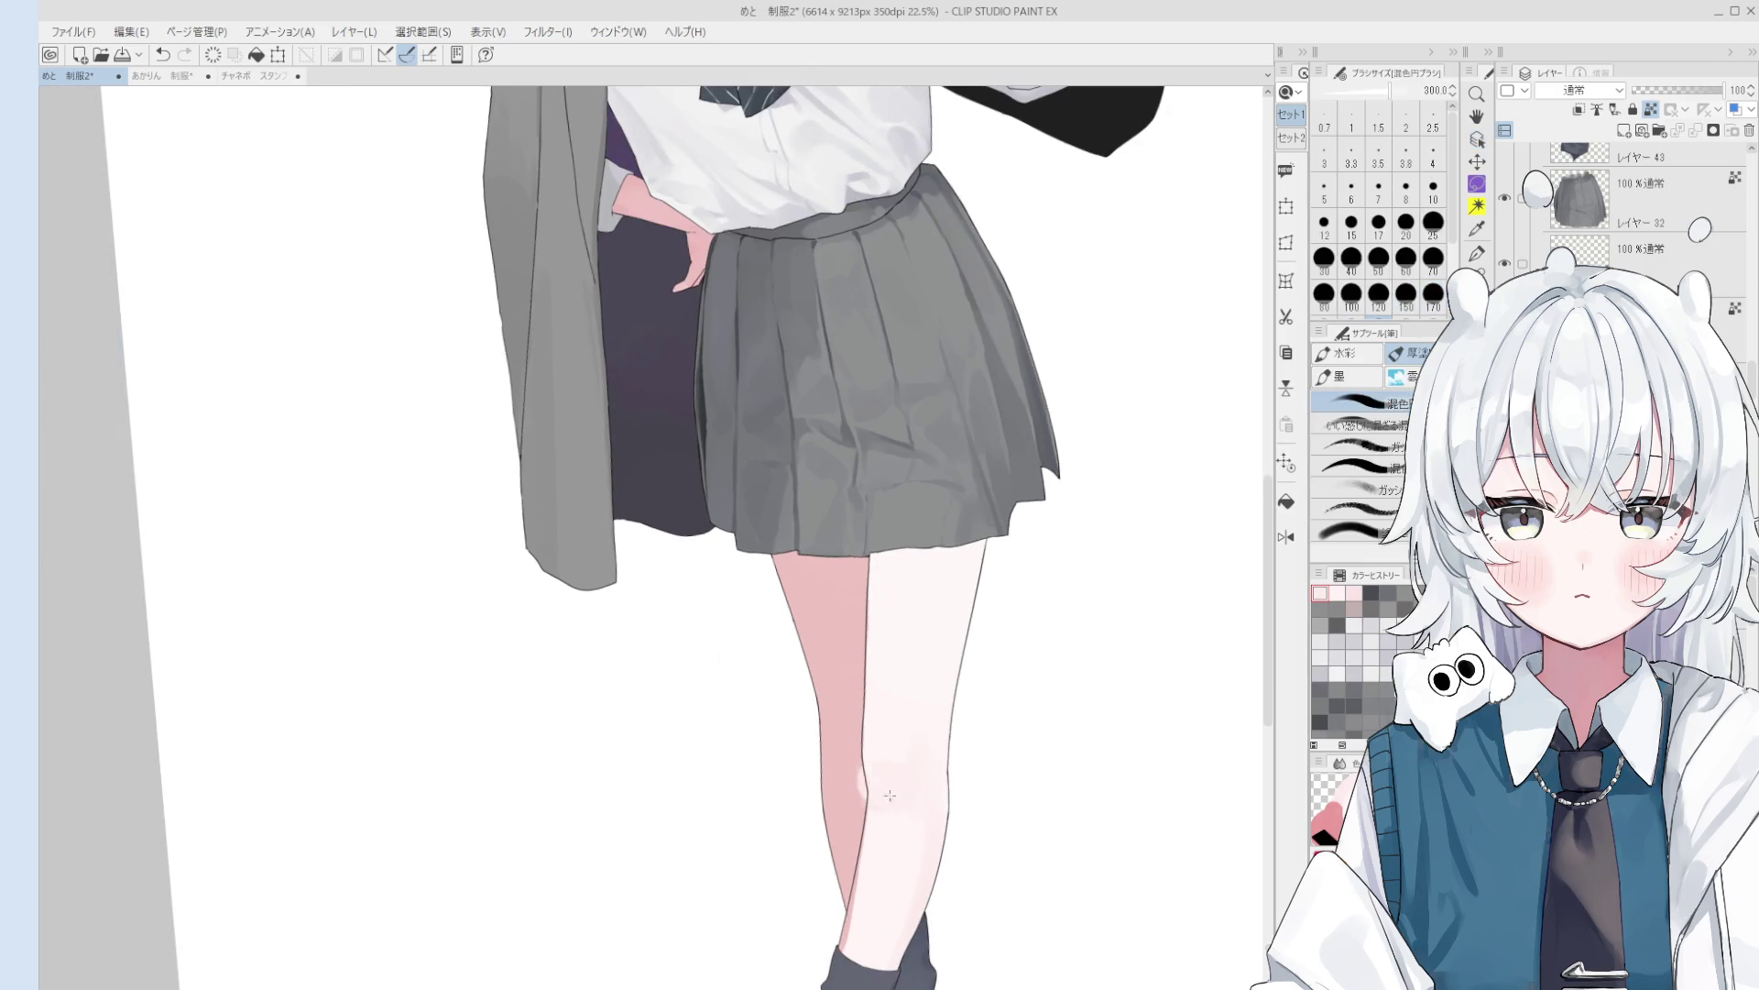
pyautogui.moveTo(894, 802); pyautogui.dragTo(872, 793)
# - Add a small blended stroke on the knee at brush size 150
pyautogui.scroll(-1, 934, 767)
pyautogui.press('[')
pyautogui.press('[')
pyautogui.press('[')
pyautogui.press(']')
pyautogui.press(']')
pyautogui.press(']')
pyautogui.moveTo(907, 759)
pyautogui.mouseDown()
pyautogui.moveTo(856, 806)
pyautogui.moveTo(841, 786)
pyautogui.mouseUp()
pyautogui.scroll(2, 889, 768)
pyautogui.press(']')
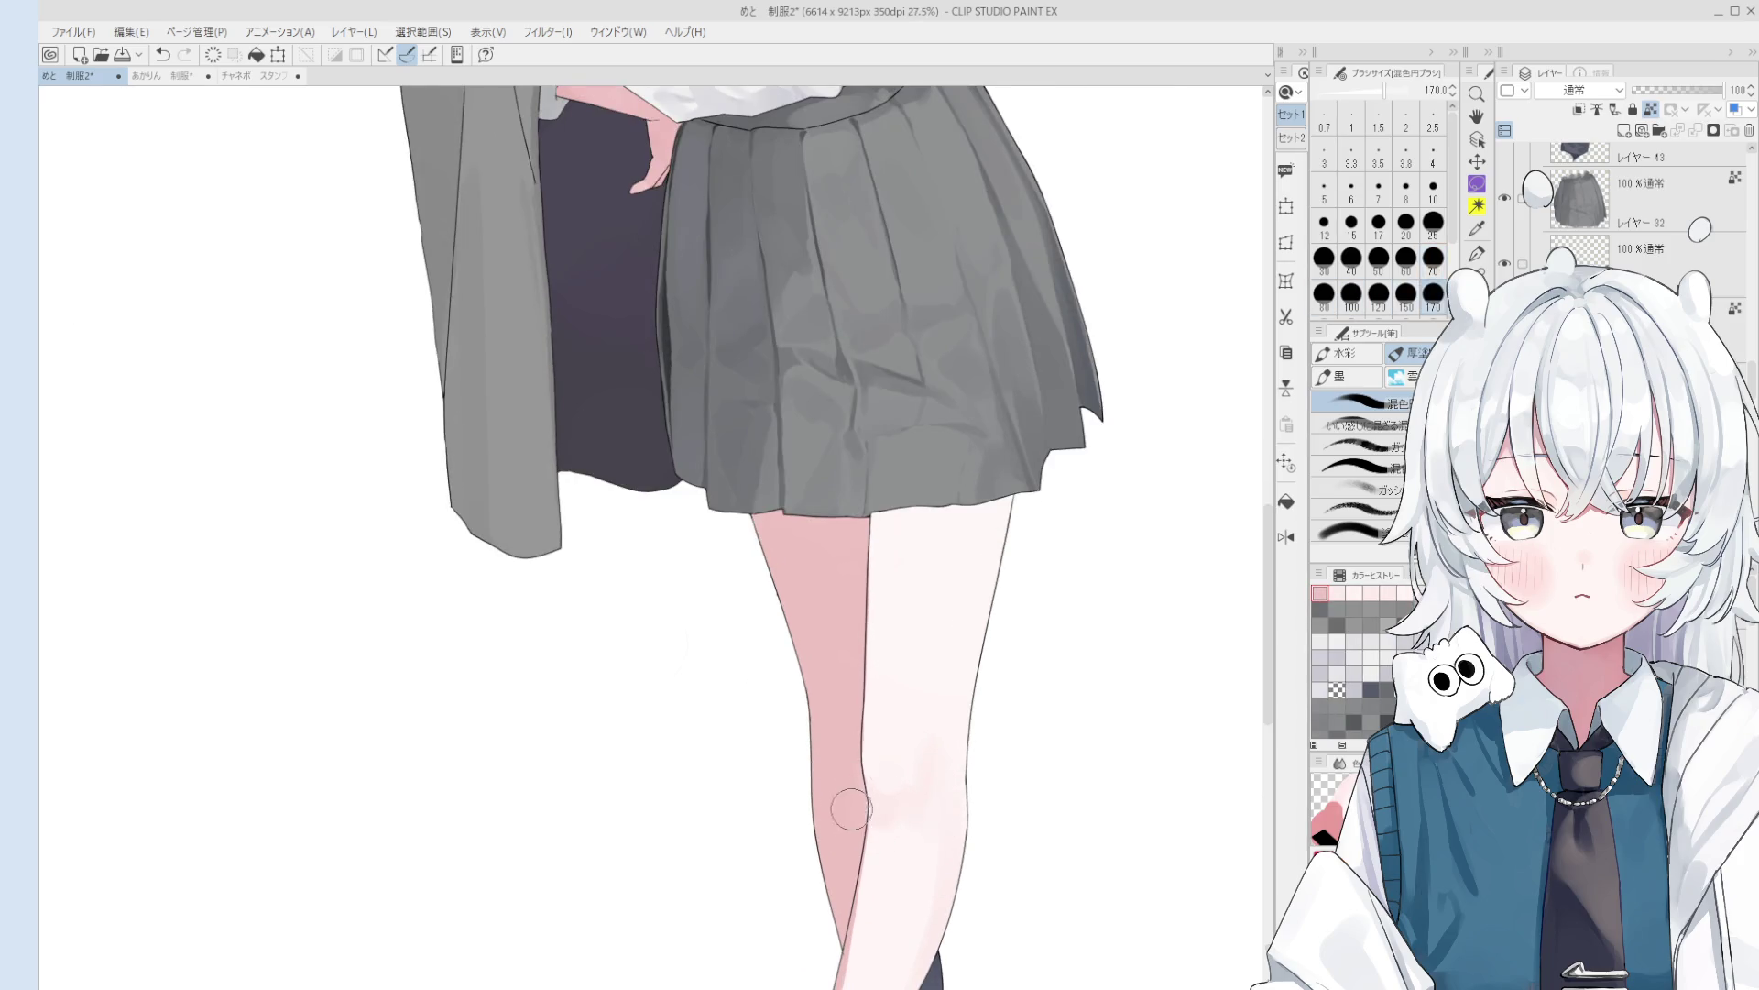
# - Mirror the canvas and blend broad soft shading around the knee
pyautogui.press('h')
pyautogui.scroll(-5, 994, 707)
pyautogui.scroll(5, 993, 706)
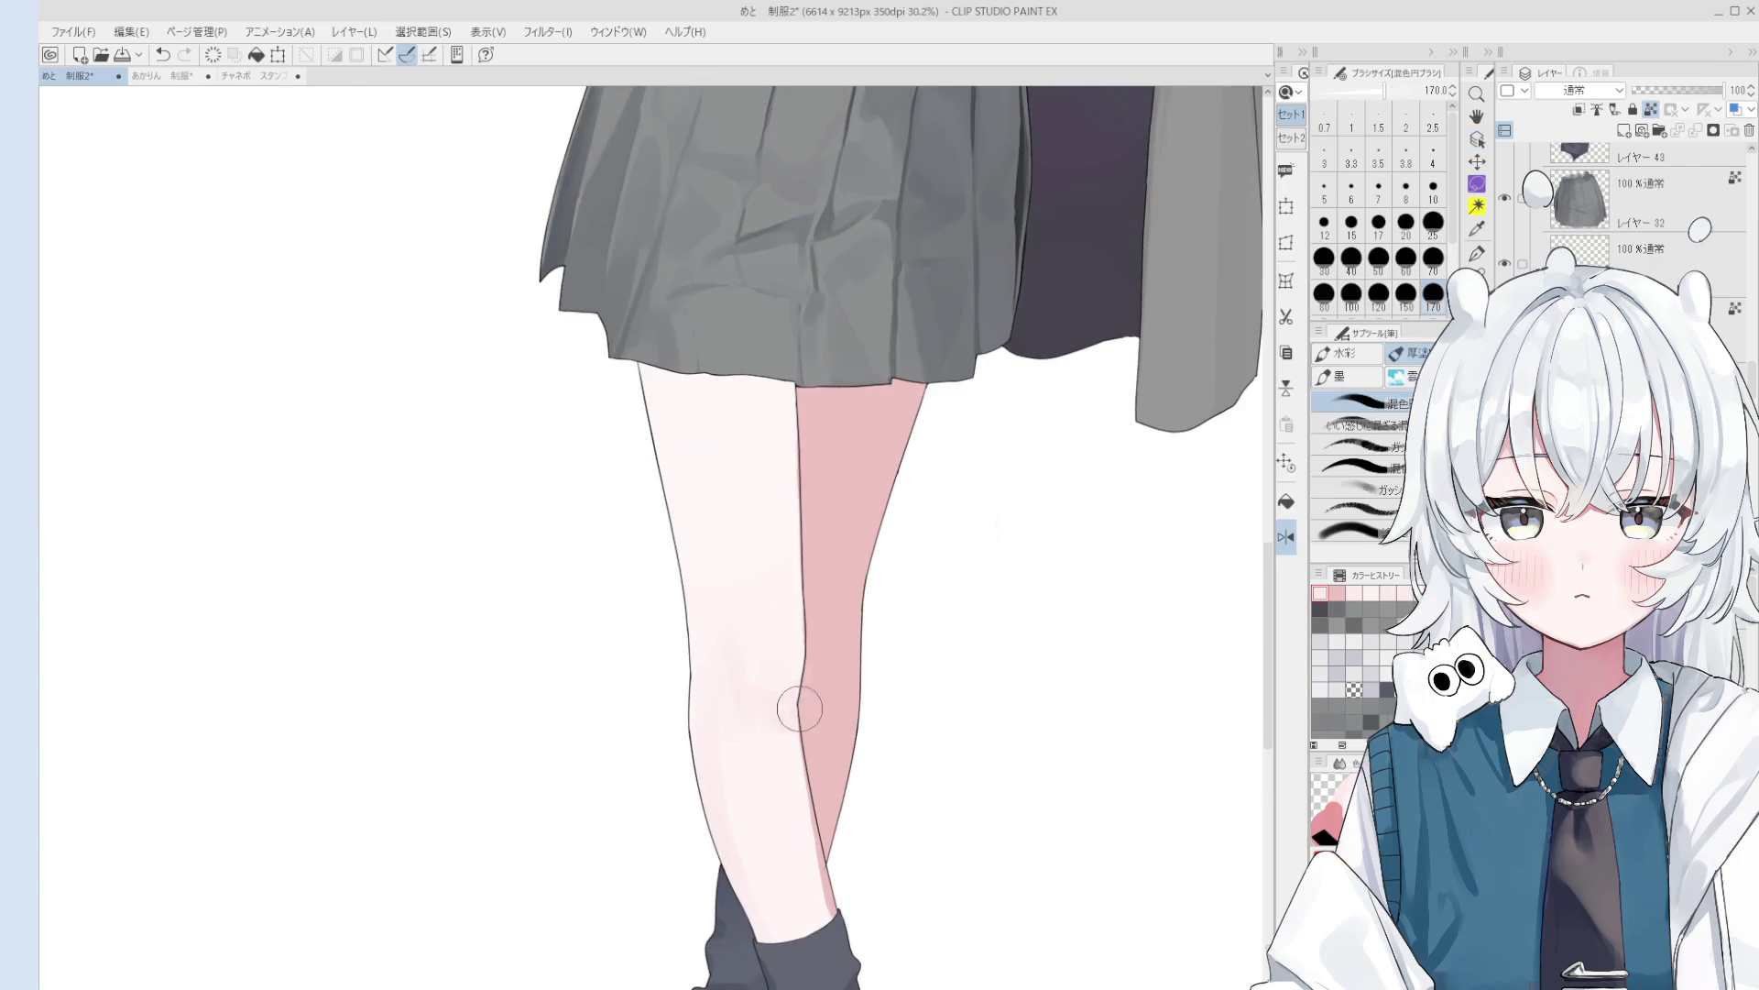
pyautogui.press(']')
pyautogui.press(']')
pyautogui.press(']')
pyautogui.scroll(-2, 788, 697)
pyautogui.scroll(-2, 760, 723)
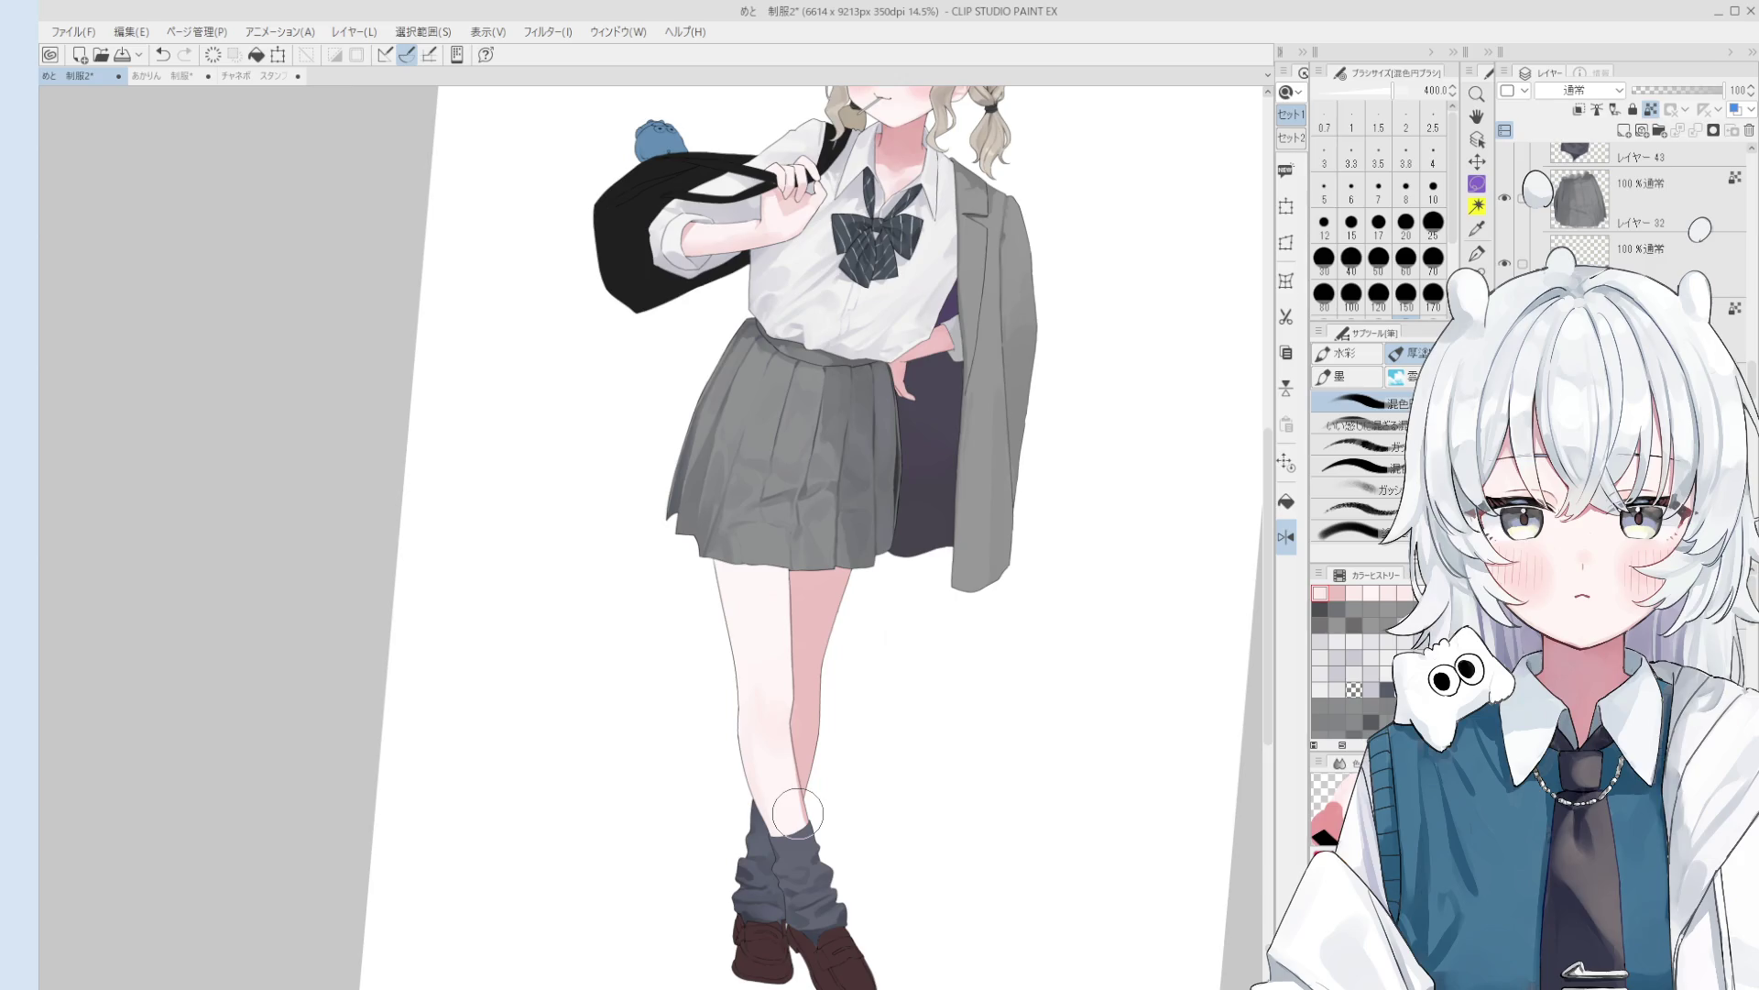
pyautogui.scroll(2, 783, 770)
pyautogui.moveTo(724, 788)
pyautogui.mouseDown()
pyautogui.moveTo(733, 697)
pyautogui.moveTo(753, 752)
pyautogui.moveTo(786, 726)
pyautogui.moveTo(758, 727)
pyautogui.mouseUp()
pyautogui.scroll(-2, 753, 751)
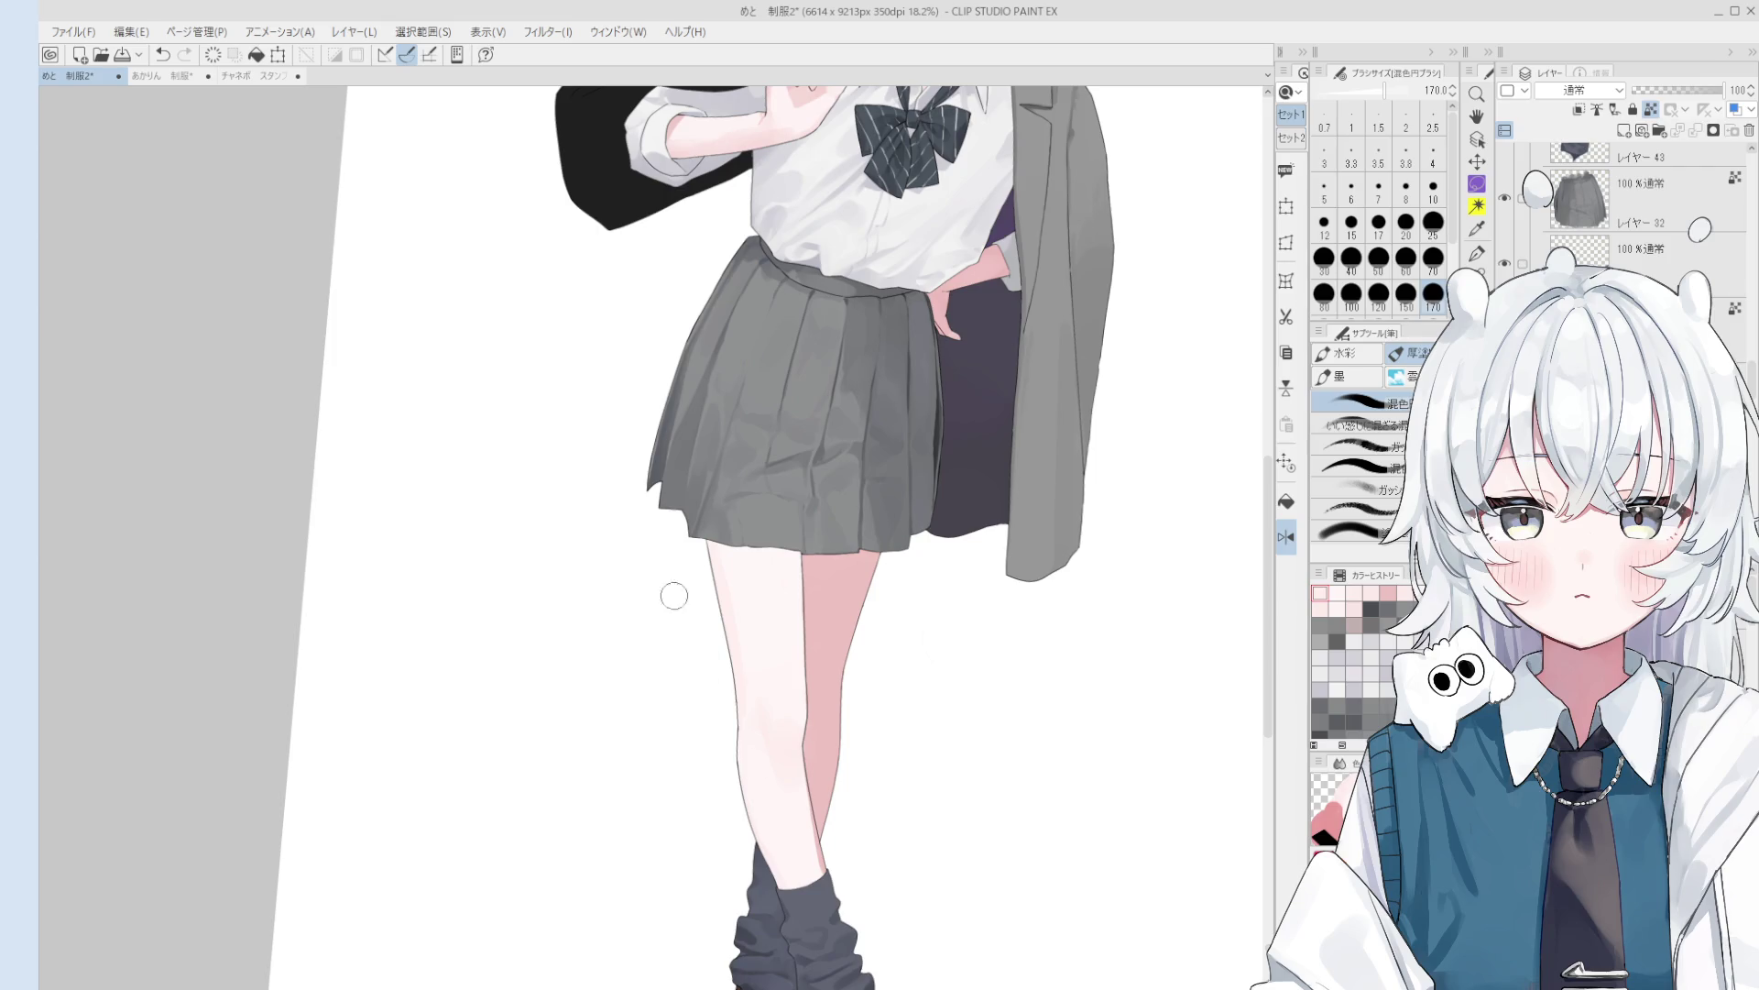
pyautogui.moveTo(794, 733); pyautogui.dragTo(773, 746)
# - Dab soft colour onto the leg with the blending brush at size 250
pyautogui.press('[')
pyautogui.press('[')
pyautogui.press('[')
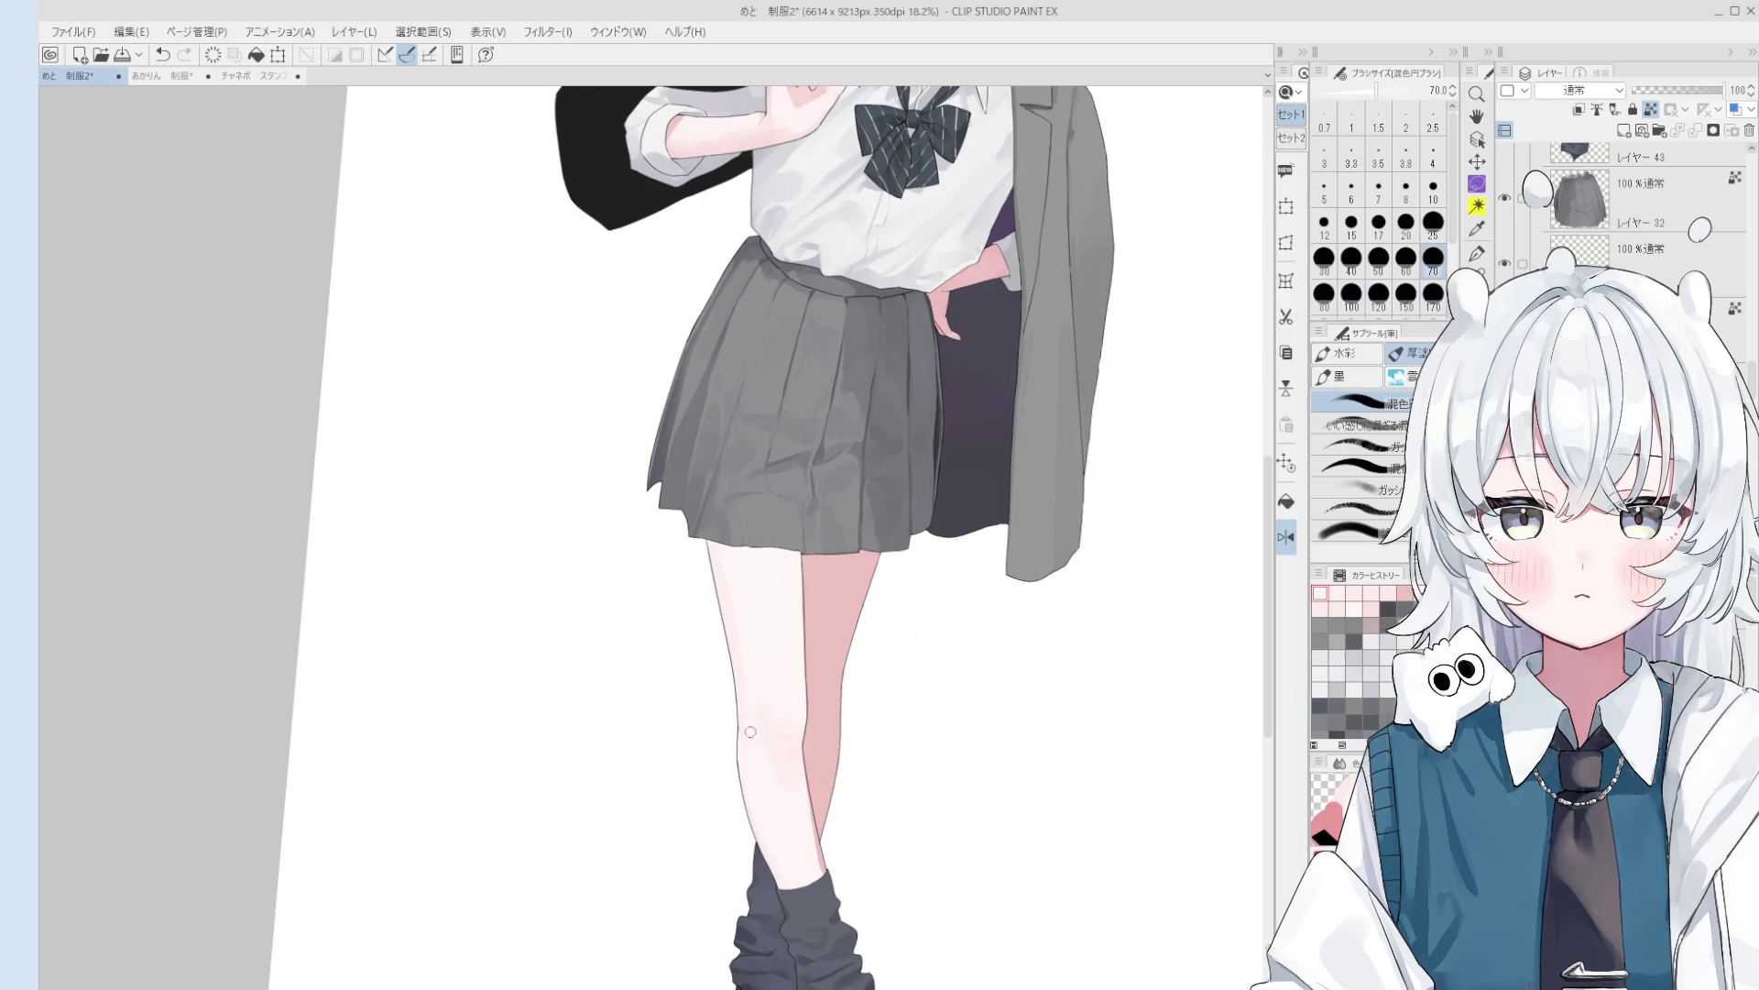
pyautogui.press(']')
pyautogui.press(']')
pyautogui.press(']')
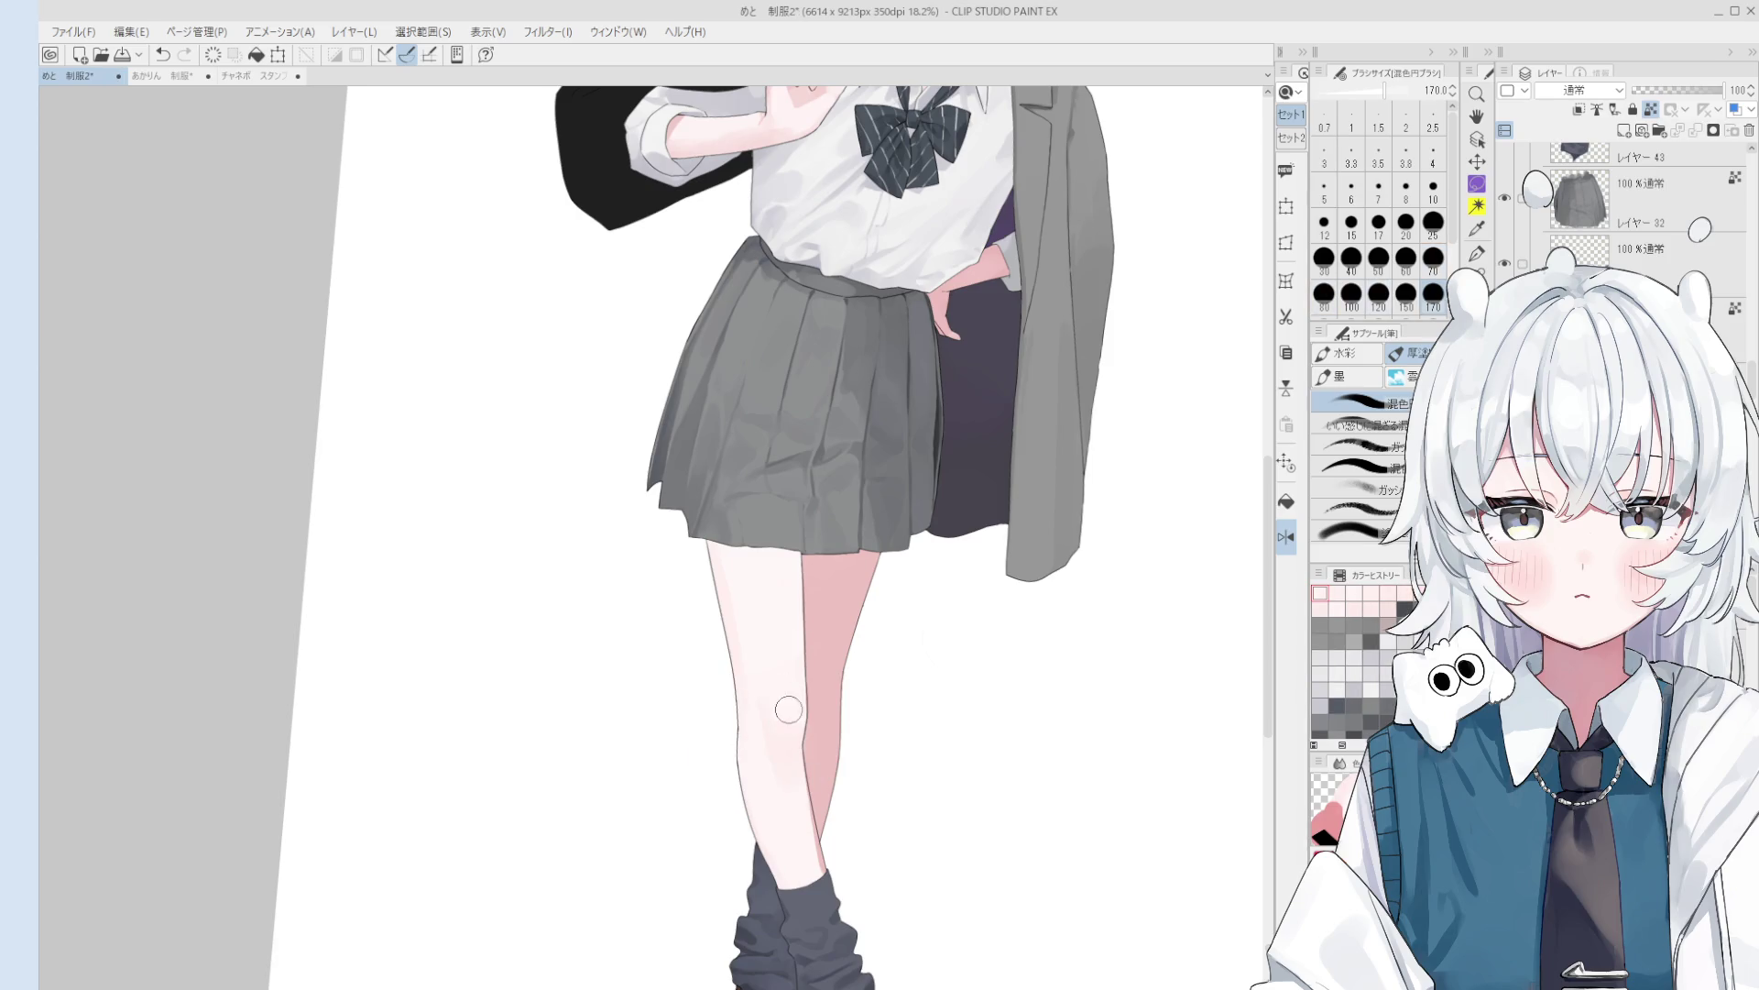
pyautogui.press(']')
pyautogui.press(']')
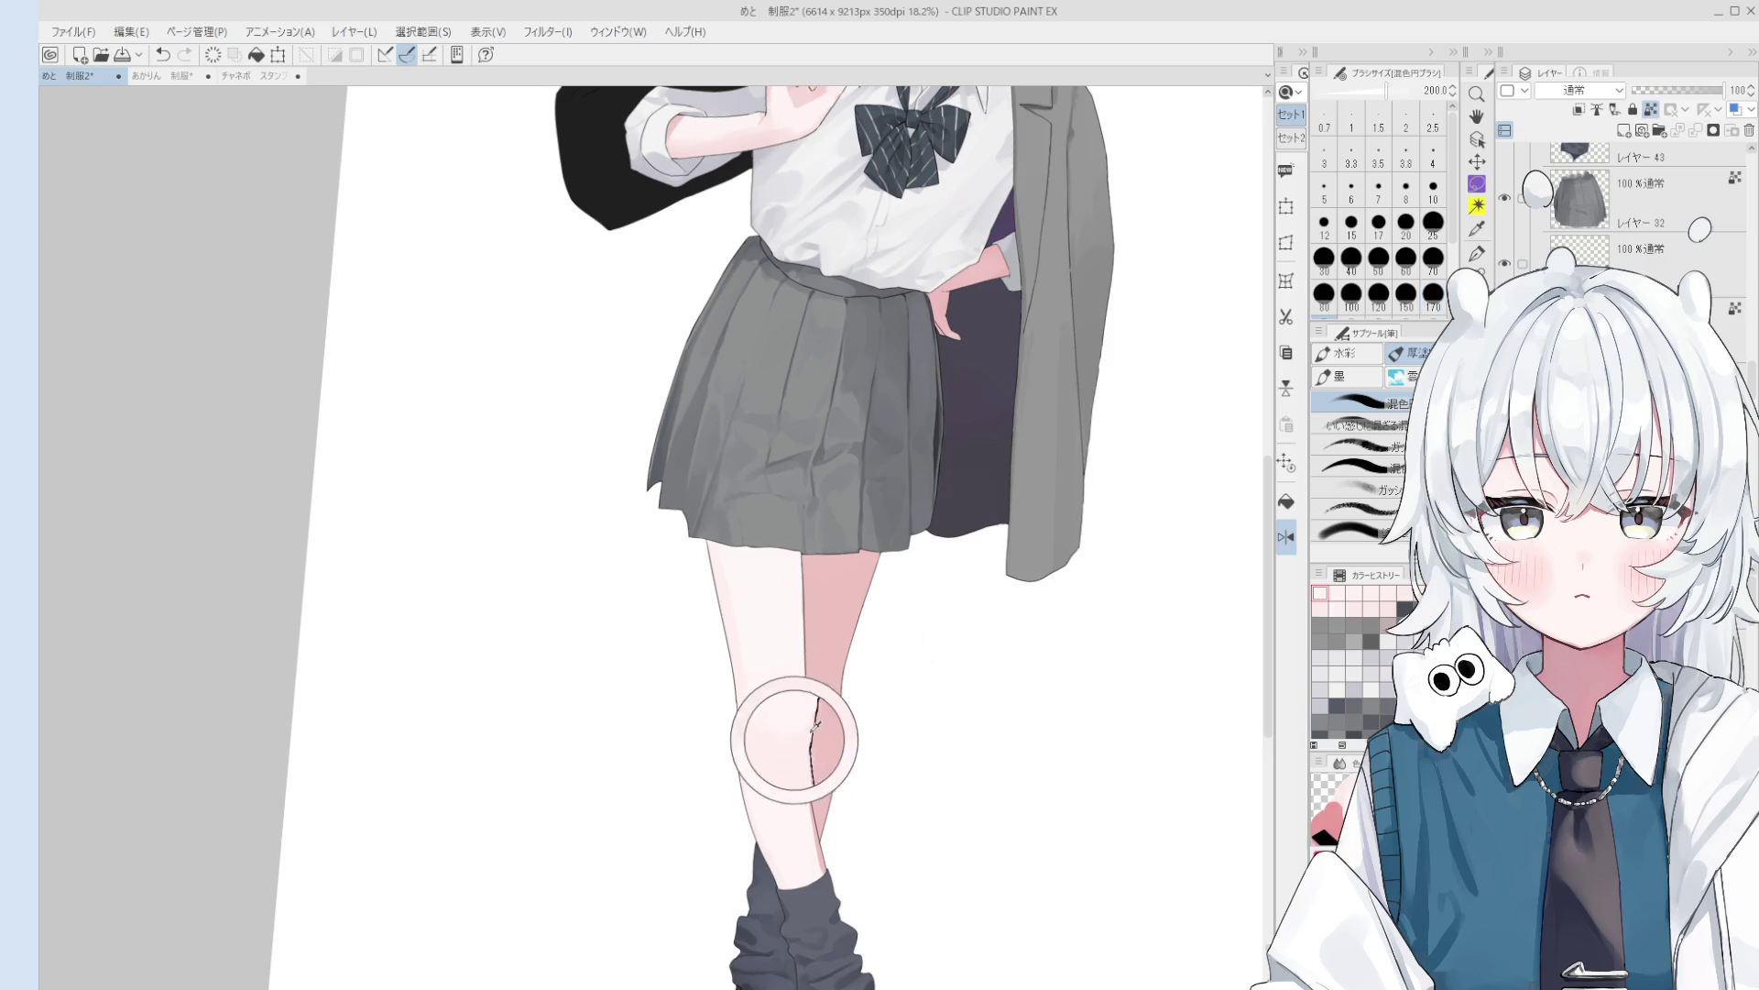
pyautogui.scroll(-1, 766, 680)
pyautogui.click(766, 642)
pyautogui.press('[')
pyautogui.press('[')
pyautogui.press('[')
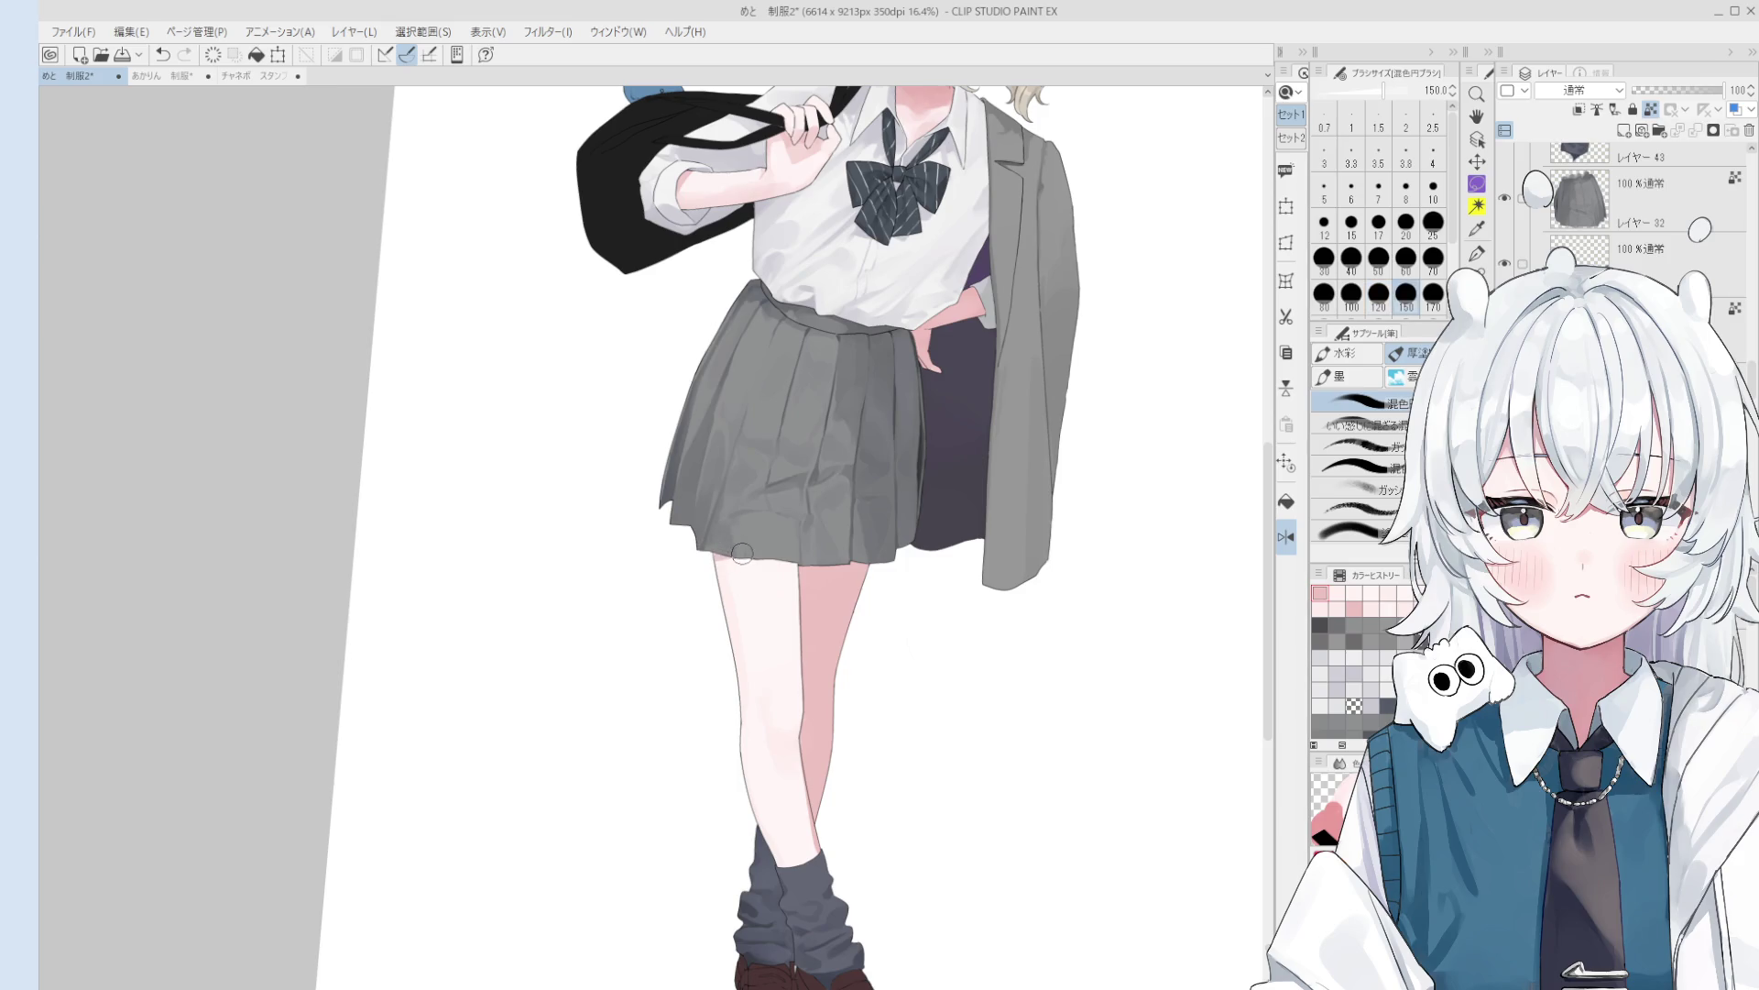
pyautogui.scroll(-2, 715, 563)
# - Unflip the canvas and undo the last blending stroke, shrinking the brush to 50
pyautogui.press('h')
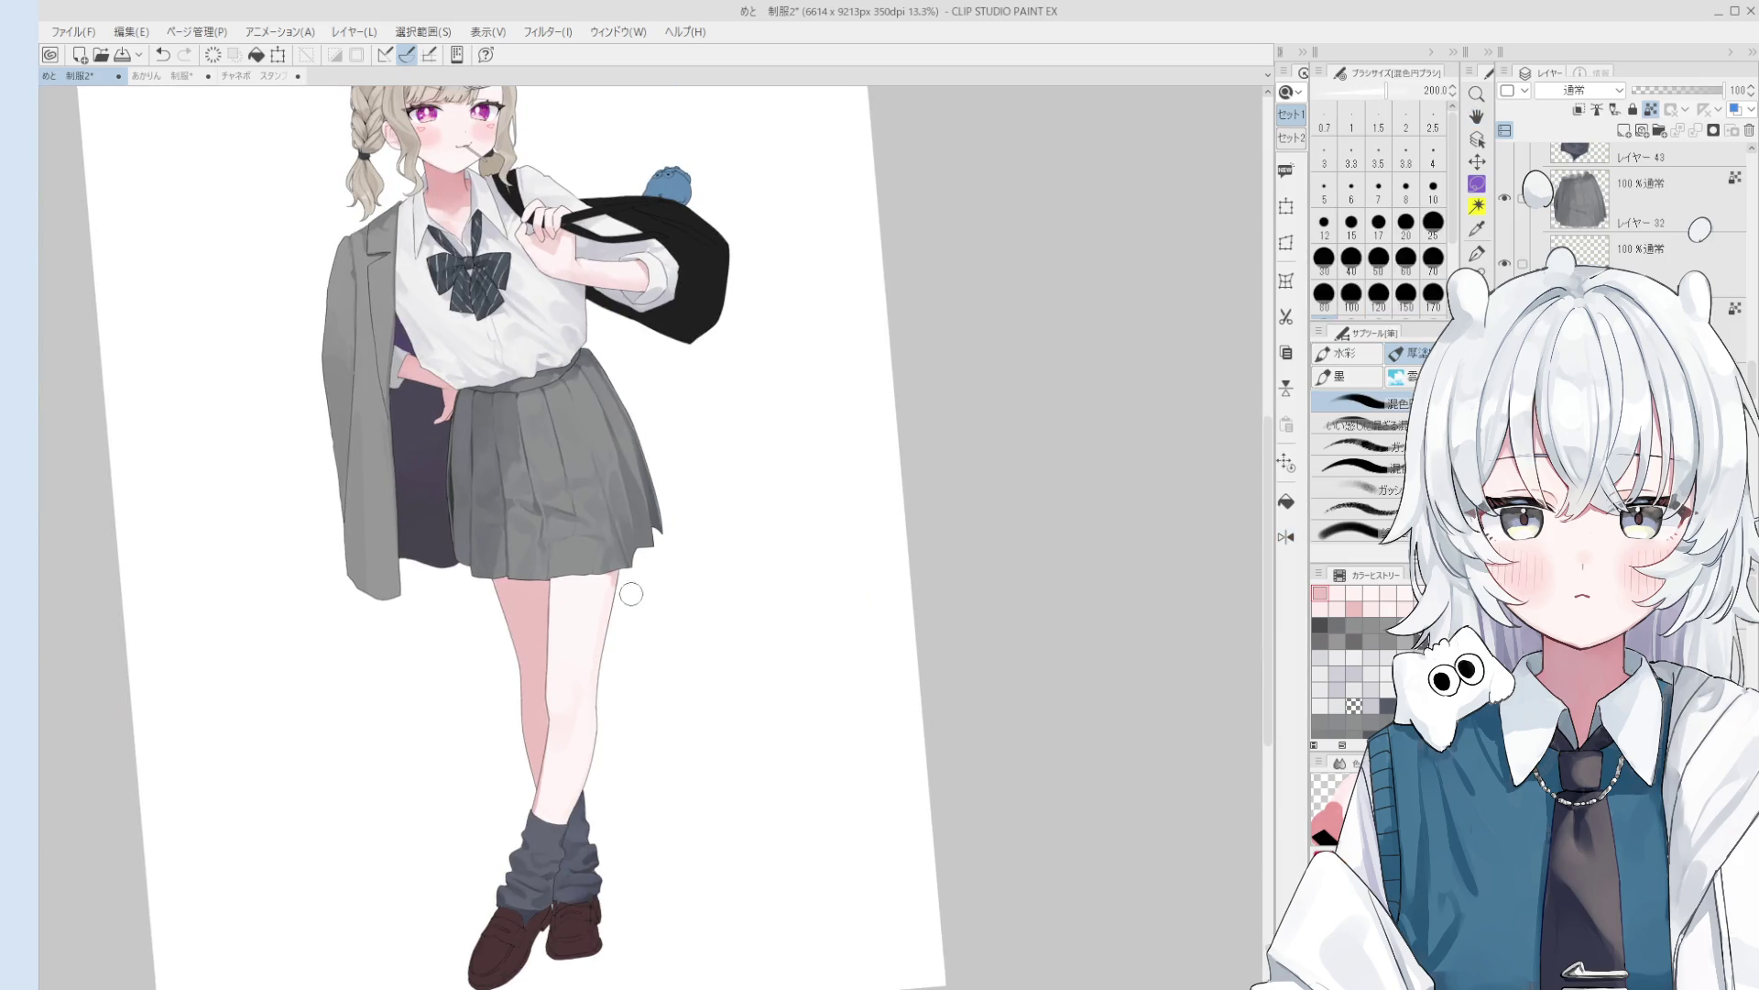
pyautogui.scroll(-2, 609, 642)
pyautogui.scroll(2, 748, 682)
pyautogui.press('b')
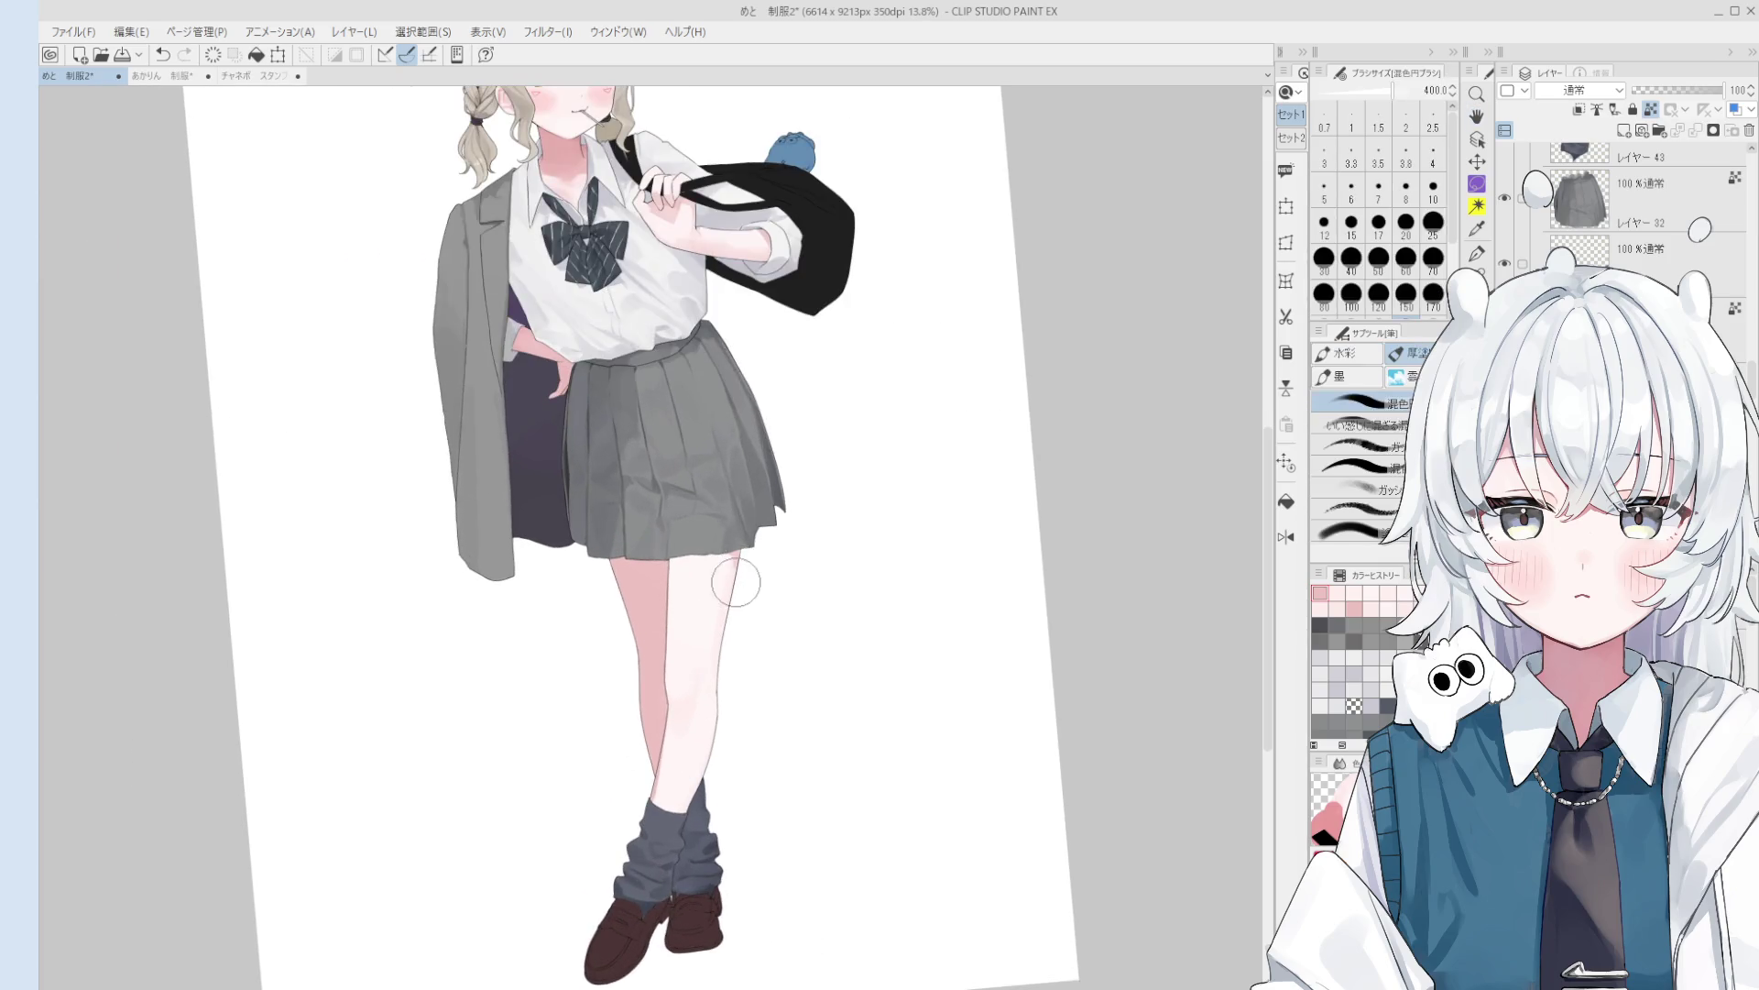
pyautogui.press('[')
pyautogui.scroll(-1, 692, 554)
pyautogui.press('[')
pyautogui.hotkey('ctrl', 'z')
pyautogui.press('[')
pyautogui.press('[')
pyautogui.press('[')
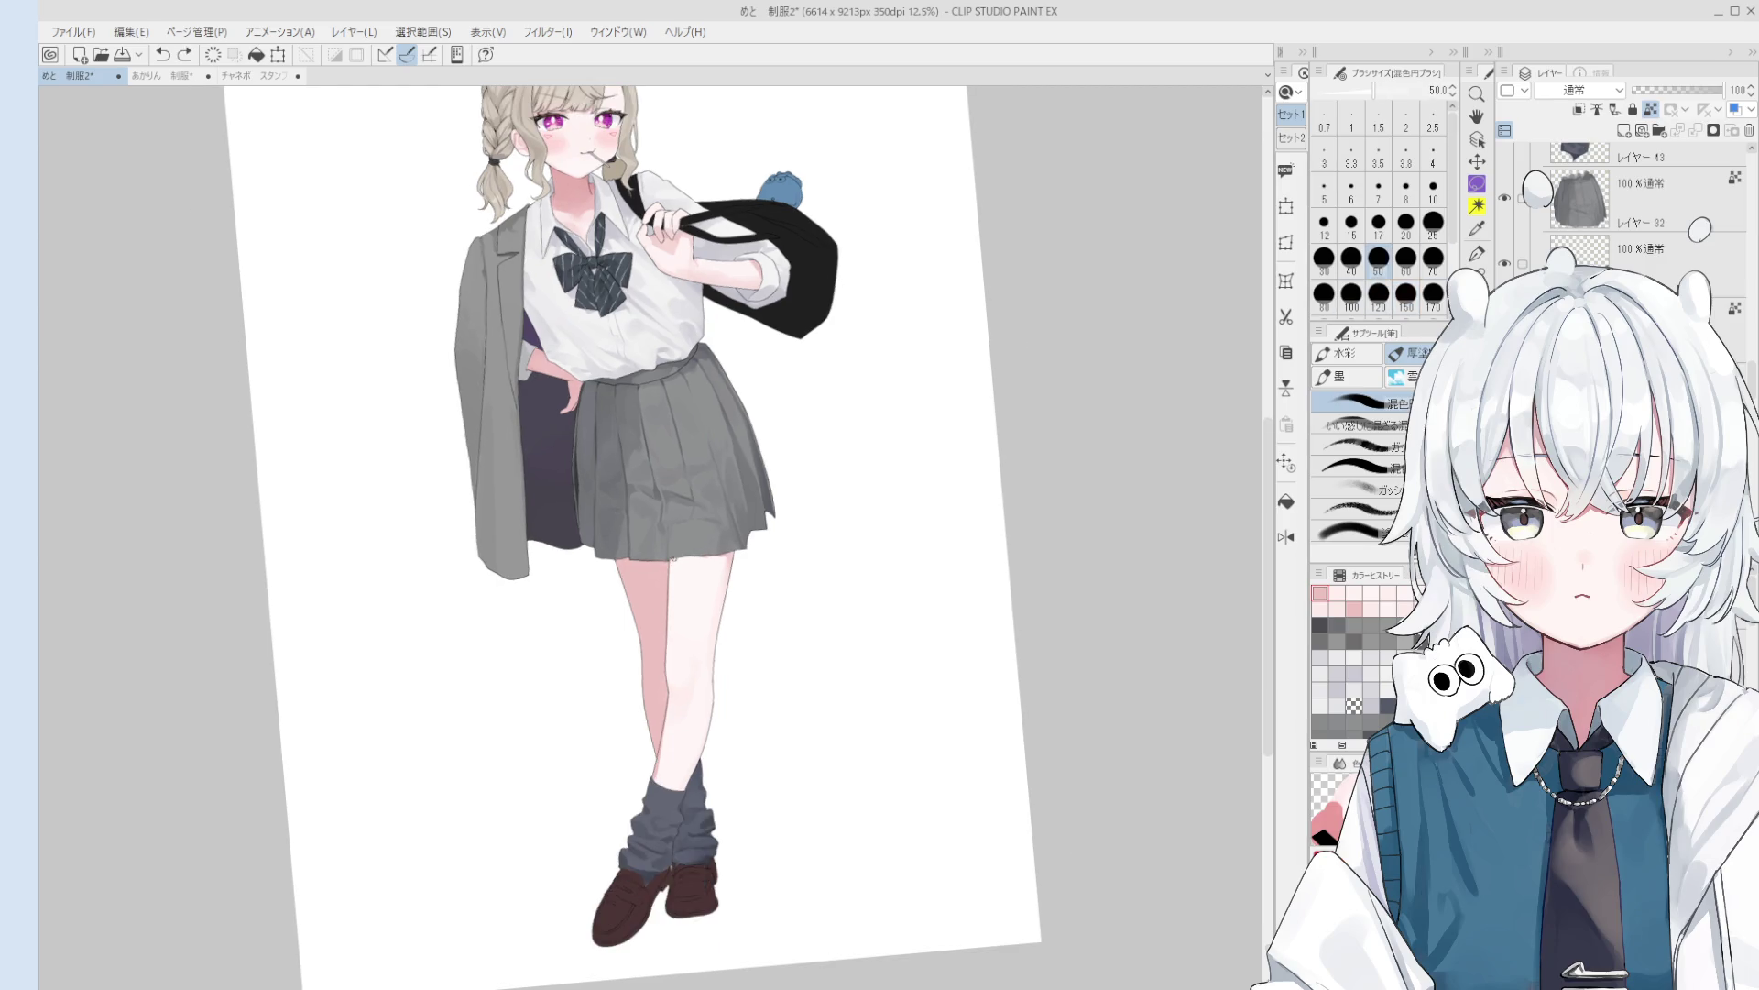
pyautogui.scroll(-2, 696, 593)
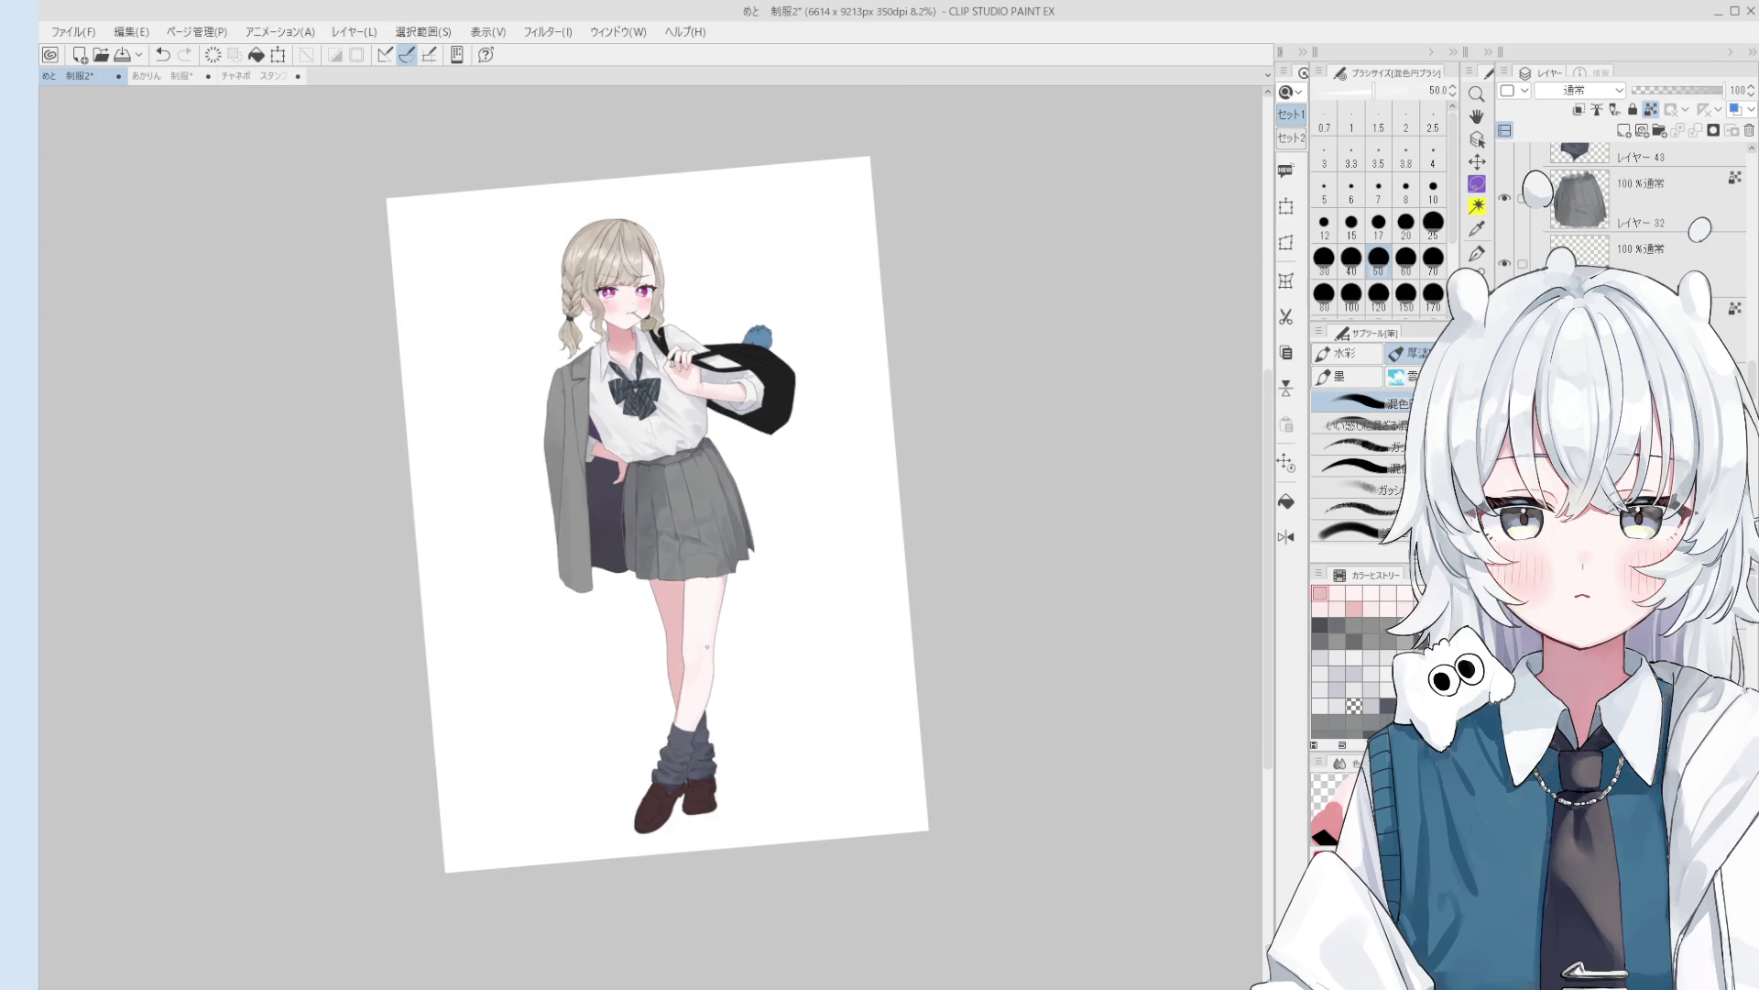
pyautogui.scroll(5, 615, 467)
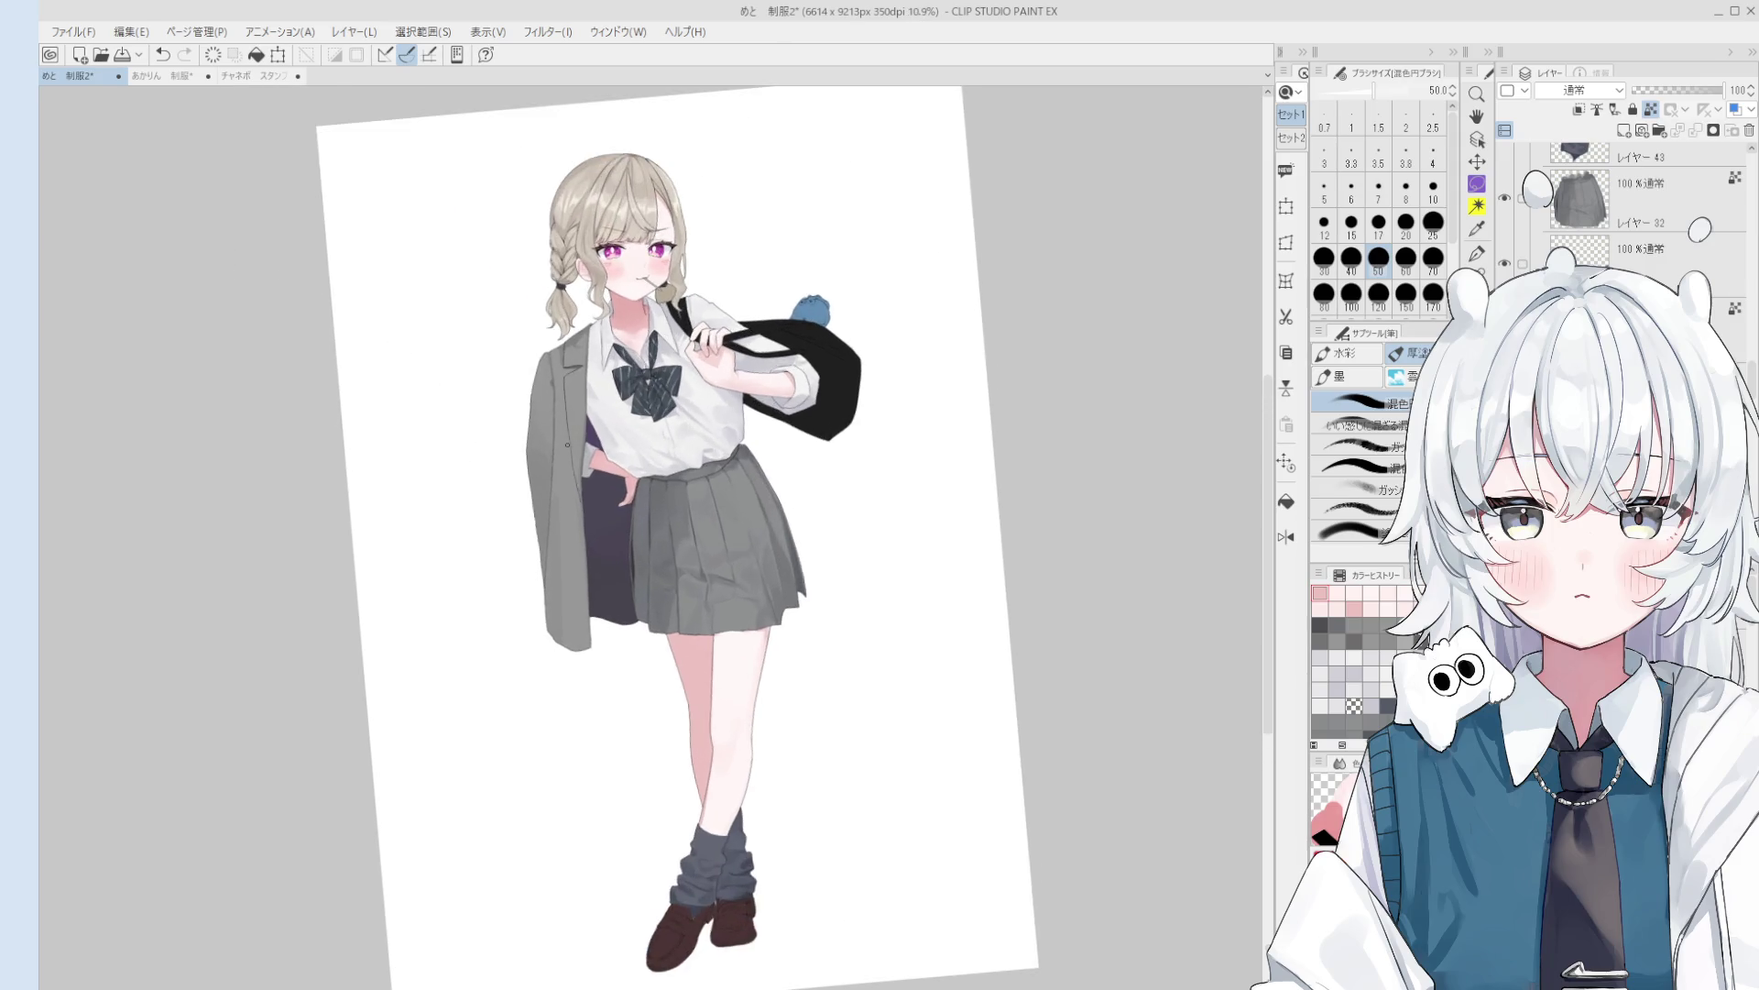
# - Select the hip-area layer and erase a small spot with a size-40 eraser
pyautogui.press('o')
pyautogui.scroll(3, 584, 472)
pyautogui.scroll(1, 585, 472)
pyautogui.click(584, 472)
pyautogui.press('e')
pyautogui.press('[')
pyautogui.press('[')
pyautogui.press('[')
pyautogui.click(575, 479)
# - Sample grey from the hip area with the painting brush, centring the view there
pyautogui.press('o')
pyautogui.click(572, 483)
pyautogui.keyDown('alt'); pyautogui.click(571, 483); pyautogui.keyUp('alt')
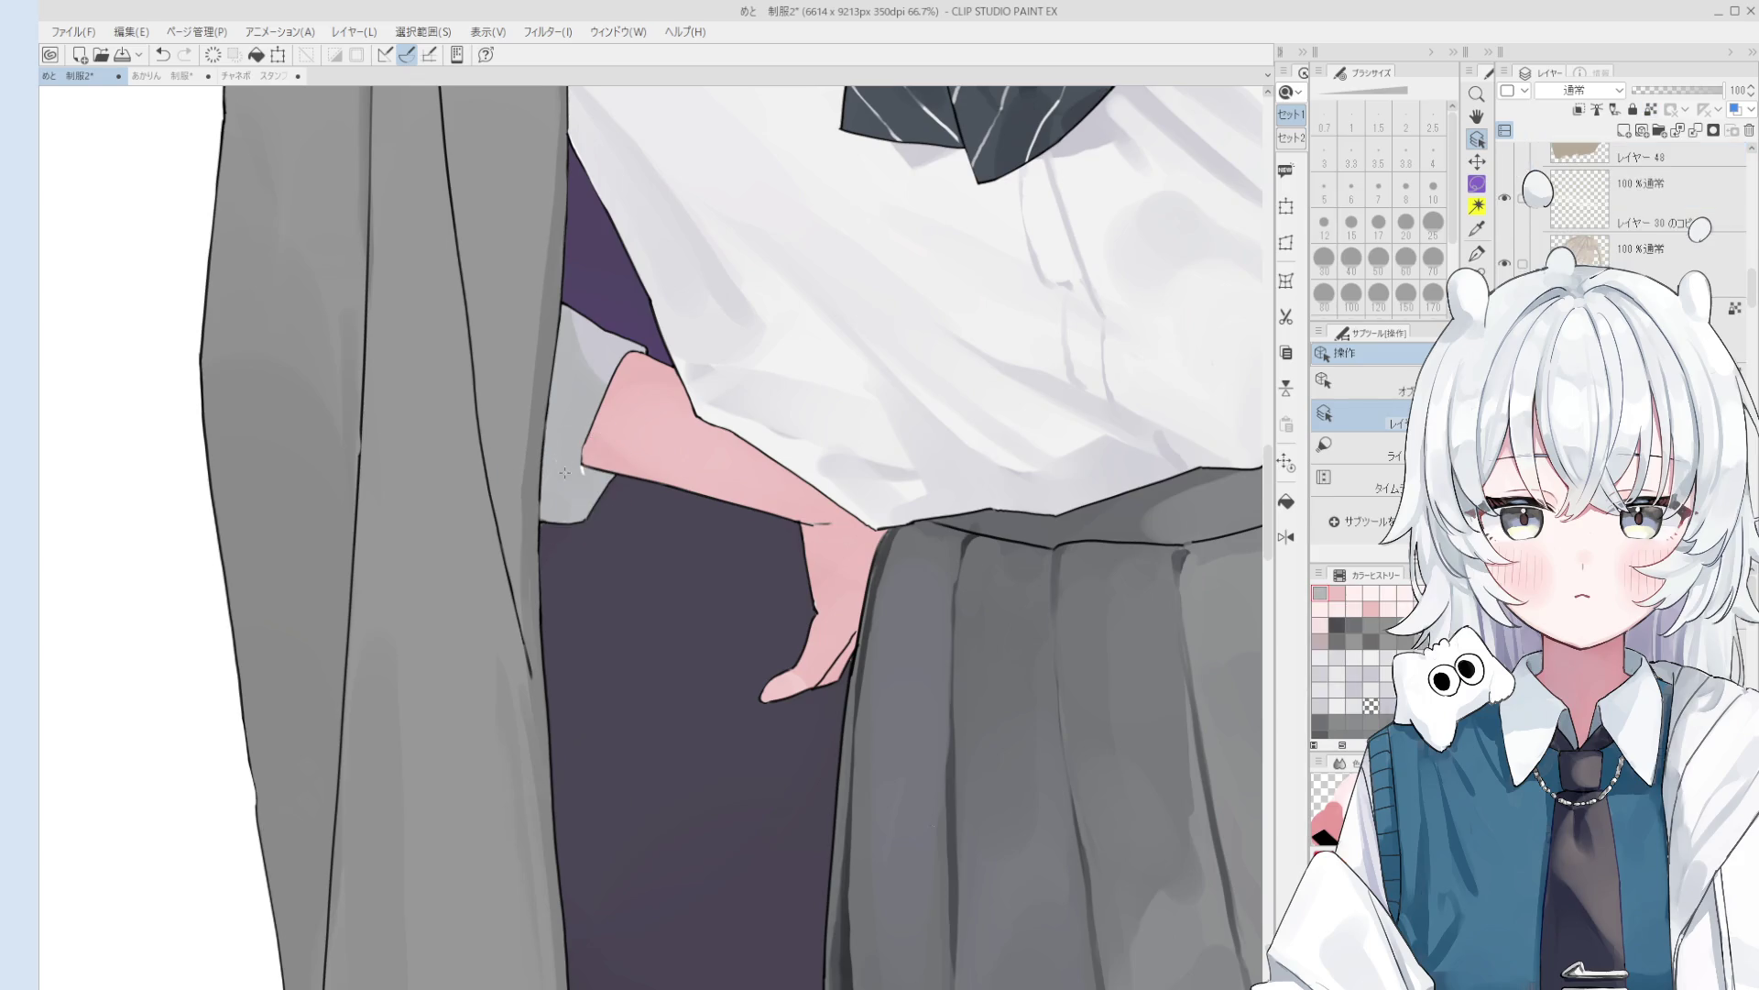
pyautogui.press('b')
pyautogui.press('h')
pyautogui.scroll(-1, 583, 468)
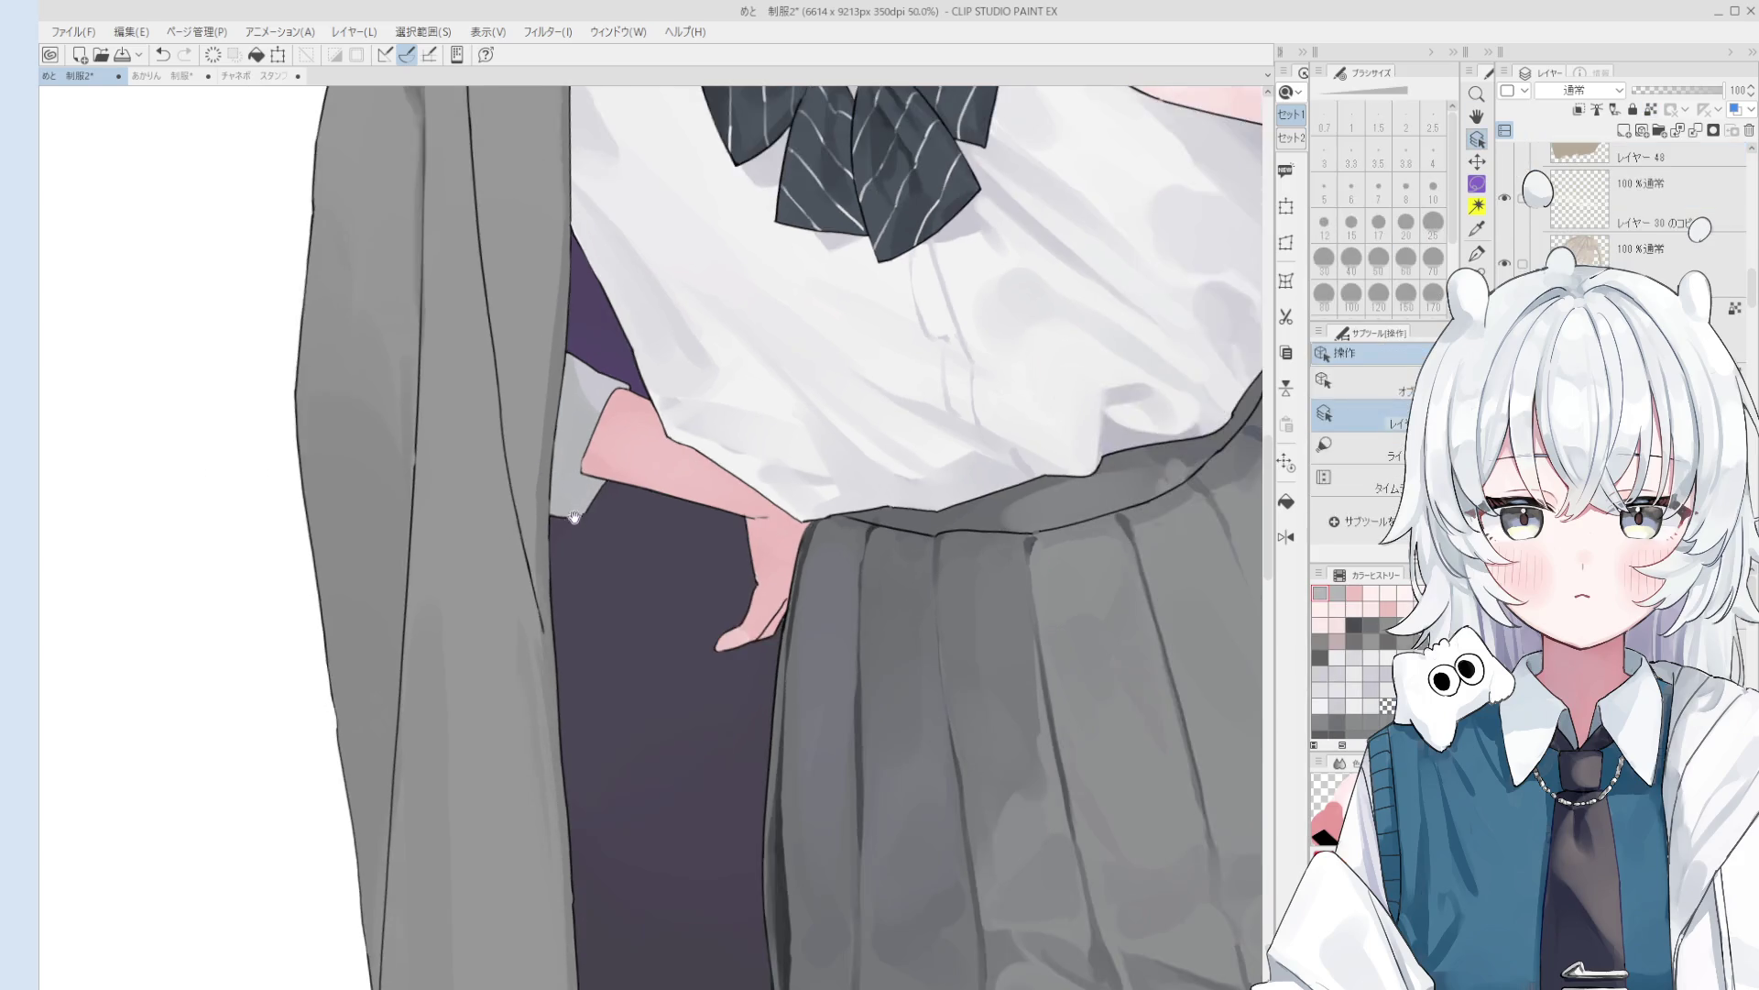
pyautogui.moveTo(583, 468); pyautogui.dragTo(639, 456)
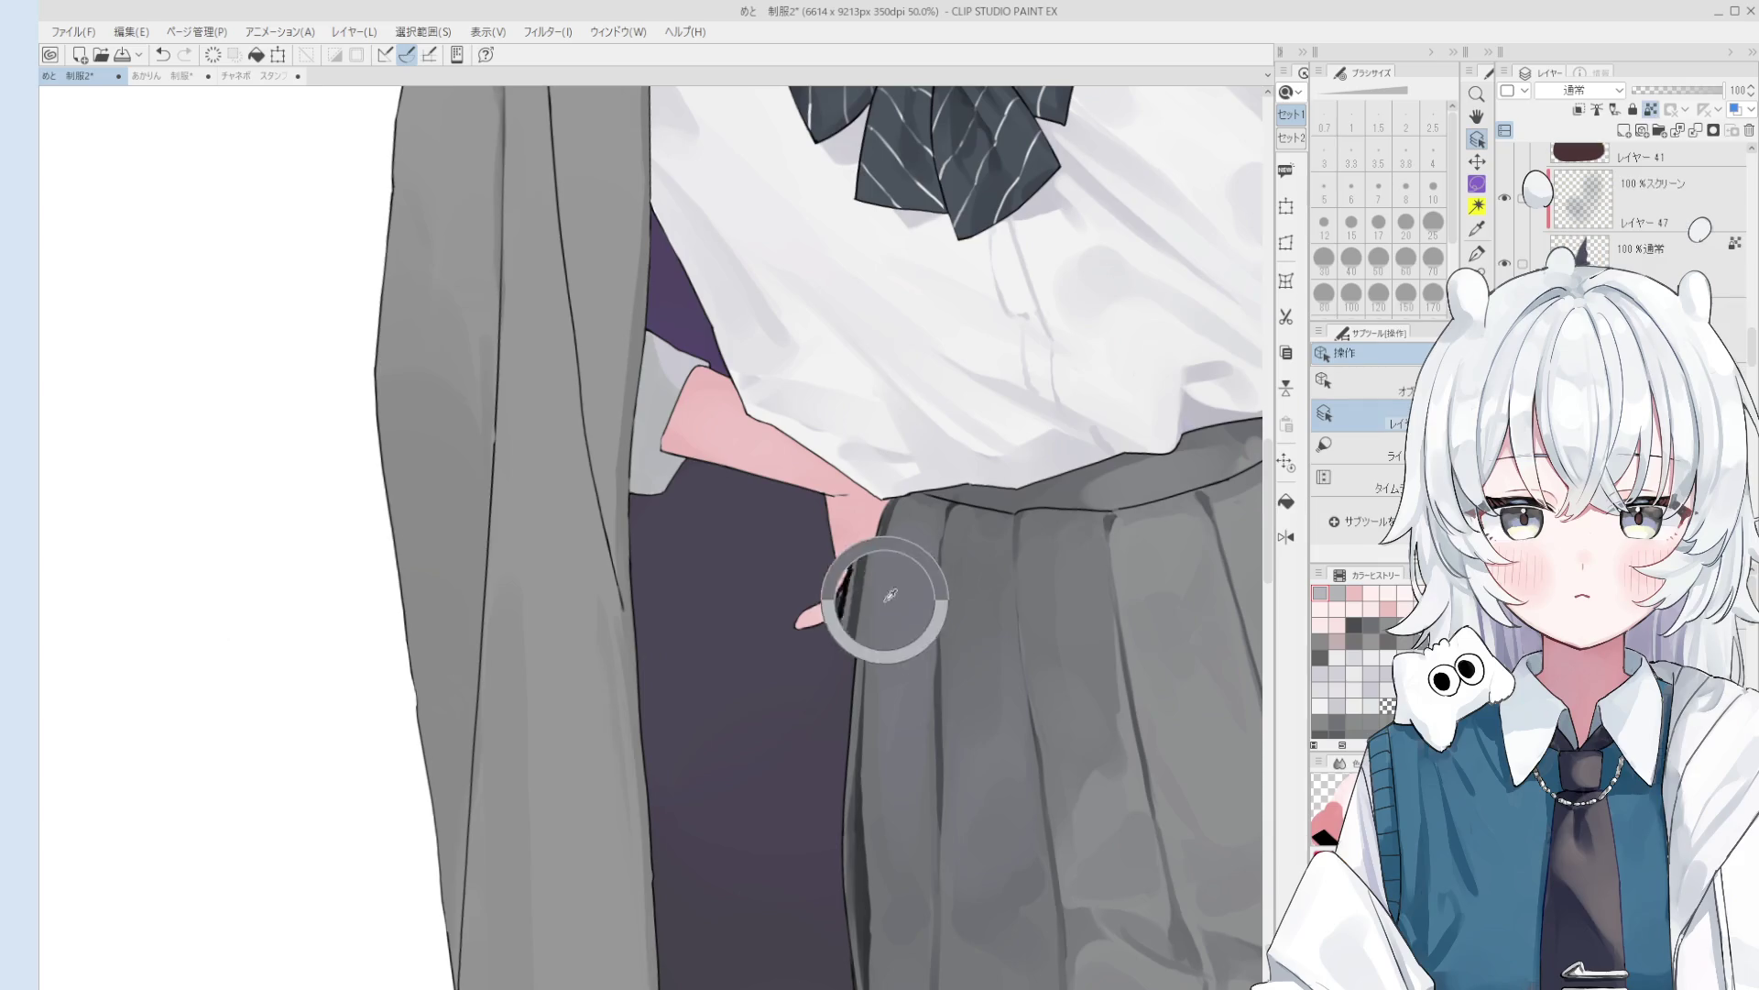
# - Frame the upper body and skirt in view and set the painting brush to size 17
pyautogui.scroll(-2, 884, 591)
pyautogui.moveTo(887, 589); pyautogui.dragTo(766, 666)
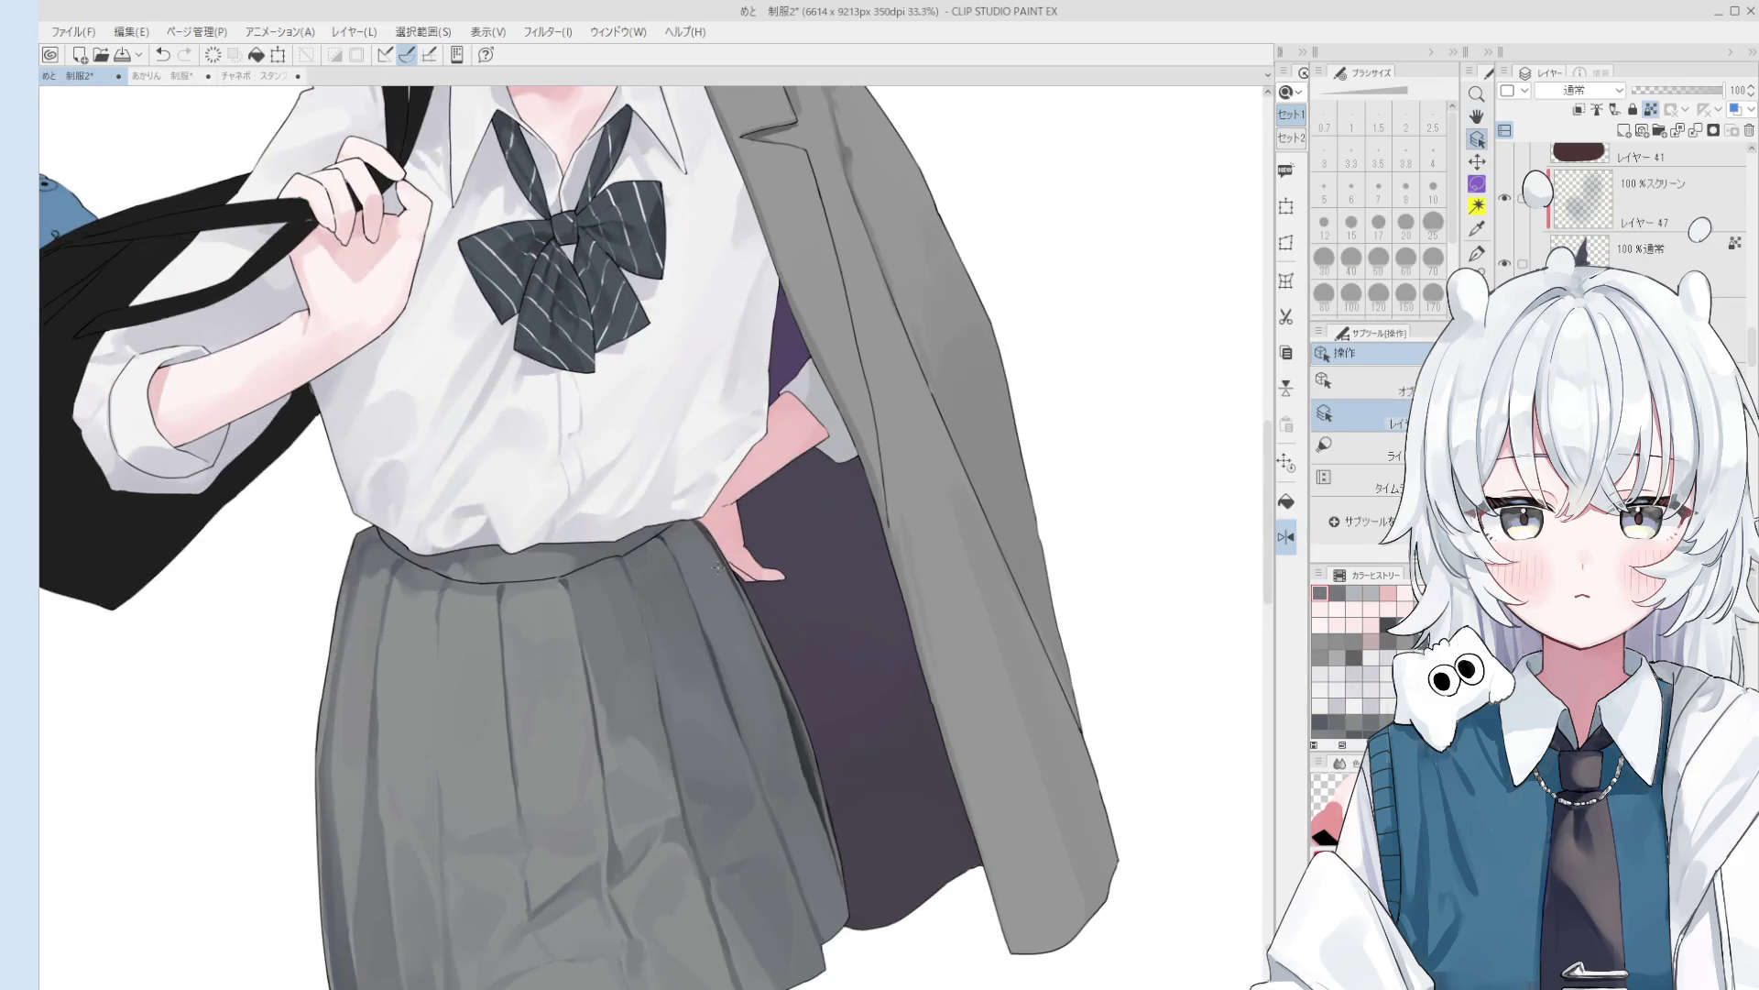
pyautogui.scroll(1, 742, 595)
pyautogui.press('b')
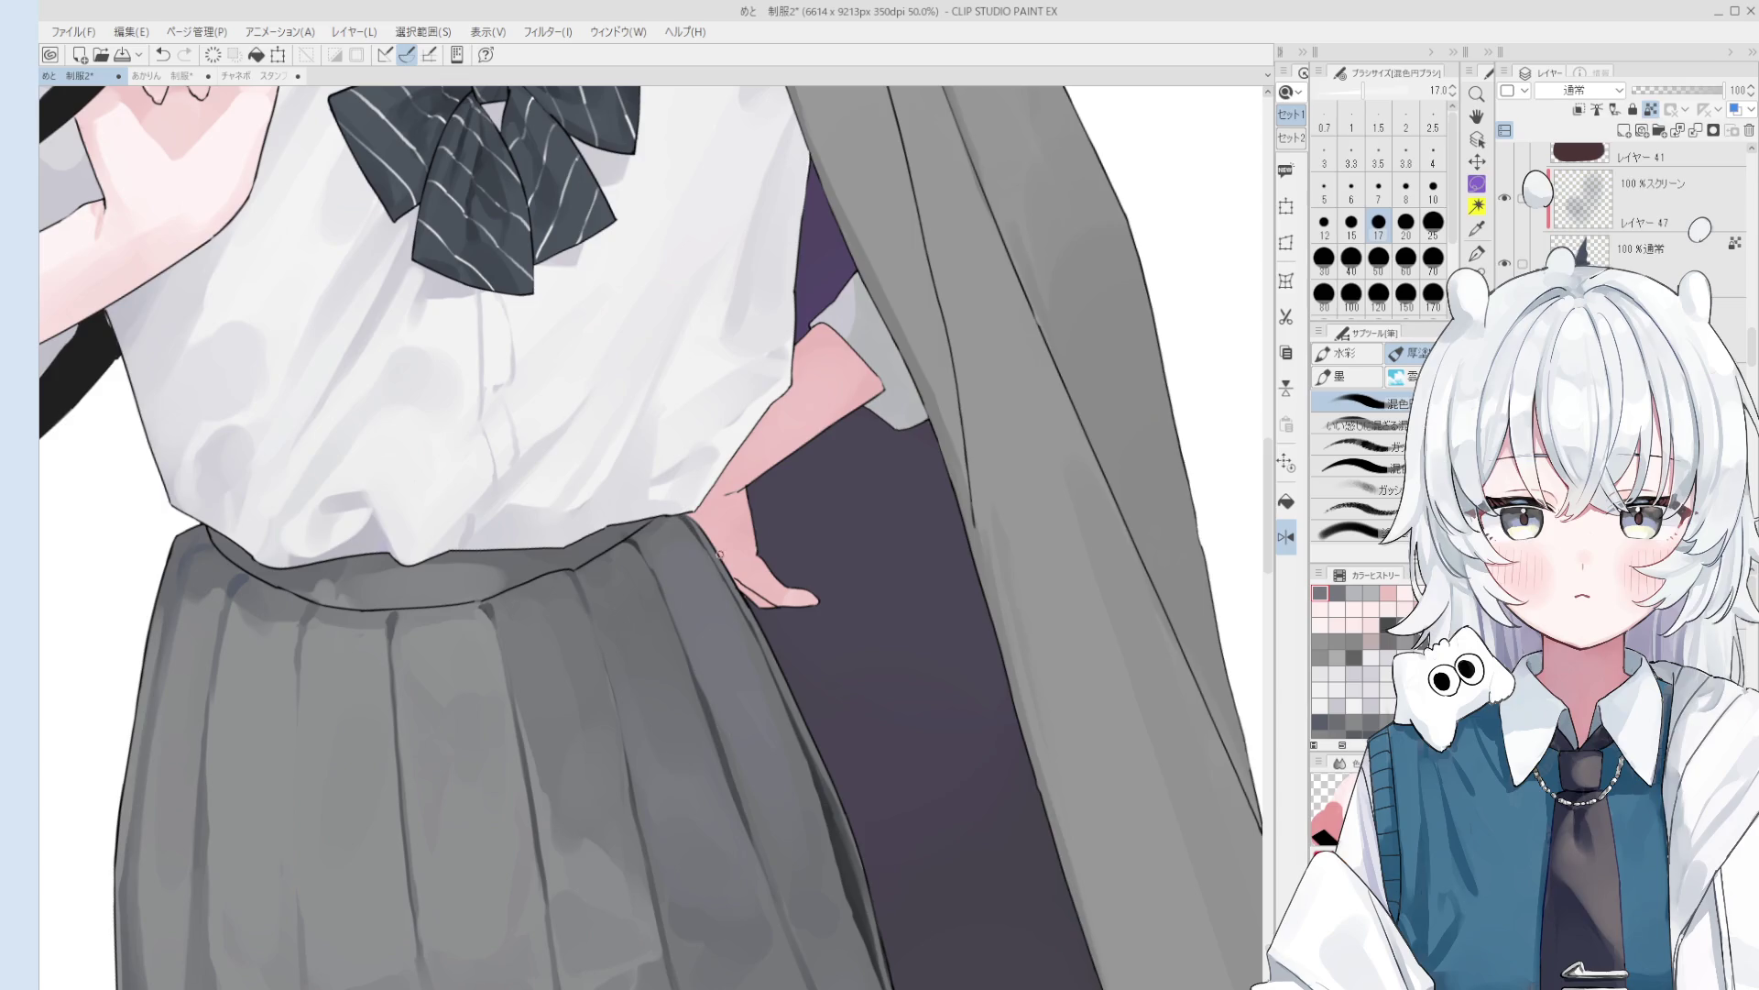
pyautogui.scroll(-2, 724, 613)
pyautogui.moveTo(772, 713); pyautogui.dragTo(839, 712)
pyautogui.scroll(2, 808, 796)
pyautogui.moveTo(820, 855); pyautogui.dragTo(784, 857)
pyautogui.scroll(-1, 817, 924)
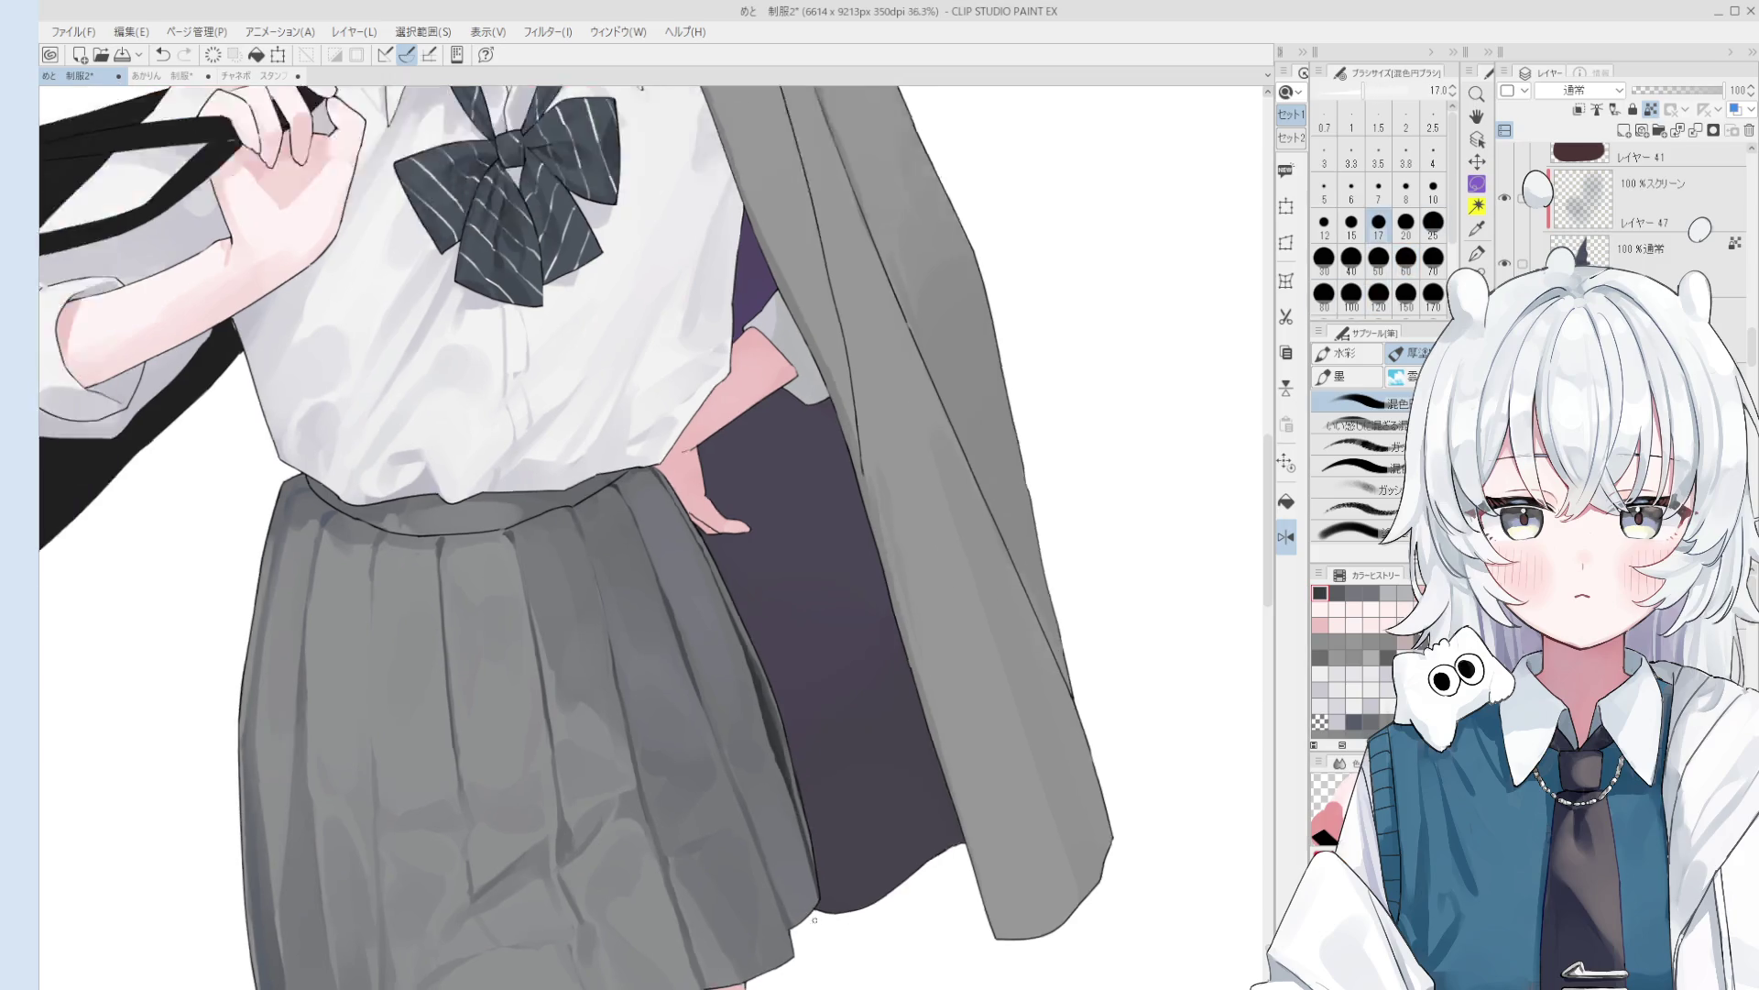
pyautogui.scroll(-2, 817, 924)
pyautogui.moveTo(827, 935); pyautogui.dragTo(820, 807)
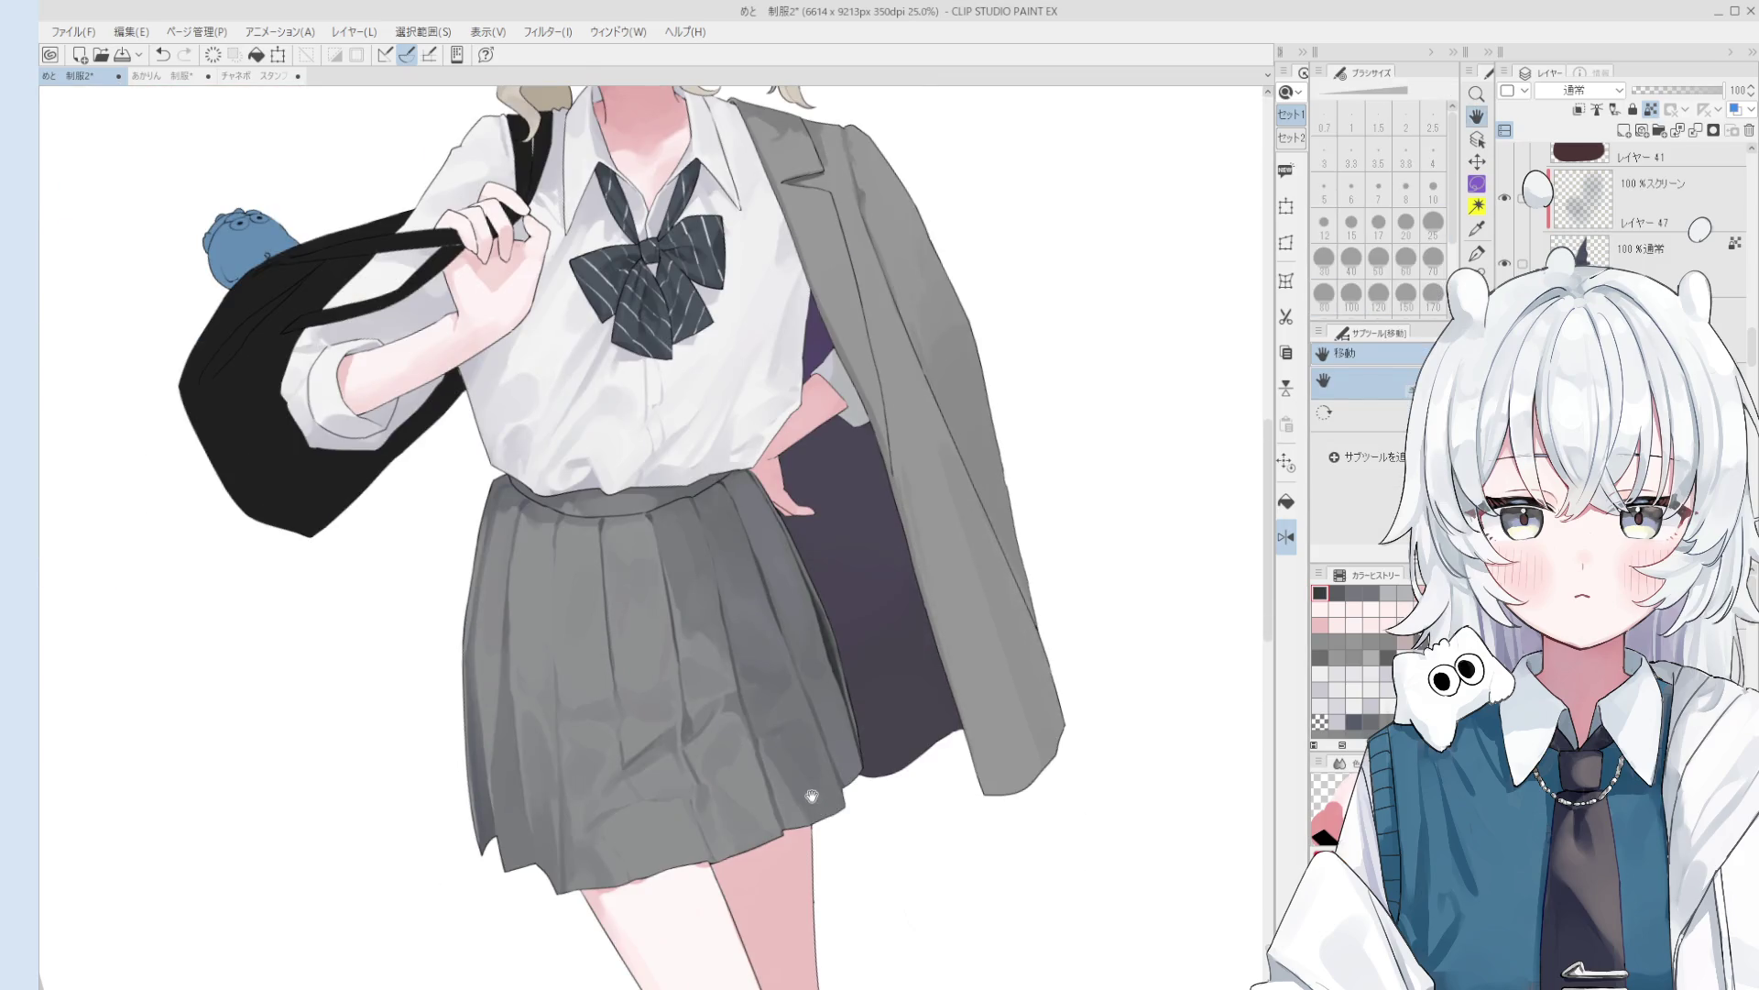
pyautogui.moveTo(802, 764); pyautogui.dragTo(798, 805)
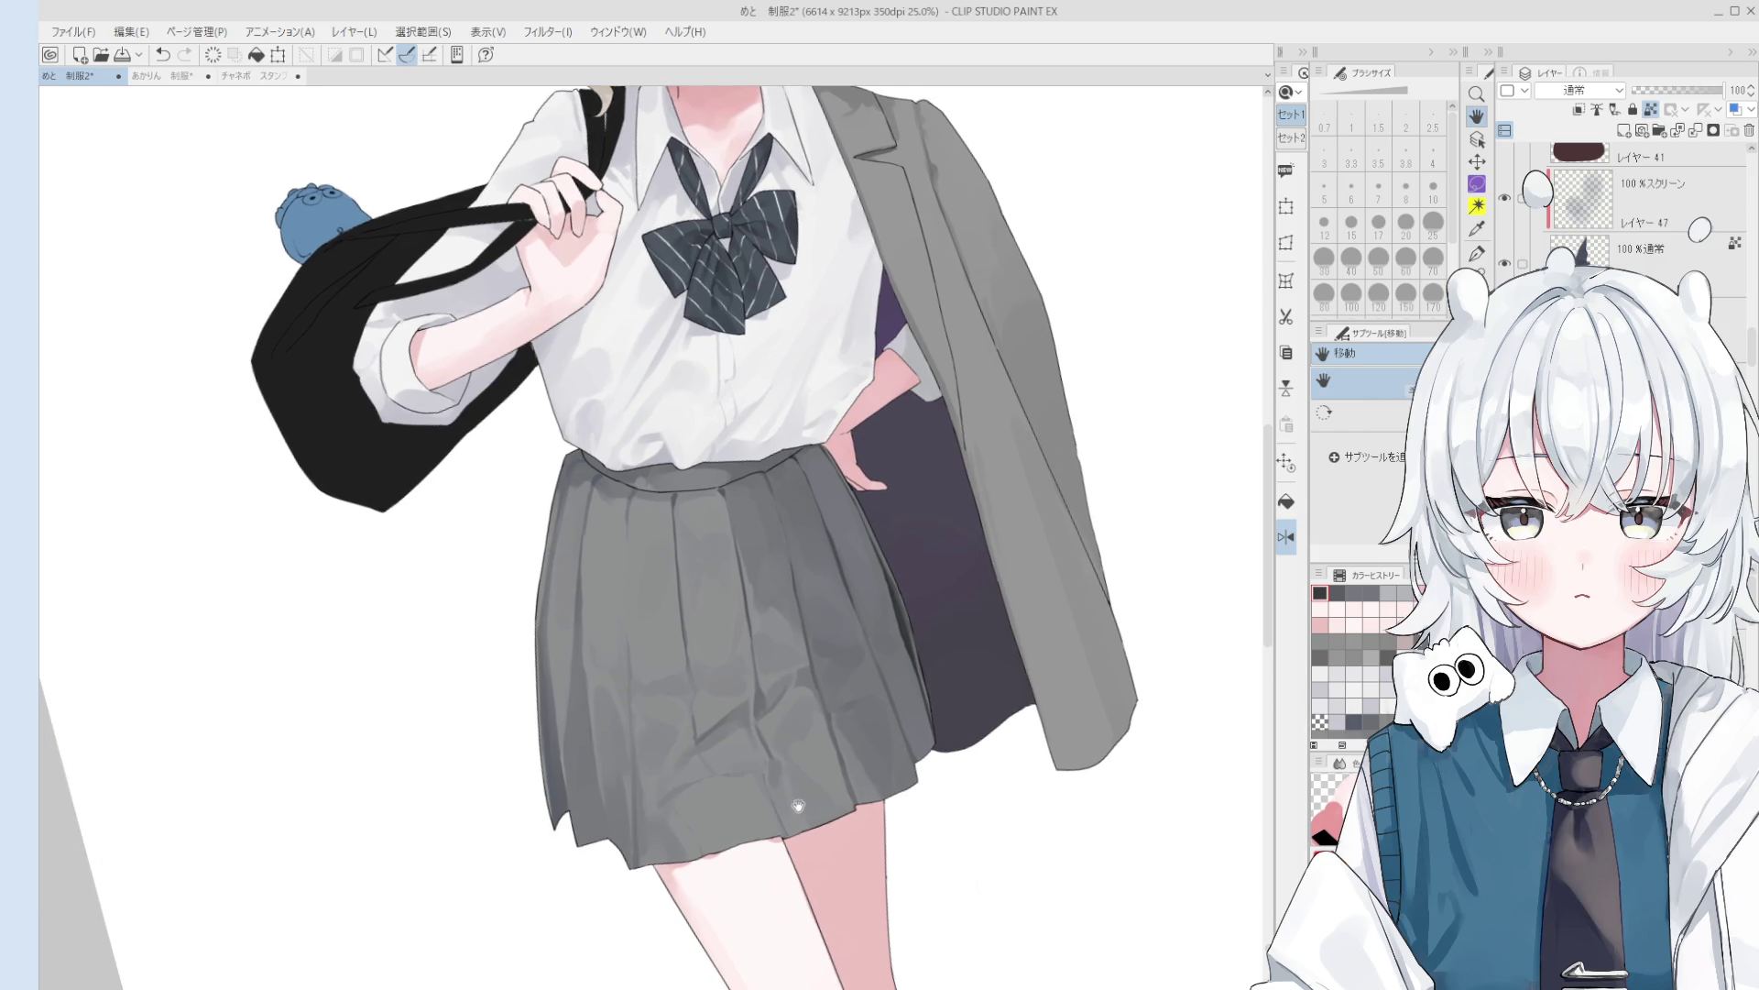
# - Eyedrop the skirt's grey and a darker grey, then set the brush size to 40
pyautogui.press('o')
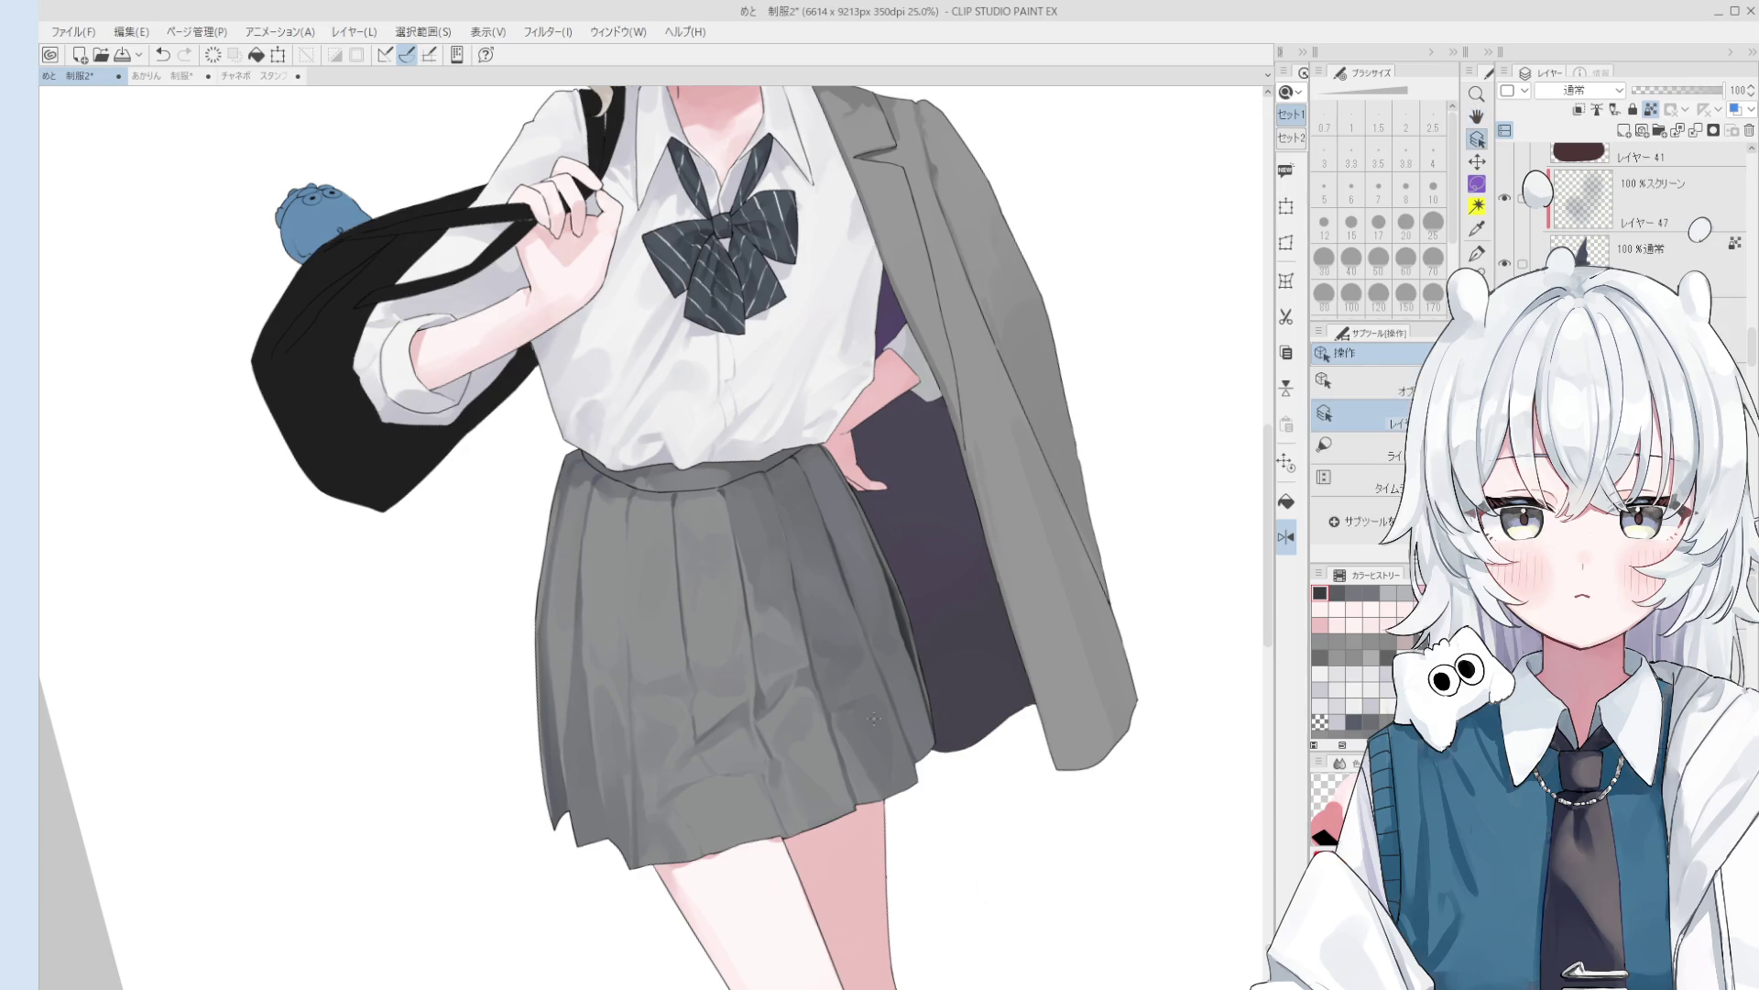
pyautogui.keyDown('alt'); pyautogui.click(900, 628); pyautogui.keyUp('alt')
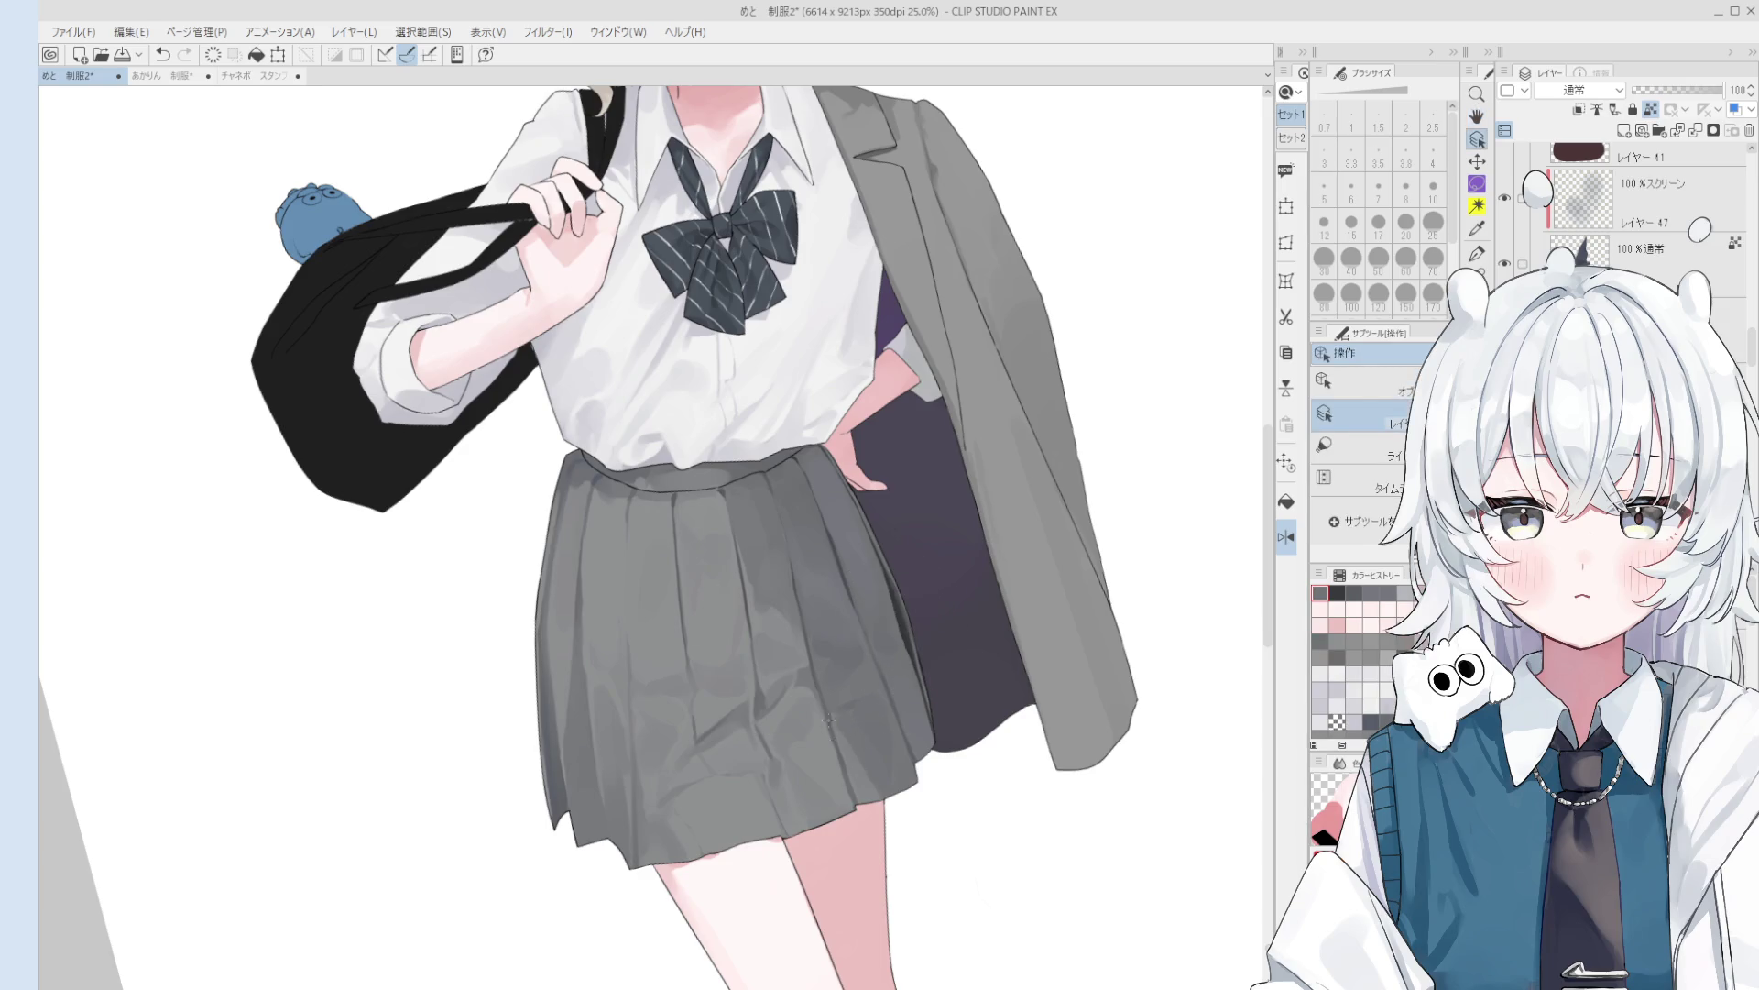
pyautogui.scroll(2, 834, 731)
pyautogui.press('b')
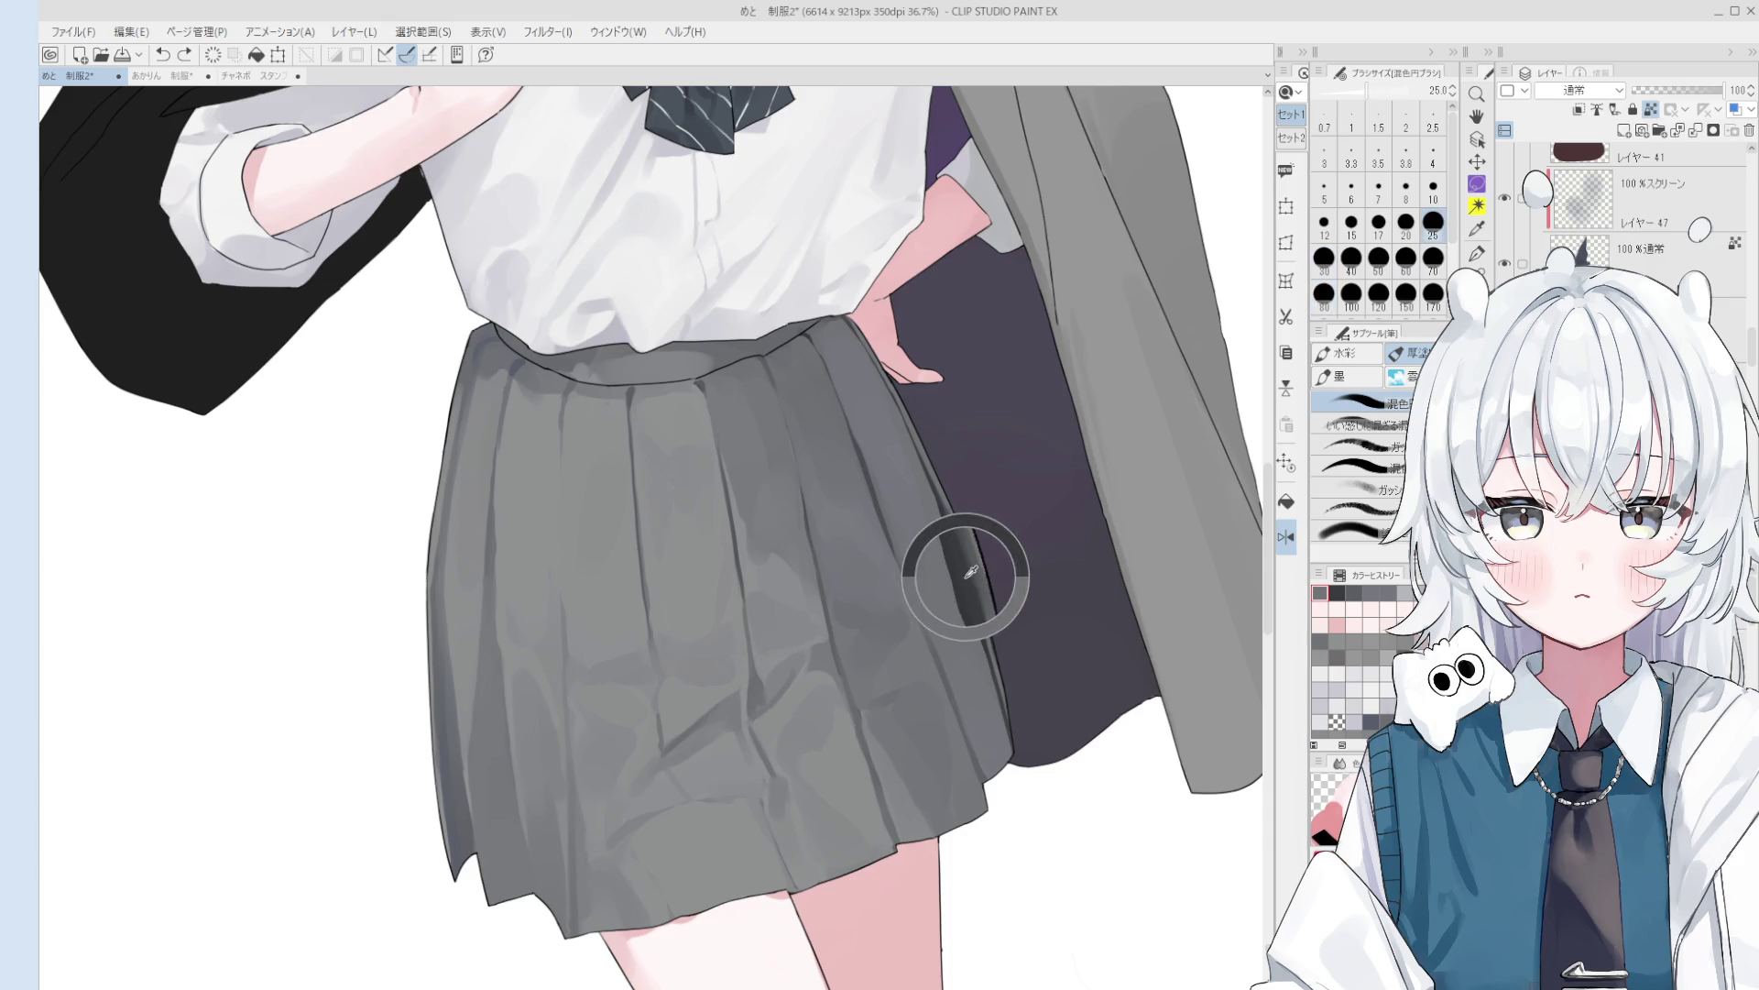
pyautogui.keyDown('alt'); pyautogui.click(970, 573); pyautogui.keyUp('alt')
pyautogui.press('[')
pyautogui.press('[')
pyautogui.press('[')
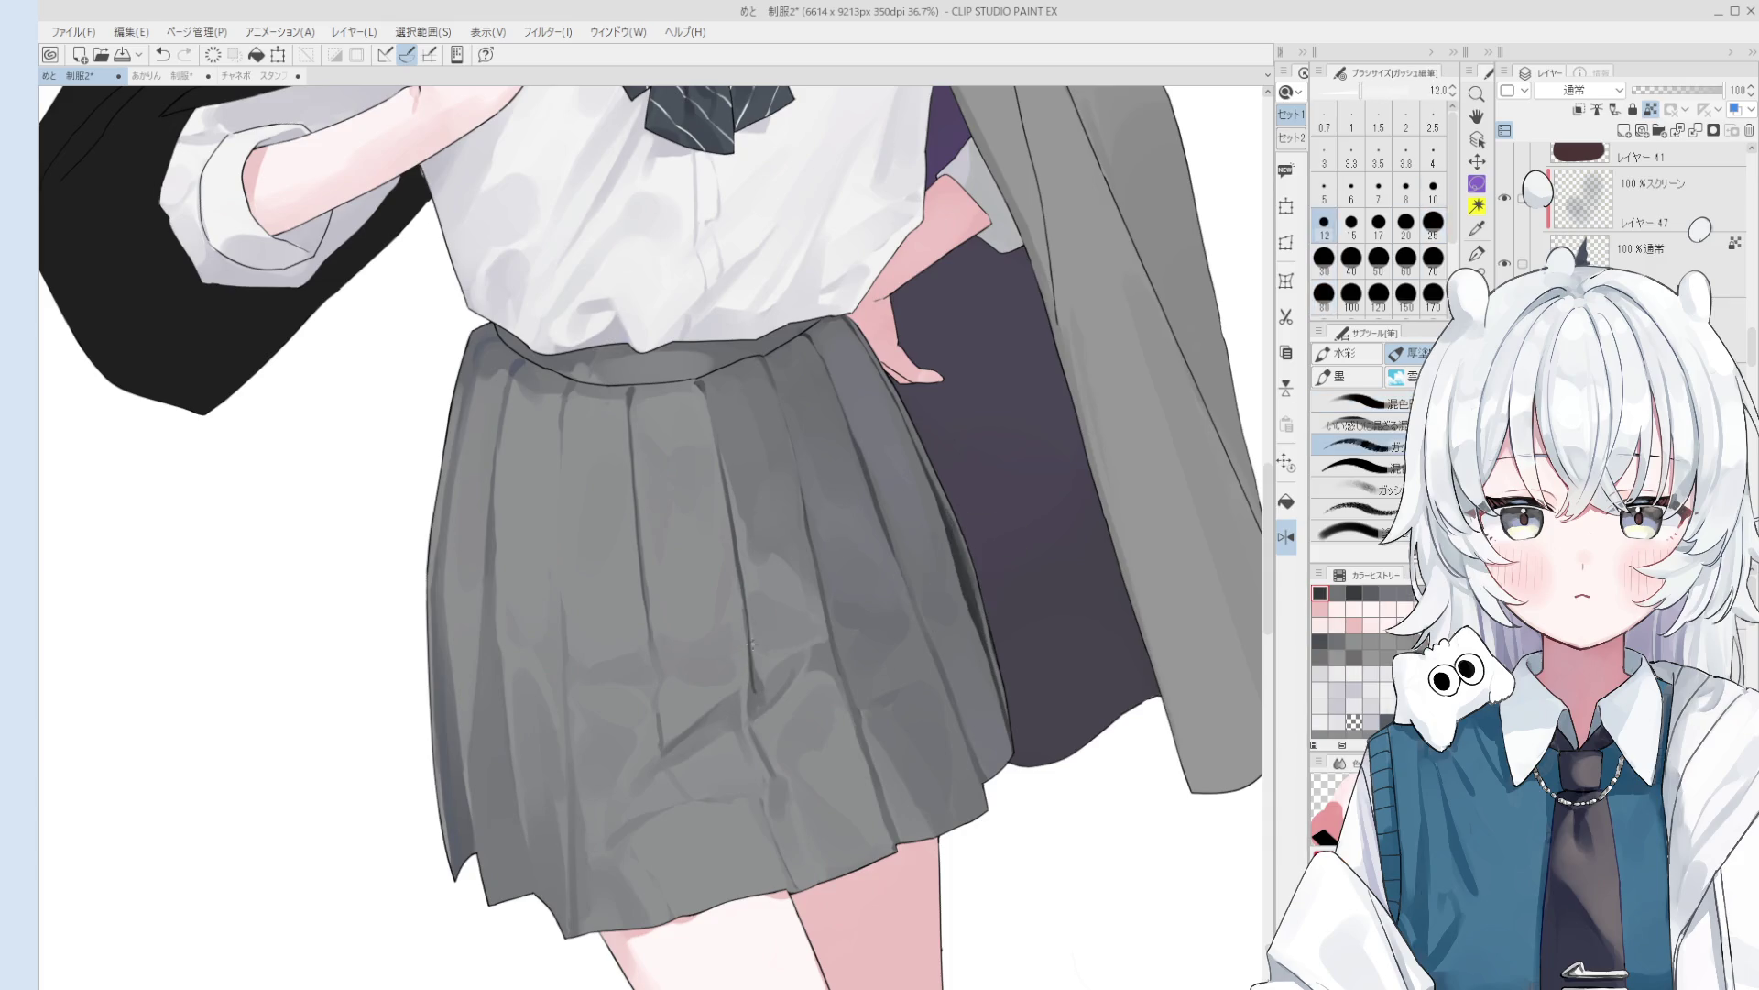
pyautogui.press(']')
pyautogui.press(']')
pyautogui.press(']')
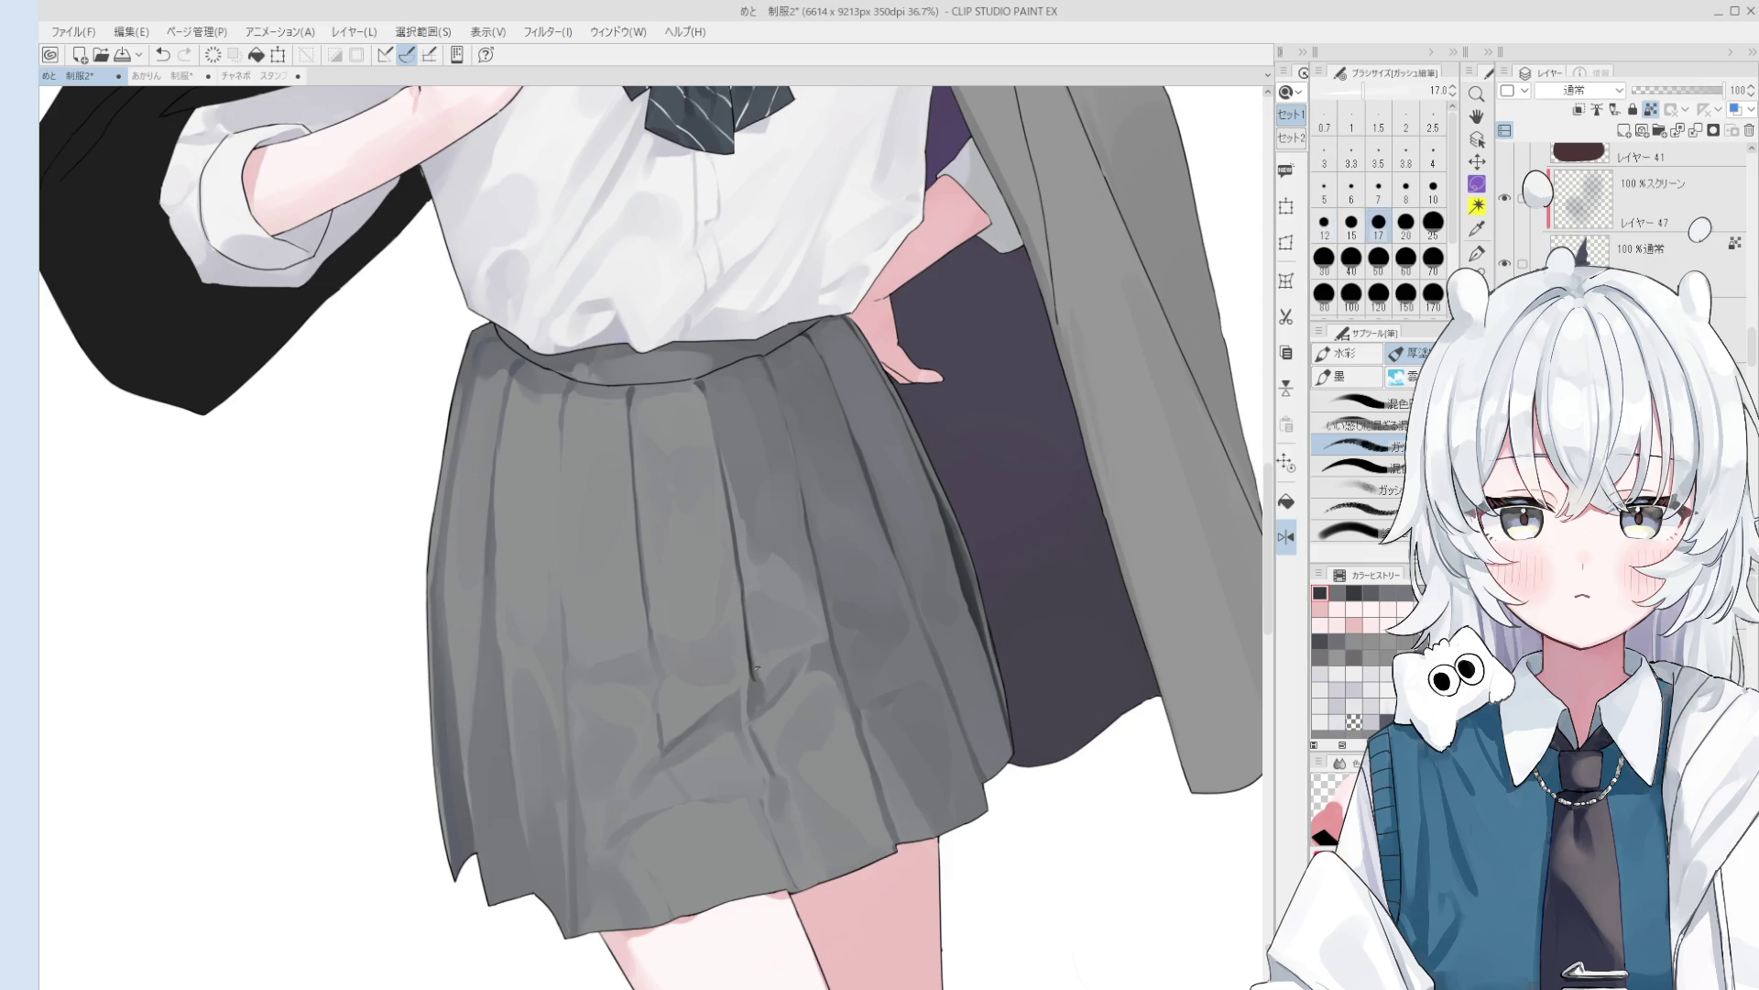
# - Mirror the view and try a size-25 crease stroke with the mixing round brush, undoing it
pyautogui.press('h')
pyautogui.scroll(-1, 724, 711)
pyautogui.press('b')
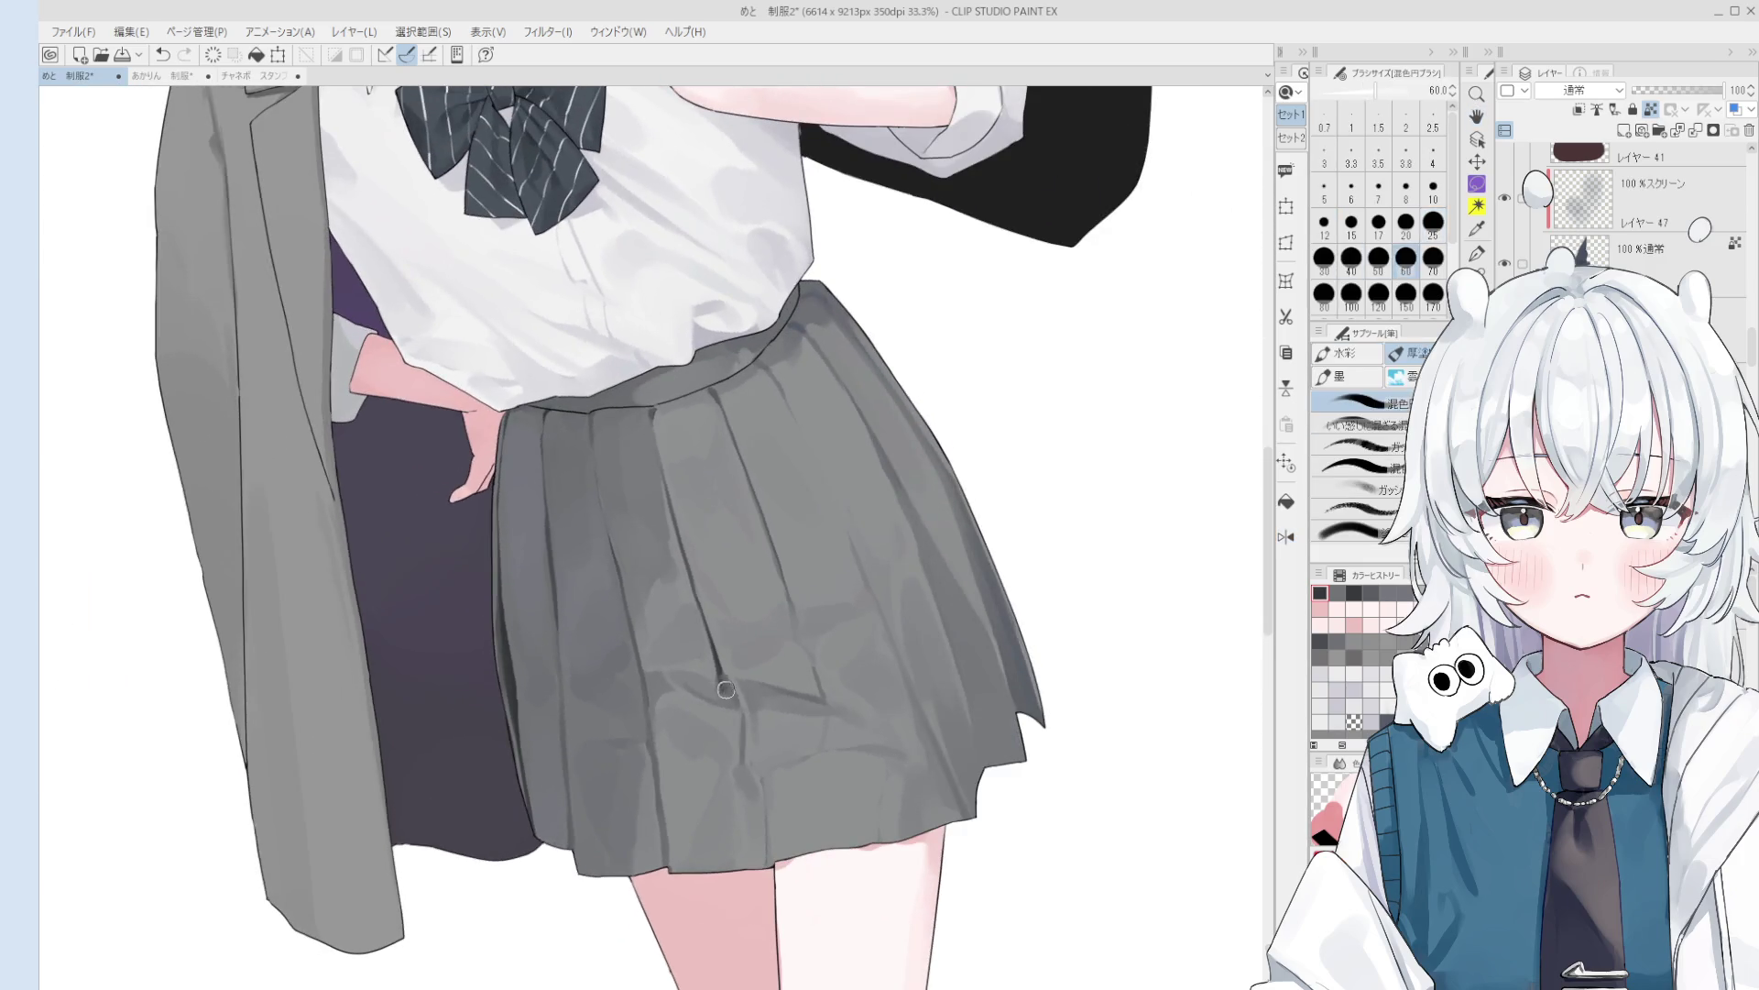
pyautogui.scroll(3, 728, 715)
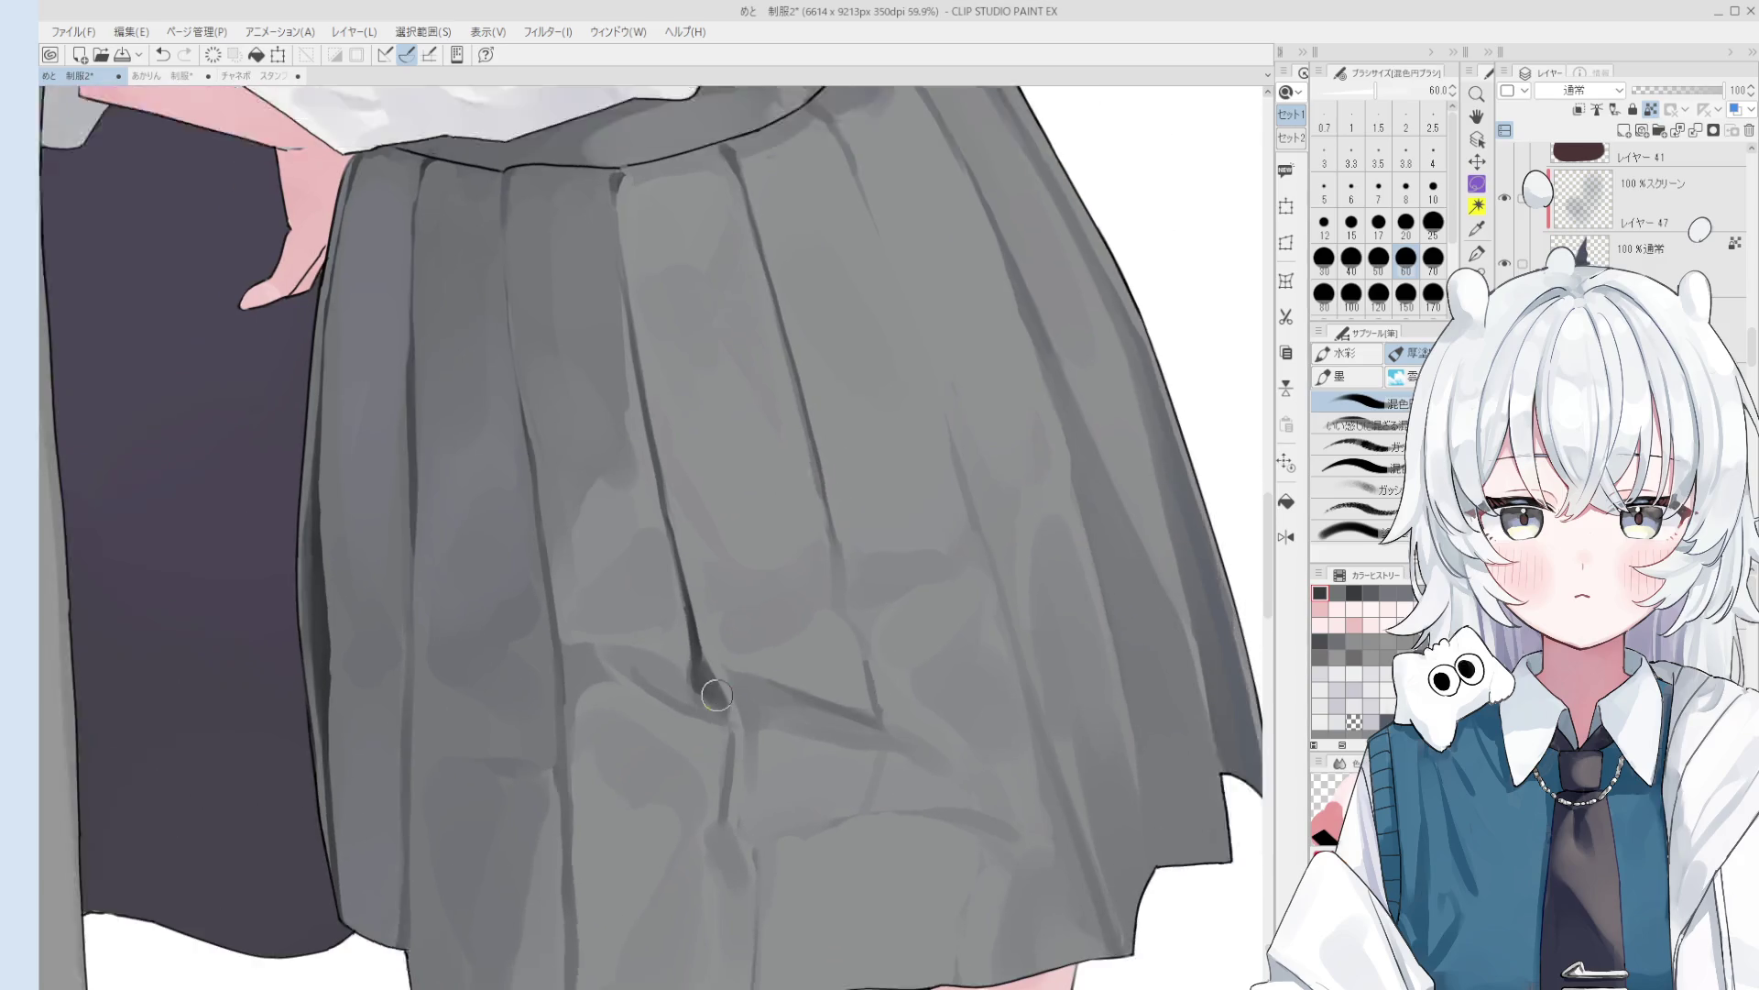
pyautogui.scroll(-1, 719, 678)
pyautogui.press('[')
pyautogui.press('[')
pyautogui.press('[')
pyautogui.press('[')
pyautogui.press('[')
pyautogui.moveTo(722, 694); pyautogui.dragTo(688, 648)
pyautogui.press(']')
pyautogui.press(']')
pyautogui.scroll(-2, 706, 680)
pyautogui.scroll(1, 687, 648)
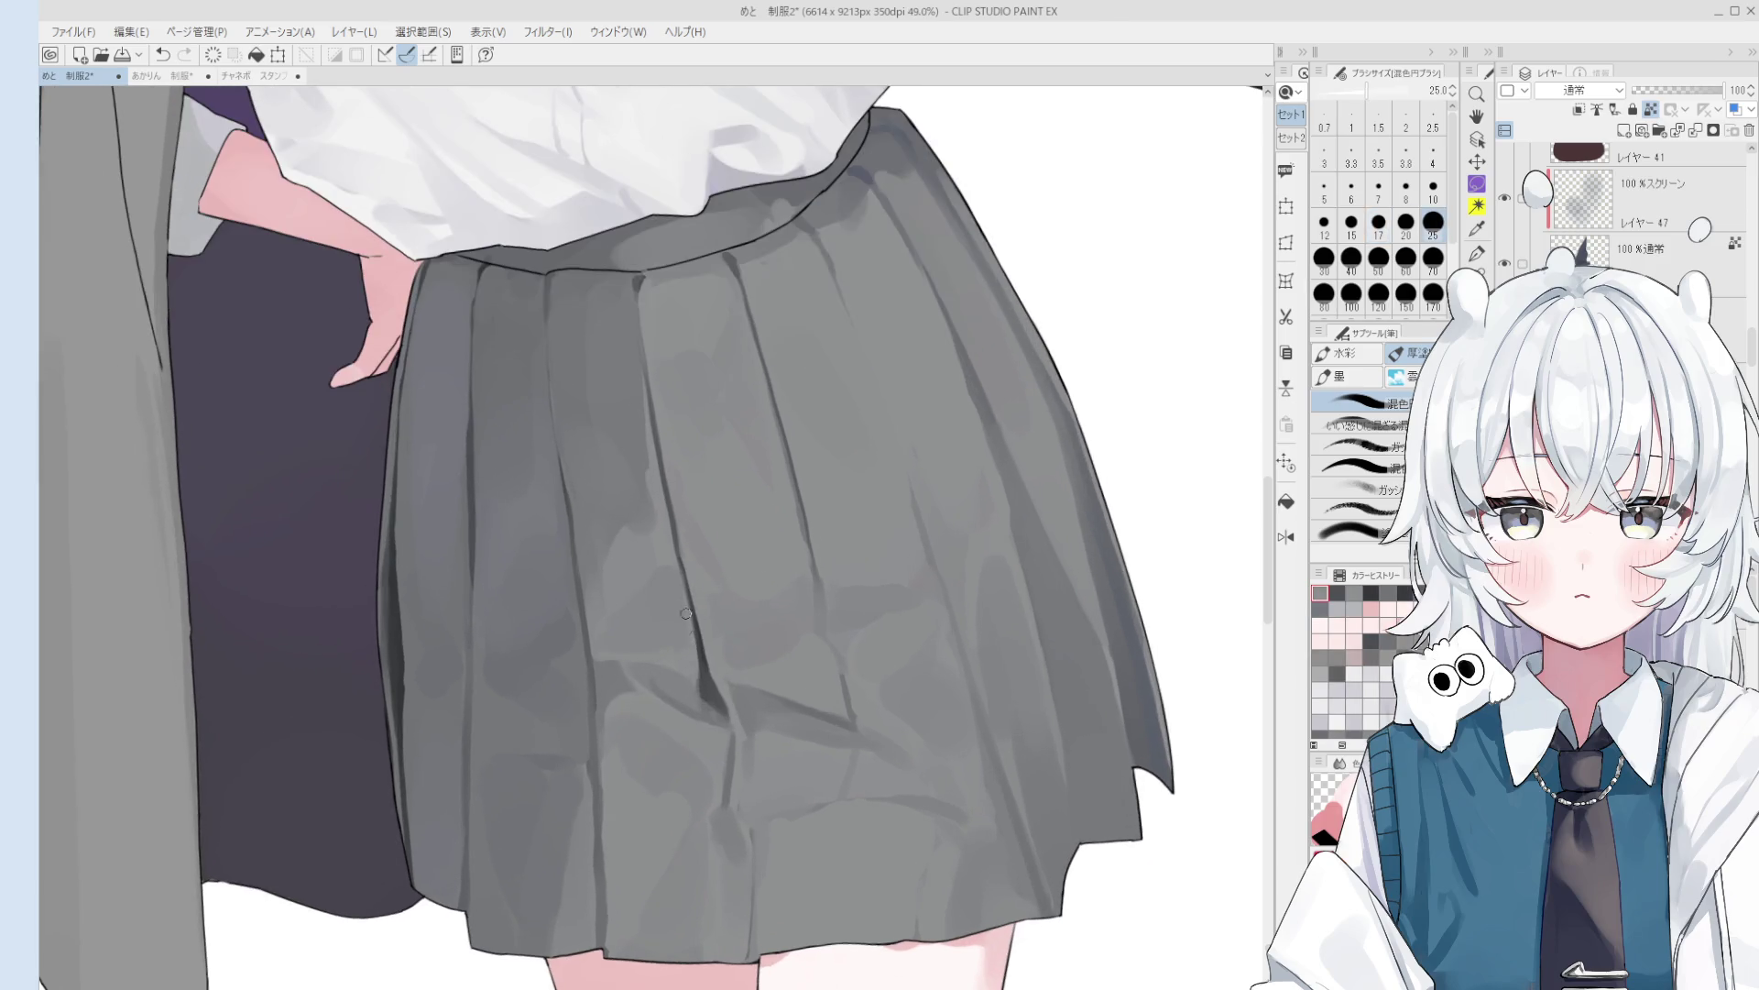
pyautogui.hotkey('ctrl', 'z')
# - Try skirt creases at brush sizes 40 and 20, undoing both strokes
pyautogui.press(']')
pyautogui.press(']')
pyautogui.moveTo(691, 664); pyautogui.dragTo(702, 678)
pyautogui.hotkey('ctrl', 'z')
pyautogui.scroll(-1, 703, 682)
pyautogui.scroll(-1, 718, 702)
pyautogui.press('[')
pyautogui.press('[')
pyautogui.press('[')
pyautogui.moveTo(730, 738); pyautogui.dragTo(721, 779)
pyautogui.hotkey('ctrl', 'z')
# - Paint small crease marks on the skirt at brush size 17 after undoing a misplaced stroke
pyautogui.scroll(-2, 738, 774)
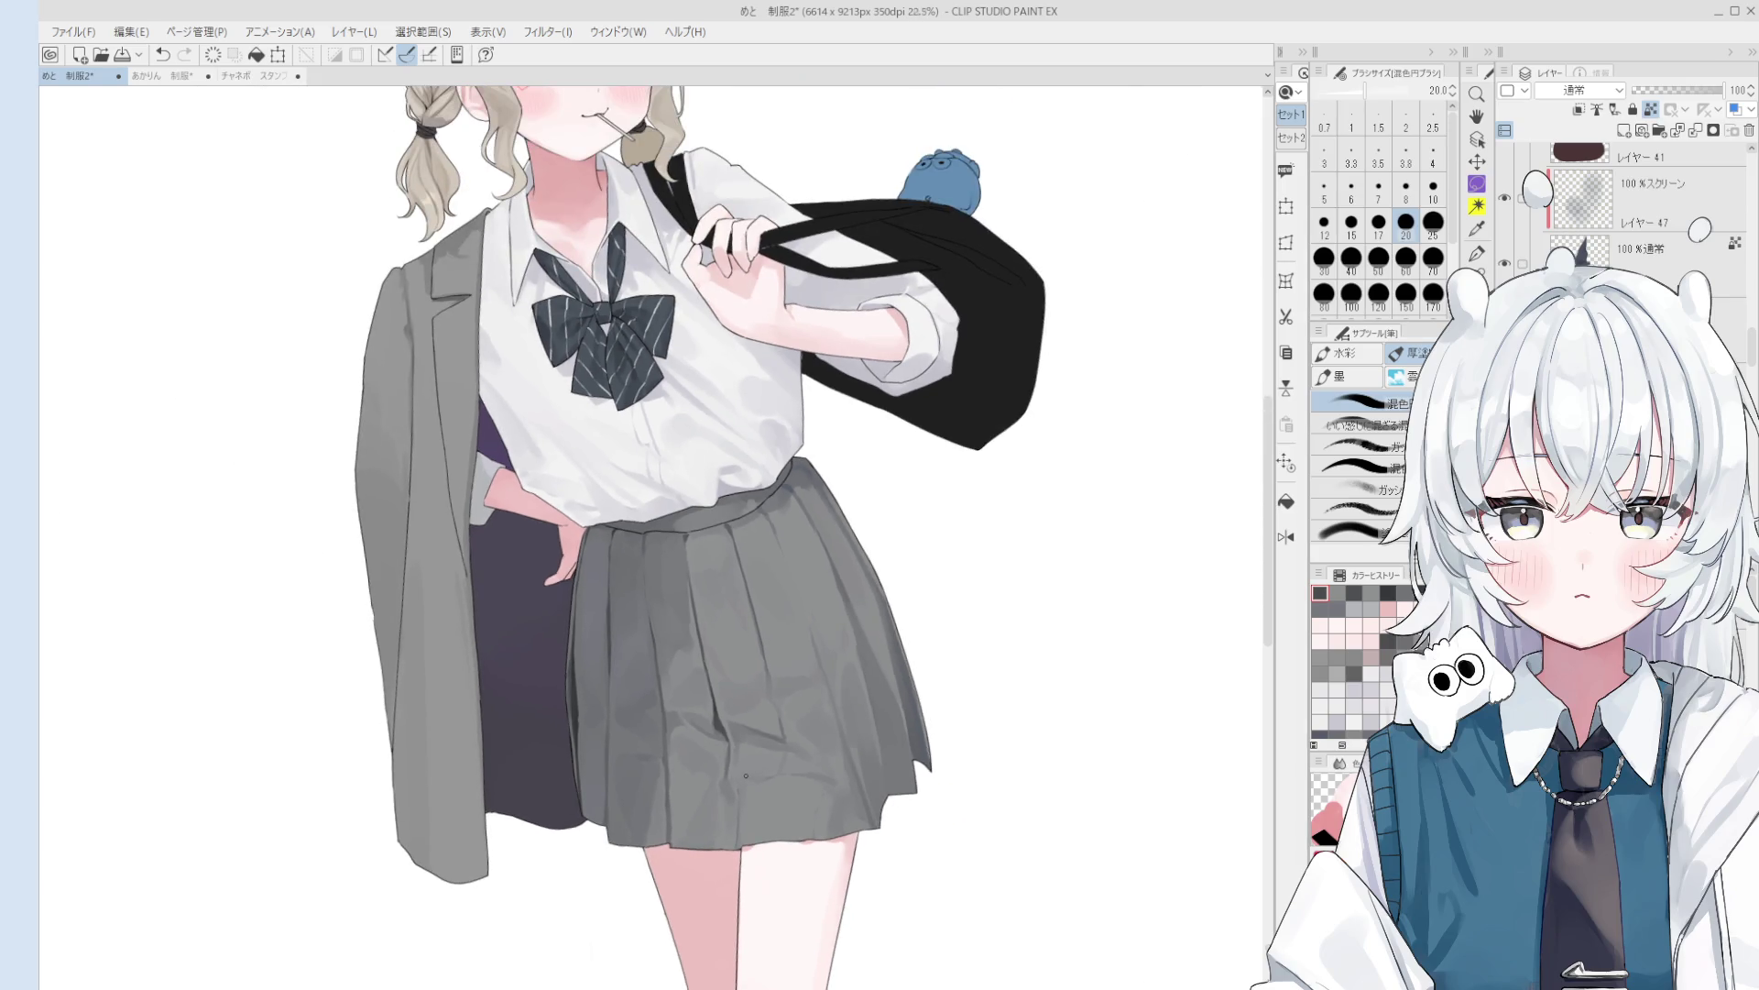
pyautogui.scroll(-2, 746, 778)
pyautogui.scroll(3, 771, 768)
pyautogui.press('[')
pyautogui.hotkey('ctrl', 'z')
pyautogui.moveTo(760, 754); pyautogui.dragTo(764, 746)
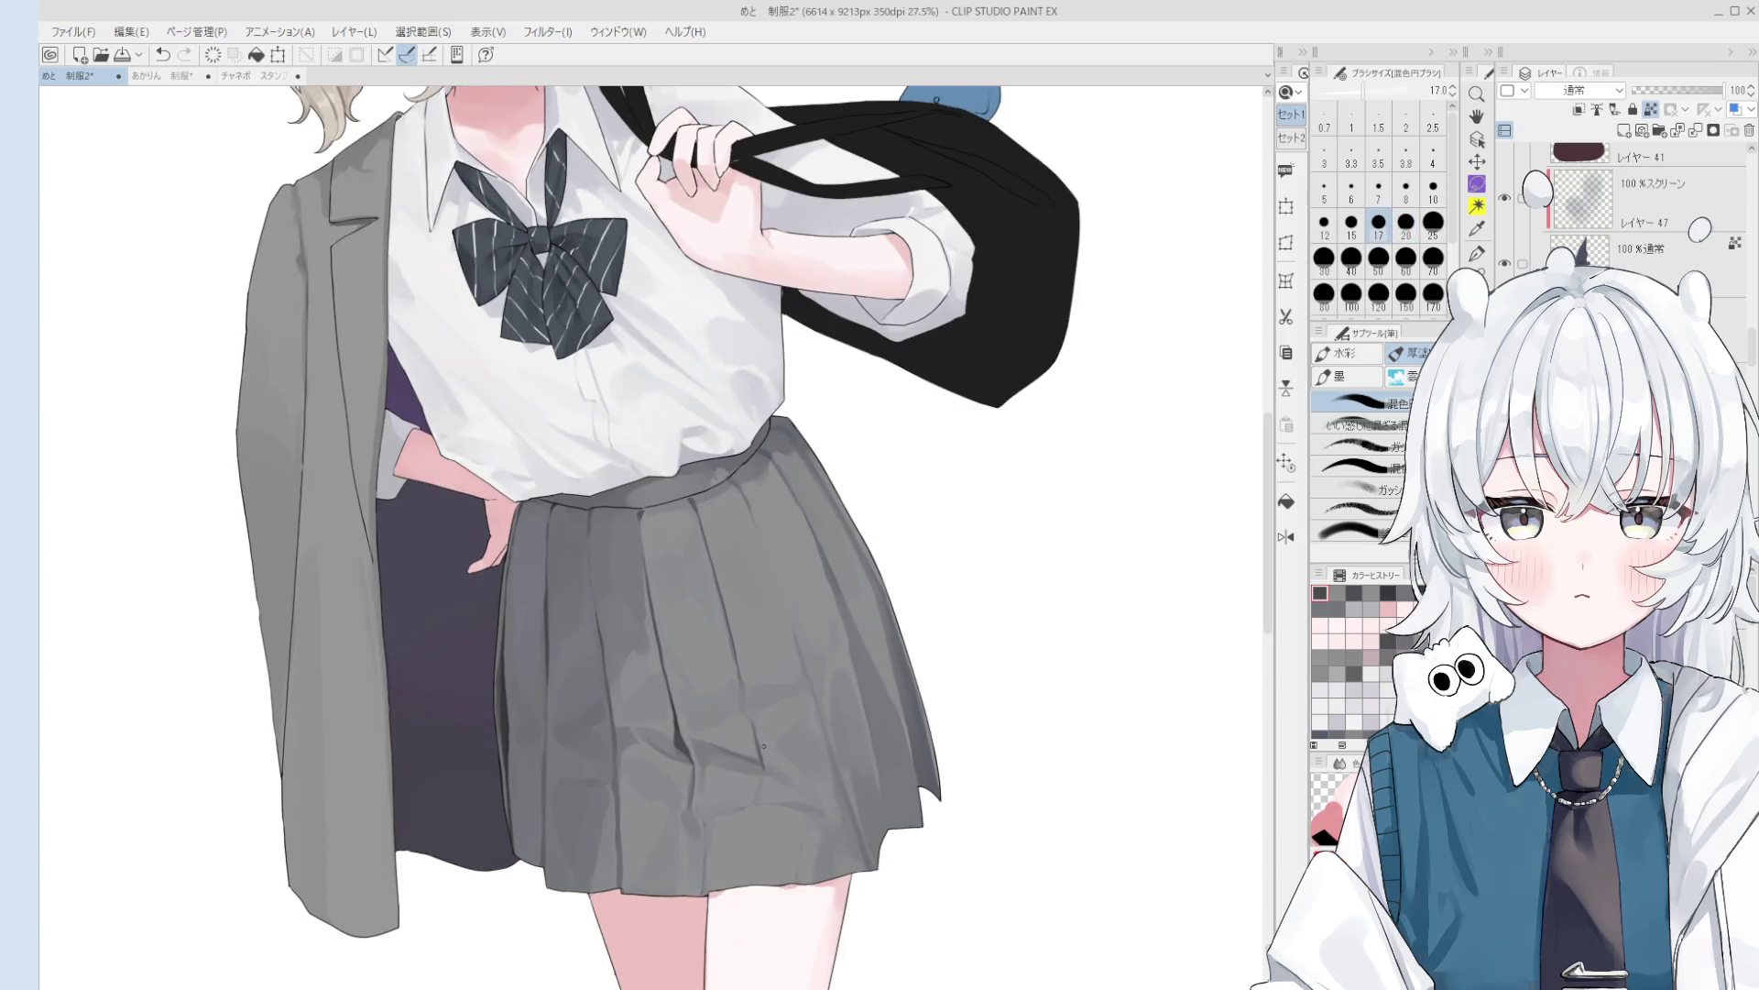
# - Try a dark crease at brush size 30, undo it, and resample the skirt grey
pyautogui.press(']')
pyautogui.press(']')
pyautogui.press(']')
pyautogui.scroll(-1, 726, 632)
pyautogui.moveTo(729, 639); pyautogui.dragTo(744, 704)
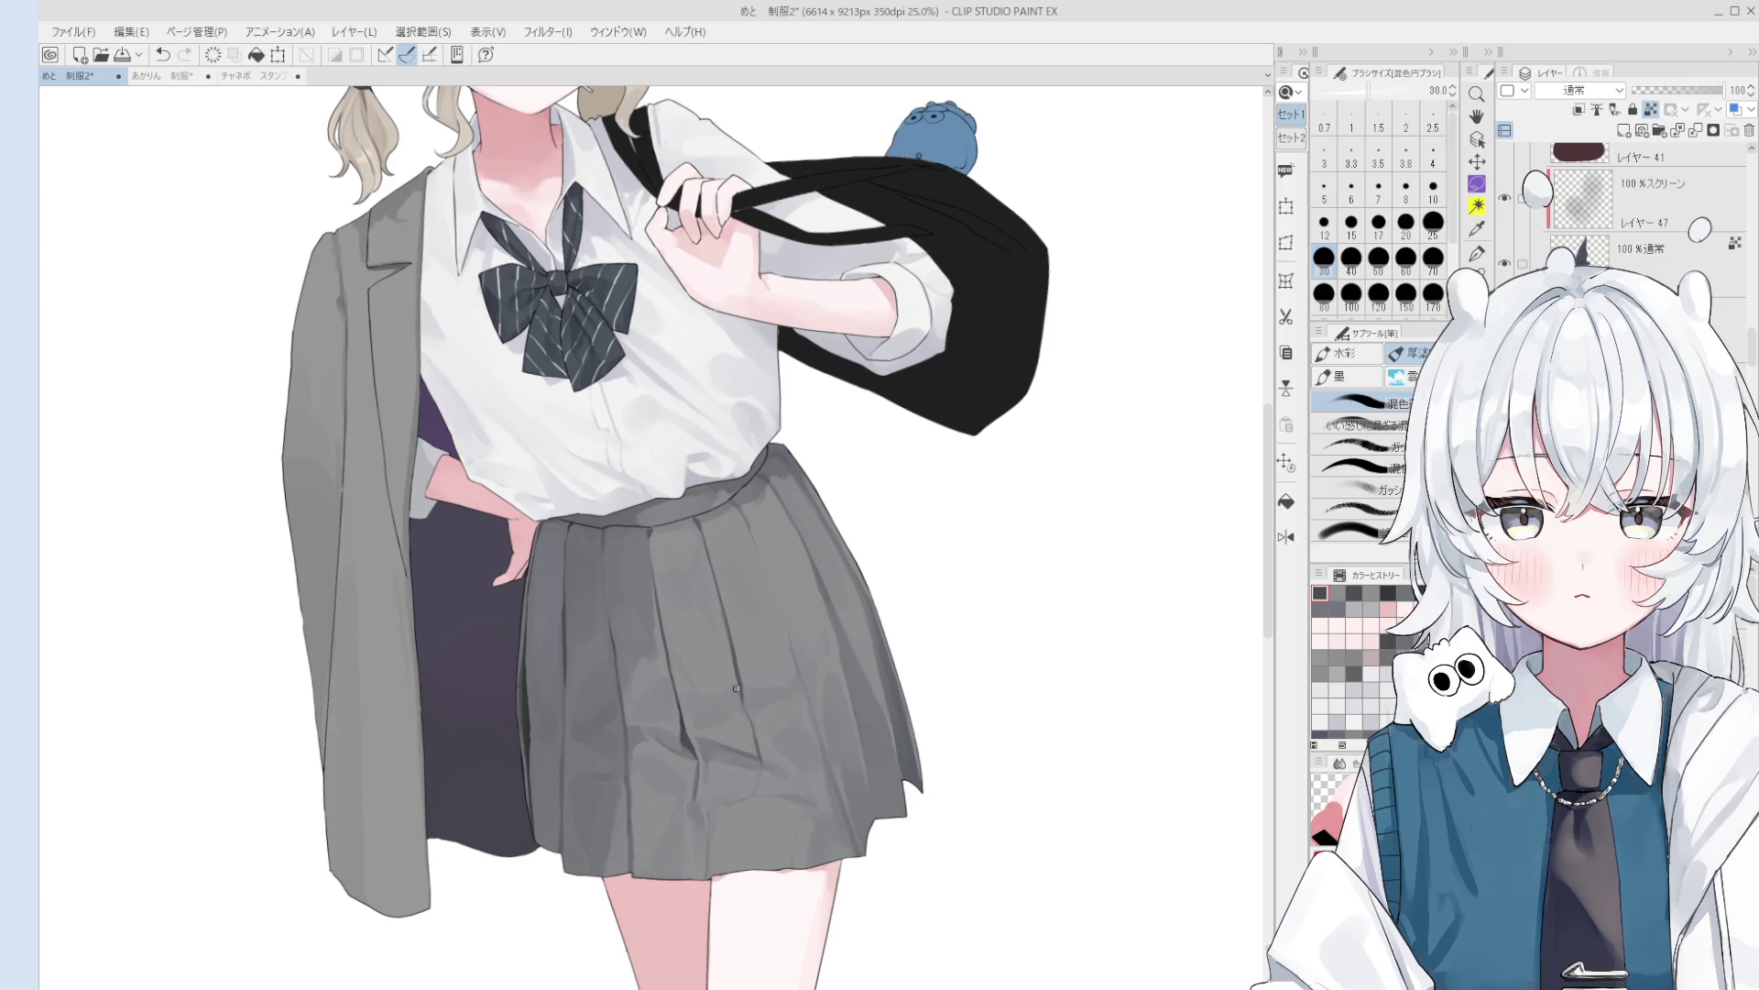
pyautogui.hotkey('ctrl', 'z')
pyautogui.scroll(4, 758, 662)
pyautogui.keyDown('alt'); pyautogui.click(726, 625); pyautogui.keyUp('alt')
# - Eyedrop several greys from the skirt and shrink the brush for waistband detail
pyautogui.keyDown('alt'); pyautogui.click(725, 623); pyautogui.keyUp('alt')
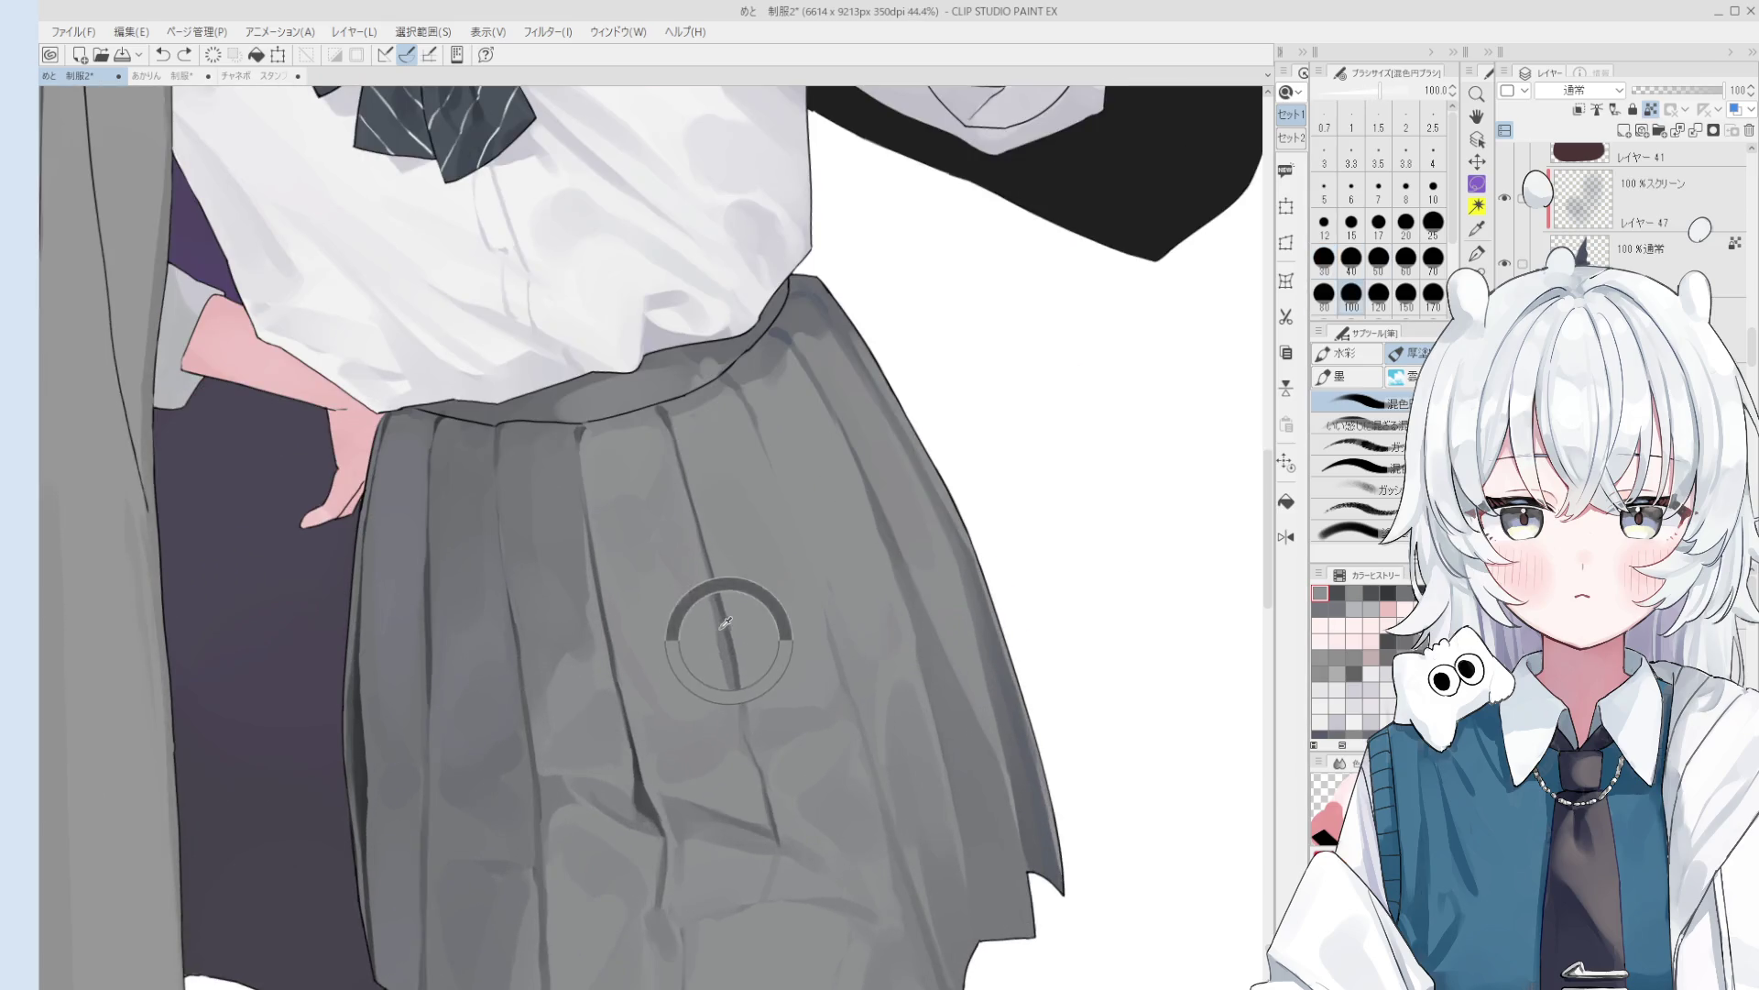
pyautogui.scroll(-2, 726, 624)
pyautogui.scroll(3, 699, 394)
pyautogui.keyDown('alt'); pyautogui.click(699, 394); pyautogui.keyUp('alt')
pyautogui.scroll(2, 675, 483)
pyautogui.press('[')
pyautogui.press('[')
pyautogui.press('[')
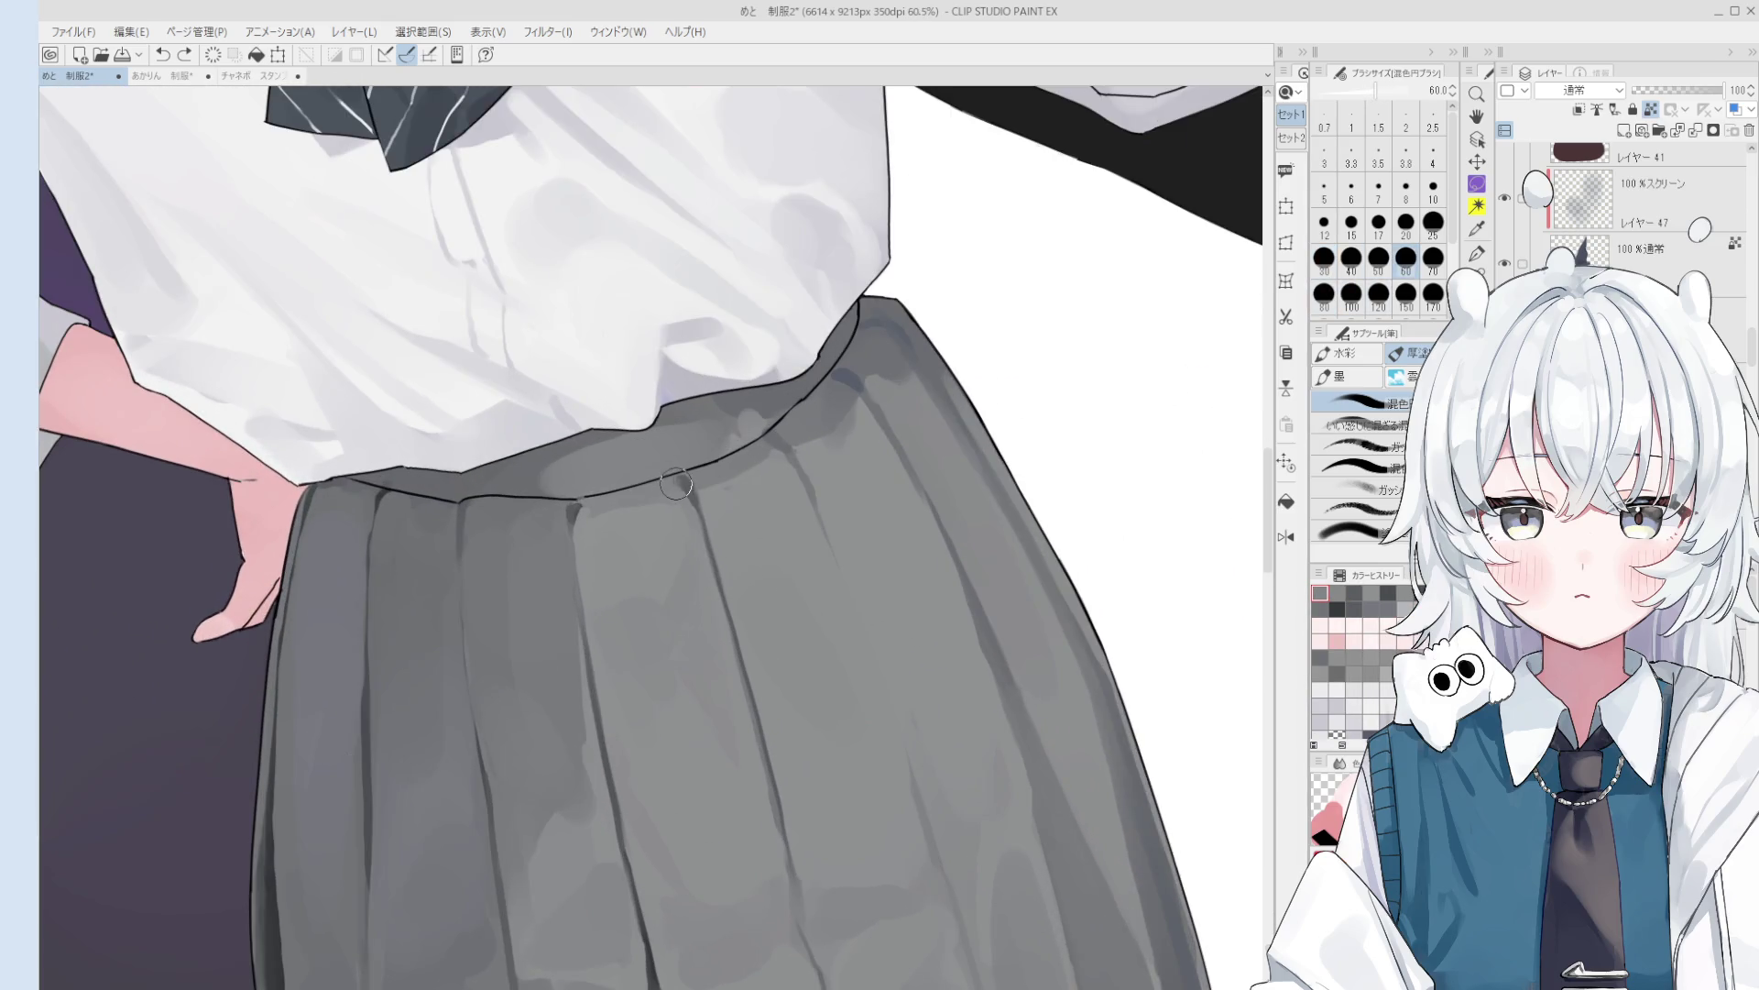
pyautogui.scroll(-2, 676, 483)
pyautogui.scroll(2, 682, 481)
pyautogui.keyDown('alt'); pyautogui.click(683, 481); pyautogui.keyUp('alt')
pyautogui.press('[')
pyautogui.press('[')
pyautogui.press('[')
pyautogui.scroll(-2, 683, 481)
pyautogui.scroll(1, 684, 481)
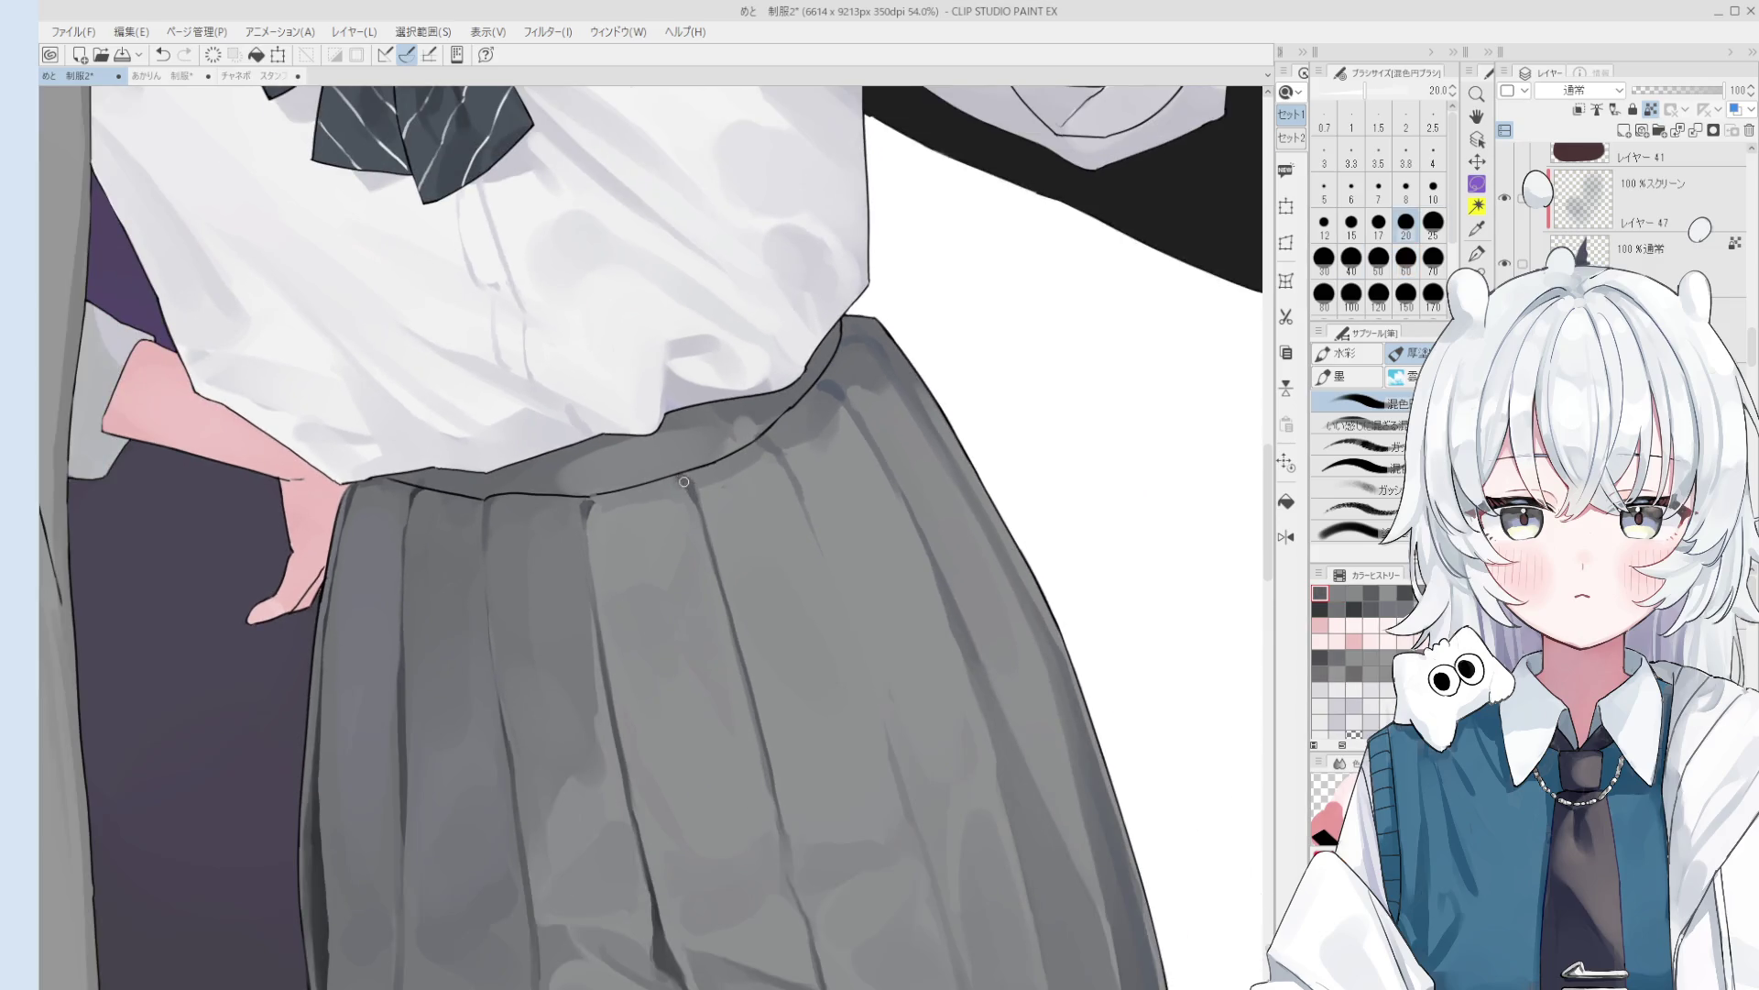
# - Resample the grey at the skirt waistband and enlarge the brush
pyautogui.scroll(2, 684, 481)
pyautogui.keyDown('alt'); pyautogui.click(689, 481); pyautogui.keyUp('alt')
pyautogui.keyDown('alt'); pyautogui.click(692, 479); pyautogui.keyUp('alt')
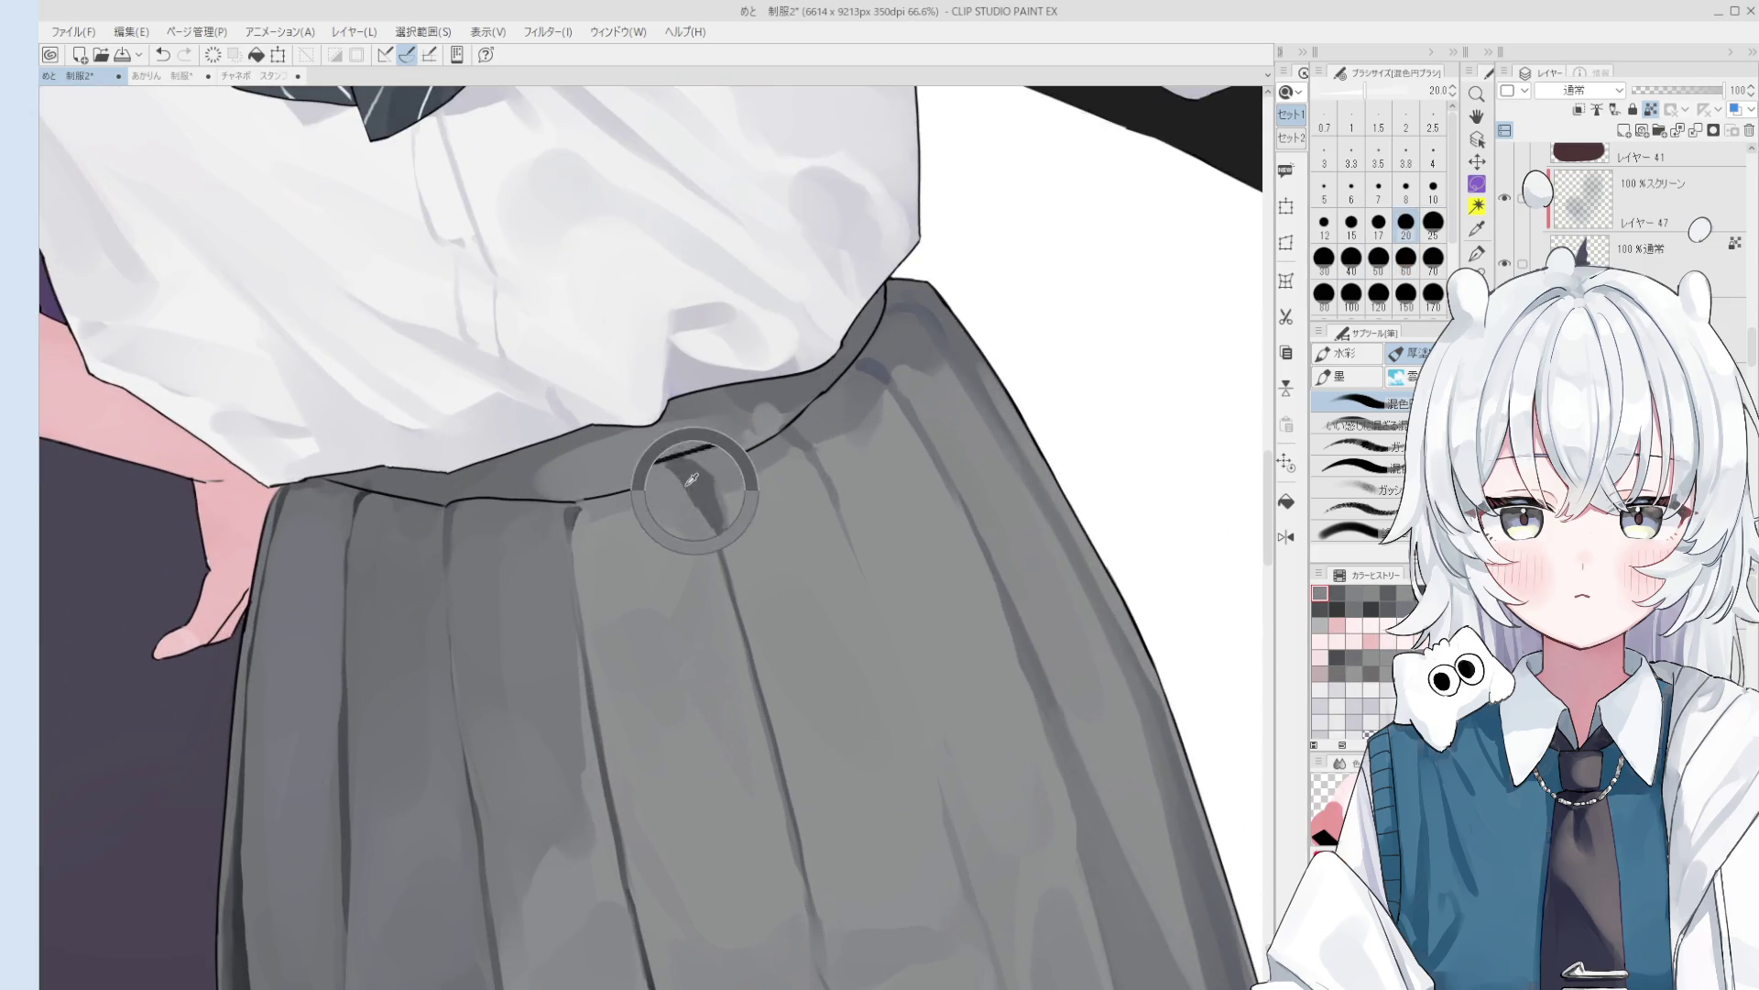
pyautogui.scroll(-2, 692, 479)
pyautogui.scroll(-1, 739, 451)
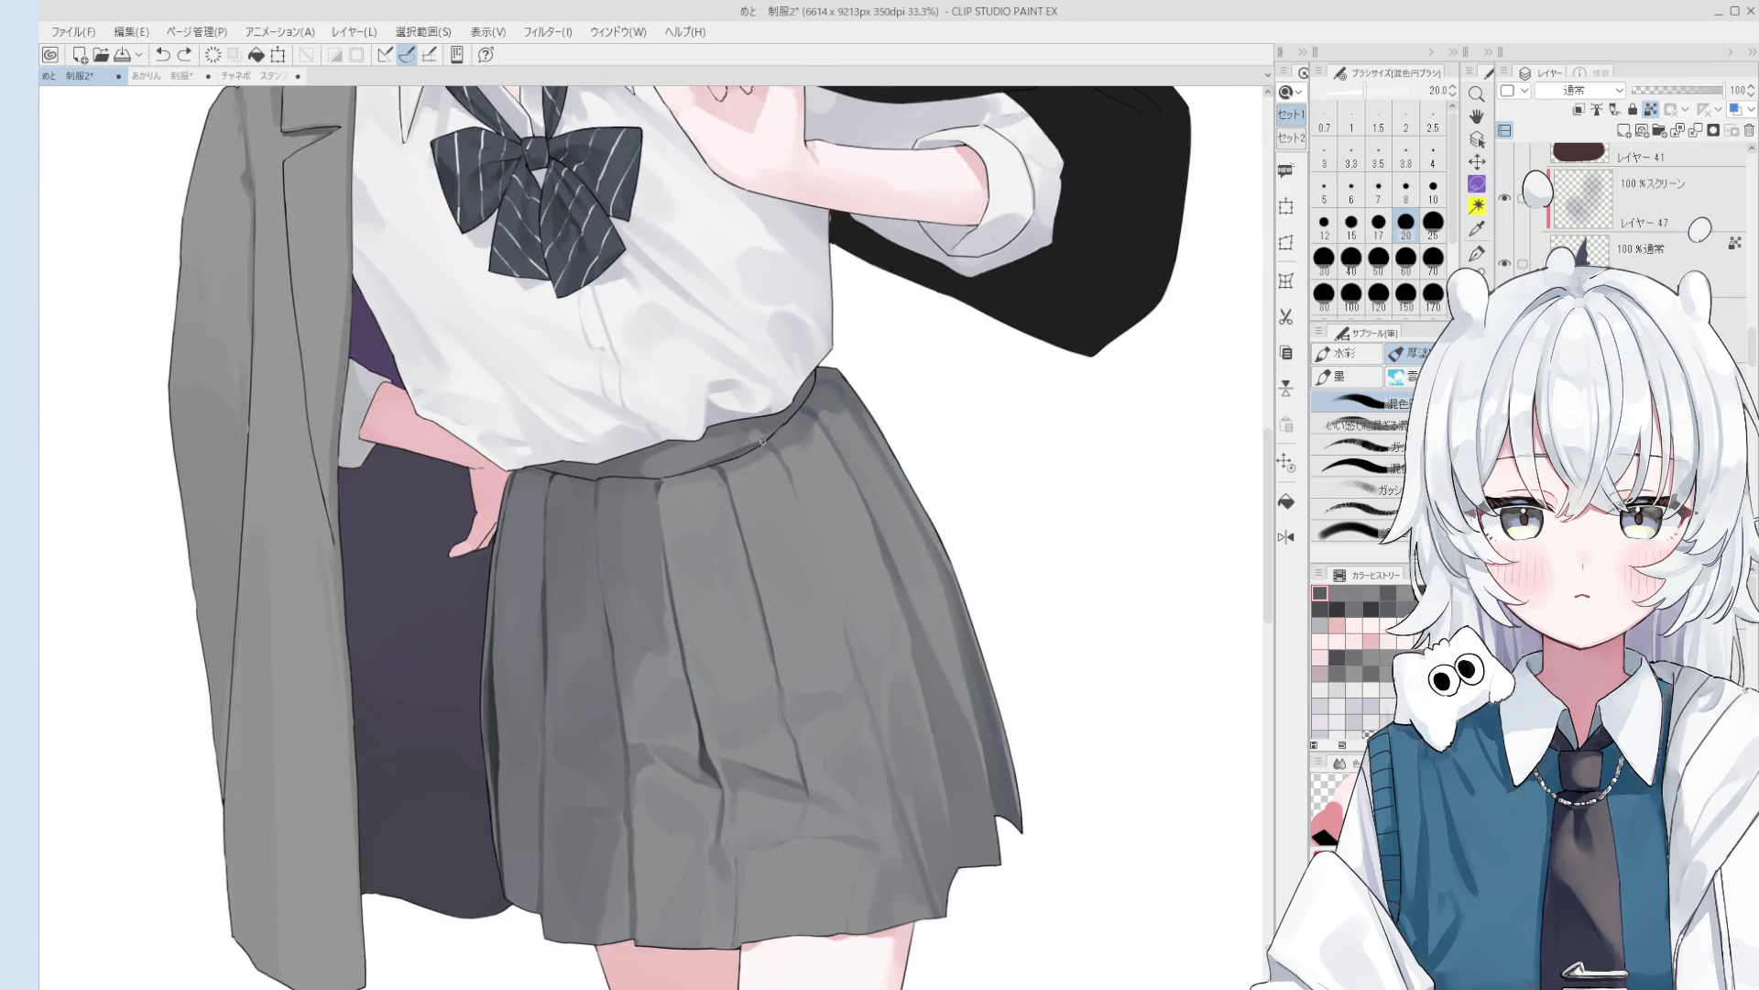
pyautogui.press(']')
pyautogui.press(']')
pyautogui.press(']')
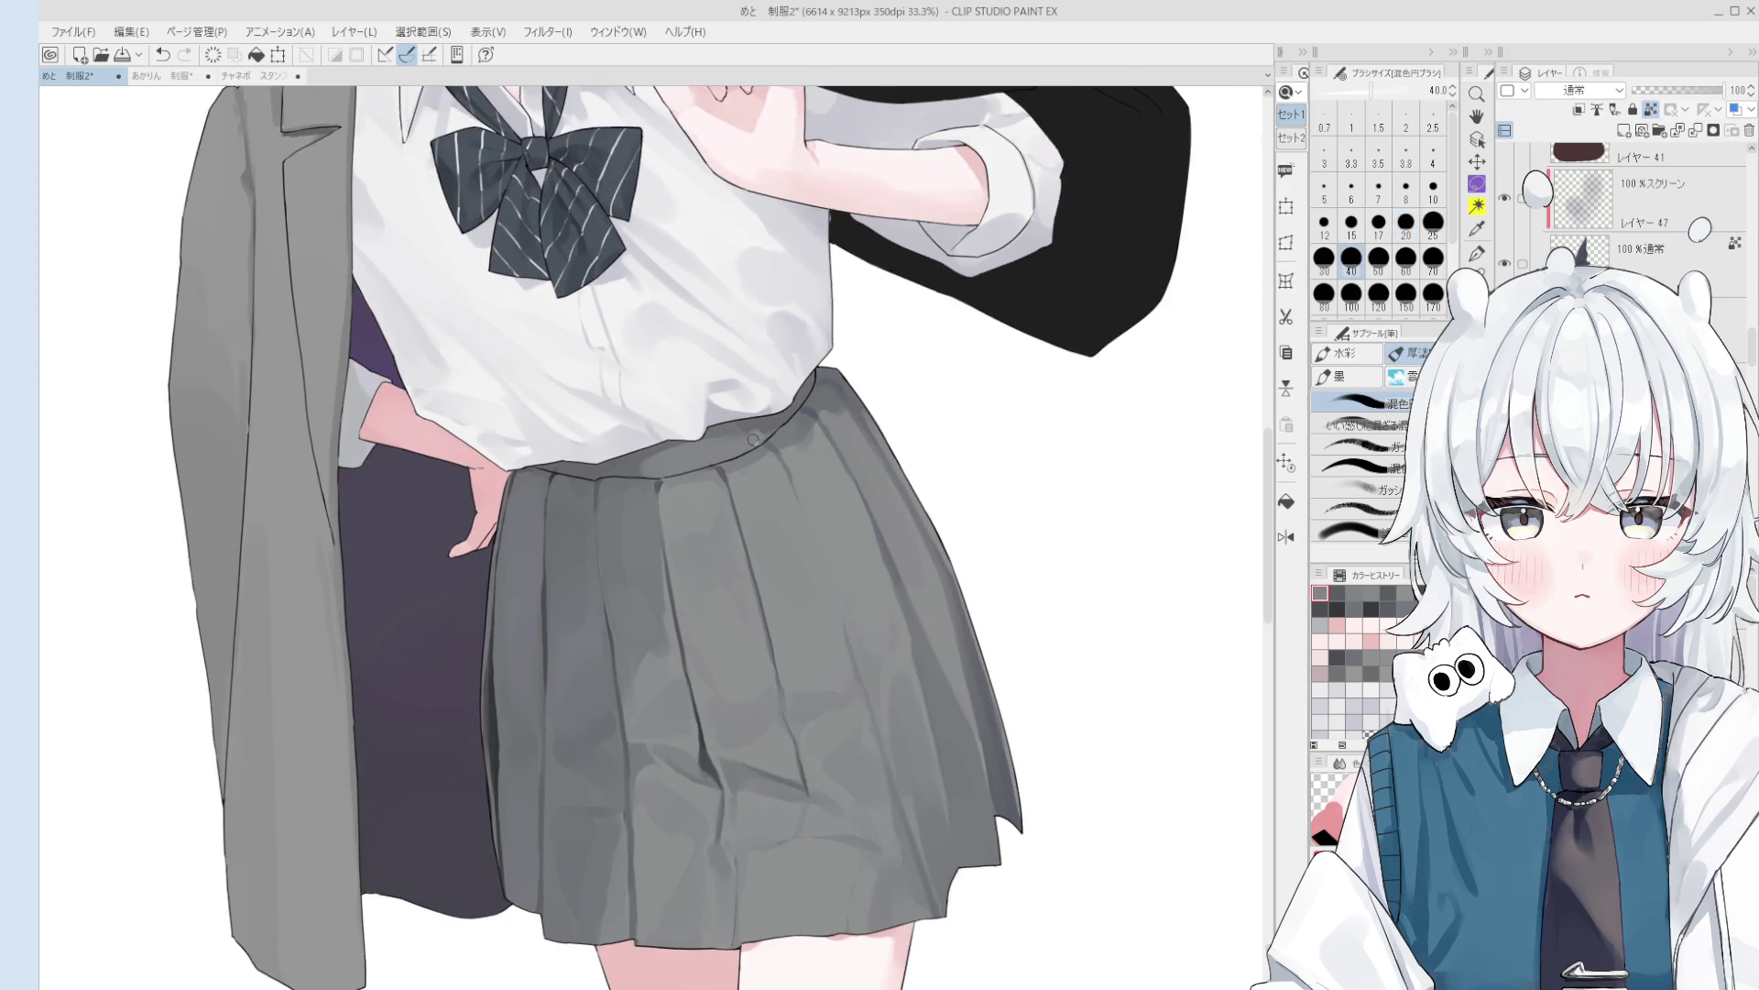
# - Mirror the view and make レイヤー 47 the layer to paint on with the blending brush
pyautogui.press('h')
pyautogui.scroll(-1, 753, 438)
pyautogui.press('o')
pyautogui.keyDown('alt'); pyautogui.click(780, 525); pyautogui.keyUp('alt')
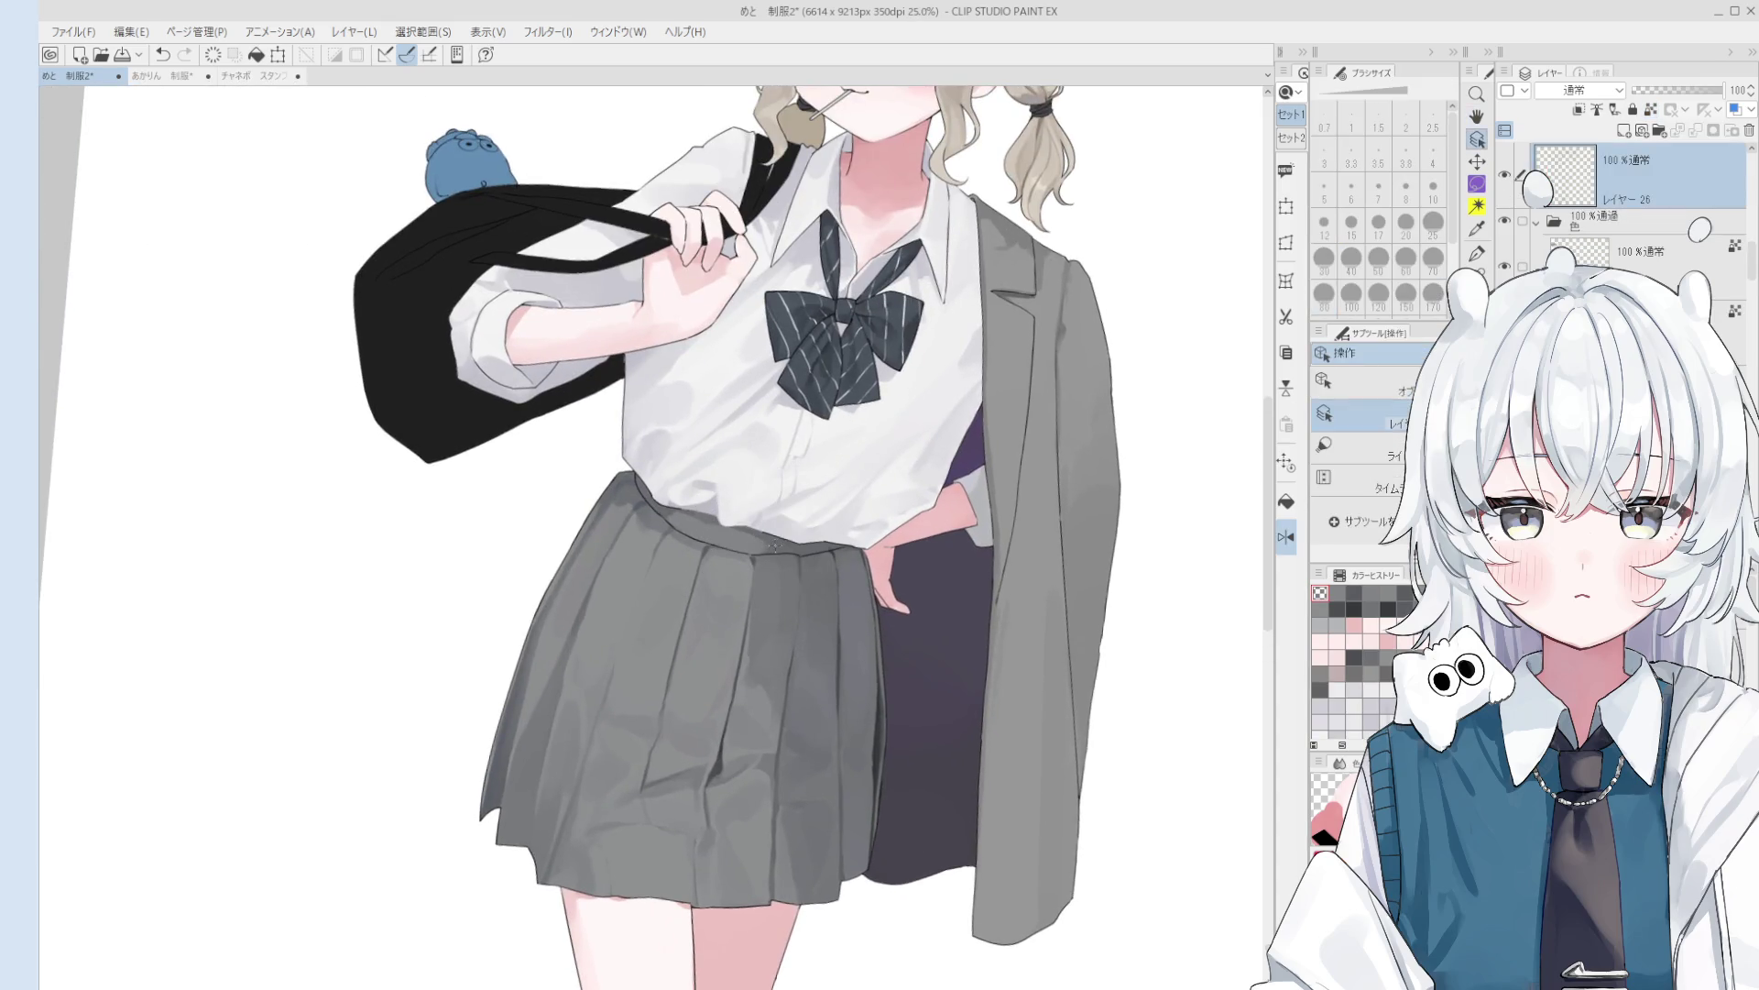
pyautogui.hotkey('ctrl', 'z')
pyautogui.click(686, 524)
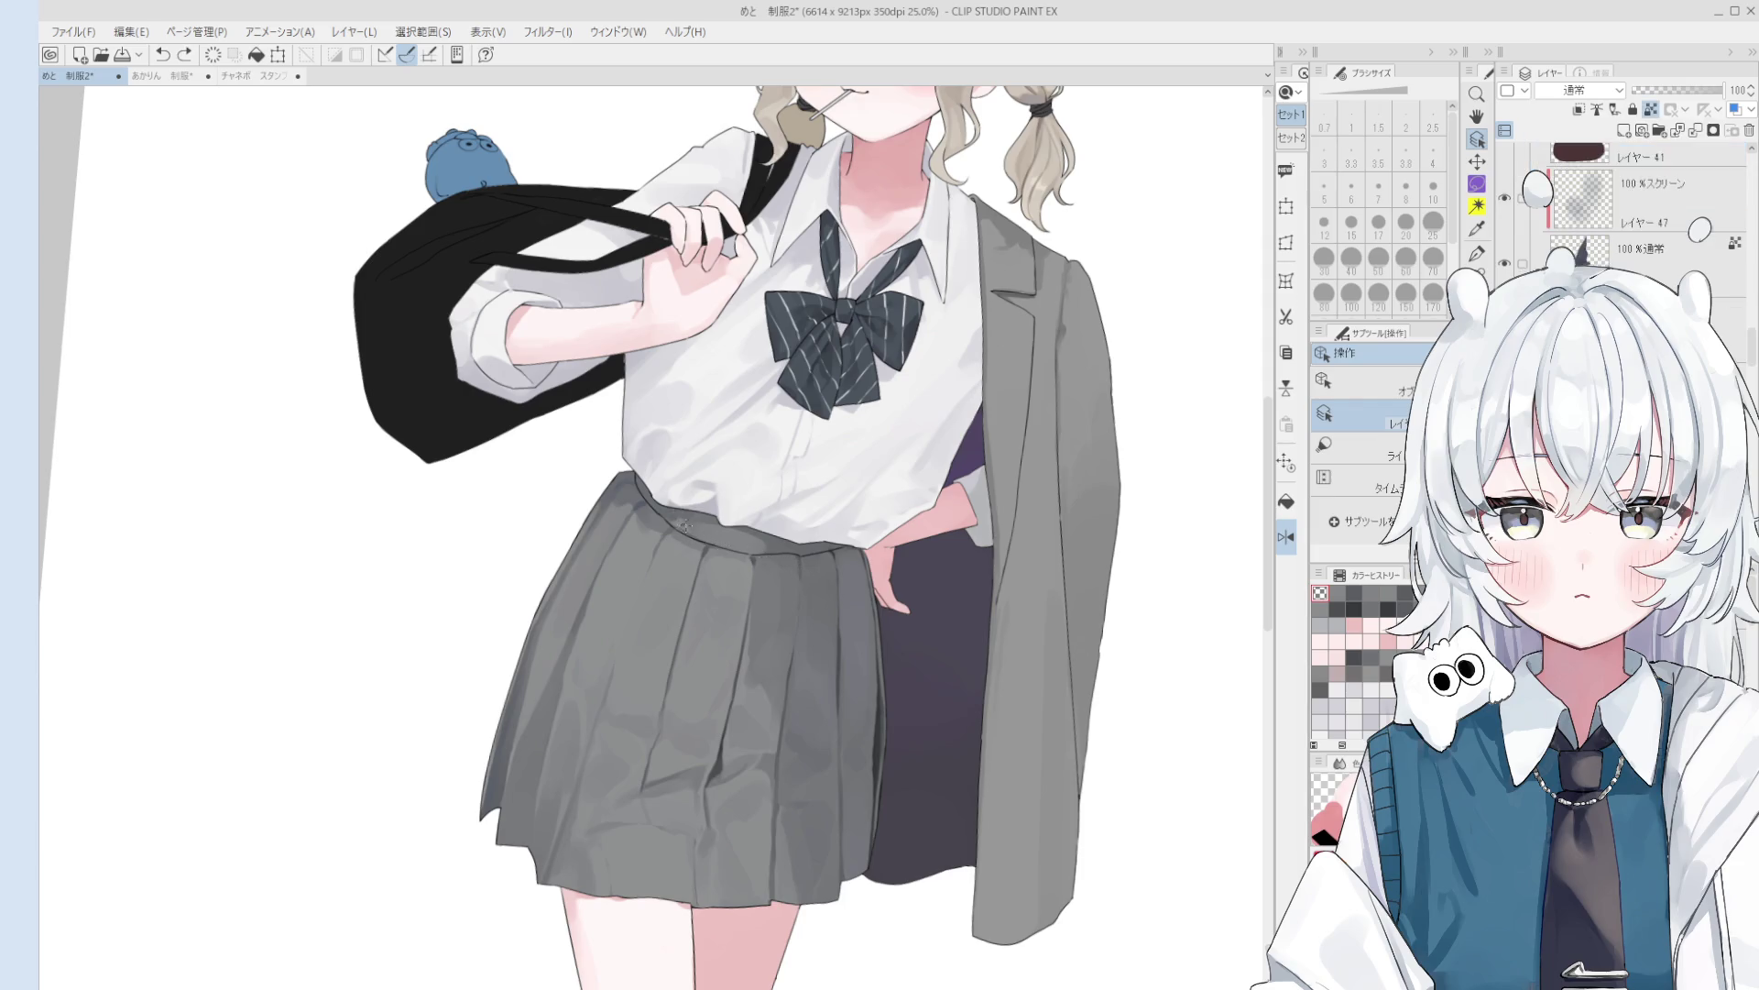
pyautogui.scroll(1, 720, 541)
pyautogui.press('b')
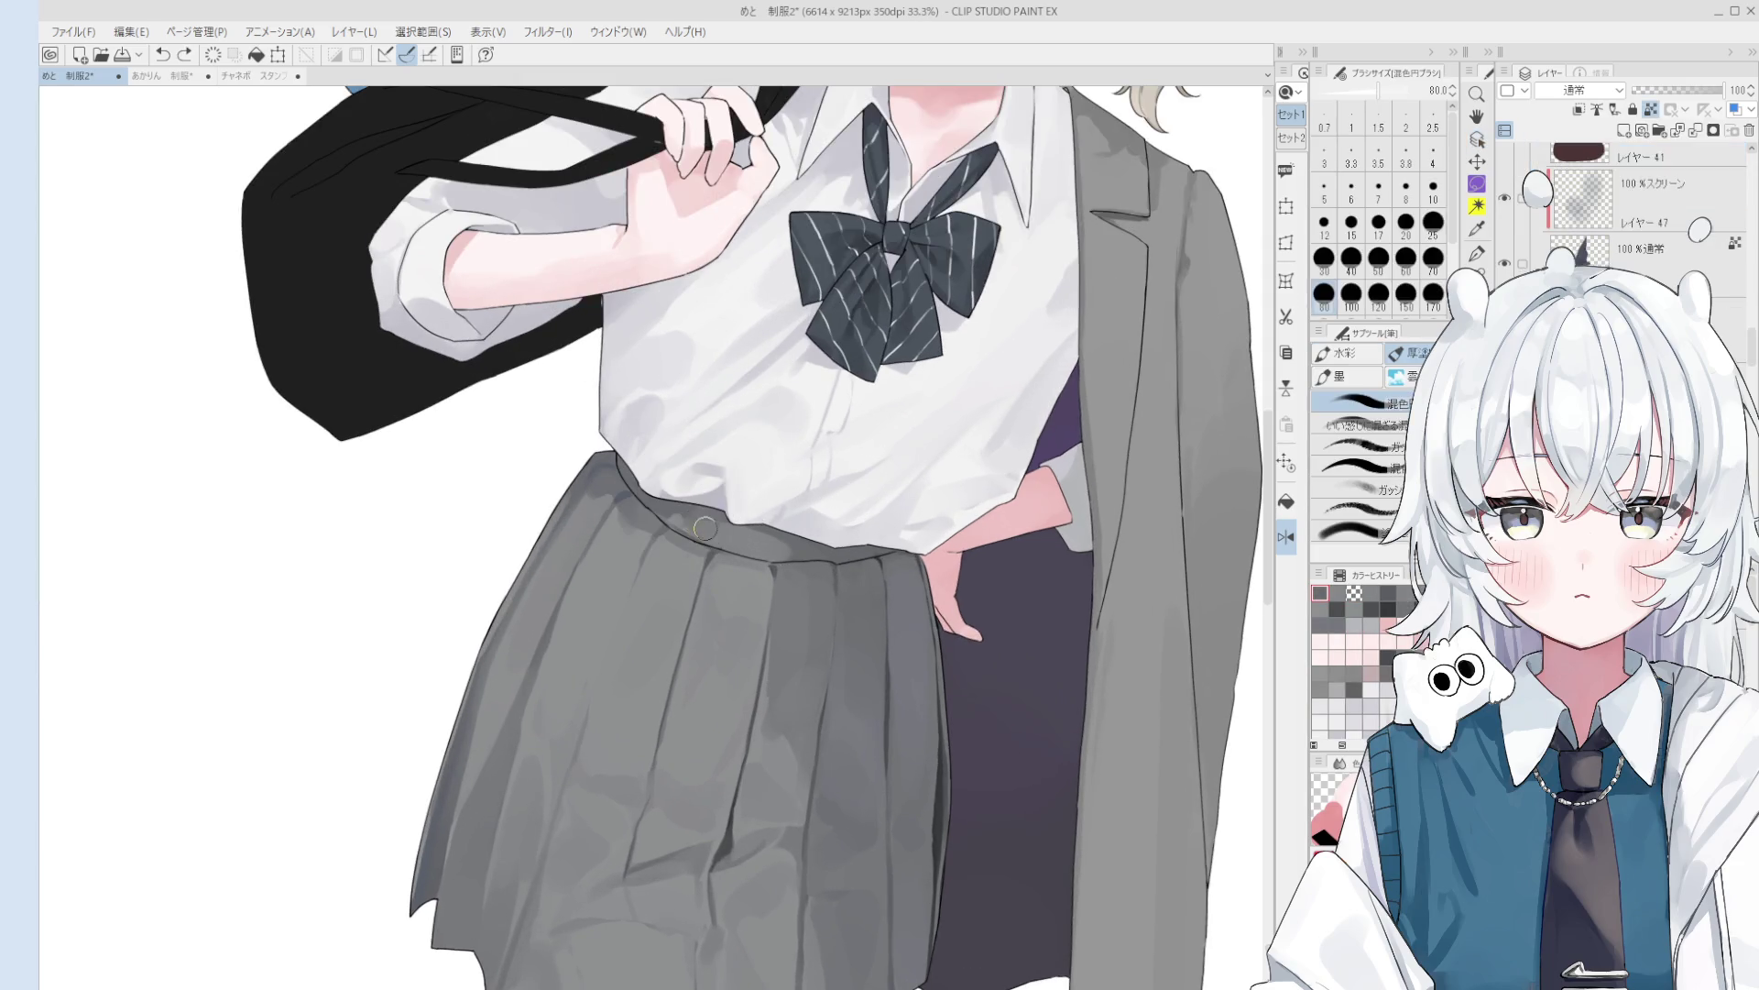
# - Paint a stroke along the skirt waistband, redoing the first attempt
pyautogui.moveTo(765, 541); pyautogui.dragTo(706, 530)
pyautogui.scroll(-2, 782, 532)
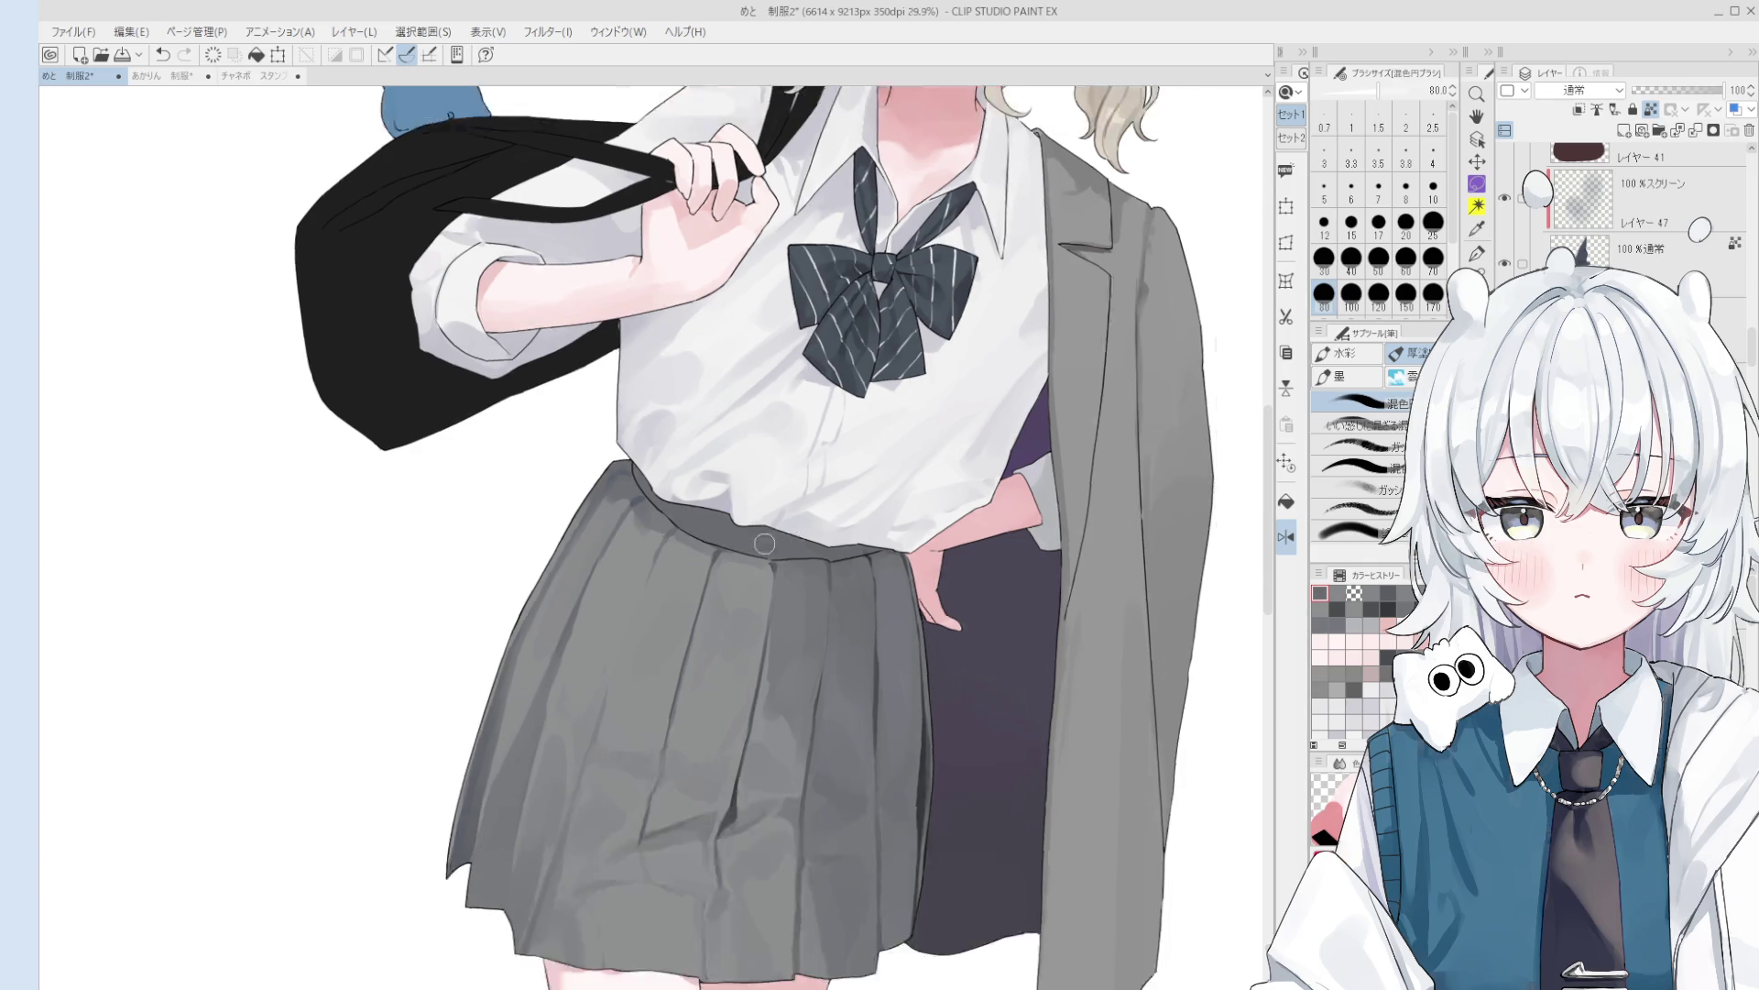
pyautogui.scroll(2, 781, 532)
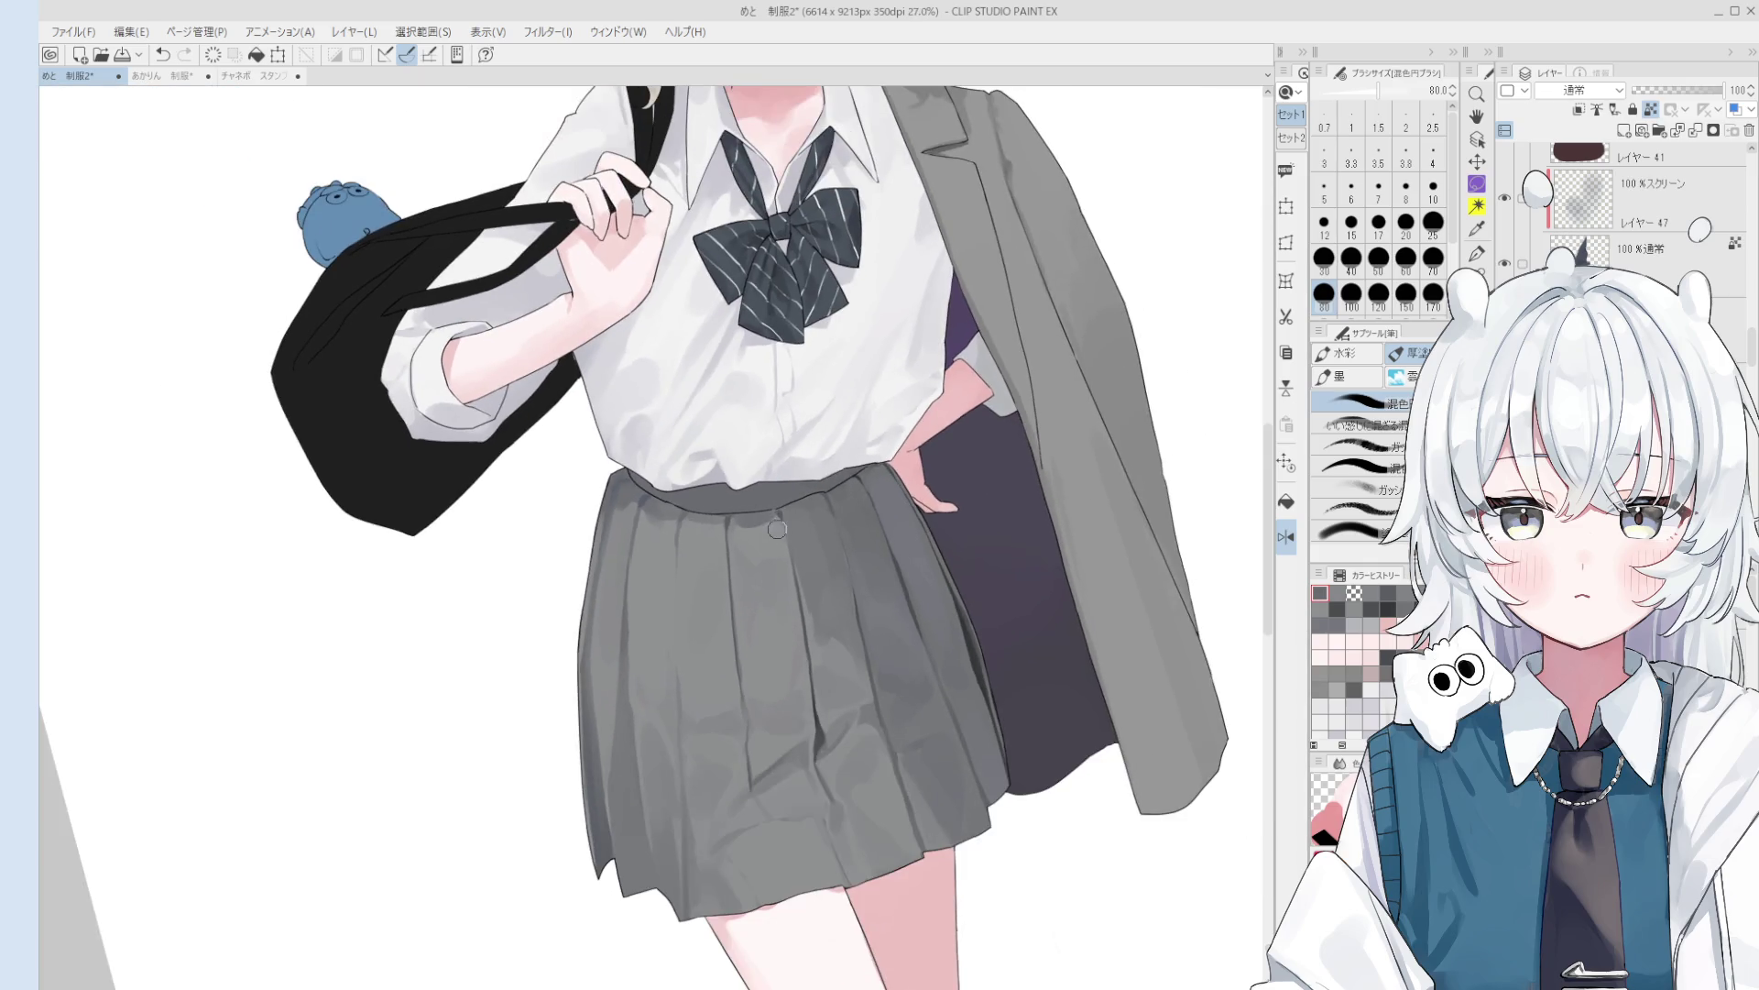
pyautogui.hotkey('ctrl', 'z')
pyautogui.moveTo(764, 512); pyautogui.dragTo(742, 536)
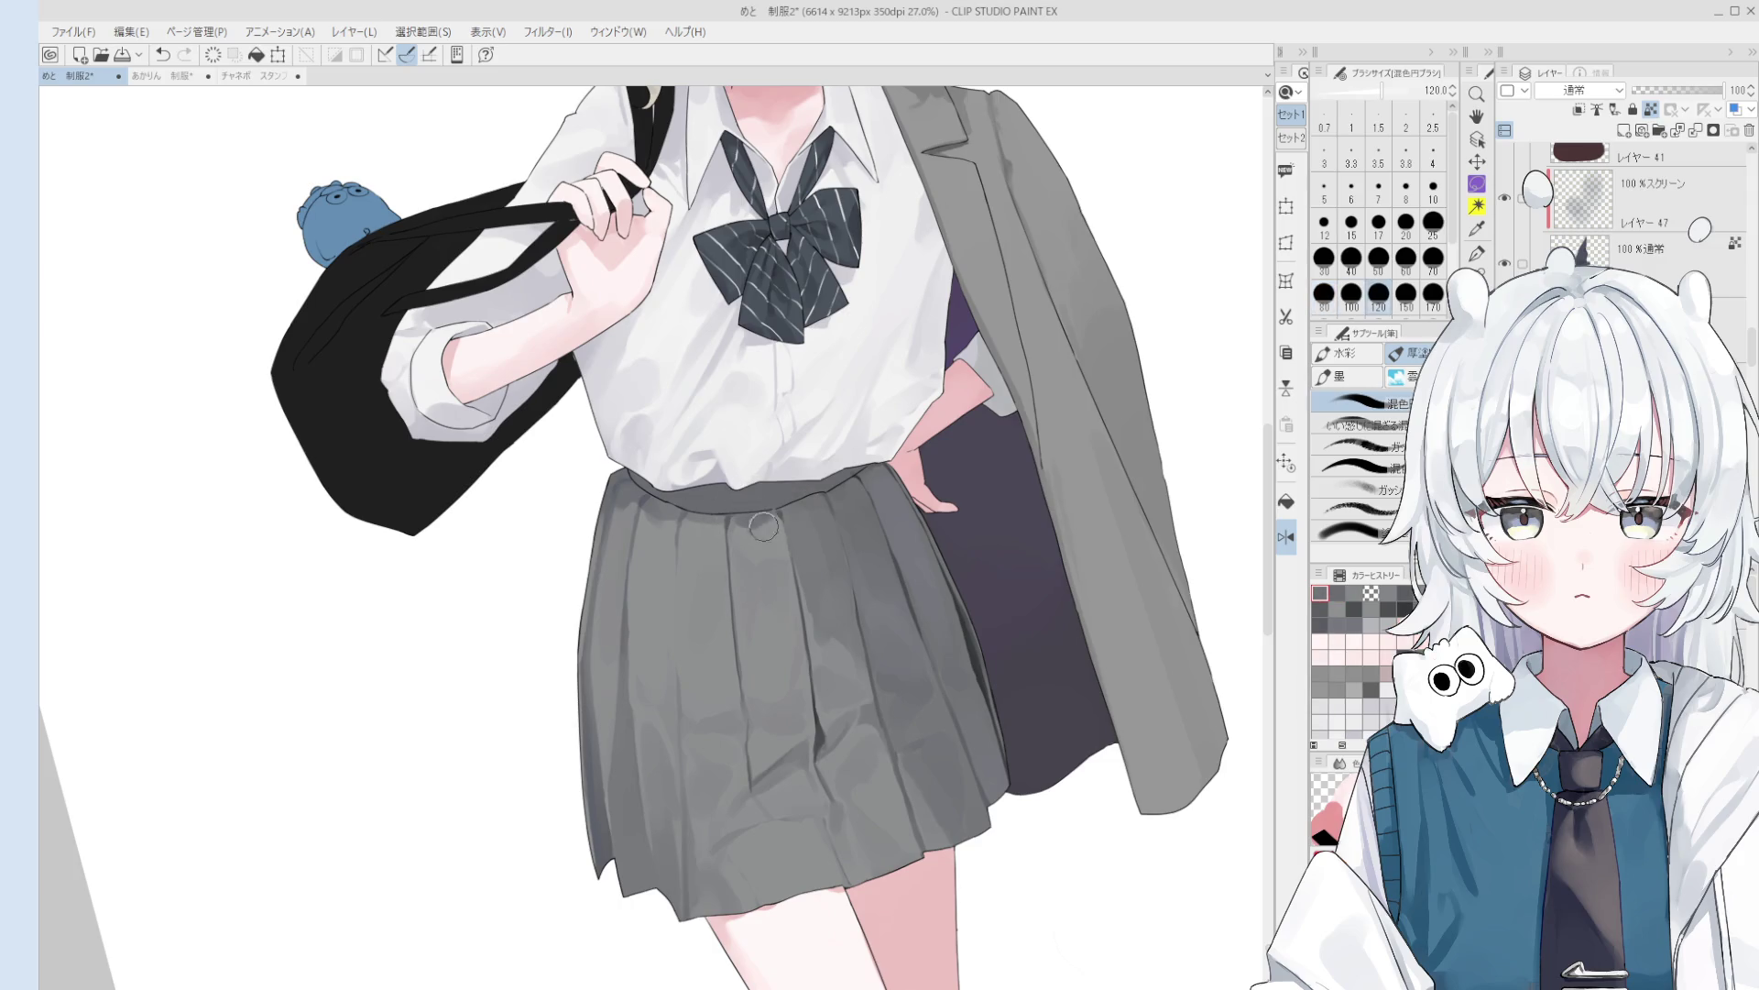
pyautogui.press('[')
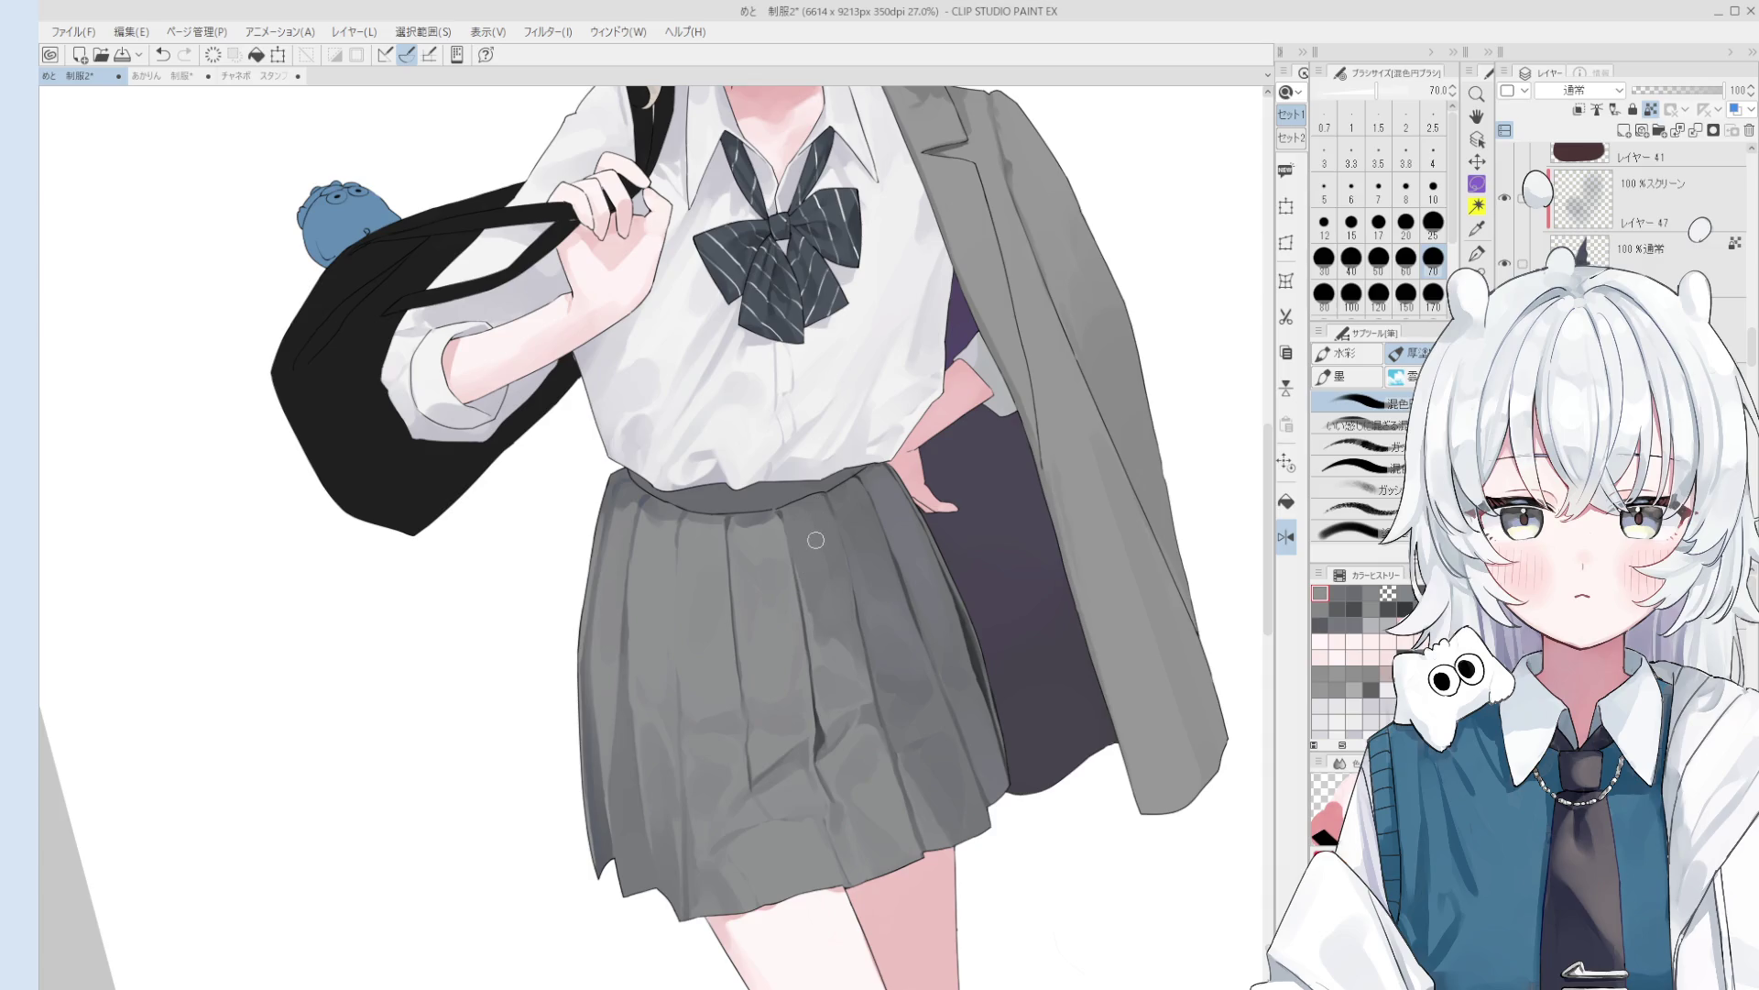
pyautogui.scroll(2, 809, 548)
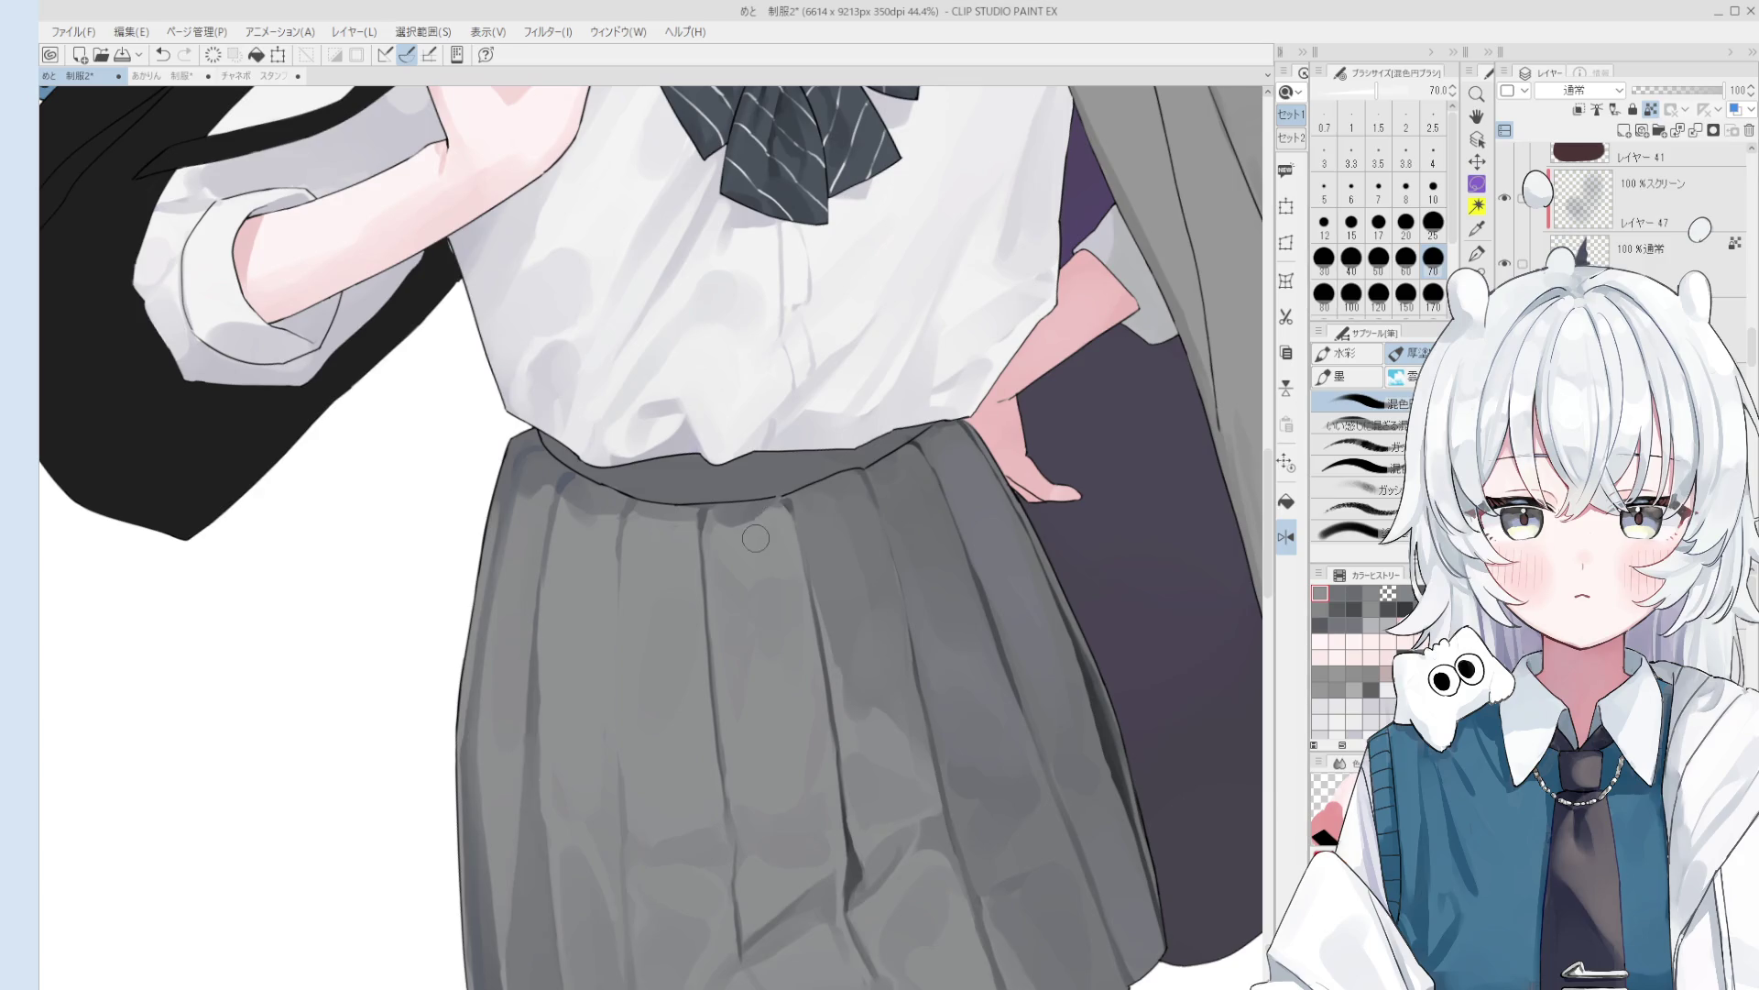
pyautogui.scroll(1, 753, 539)
pyautogui.scroll(-1, 770, 511)
# - Dab paint onto the waistband, undoing the rejected strokes and dabs
pyautogui.press(']')
pyautogui.press(']')
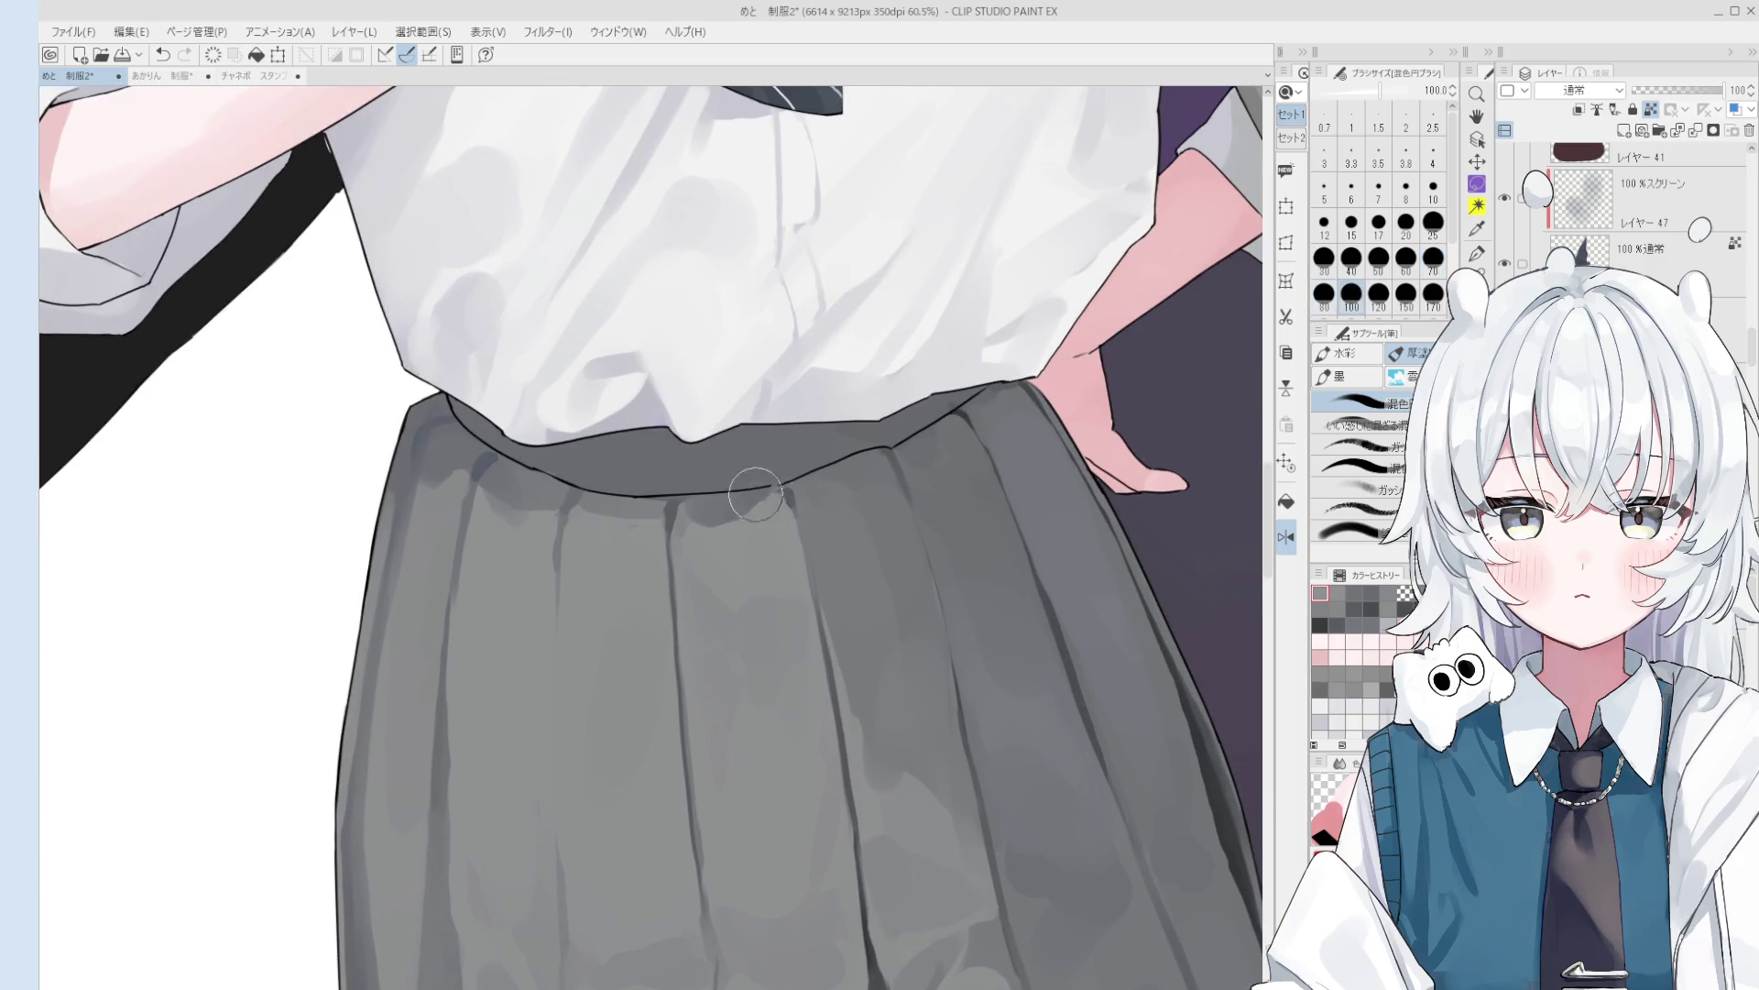
pyautogui.scroll(-1, 776, 516)
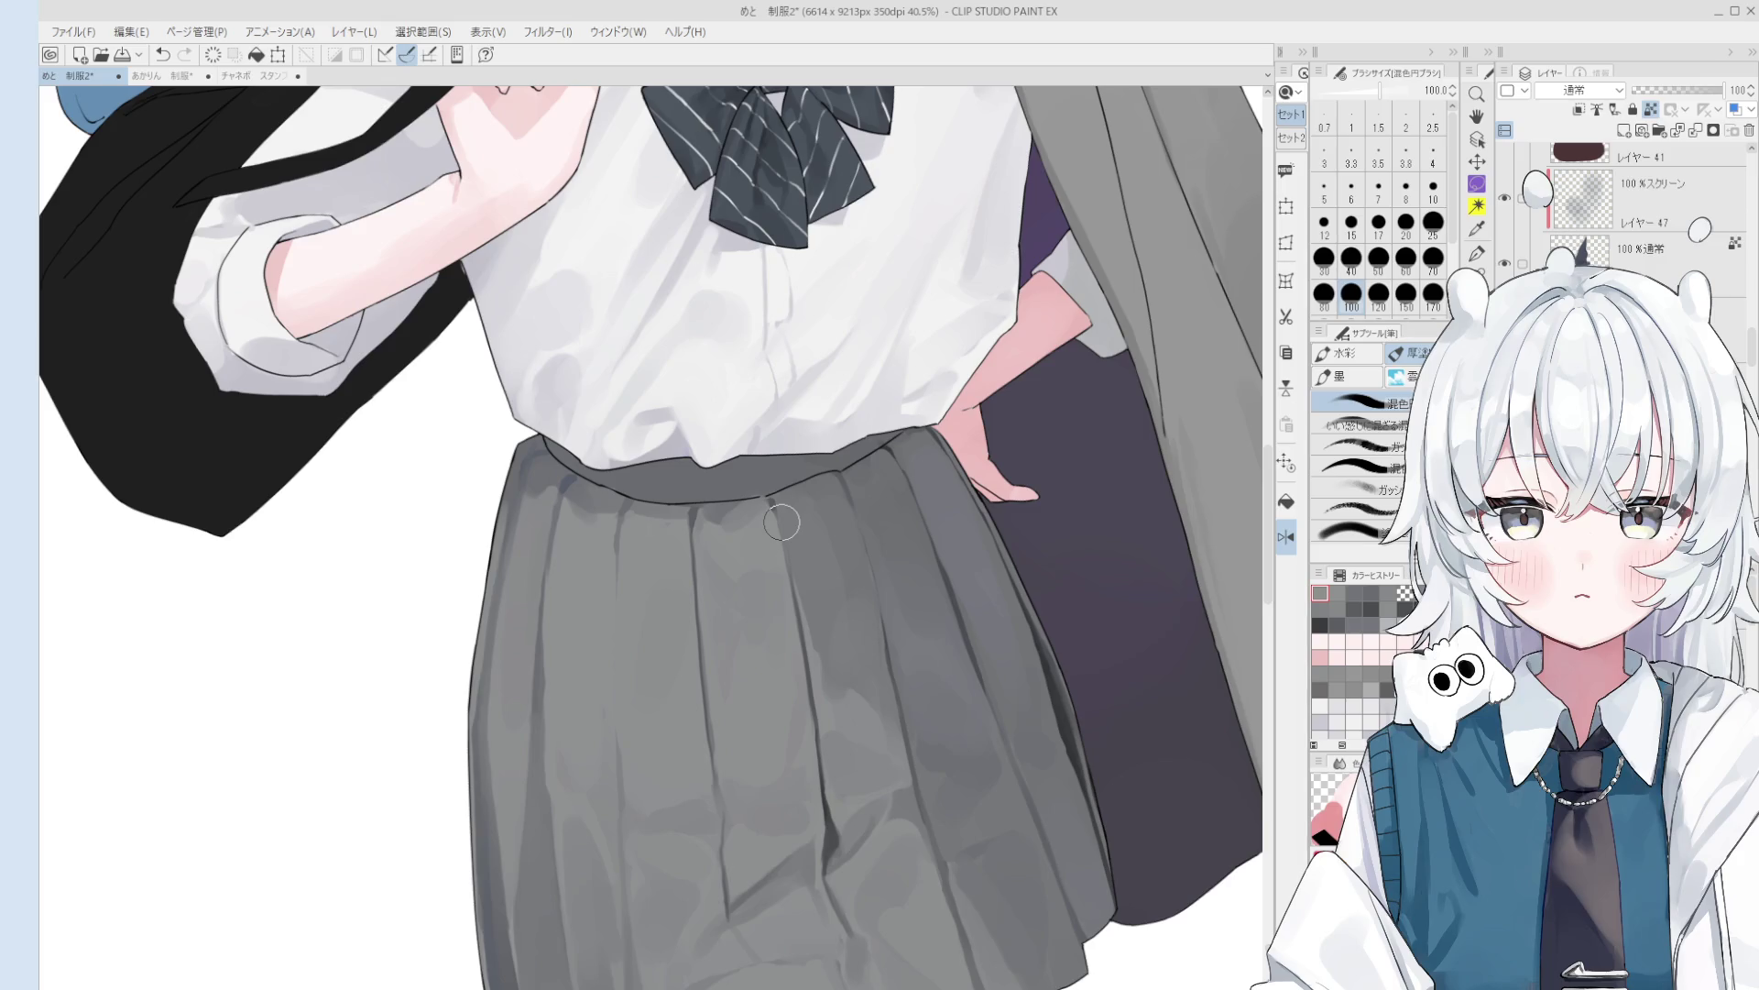
pyautogui.hotkey('ctrl', 'z')
pyautogui.scroll(1, 733, 515)
pyautogui.press('[')
pyautogui.press('[')
pyautogui.press('[')
pyautogui.click(718, 489)
pyautogui.hotkey('ctrl', 'z')
pyautogui.press(']')
pyautogui.click(722, 491)
pyautogui.scroll(-1, 725, 495)
pyautogui.scroll(-1, 726, 495)
# - Sample waistband and skirt greys and try a vertical crease line, undoing it
pyautogui.keyDown('alt'); pyautogui.click(734, 480); pyautogui.keyUp('alt')
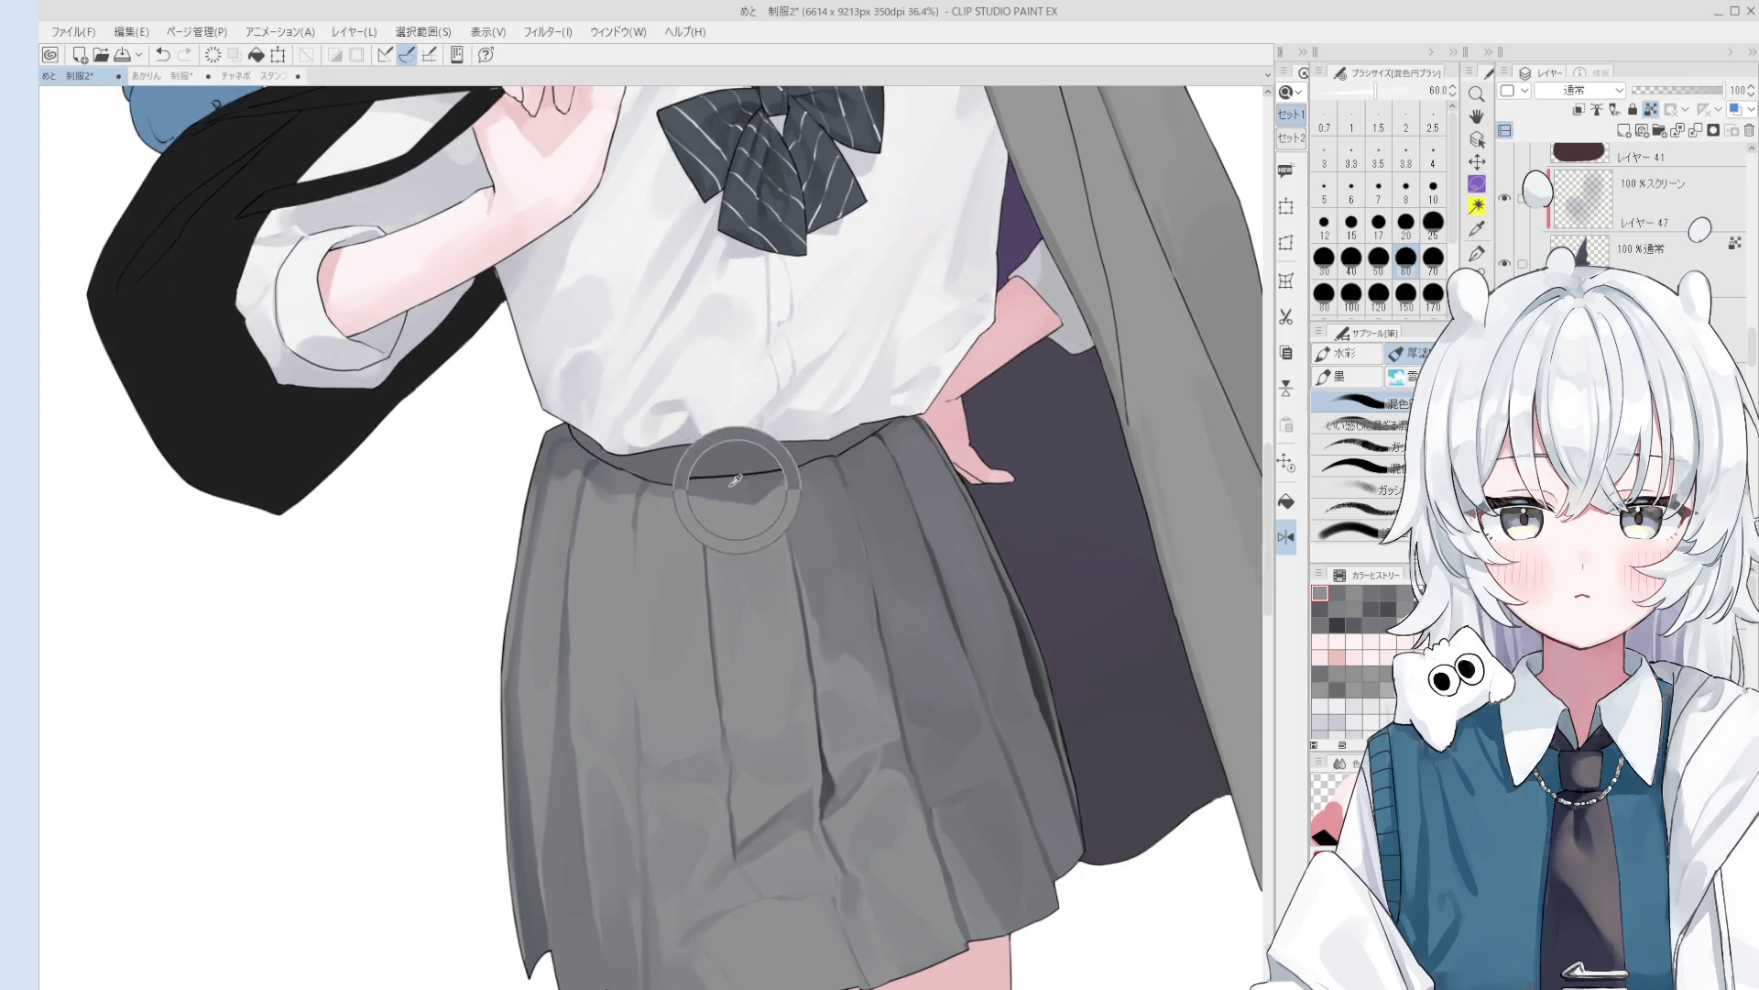
pyautogui.scroll(-2, 747, 488)
pyautogui.press(']')
pyautogui.press(']')
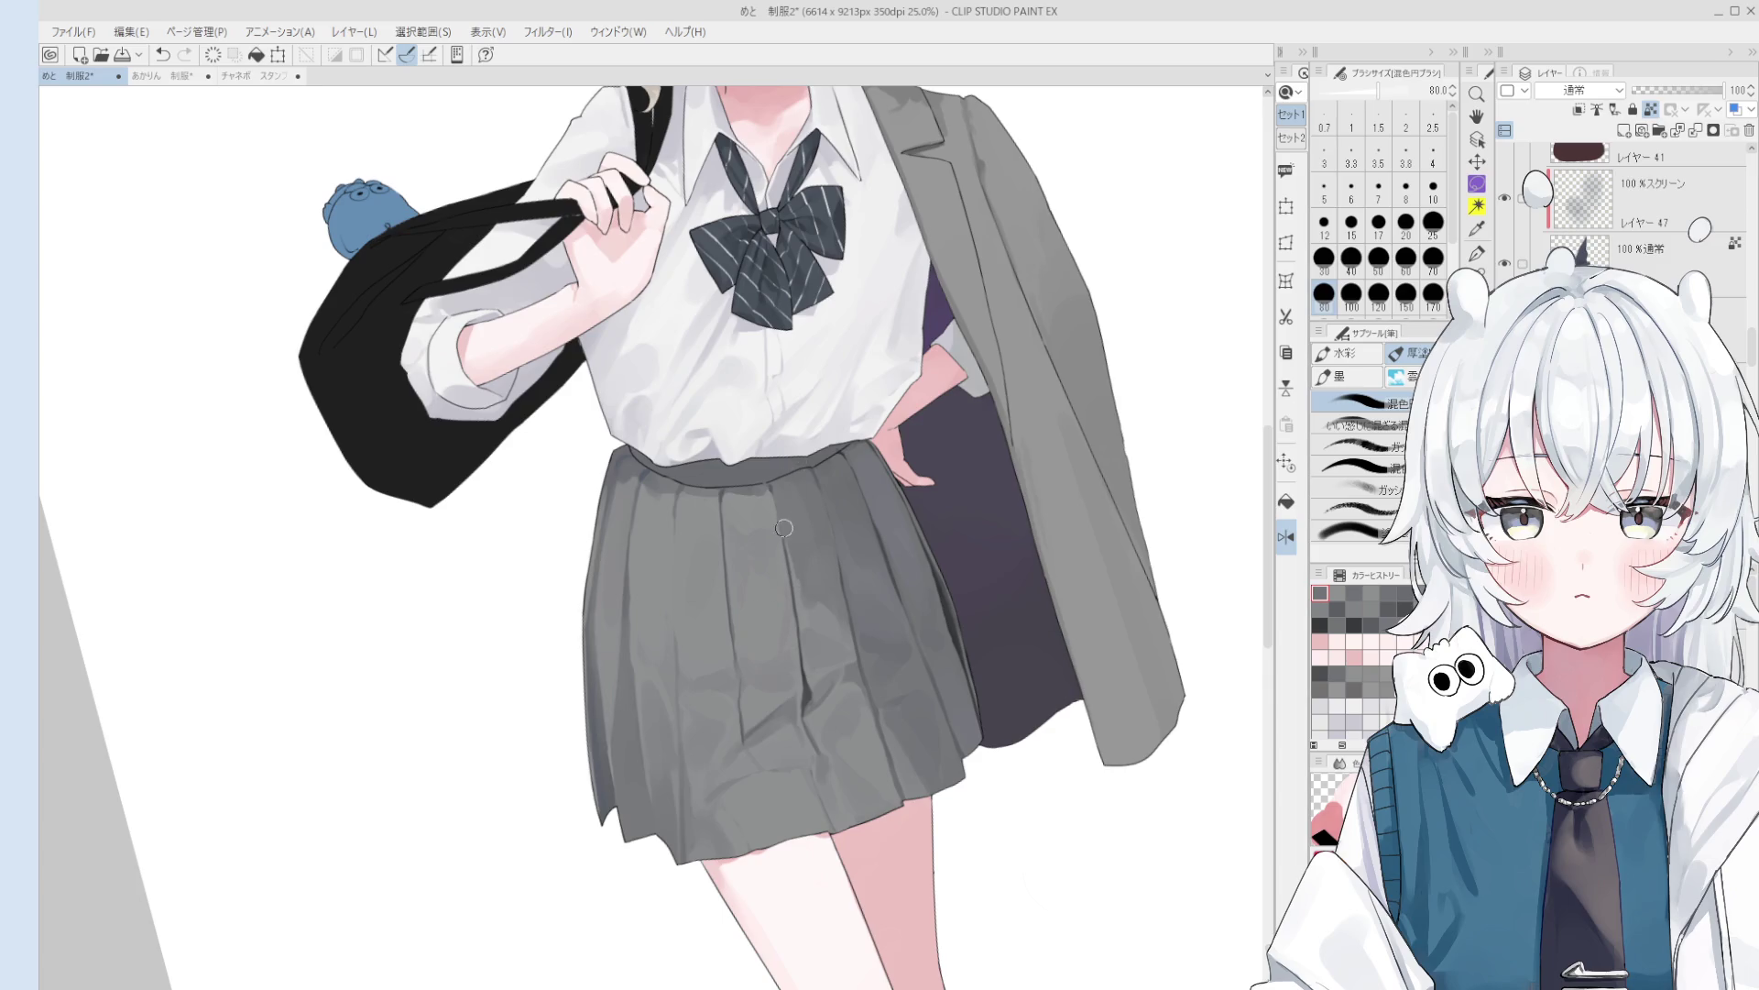
pyautogui.keyDown('alt'); pyautogui.click(810, 605); pyautogui.keyUp('alt')
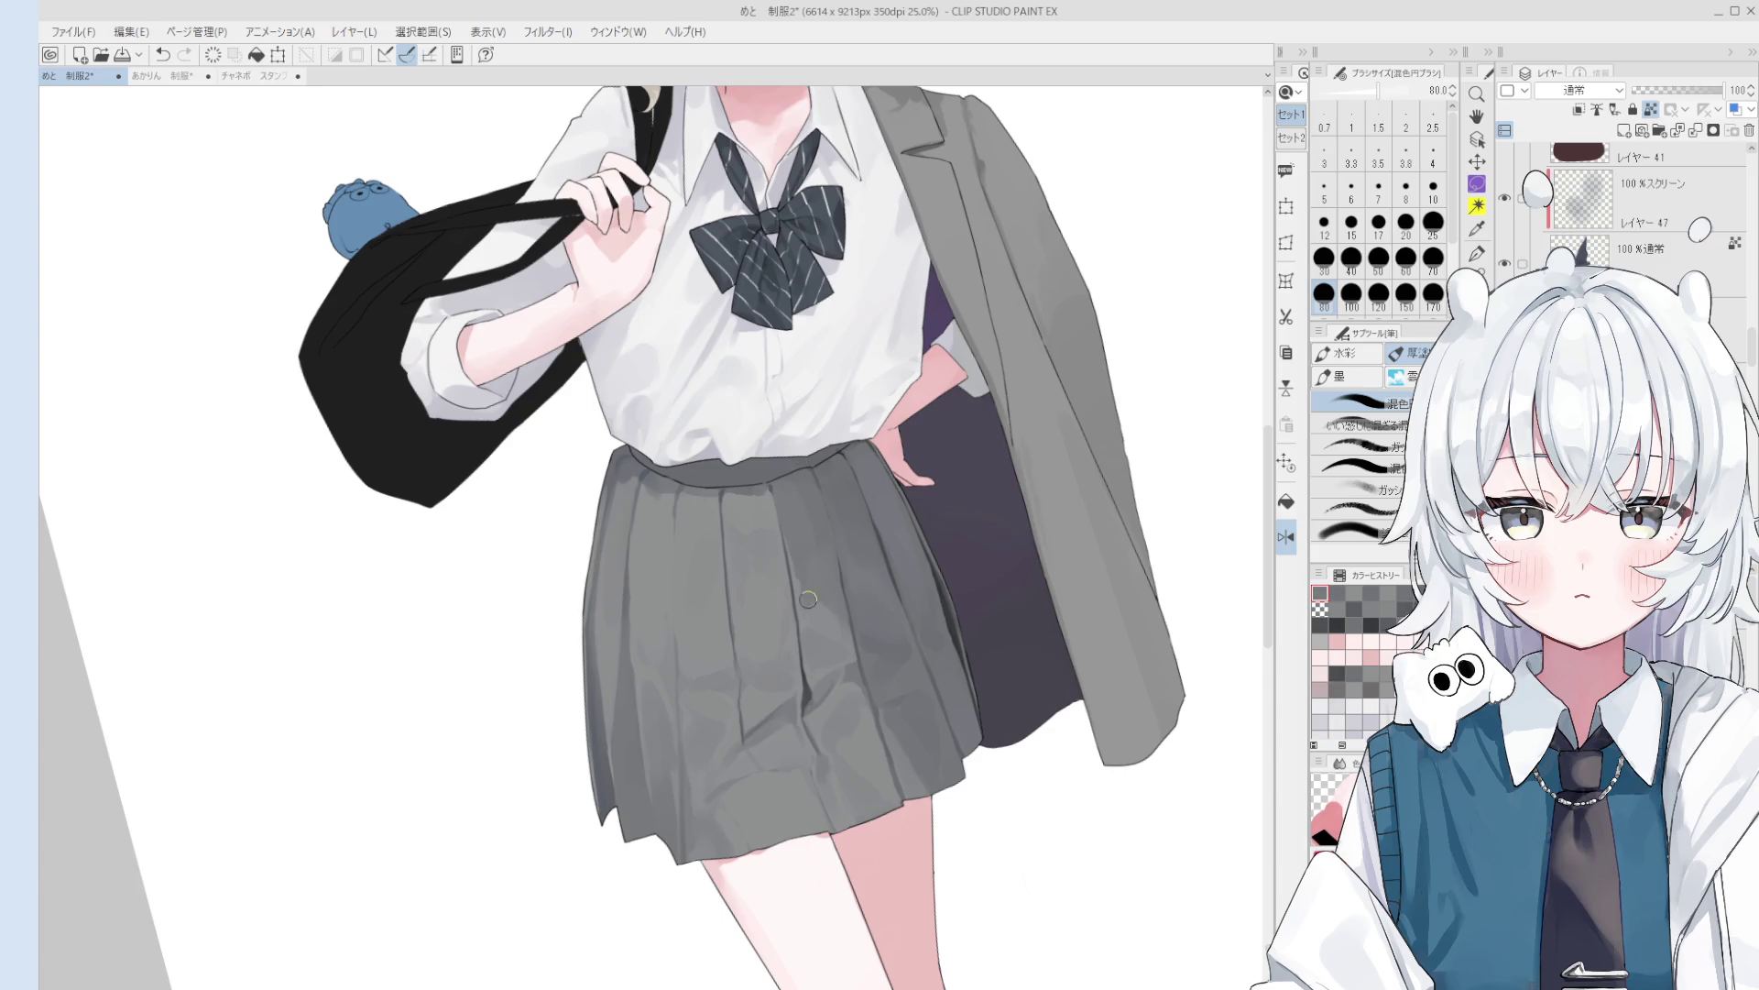
pyautogui.scroll(-2, 807, 601)
pyautogui.scroll(4, 693, 656)
pyautogui.press('[')
pyautogui.press('[')
pyautogui.press('[')
pyautogui.hotkey('ctrl', 'z')
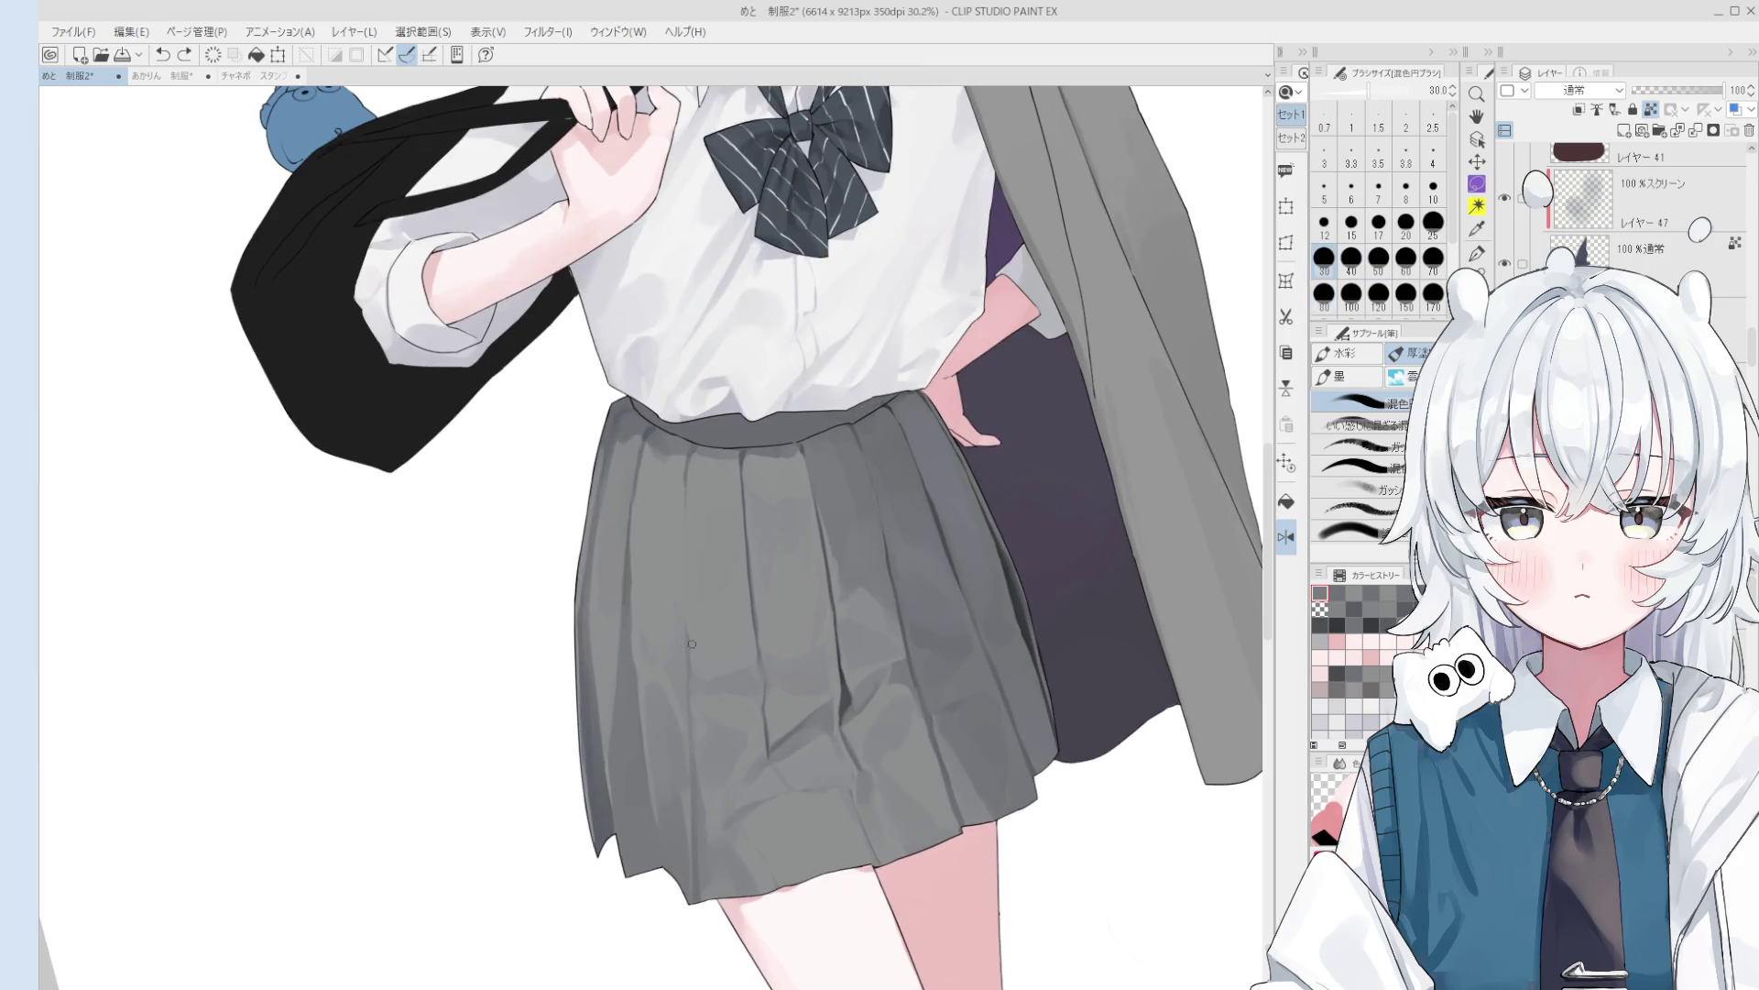
pyautogui.moveTo(683, 556); pyautogui.dragTo(686, 634)
pyautogui.hotkey('ctrl', 'z')
pyautogui.press('[')
pyautogui.press('[')
pyautogui.press('[')
pyautogui.press(']')
pyautogui.press(']')
pyautogui.press(']')
# - Select the skirt's layer from the canvas and sample a grey from the waistband
pyautogui.press('o')
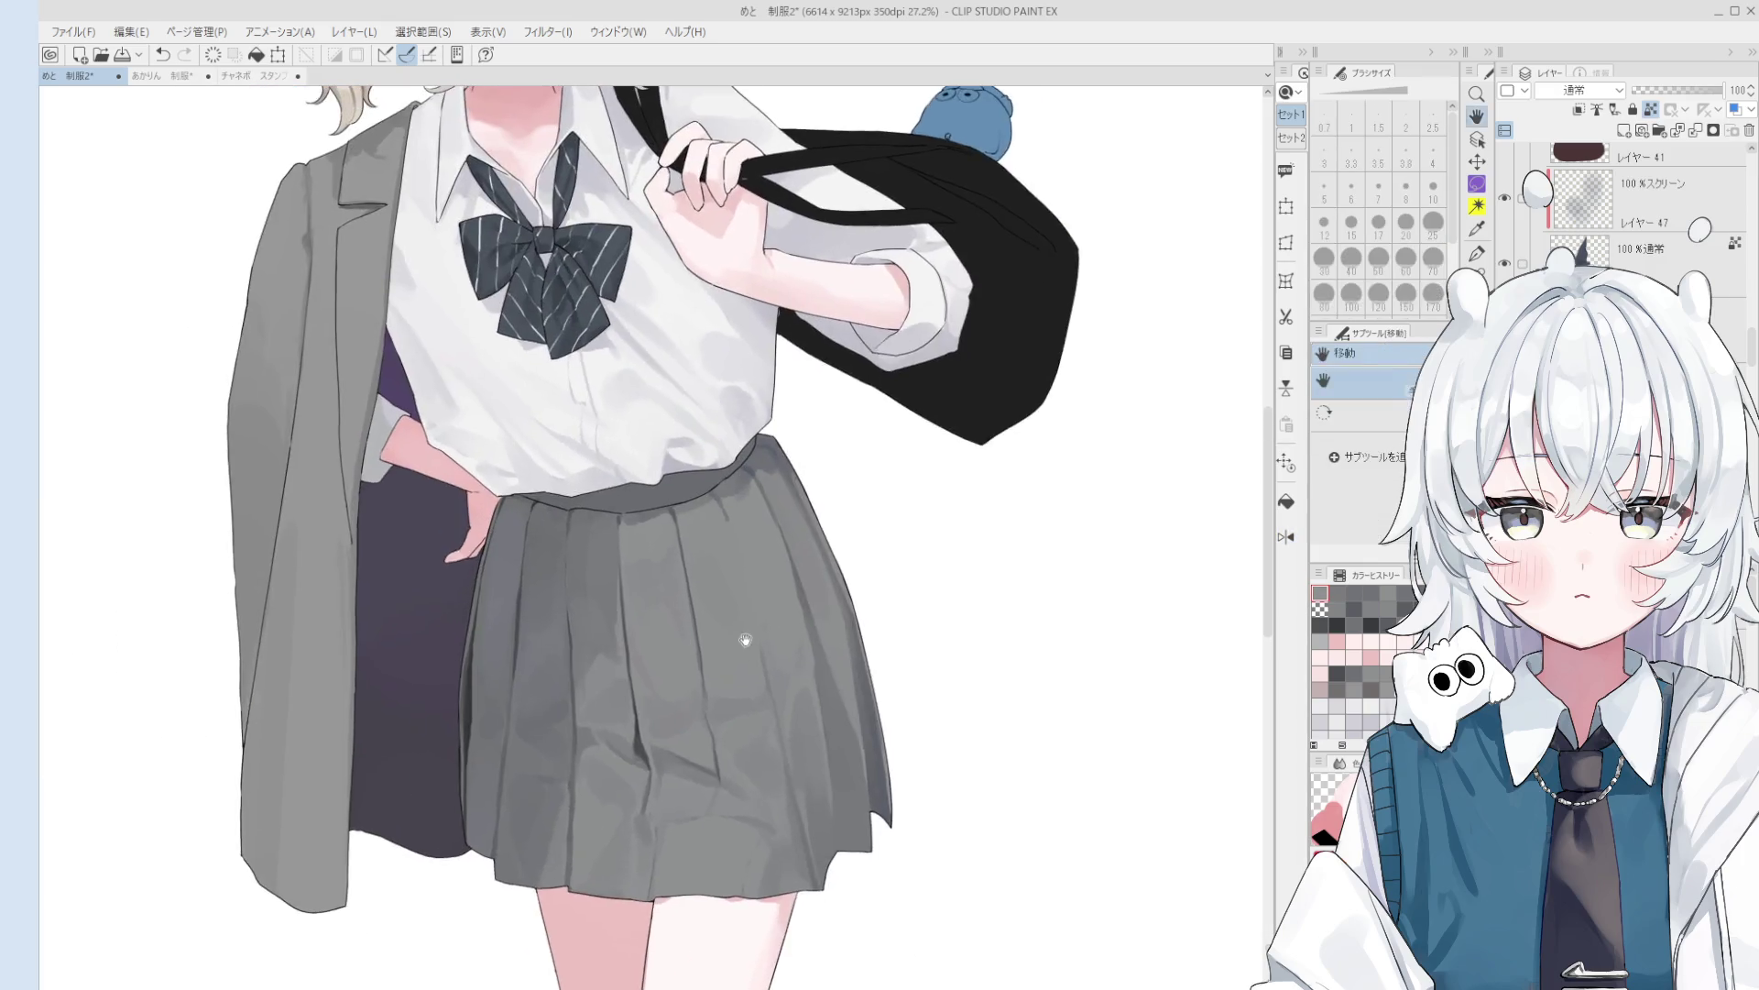
pyautogui.scroll(3, 705, 513)
pyautogui.click(712, 510)
pyautogui.press('b')
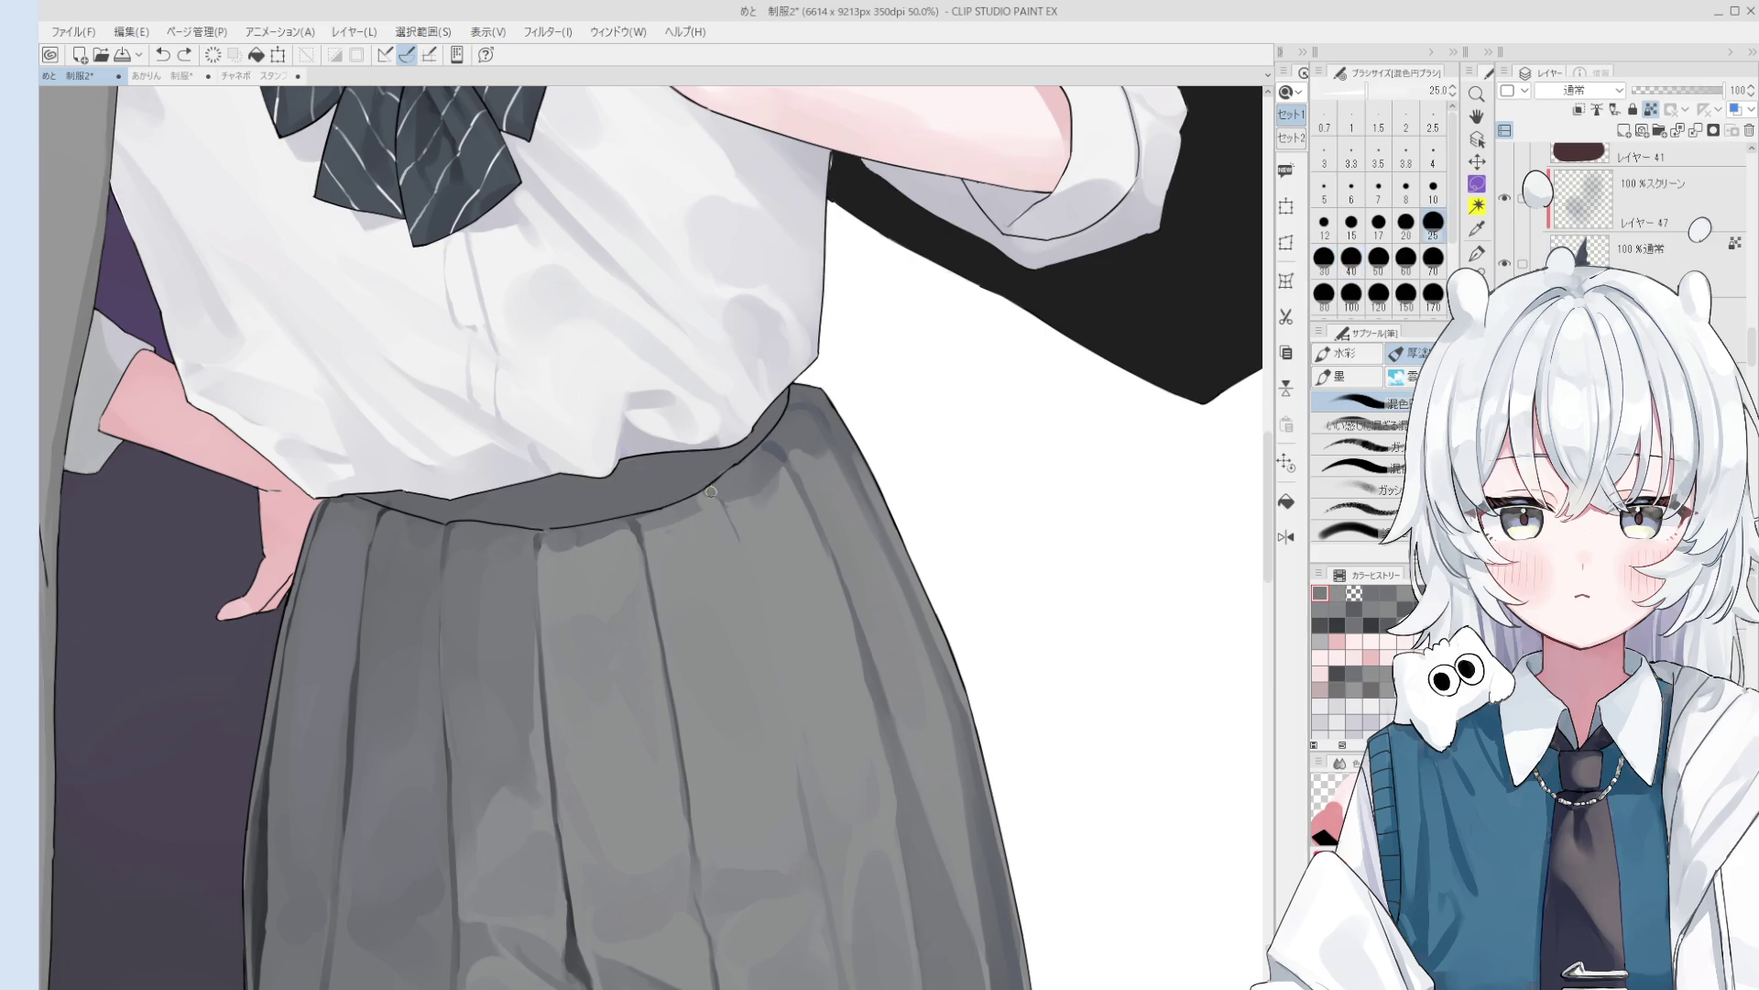
pyautogui.keyDown('alt'); pyautogui.click(627, 529); pyautogui.keyUp('alt')
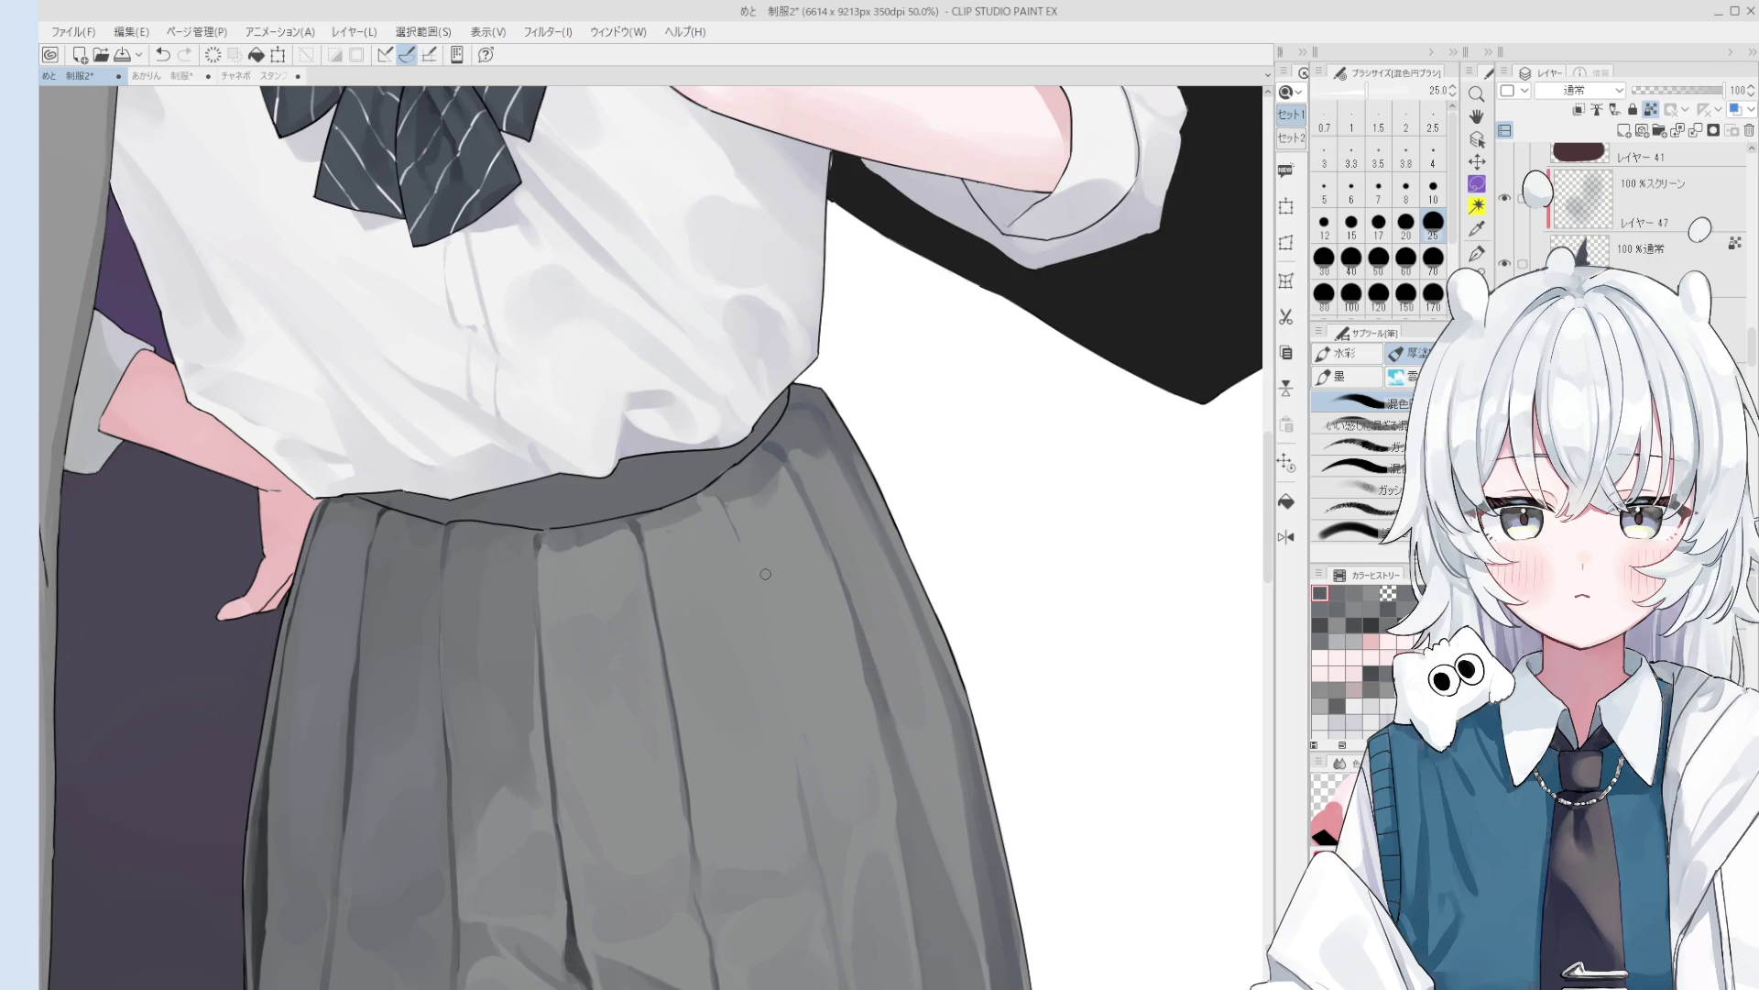
pyautogui.scroll(1, 765, 575)
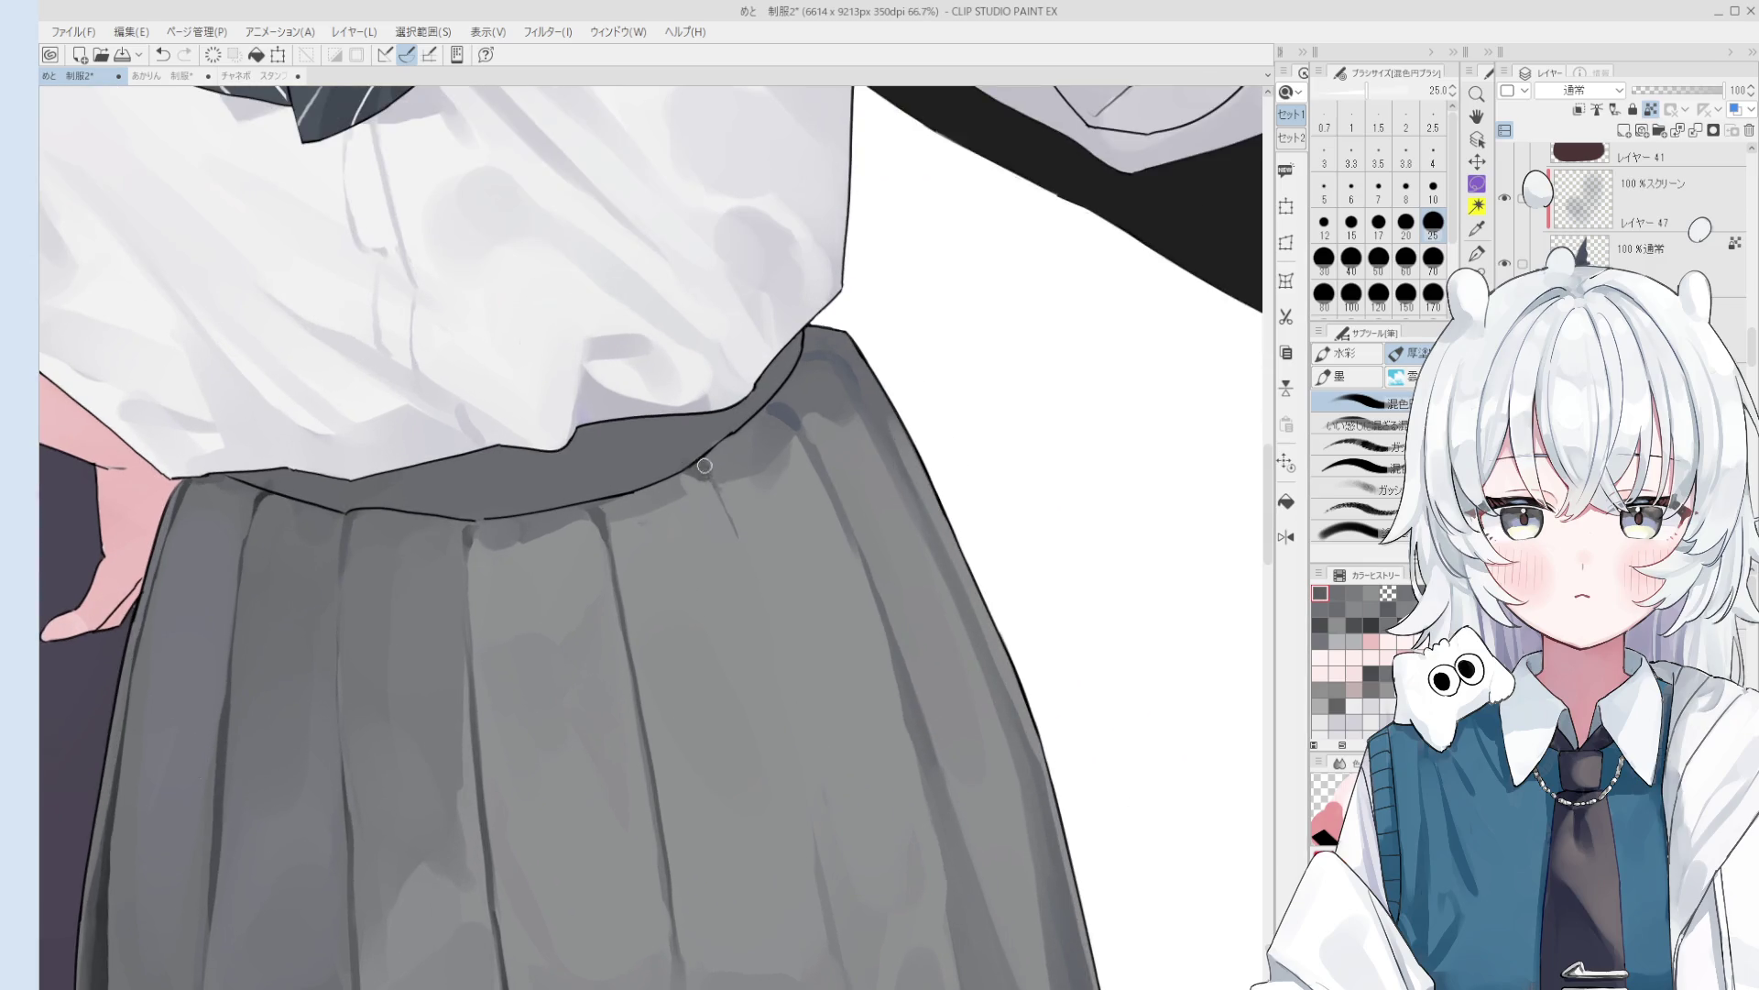
pyautogui.scroll(-2, 706, 469)
pyautogui.scroll(-1, 742, 559)
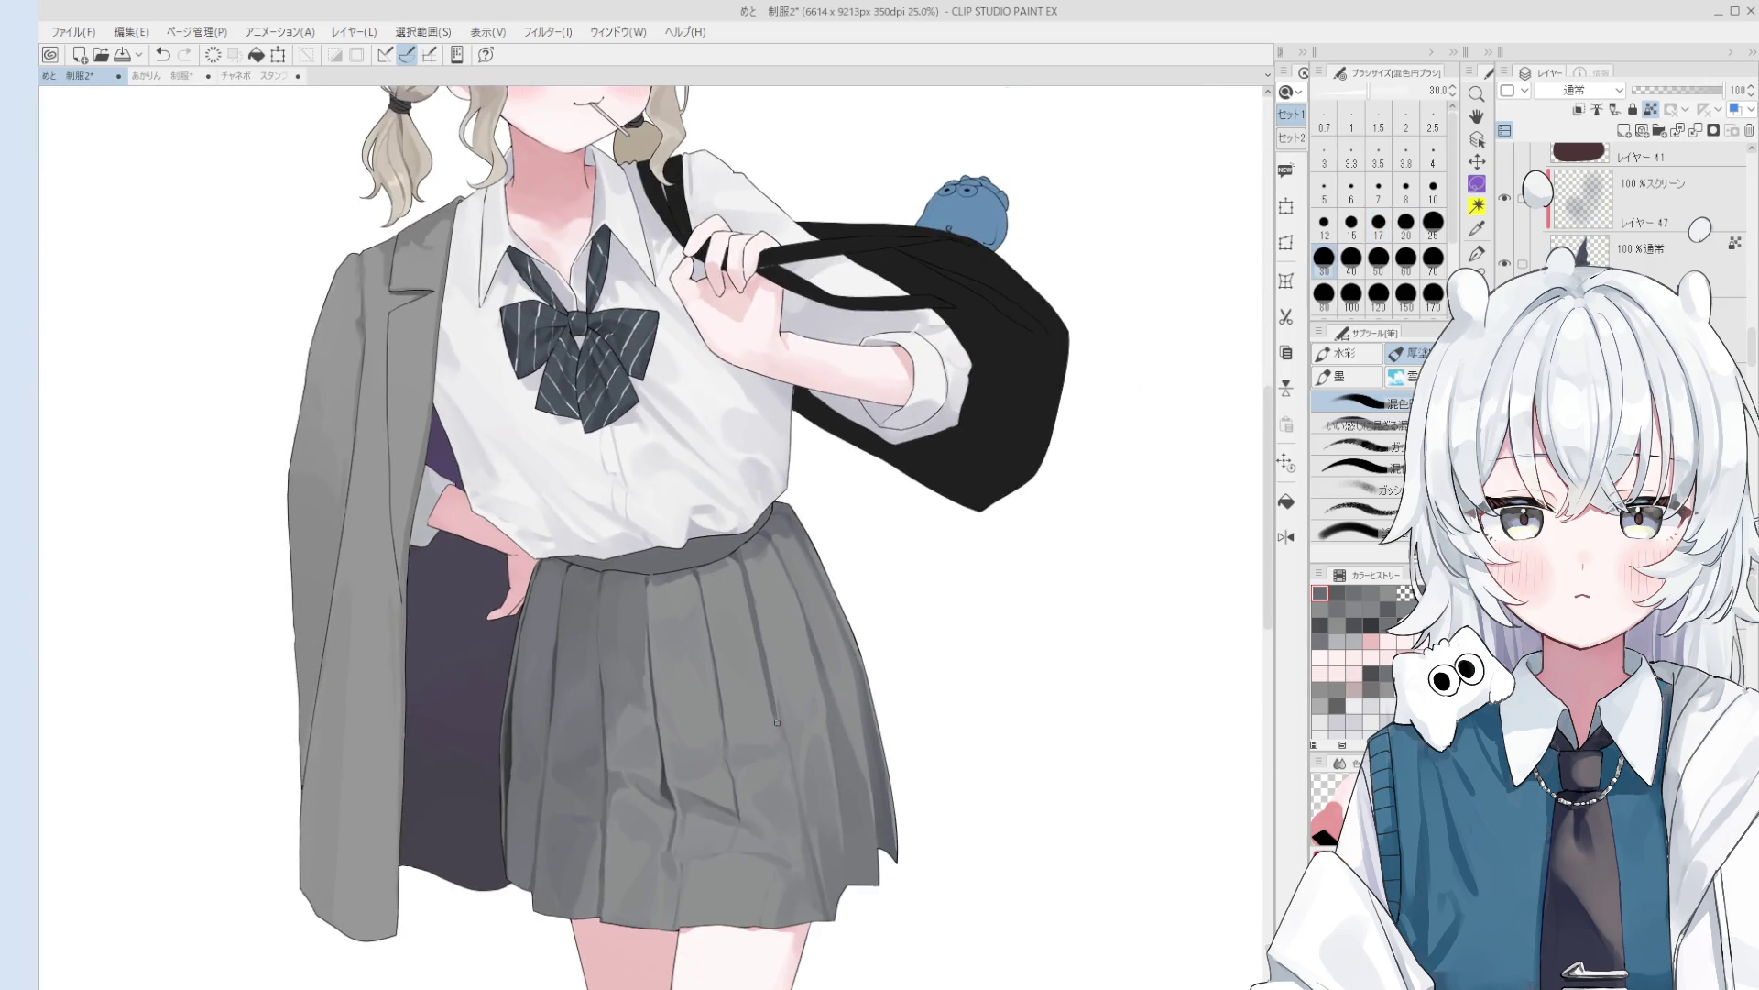
# - Fine-tune the brush size, sample a skirt grey, and centre the view on the skirt waist
pyautogui.press('[')
pyautogui.press('[')
pyautogui.press('[')
pyautogui.scroll(-1, 779, 728)
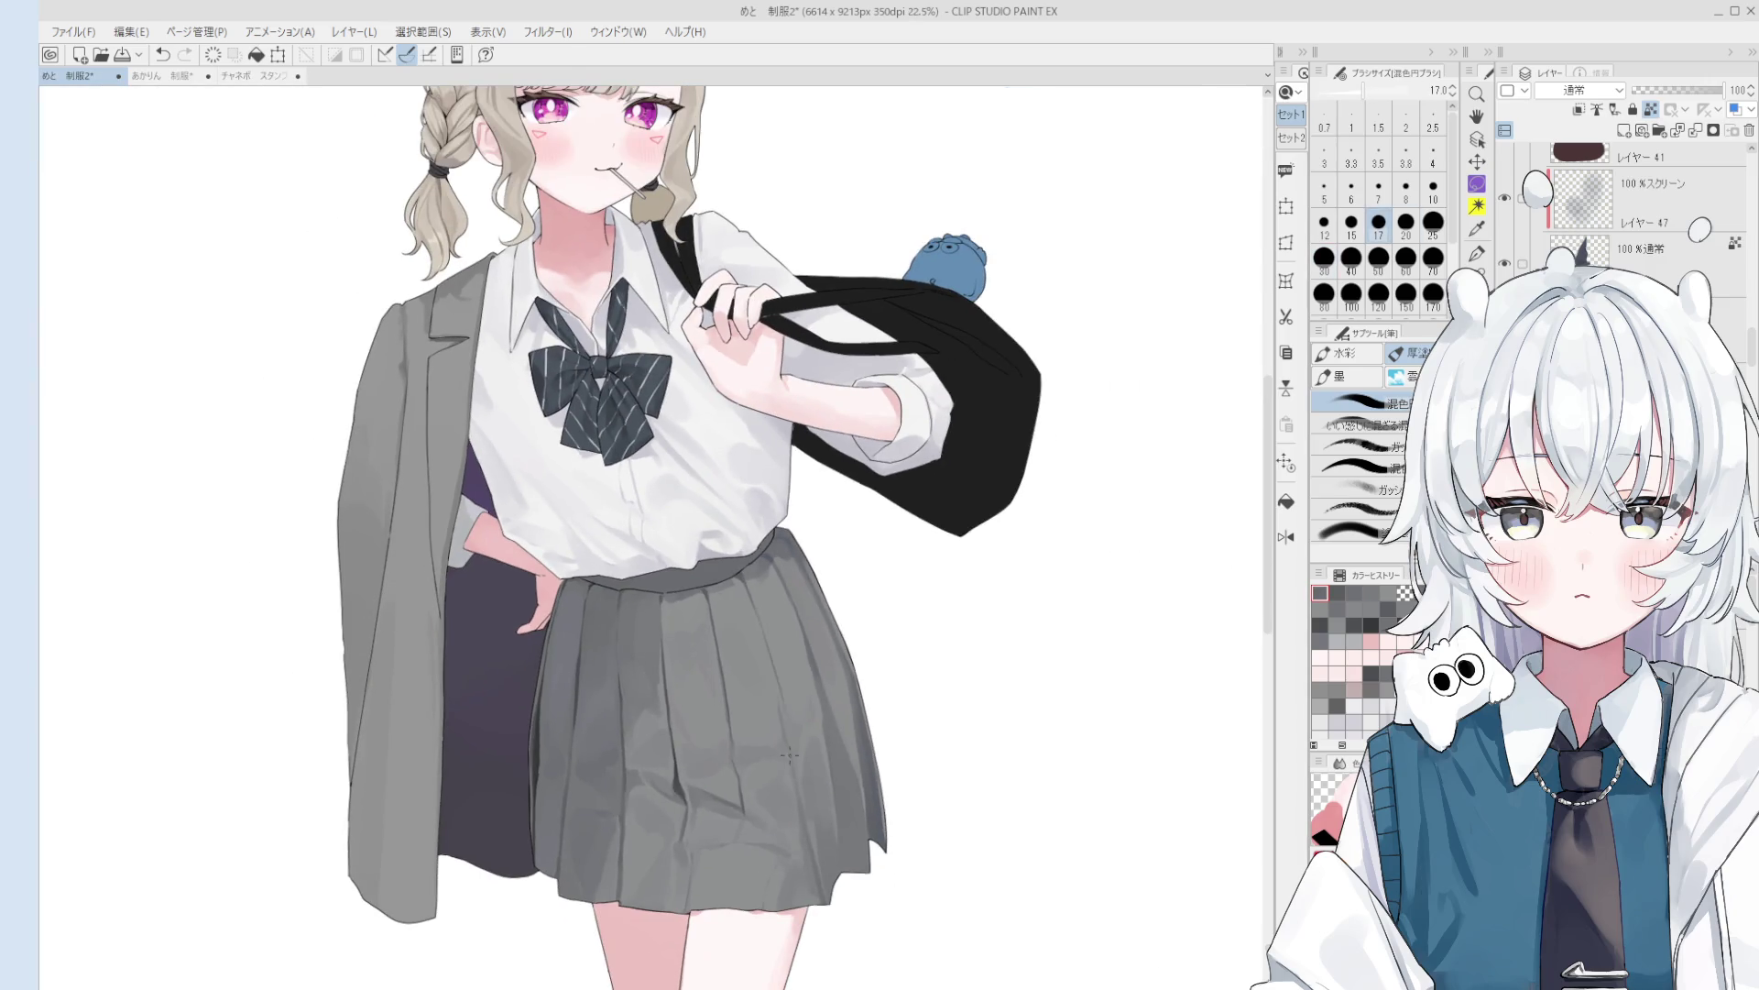
pyautogui.scroll(-1, 790, 742)
pyautogui.scroll(2, 797, 662)
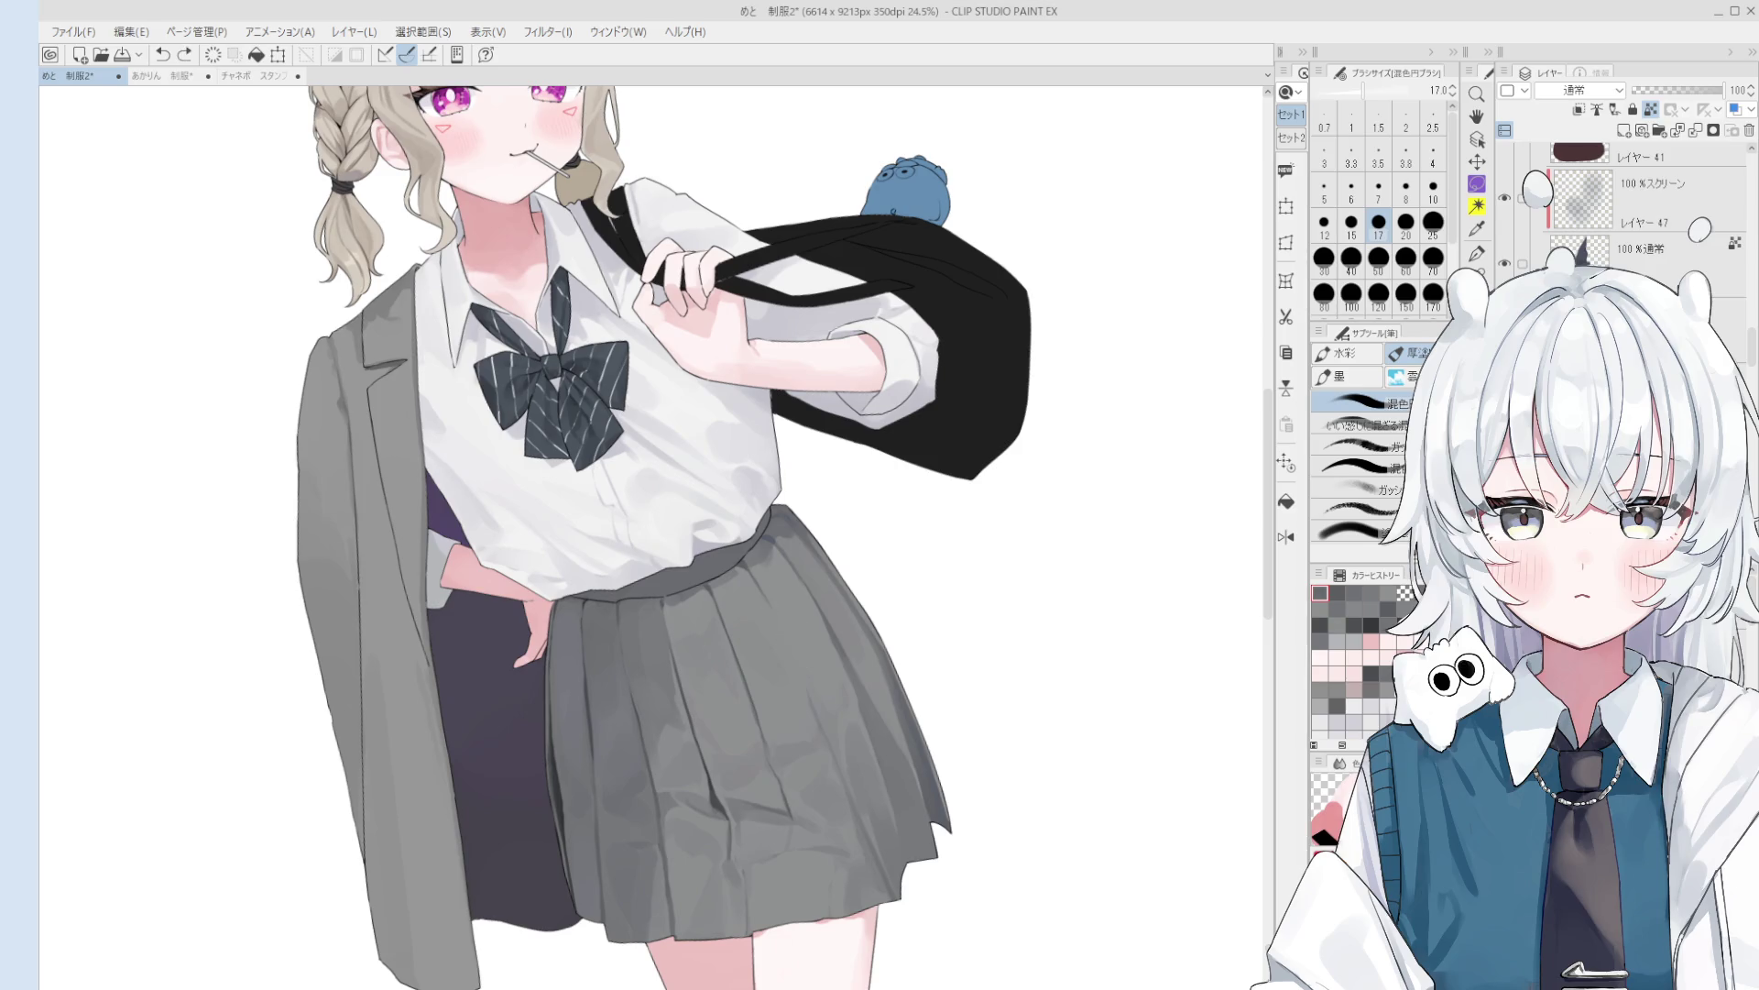
pyautogui.press(']')
pyautogui.scroll(1, 761, 550)
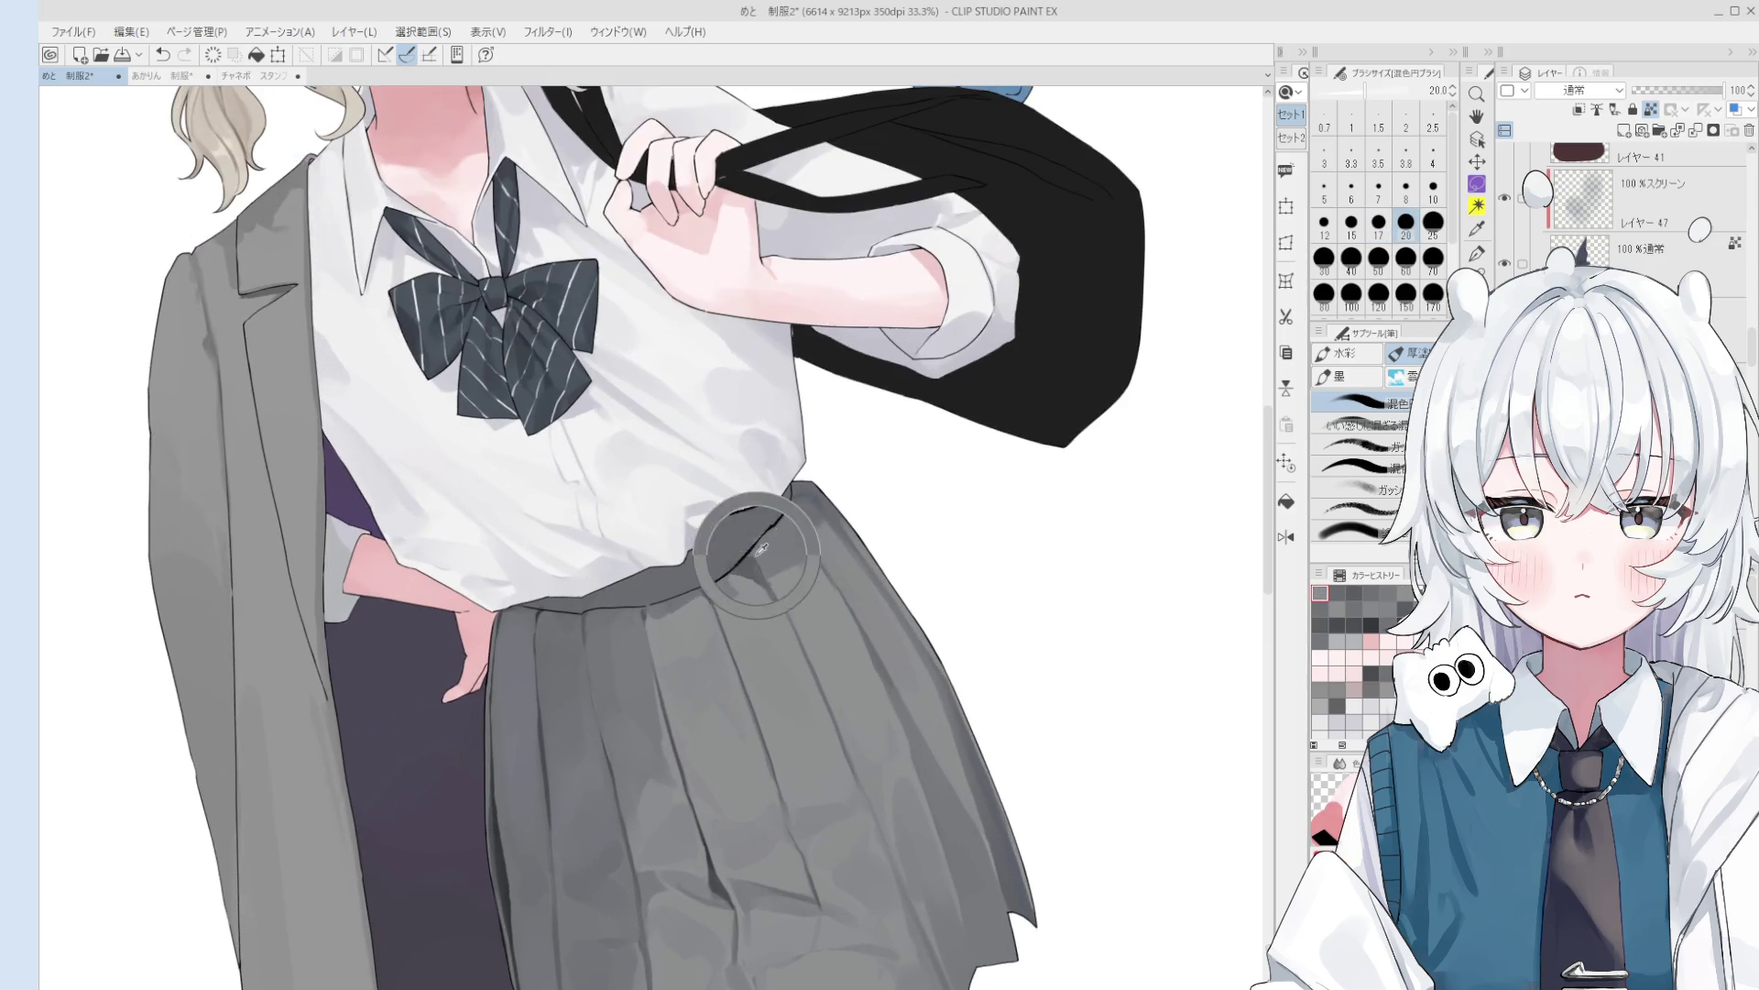
pyautogui.keyDown('alt'); pyautogui.click(760, 547); pyautogui.keyUp('alt')
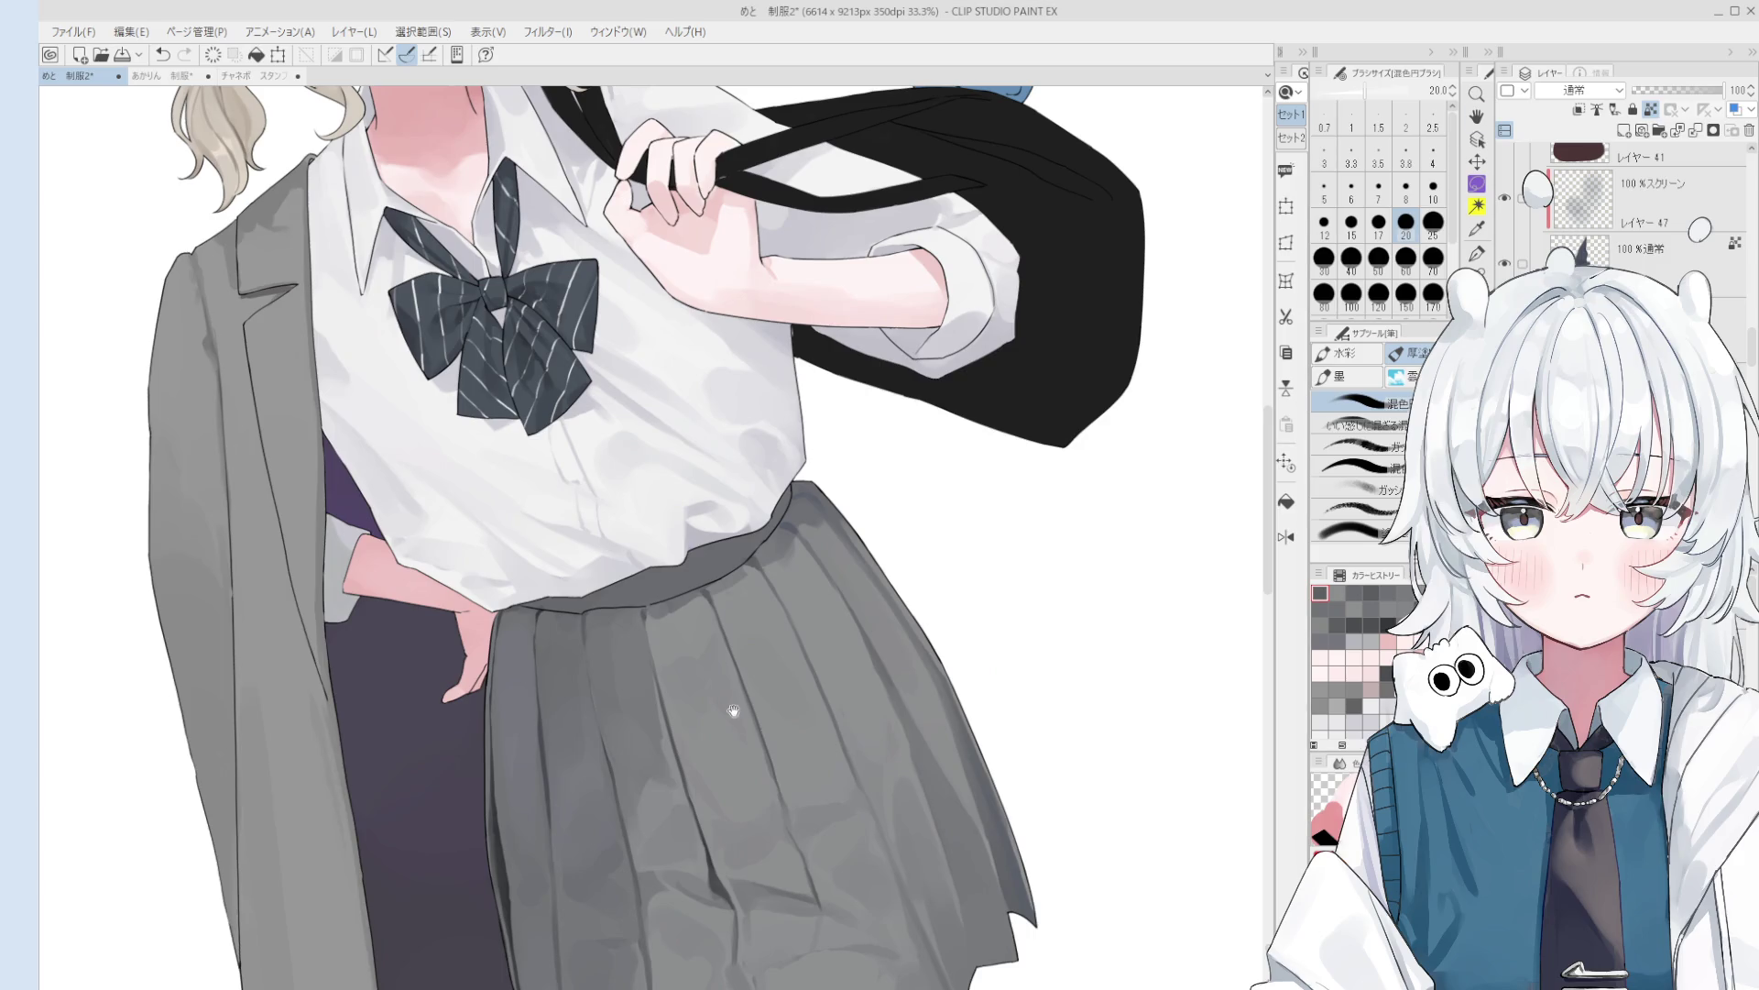
pyautogui.moveTo(734, 711); pyautogui.dragTo(1142, 701)
pyautogui.scroll(2, 779, 623)
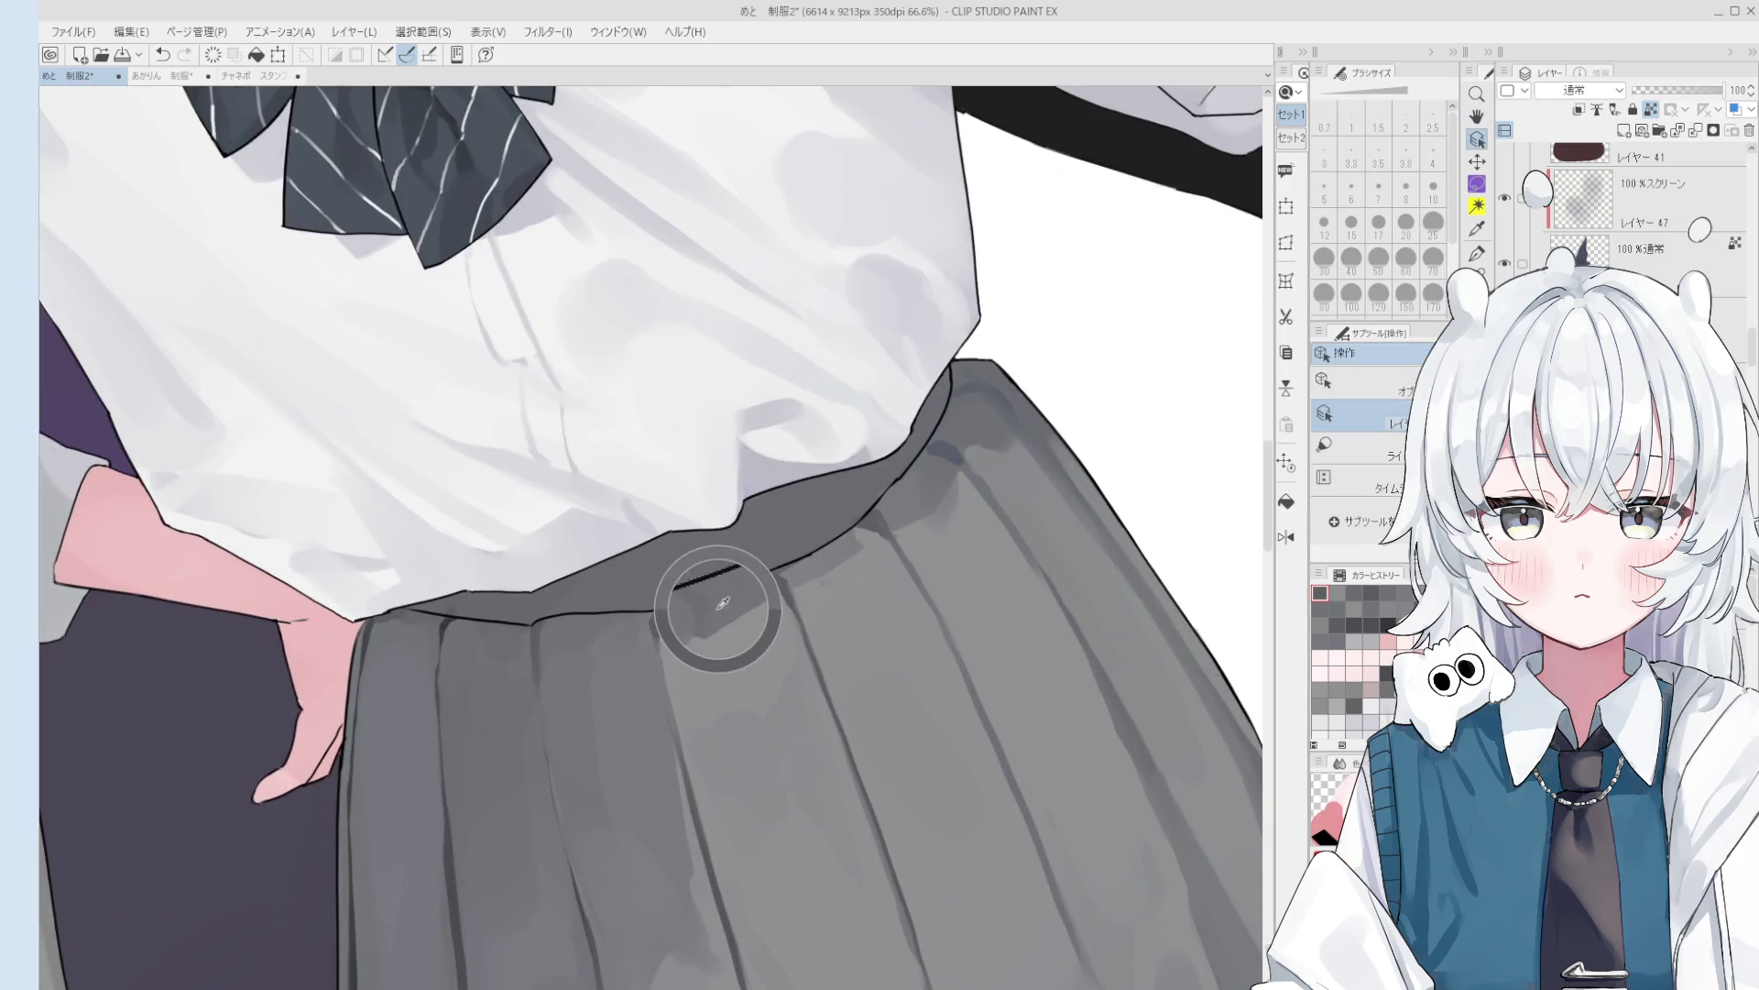
pyautogui.scroll(-1, 692, 641)
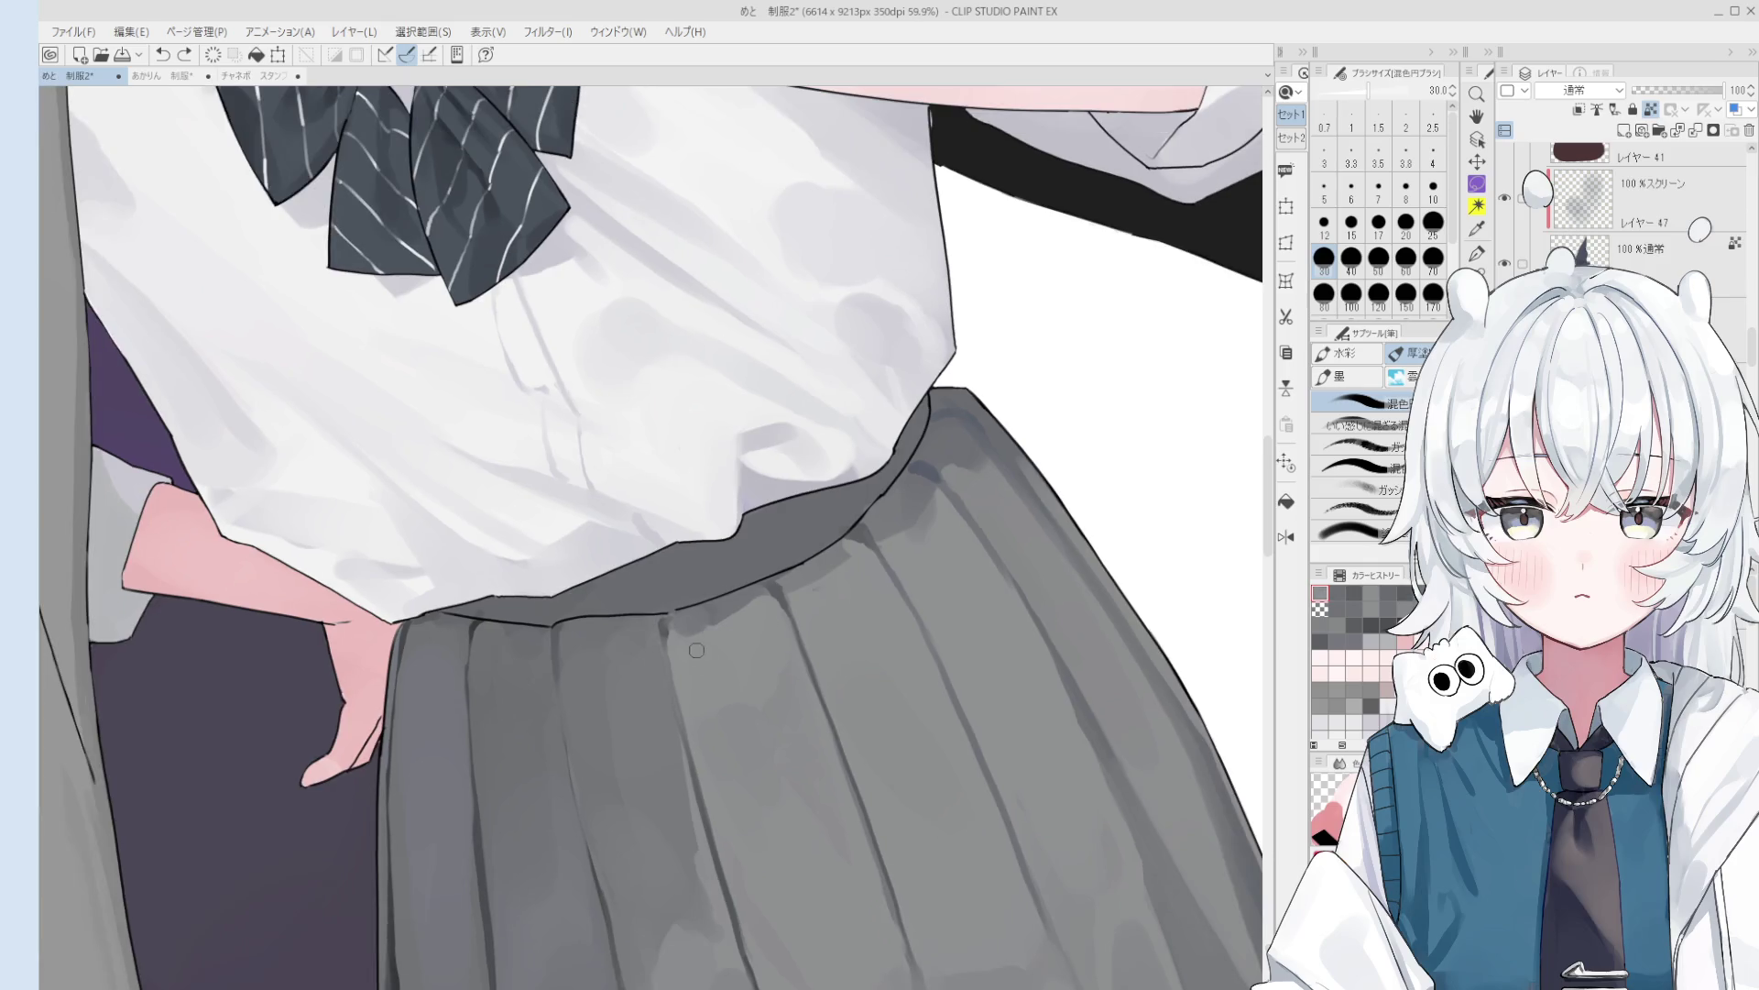
pyautogui.scroll(-4, 708, 623)
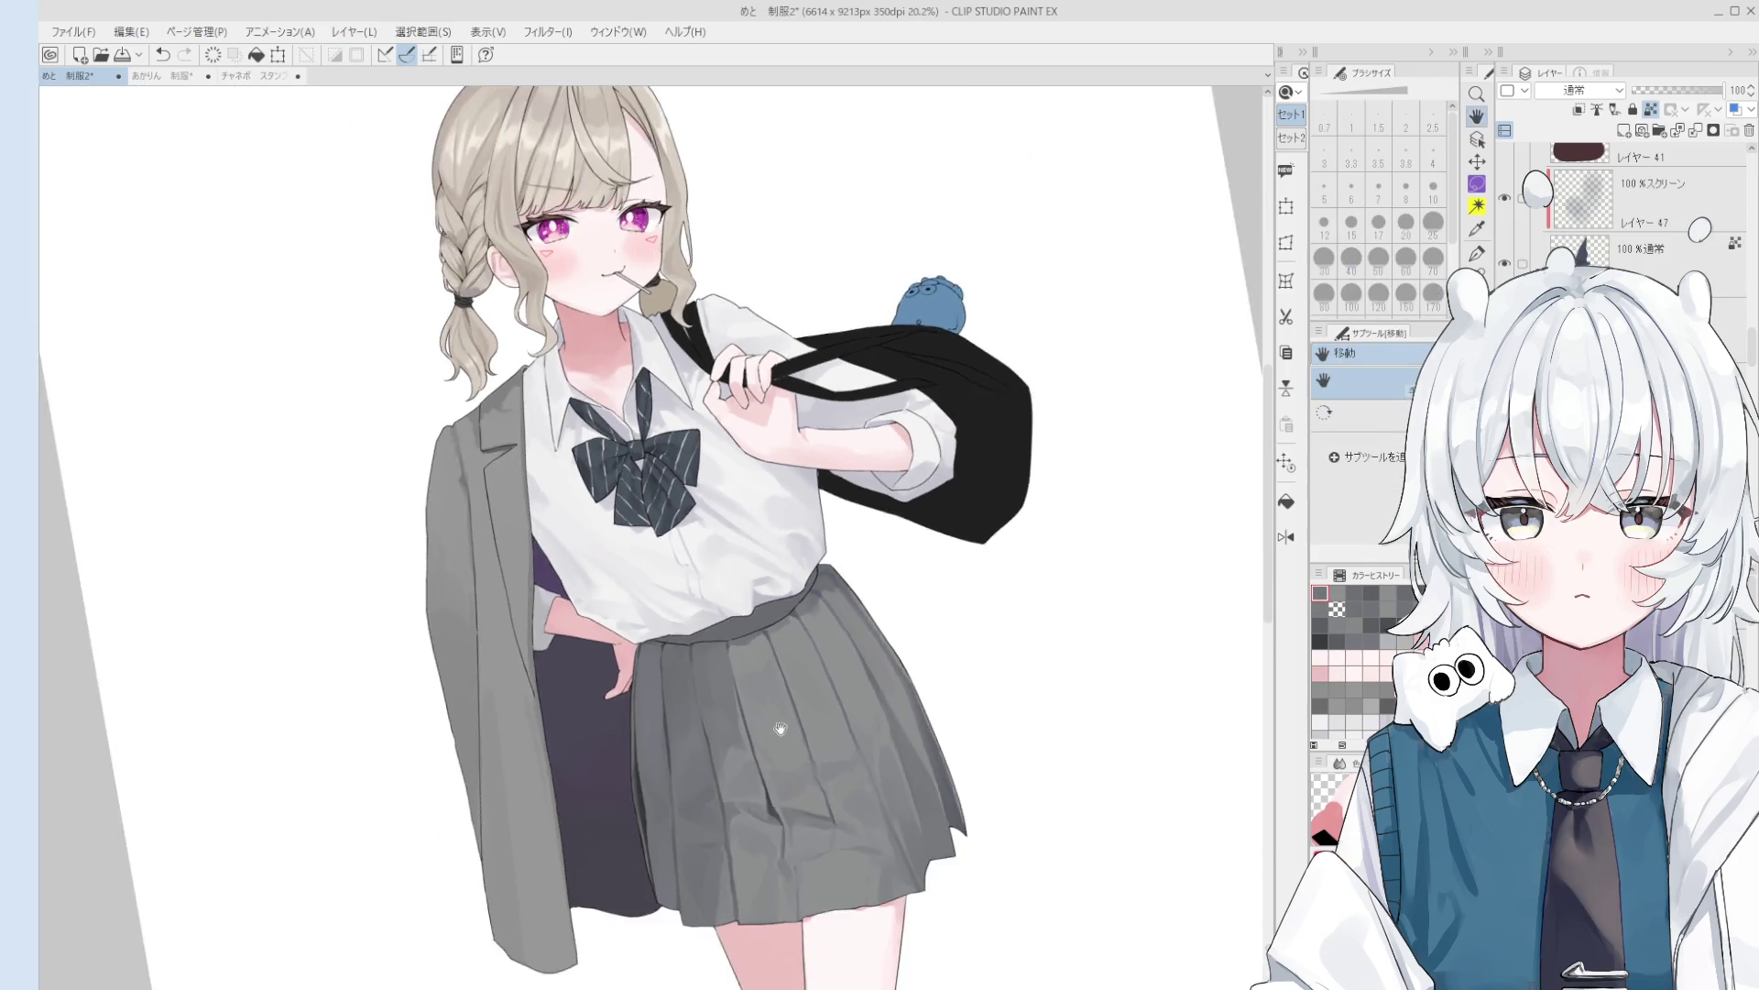
pyautogui.scroll(1, 878, 790)
# - Shade the skirt and its hem with a brush enlarged to 50, undoing rejected strokes
pyautogui.press('[')
pyautogui.press('[')
pyautogui.press('[')
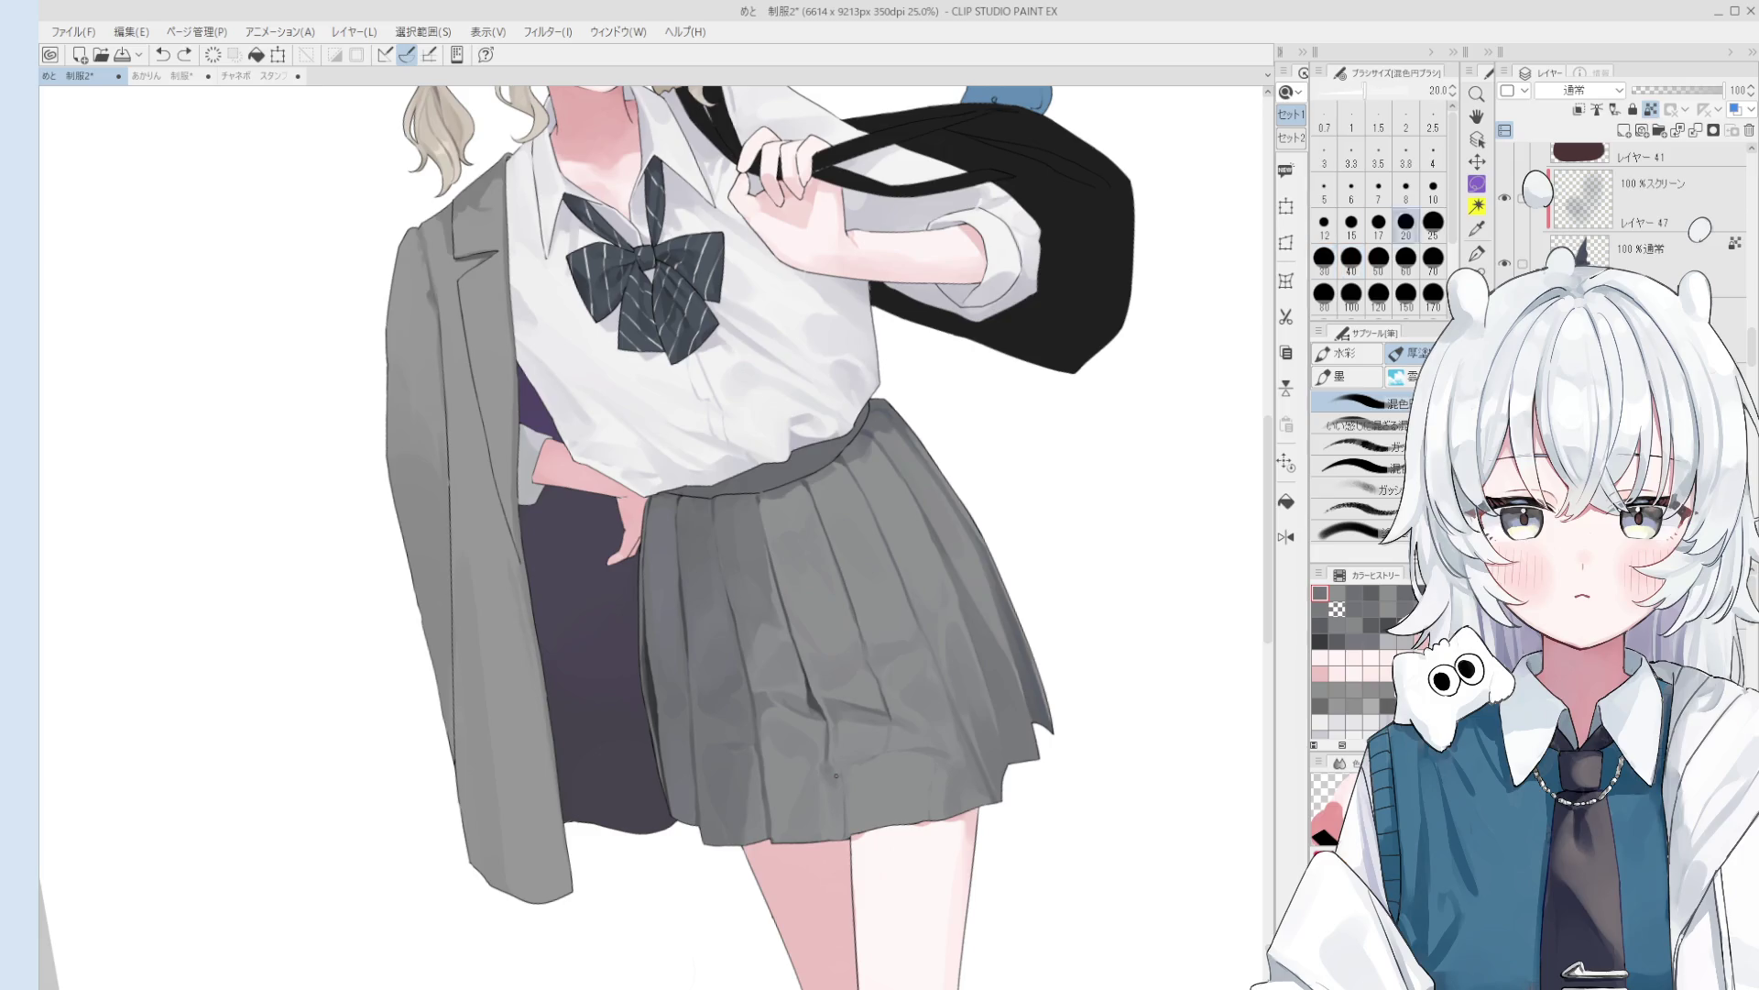
pyautogui.press(']')
pyautogui.scroll(1, 841, 781)
pyautogui.press(']')
pyautogui.press(']')
pyautogui.press(']')
pyautogui.moveTo(816, 757); pyautogui.dragTo(835, 781)
pyautogui.hotkey('ctrl', 'z')
pyautogui.press(']')
pyautogui.moveTo(835, 767); pyautogui.dragTo(842, 789)
pyautogui.hotkey('ctrl', 'z')
pyautogui.keyDown('alt'); pyautogui.click(840, 737); pyautogui.keyUp('alt')
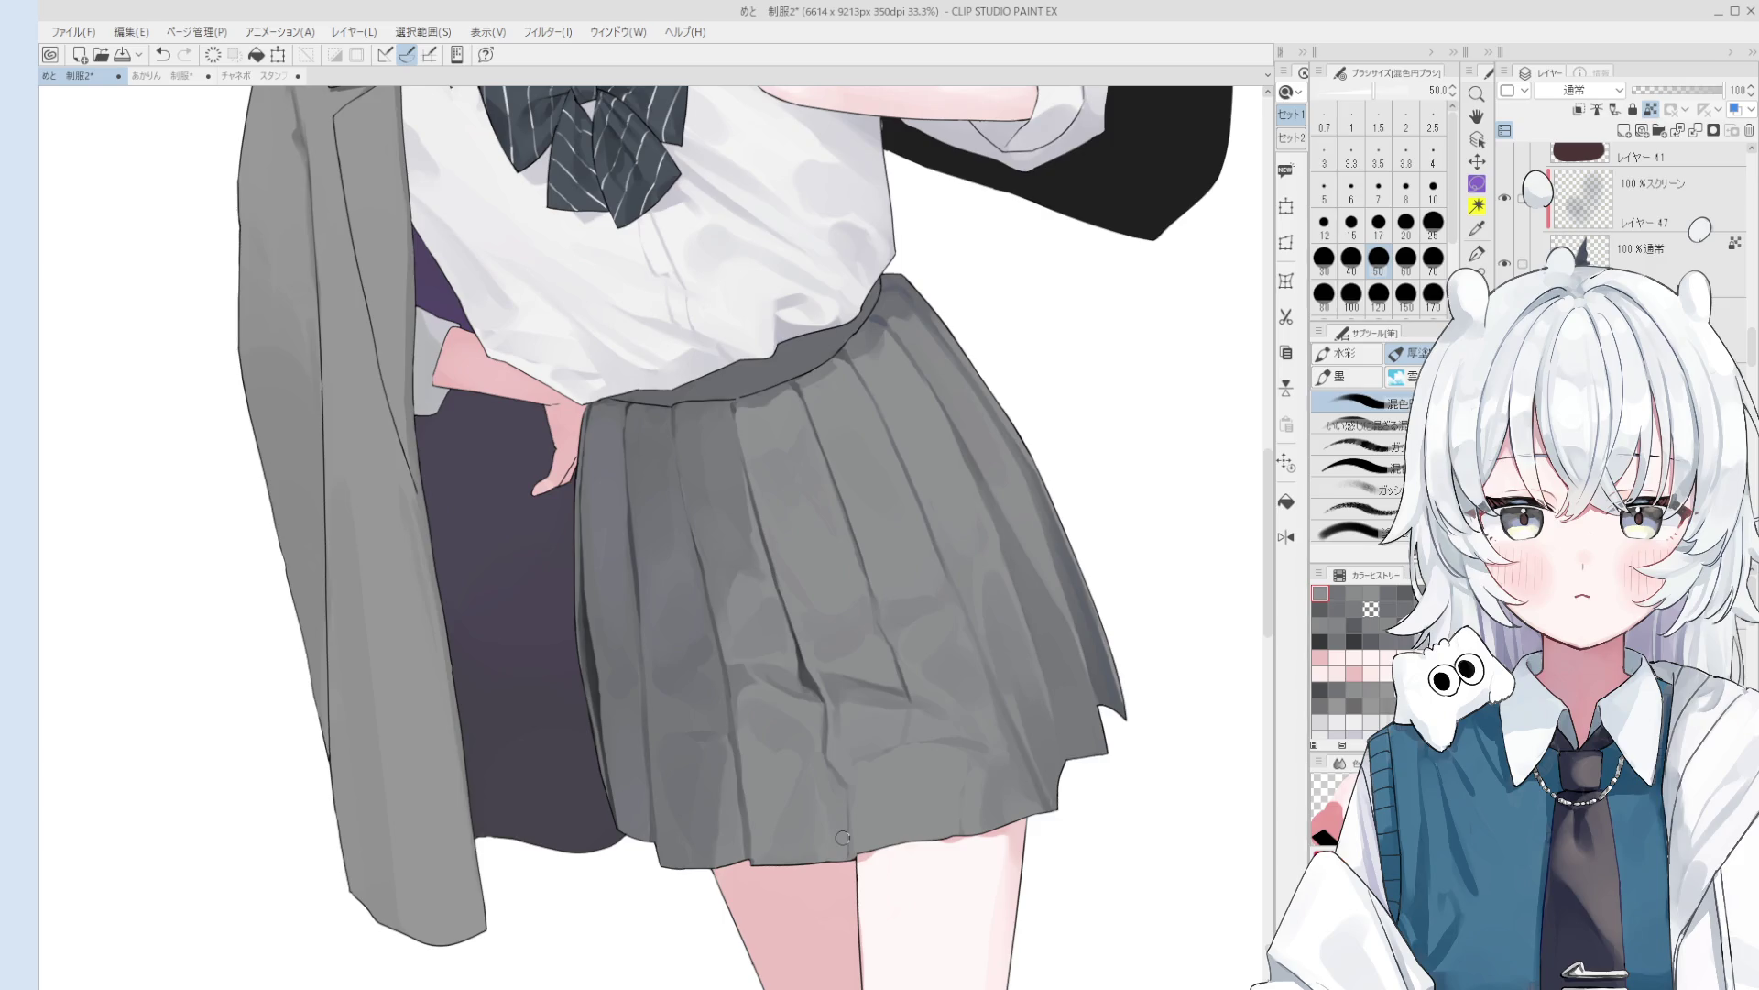
# - Resize the brush for the fine creases and mirror the canvas to check the skirt
pyautogui.scroll(3, 725, 687)
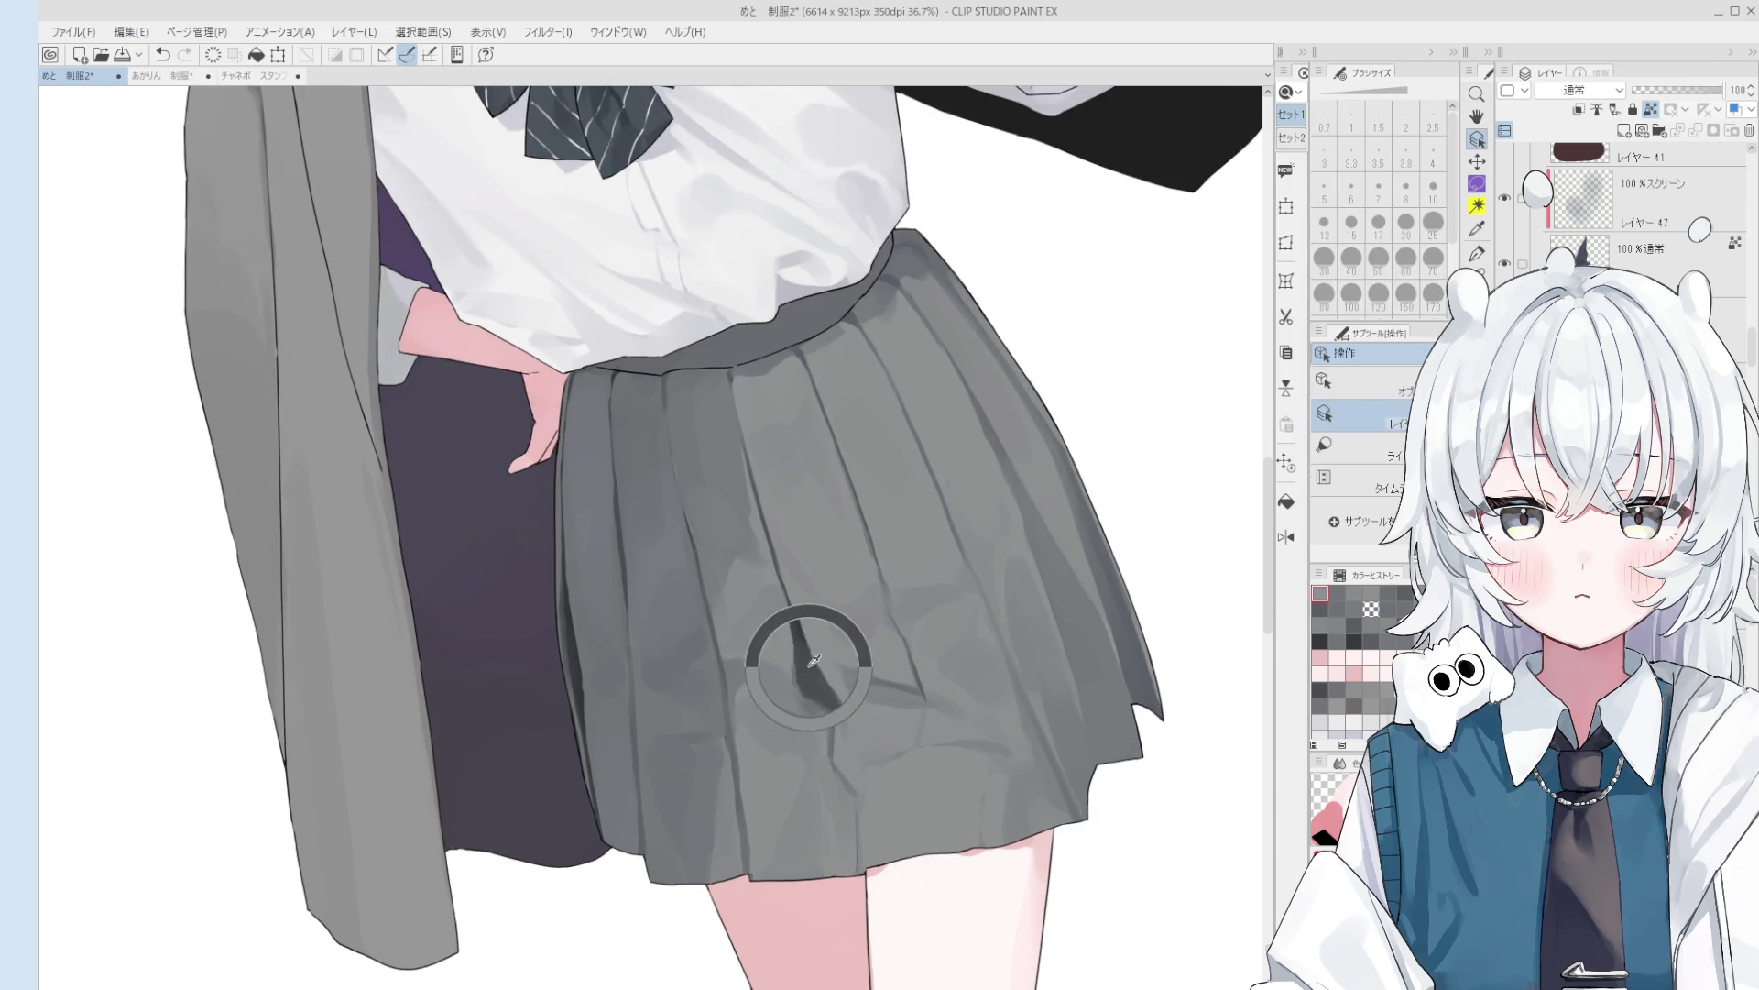
pyautogui.press('[')
pyautogui.press('[')
pyautogui.press('[')
pyautogui.scroll(-2, 724, 688)
pyautogui.scroll(3, 726, 687)
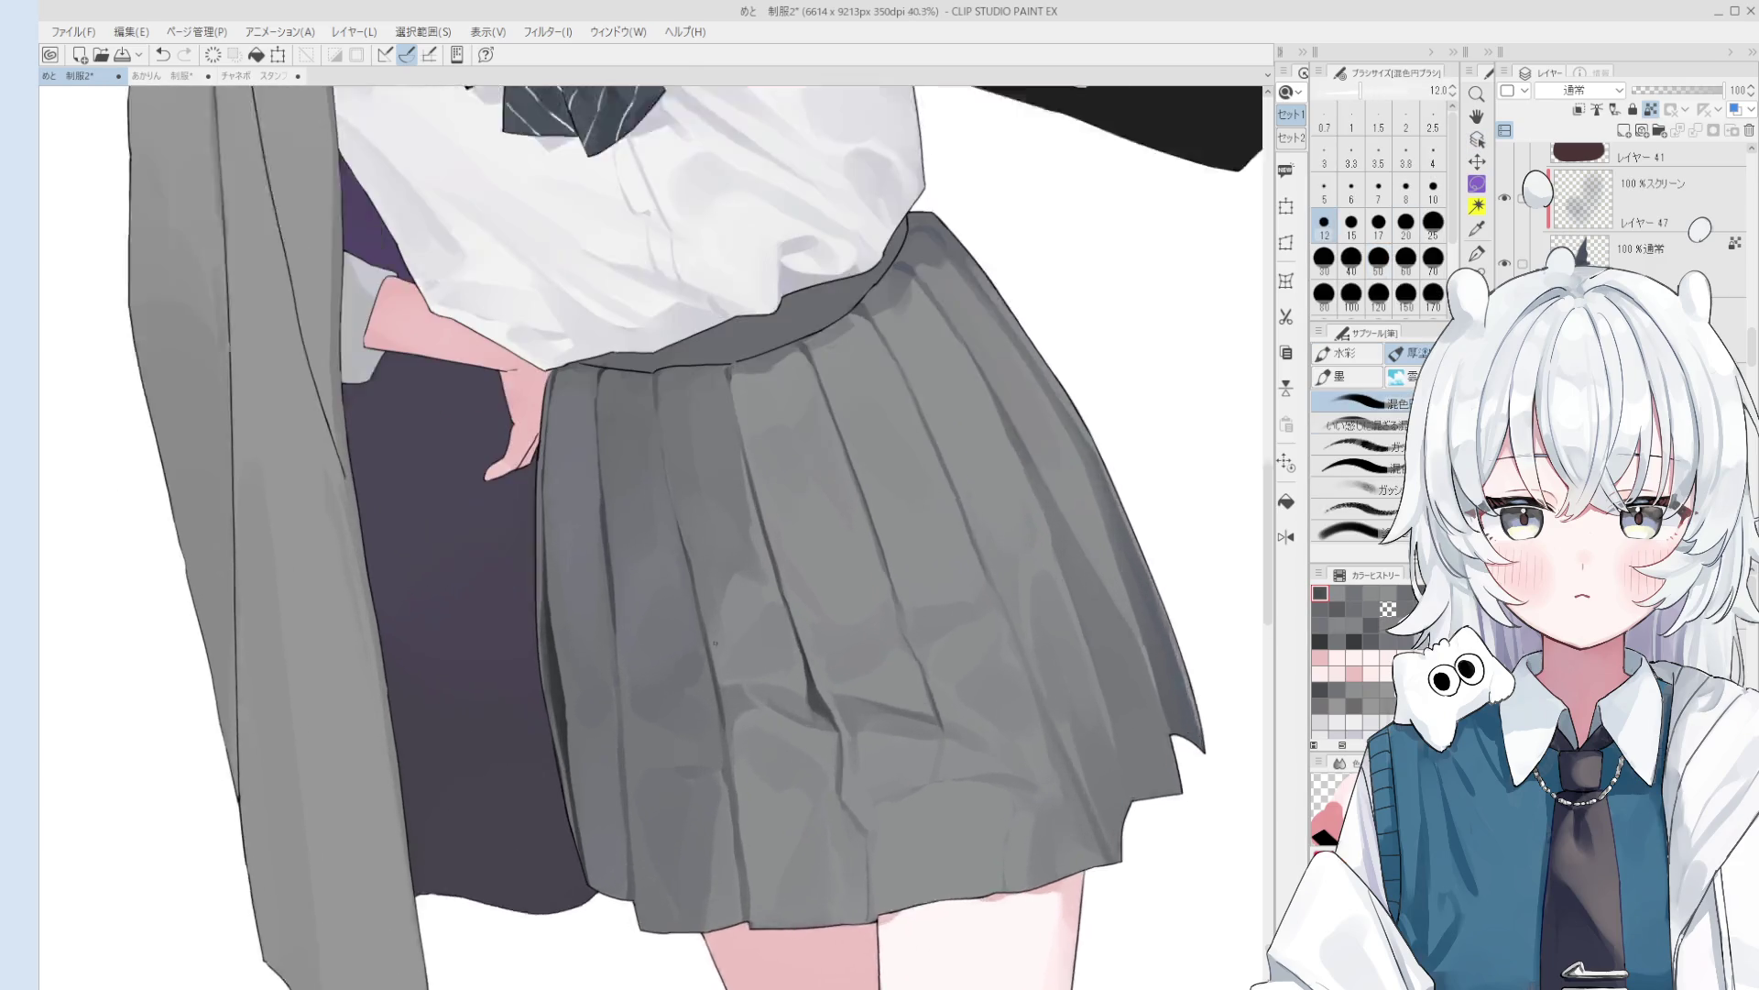
pyautogui.press(']')
pyautogui.press(']')
pyautogui.press(']')
pyautogui.scroll(-3, 724, 682)
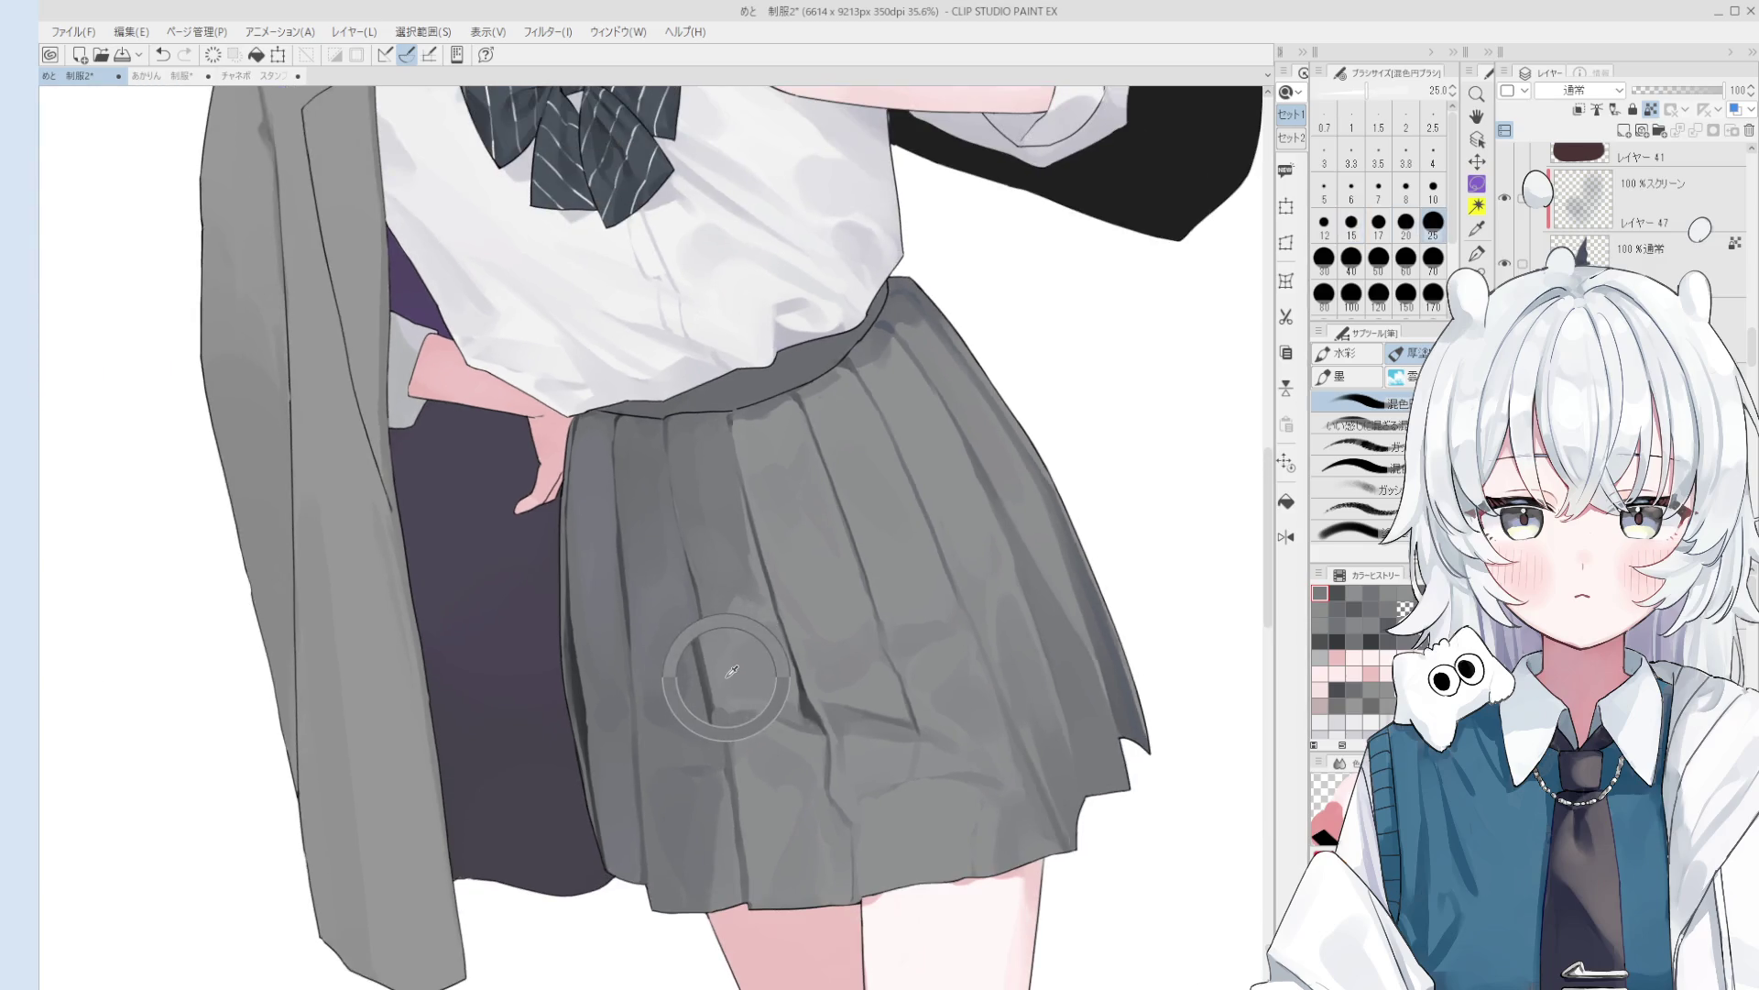
pyautogui.scroll(3, 719, 668)
pyautogui.press('h')
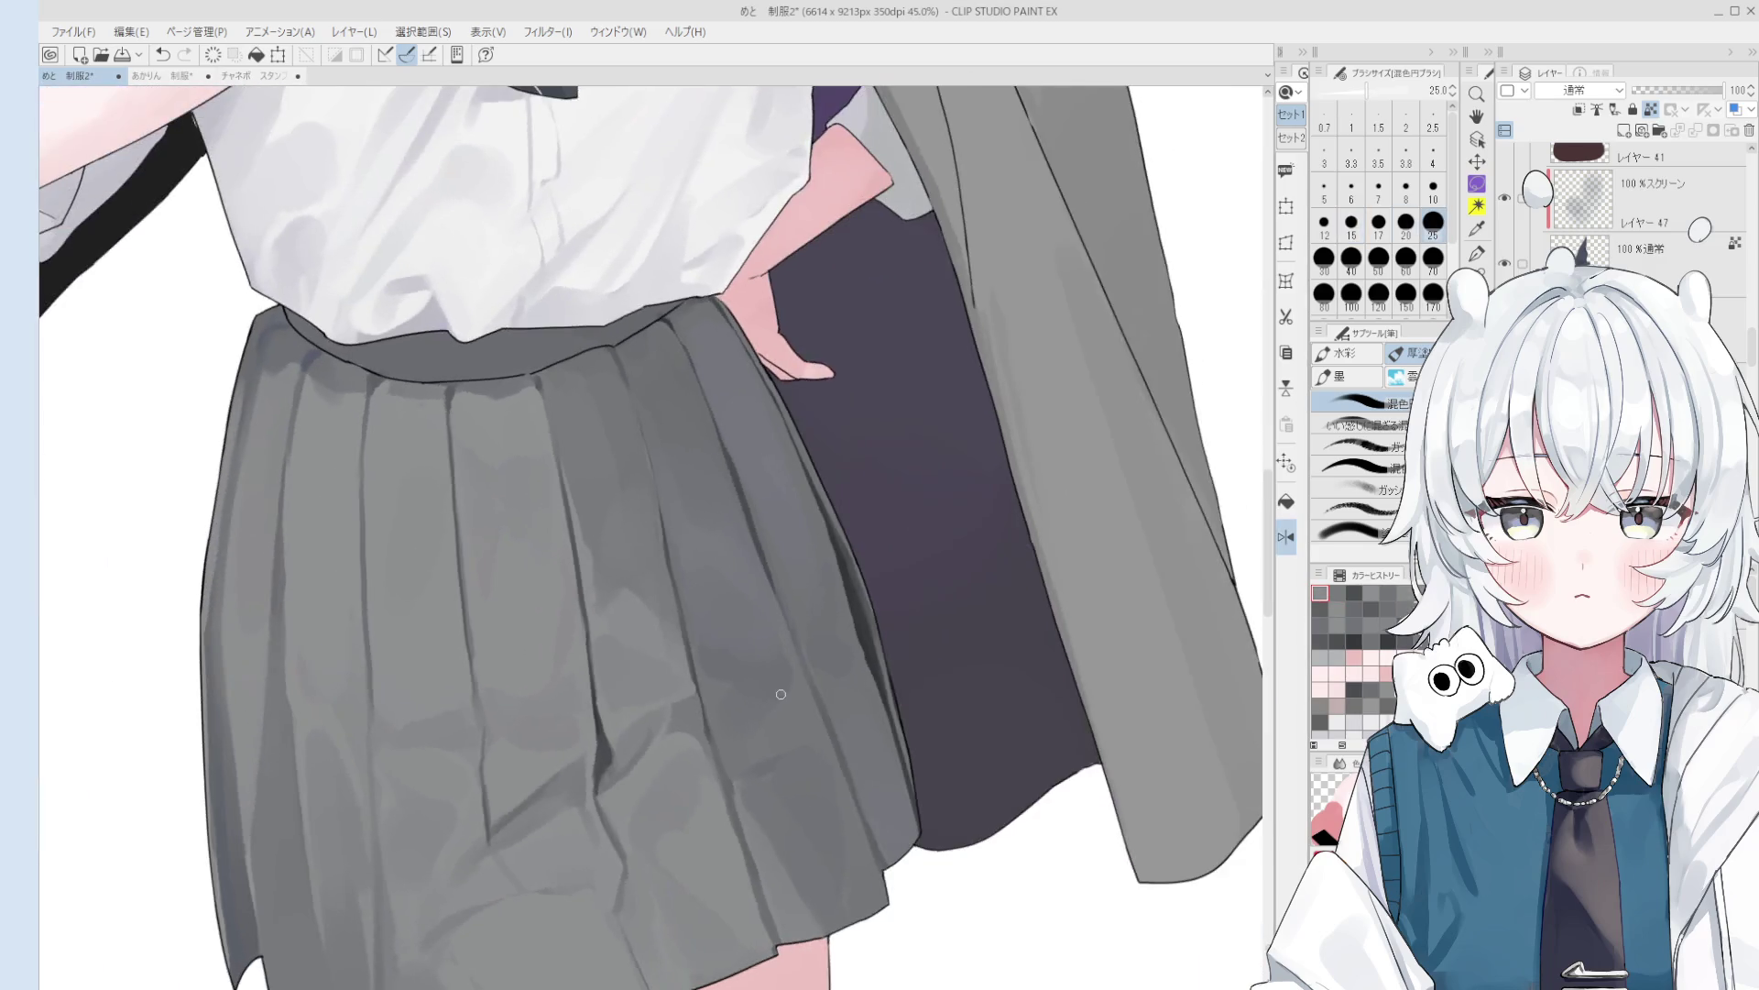
# - Eyedrop a gray from the skirt with the blending brush
pyautogui.press('o')
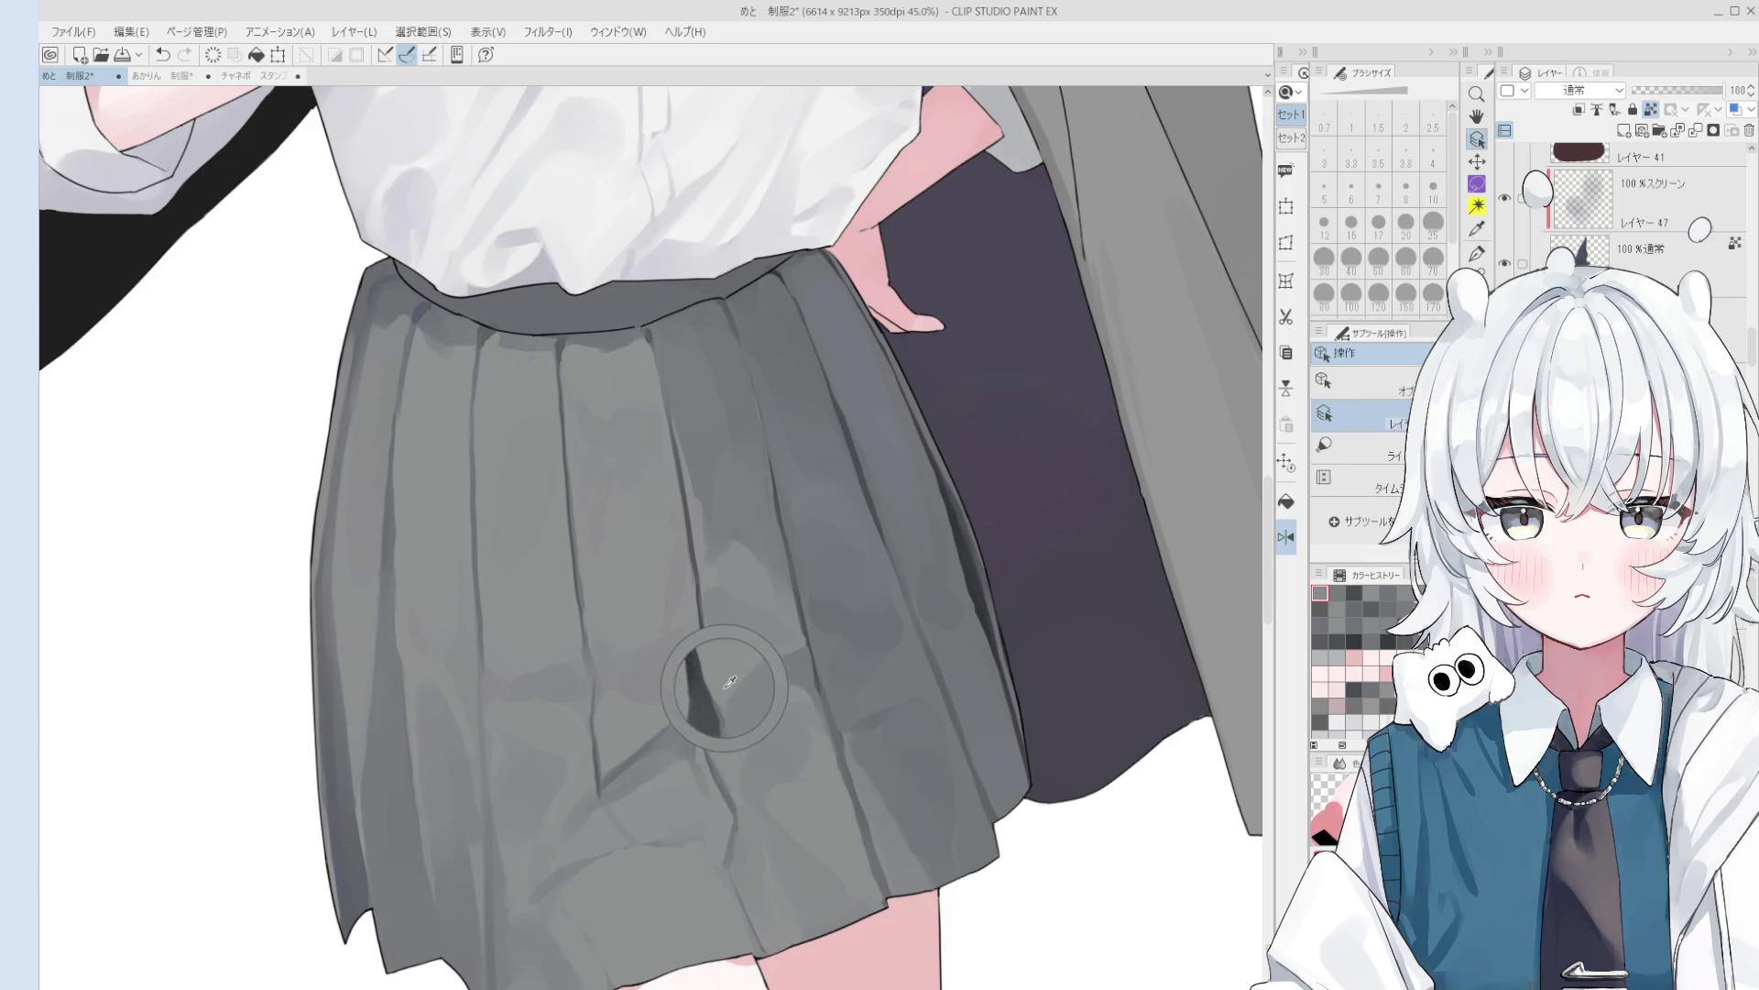
pyautogui.press('b')
pyautogui.scroll(2, 723, 683)
pyautogui.scroll(-4, 722, 724)
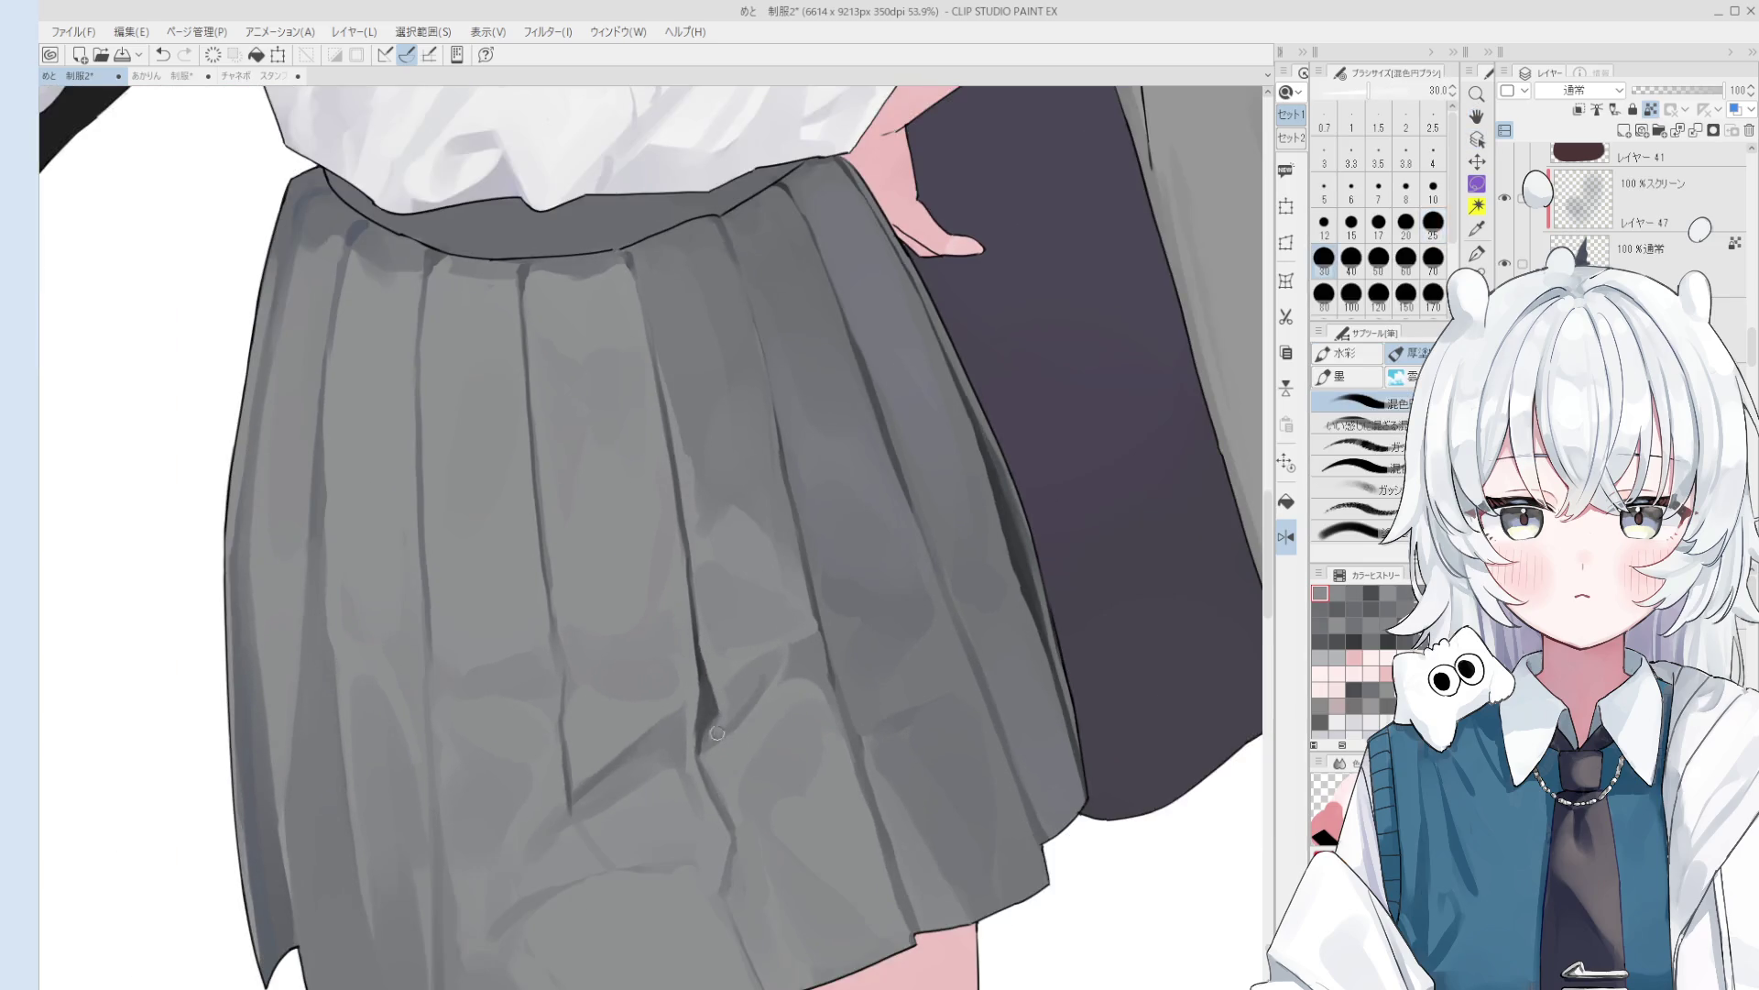
pyautogui.press(']')
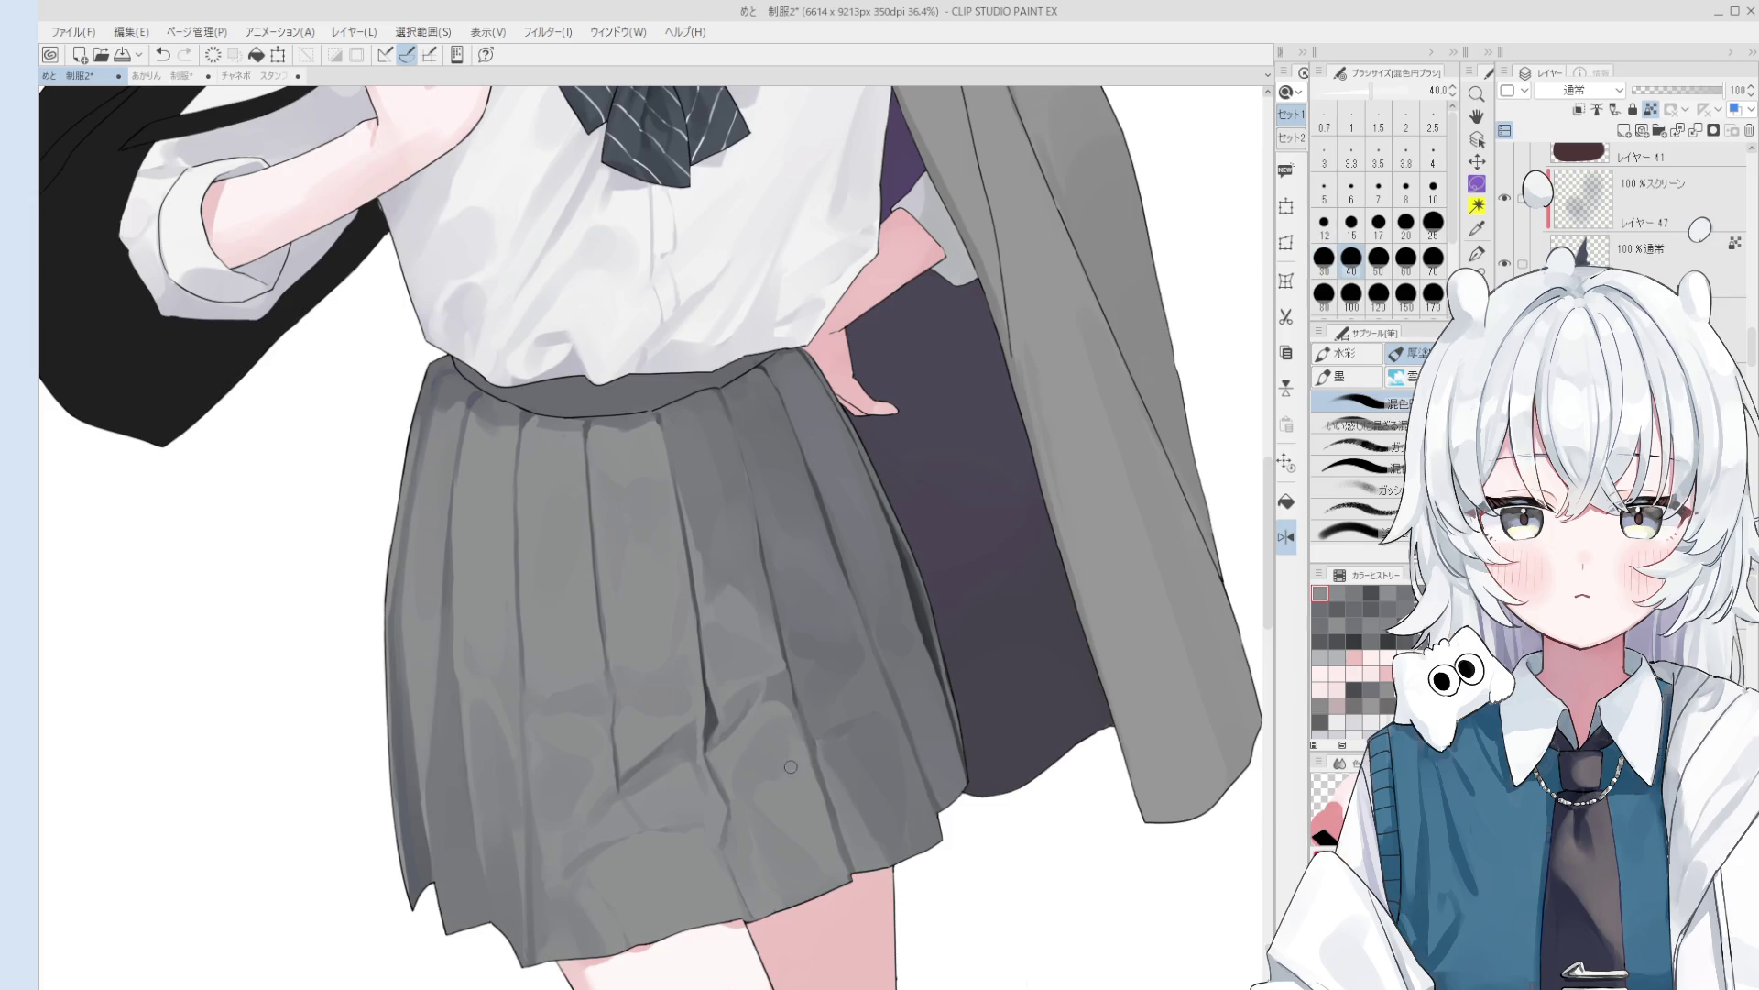
pyautogui.keyDown('alt'); pyautogui.click(719, 717); pyautogui.keyUp('alt')
pyautogui.press('[')
pyautogui.press('[')
pyautogui.press('[')
# - Undo a stray crease stroke and pan down to show the legs and shoes
pyautogui.scroll(-1, 796, 696)
pyautogui.press(']')
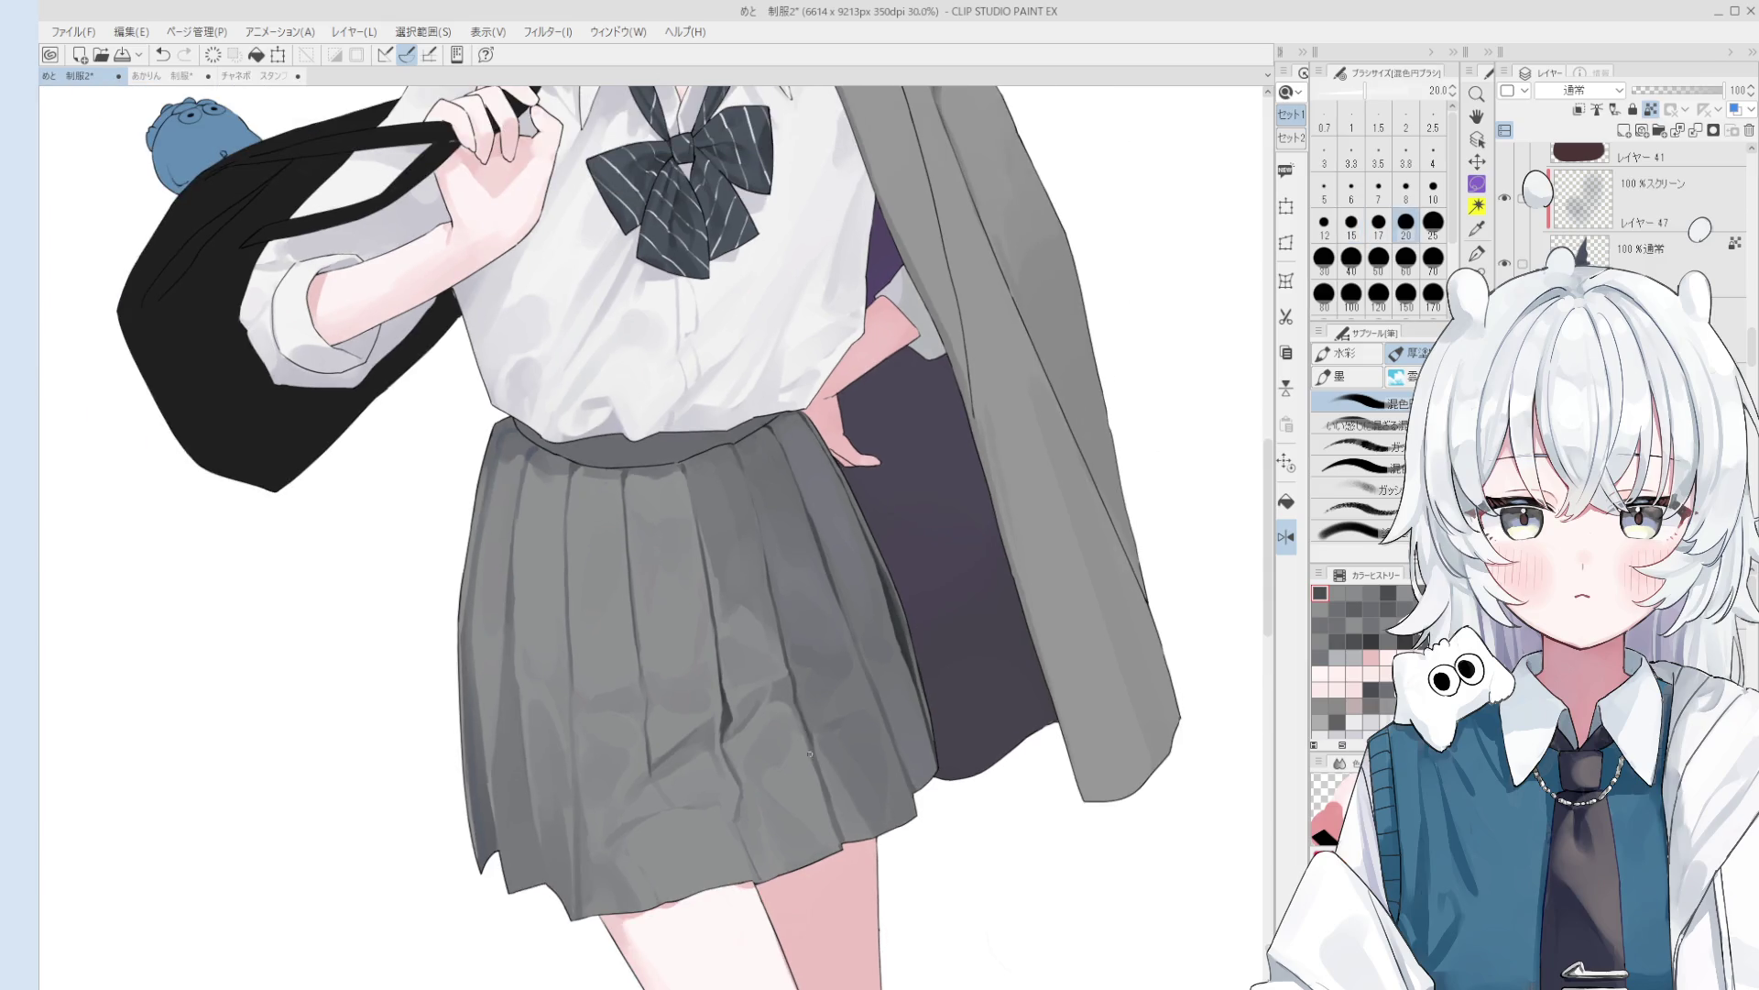
pyautogui.scroll(-2, 807, 733)
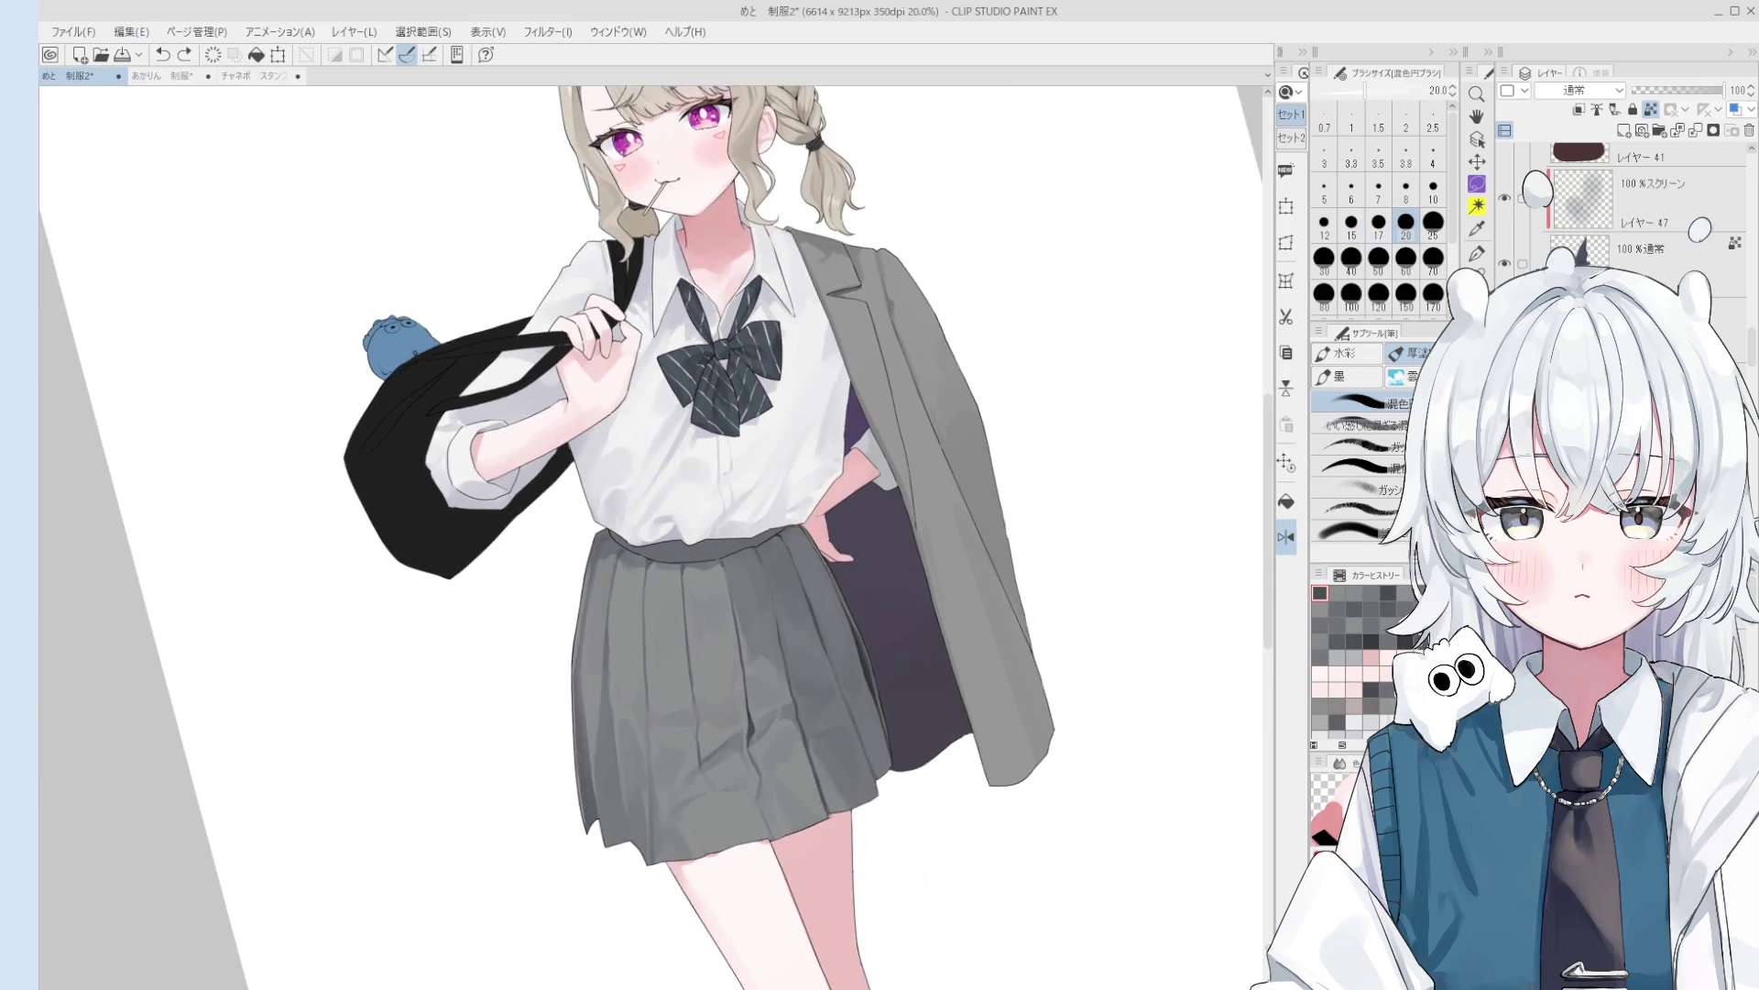
pyautogui.scroll(1, 821, 786)
pyautogui.press(']')
pyautogui.press(']')
pyautogui.press(']')
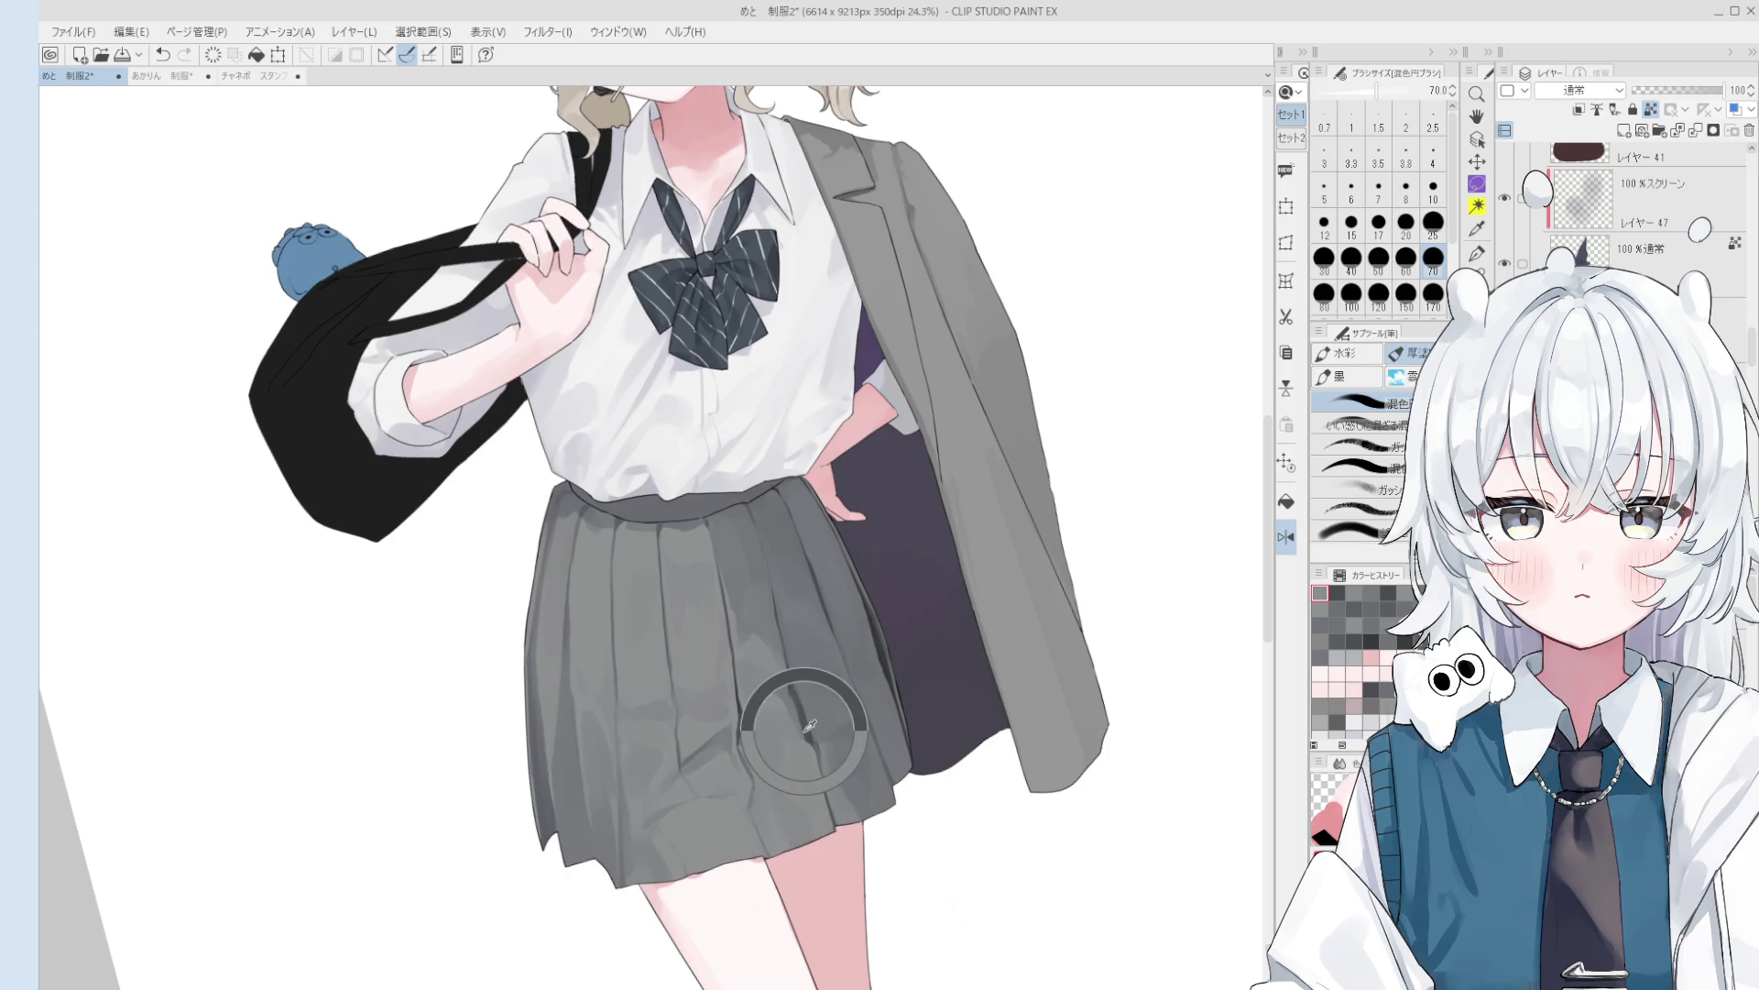
pyautogui.press('[')
pyautogui.press('[')
pyautogui.press('[')
pyautogui.hotkey('ctrl', 'z')
pyautogui.scroll(-4, 790, 732)
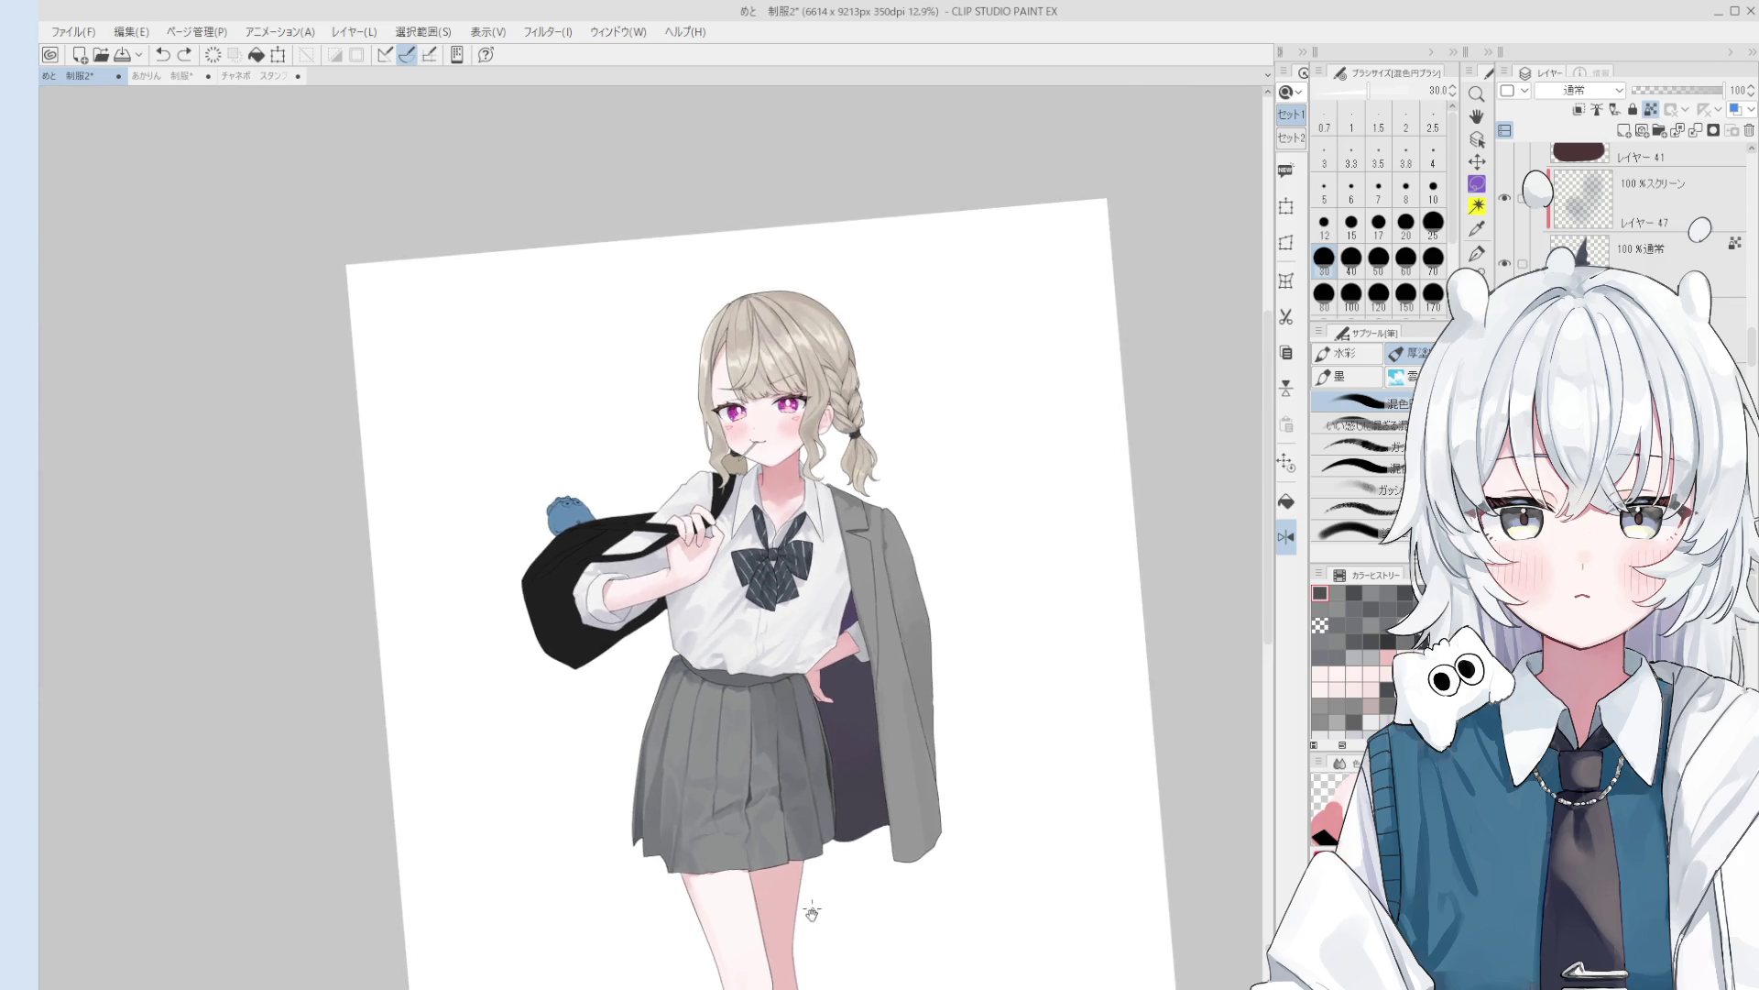
pyautogui.moveTo(812, 907); pyautogui.dragTo(861, 656)
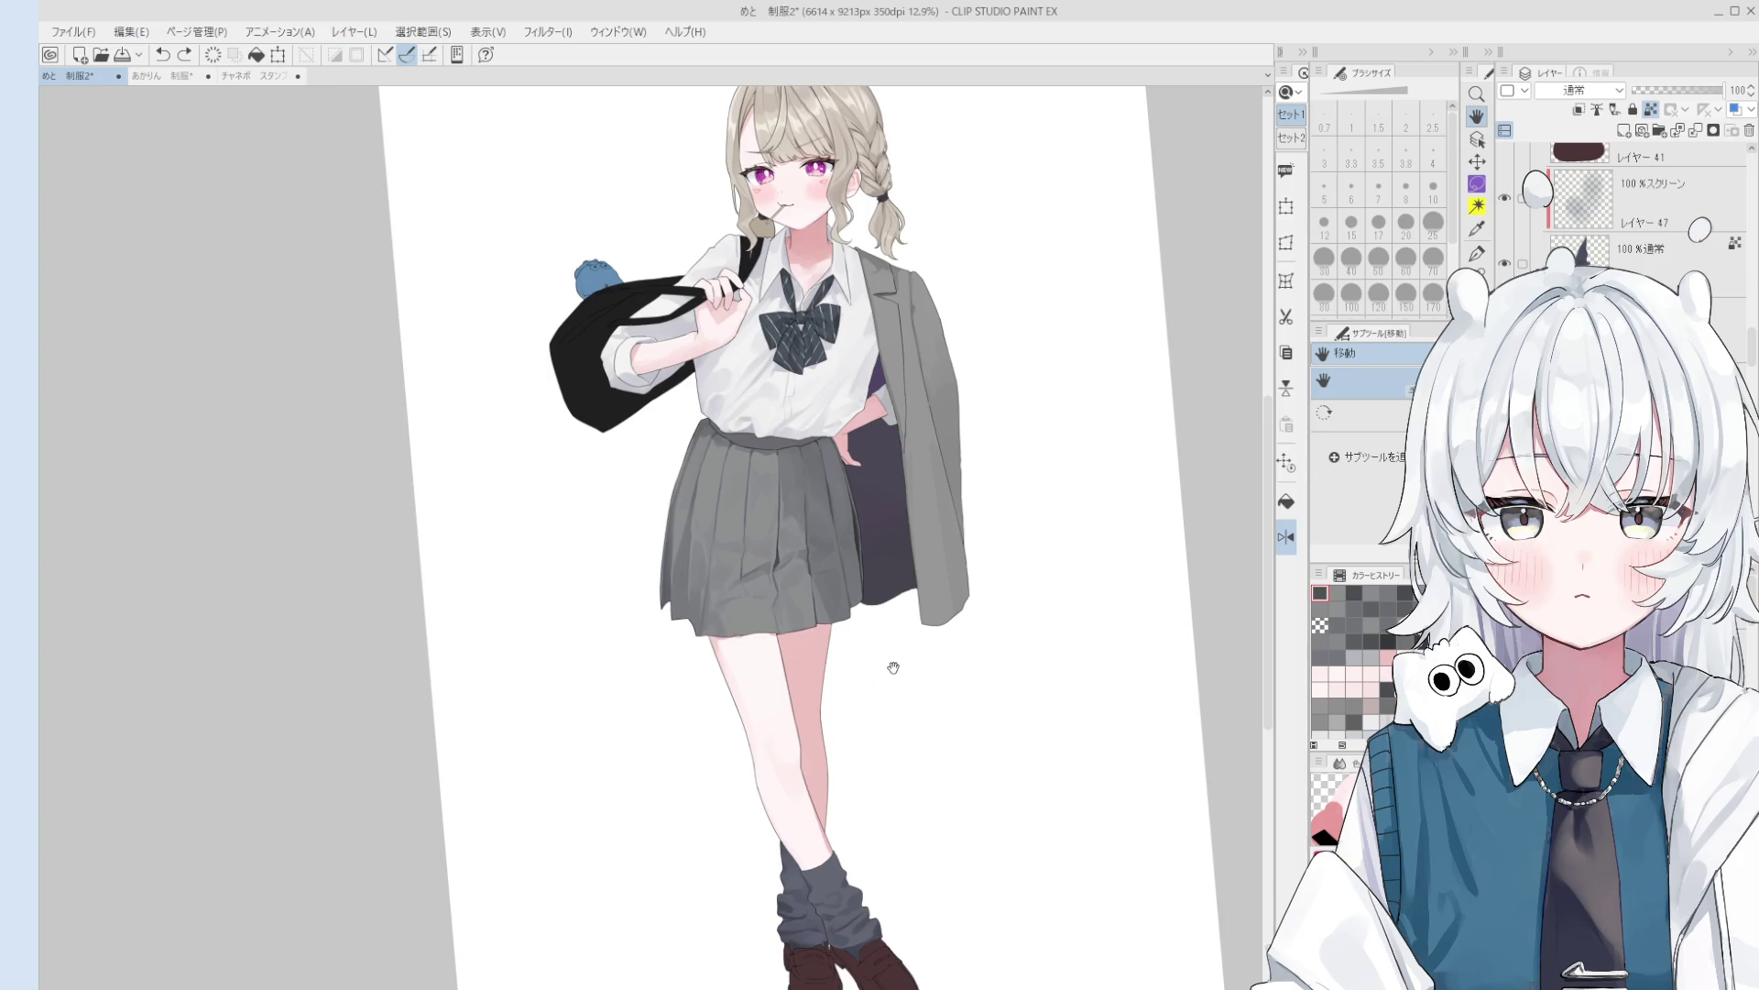
# - Soften the shading along the skirt hem with a size-200 brush
pyautogui.press('o')
pyautogui.scroll(4, 770, 609)
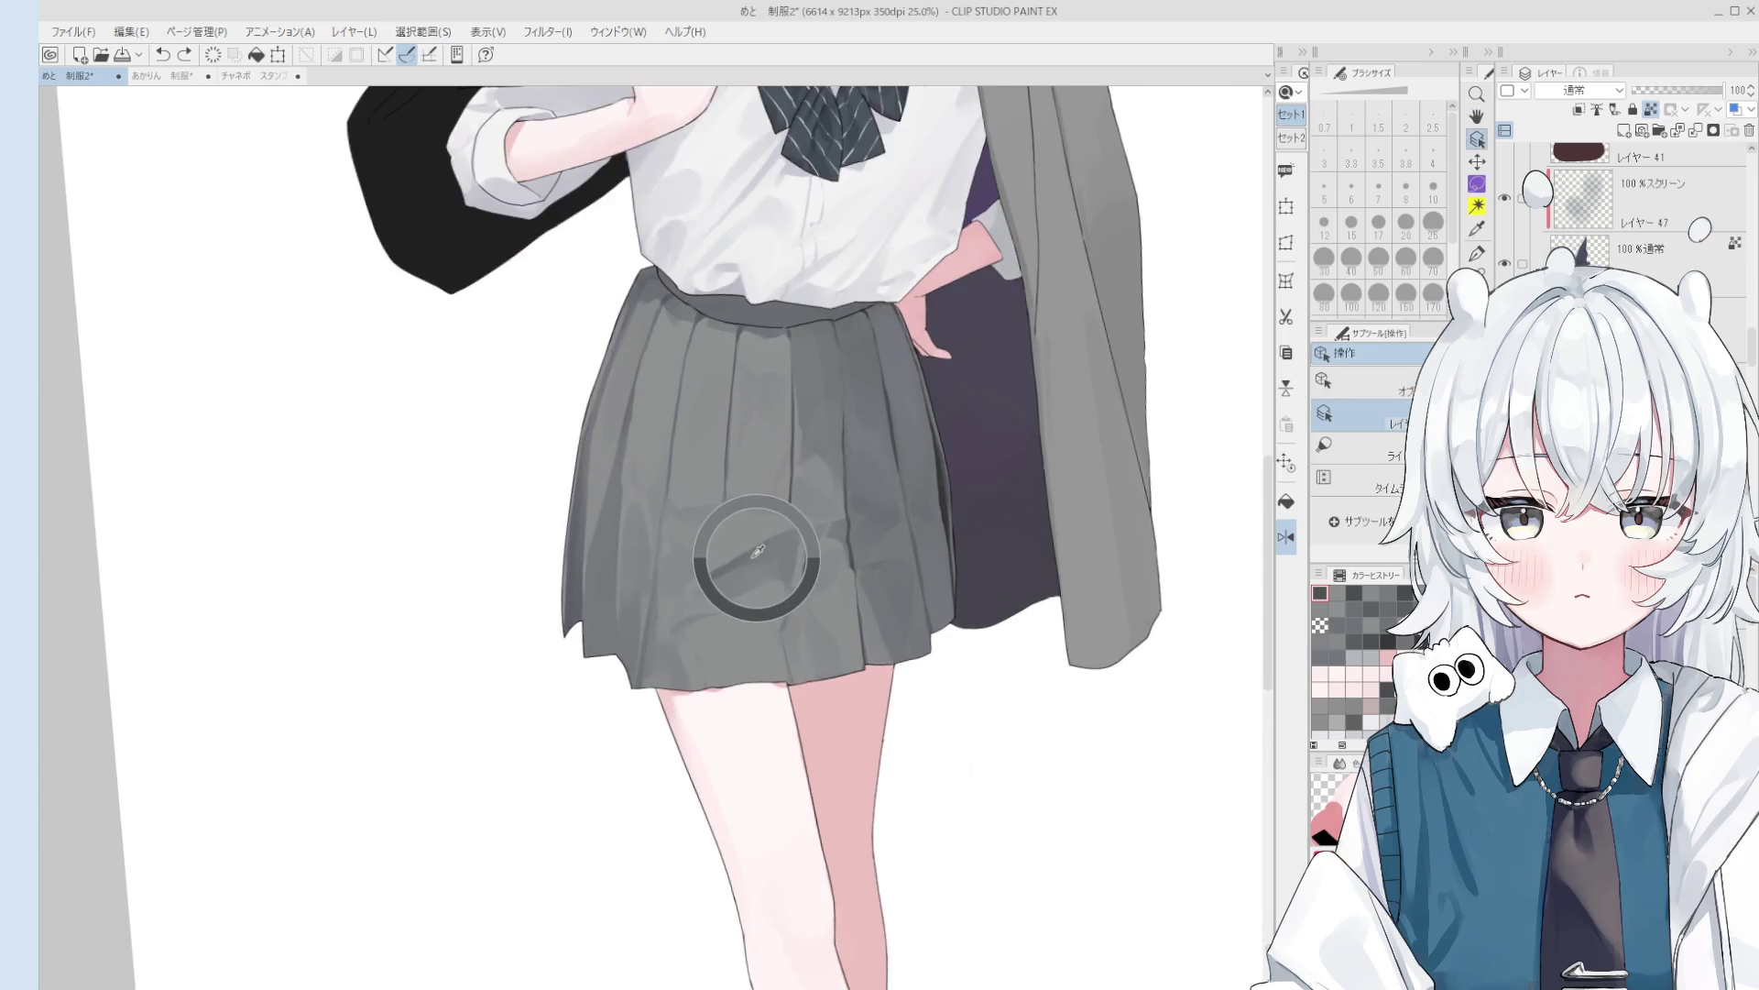
pyautogui.press('b')
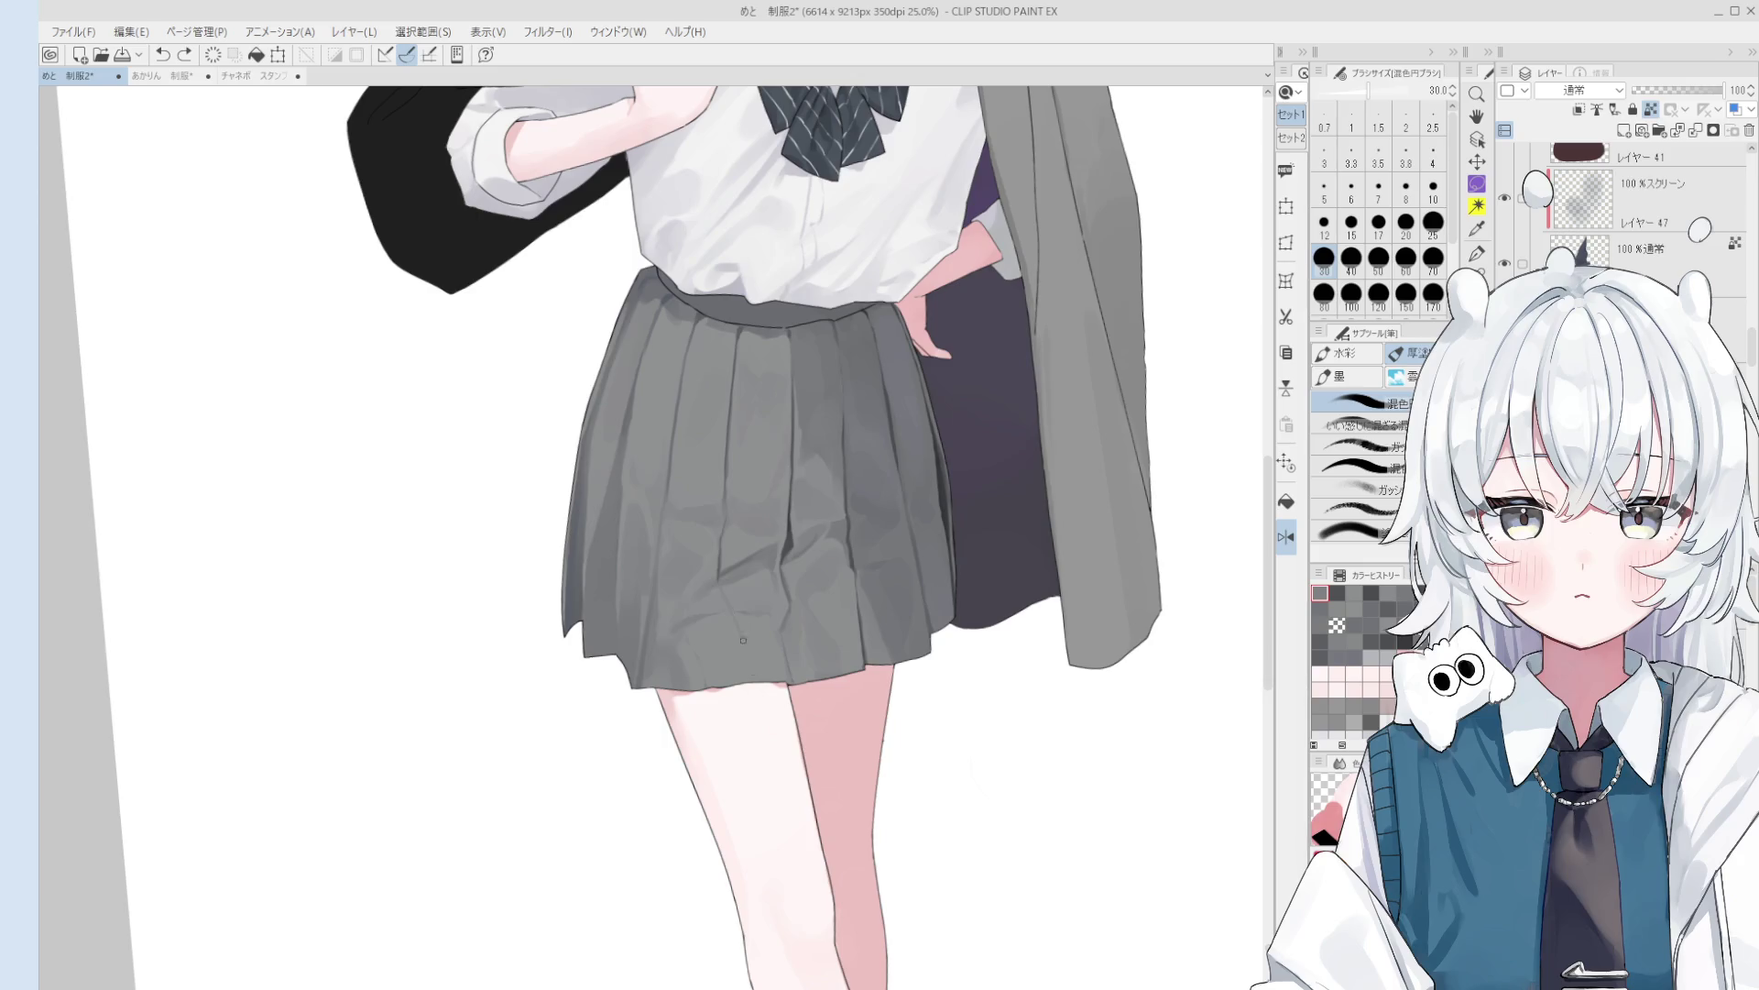
pyautogui.scroll(-1, 735, 621)
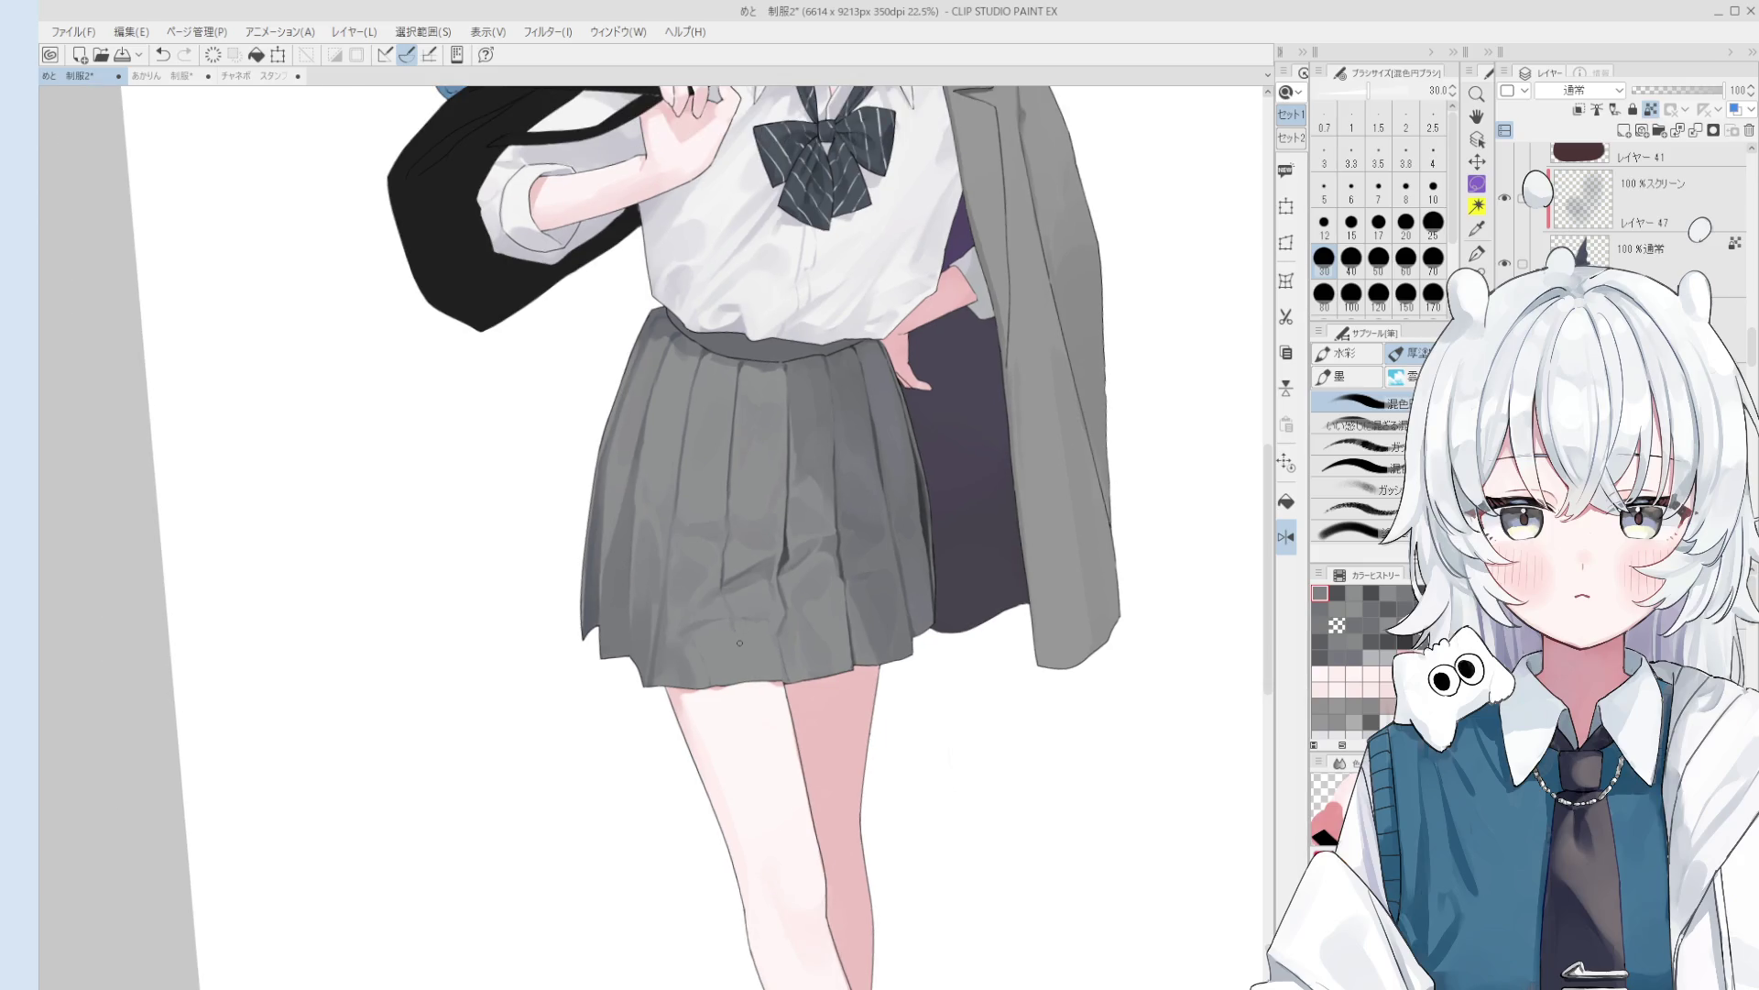
pyautogui.scroll(-3, 731, 639)
pyautogui.scroll(3, 742, 659)
pyautogui.press(']')
pyautogui.press(']')
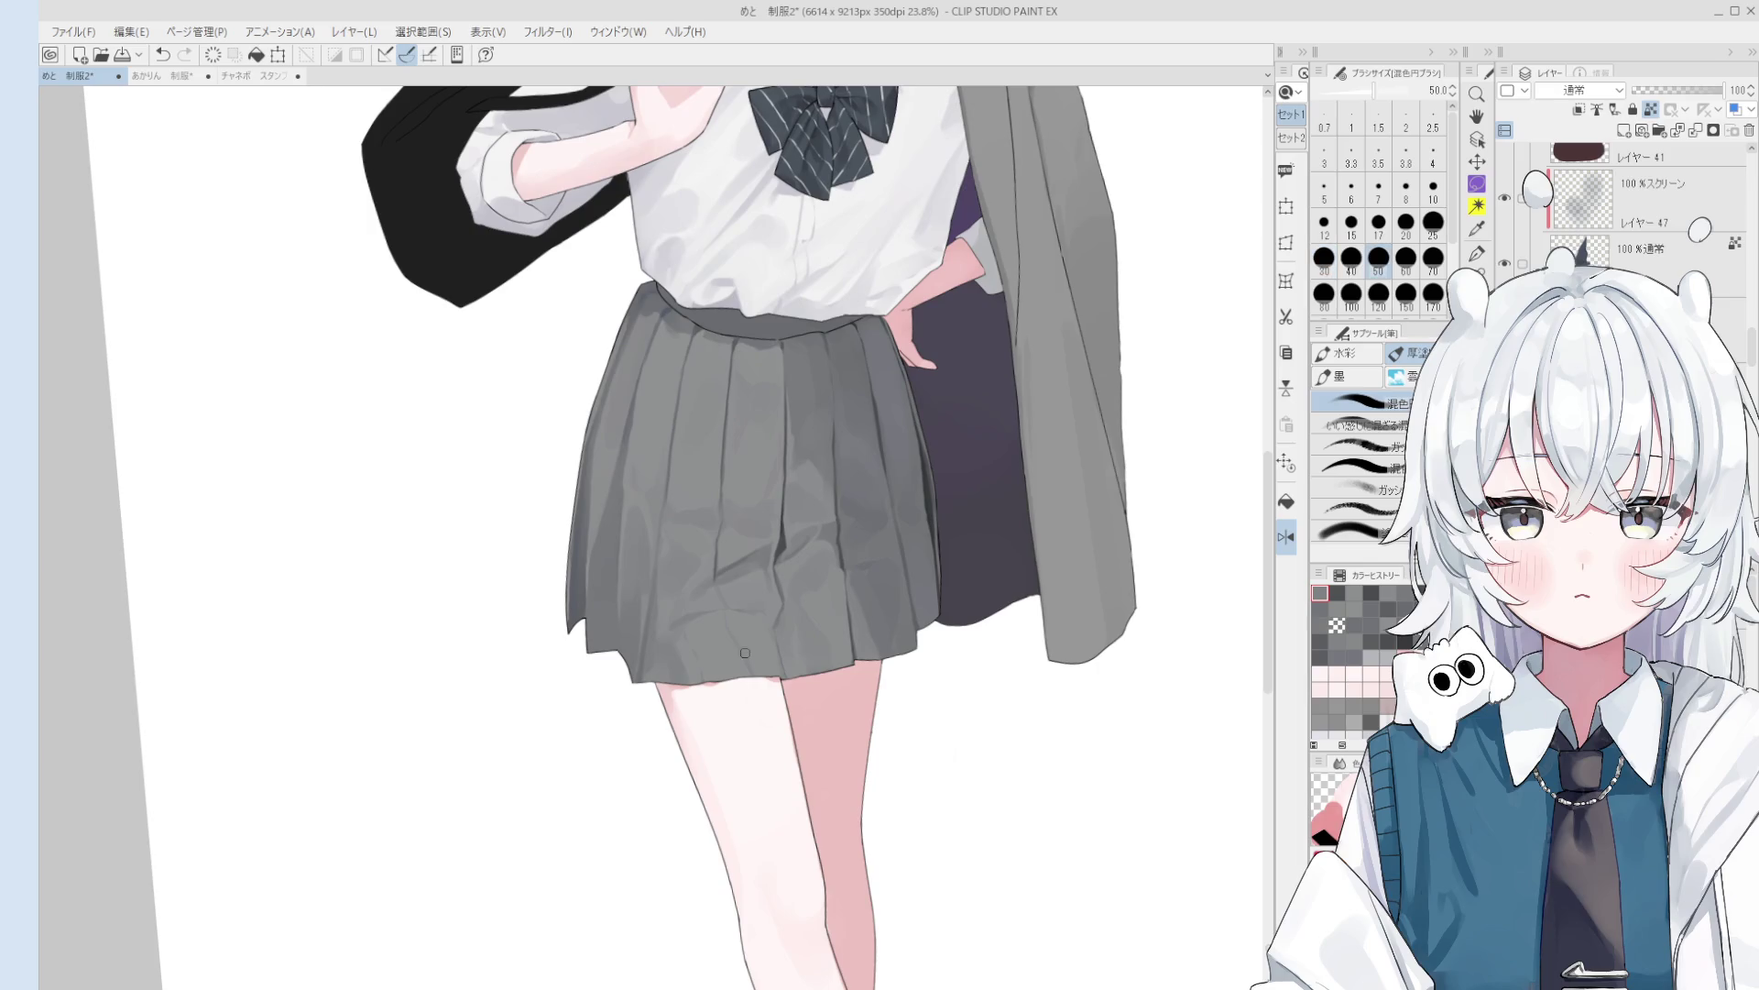
pyautogui.press(']')
pyautogui.press(']')
pyautogui.press(']')
pyautogui.scroll(-1, 687, 662)
pyautogui.scroll(-1, 673, 662)
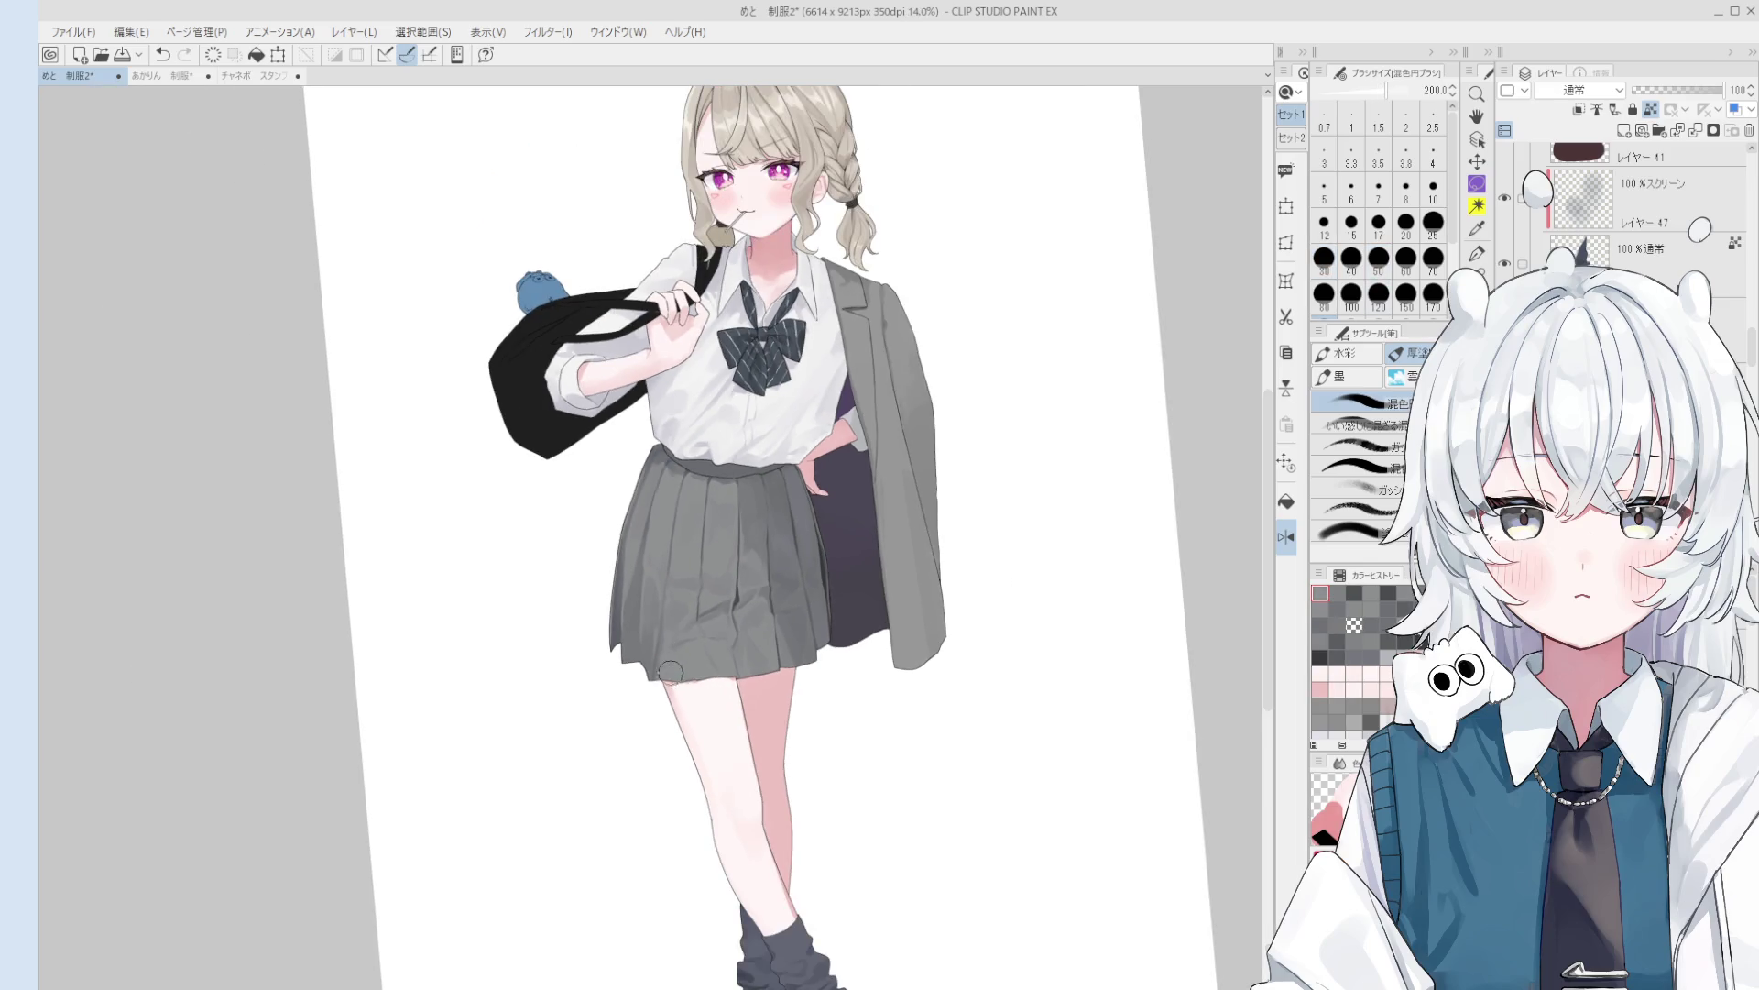
pyautogui.moveTo(670, 659); pyautogui.dragTo(668, 664)
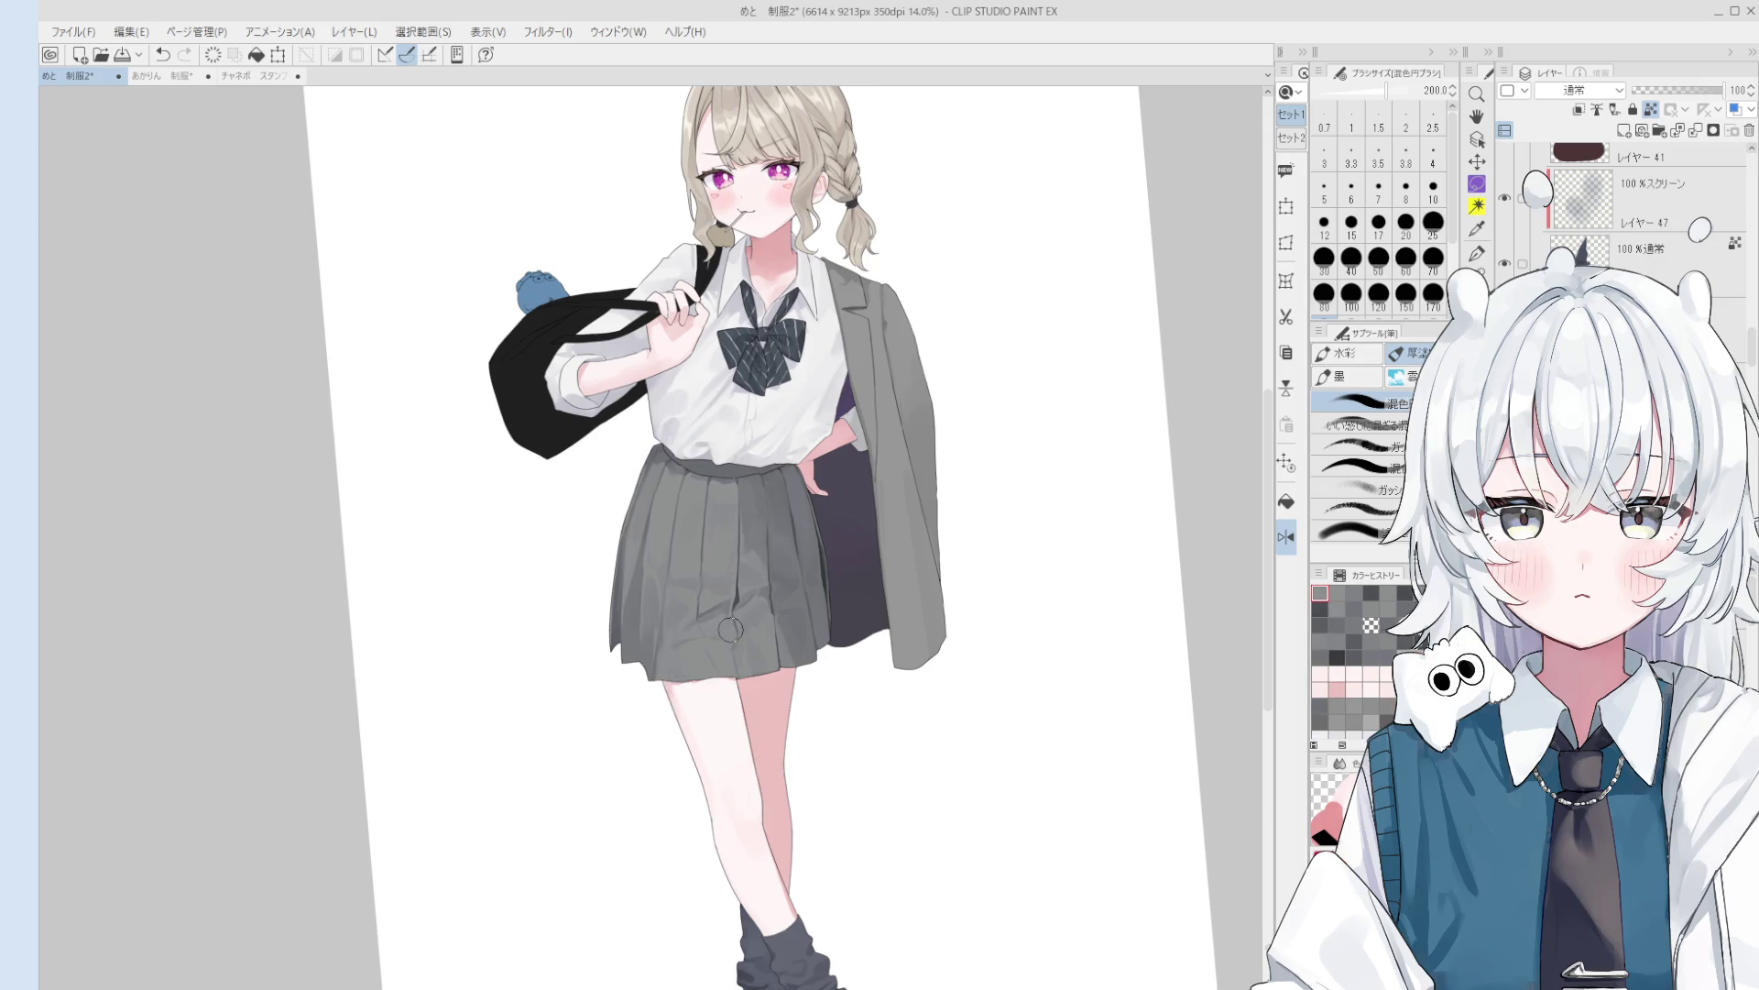
# - Repaint the shading along the skirt's right edge beside the dark lining
pyautogui.scroll(2, 832, 696)
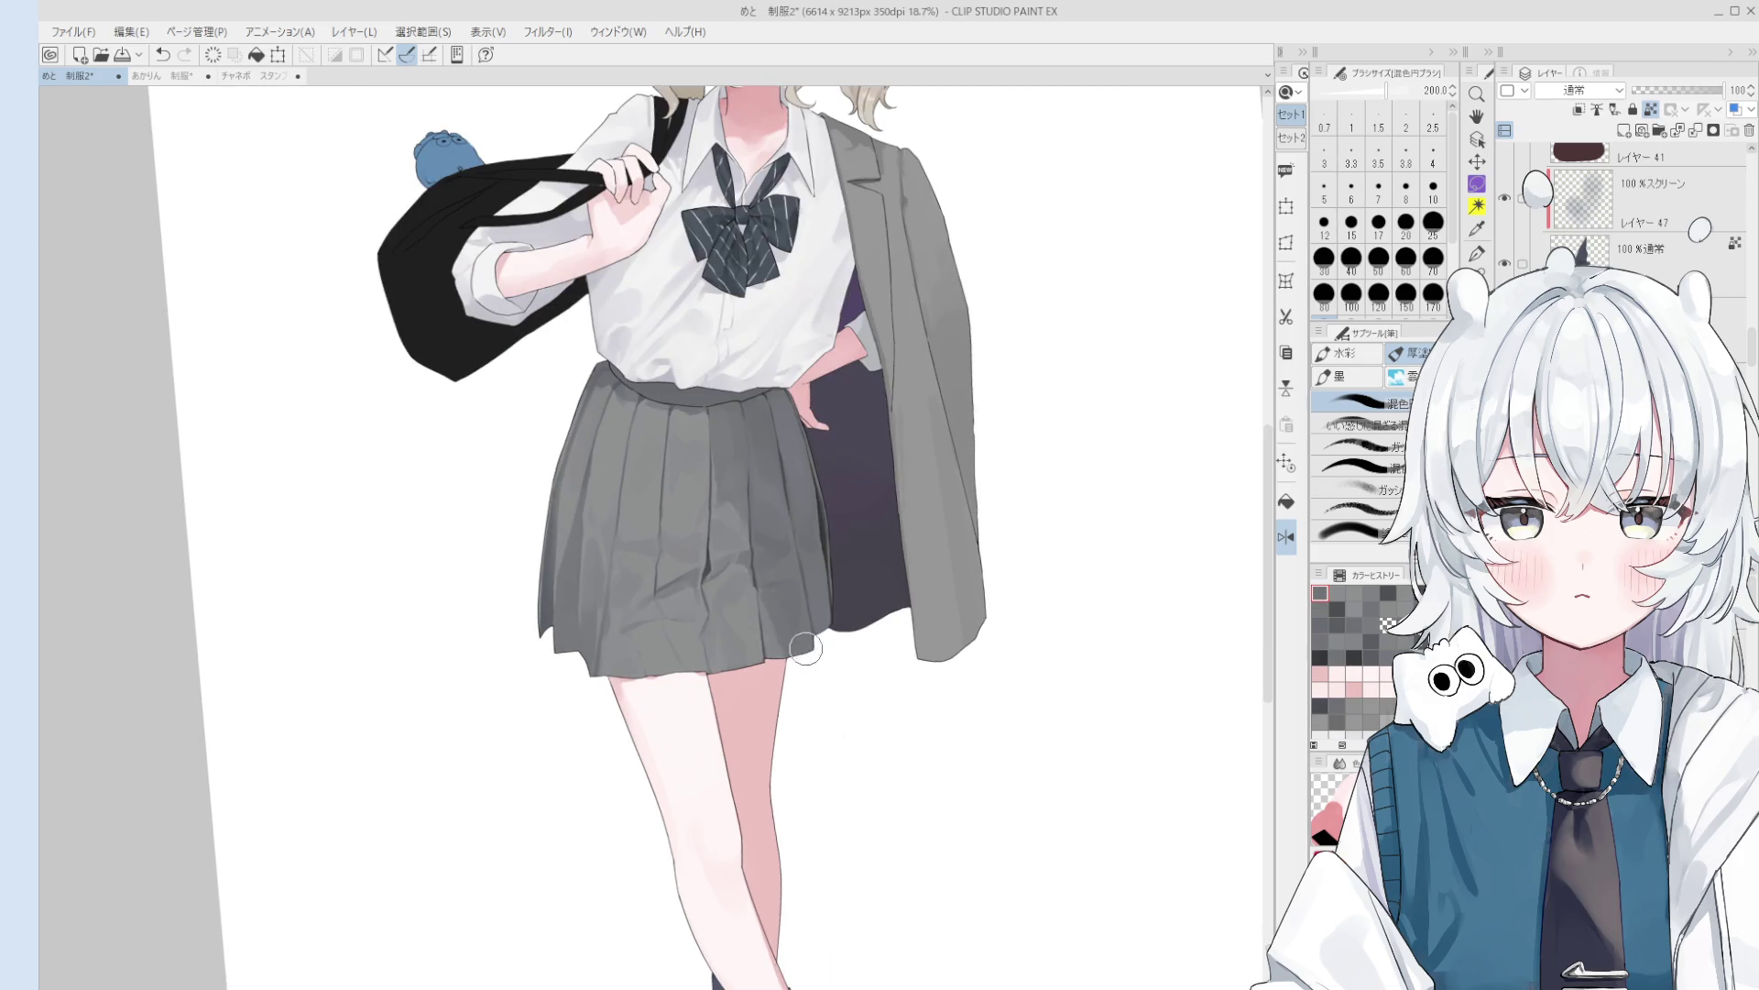
pyautogui.press('[')
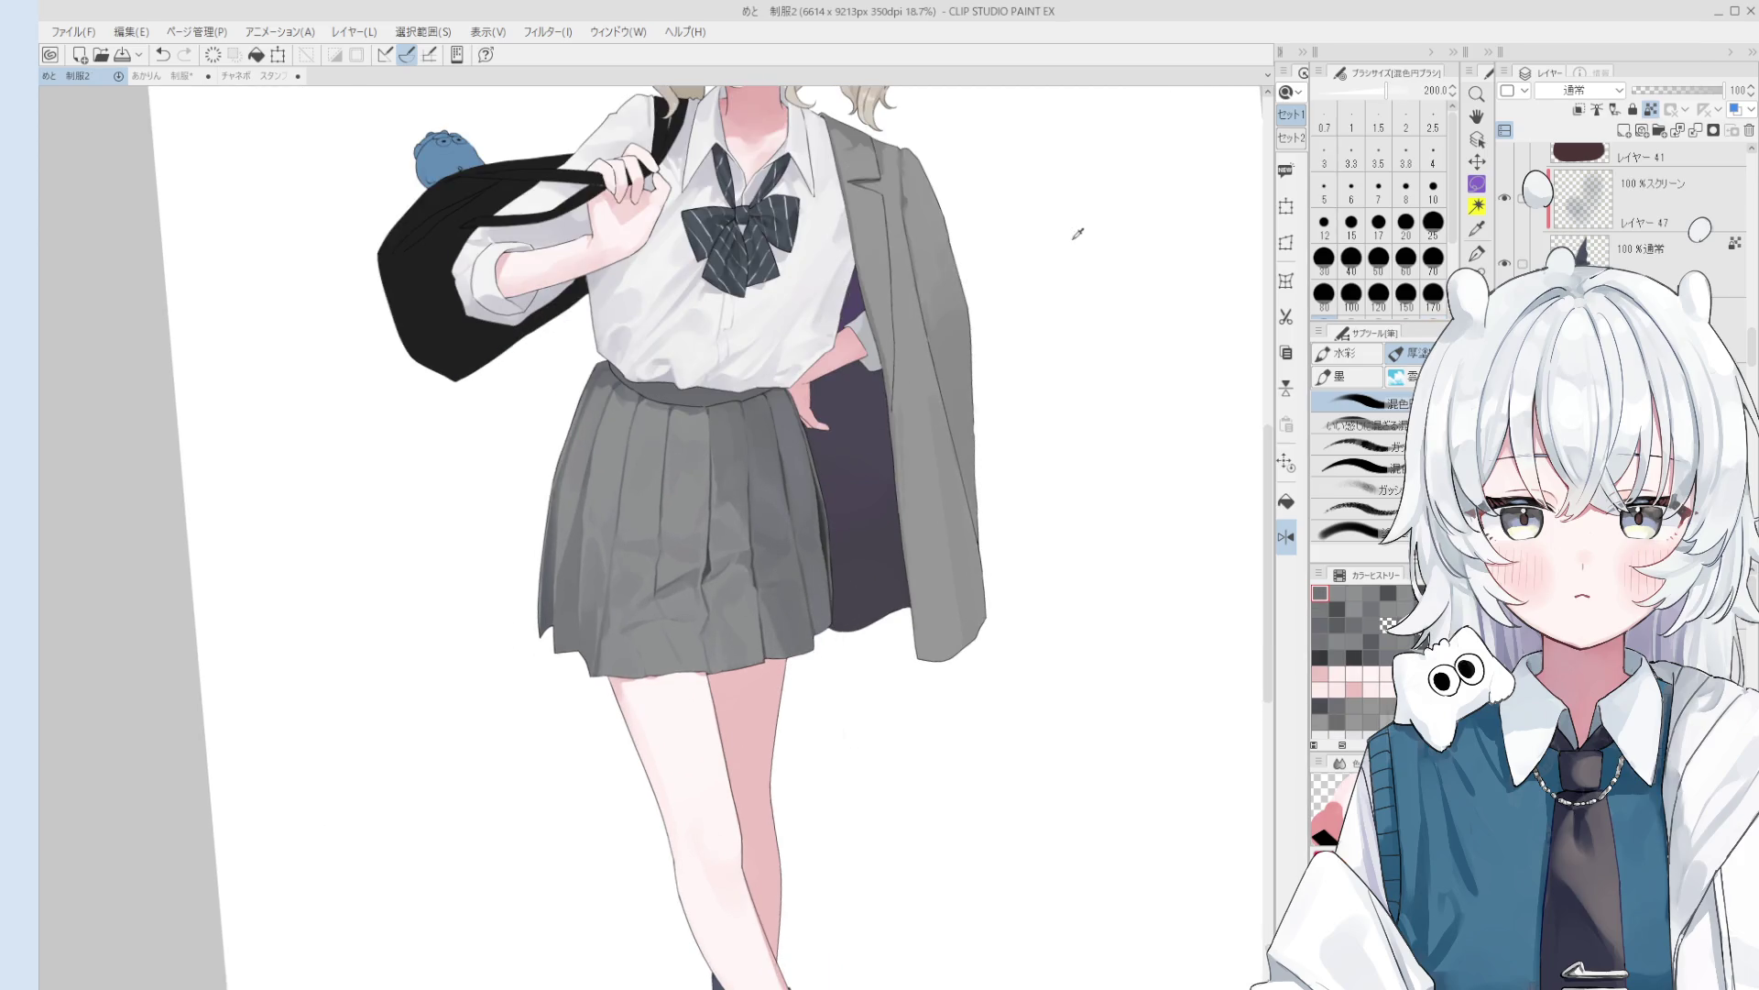
pyautogui.moveTo(820, 563); pyautogui.dragTo(828, 644)
pyautogui.scroll(-5, 828, 643)
pyautogui.press('space')
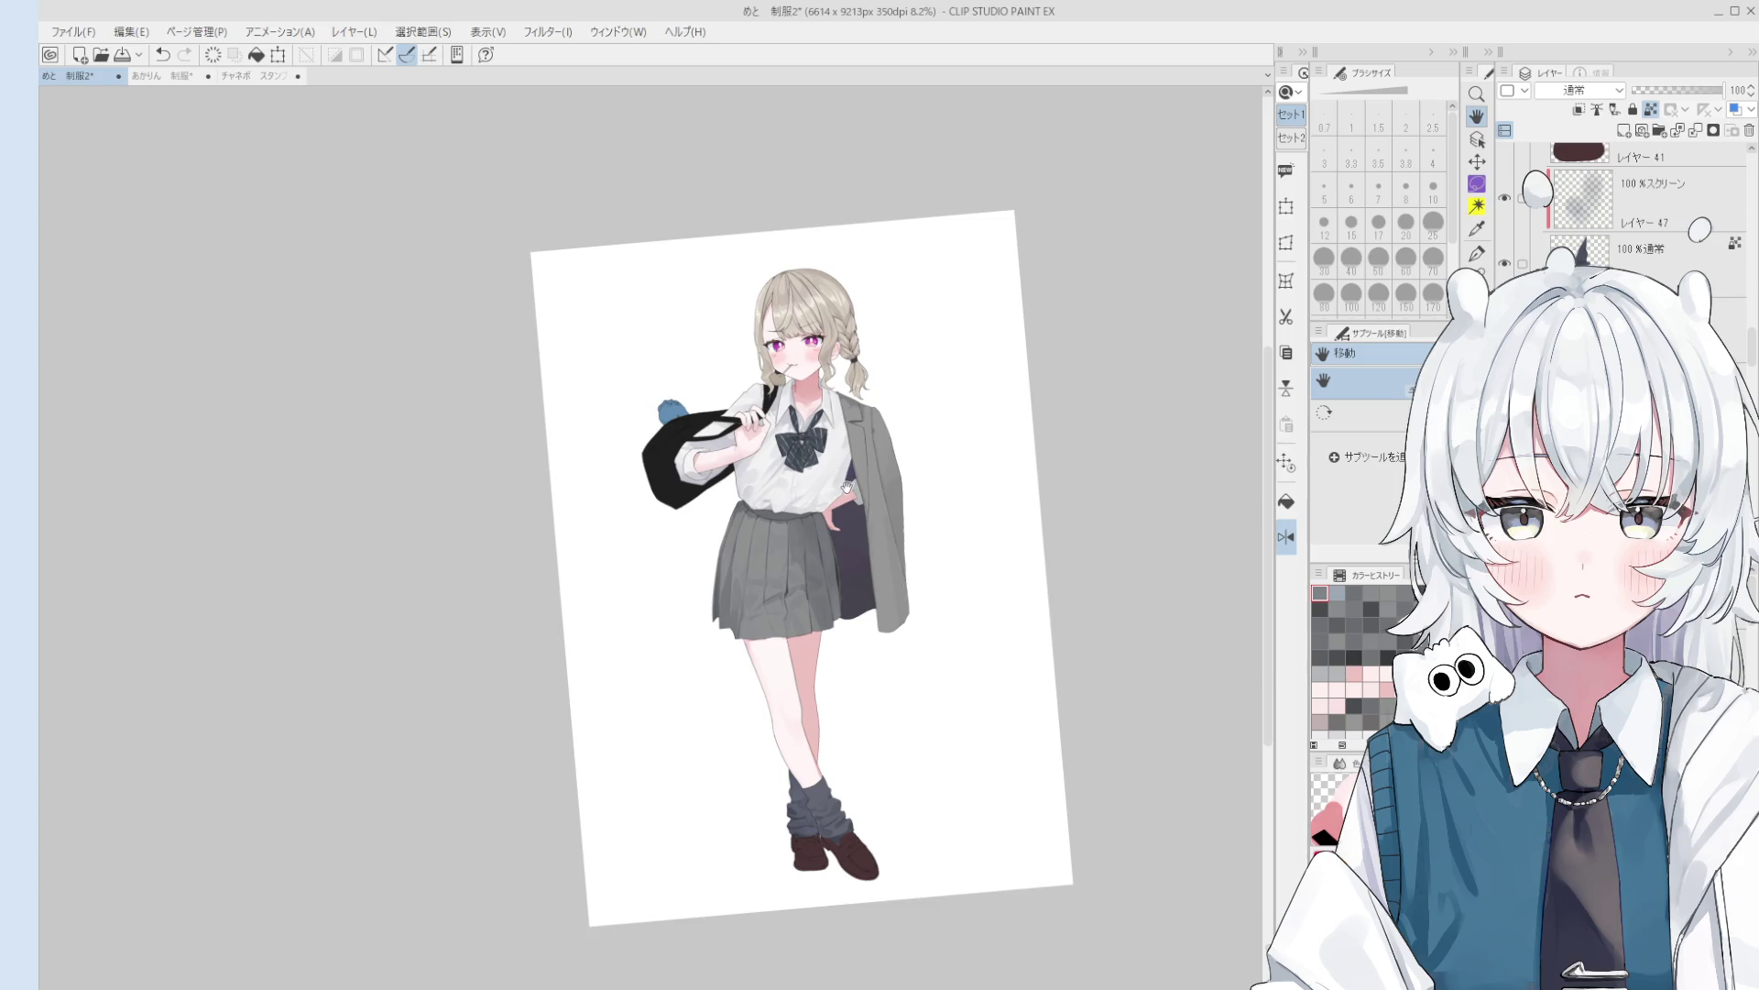
pyautogui.scroll(3, 792, 439)
pyautogui.scroll(2, 792, 439)
# - Pick the bow's layer and add a confirmed colour-correction layer over it
pyautogui.press('o')
pyautogui.click(792, 439)
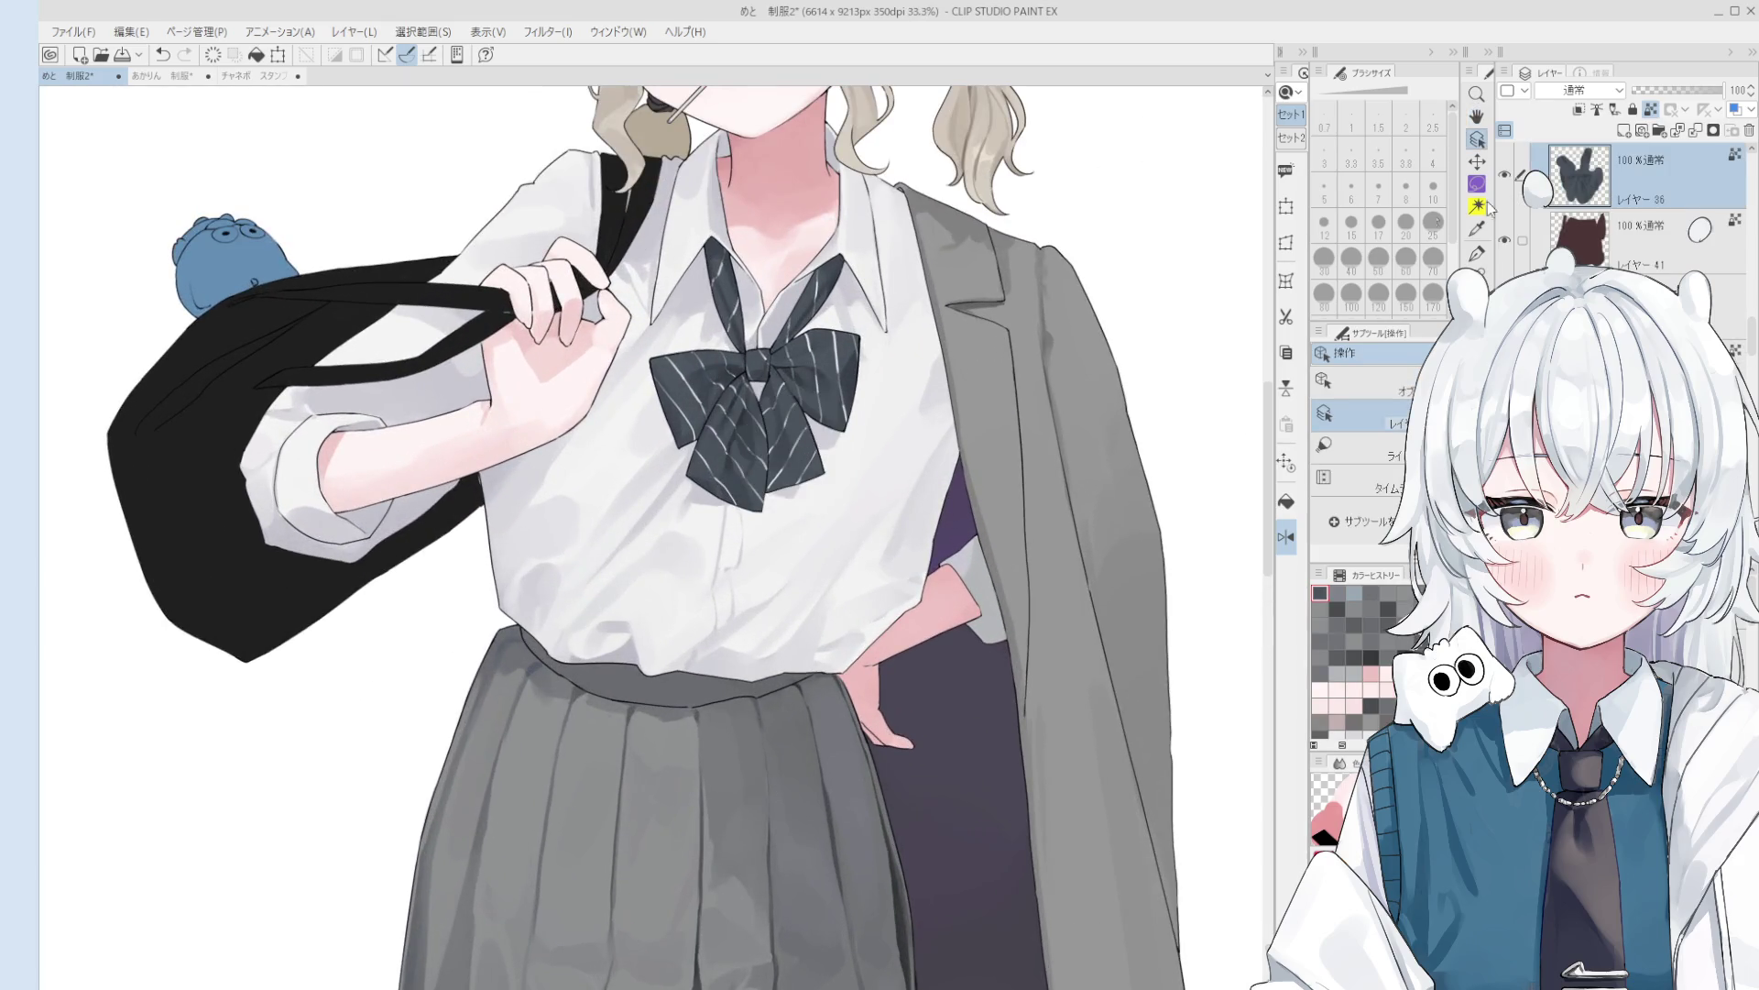
pyautogui.keyDown('ctrl'); pyautogui.click(1582, 174); pyautogui.keyUp('ctrl')
pyautogui.scroll(-1, 1051, 889)
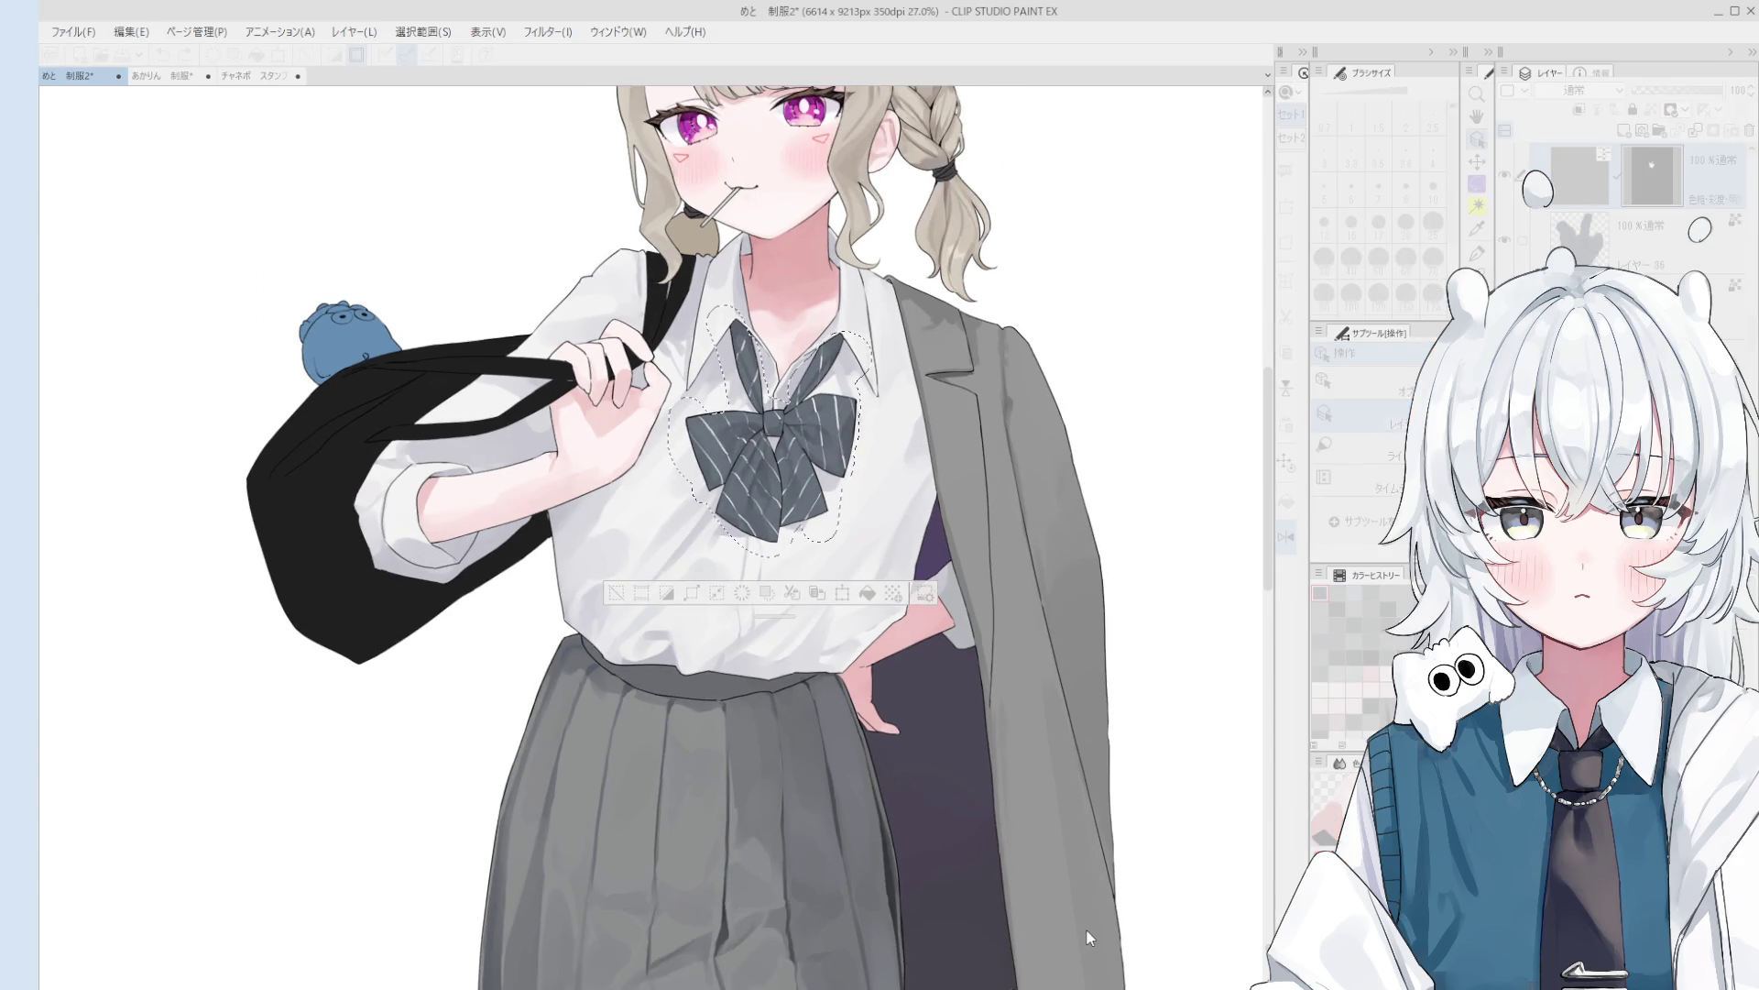
pyautogui.scroll(-2, 1080, 929)
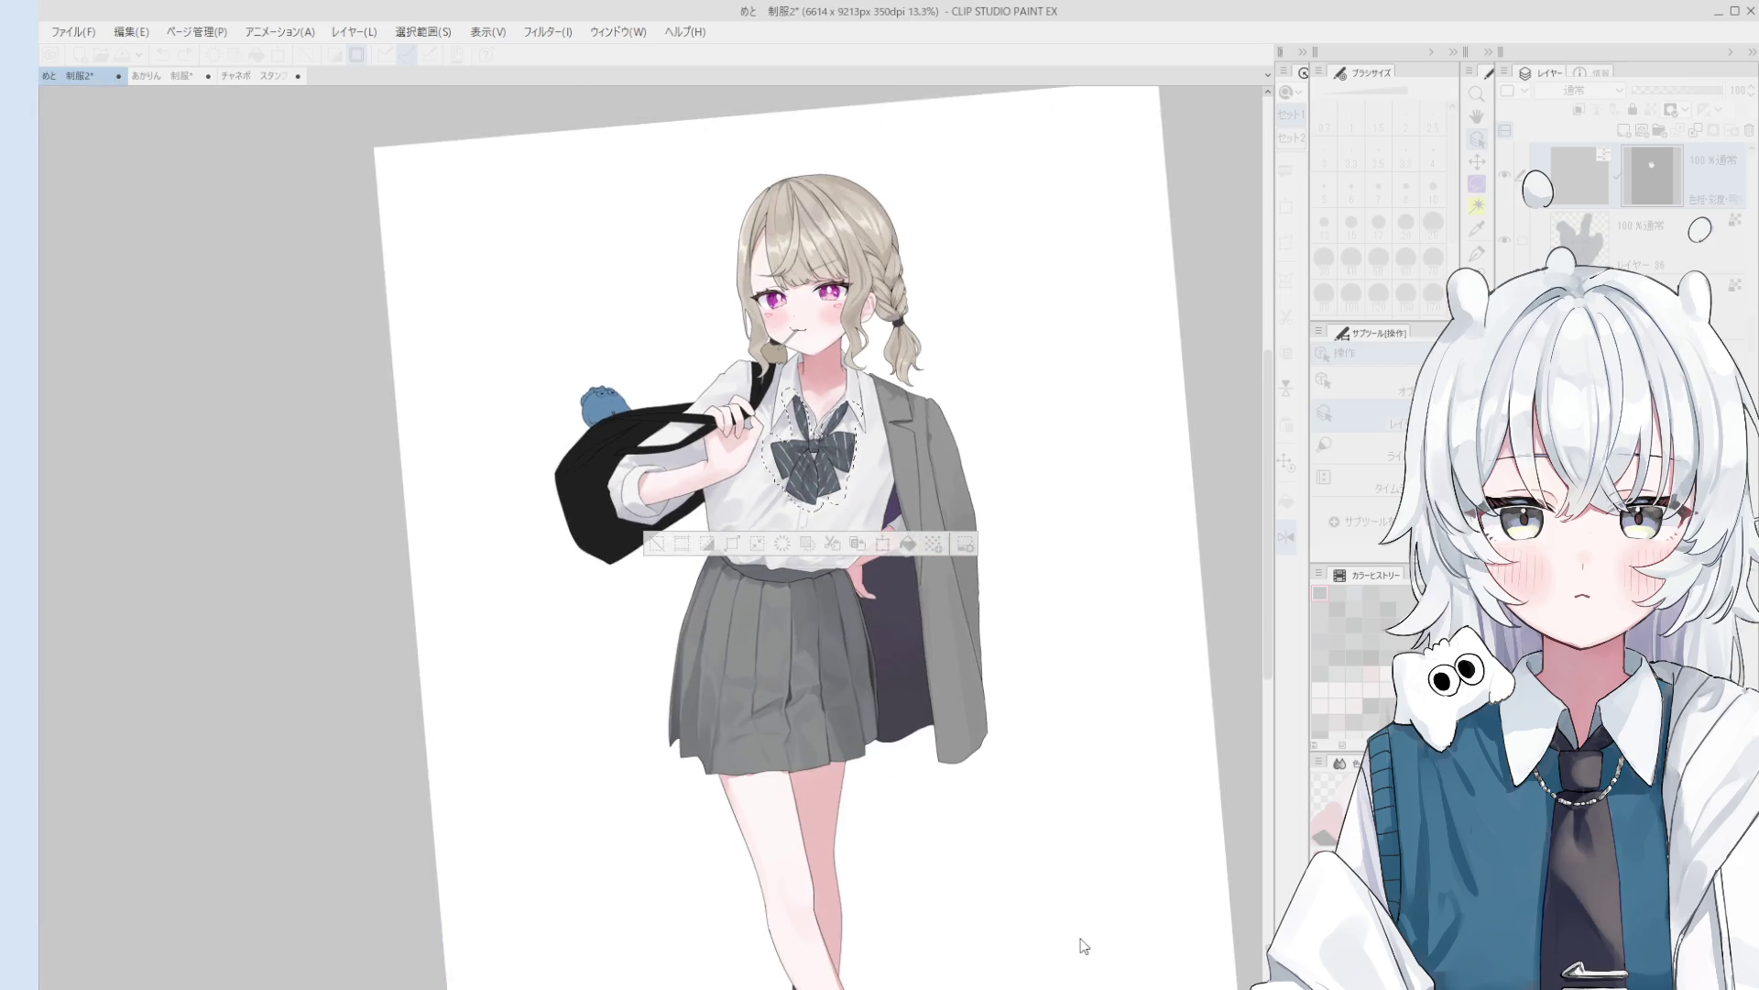
pyautogui.press('Return')
# - Toggle the bow's correction layer to compare and reopen its settings
pyautogui.click(1505, 176)
pyautogui.click(1505, 176)
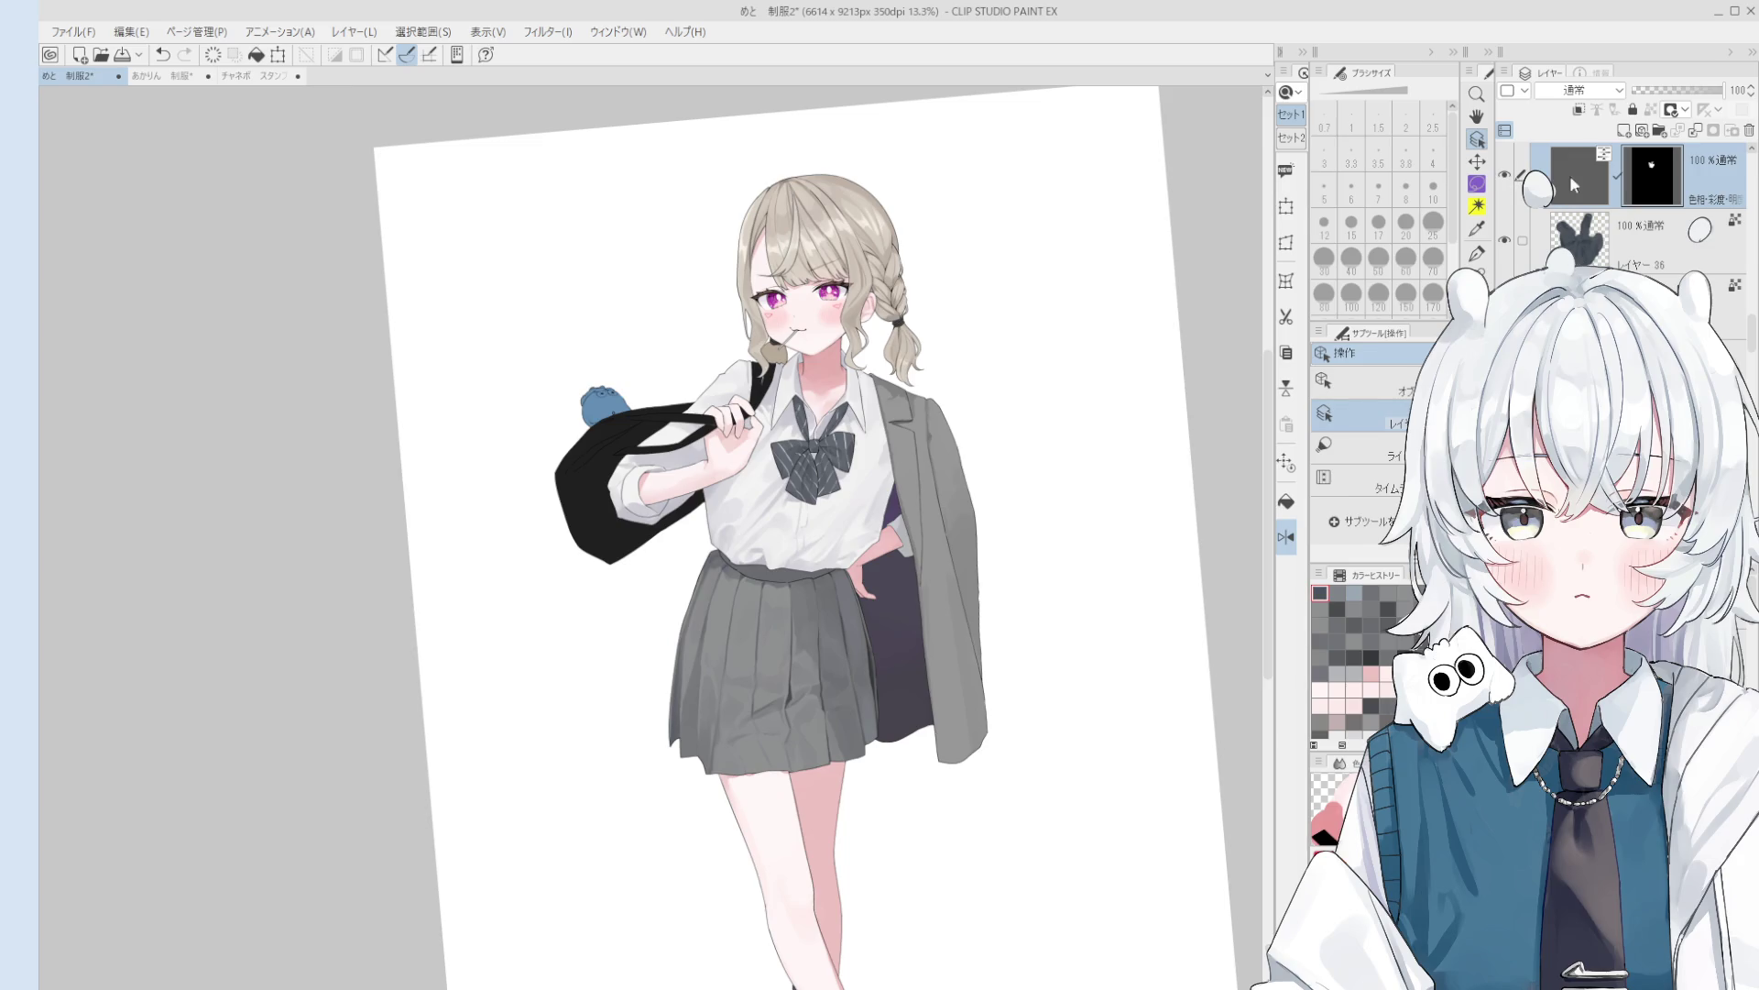
pyautogui.doubleClick(1605, 158)
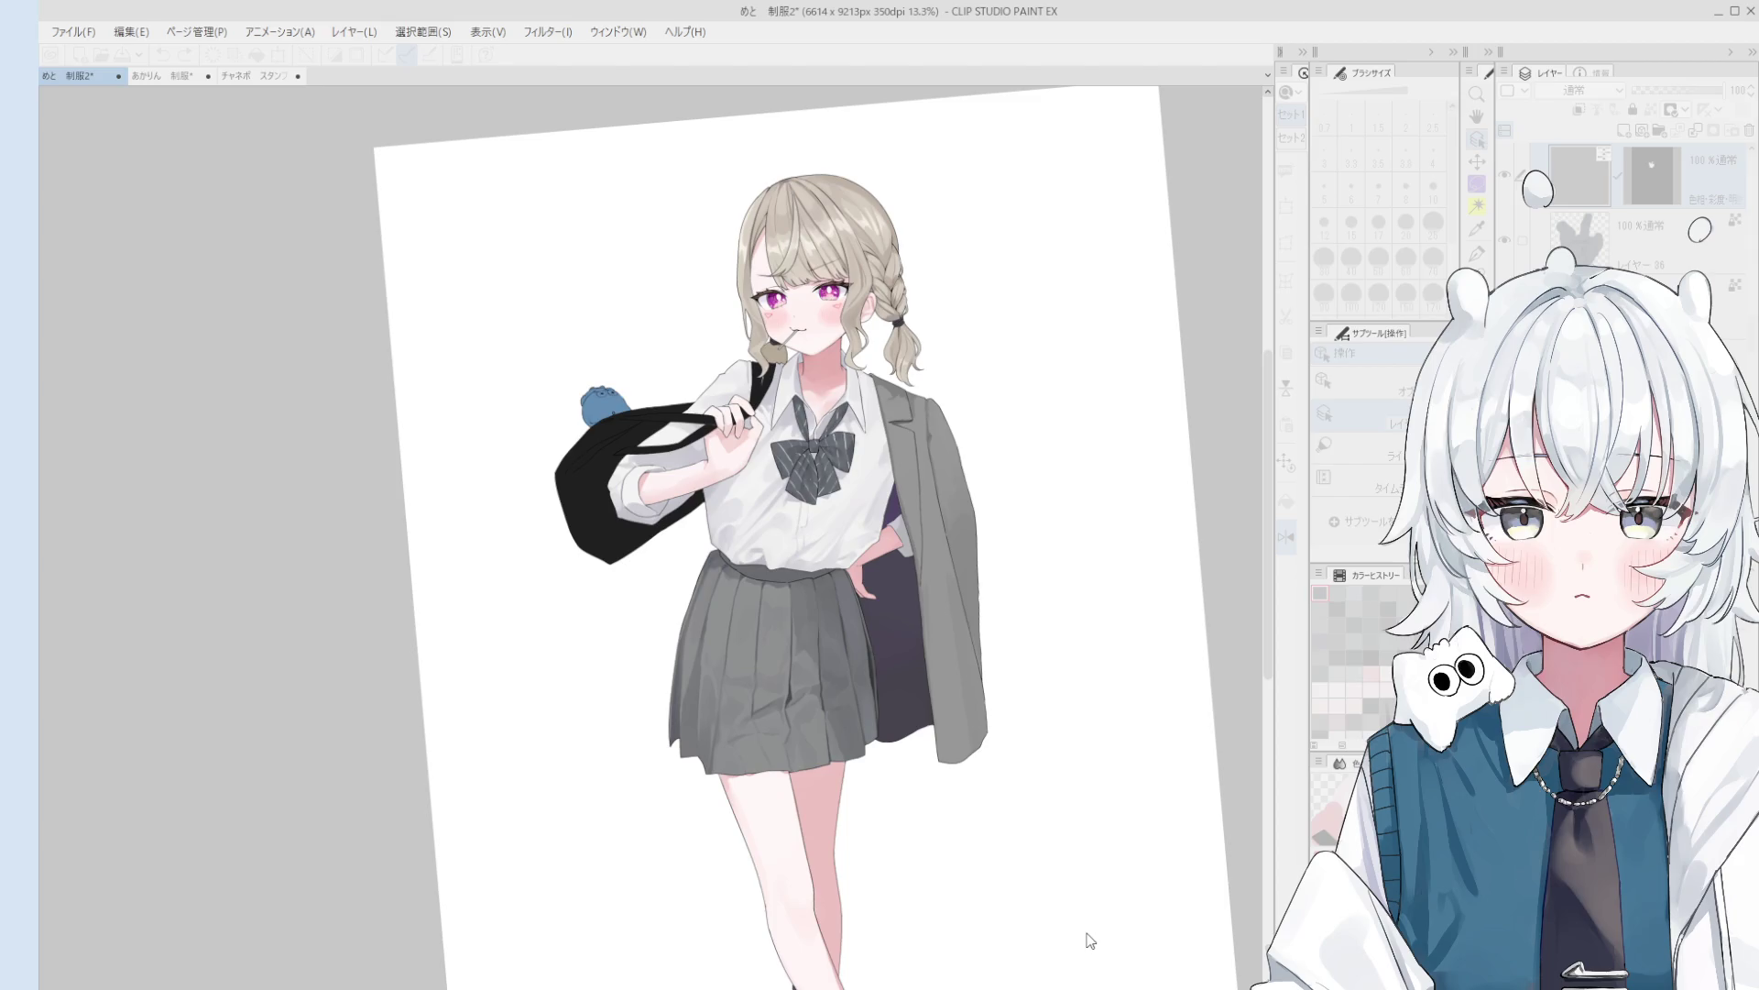
pyautogui.click(1505, 175)
pyautogui.click(1505, 175)
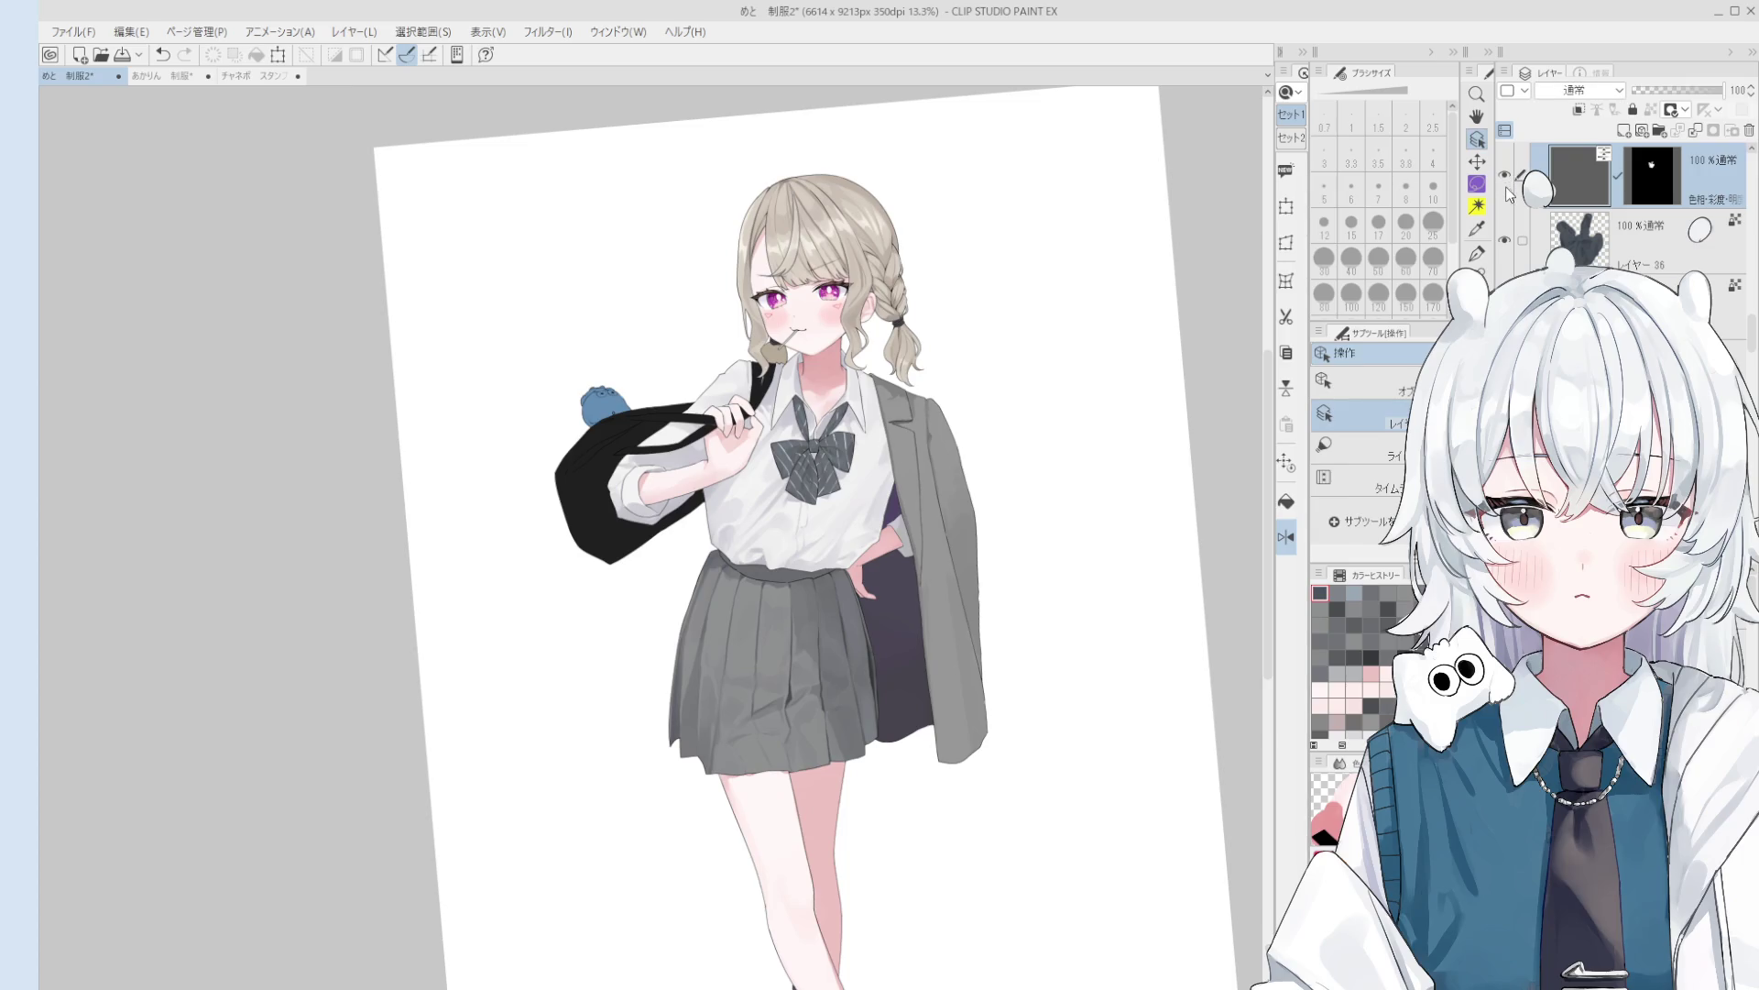
pyautogui.click(1505, 175)
# - Fit the whole page in view and compare the bow with and without correction, leaving it on
pyautogui.hotkey('ctrl', '-')
pyautogui.hotkey('ctrl', '-')
pyautogui.press('@')
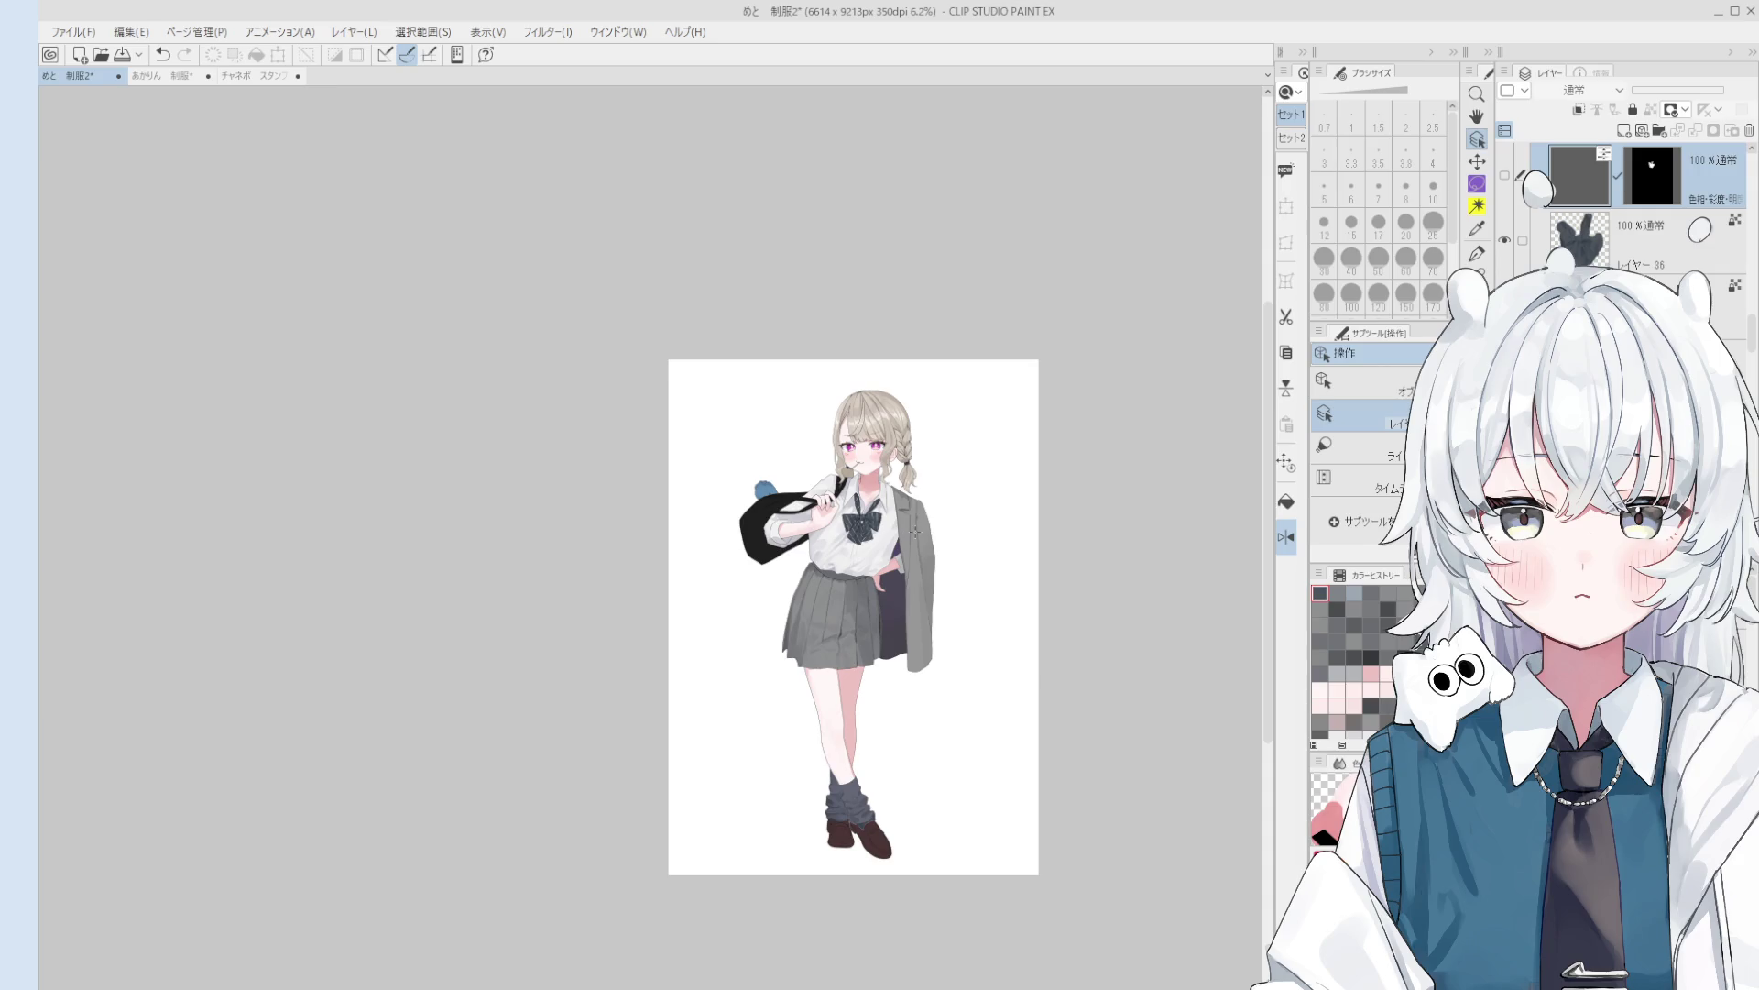
pyautogui.click(1504, 175)
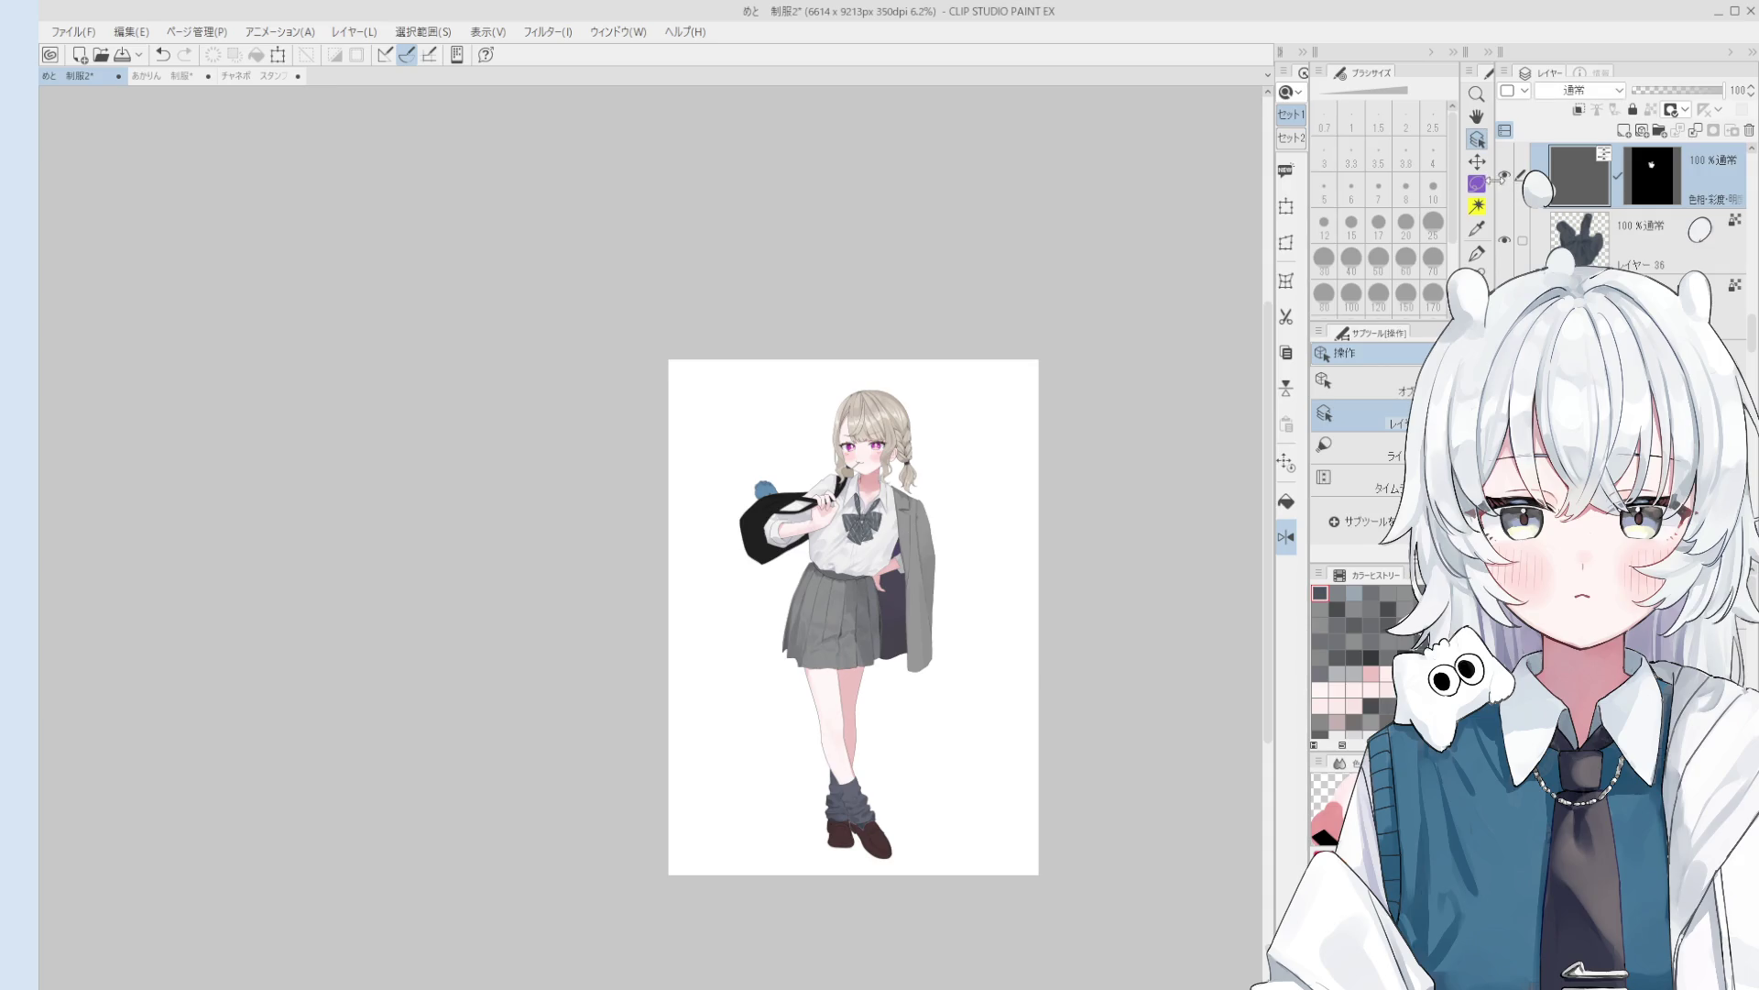
pyautogui.click(1504, 176)
pyautogui.click(1506, 177)
pyautogui.click(1510, 175)
pyautogui.click(1512, 174)
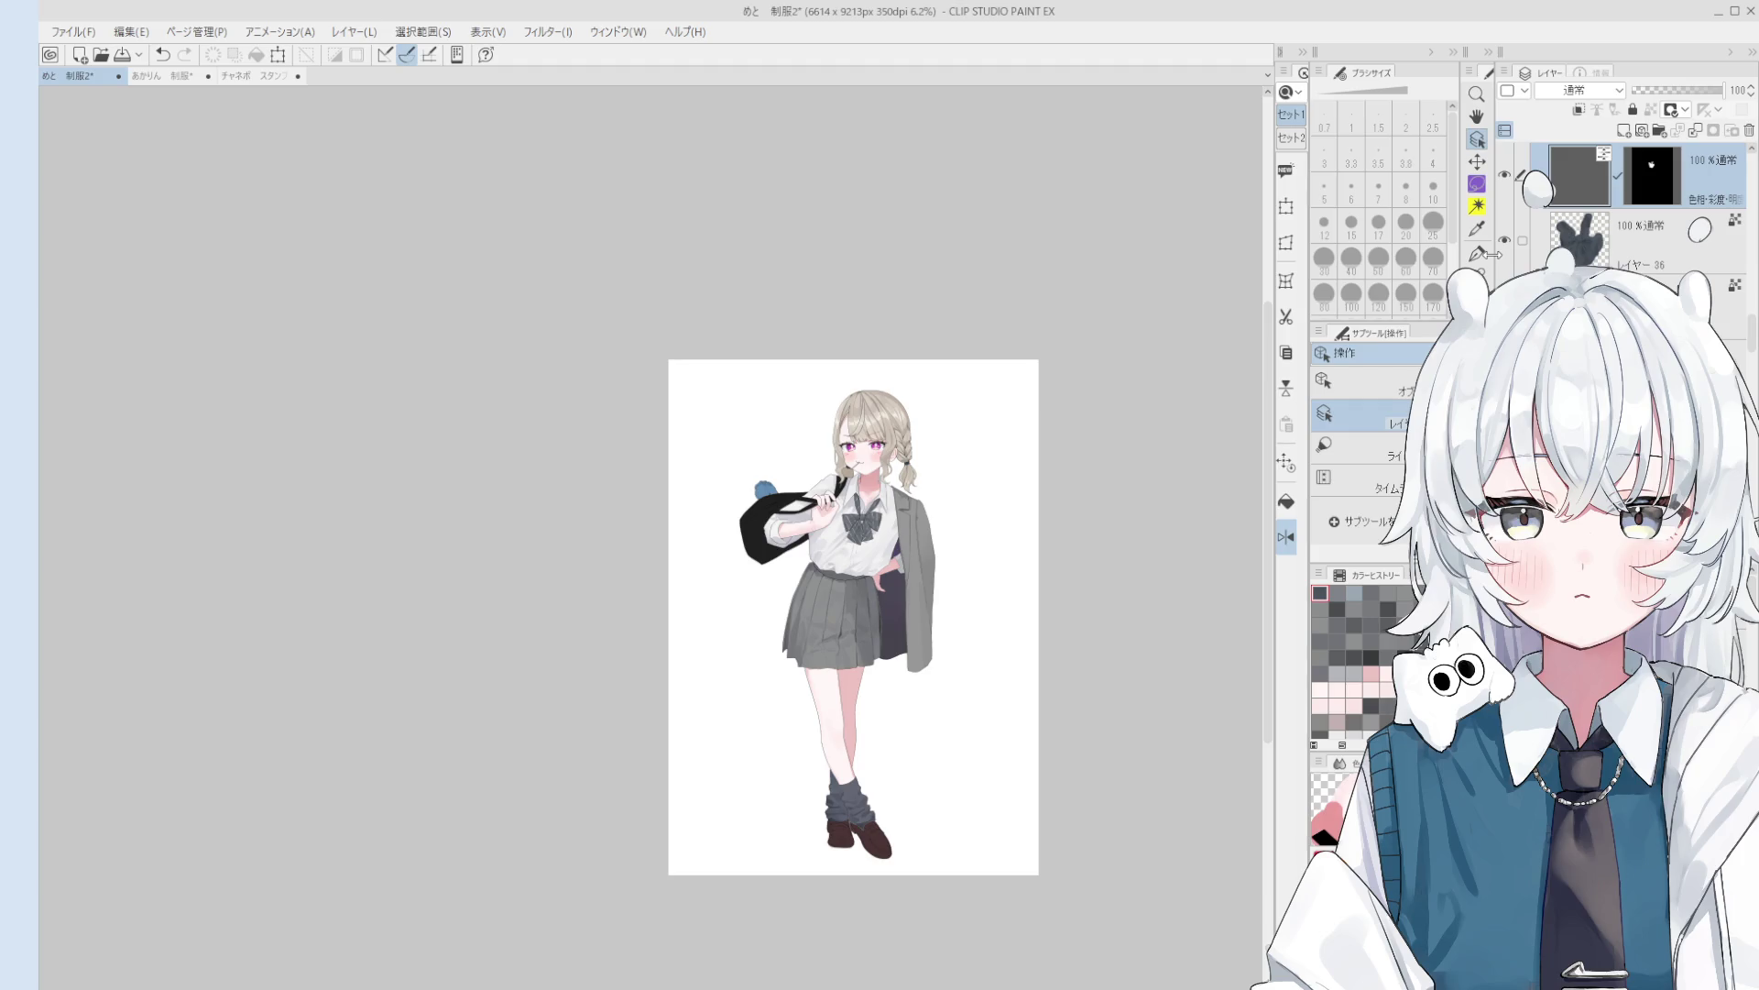
# - Select layer 47 and shrink the brush for fine work on the skirt
pyautogui.scroll(6, 831, 619)
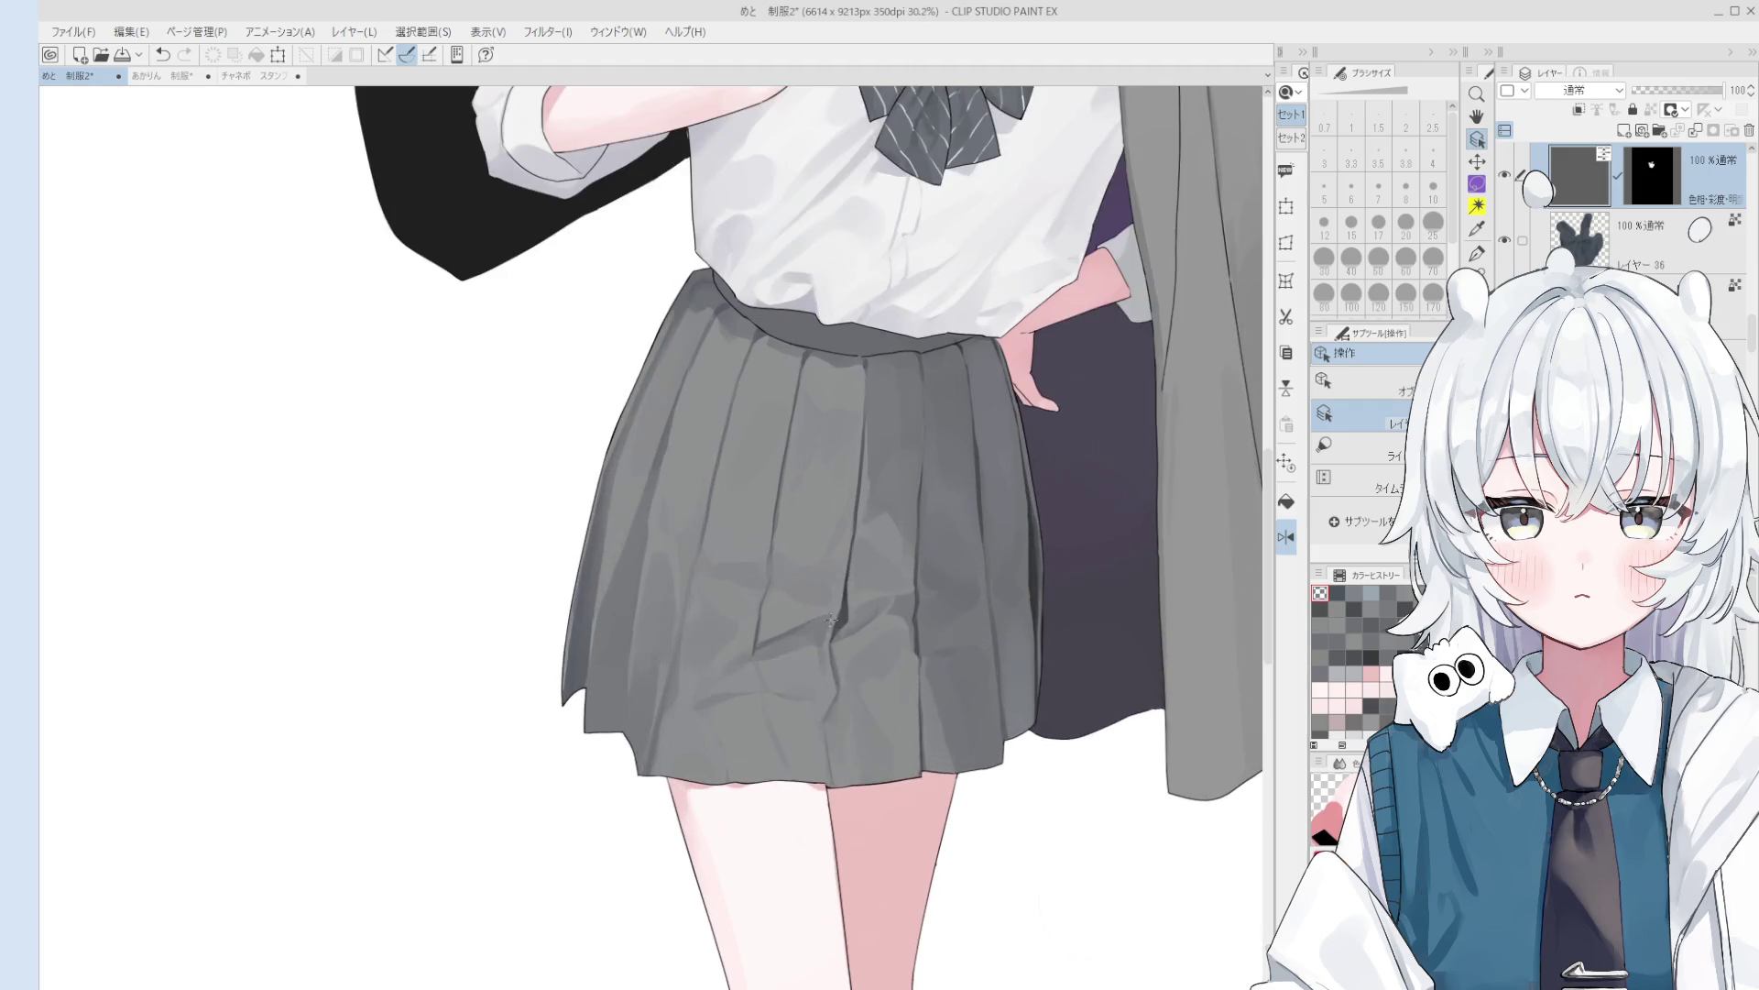
pyautogui.click(831, 620)
pyautogui.press('[')
pyautogui.press('[')
pyautogui.scroll(2, 833, 636)
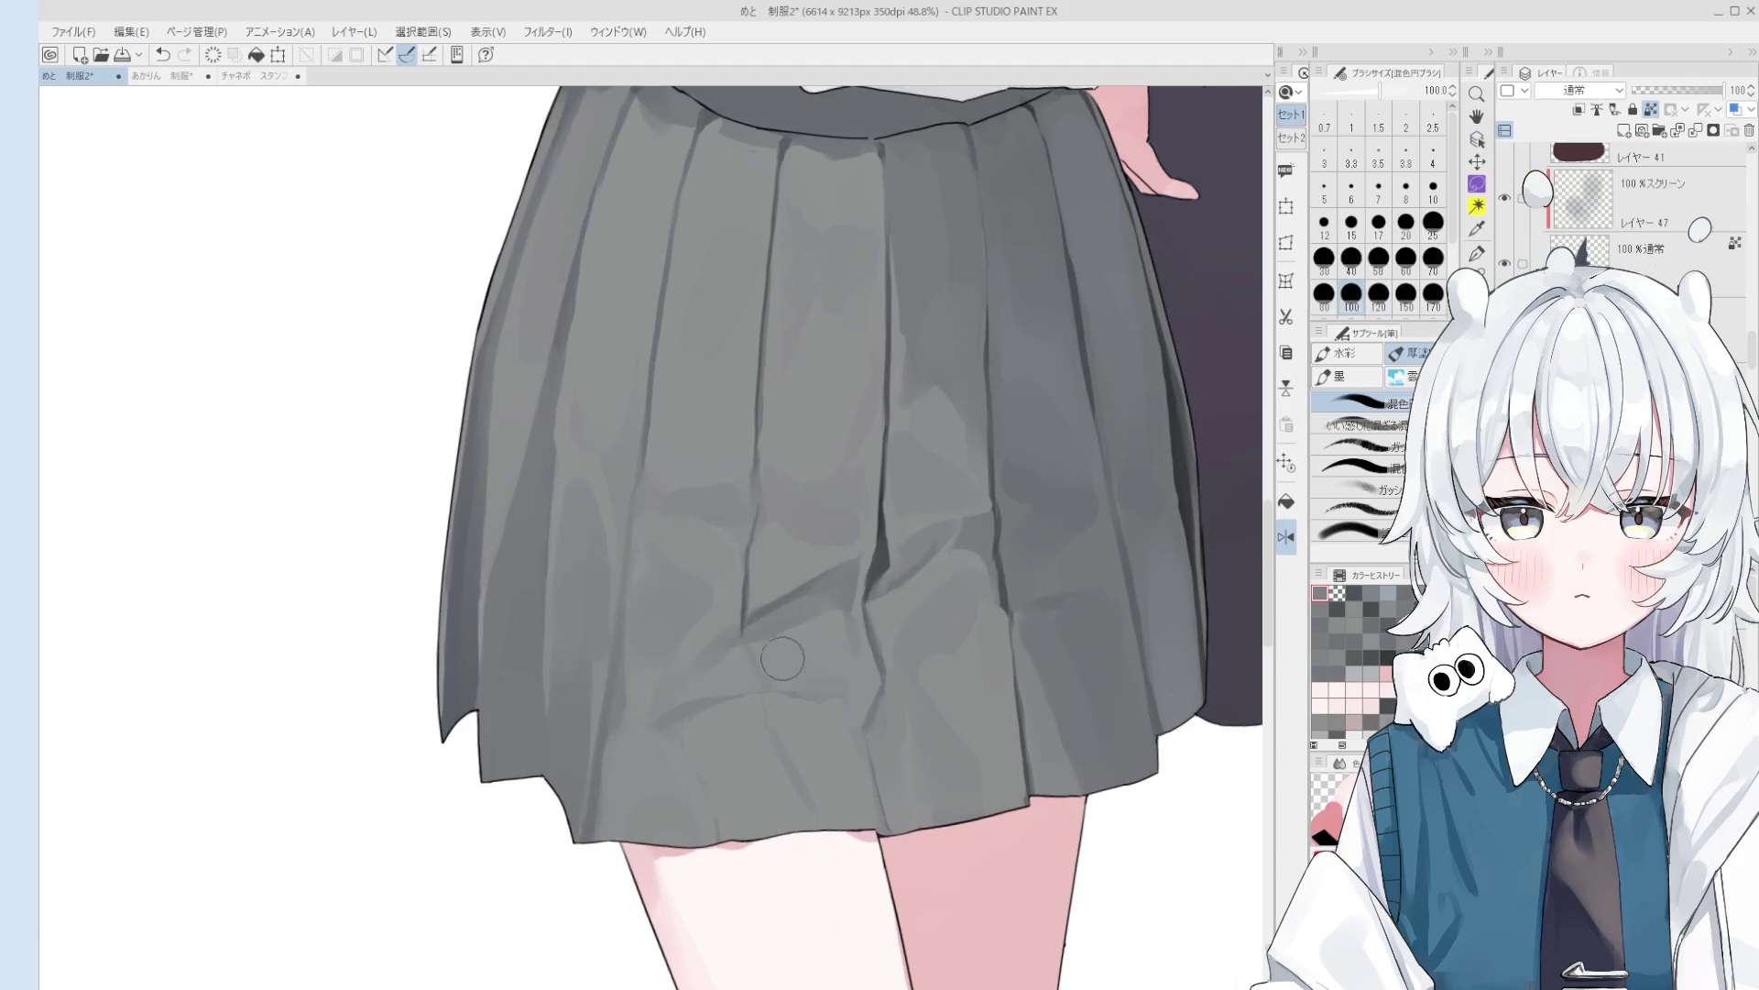
pyautogui.scroll(-3, 793, 675)
pyautogui.scroll(1, 824, 686)
pyautogui.press('[')
pyautogui.press('[')
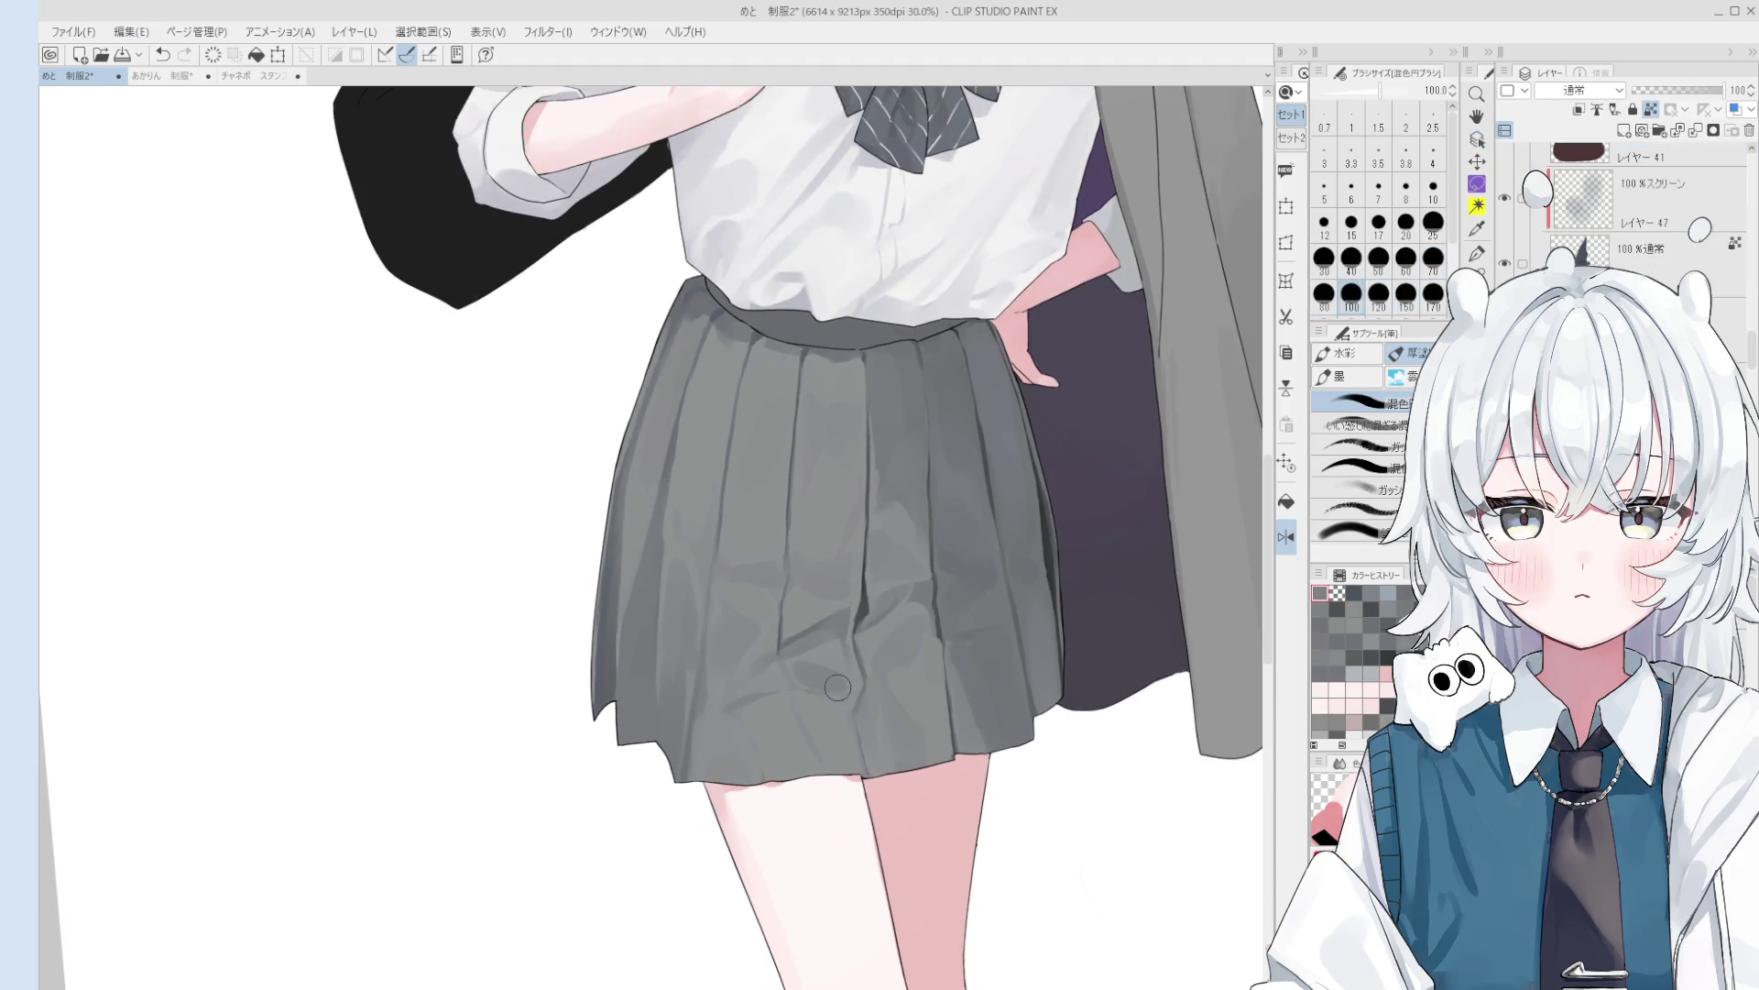
pyautogui.press('[')
pyautogui.press('[')
pyautogui.press('[')
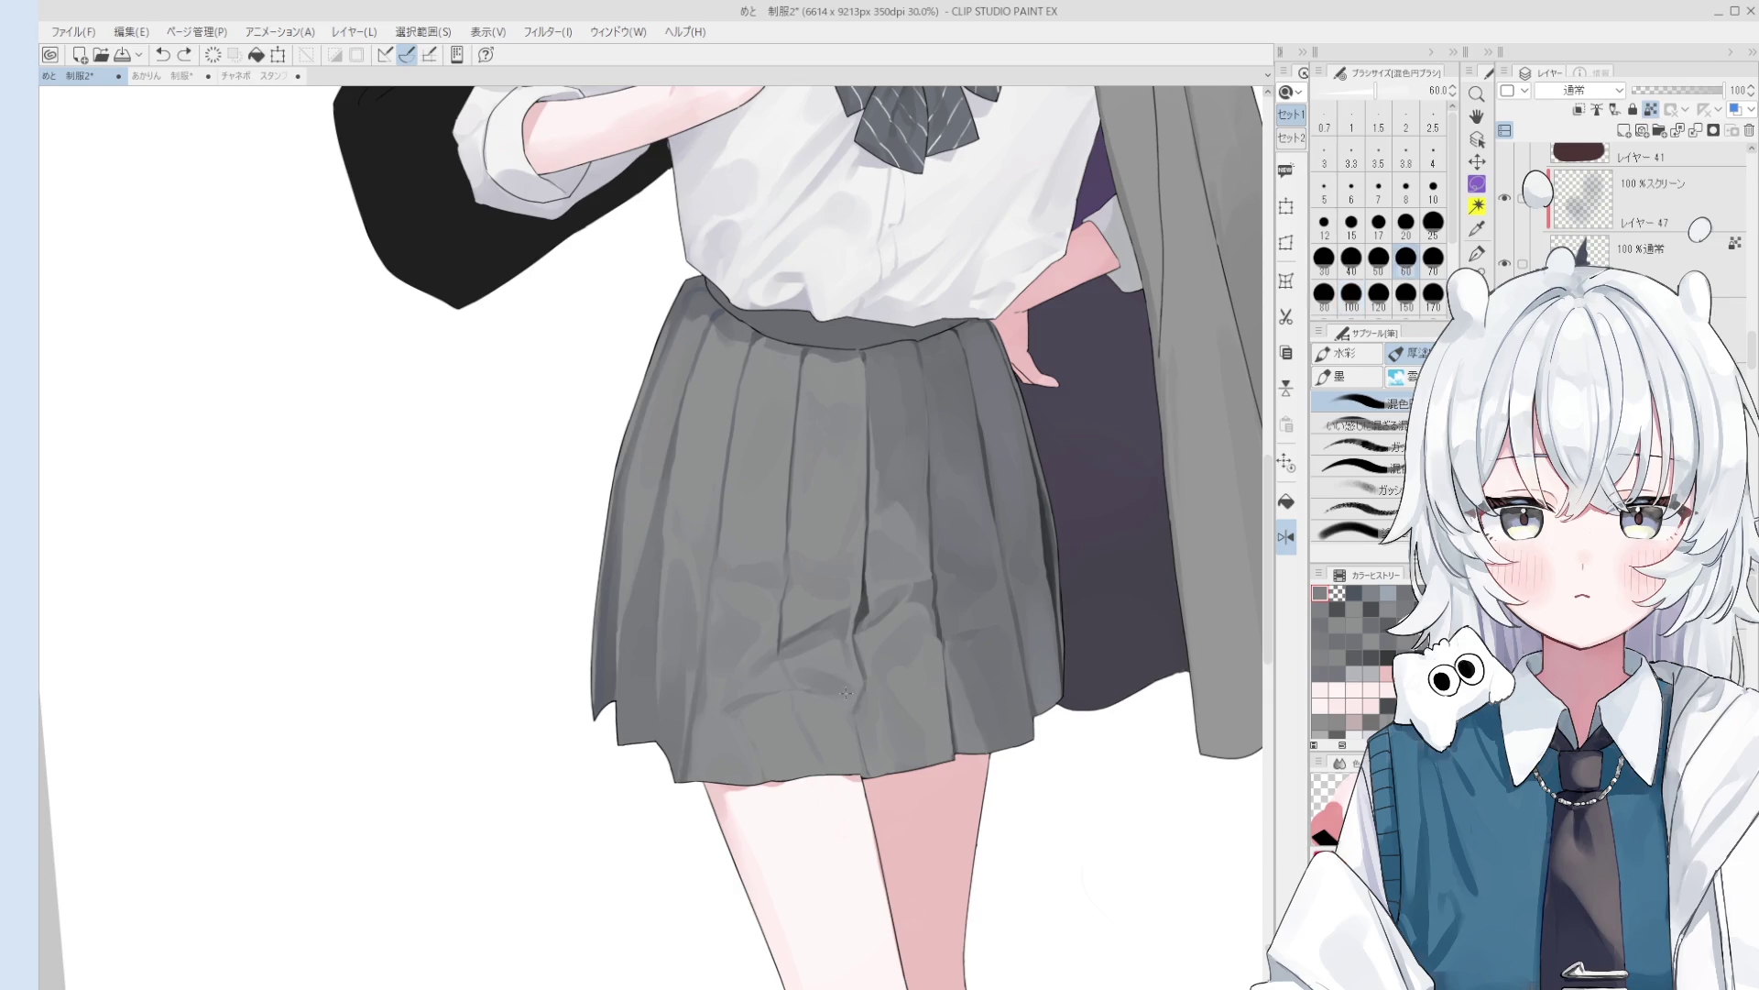
pyautogui.scroll(-1, 845, 715)
pyautogui.press(']')
pyautogui.press(']')
pyautogui.press(']')
# - Blend the shading along the skirt hem with small brush strokes
pyautogui.moveTo(788, 634)
pyautogui.mouseDown()
pyautogui.moveTo(864, 632)
pyautogui.moveTo(797, 680)
pyautogui.mouseUp()
pyautogui.press(']')
pyautogui.press(']')
pyautogui.press(']')
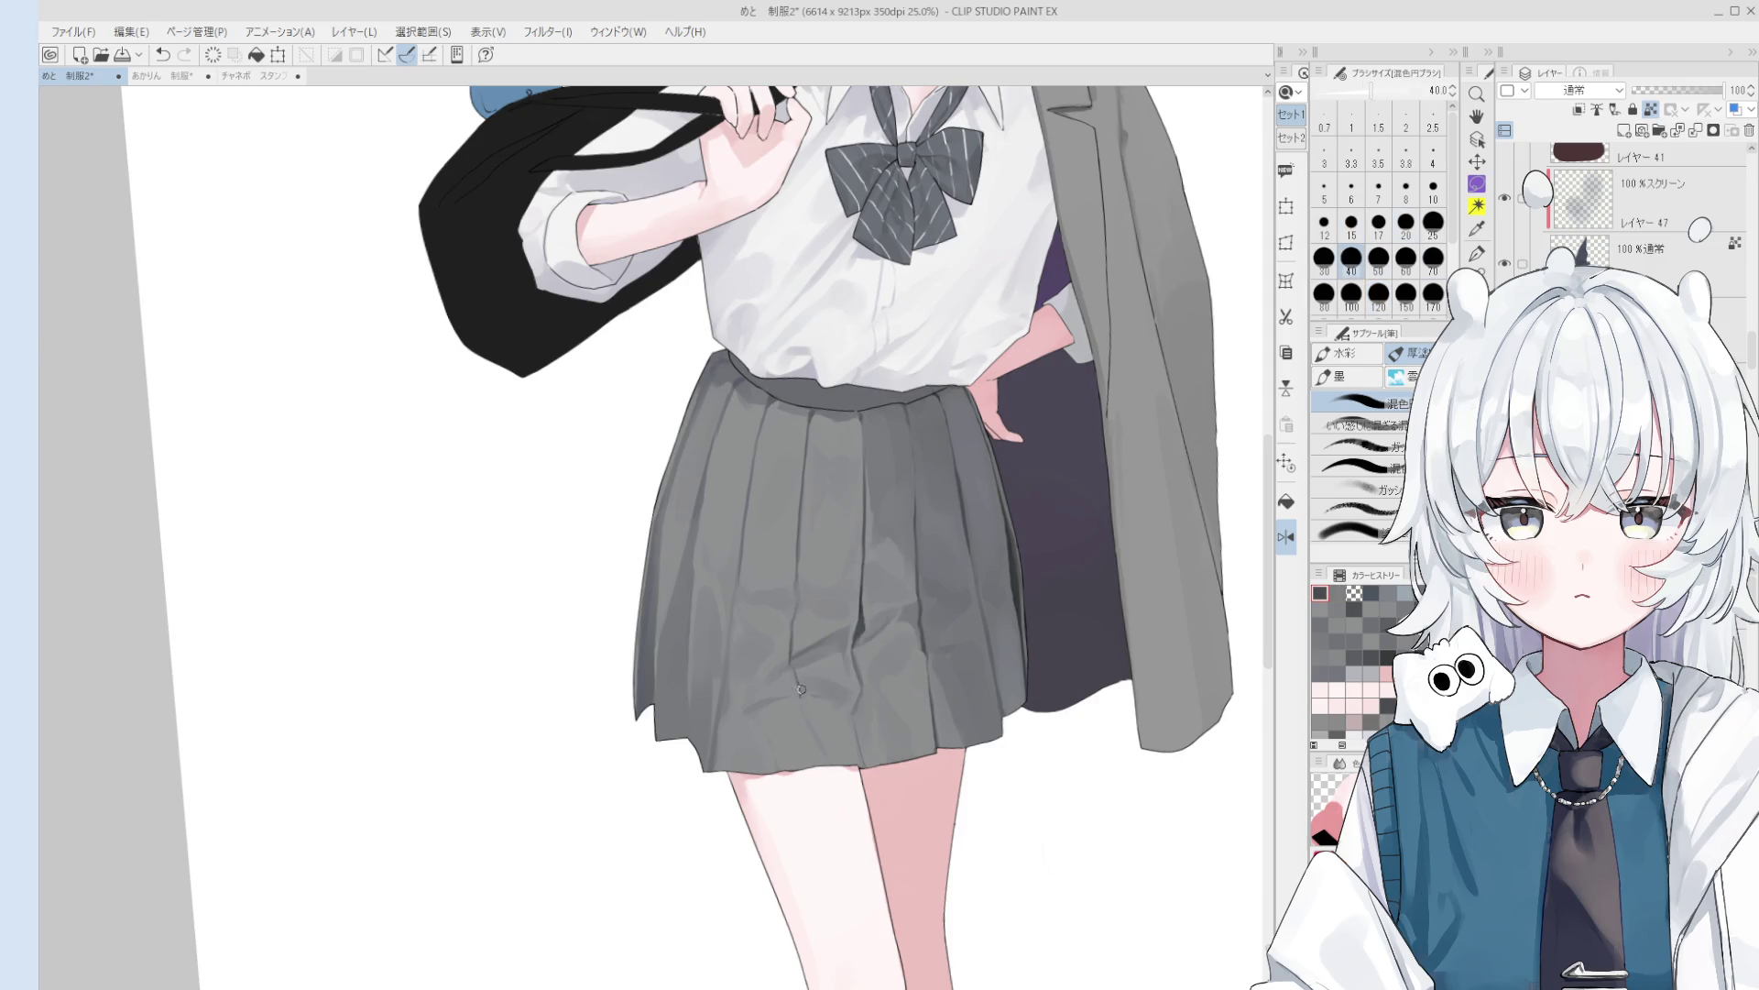
pyautogui.press('[')
pyautogui.press('[')
pyautogui.press('[')
pyautogui.press(']')
pyautogui.press(']')
pyautogui.scroll(-1, 793, 683)
pyautogui.moveTo(807, 721); pyautogui.dragTo(855, 785)
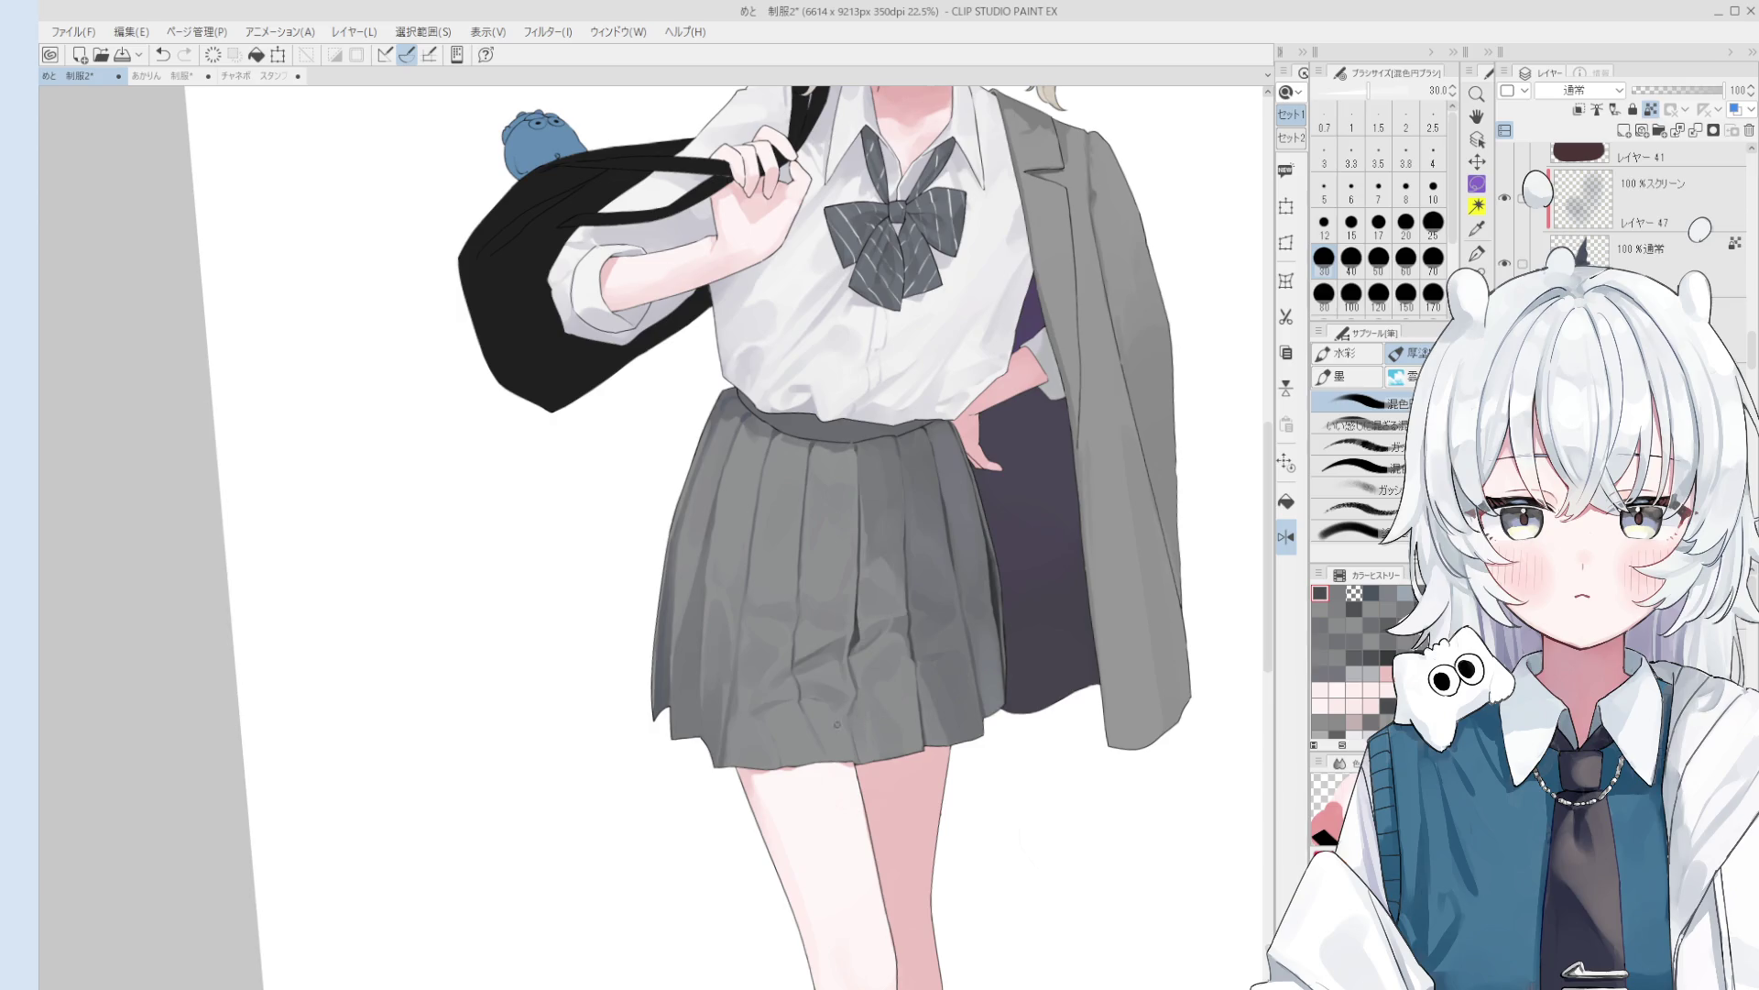
# - Add a broader blending stroke on the hem and undo the stray one
pyautogui.press(']')
pyautogui.press(']')
pyautogui.press(']')
pyautogui.scroll(2, 815, 727)
pyautogui.moveTo(800, 708)
pyautogui.mouseDown()
pyautogui.moveTo(806, 668)
pyautogui.moveTo(806, 697)
pyautogui.mouseUp()
pyautogui.press('[')
pyautogui.press('[')
pyautogui.scroll(-1, 836, 778)
pyautogui.scroll(-1, 836, 779)
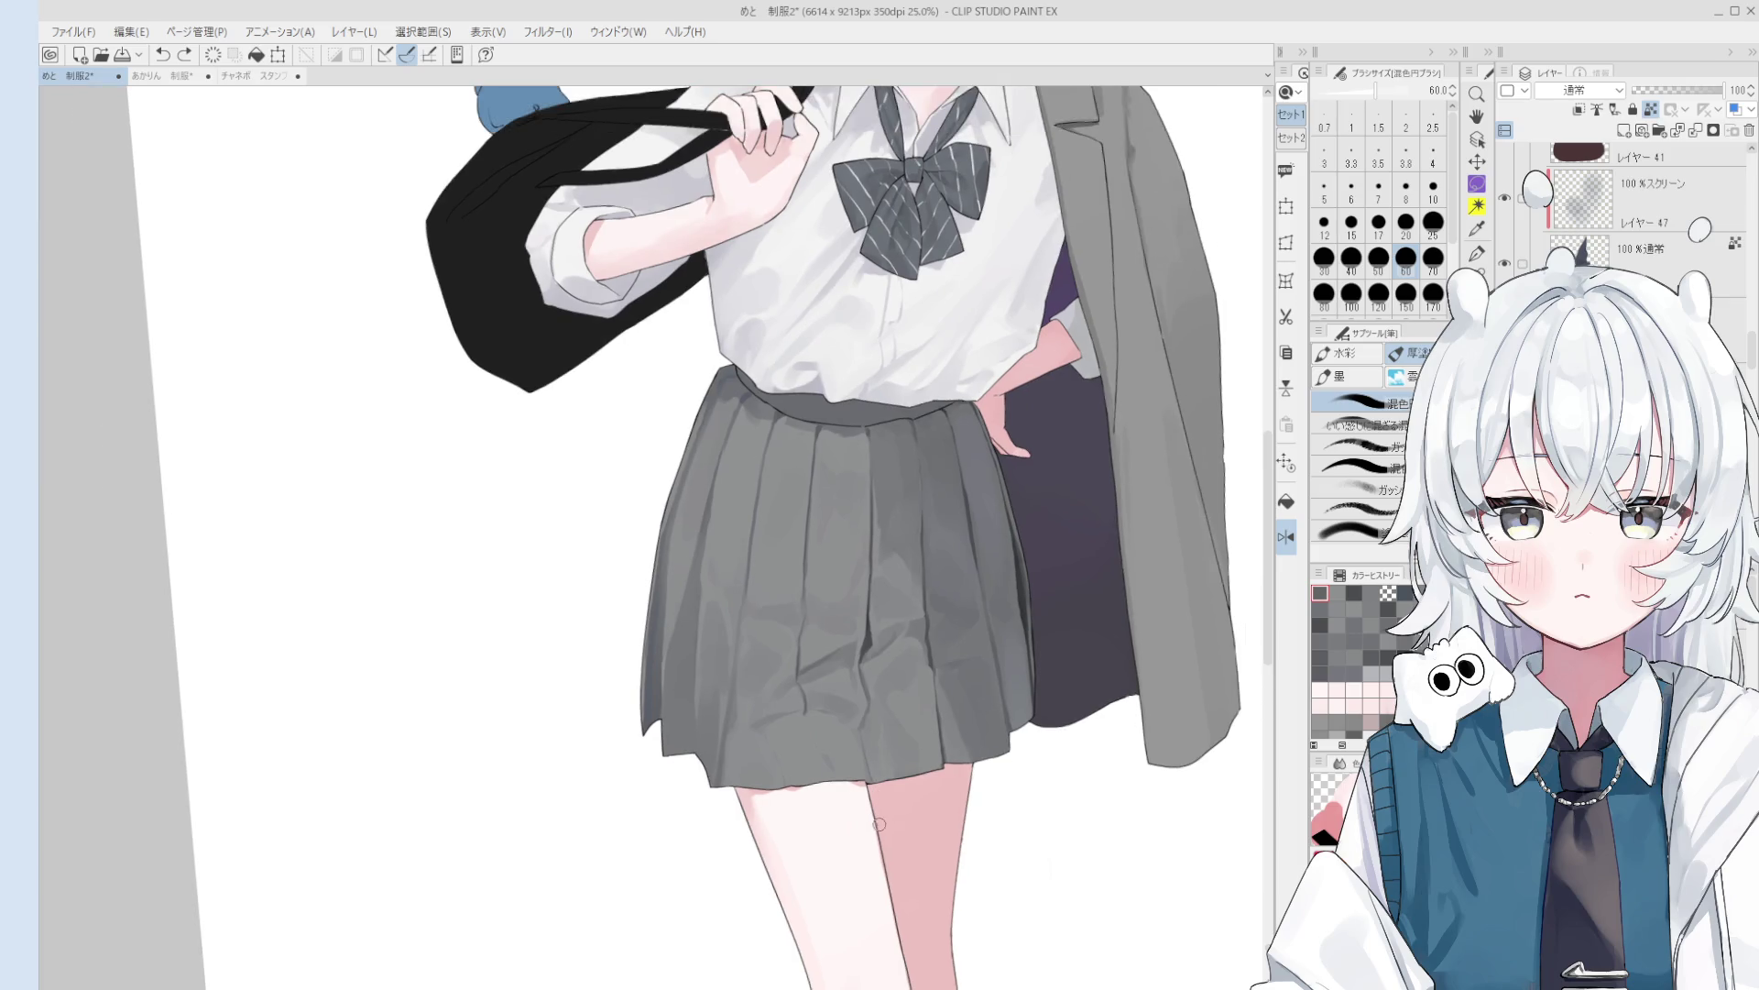
pyautogui.press(']')
pyautogui.press(']')
pyautogui.press(']')
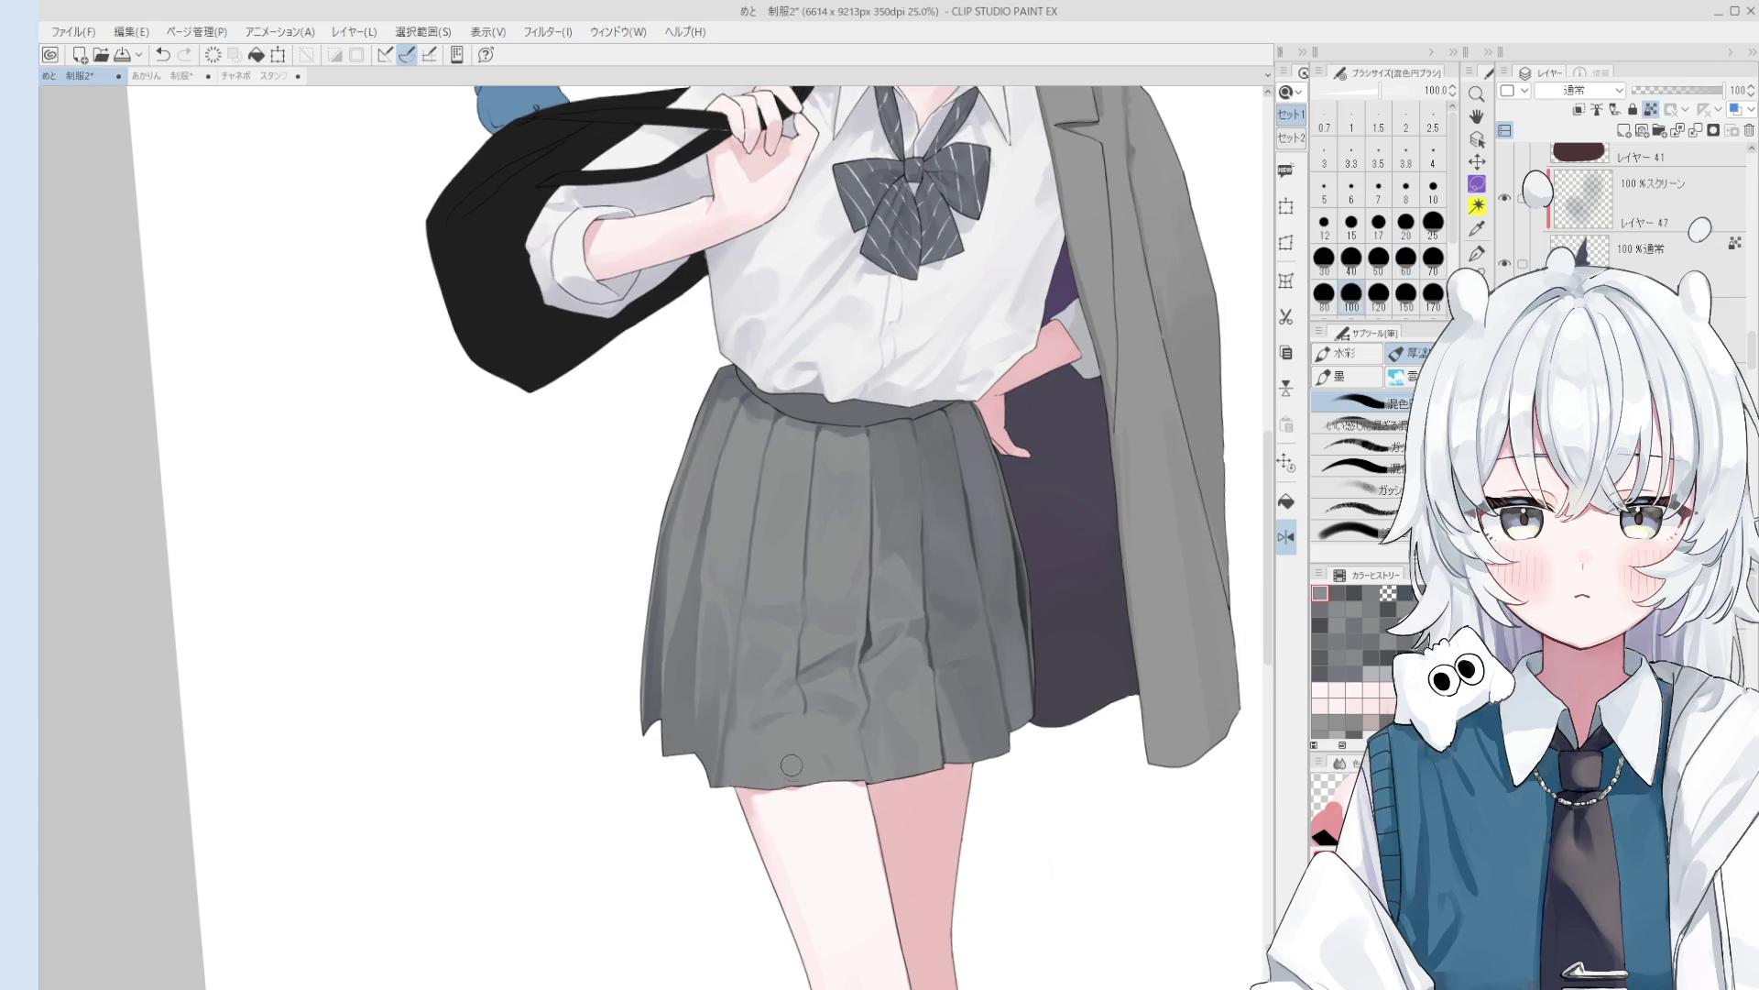
pyautogui.scroll(3, 779, 755)
pyautogui.scroll(-3, 750, 738)
pyautogui.hotkey('ctrl', 'z')
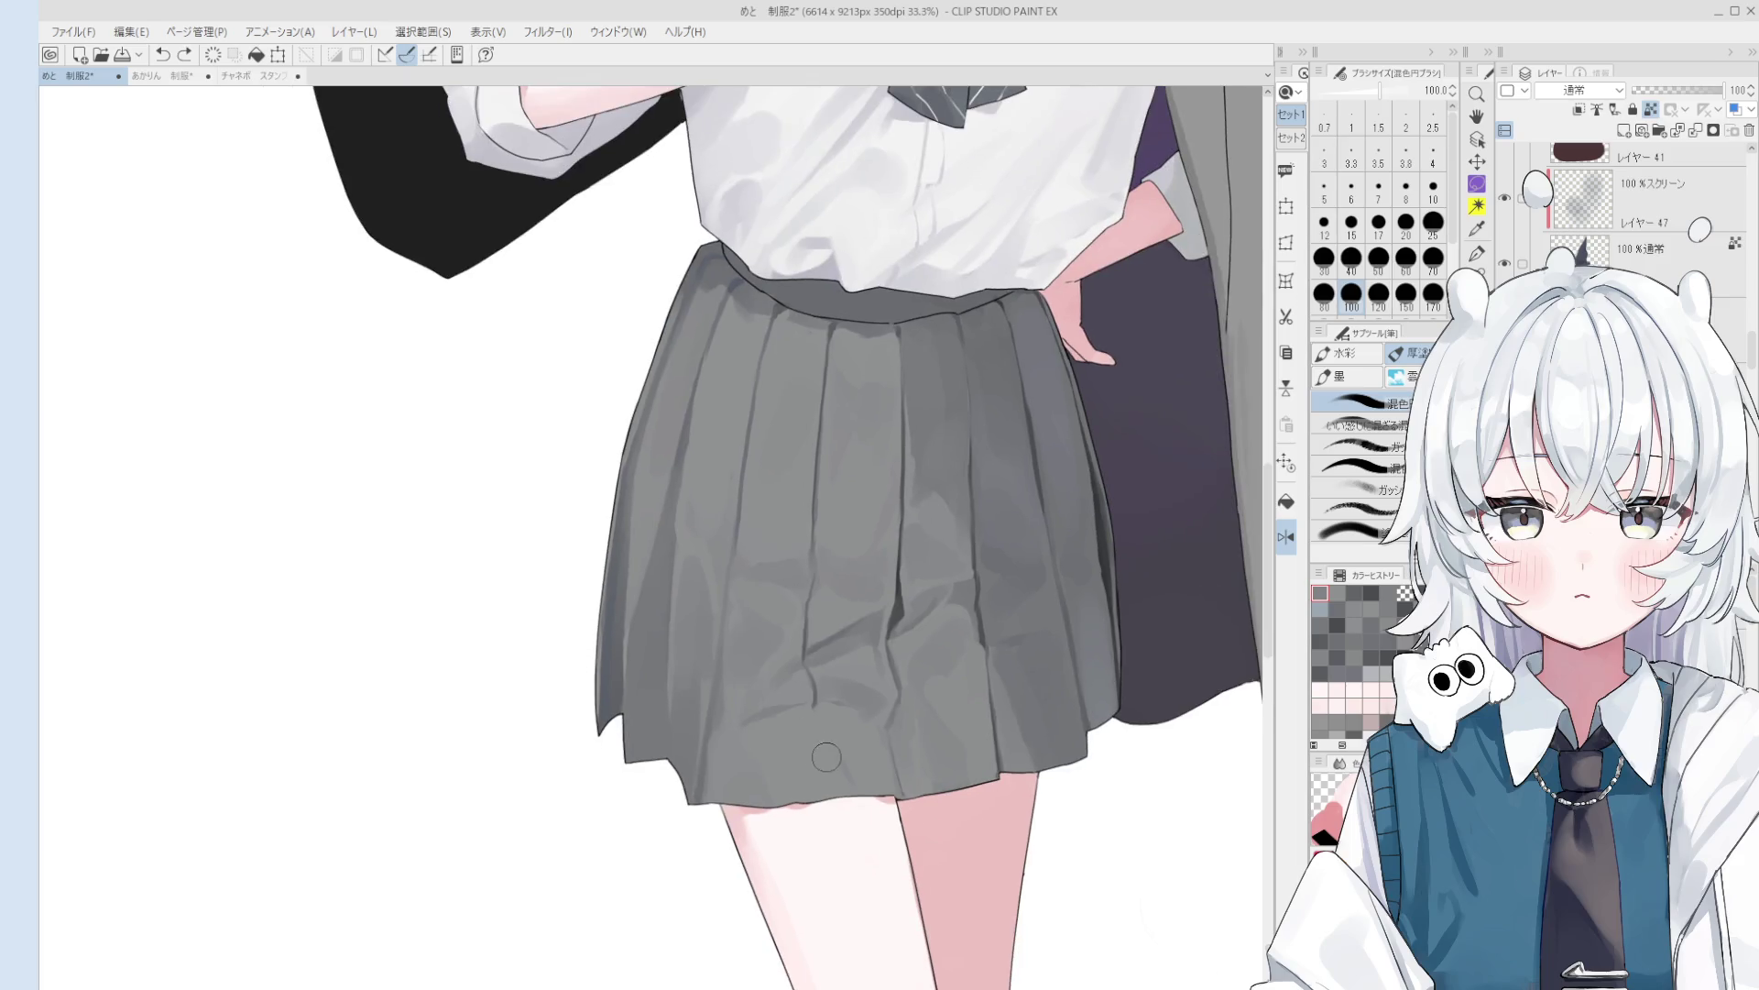
# - Sample a grey from the skirt and fine-tune the brush size
pyautogui.scroll(3, 779, 733)
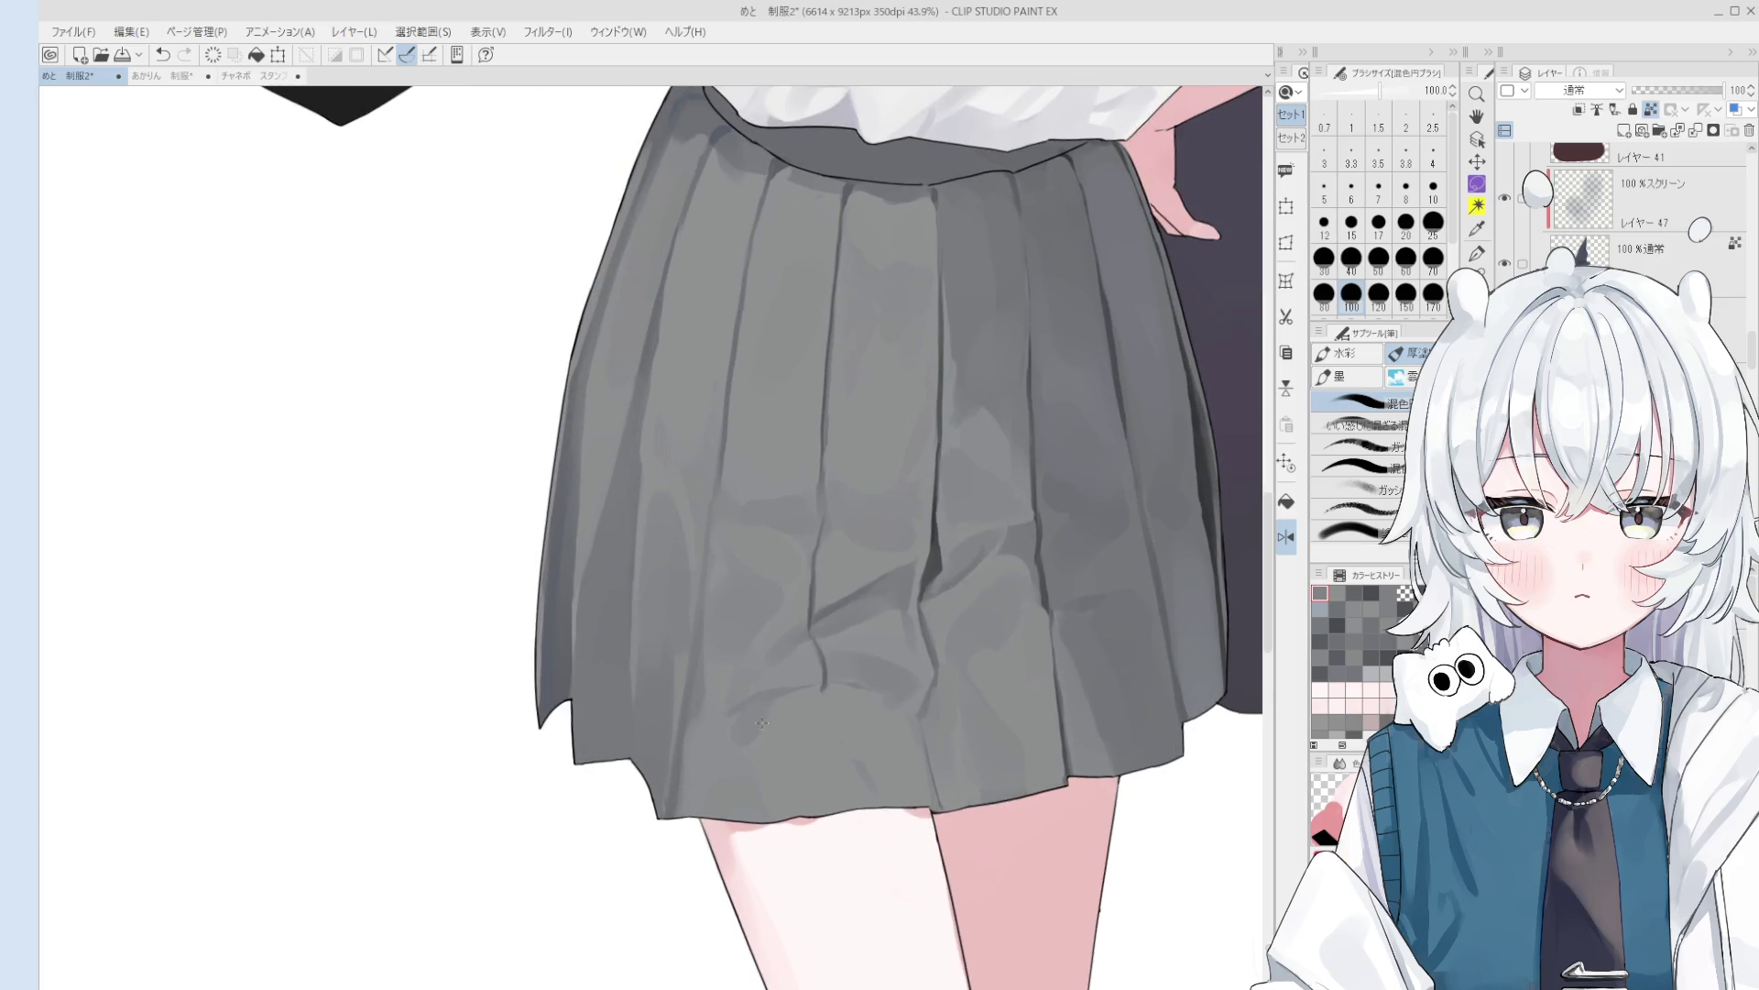
pyautogui.scroll(-2, 775, 725)
pyautogui.scroll(1, 851, 713)
pyautogui.press('[')
pyautogui.press(']')
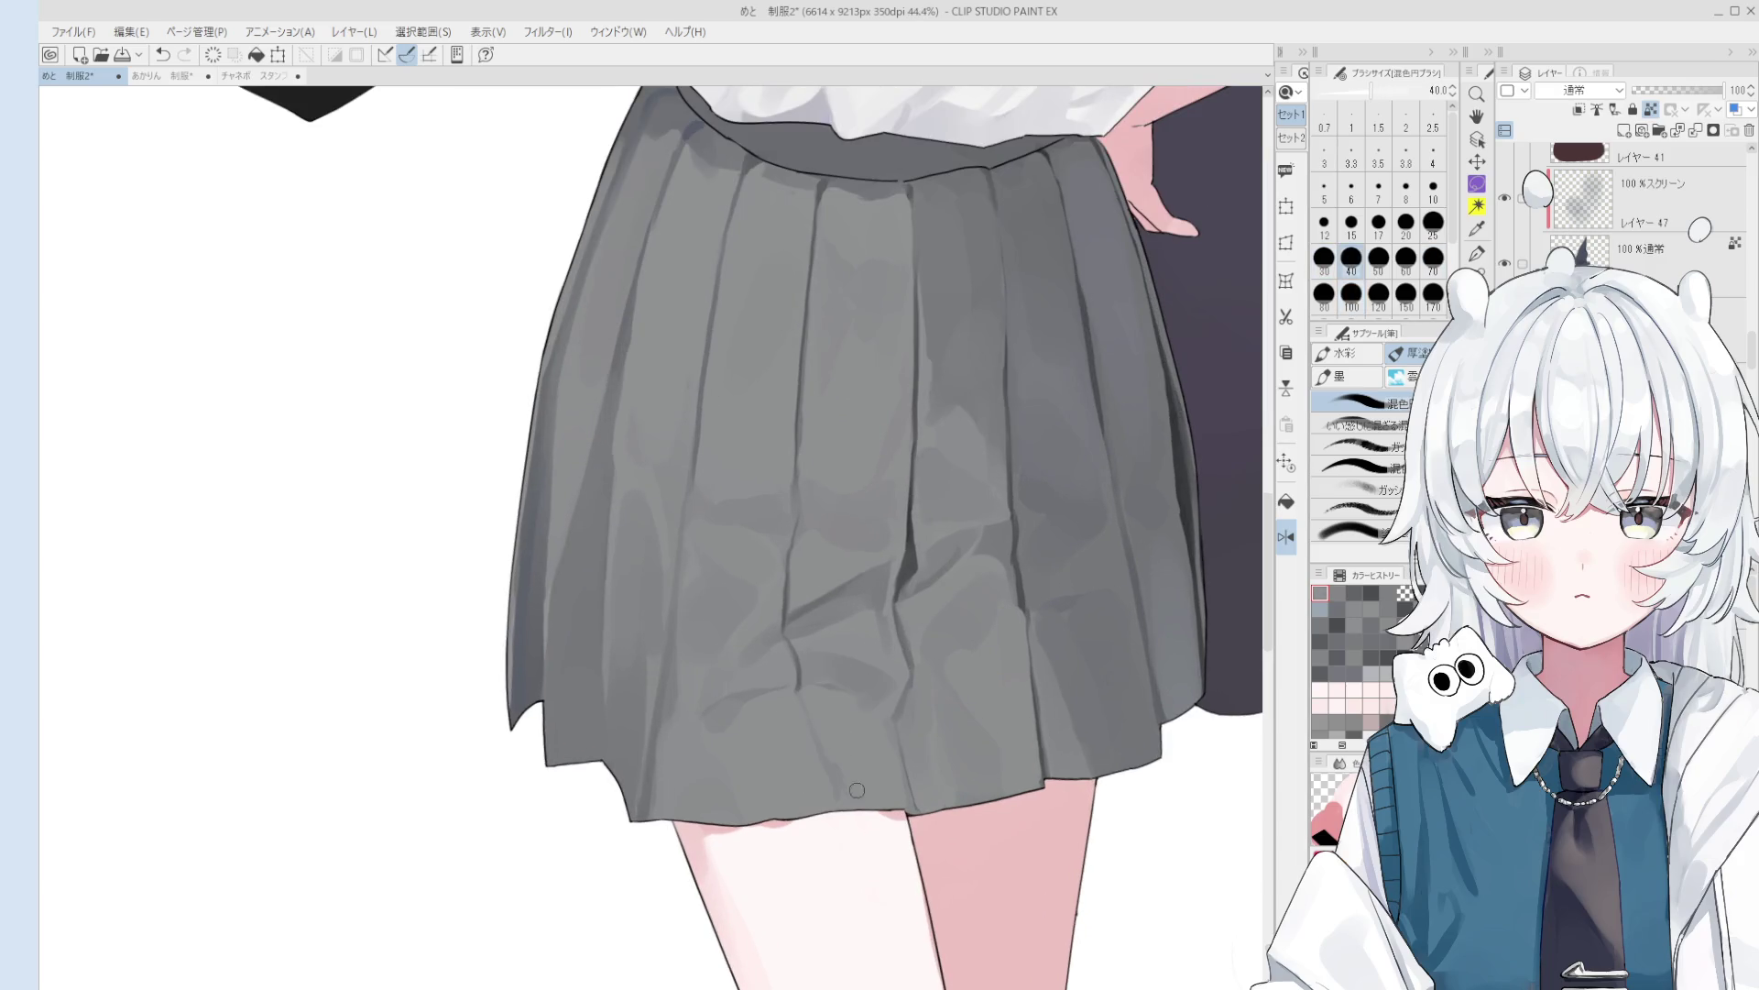
pyautogui.keyDown('alt'); pyautogui.click(784, 661); pyautogui.keyUp('alt')
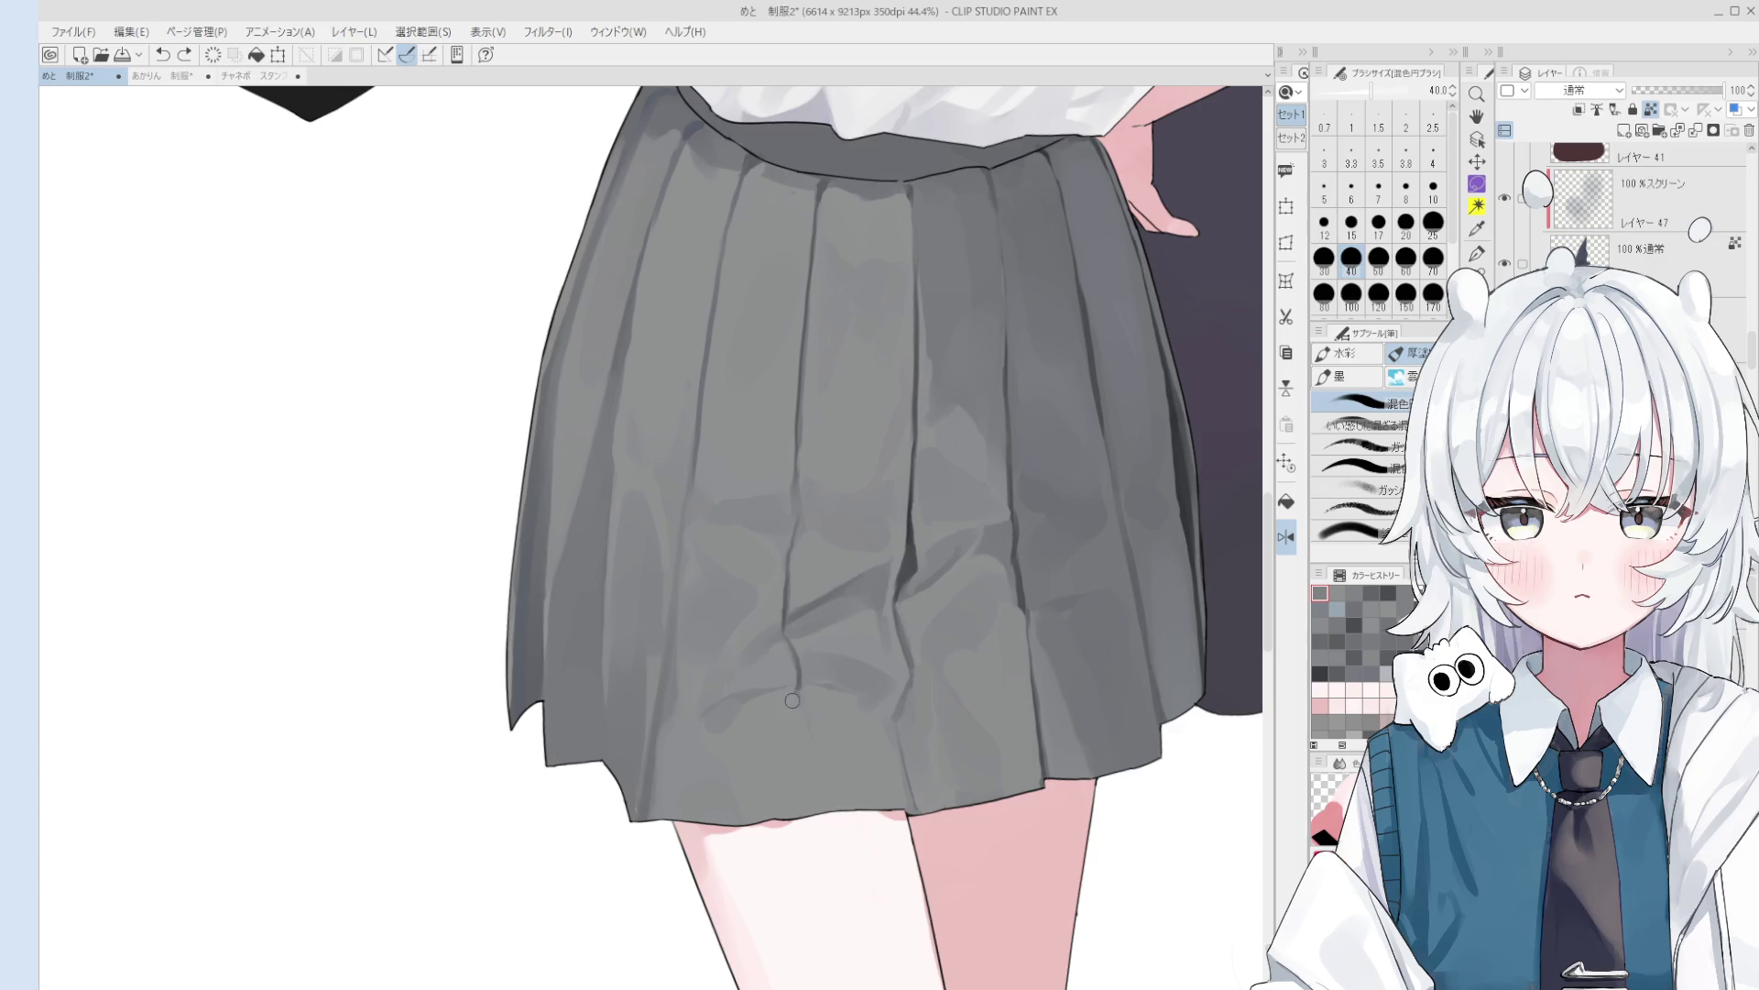
pyautogui.scroll(-2, 796, 693)
pyautogui.press(']')
pyautogui.press(']')
pyautogui.press(']')
pyautogui.press('[')
pyautogui.press('[')
pyautogui.press('[')
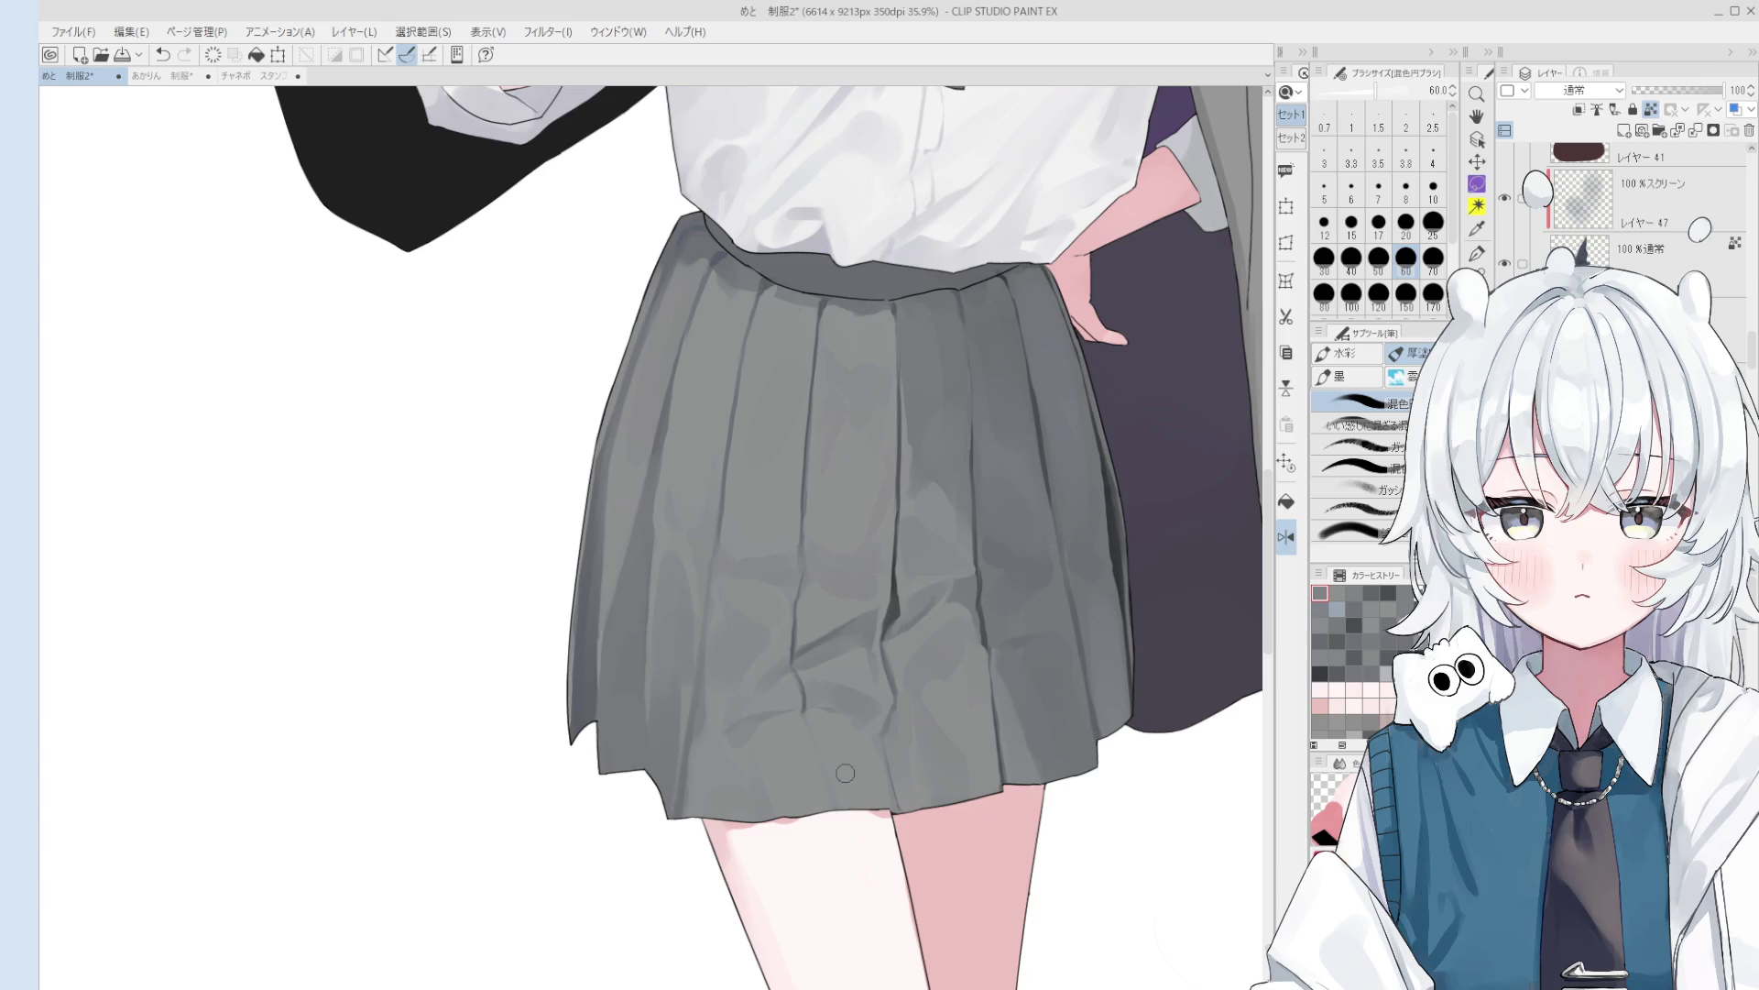
pyautogui.scroll(3, 845, 733)
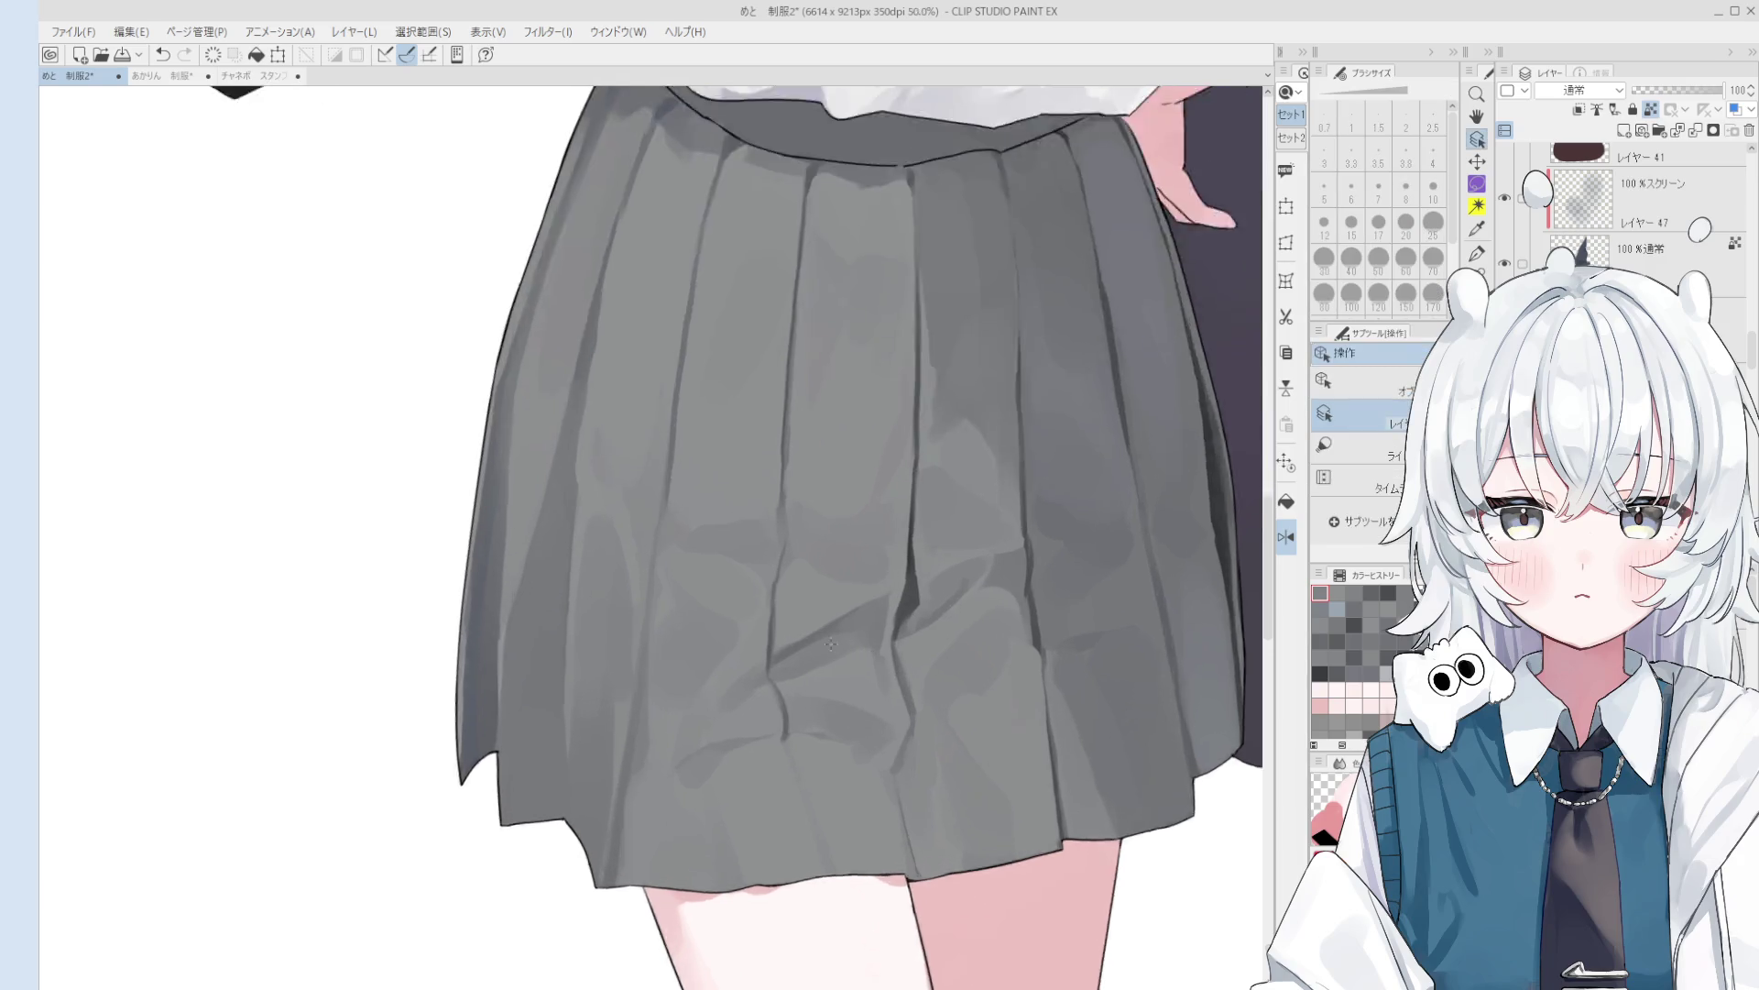
# - Resize the brush and sample two greys from the skirt for touch-ups
pyautogui.press(']')
pyautogui.scroll(-2, 797, 674)
pyautogui.press(']')
pyautogui.press(']')
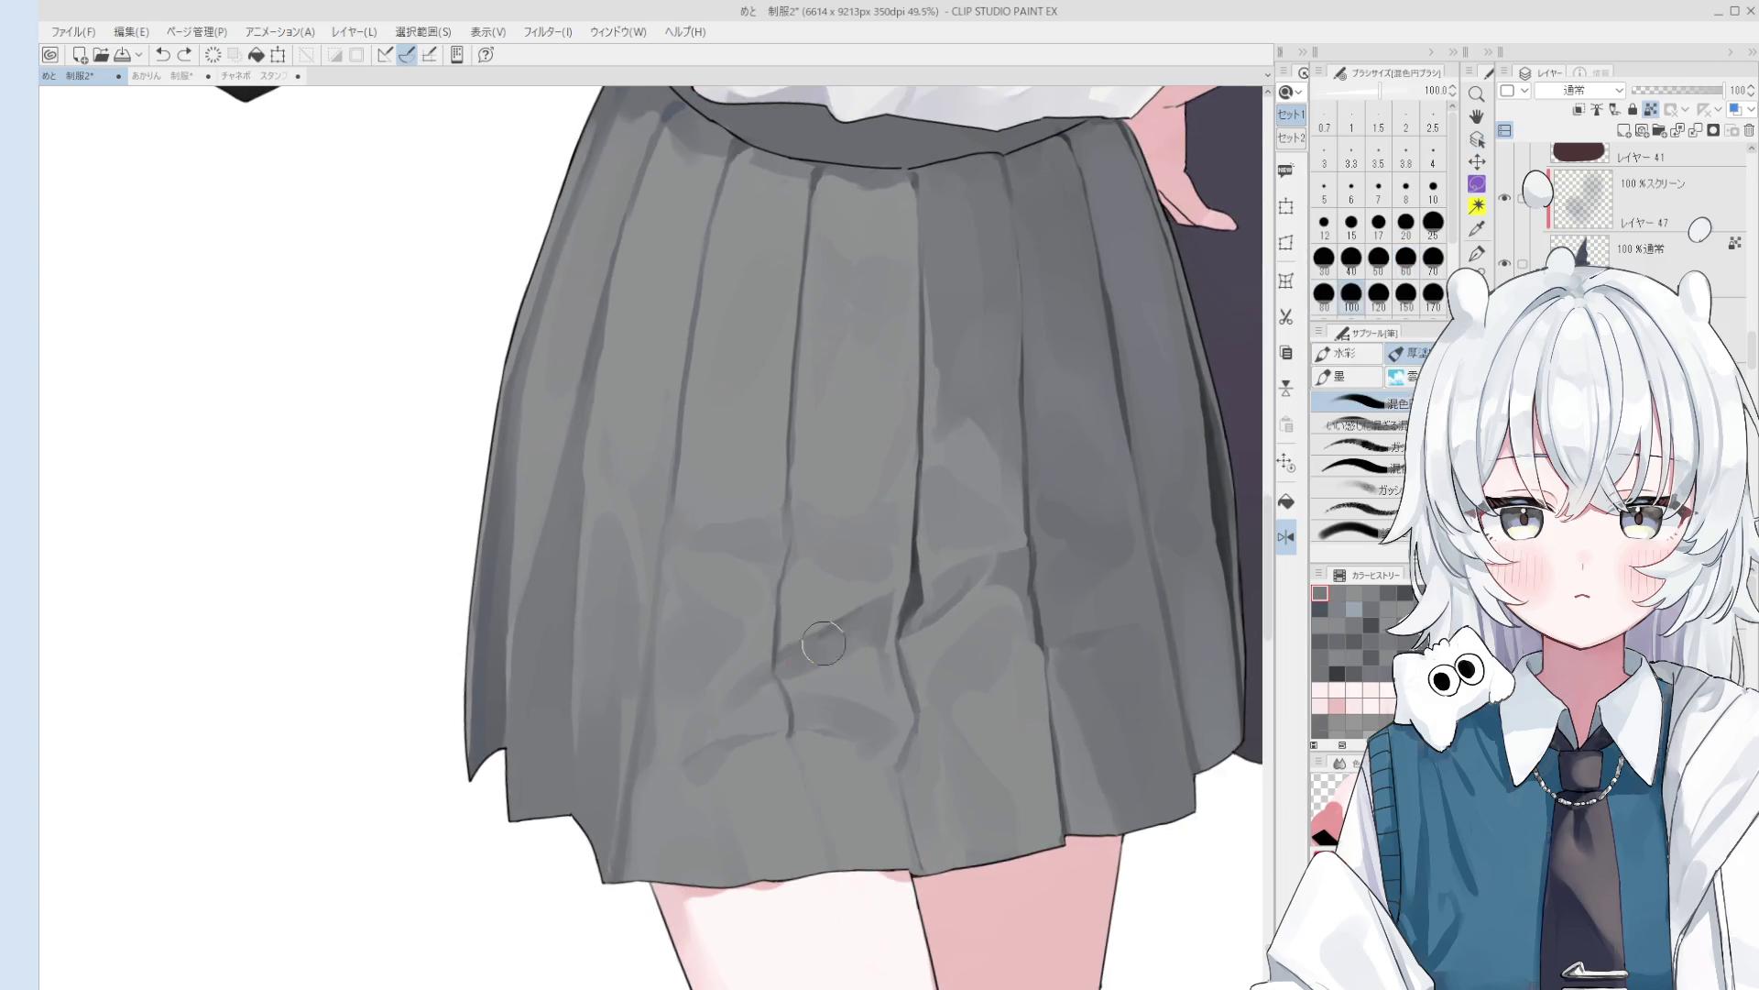
pyautogui.scroll(-2, 825, 651)
pyautogui.scroll(2, 866, 610)
pyautogui.press(']')
pyautogui.press(']')
pyautogui.press(']')
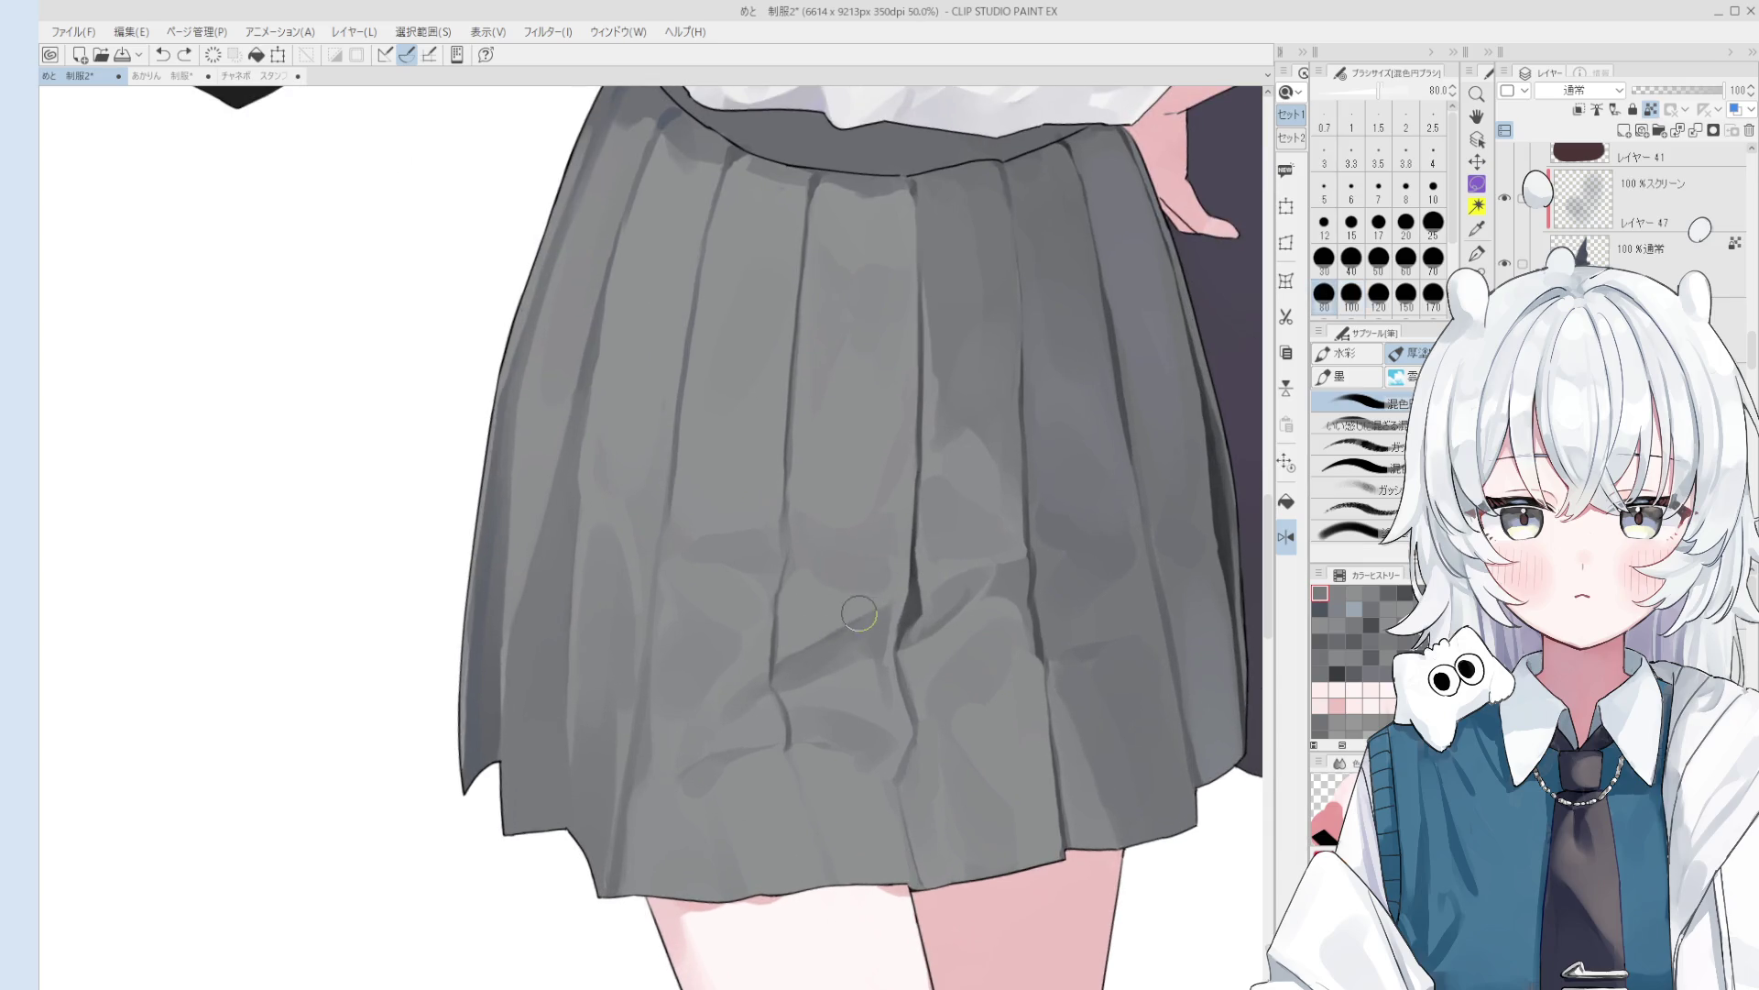
pyautogui.scroll(-2, 829, 635)
pyautogui.scroll(-2, 829, 635)
pyautogui.scroll(2, 770, 687)
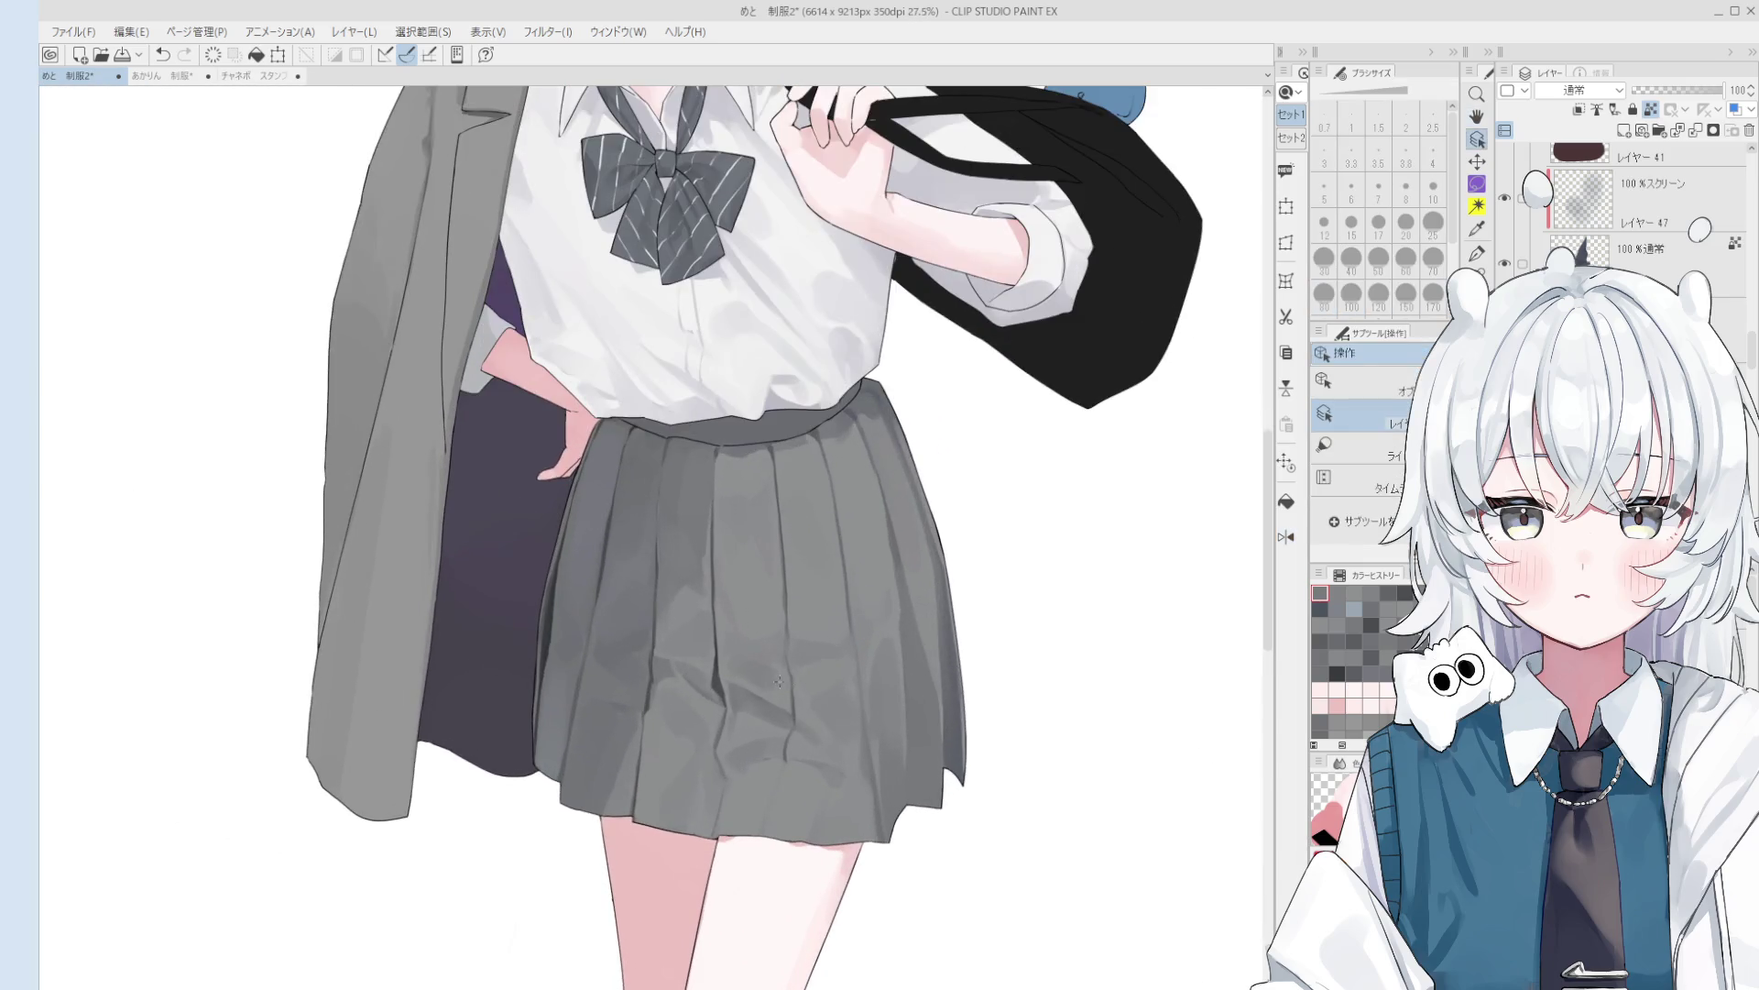
pyautogui.scroll(1, 767, 688)
pyautogui.press('[')
pyautogui.press('[')
pyautogui.click(761, 683)
pyautogui.scroll(-1, 770, 683)
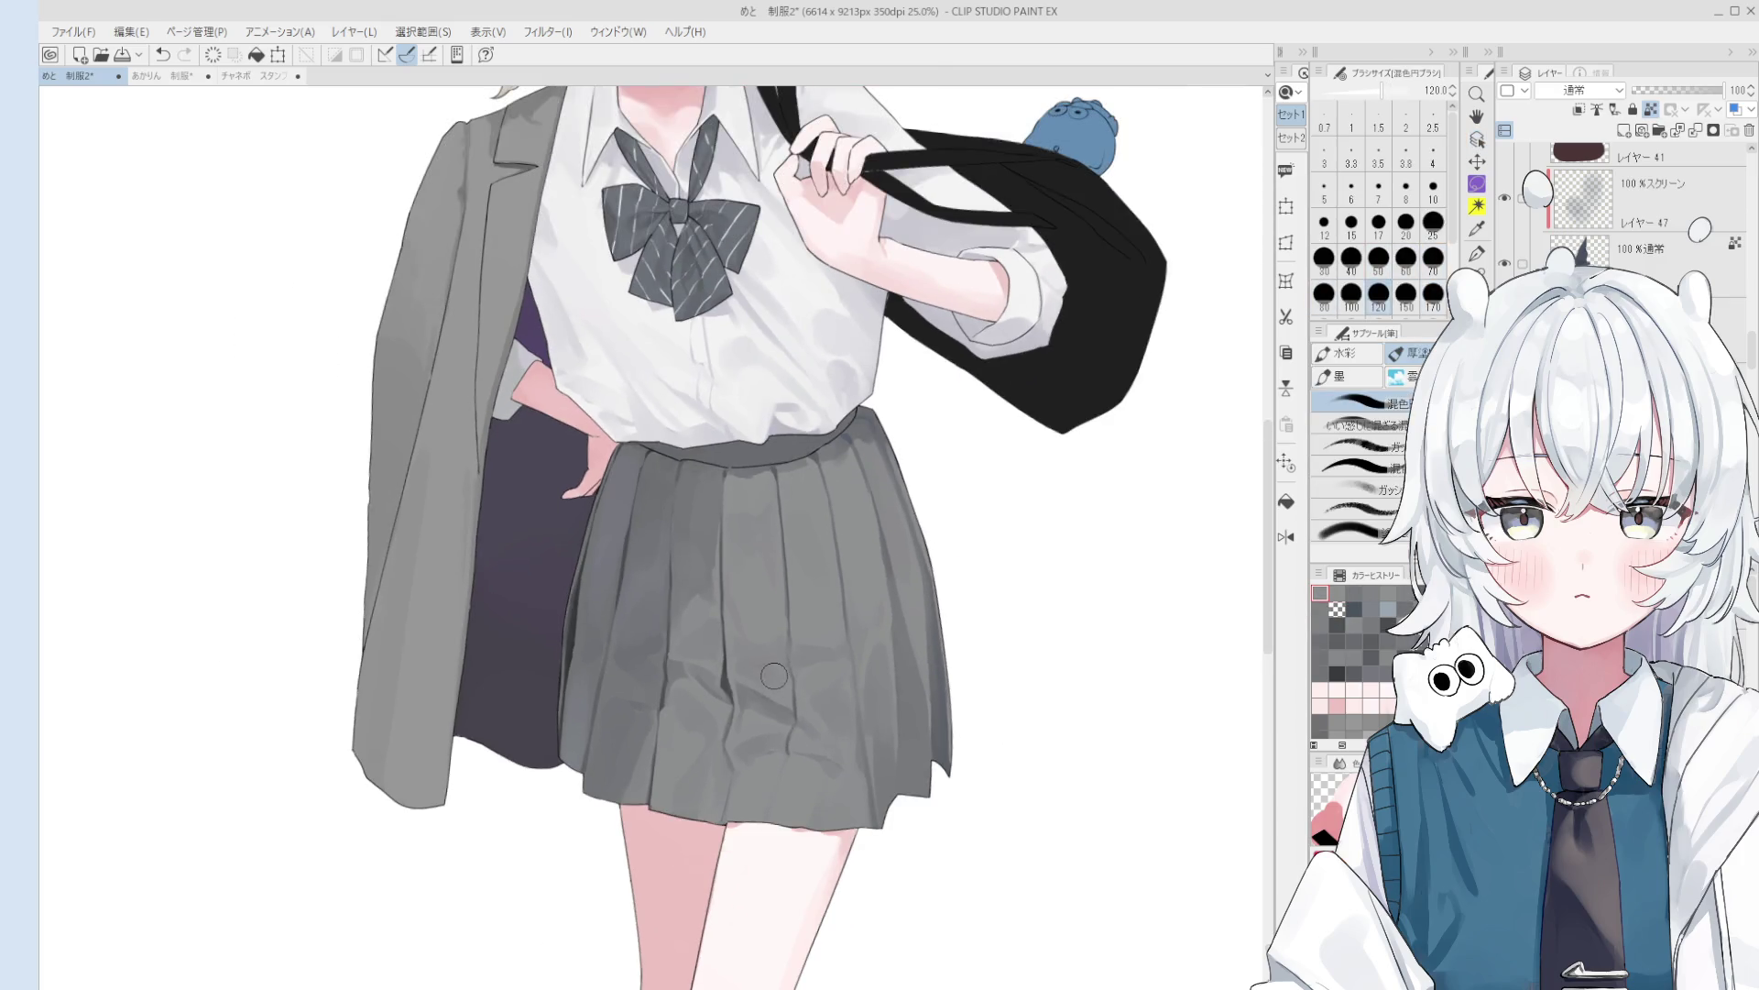
pyautogui.keyDown('alt'); pyautogui.click(789, 684); pyautogui.keyUp('alt')
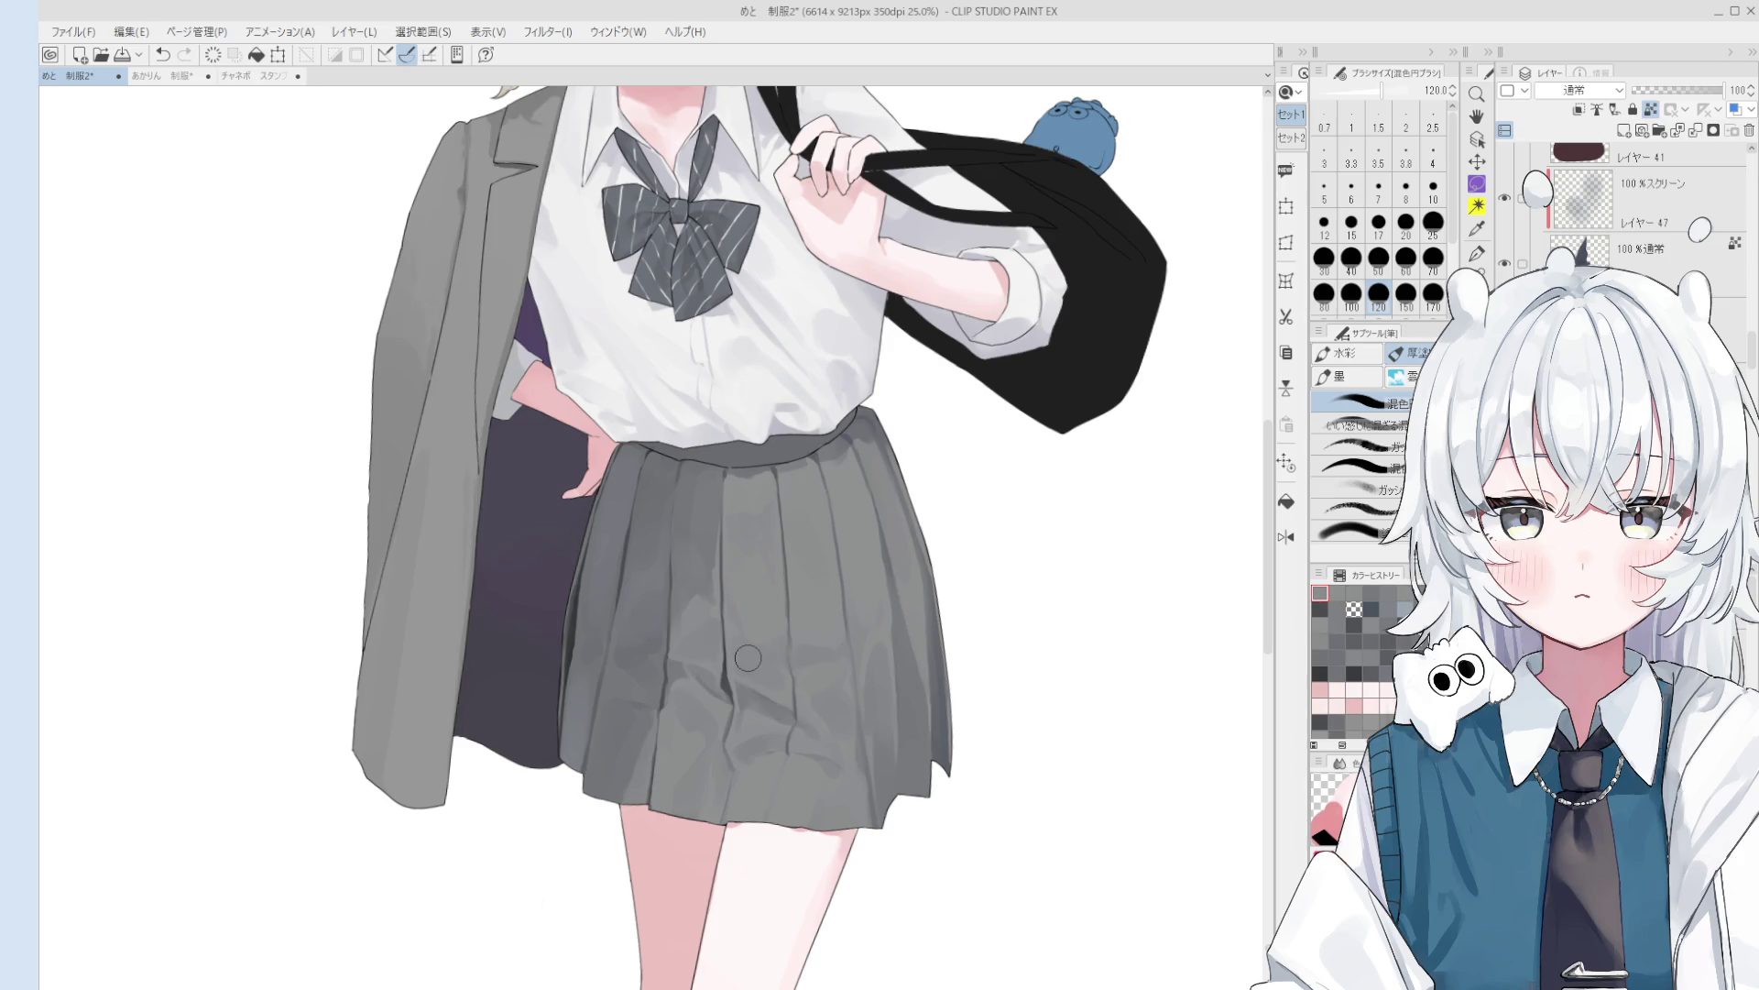
# - Reposition the canvas view of the figure and switch to the Object tool
pyautogui.scroll(-1, 834, 740)
pyautogui.scroll(-1, 833, 740)
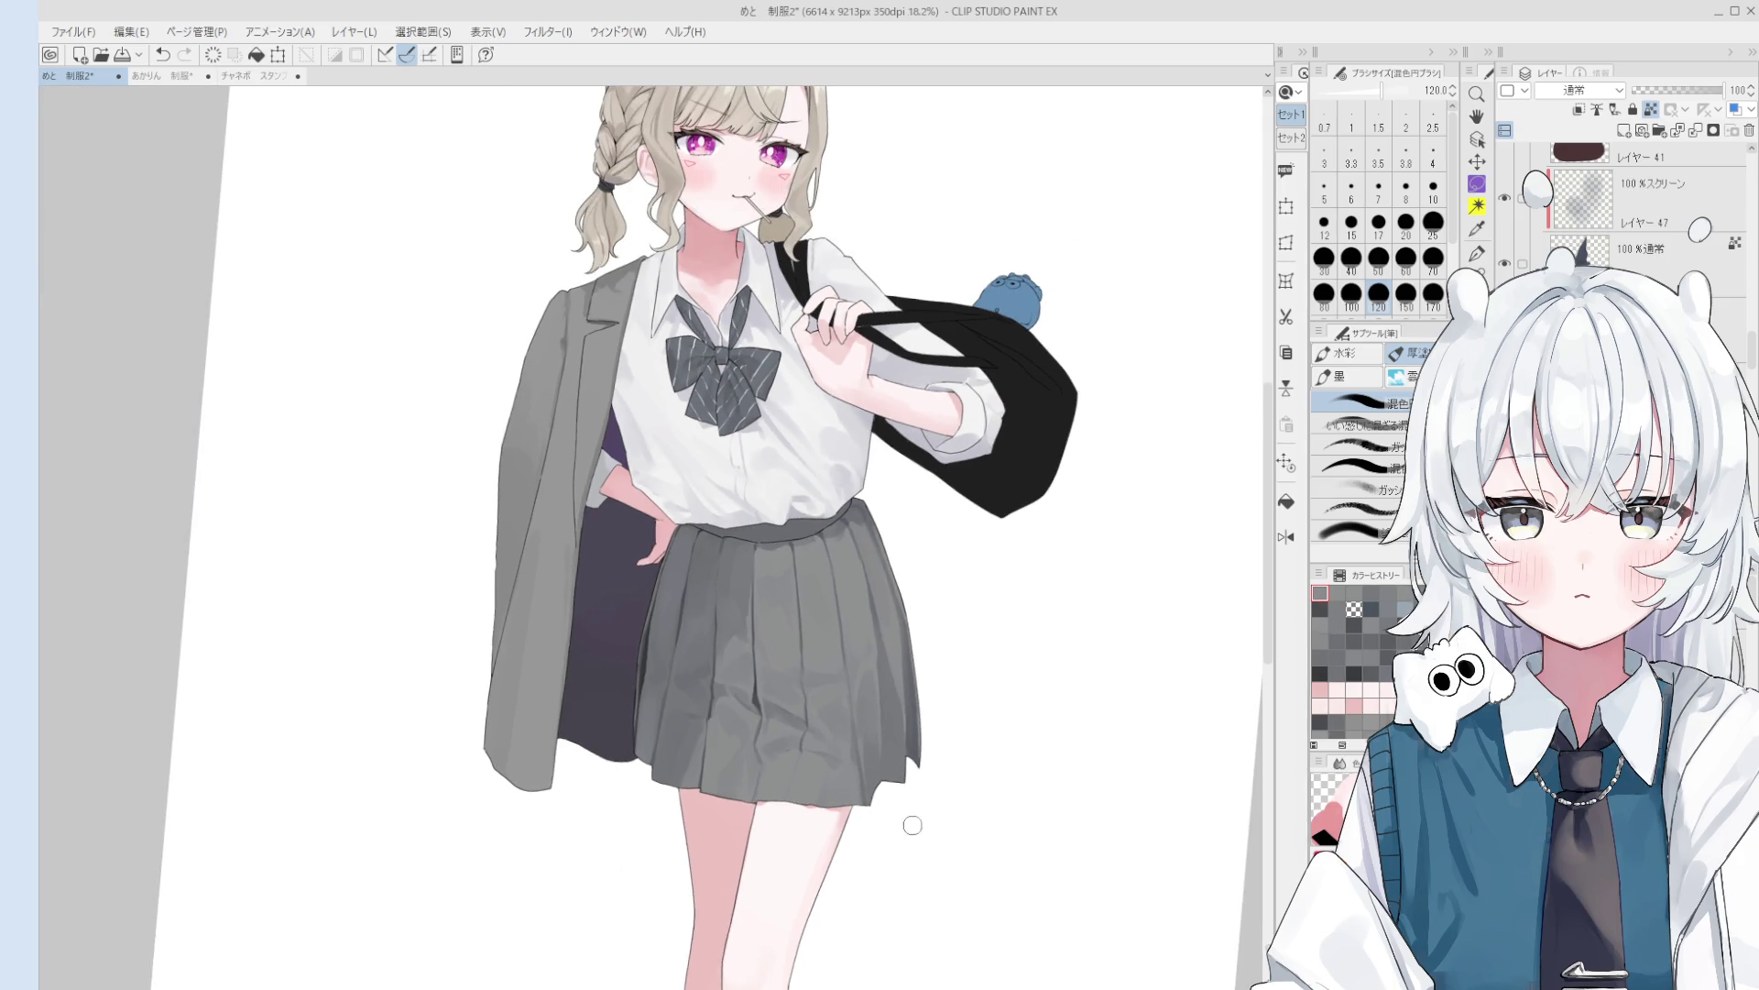
pyautogui.moveTo(951, 816); pyautogui.dragTo(949, 792)
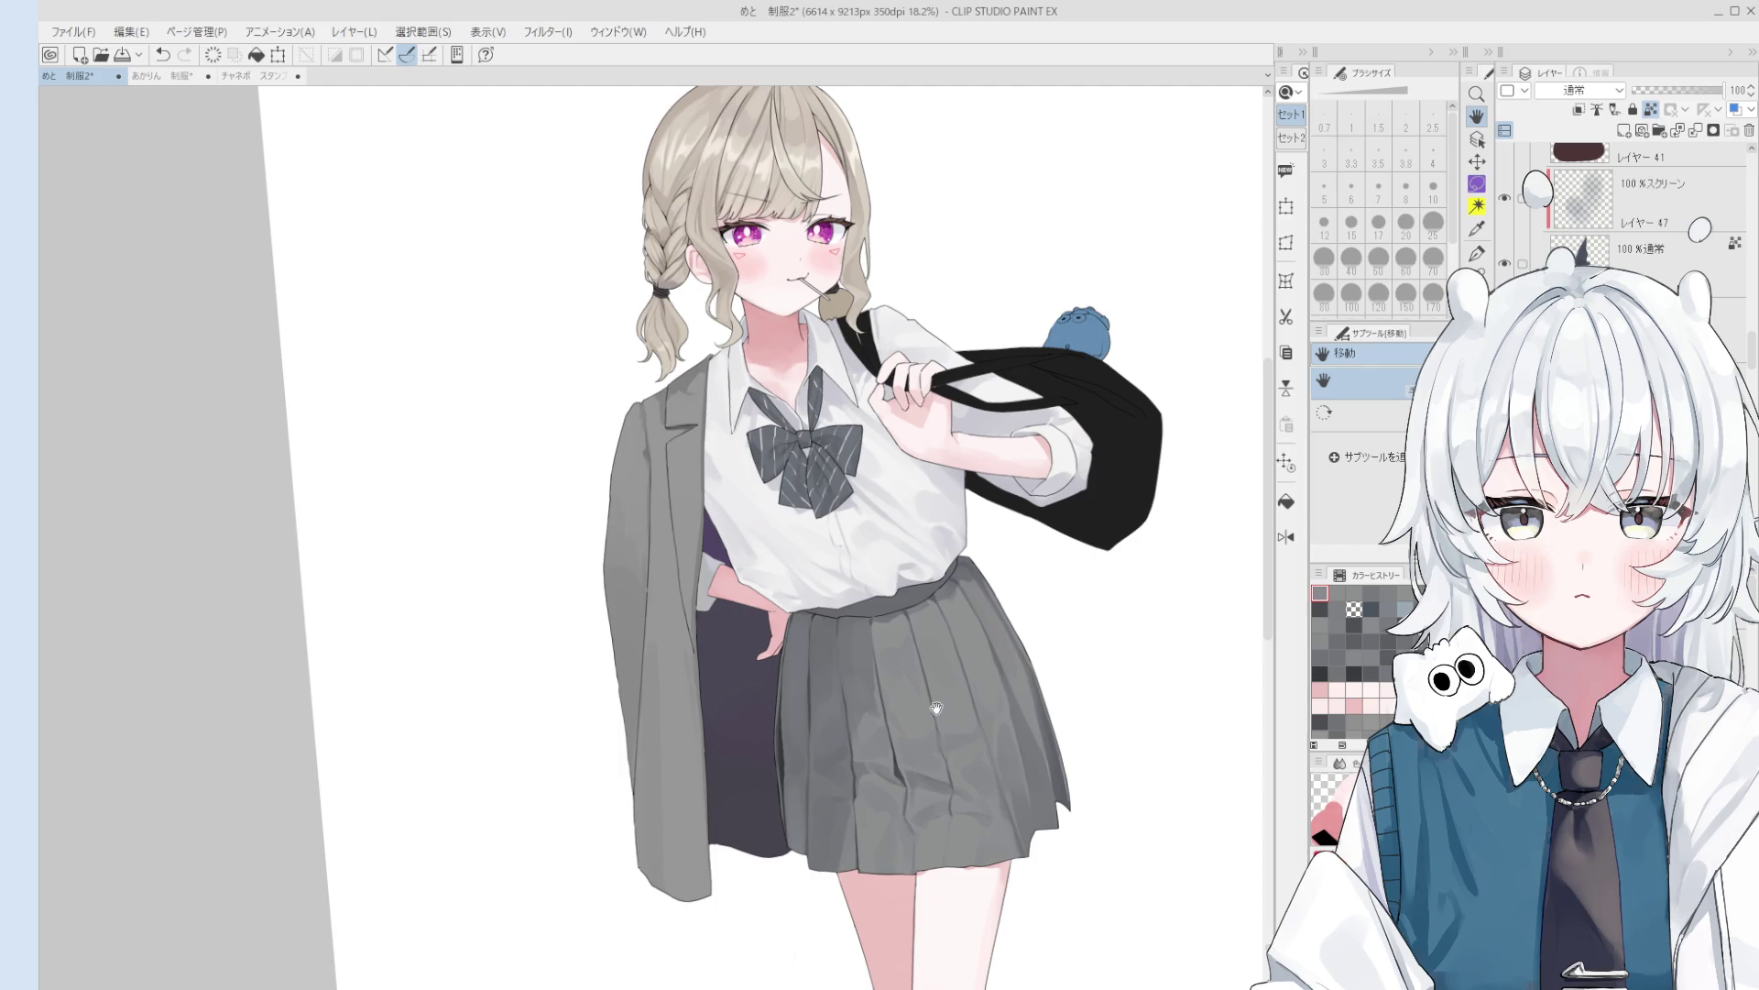
pyautogui.press('o')
pyautogui.scroll(4, 892, 859)
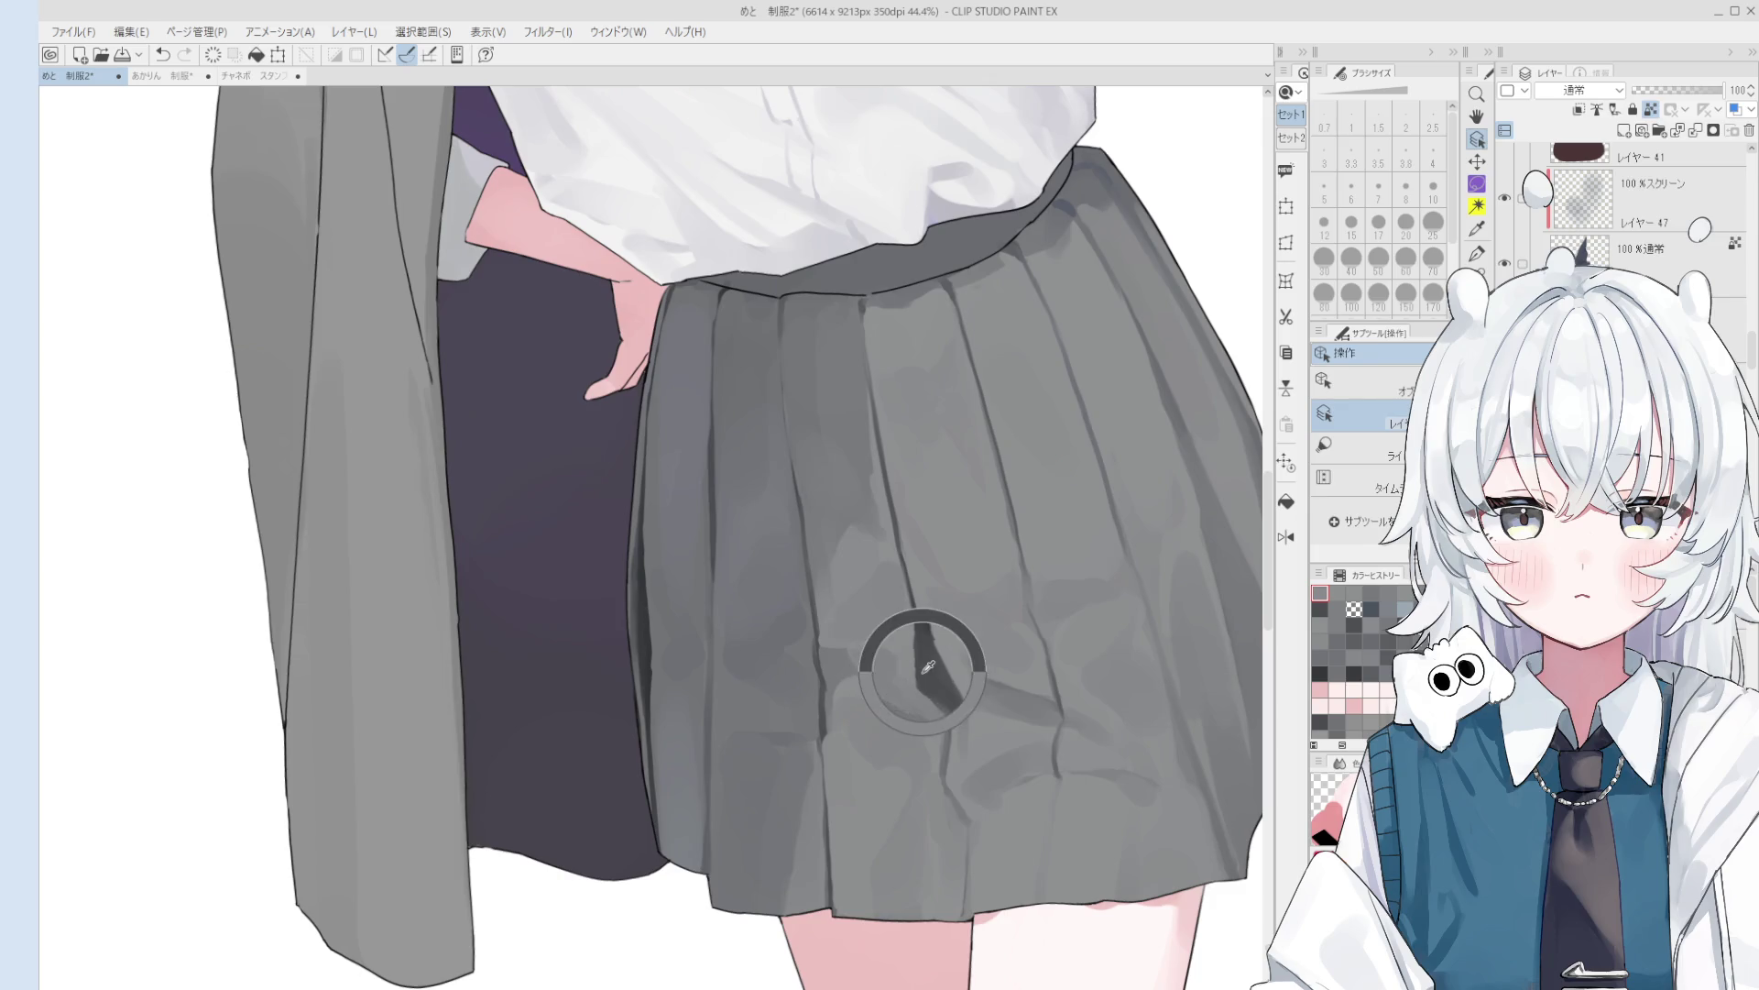
# - Return to the brush and sample several skirt greys while adjusting brush size
pyautogui.scroll(1, 836, 674)
pyautogui.press('b')
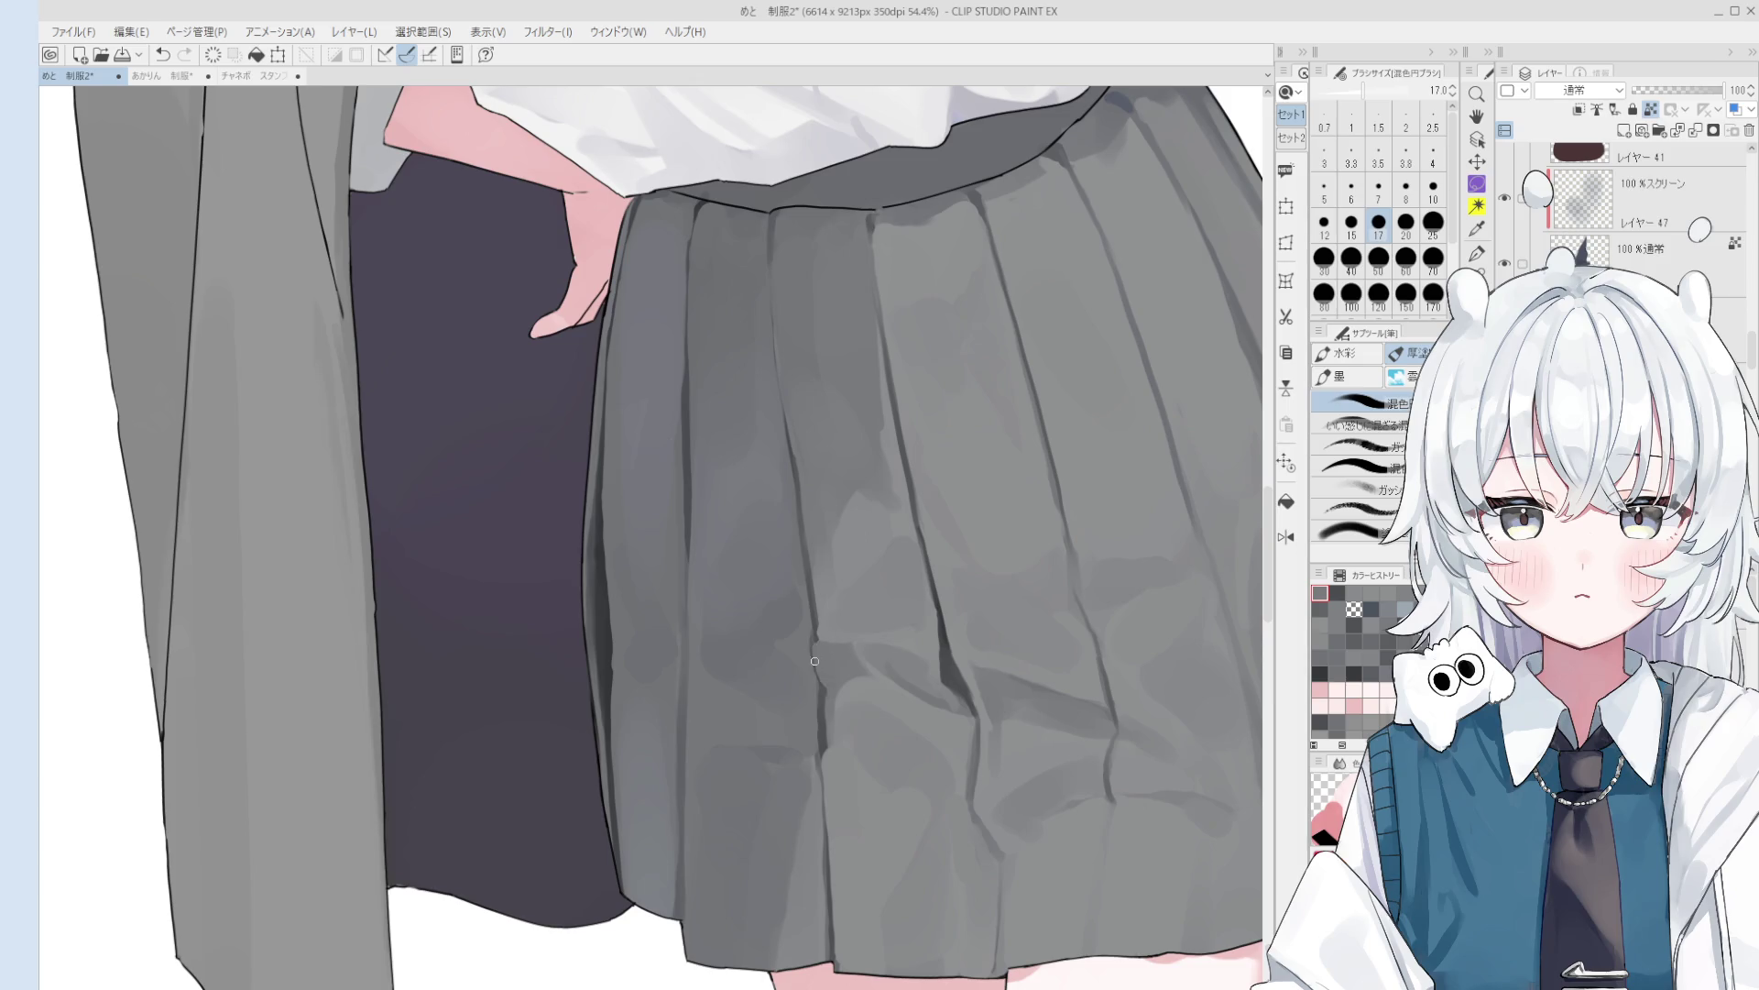
pyautogui.keyDown('alt'); pyautogui.click(821, 676); pyautogui.keyUp('alt')
pyautogui.scroll(-3, 880, 751)
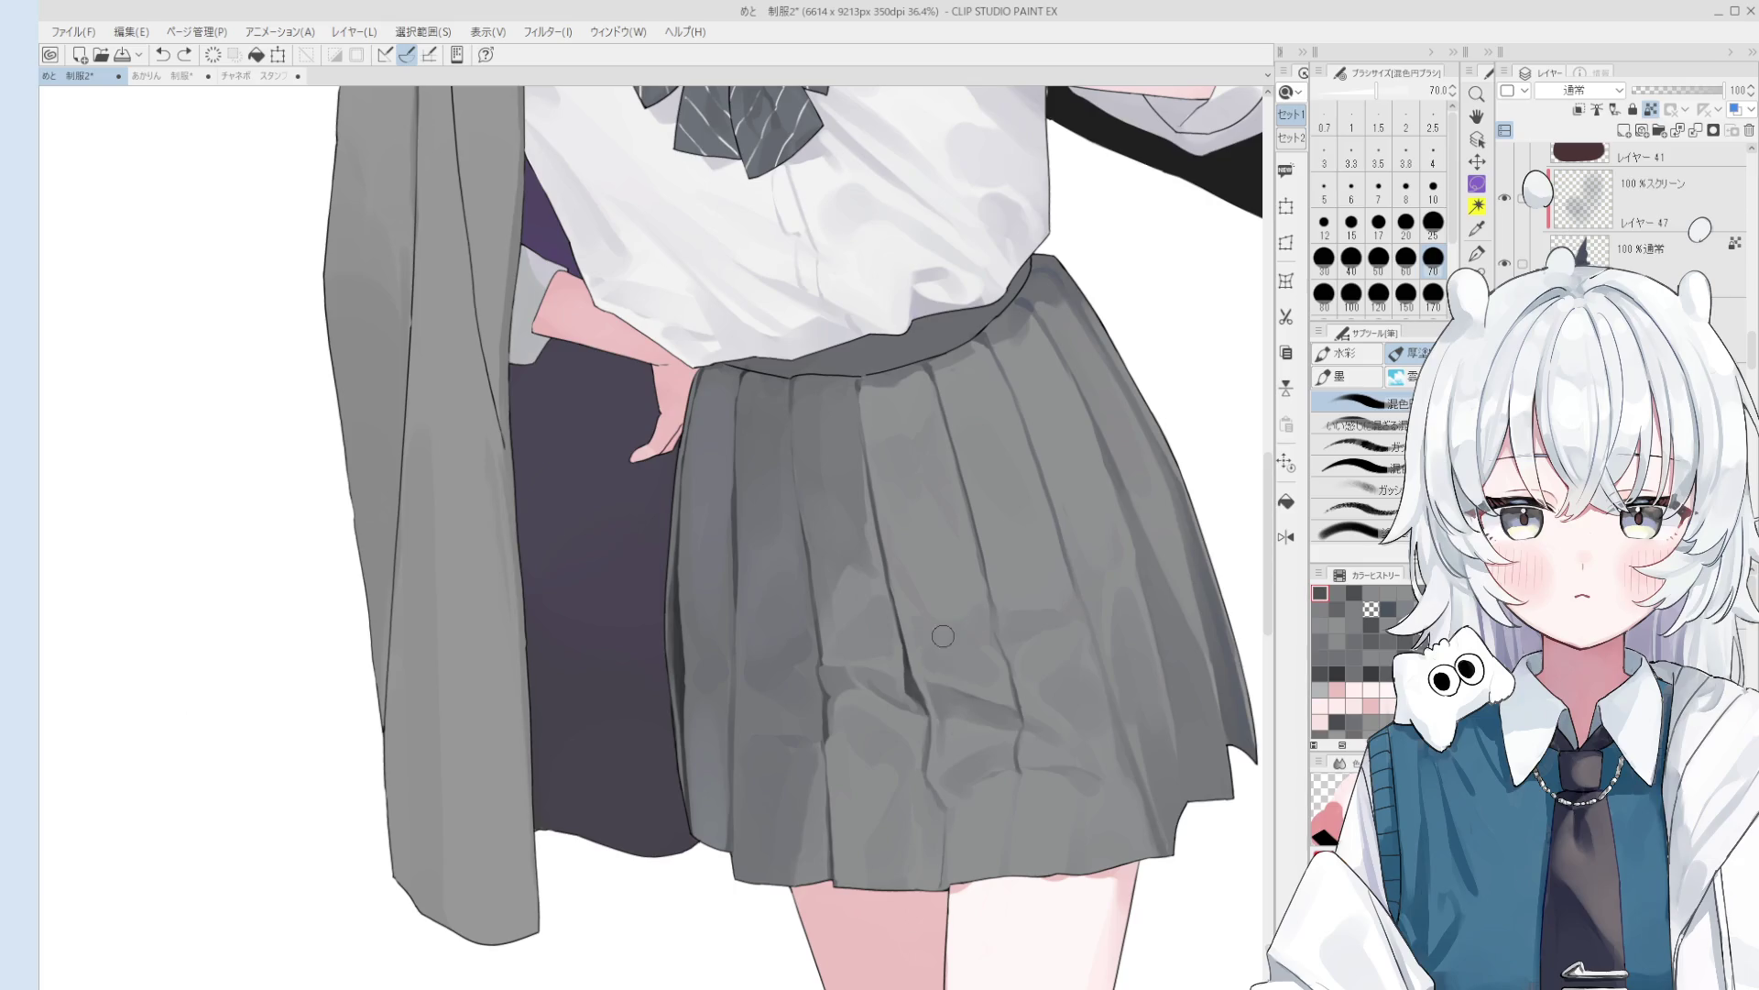
pyautogui.keyDown('alt'); pyautogui.click(912, 623); pyautogui.keyUp('alt')
pyautogui.press('[')
pyautogui.press('[')
pyautogui.keyDown('alt'); pyautogui.click(903, 587); pyautogui.keyUp('alt')
pyautogui.press('[')
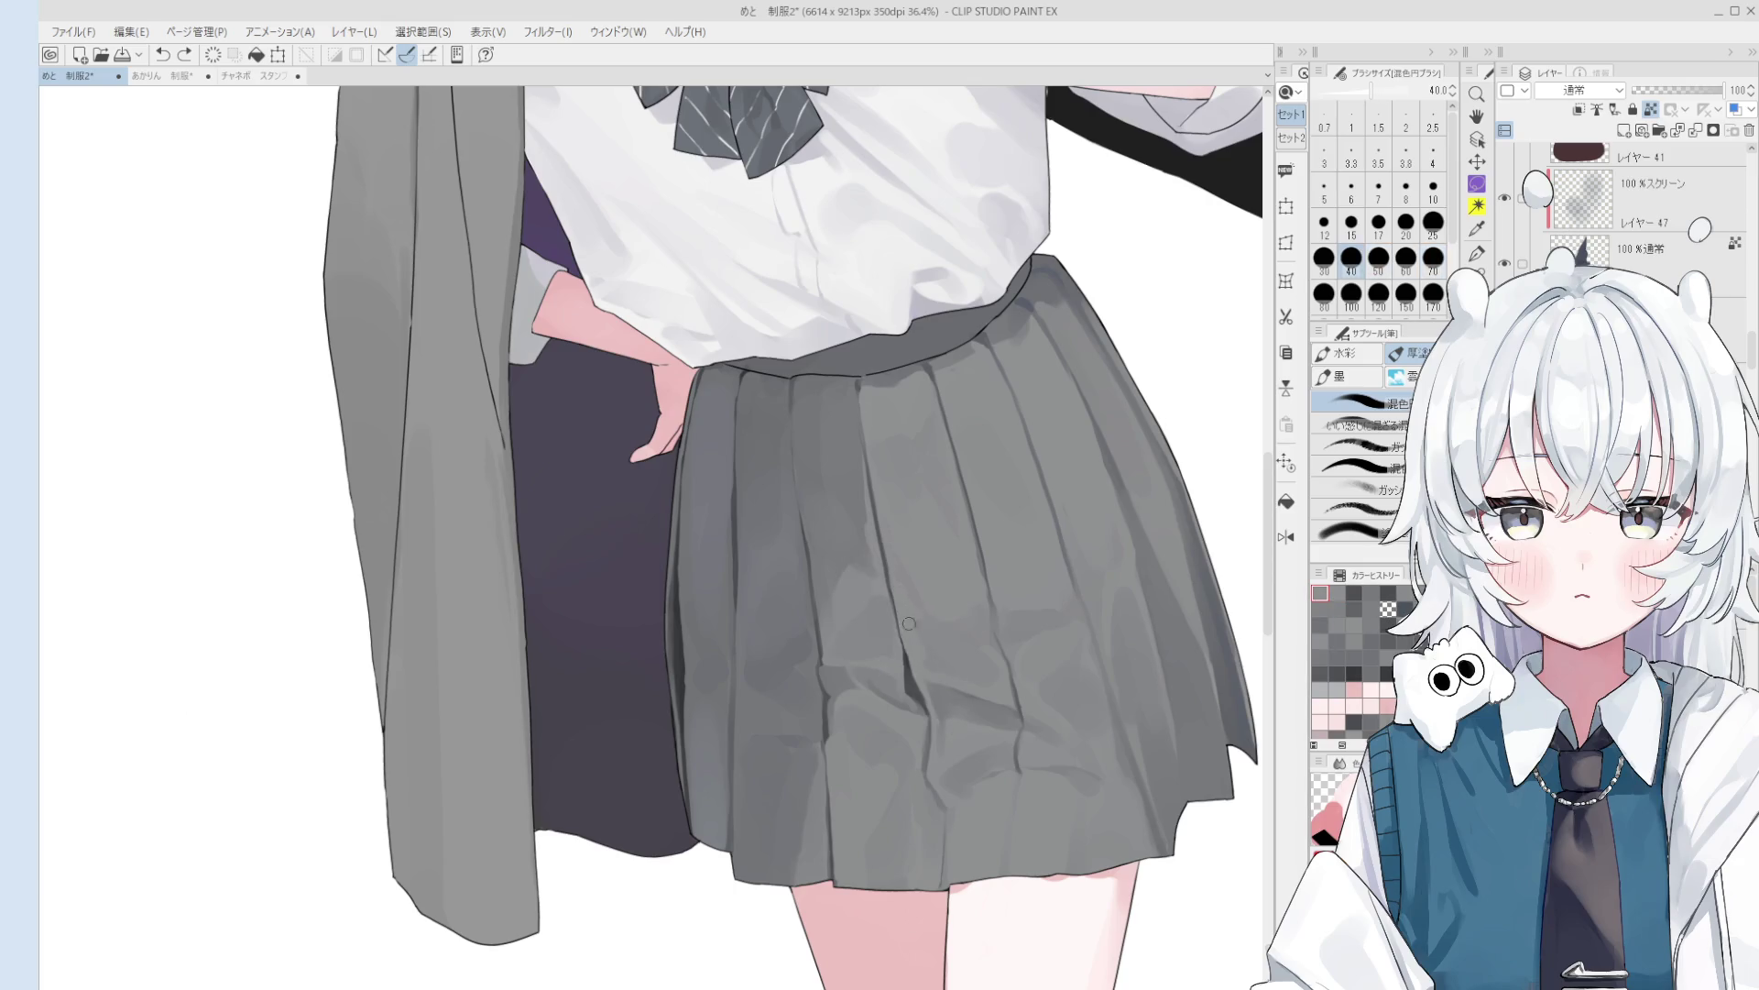
pyautogui.keyDown('alt'); pyautogui.click(922, 658); pyautogui.keyUp('alt')
pyautogui.press(']')
pyautogui.press(']')
pyautogui.press(']')
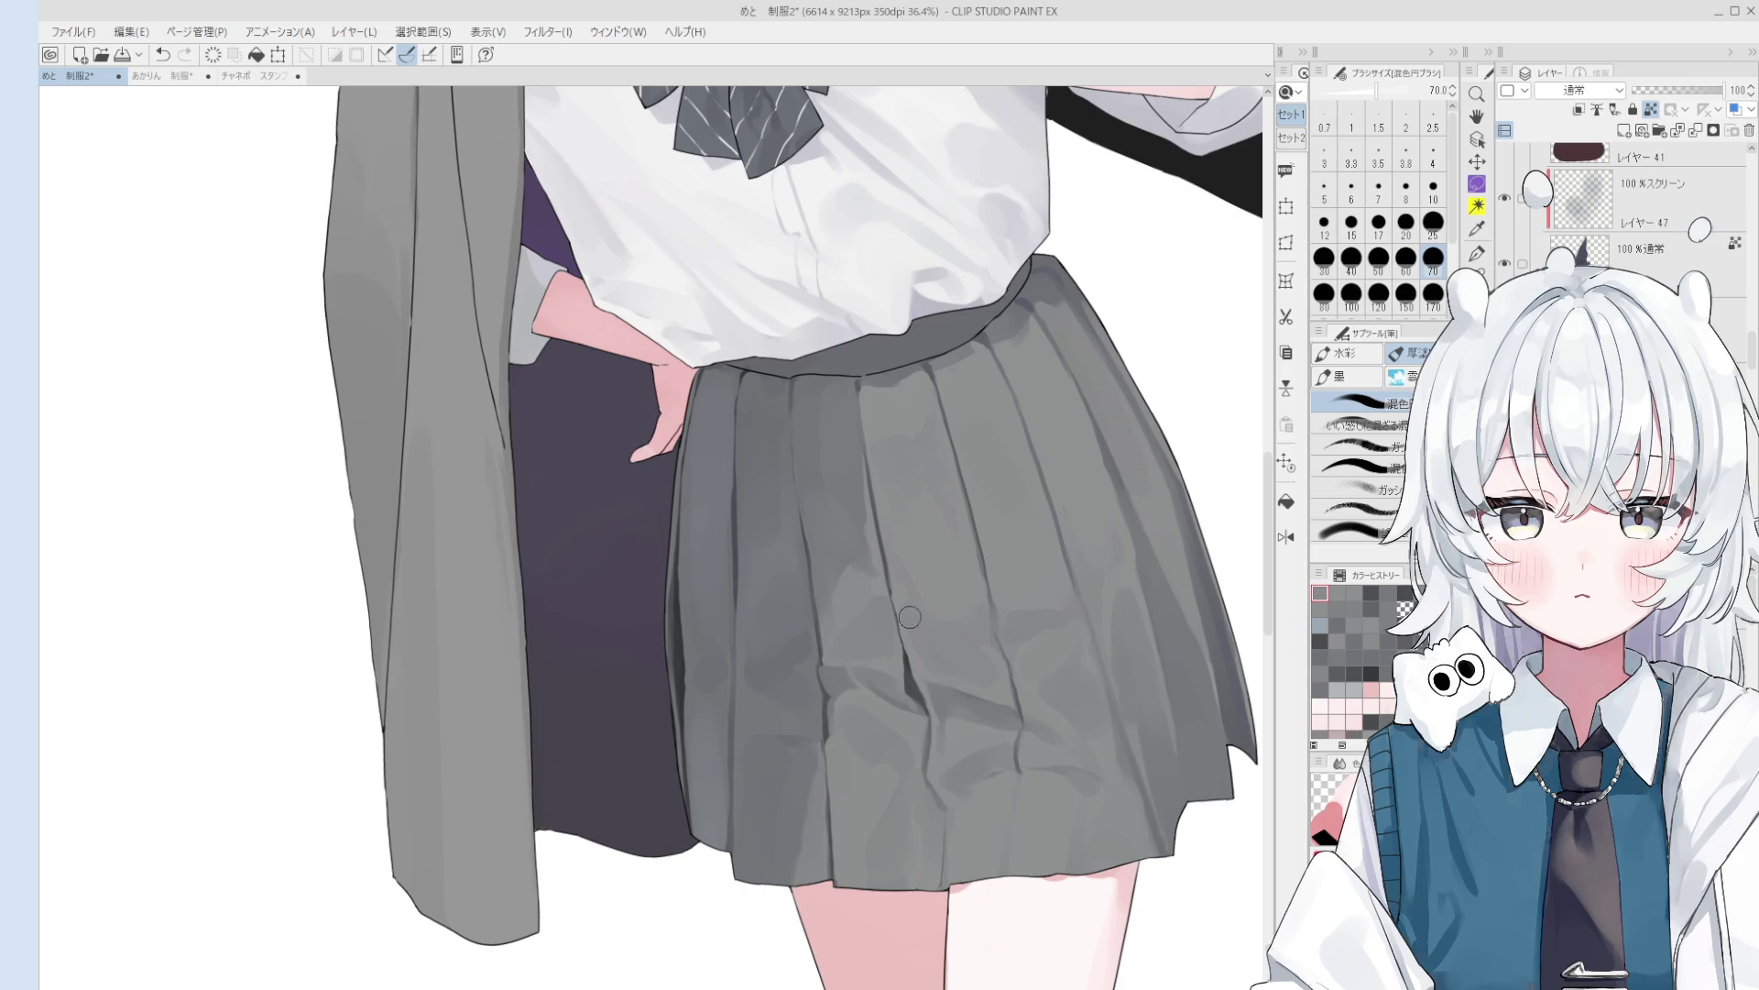
pyautogui.scroll(-2, 927, 634)
pyautogui.scroll(1, 933, 615)
pyautogui.keyDown('alt'); pyautogui.click(902, 592); pyautogui.keyUp('alt')
pyautogui.scroll(5, 907, 623)
# - Darken the pleat line down the skirt with strokes at brush sizes 17 and 20
pyautogui.press('[')
pyautogui.press('[')
pyautogui.press('[')
pyautogui.scroll(-1, 921, 691)
pyautogui.press(']')
pyautogui.press(']')
pyautogui.press(']')
pyautogui.keyDown('alt'); pyautogui.click(939, 673); pyautogui.keyUp('alt')
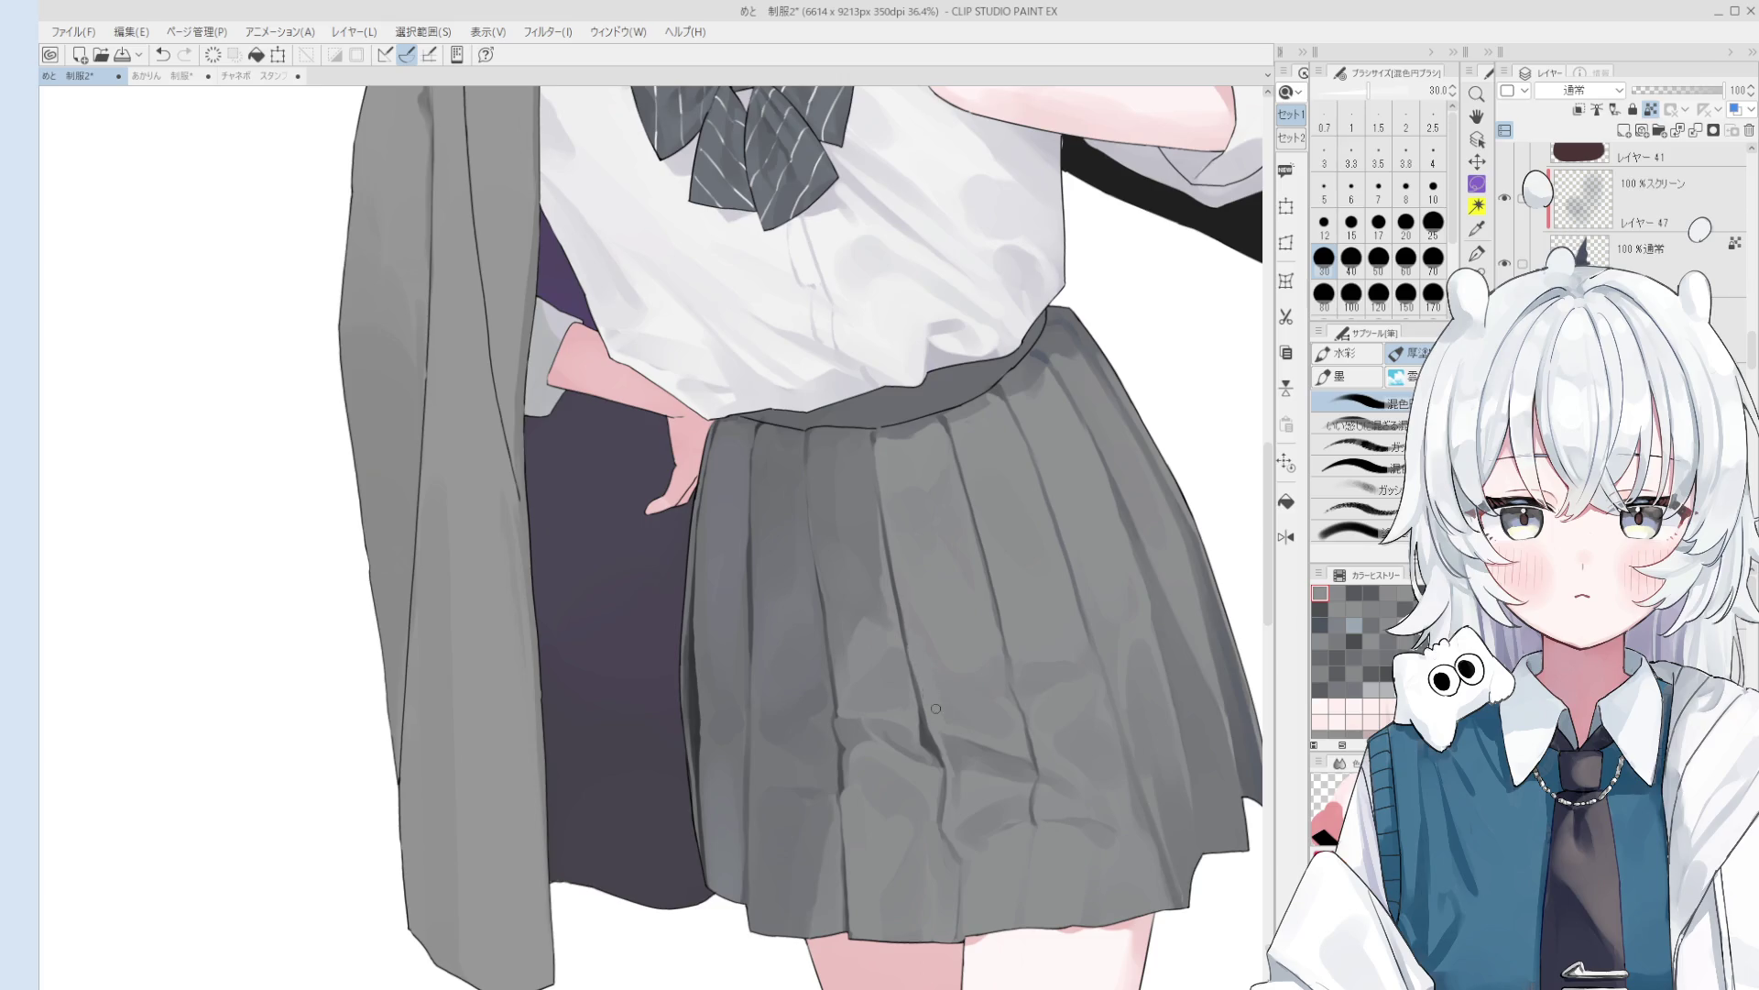
pyautogui.scroll(2, 922, 667)
pyautogui.keyDown('alt'); pyautogui.click(904, 623); pyautogui.keyUp('alt')
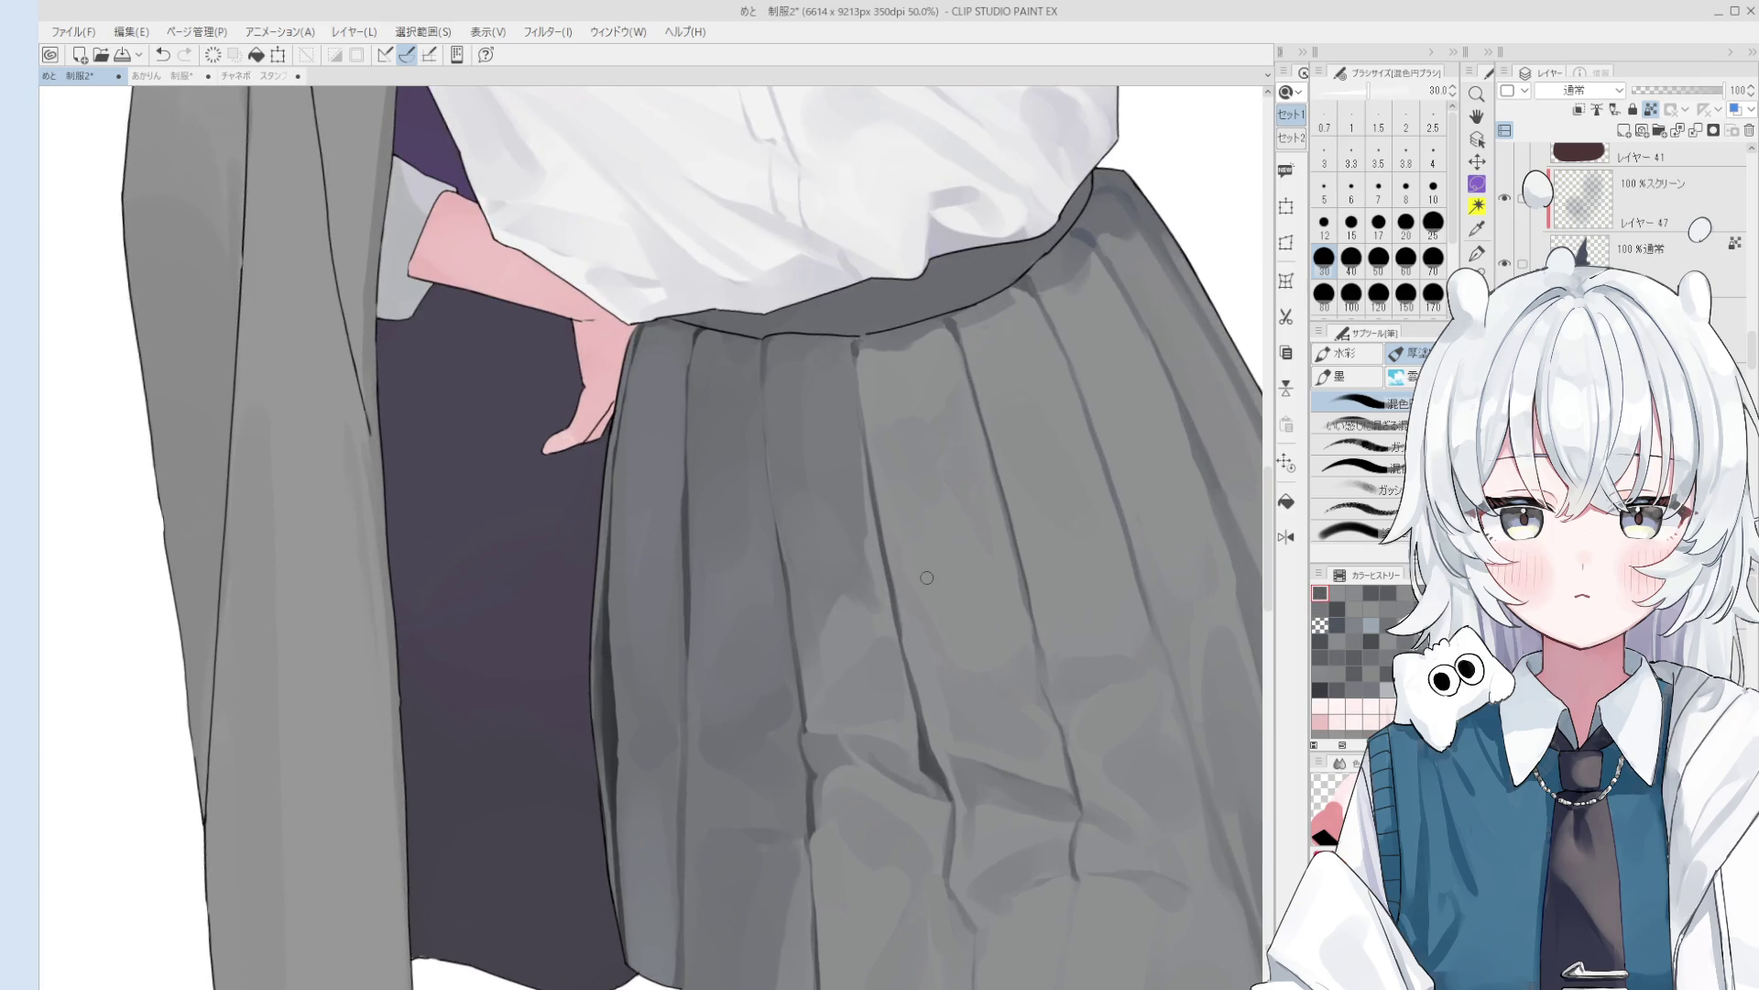
pyautogui.moveTo(880, 539); pyautogui.dragTo(902, 615)
pyautogui.scroll(-2, 902, 615)
pyautogui.press('[')
pyautogui.press('[')
pyautogui.press('[')
pyautogui.moveTo(886, 552); pyautogui.dragTo(898, 629)
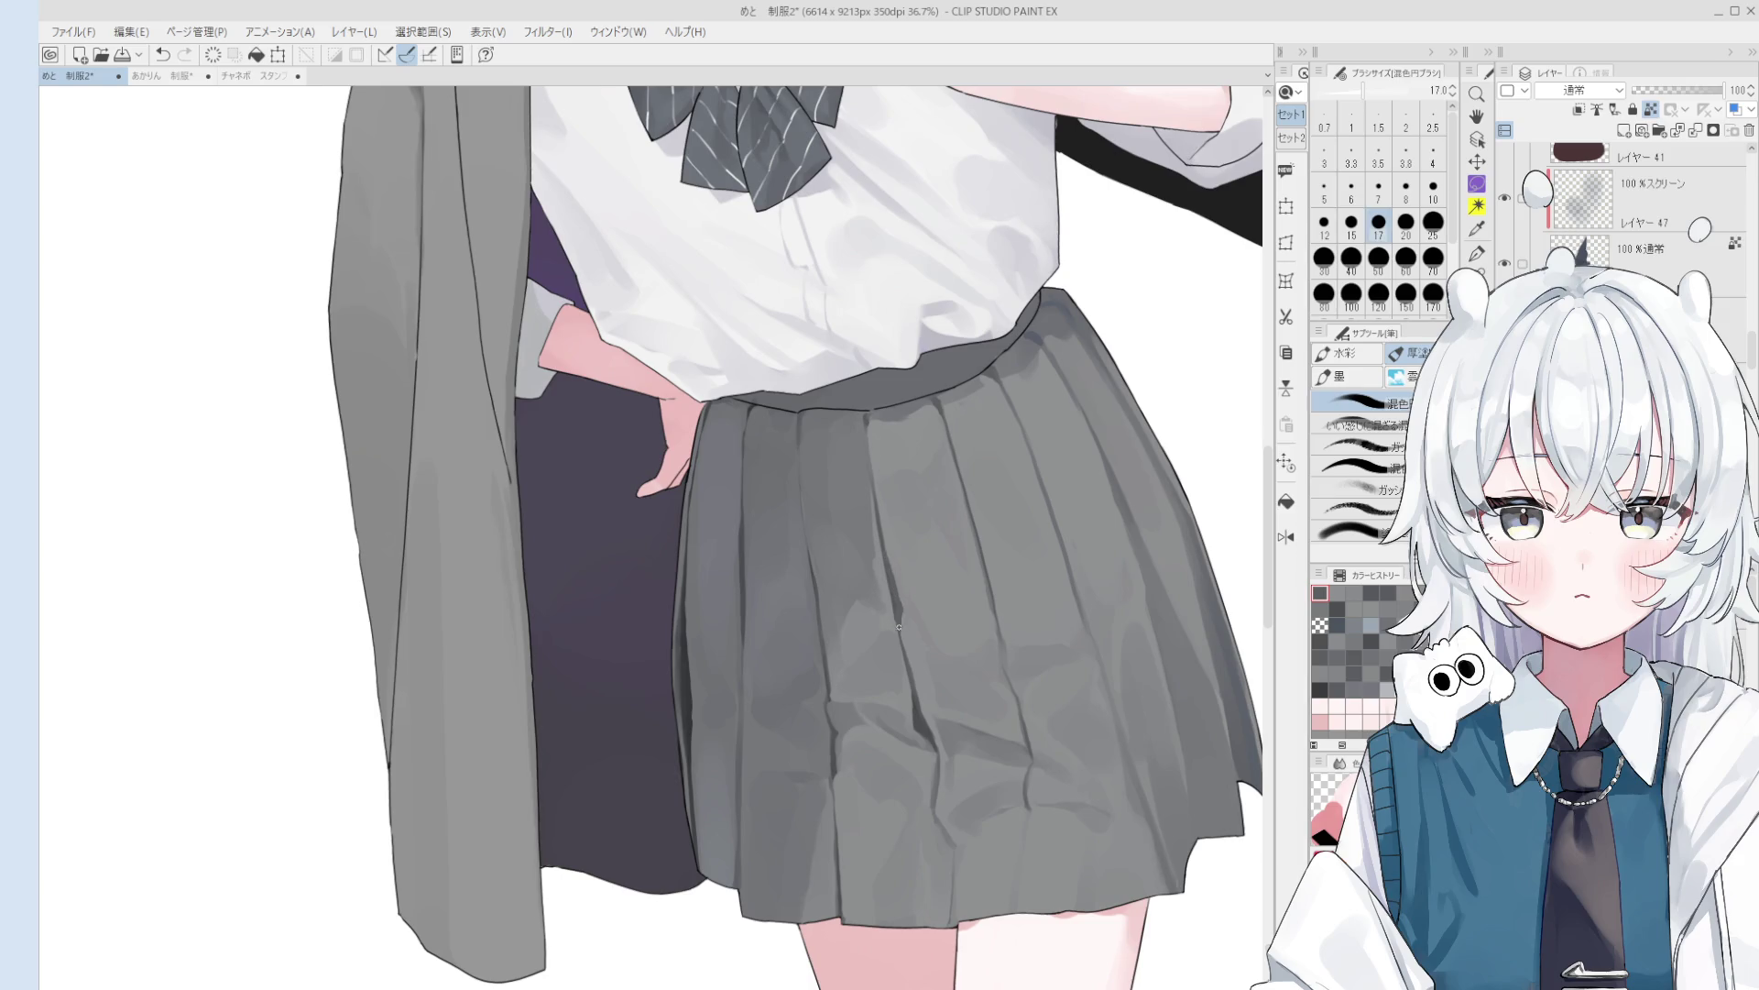
pyautogui.press(']')
# - Try further pleat shading strokes at sizes 10 and 17, undoing each one
pyautogui.keyDown('alt'); pyautogui.click(871, 601); pyautogui.keyUp('alt')
pyautogui.moveTo(897, 616); pyautogui.dragTo(902, 645)
pyautogui.hotkey('ctrl', 'z')
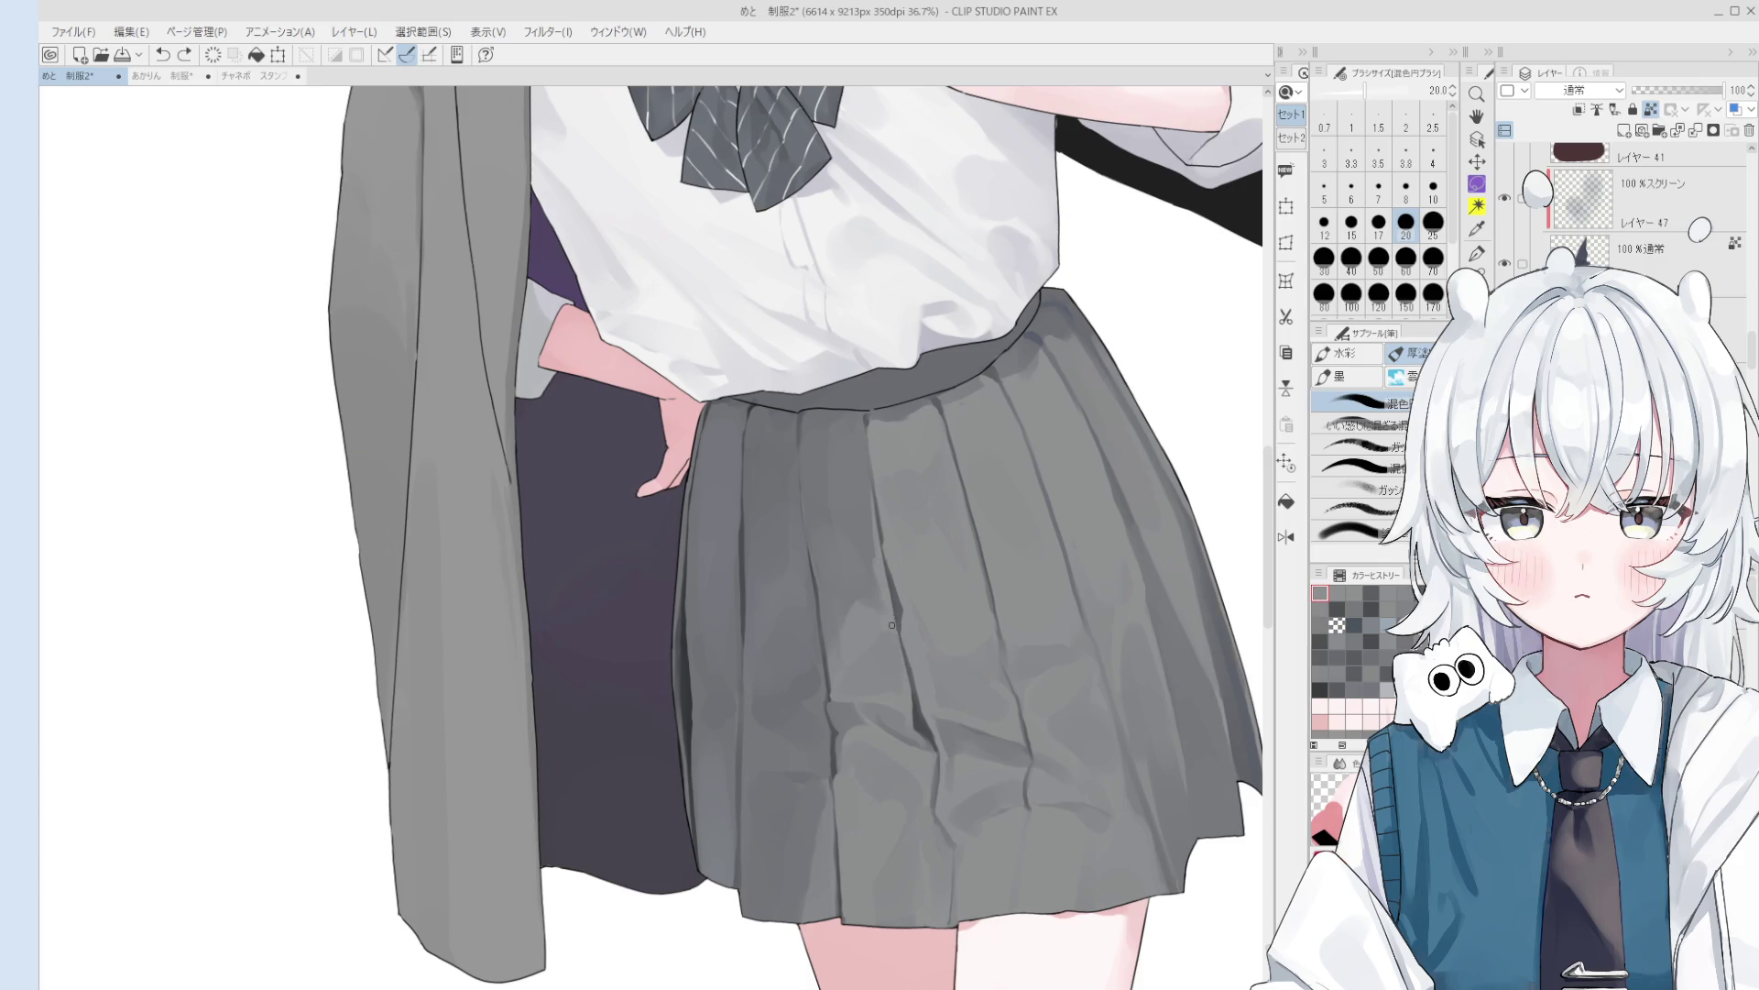
pyautogui.keyDown('alt'); pyautogui.click(894, 628); pyautogui.keyUp('alt')
pyautogui.moveTo(888, 541); pyautogui.dragTo(889, 572)
pyautogui.hotkey('ctrl', 'z')
pyautogui.scroll(-1, 902, 586)
pyautogui.press('[')
pyautogui.press('[')
pyautogui.press('[')
pyautogui.scroll(1, 881, 498)
pyautogui.press(']')
pyautogui.press(']')
pyautogui.press(']')
pyautogui.moveTo(876, 464); pyautogui.dragTo(888, 553)
pyautogui.scroll(-1, 880, 494)
pyautogui.hotkey('ctrl', 'z')
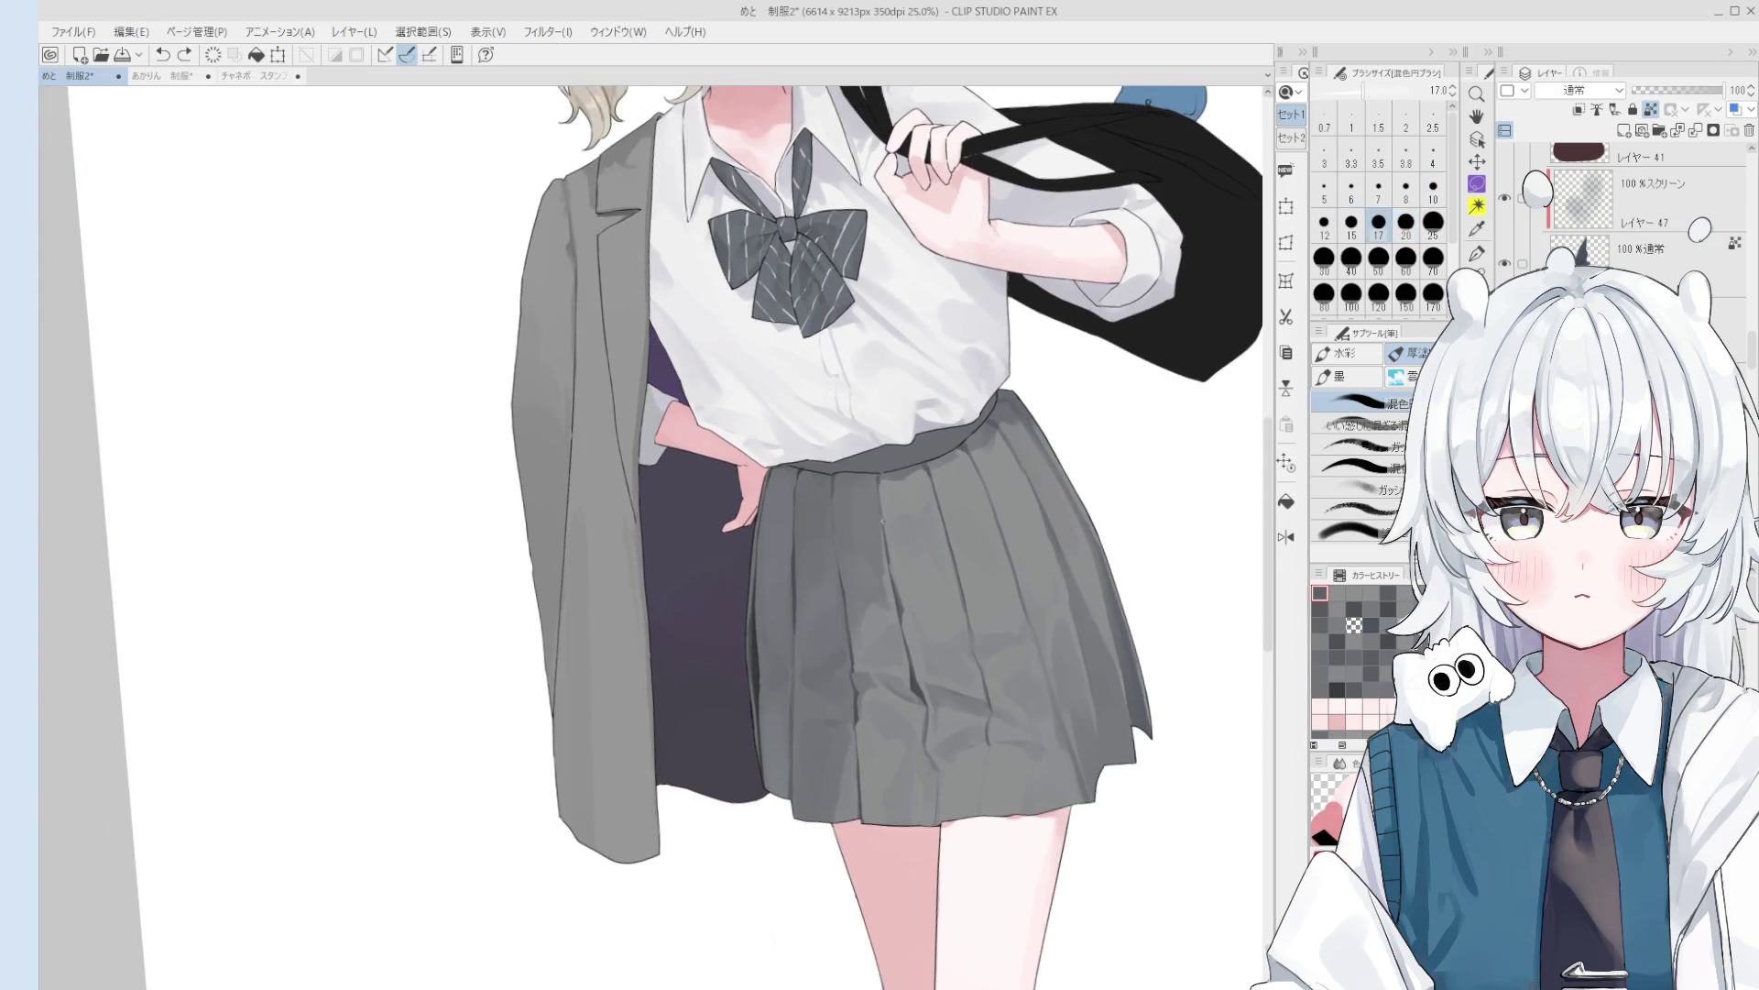
# - Sample a skirt colour, raise the brush to 30, and switch to panning
pyautogui.scroll(-1, 877, 490)
pyautogui.click(923, 537)
pyautogui.press(']')
pyautogui.press(']')
pyautogui.press(']')
pyautogui.scroll(-1, 953, 593)
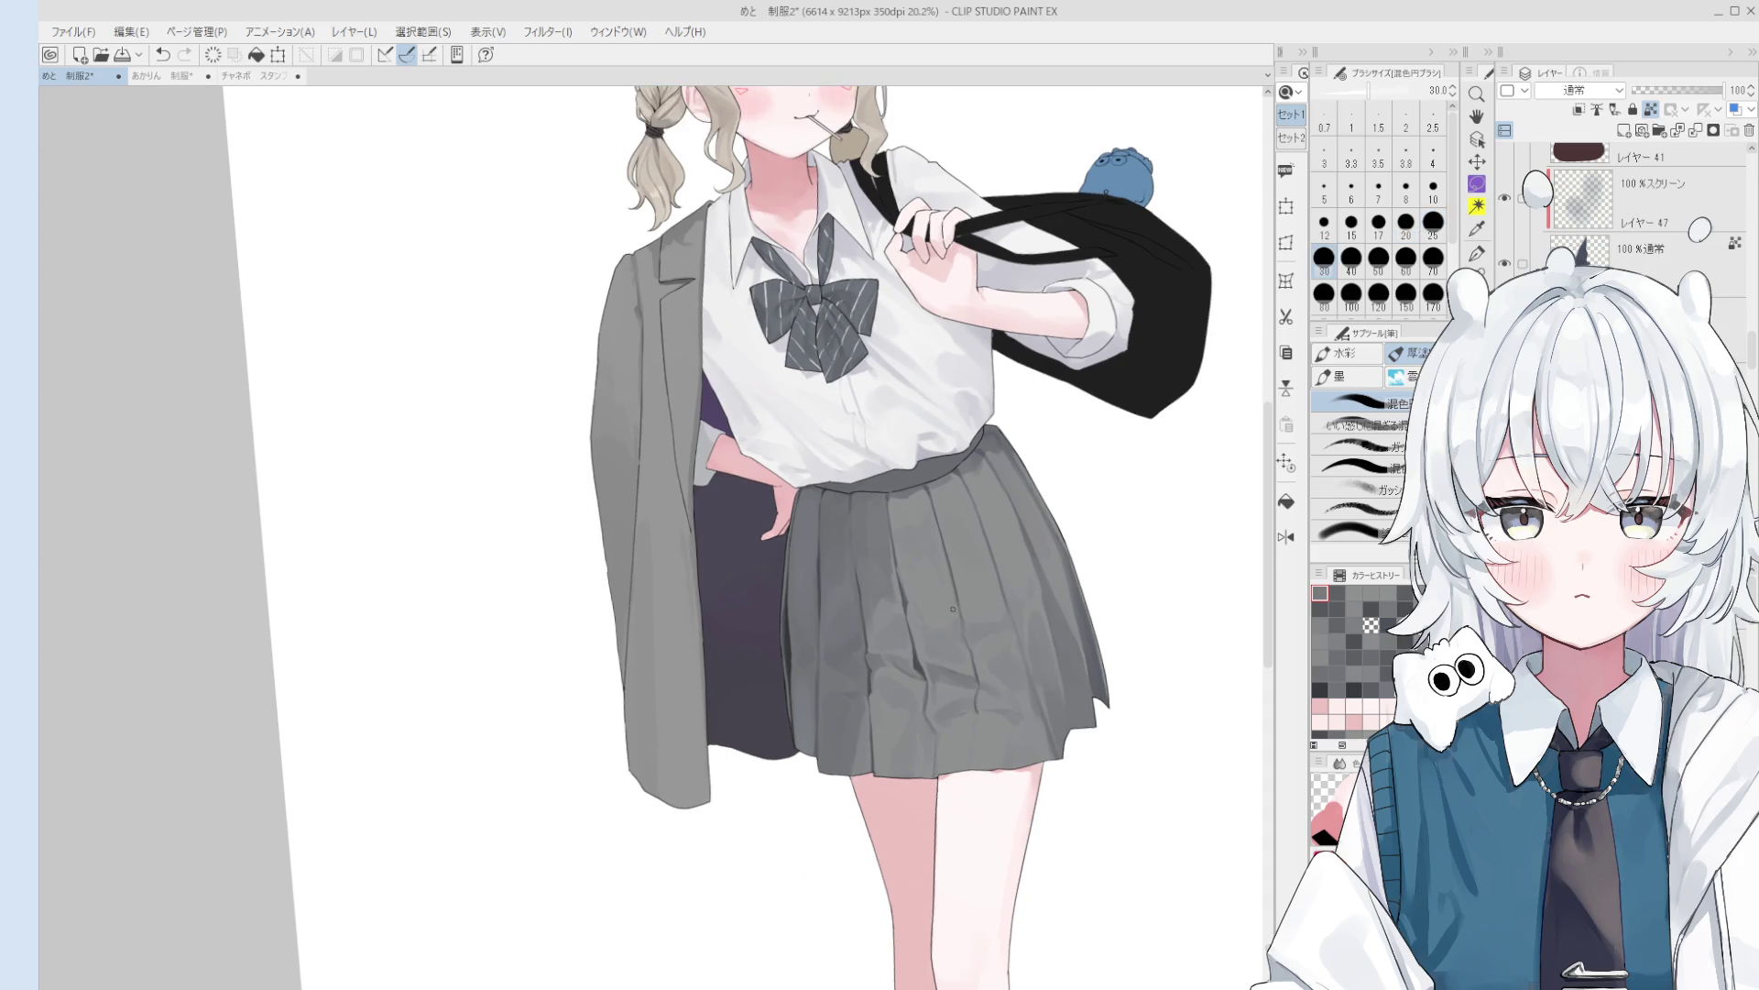
pyautogui.scroll(-4, 944, 600)
pyautogui.press('space')
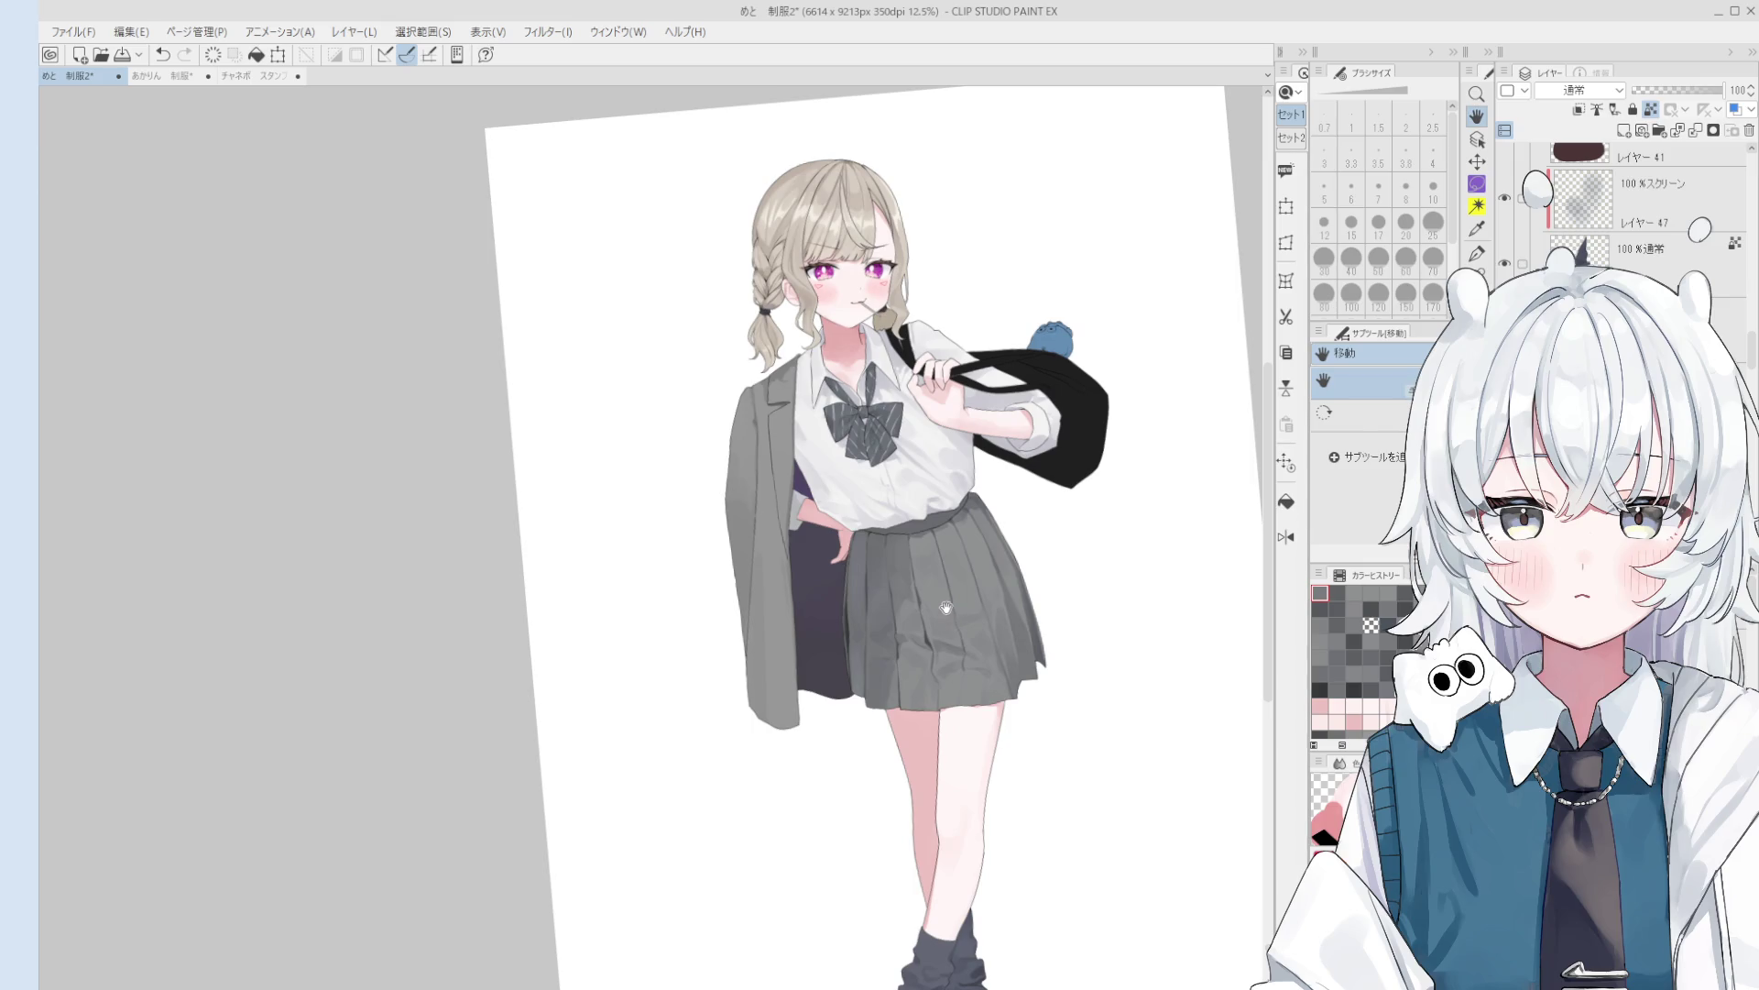
pyautogui.press('o')
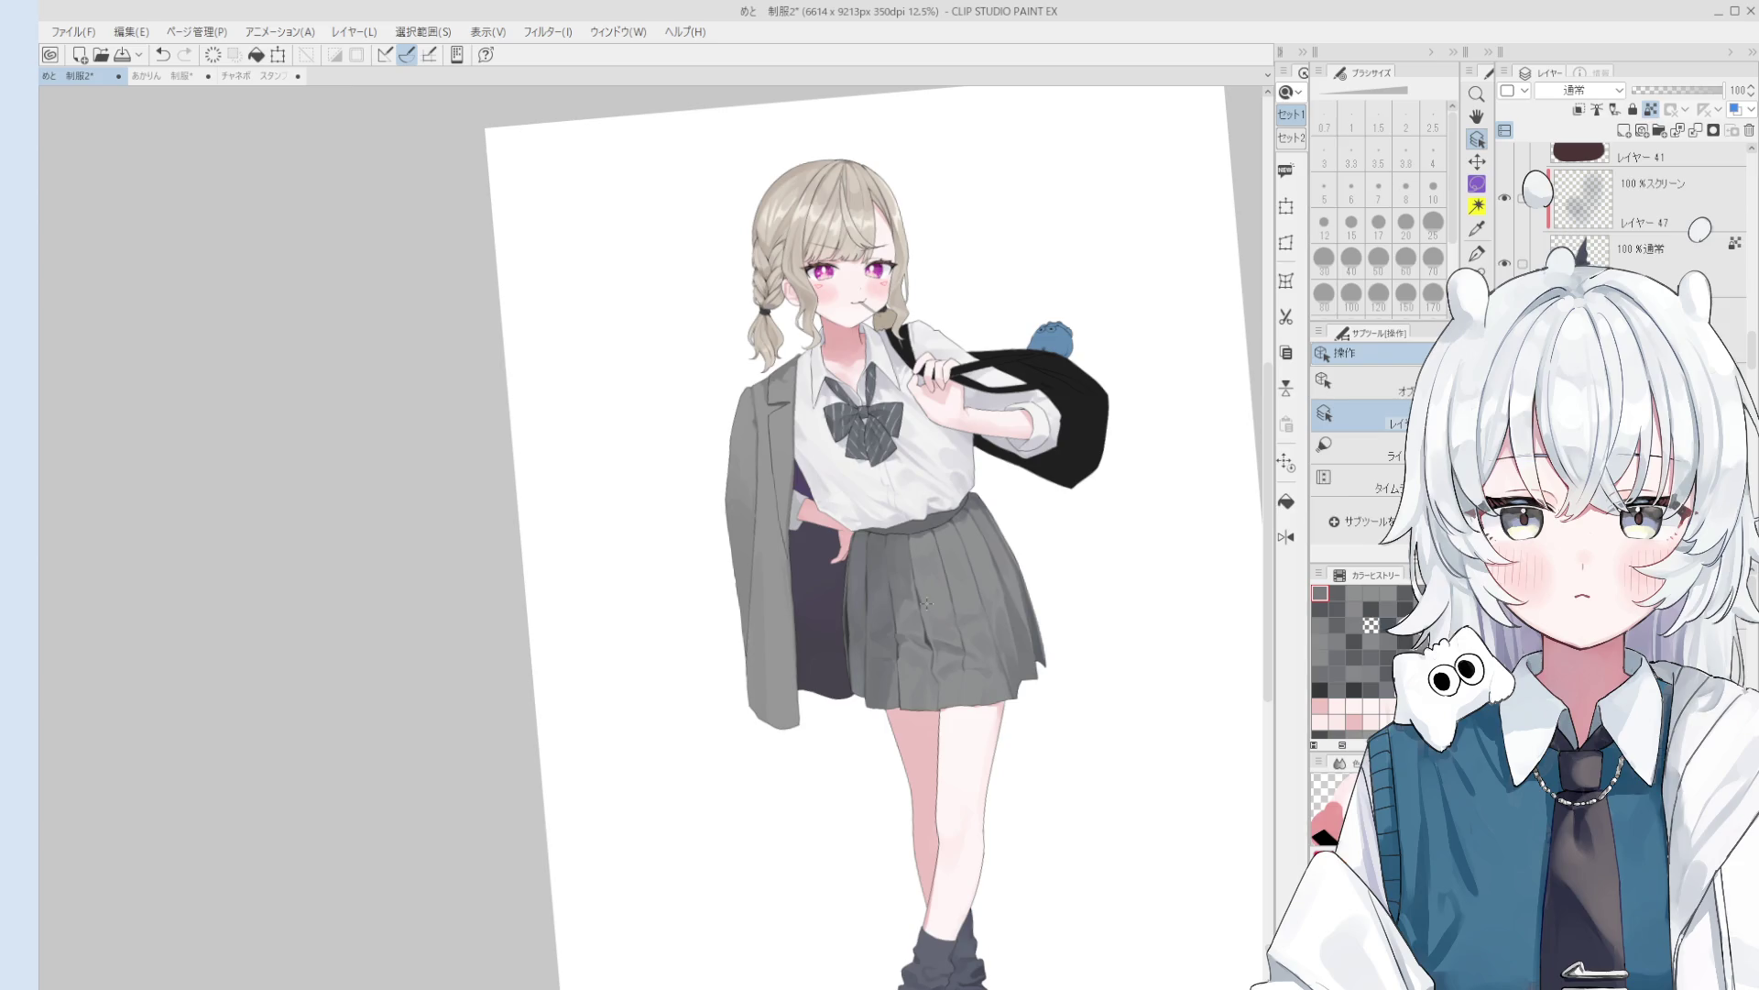
# - Select the grey jacket's layer and switch to the blending brush
pyautogui.scroll(2, 926, 603)
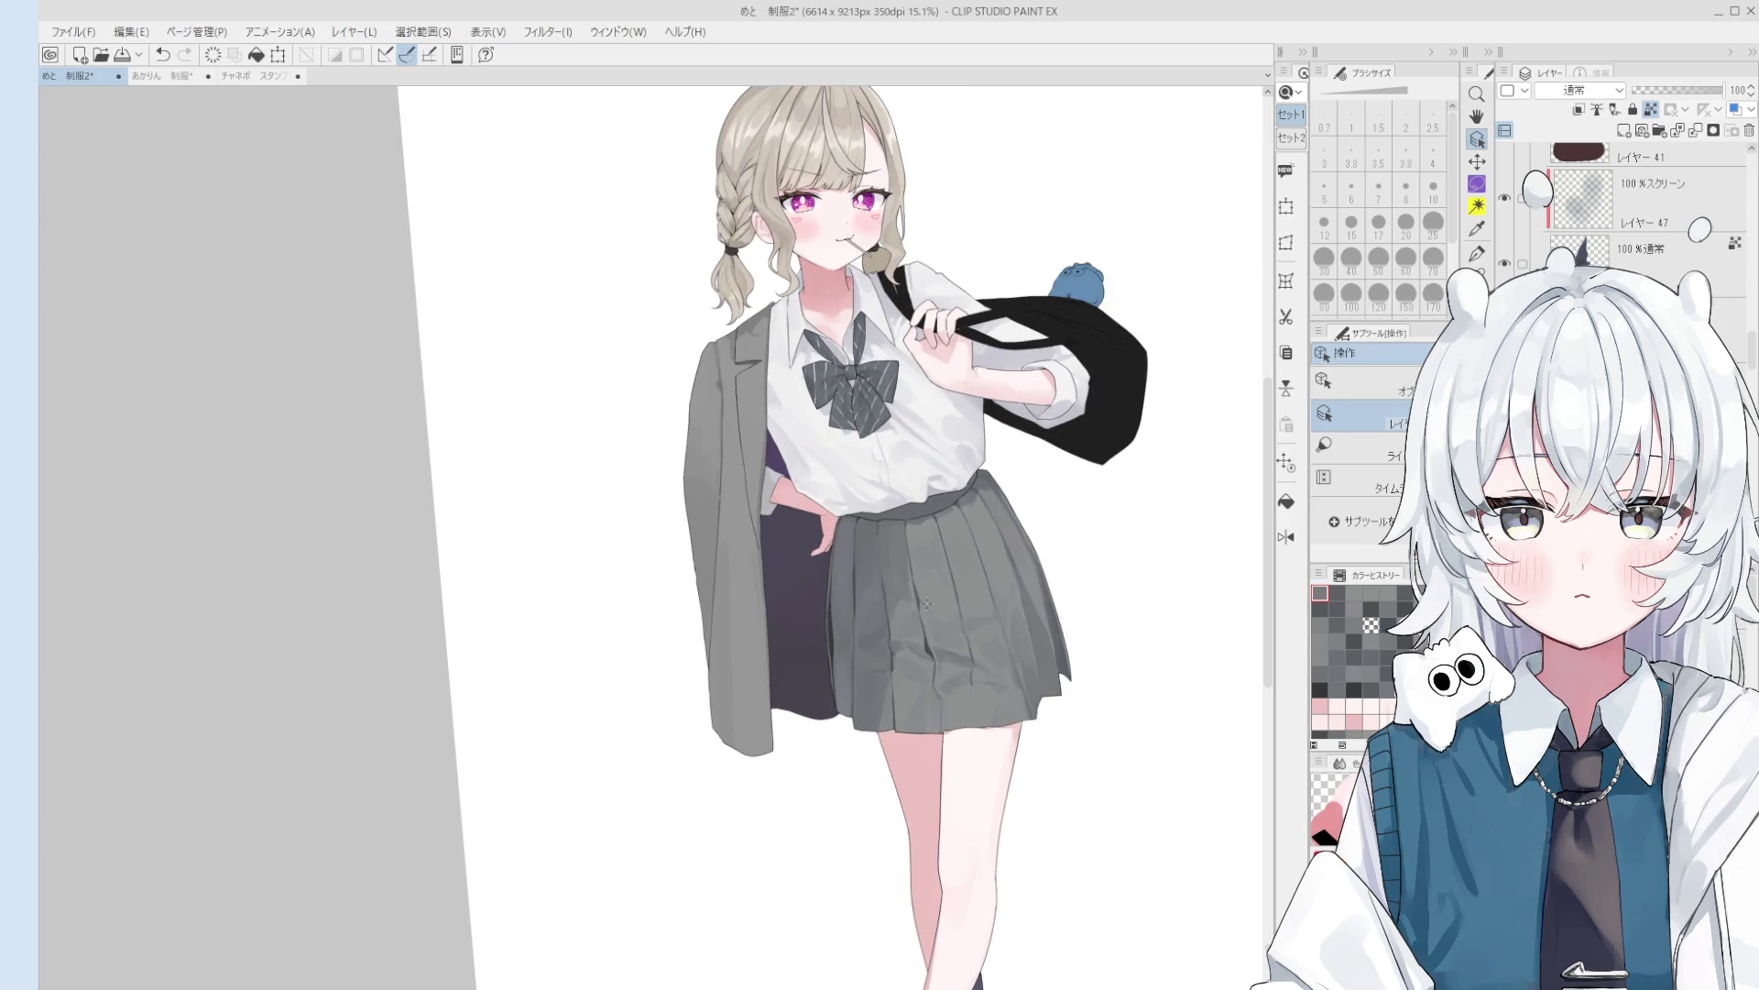
pyautogui.click(685, 409)
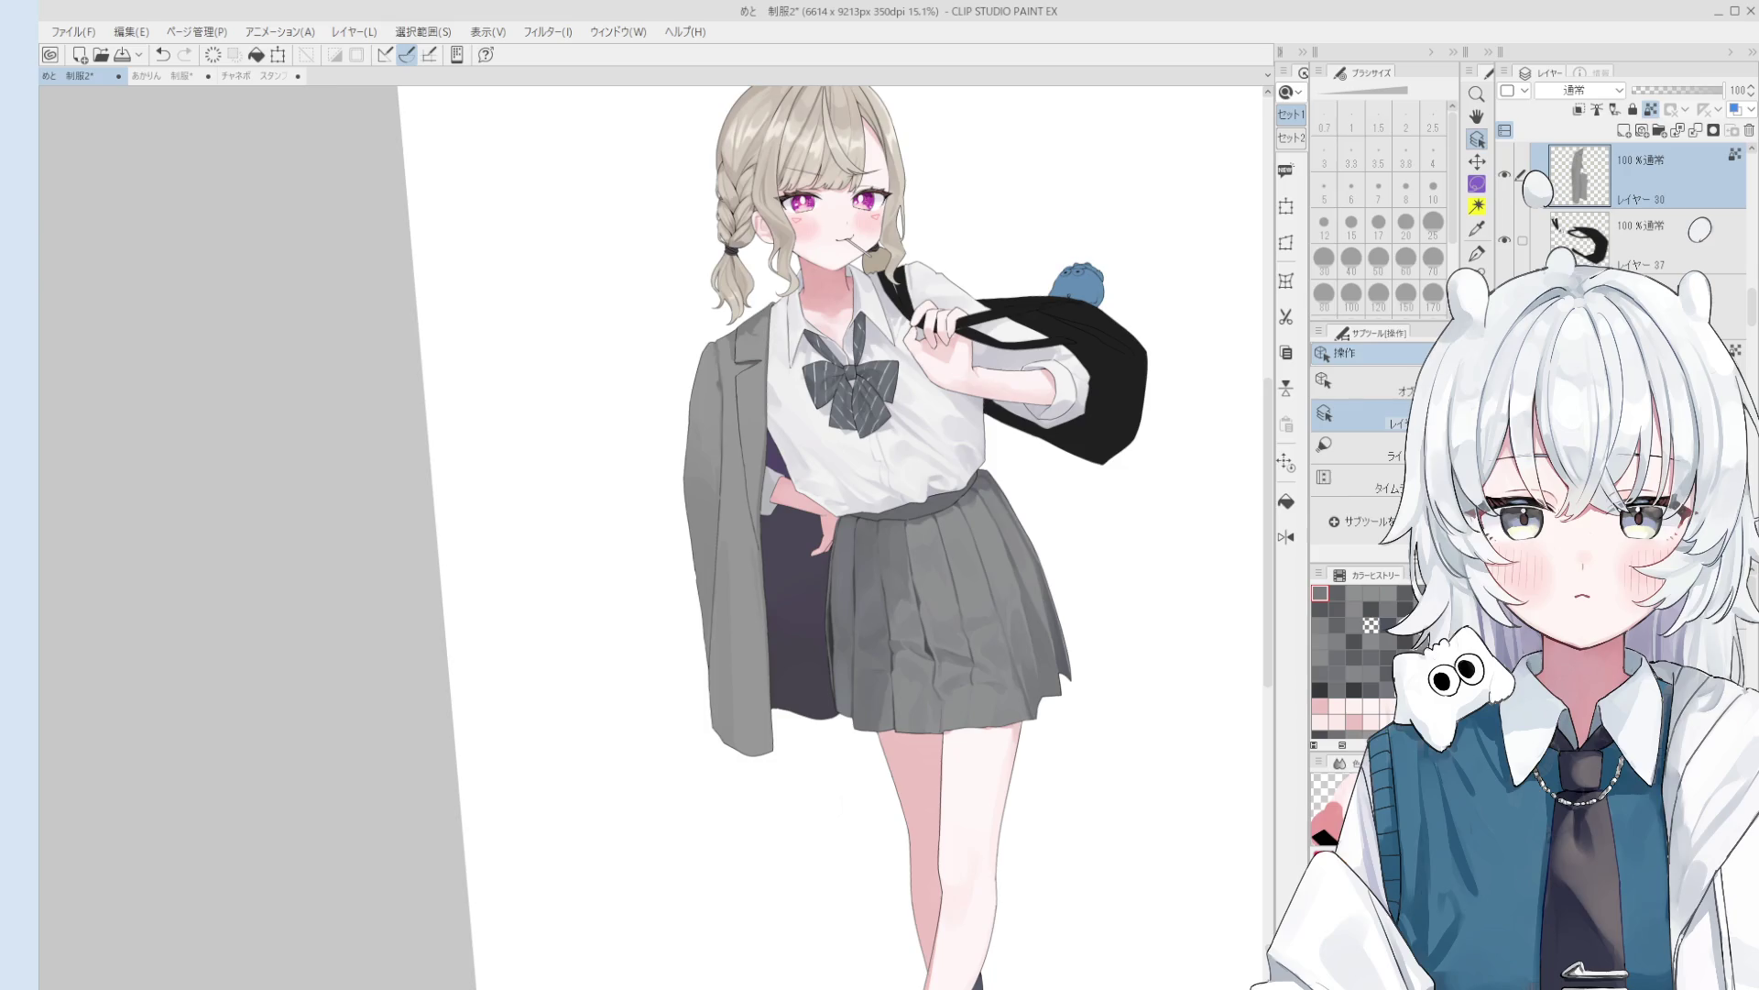
pyautogui.scroll(-1, 708, 312)
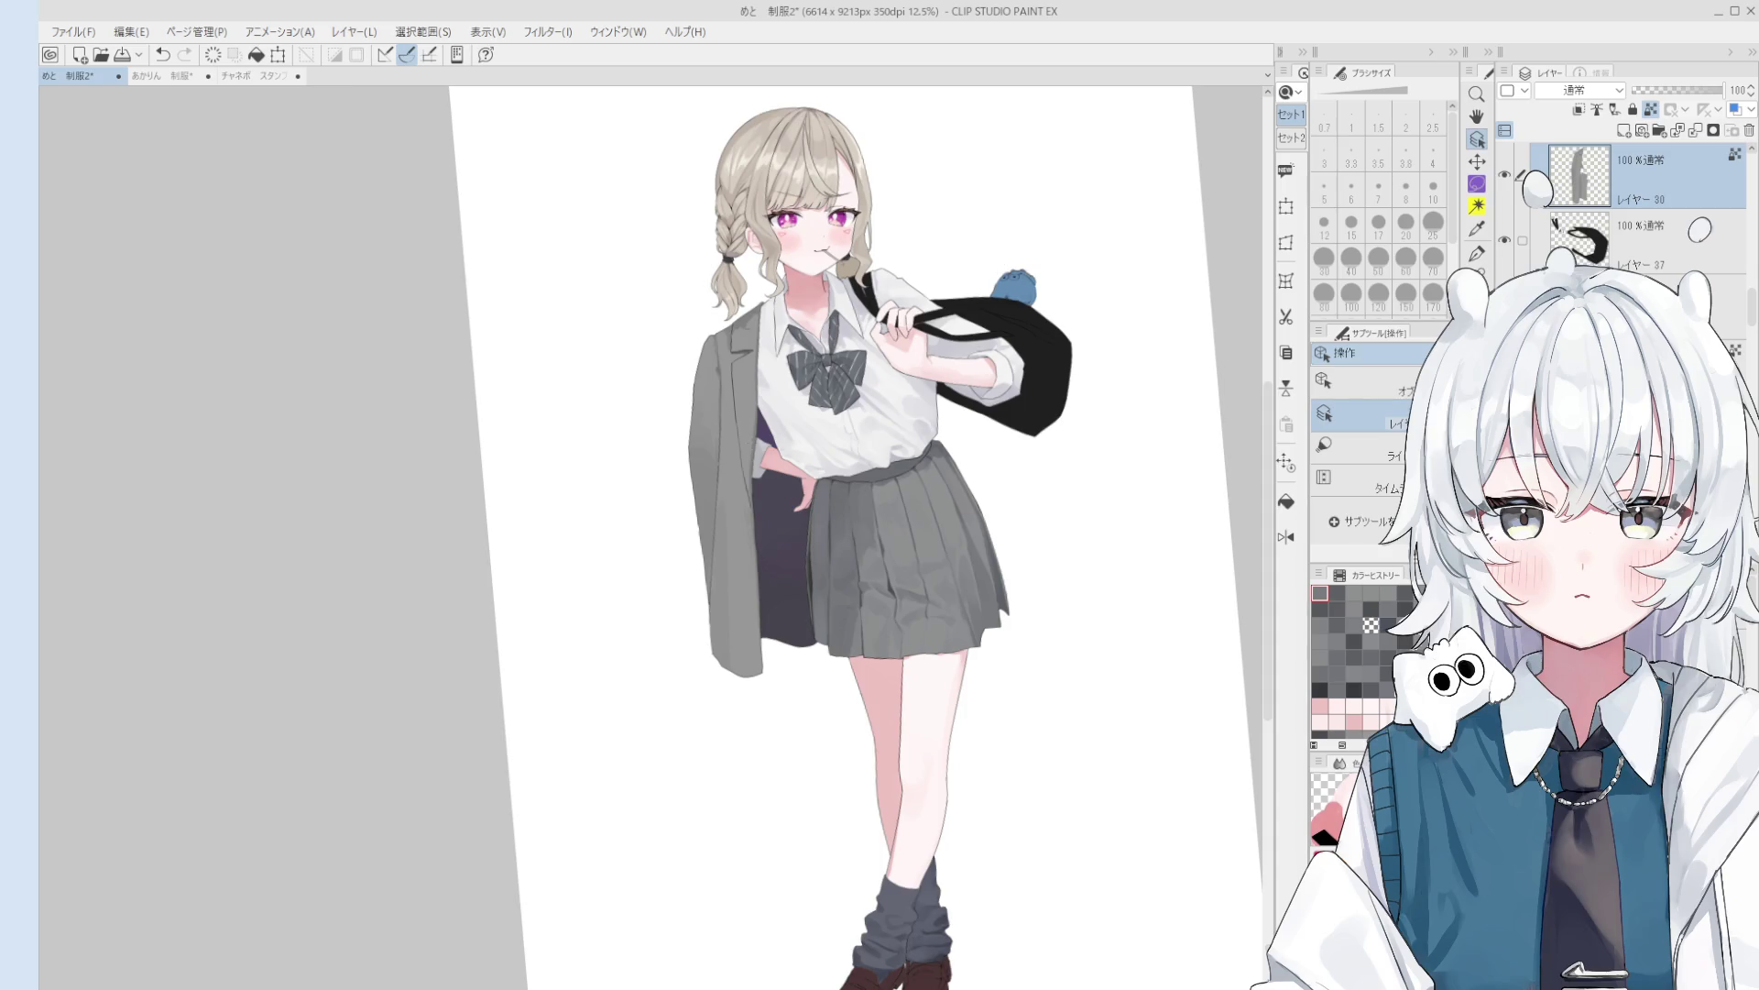
pyautogui.scroll(4, 706, 311)
pyautogui.click(744, 440)
# - Pick a colour from the artwork, size the brush to about 80, and mirror the canvas
pyautogui.press('b')
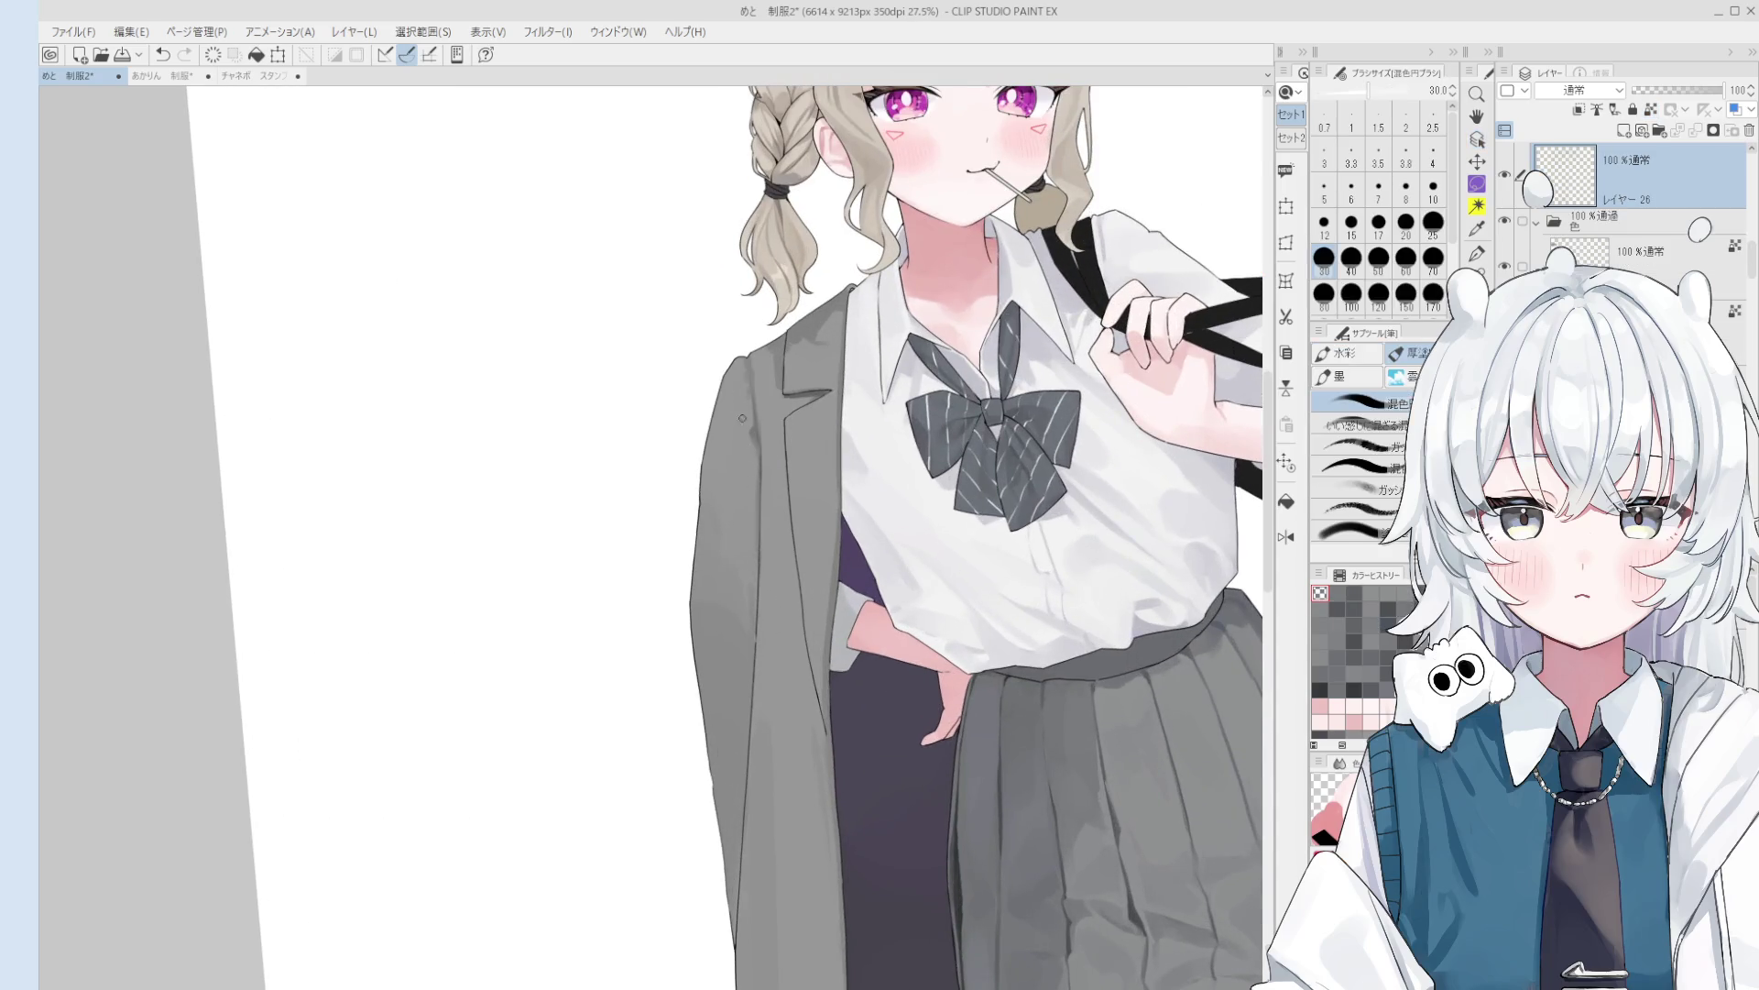
pyautogui.keyDown('ctrl'); pyautogui.keyDown('shift'); pyautogui.click(744, 431); pyautogui.keyUp('shift'); pyautogui.keyUp('ctrl')
pyautogui.scroll(-1, 750, 394)
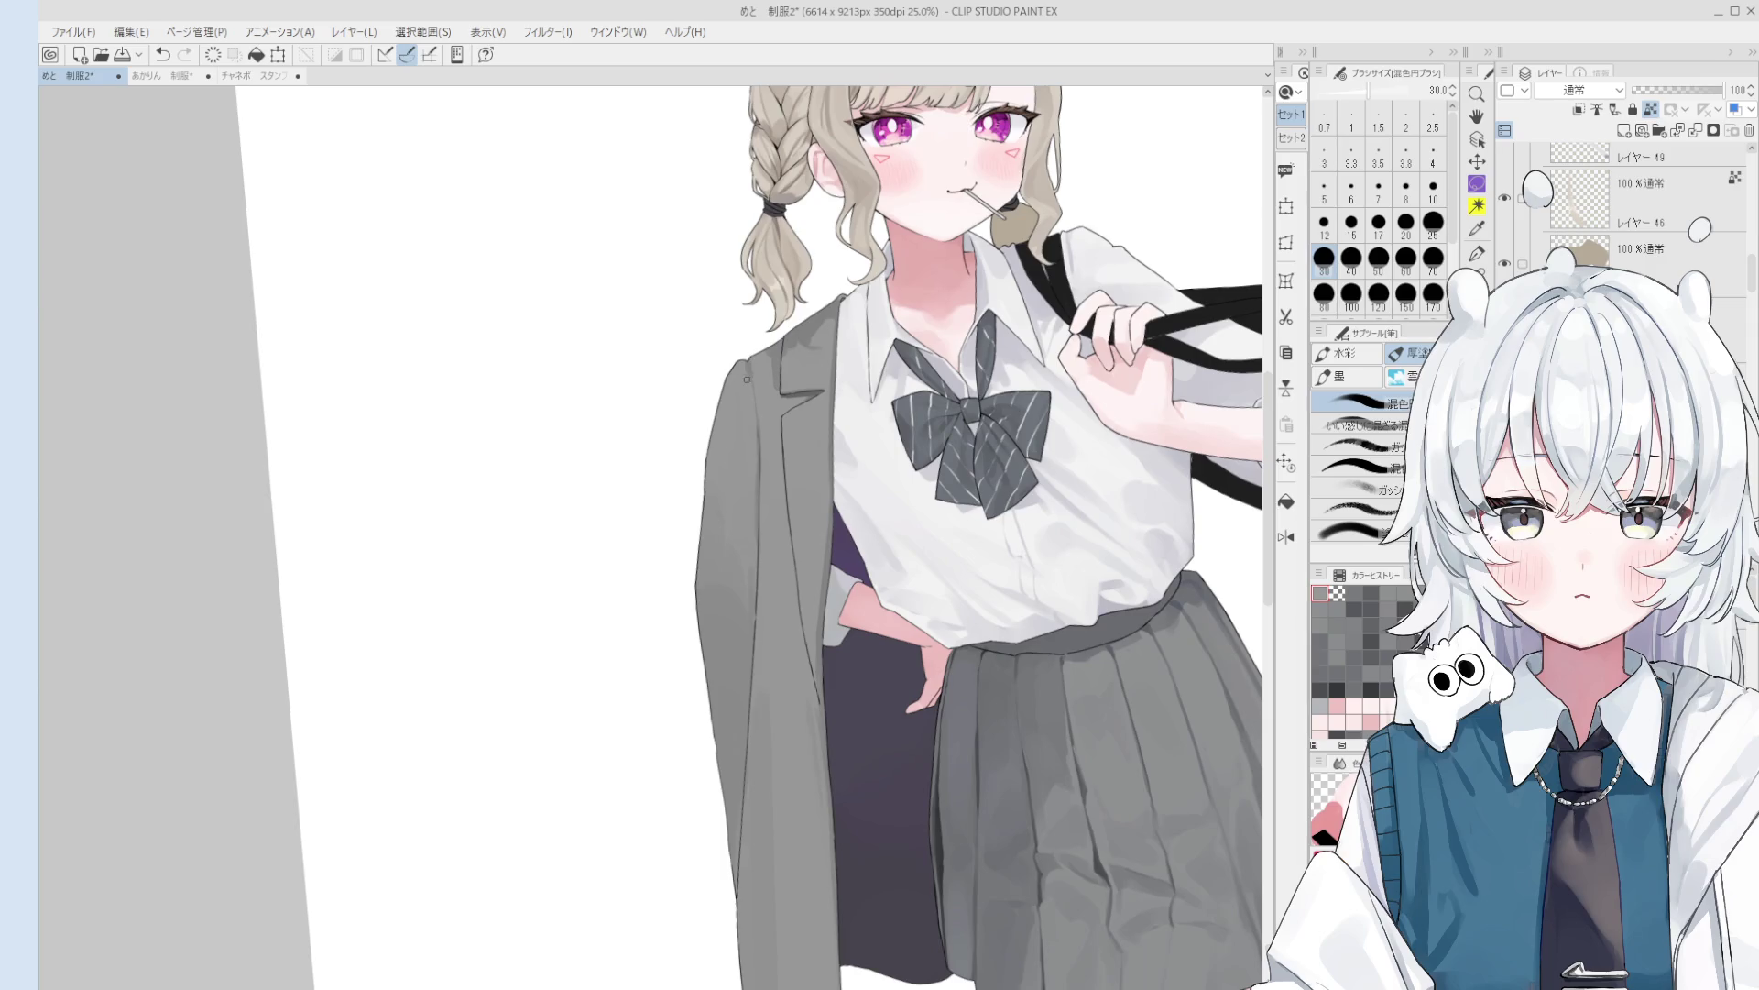
pyautogui.scroll(-2, 747, 383)
pyautogui.moveTo(761, 369); pyautogui.dragTo(753, 495)
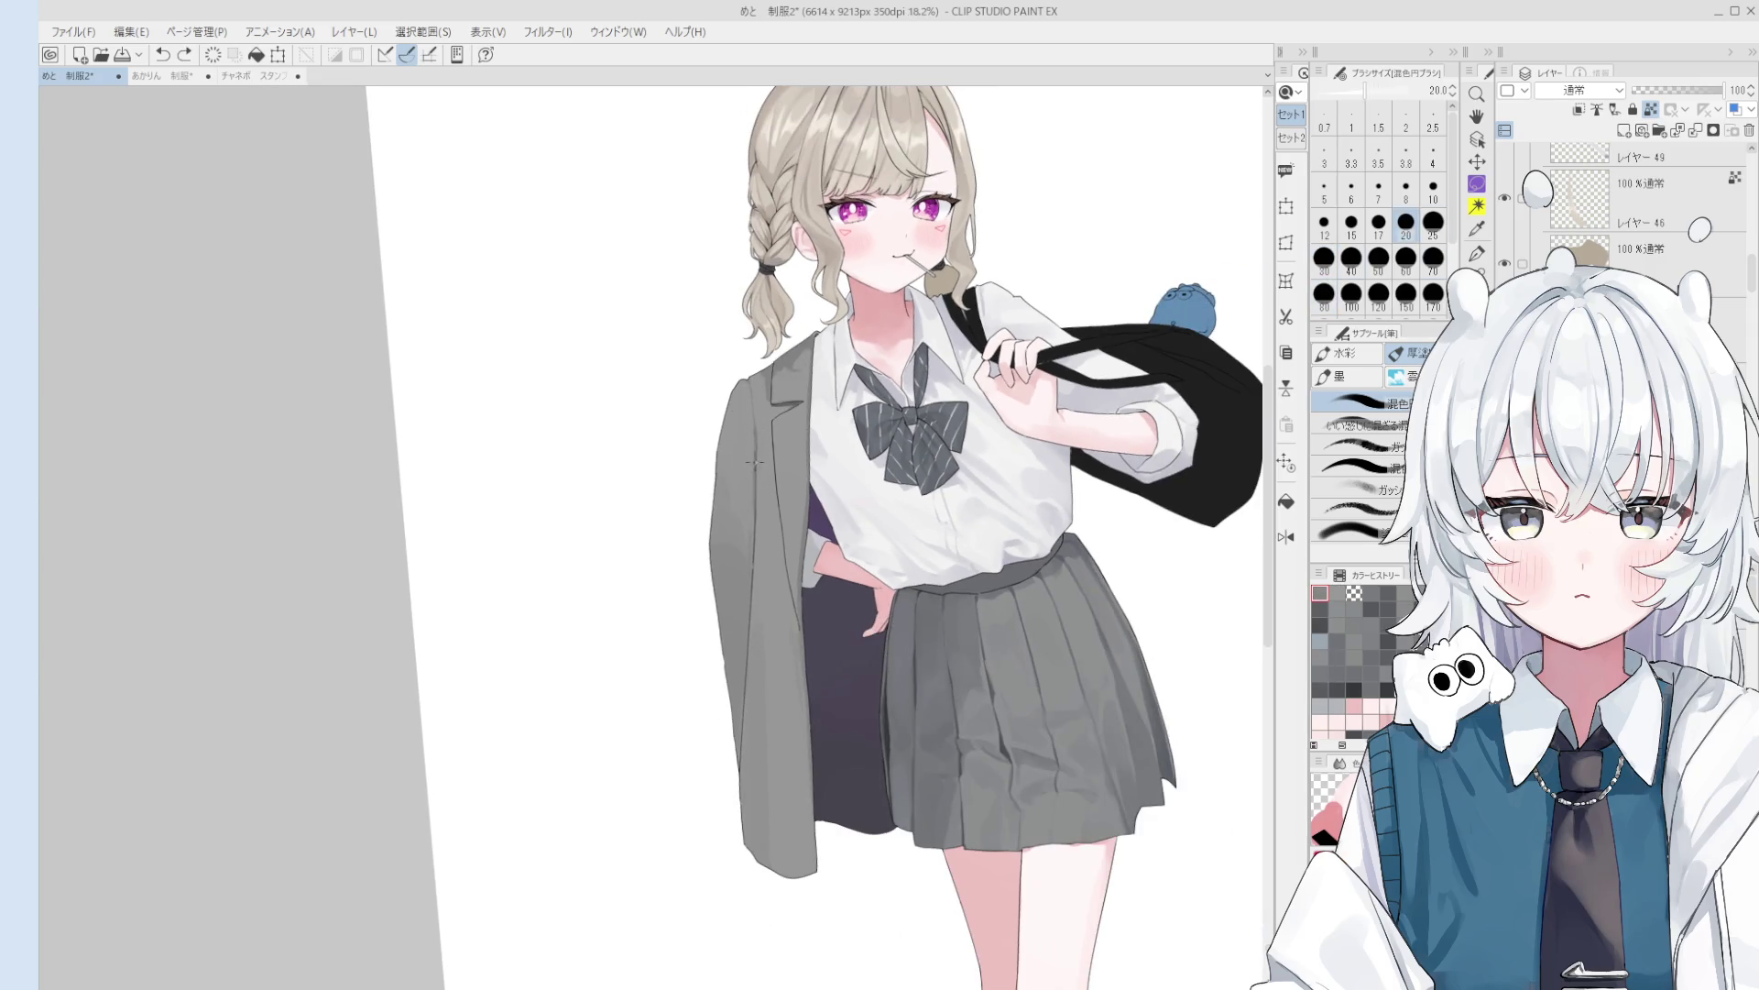
pyautogui.hotkey('ctrl', 'h')
pyautogui.scroll(-1, 778, 514)
pyautogui.scroll(2, 788, 508)
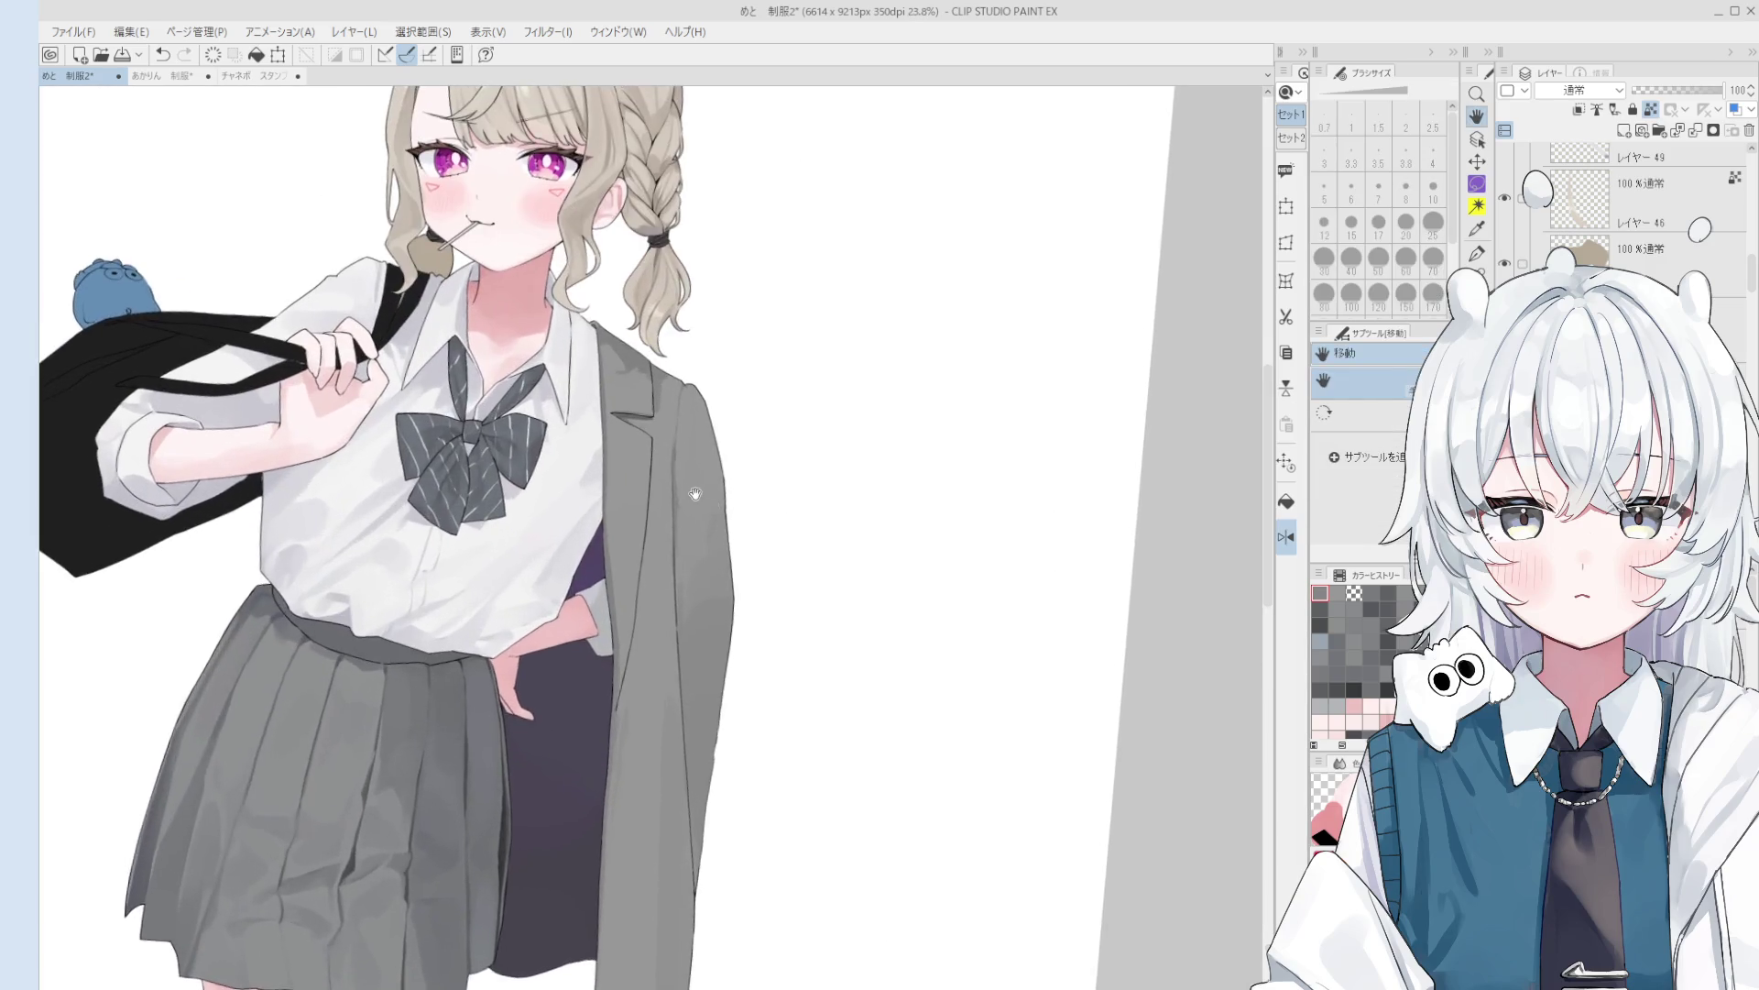
# - Sample a grey from the jacket, set the blending brush to 150, and rotate the canvas
pyautogui.press('b')
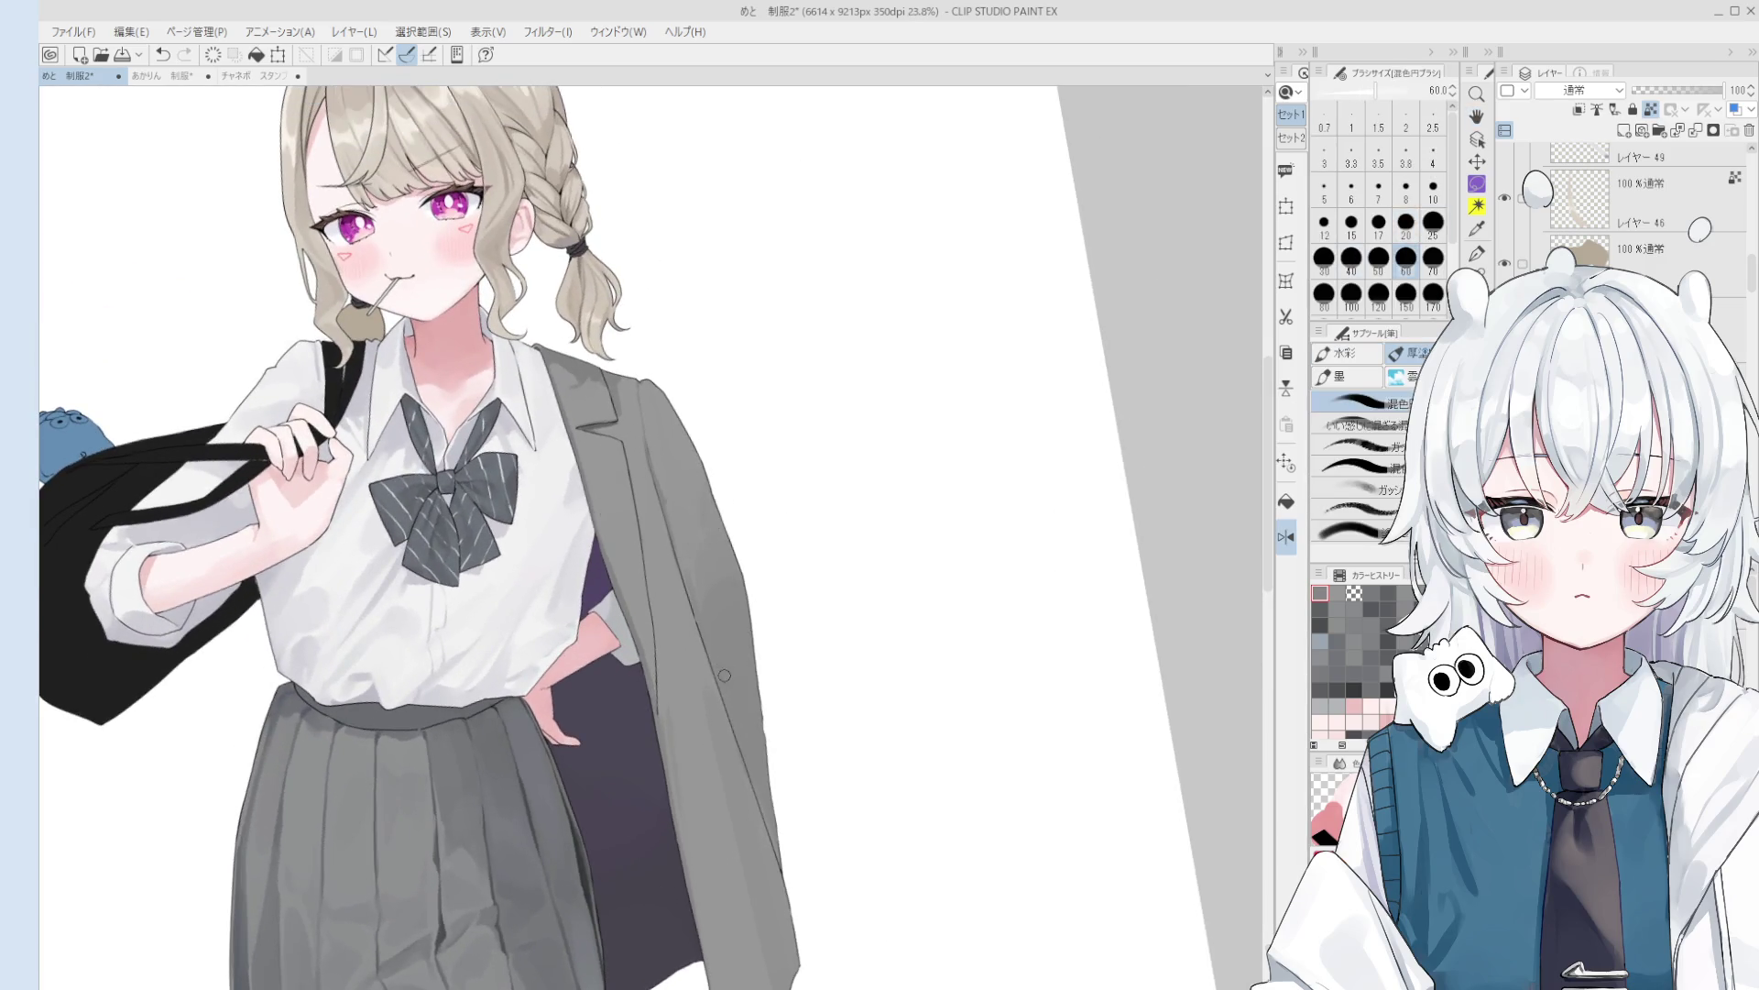
pyautogui.scroll(-1, 728, 747)
pyautogui.press(']')
pyautogui.press(']')
pyautogui.press(']')
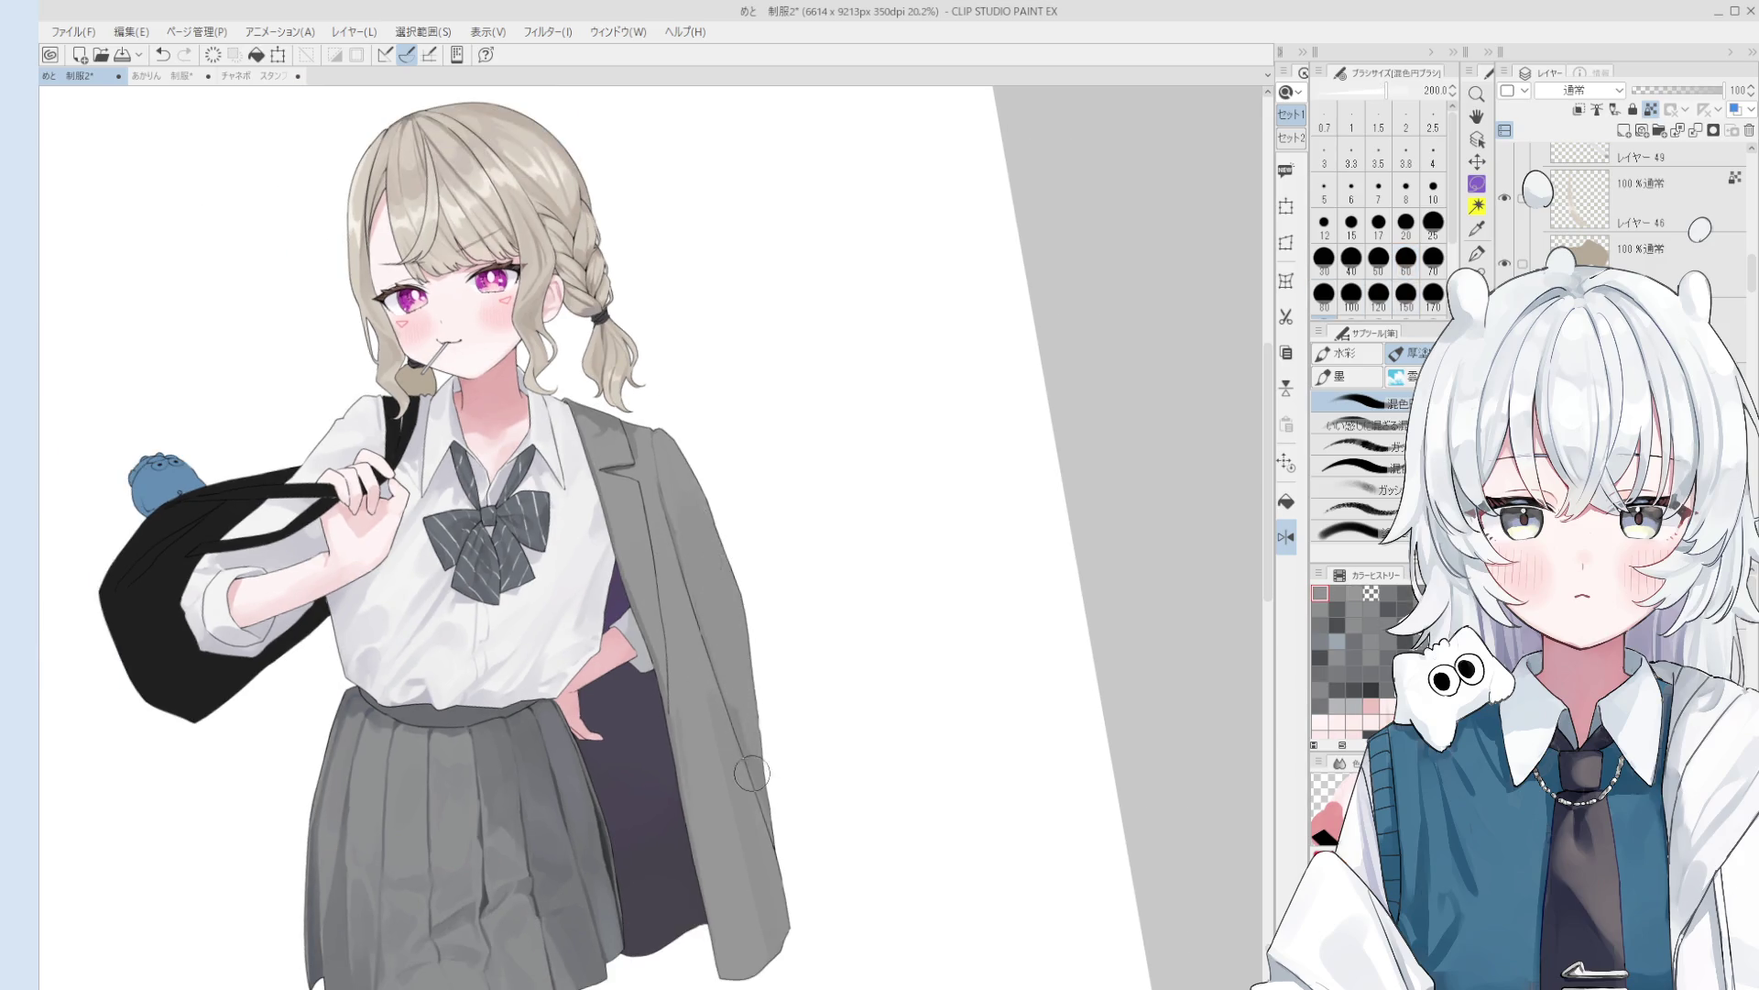
pyautogui.keyDown('alt'); pyautogui.click(724, 724); pyautogui.keyUp('alt')
pyautogui.press('[')
pyautogui.press('[')
pyautogui.press('[')
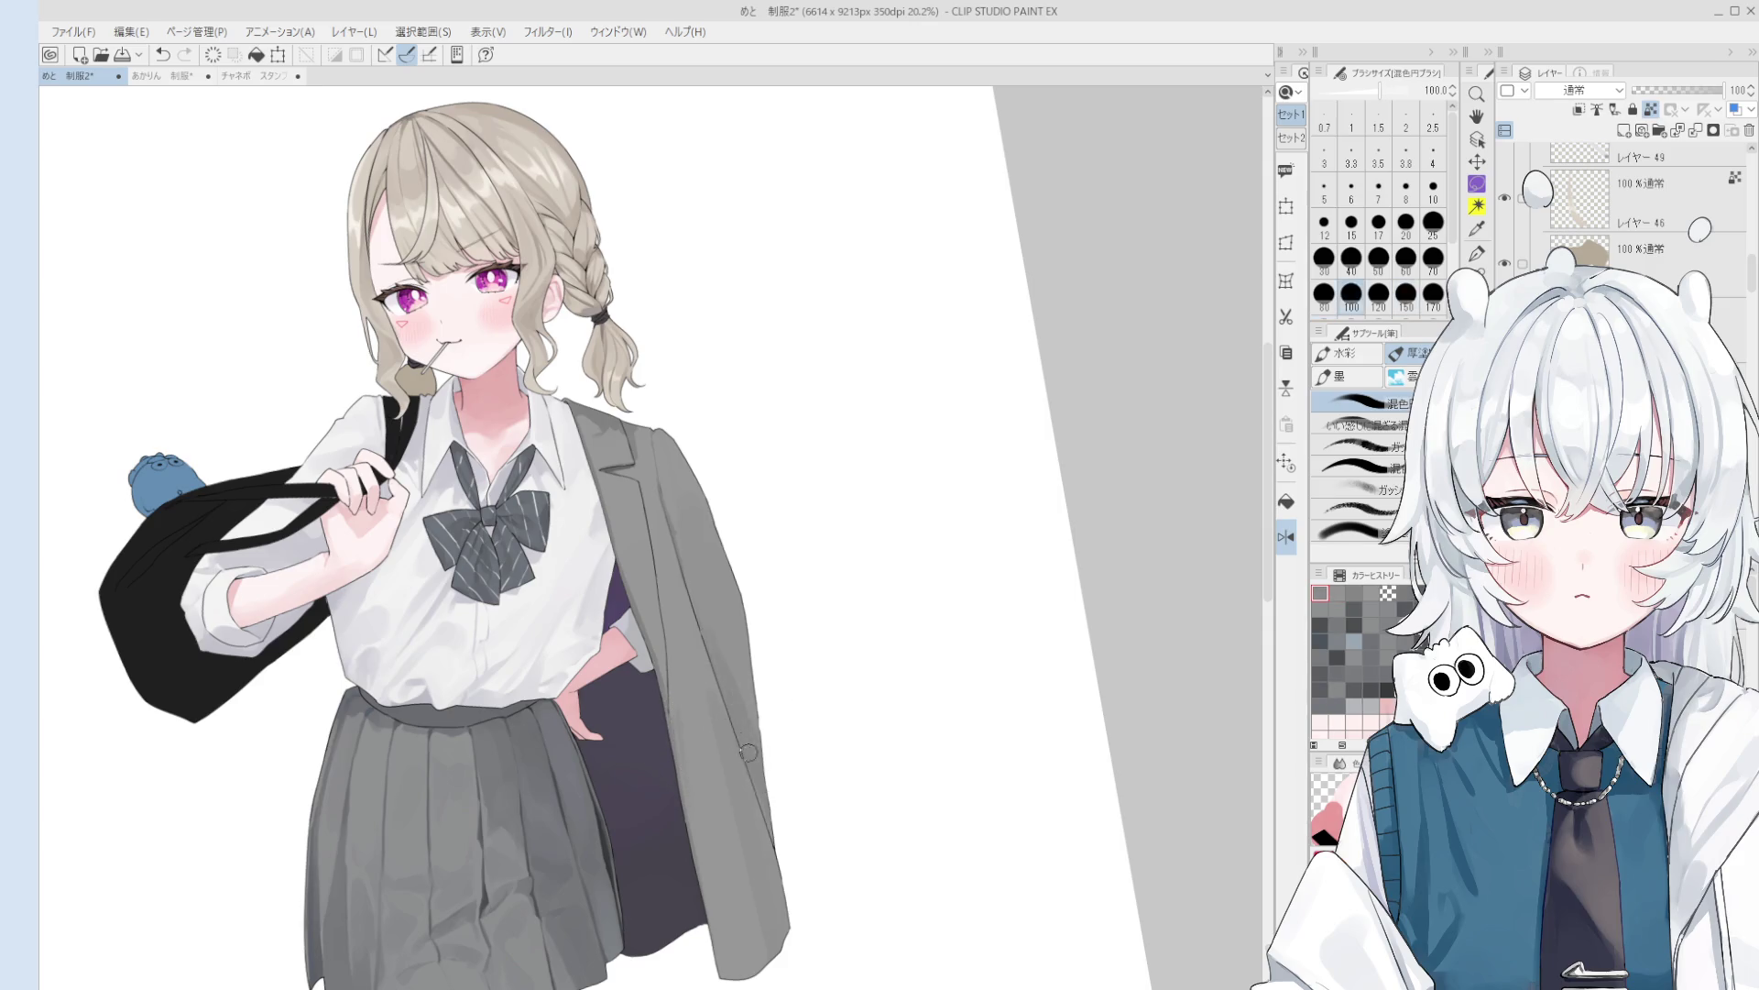
pyautogui.press(']')
pyautogui.press(']')
pyautogui.scroll(-1, 733, 715)
pyautogui.press('-')
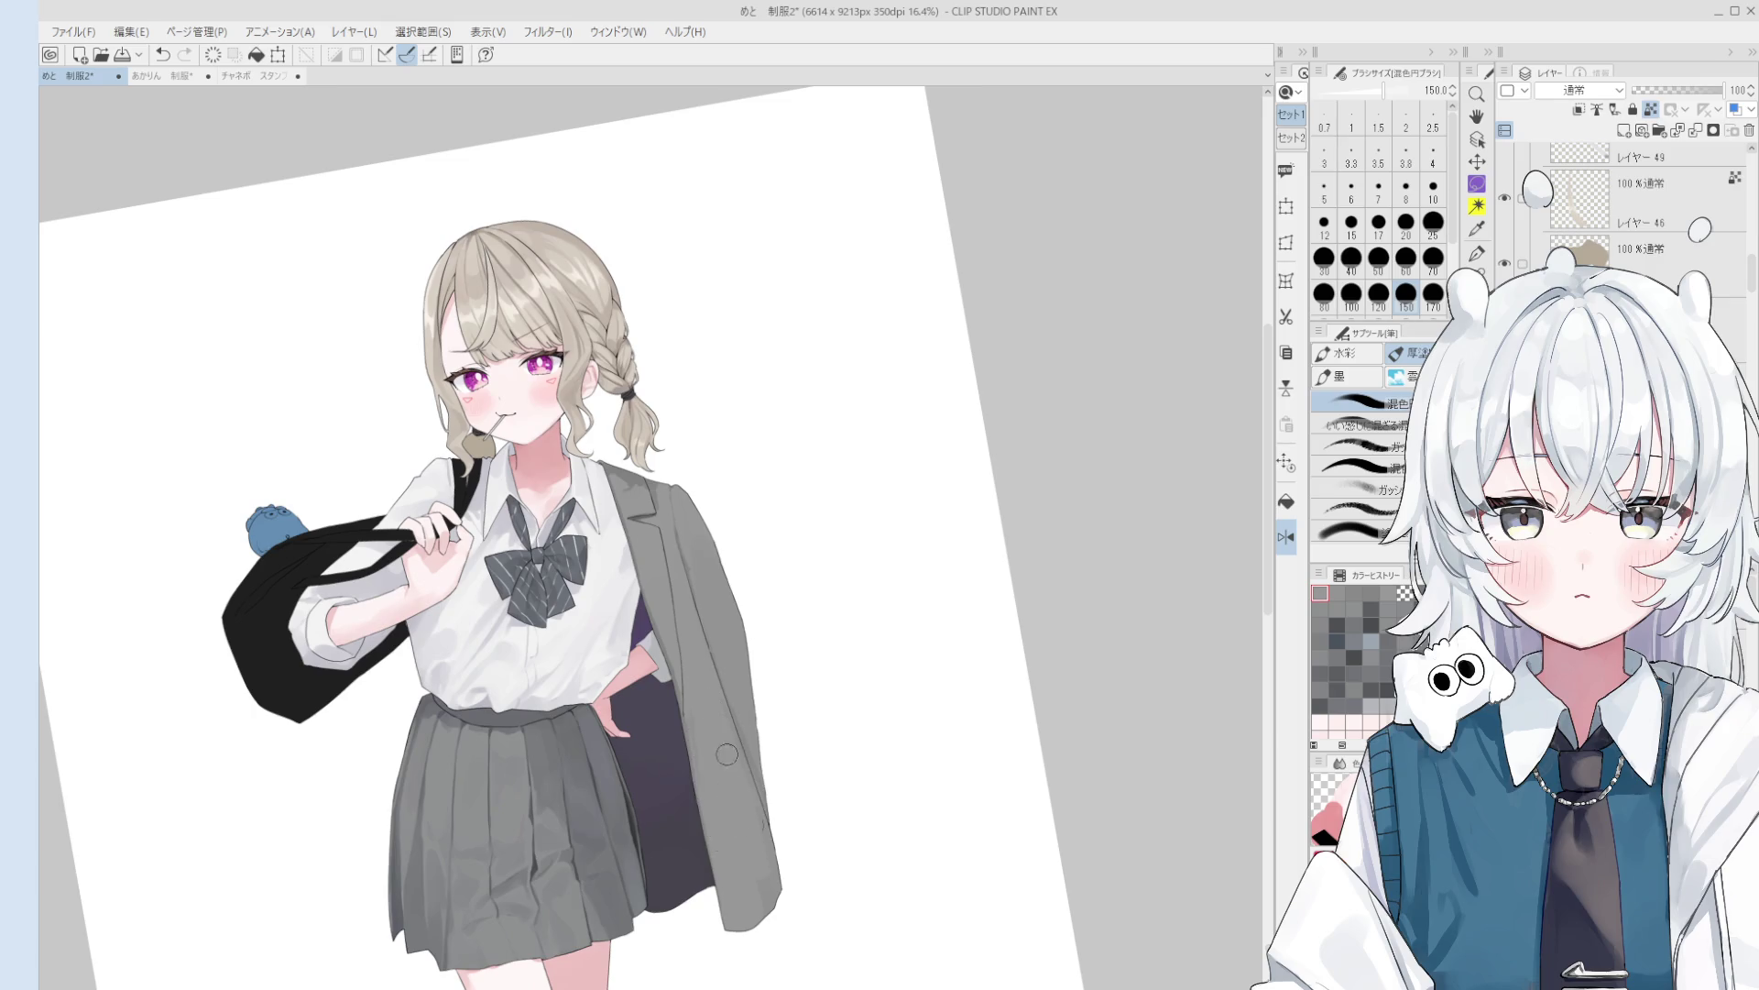
pyautogui.press('^')
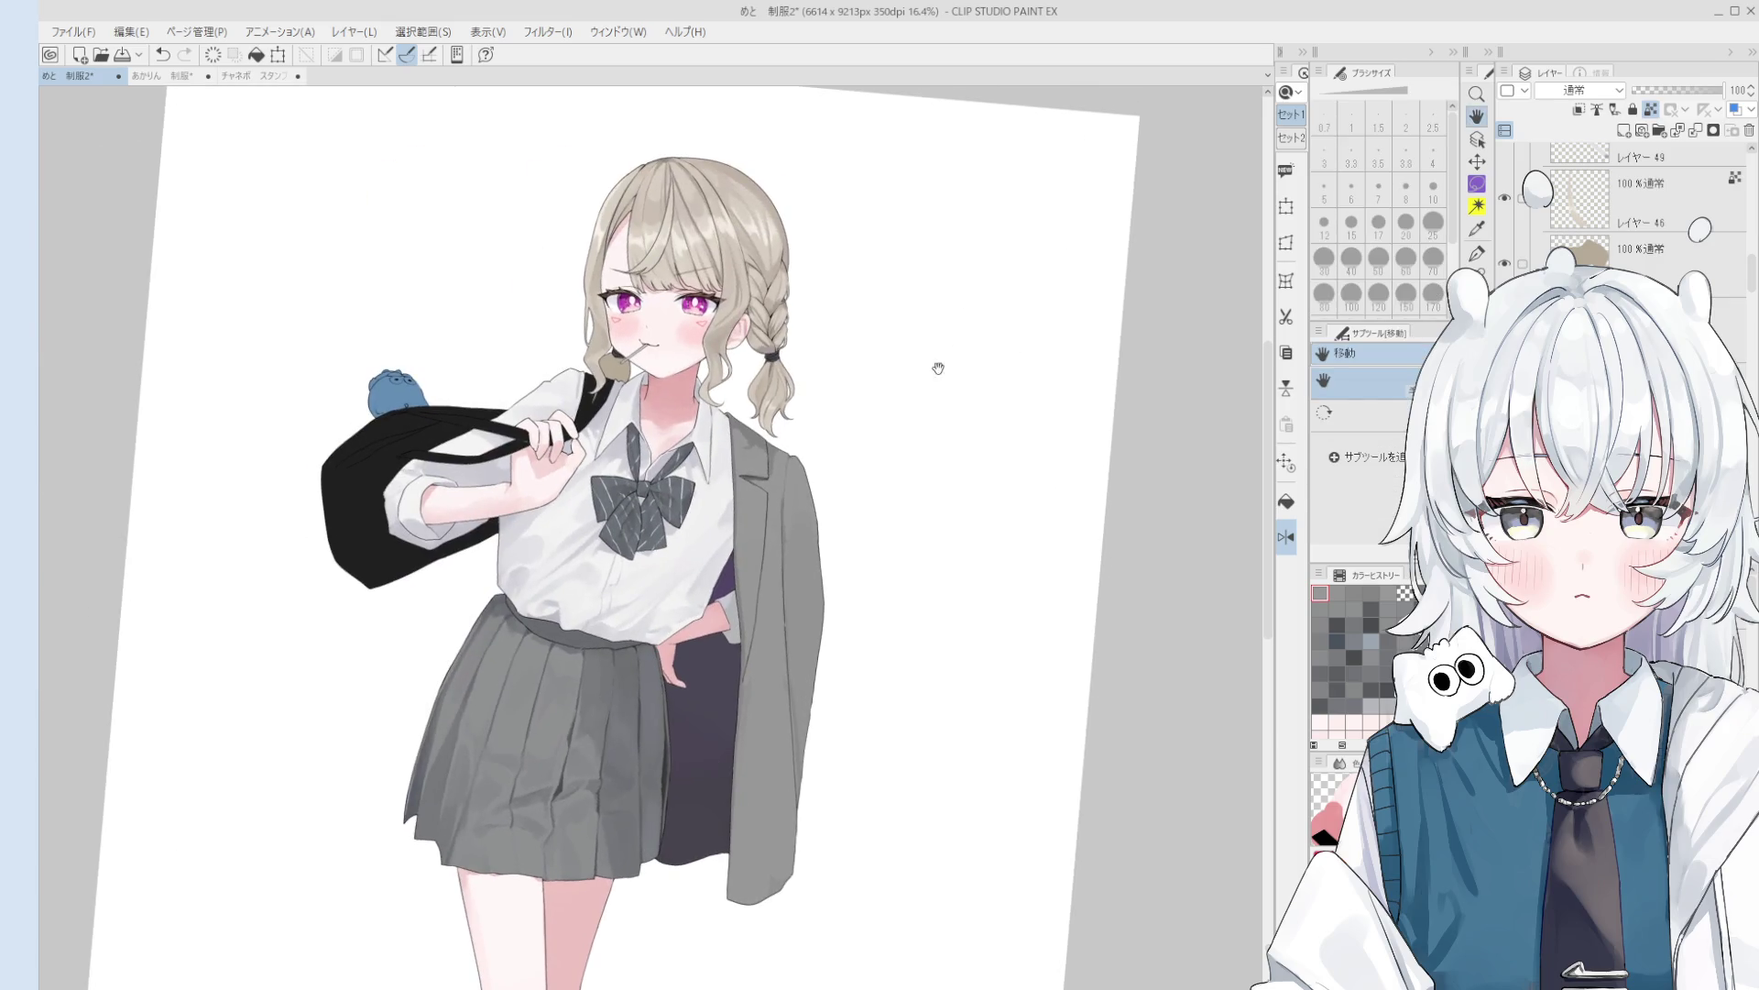
# - Adjust the brush between 170 and 60 while tilting and resetting the canvas rotation
pyautogui.scroll(1, 770, 467)
pyautogui.press(']')
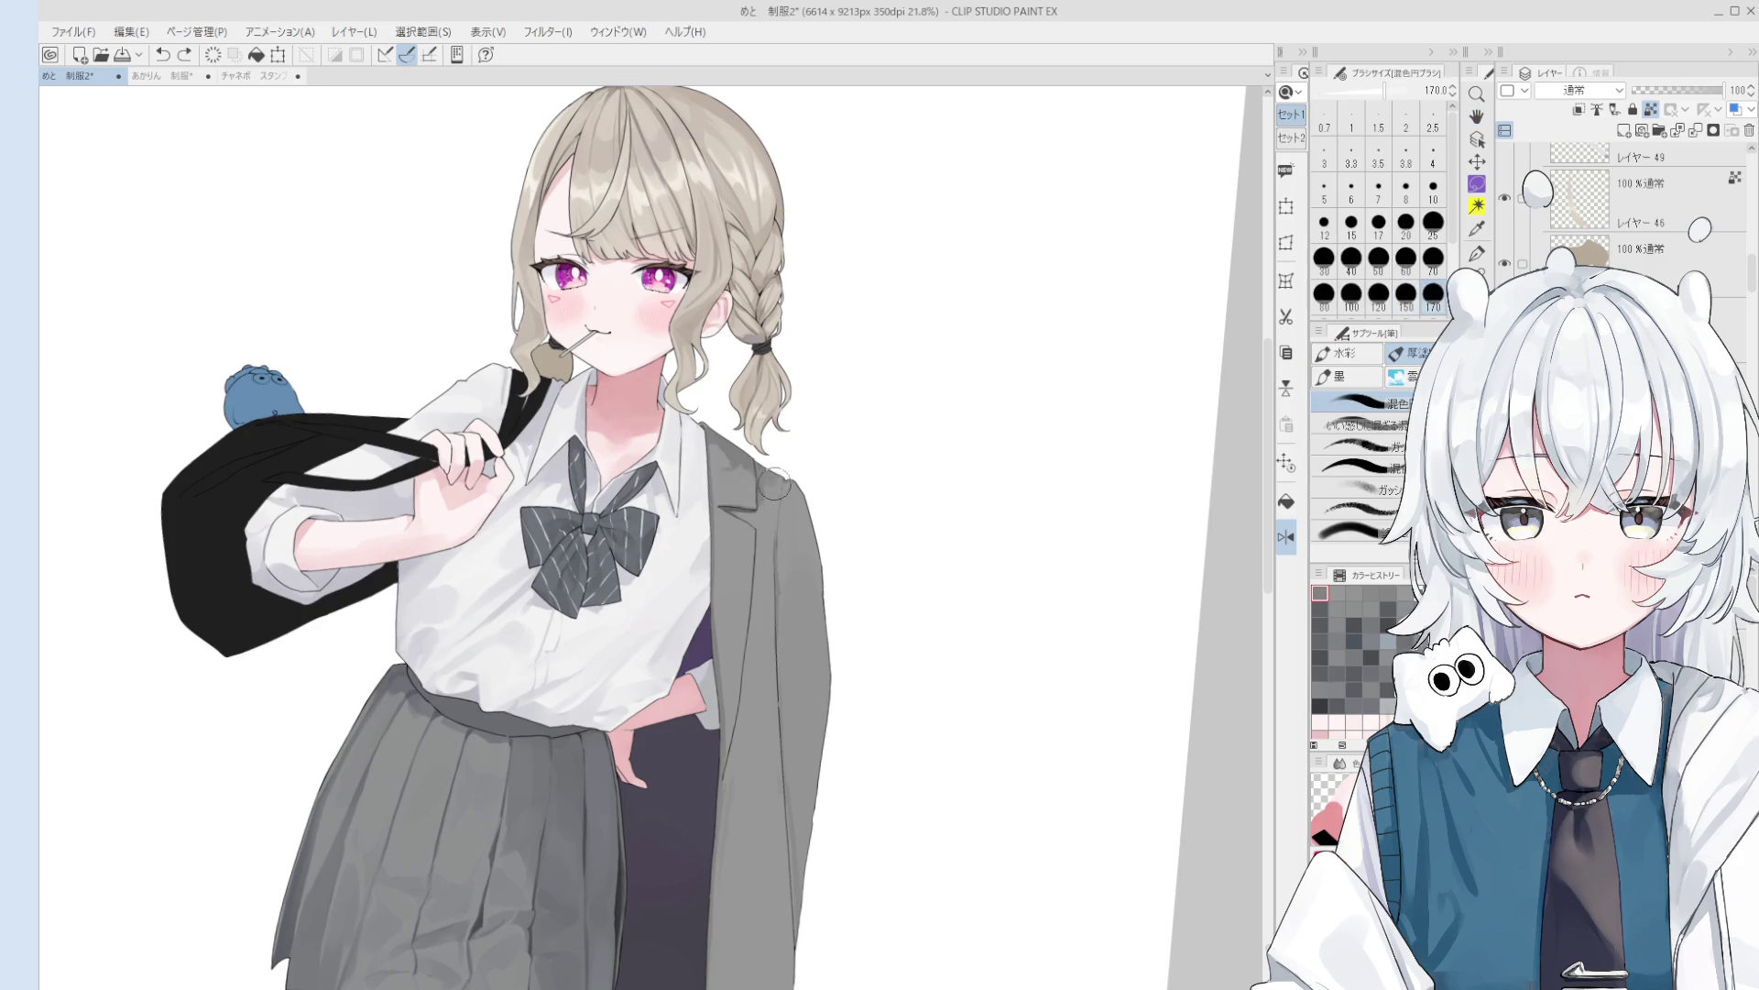
pyautogui.scroll(-1, 769, 472)
pyautogui.press('-')
pyautogui.press('^')
pyautogui.scroll(3, 769, 477)
pyautogui.press('[')
pyautogui.press('[')
pyautogui.press('[')
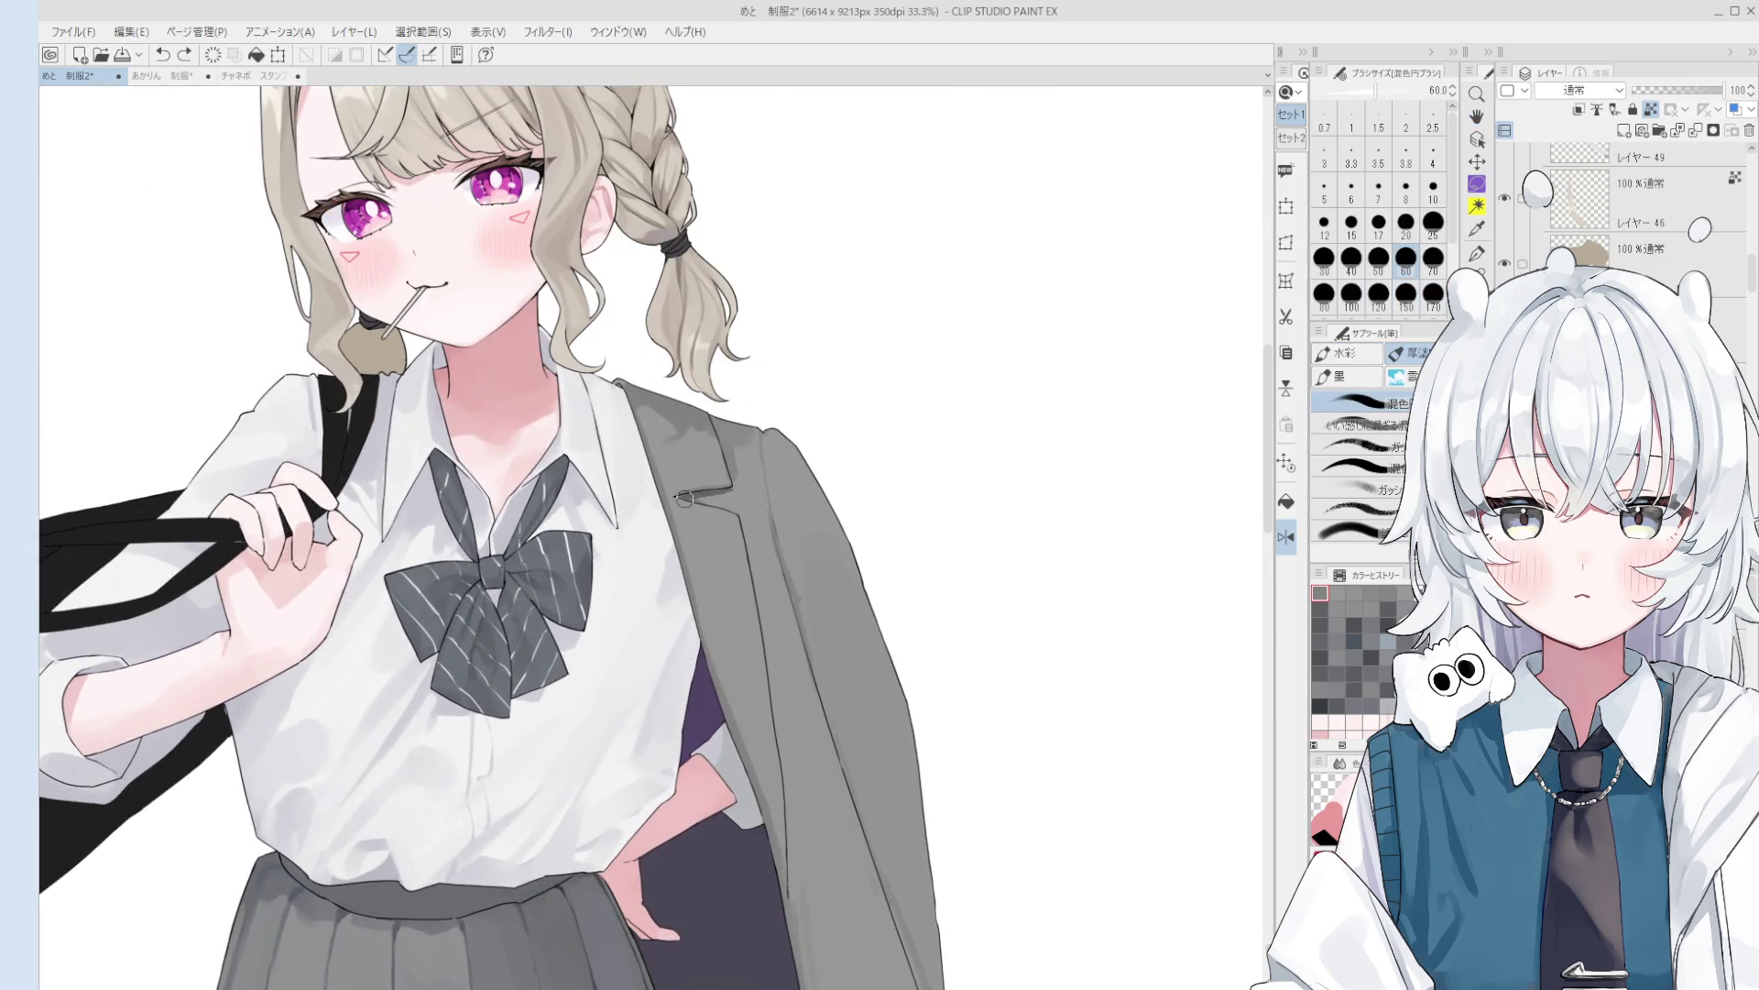
pyautogui.scroll(-2, 691, 504)
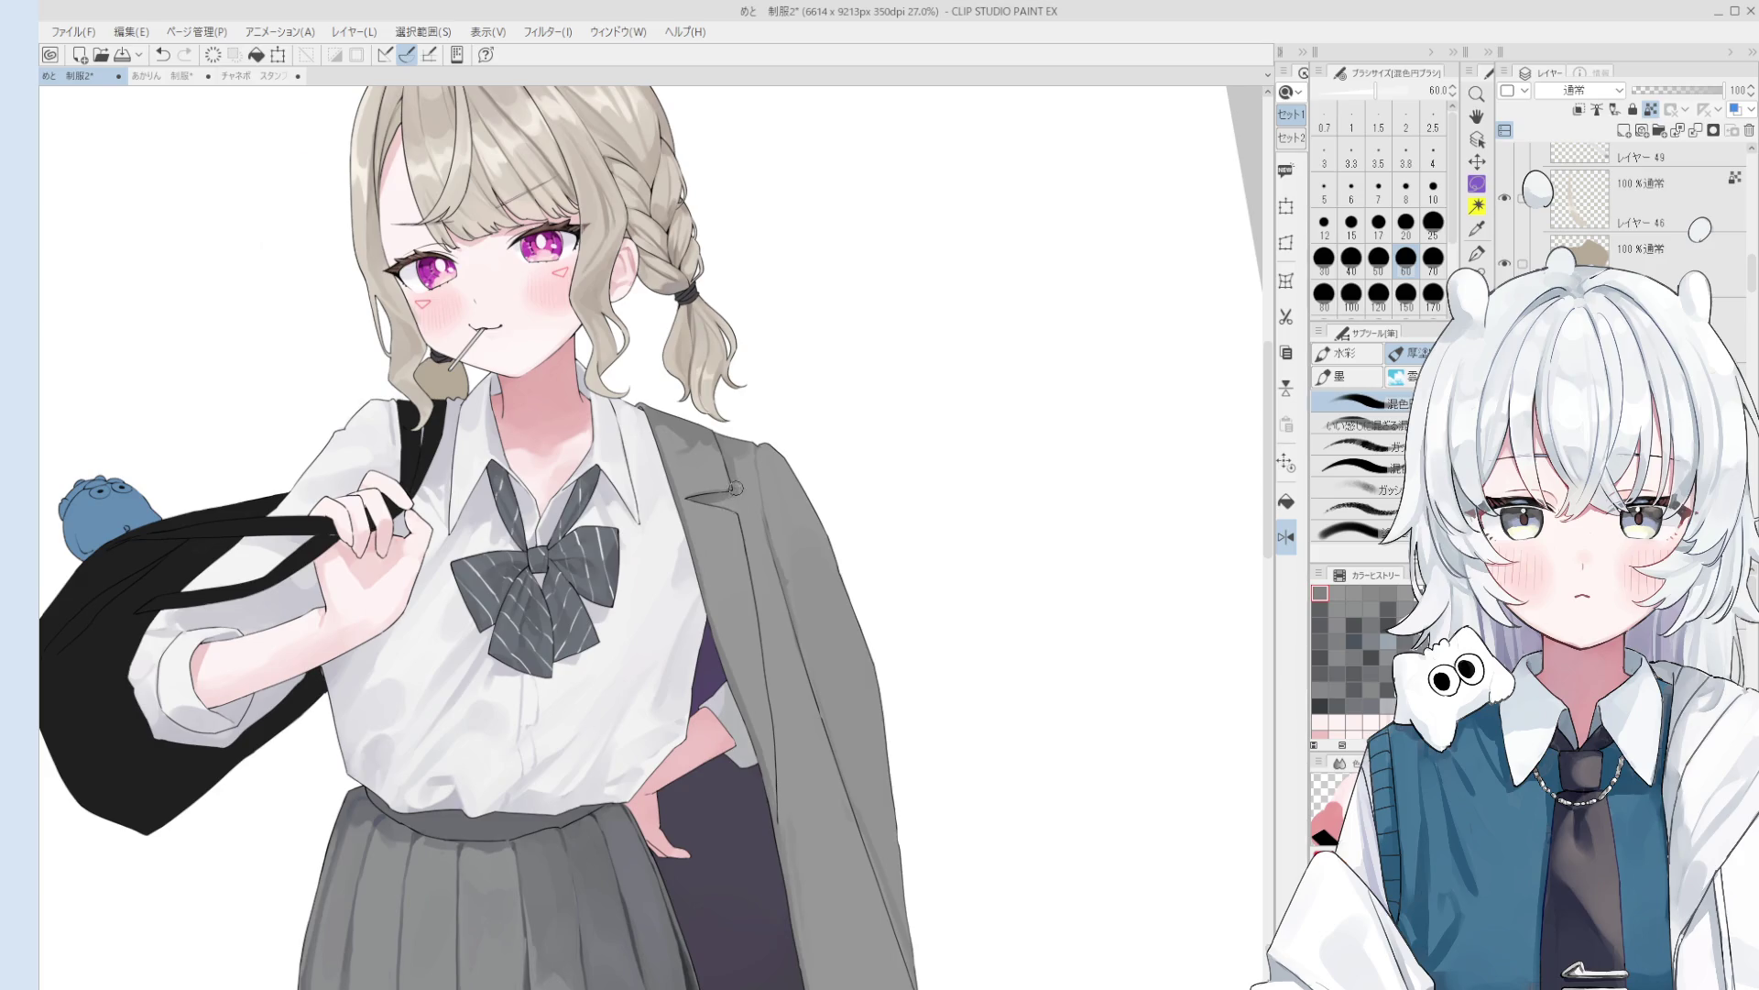
pyautogui.press('-')
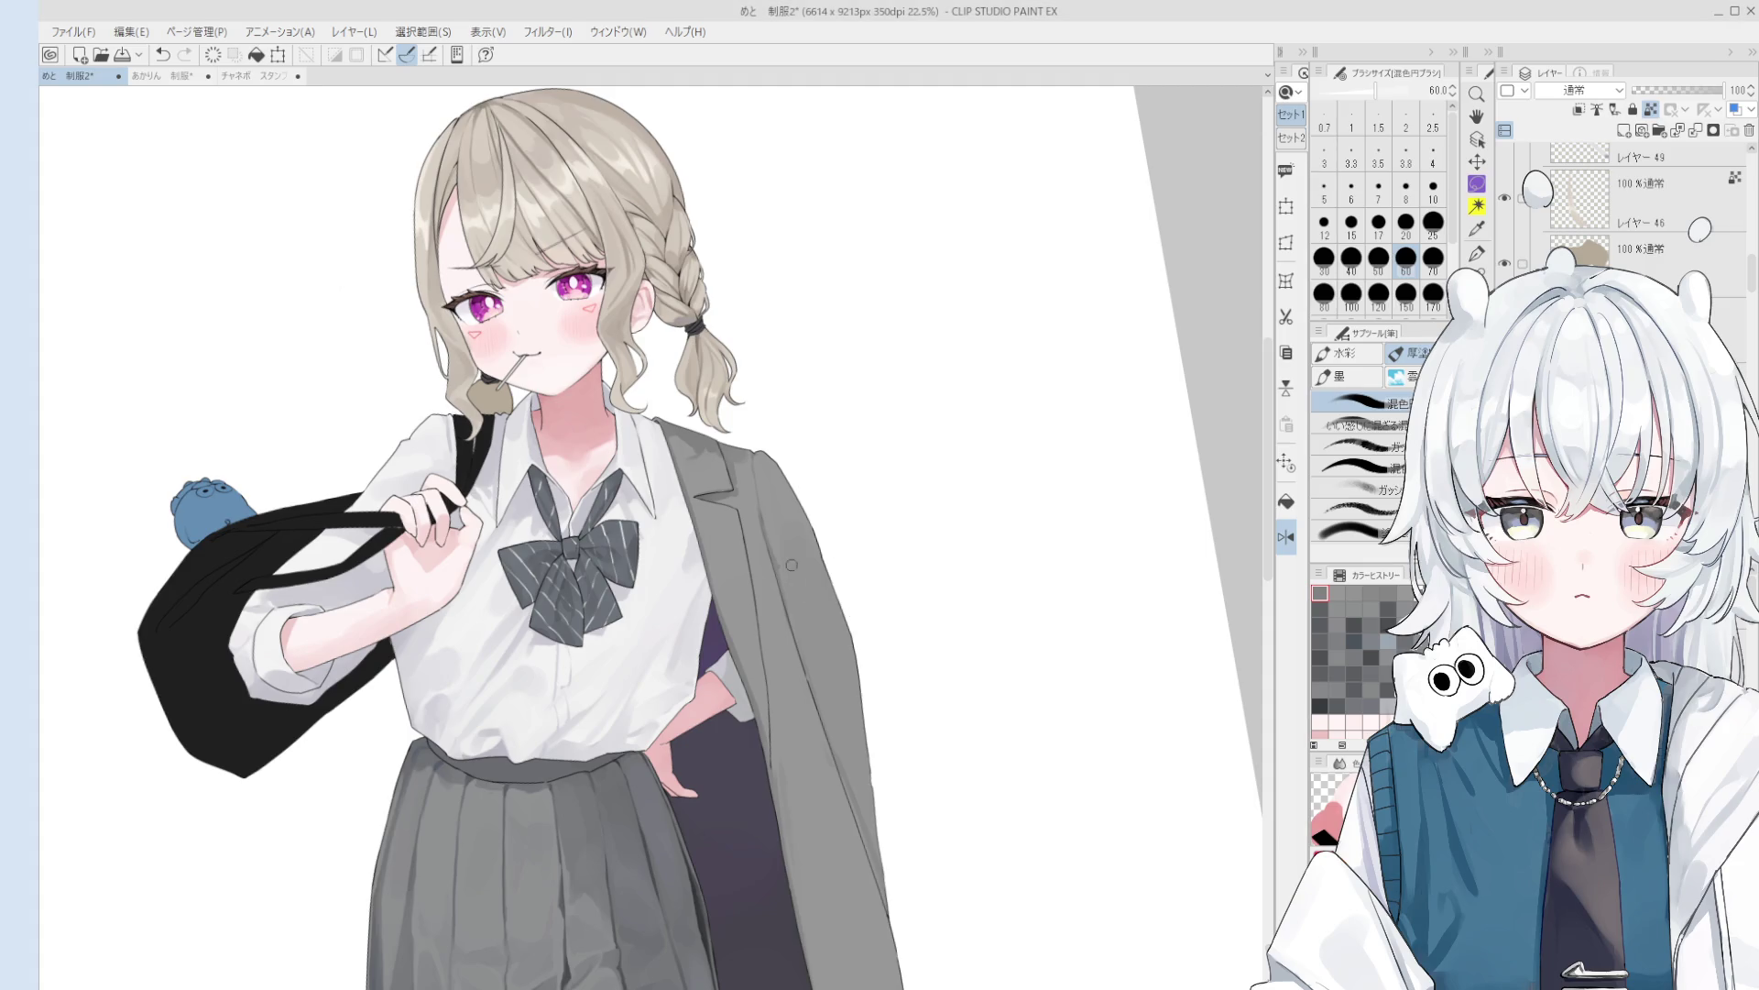
# - Switch back to the blending brush and sample the jacket's grey at brush size 150
pyautogui.scroll(1, 793, 567)
pyautogui.press('.')
pyautogui.press('.')
pyautogui.press(']')
pyautogui.press(',')
pyautogui.press(',')
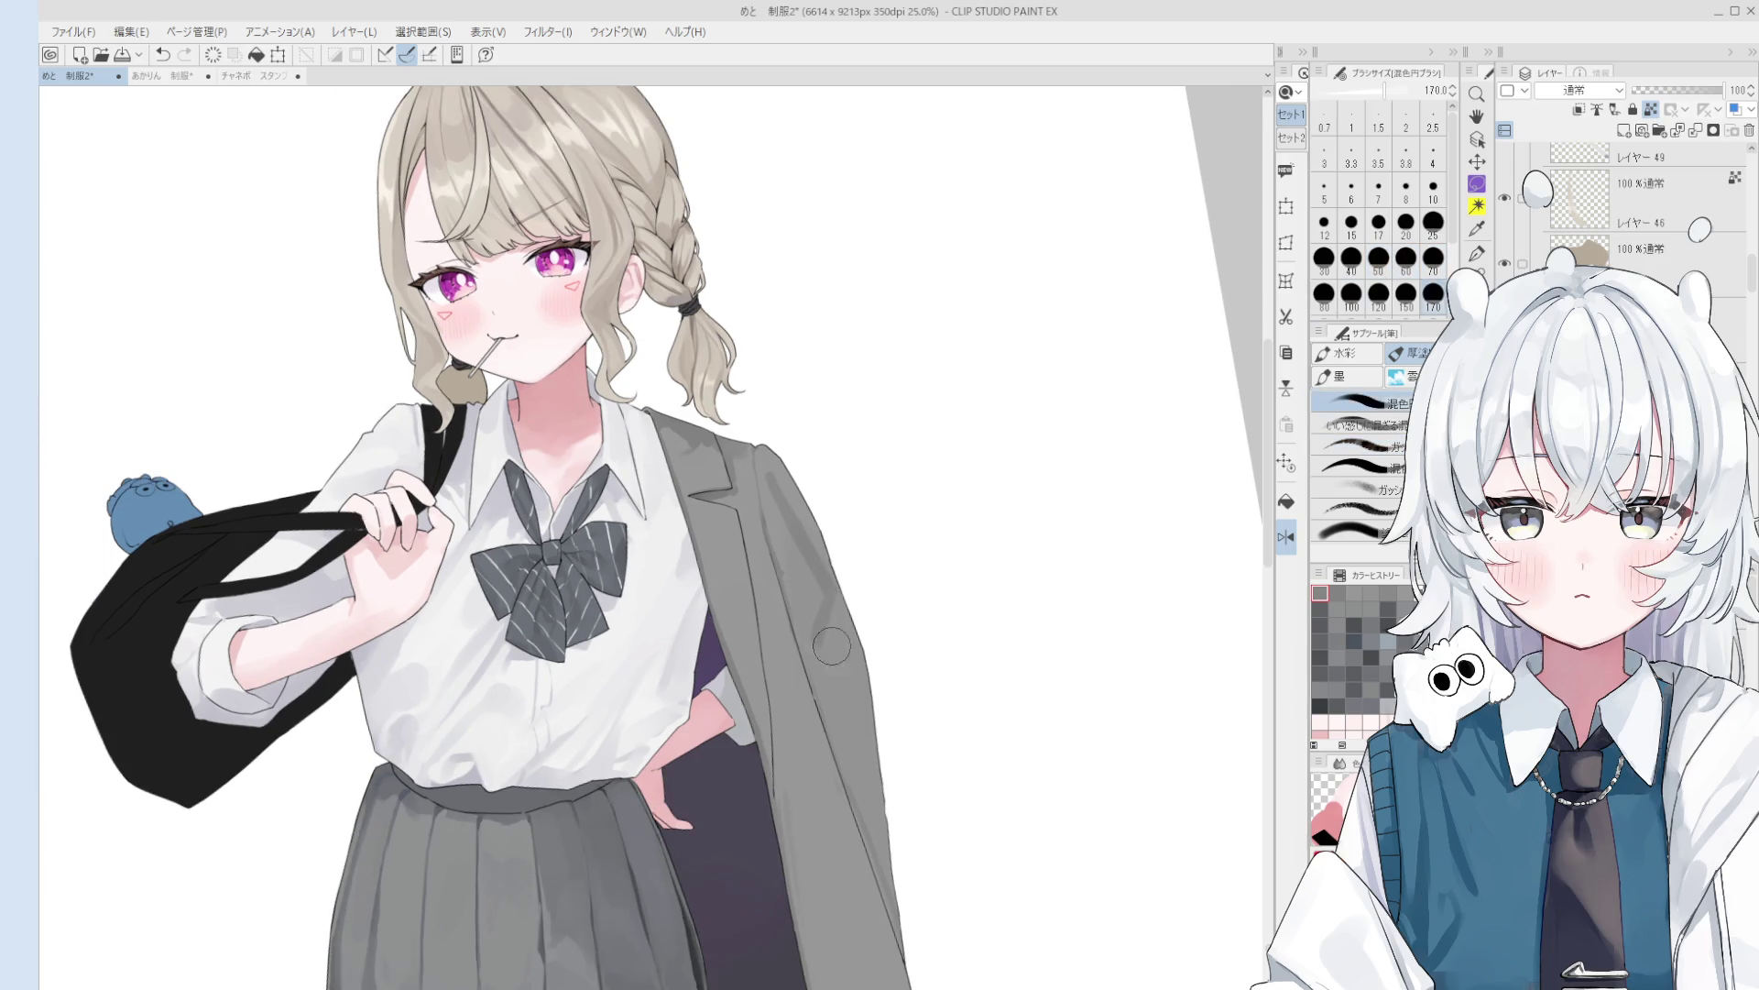
pyautogui.scroll(-2, 806, 549)
pyautogui.press('[')
pyautogui.keyDown('alt'); pyautogui.click(757, 504); pyautogui.keyUp('alt')
pyautogui.press(']')
pyautogui.press(']')
pyautogui.press(']')
pyautogui.scroll(-2, 779, 578)
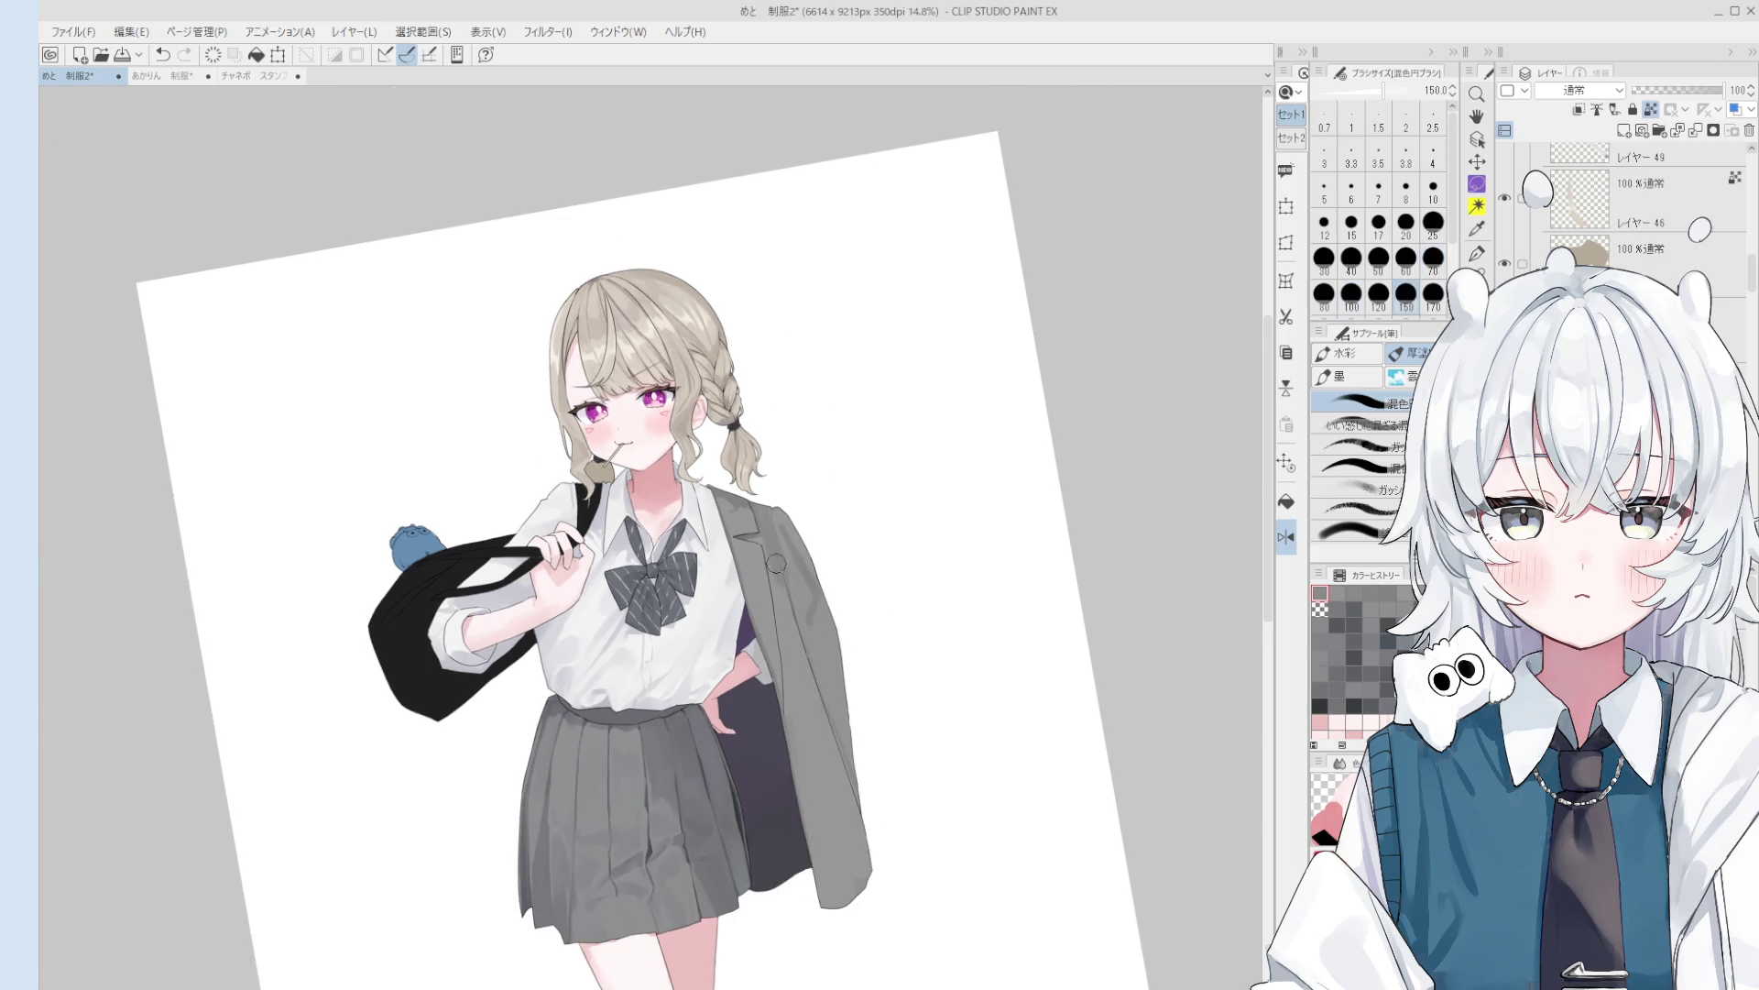
# - Undo and redo the last jacket stroke, sample a new jacket grey, and reset the canvas tilt upright
pyautogui.hotkey('ctrl', 'z')
pyautogui.hotkey('ctrl', 'y')
pyautogui.hotkey('ctrl', 'z')
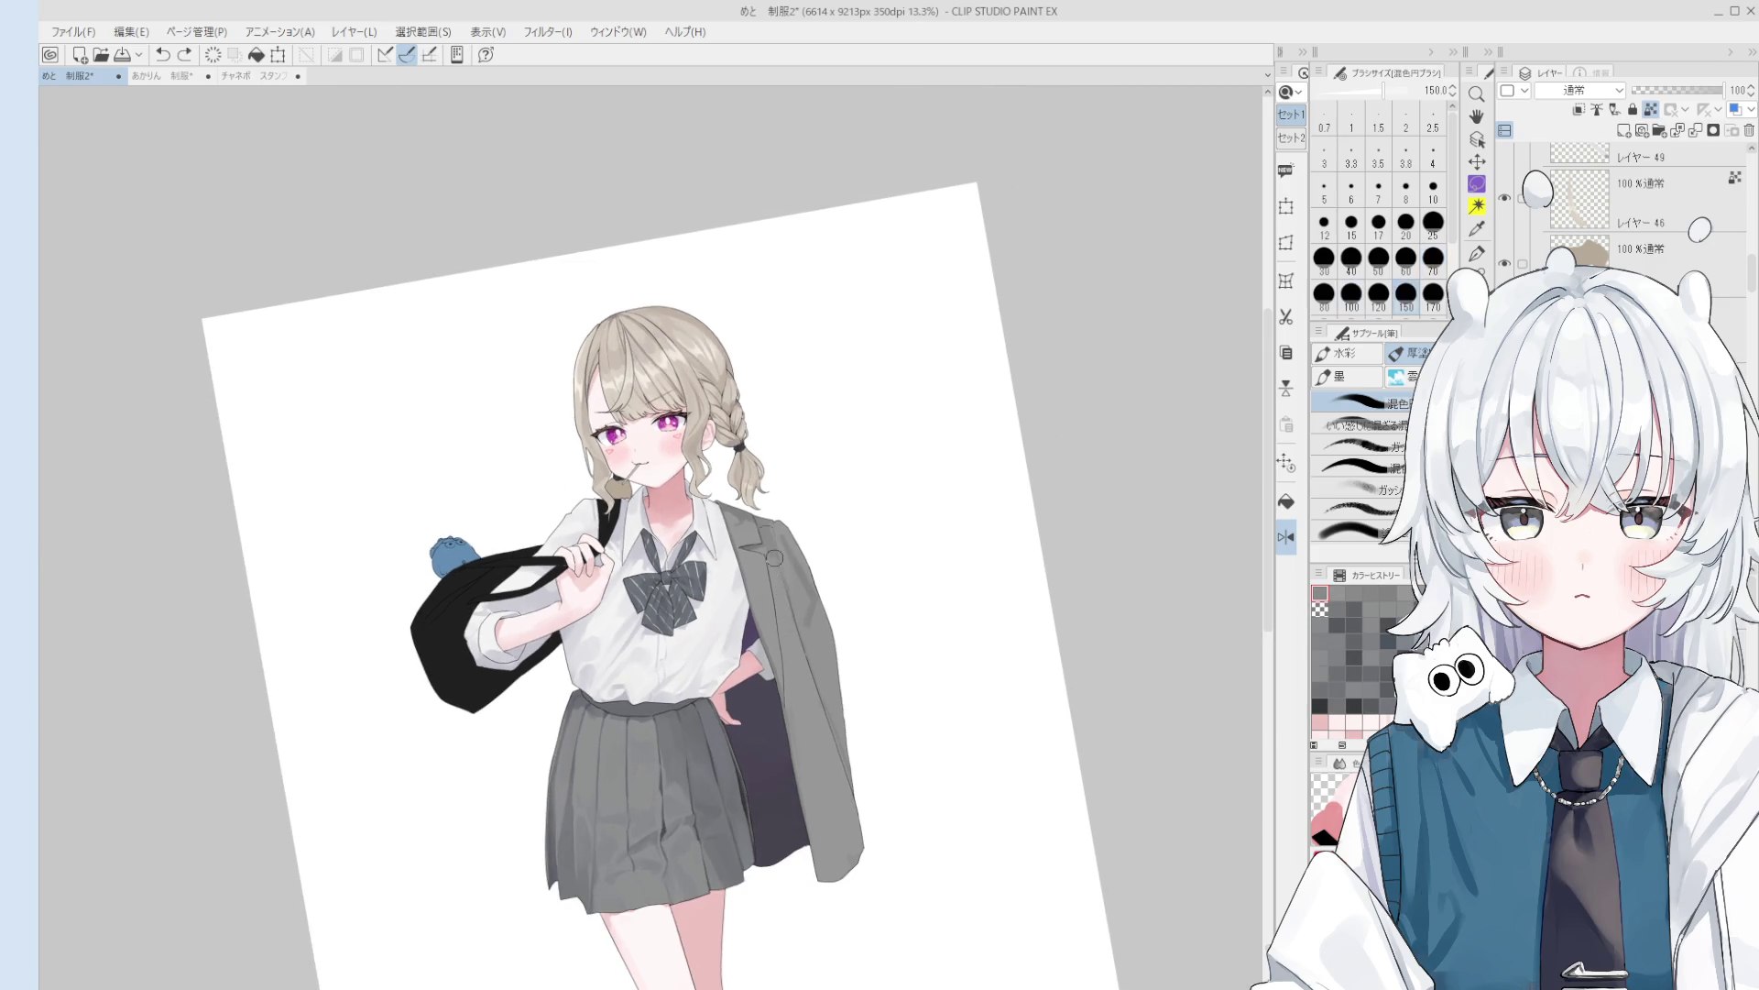
pyautogui.hotkey('ctrl', 'y')
pyautogui.keyDown('alt'); pyautogui.click(783, 614); pyautogui.keyUp('alt')
pyautogui.press('[')
pyautogui.press('[')
pyautogui.press('[')
pyautogui.scroll(-1, 782, 616)
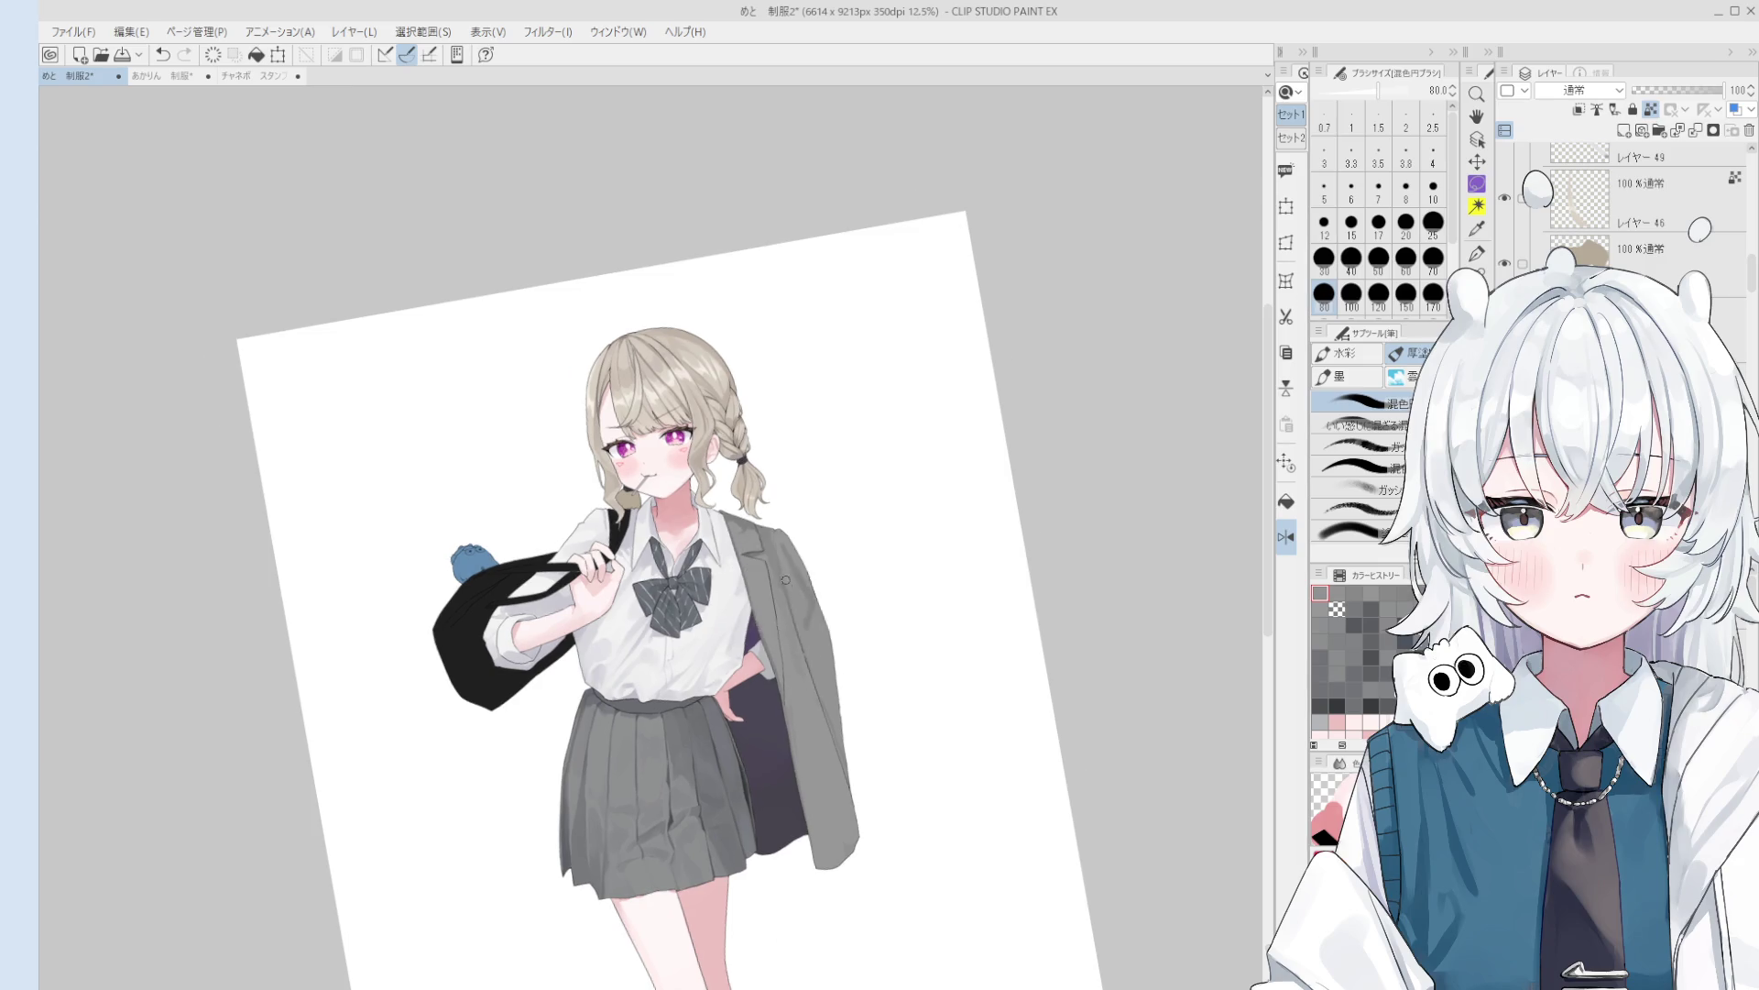
pyautogui.hotkey('ctrl', '@')
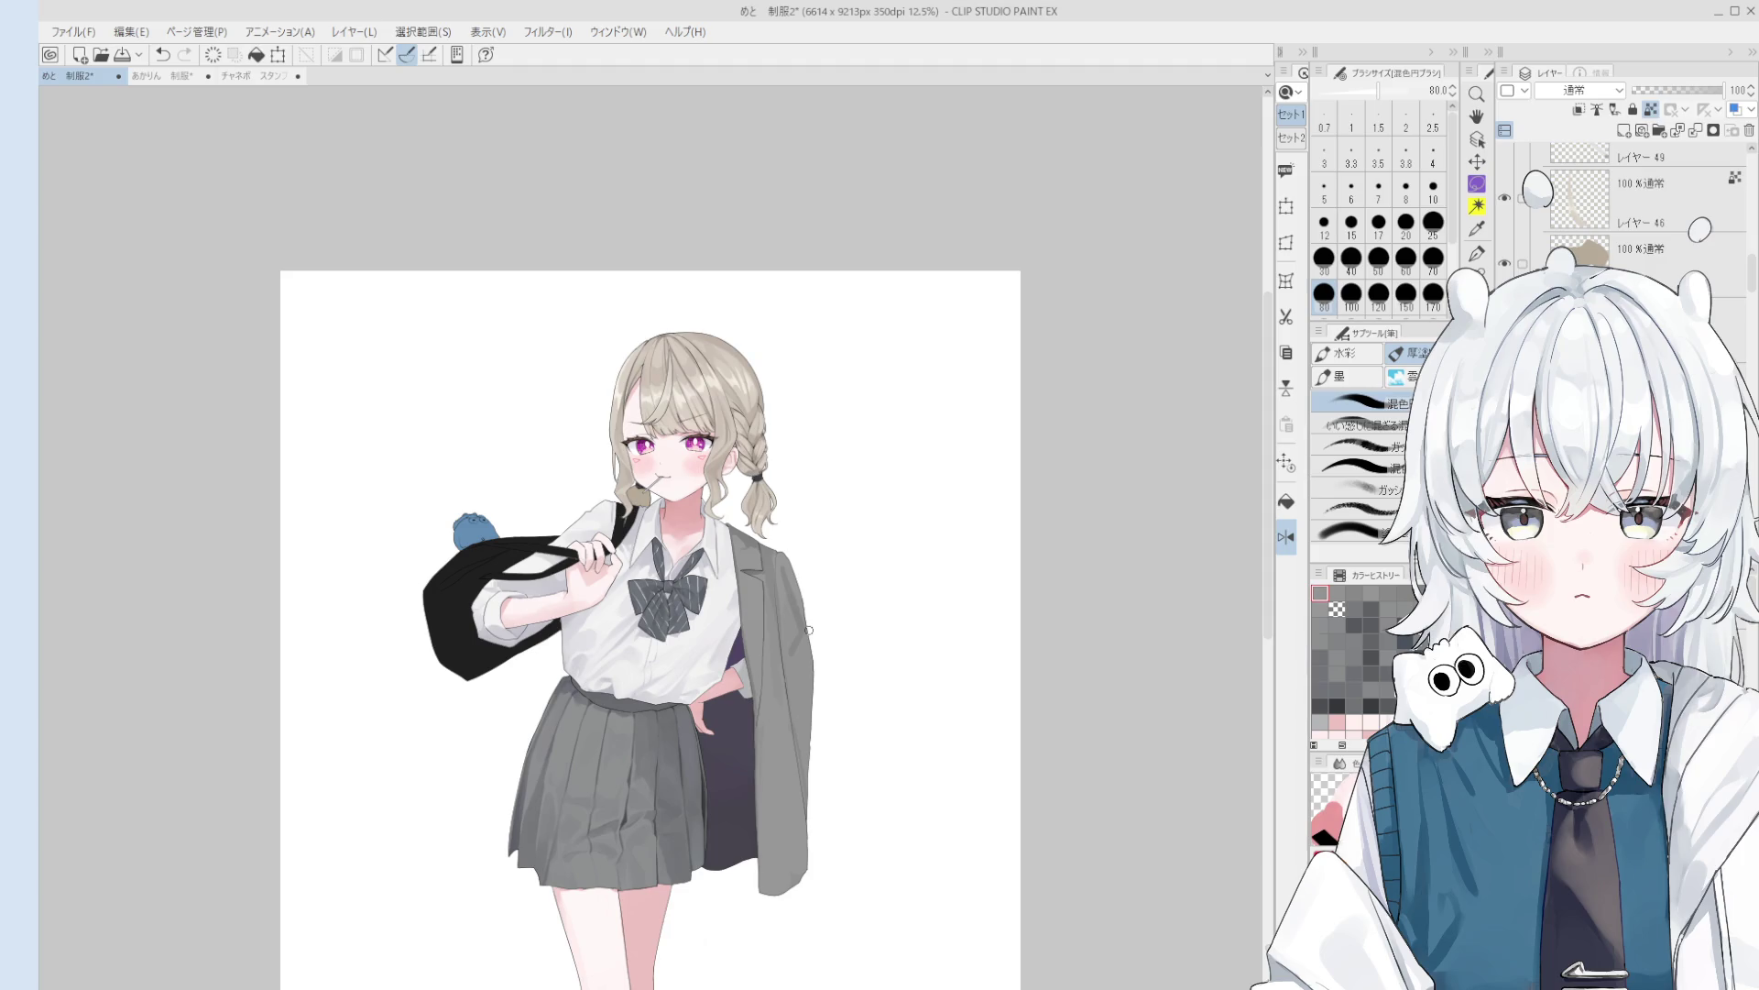
# - At brush size 170, blend the grey shading along the jacket's right side
pyautogui.scroll(1, 841, 627)
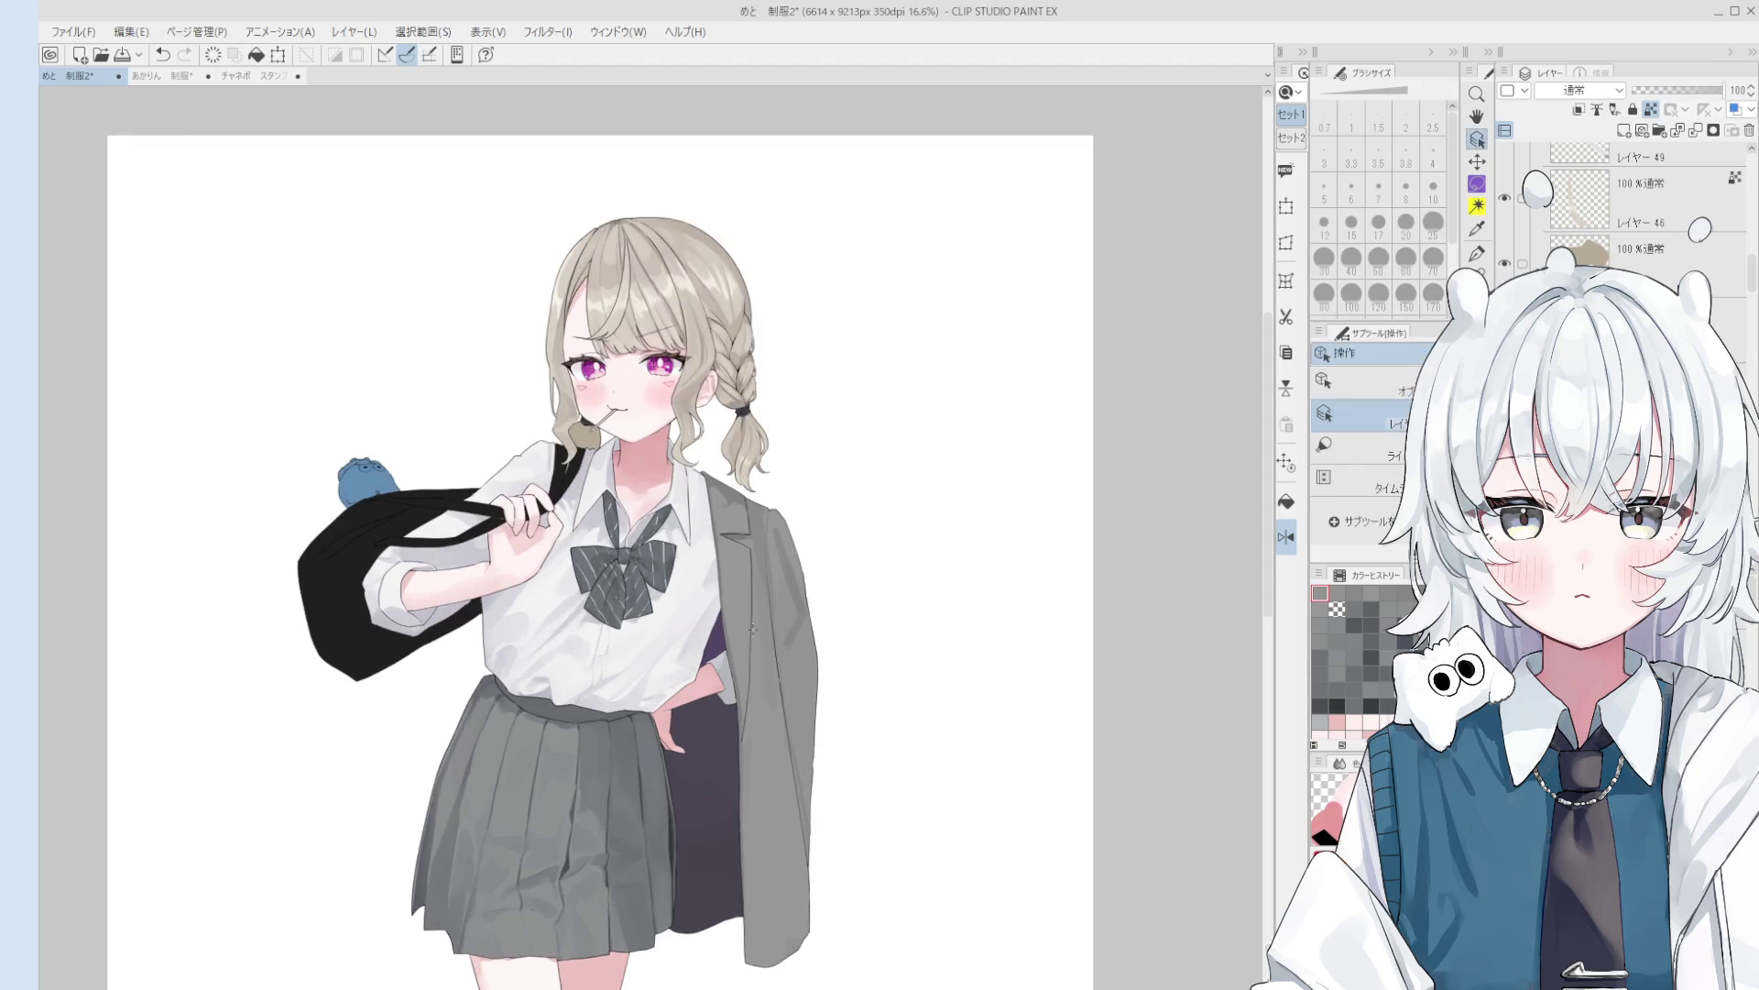
pyautogui.scroll(1, 759, 588)
pyautogui.scroll(2, 753, 586)
pyautogui.scroll(-1, 773, 692)
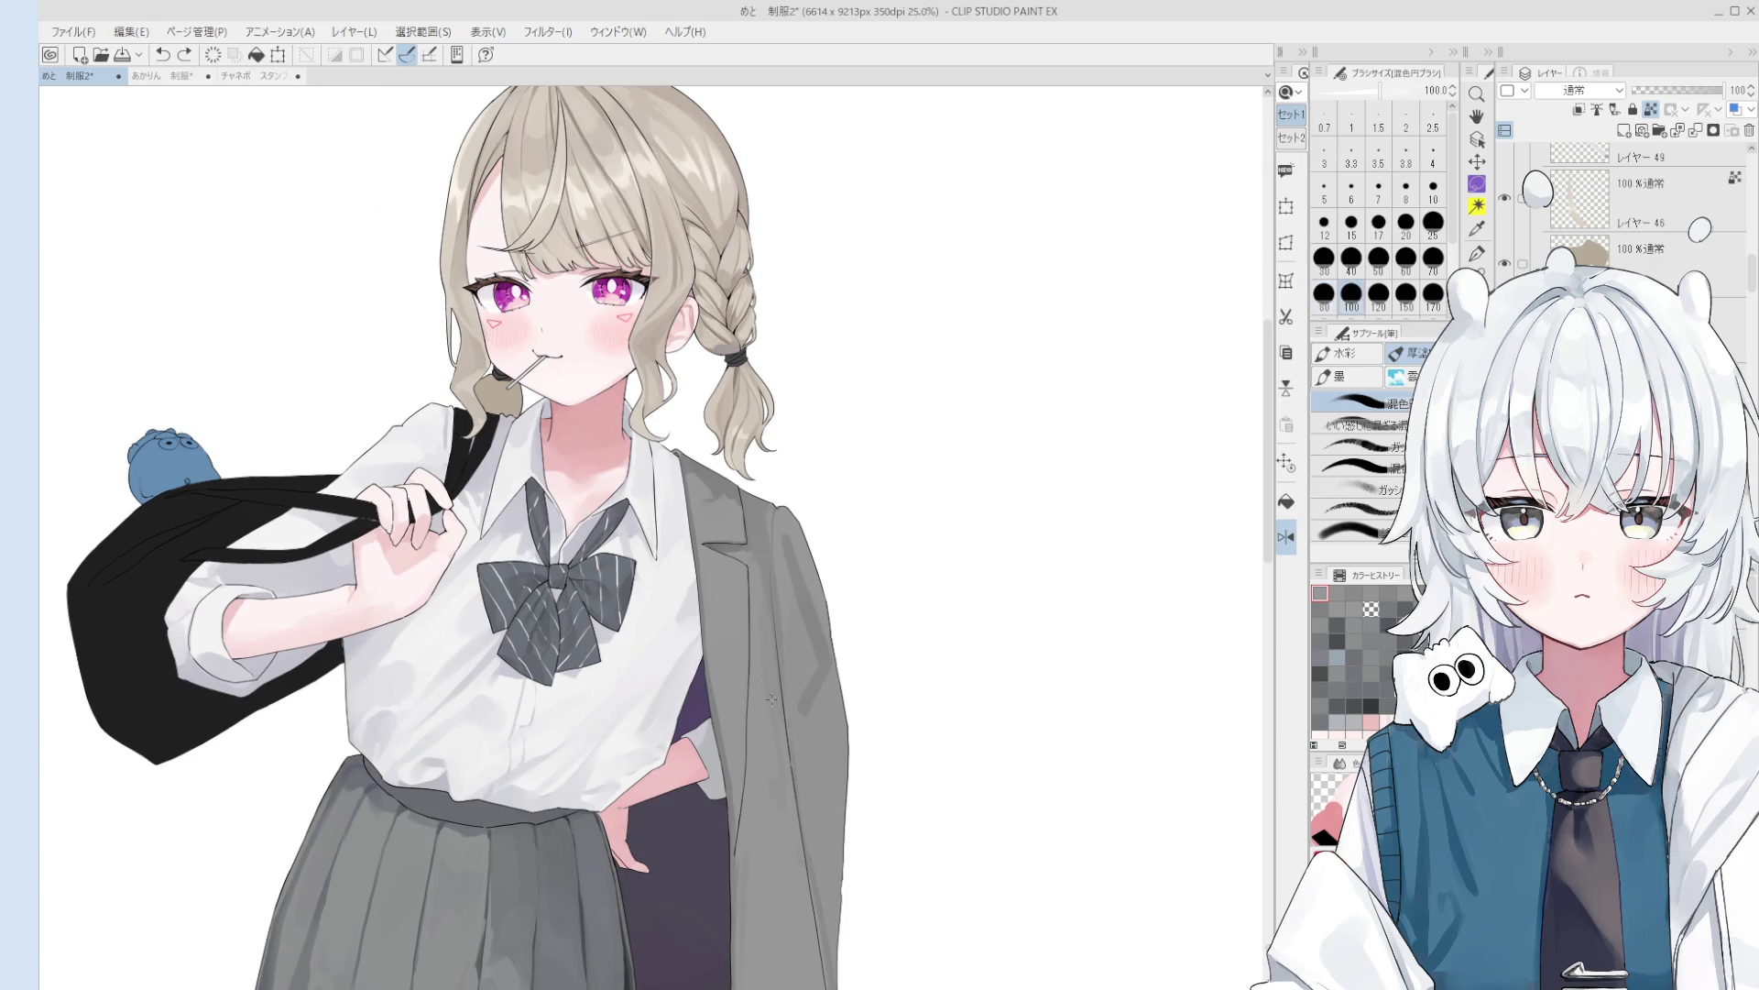
pyautogui.scroll(-1, 756, 641)
pyautogui.scroll(2, 733, 586)
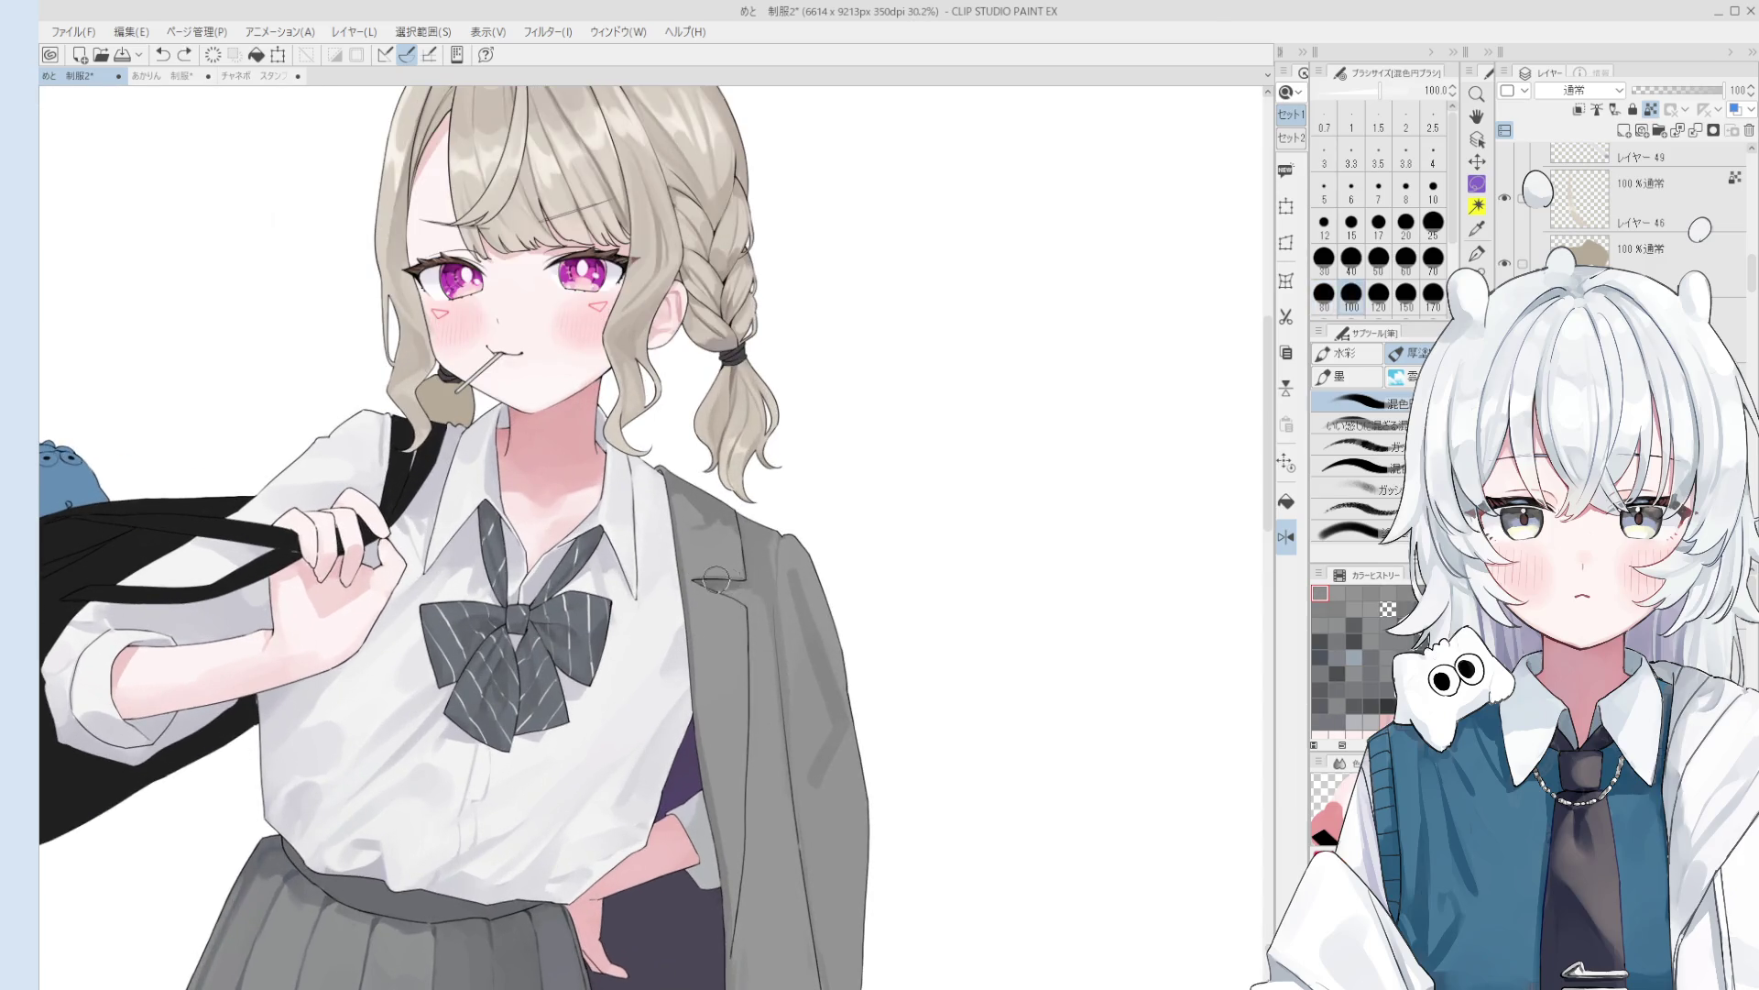
pyautogui.scroll(-2, 733, 586)
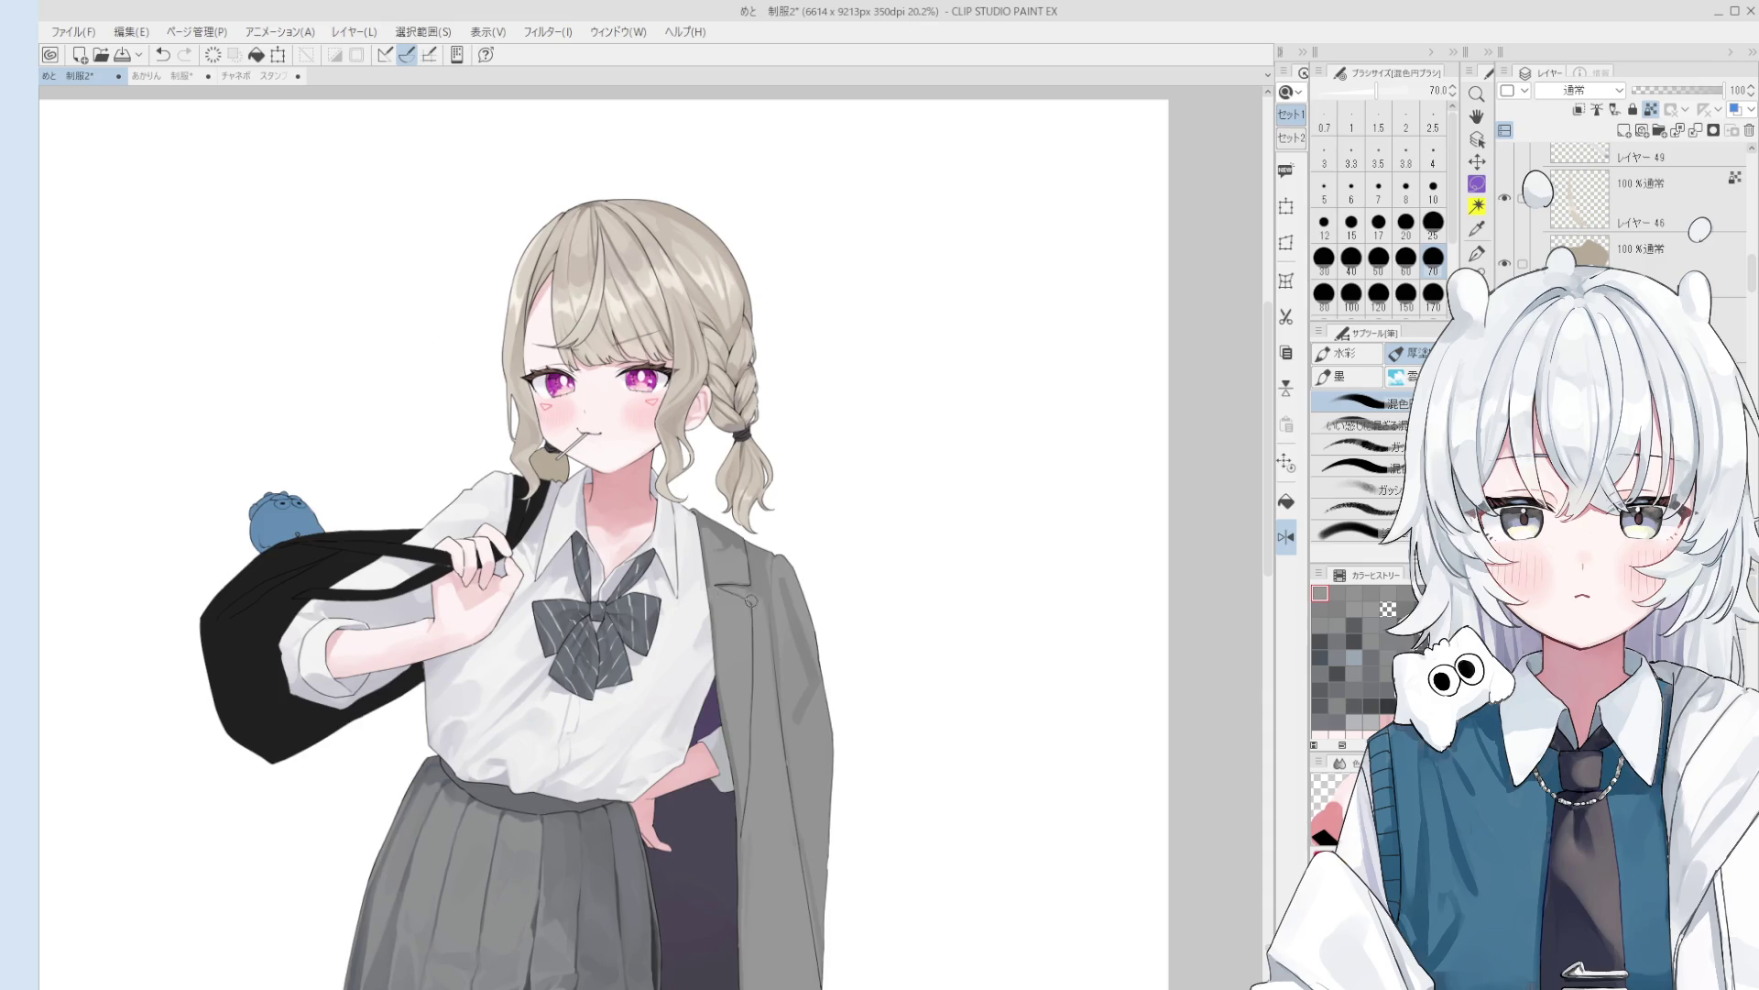
pyautogui.scroll(-1, 746, 744)
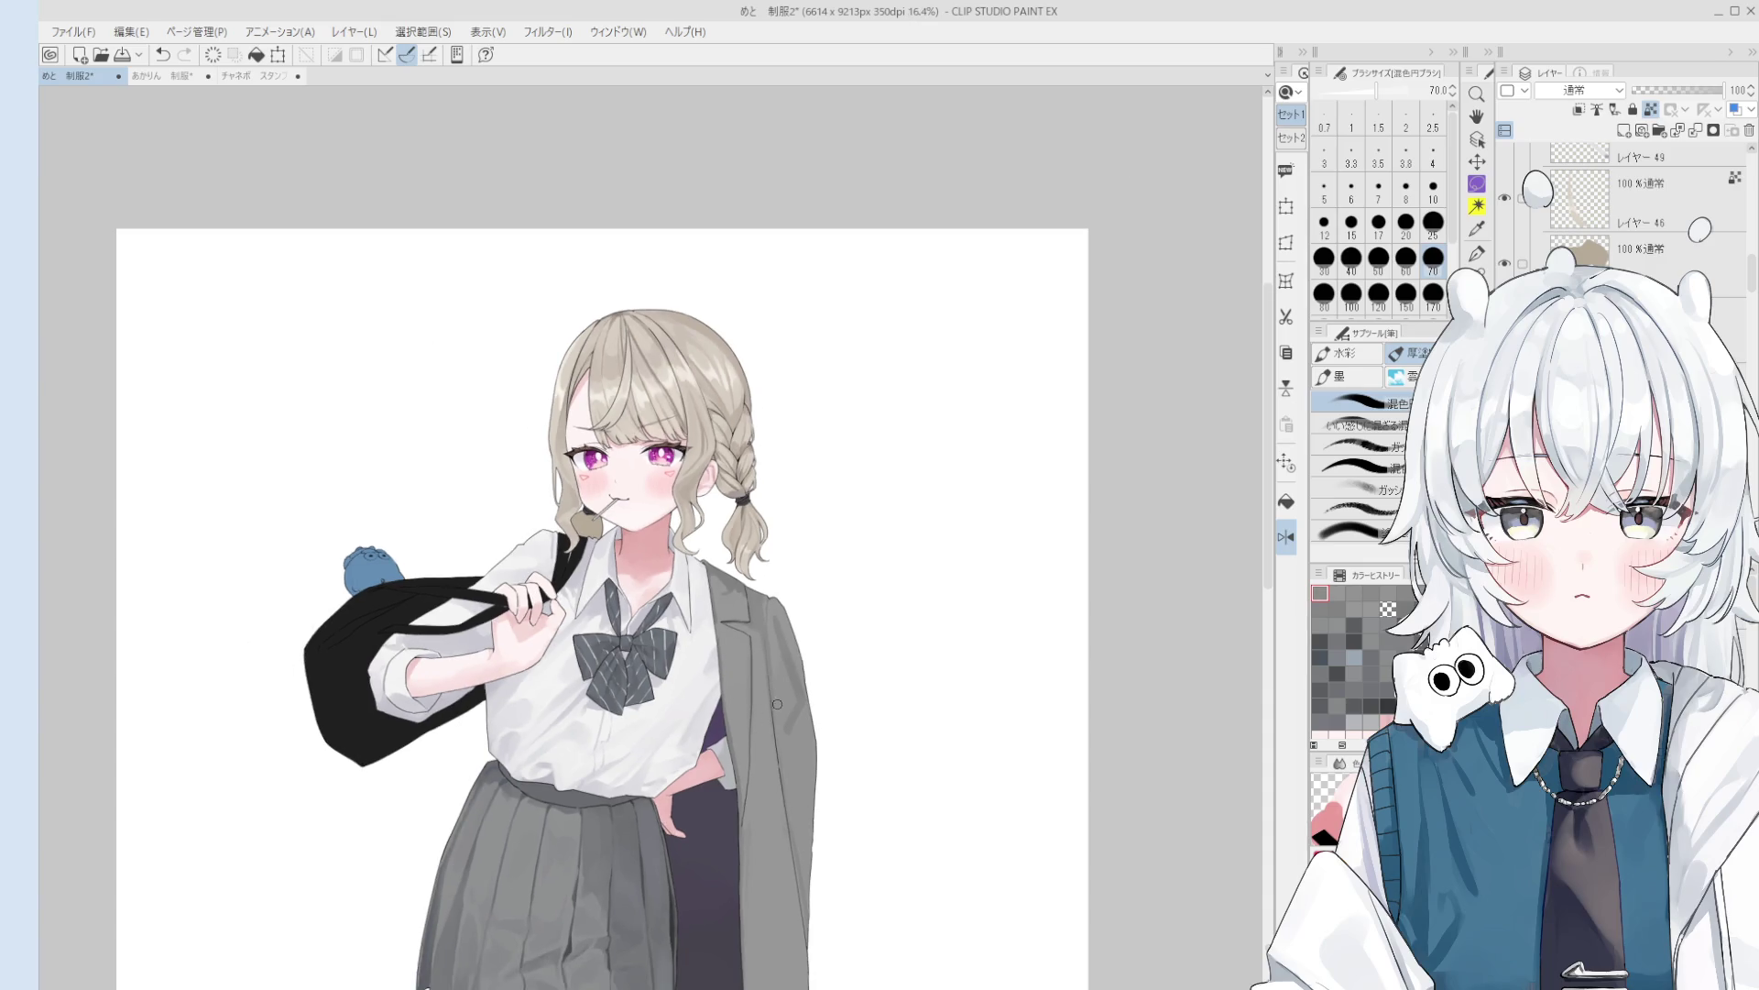
pyautogui.press(']')
pyautogui.press(']')
pyautogui.press(']')
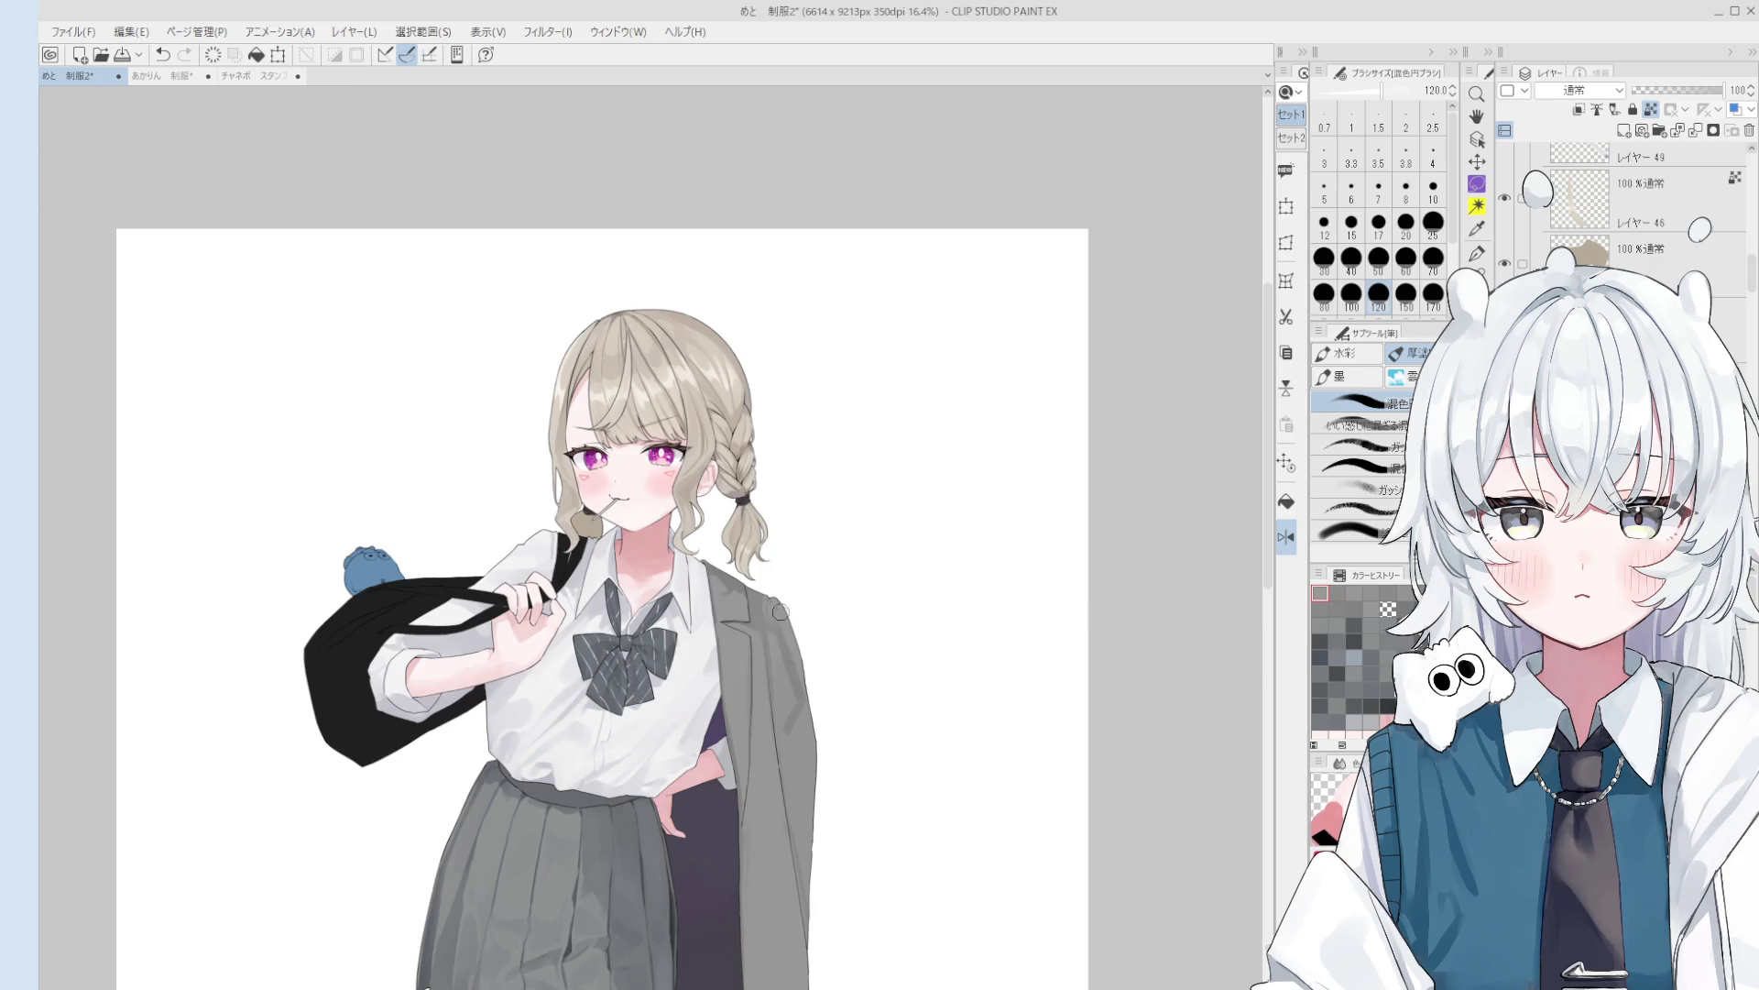
pyautogui.press(']')
pyautogui.press(']')
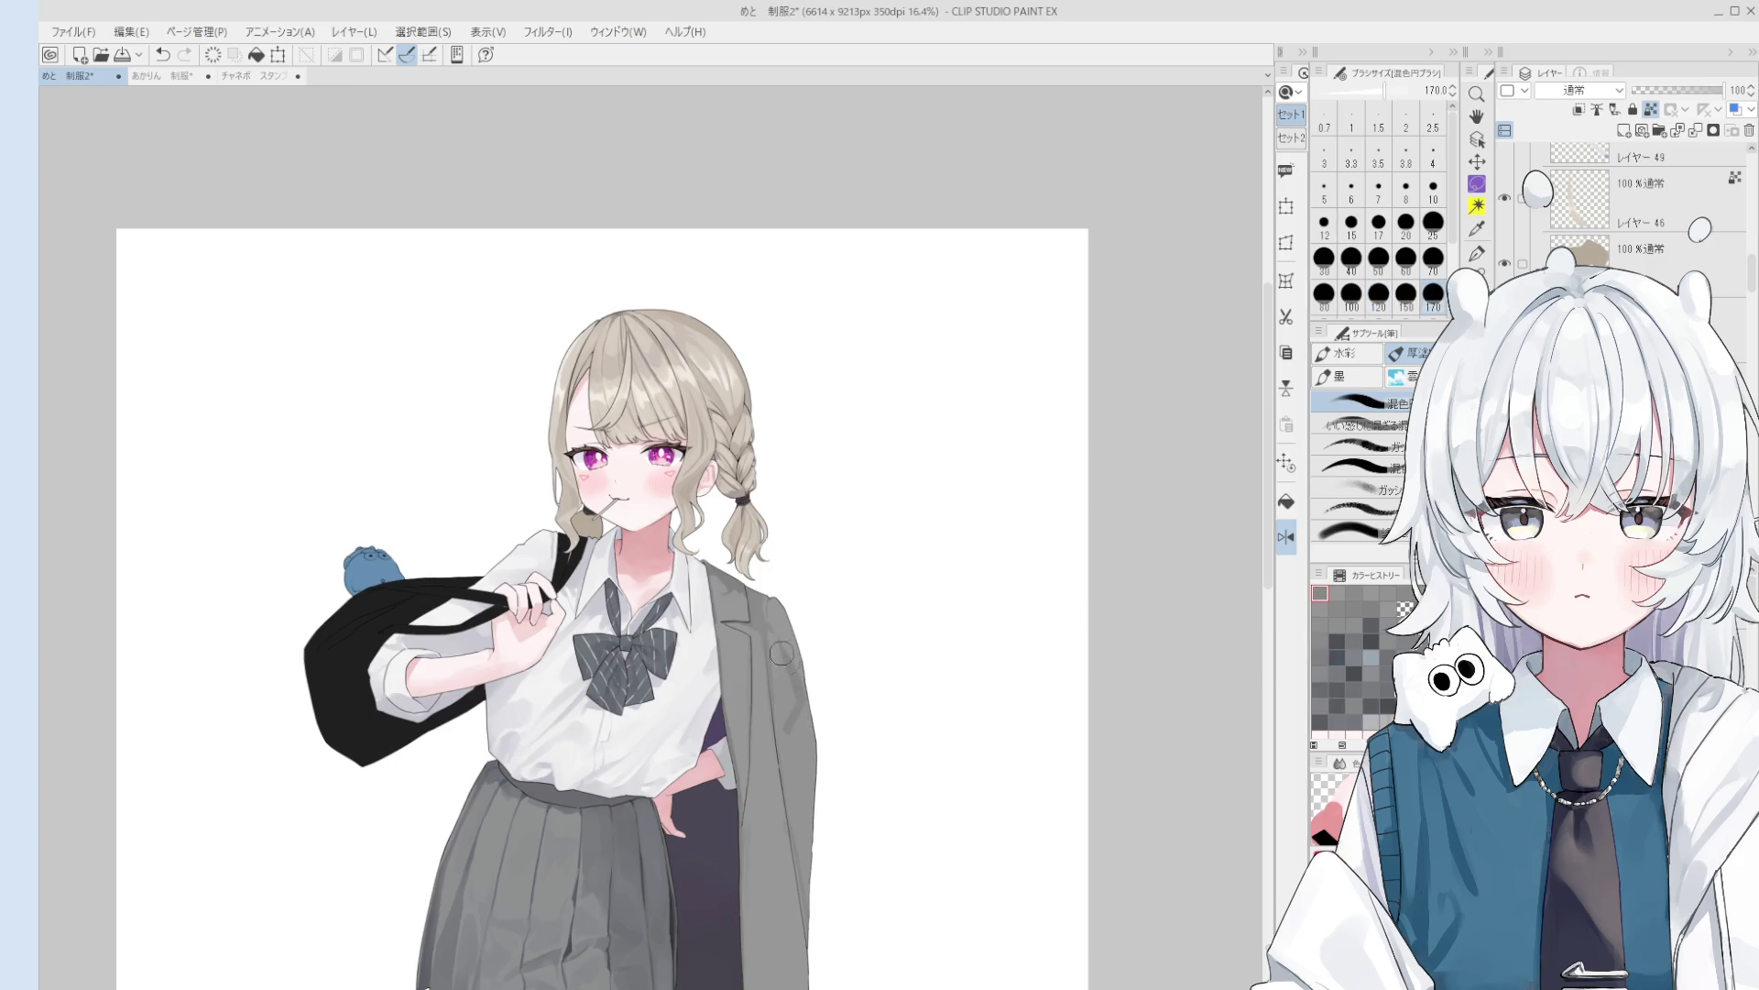
pyautogui.hotkey('ctrl', 'z')
pyautogui.moveTo(797, 708)
pyautogui.mouseDown()
pyautogui.moveTo(798, 733)
pyautogui.moveTo(794, 689)
pyautogui.mouseUp()
# - Try brush sizes up to 300, settle on 170, and move the artwork higher in view
pyautogui.scroll(2, 789, 672)
pyautogui.press(']')
pyautogui.press(']')
pyautogui.press(']')
pyautogui.press('[')
pyautogui.press('[')
pyautogui.press('[')
pyautogui.scroll(-2, 781, 723)
pyautogui.scroll(2, 786, 620)
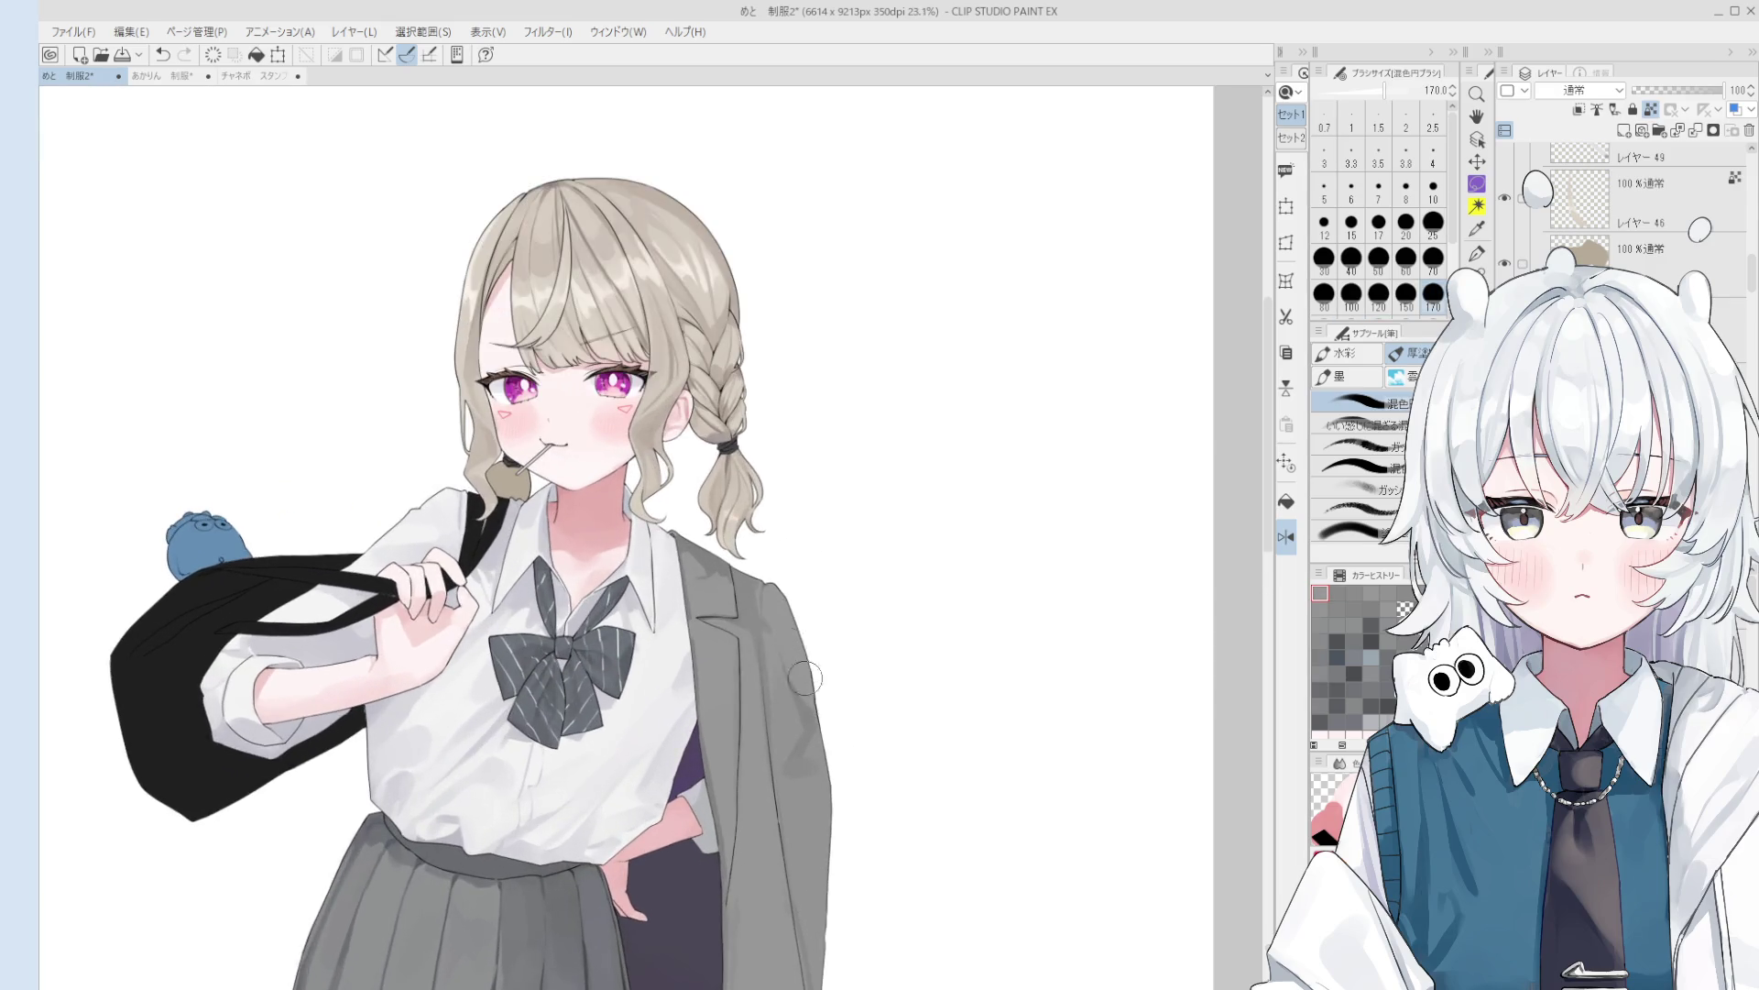
pyautogui.scroll(-1, 822, 746)
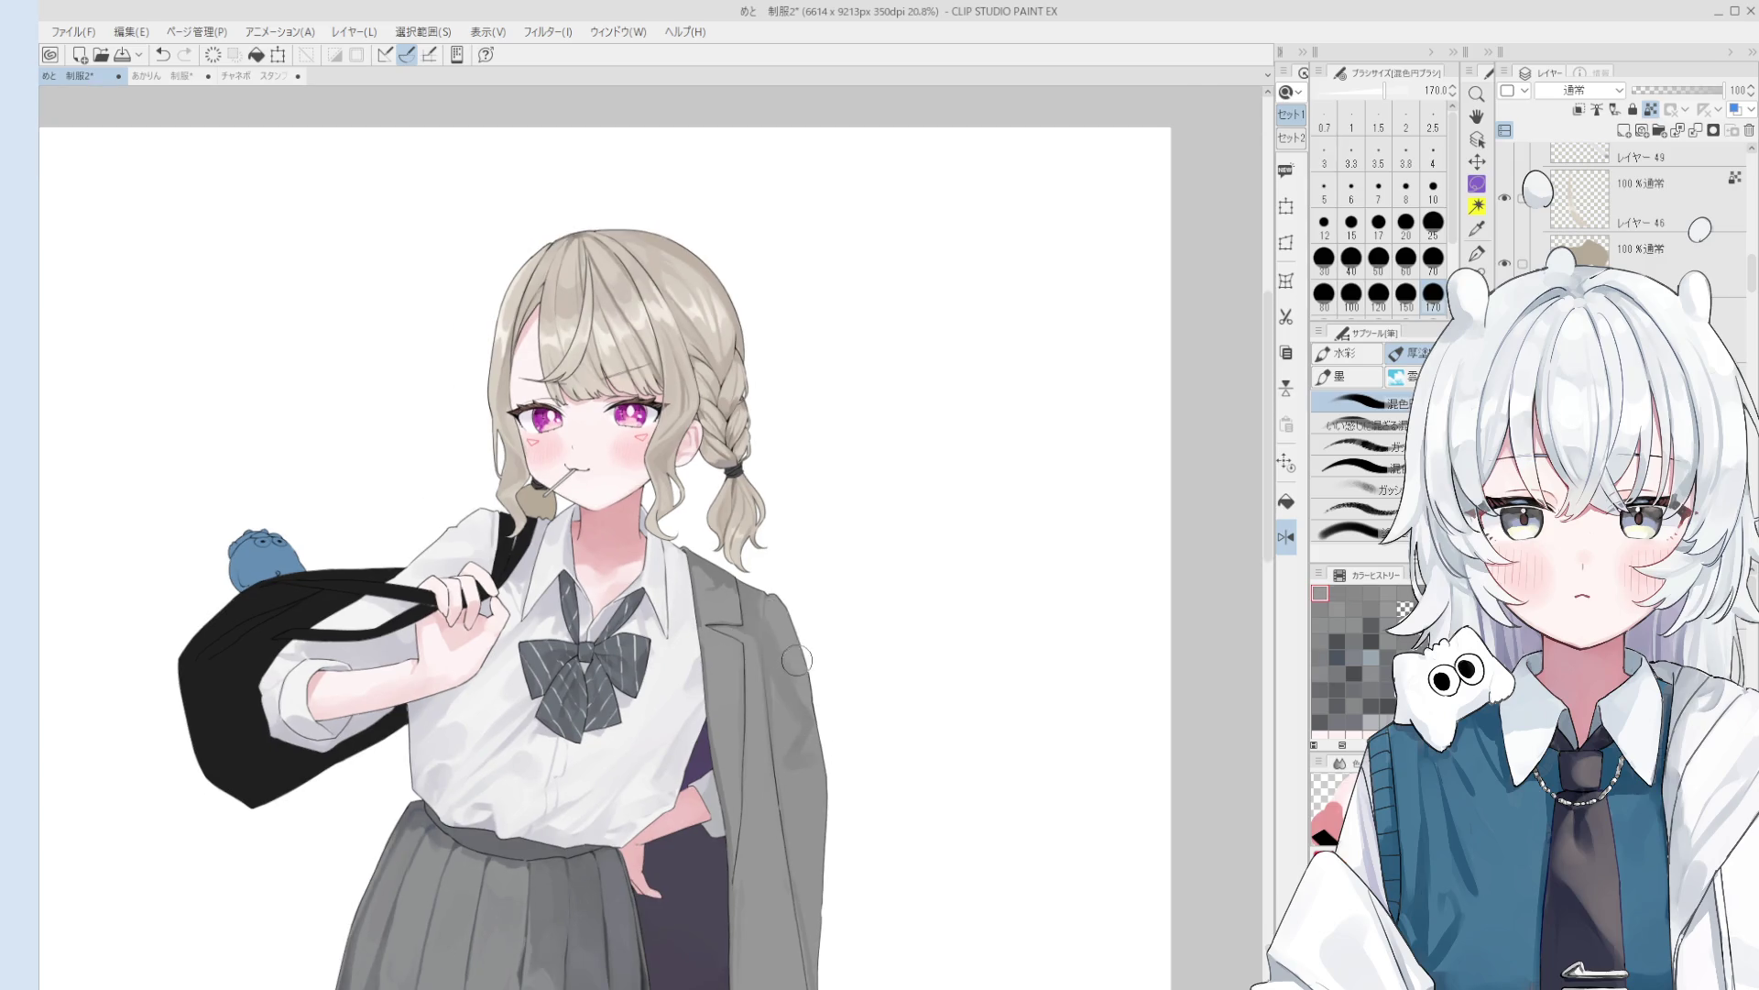
pyautogui.press(']')
pyautogui.scroll(-1, 810, 715)
pyautogui.press(']')
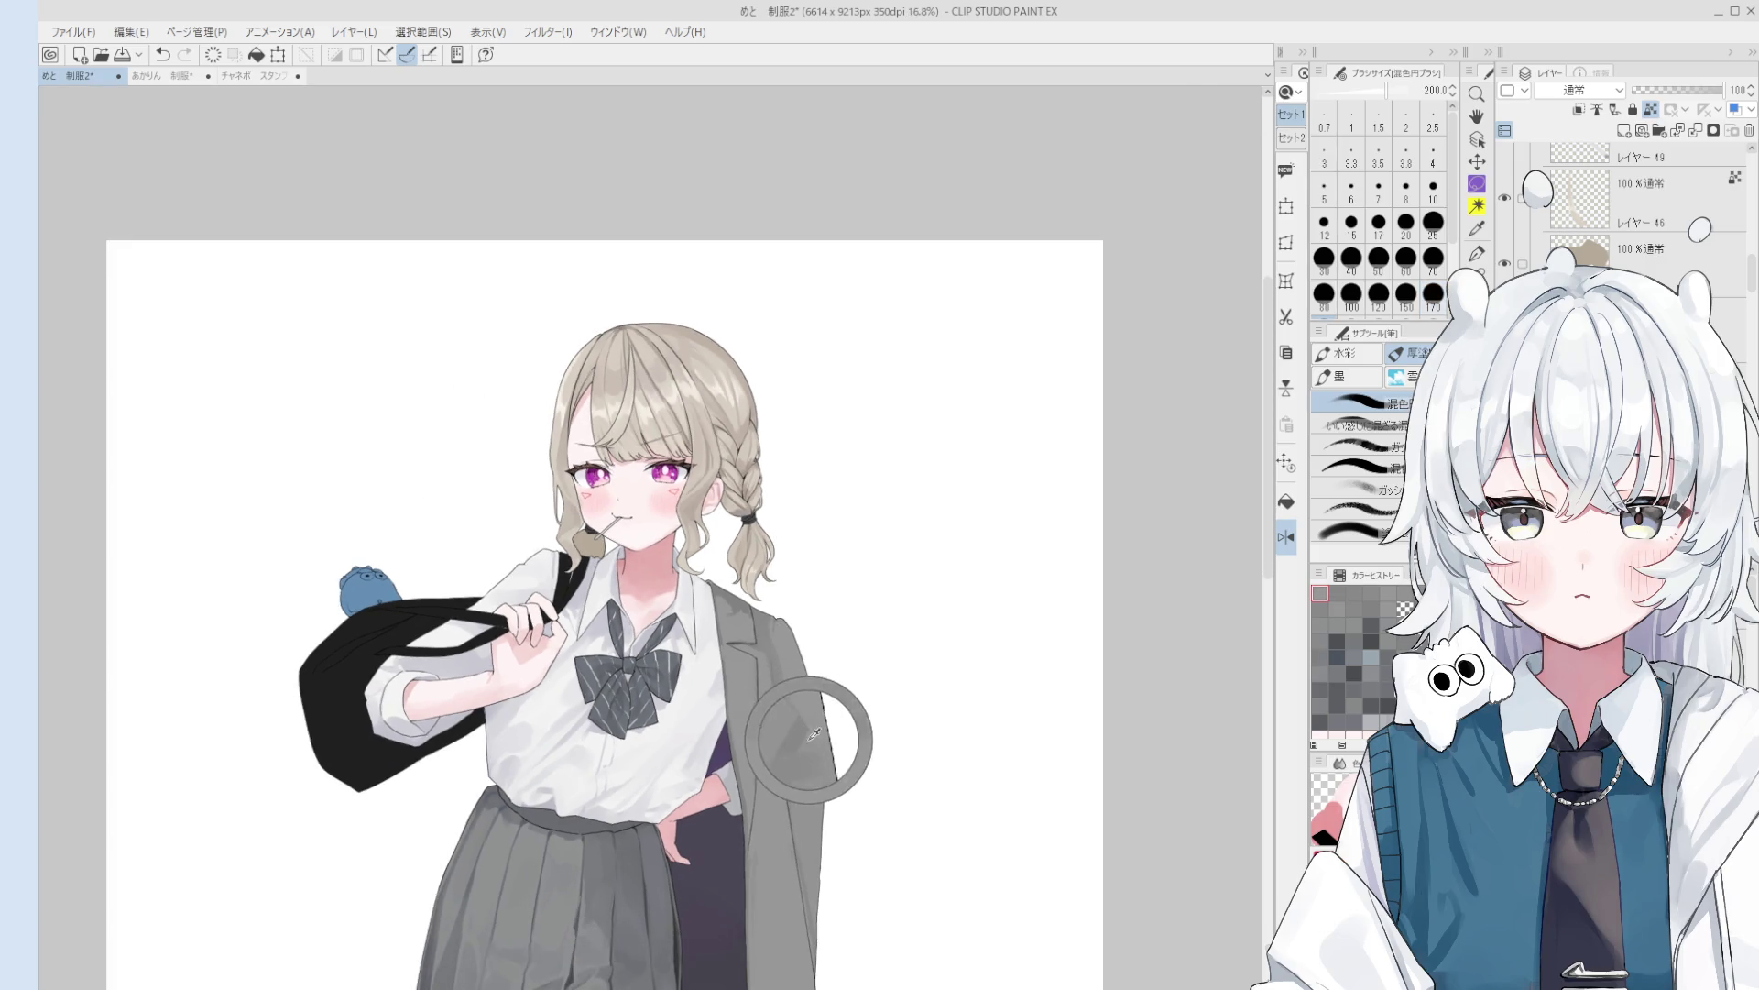
pyautogui.scroll(-1, 804, 678)
pyautogui.press('[')
pyautogui.press('[')
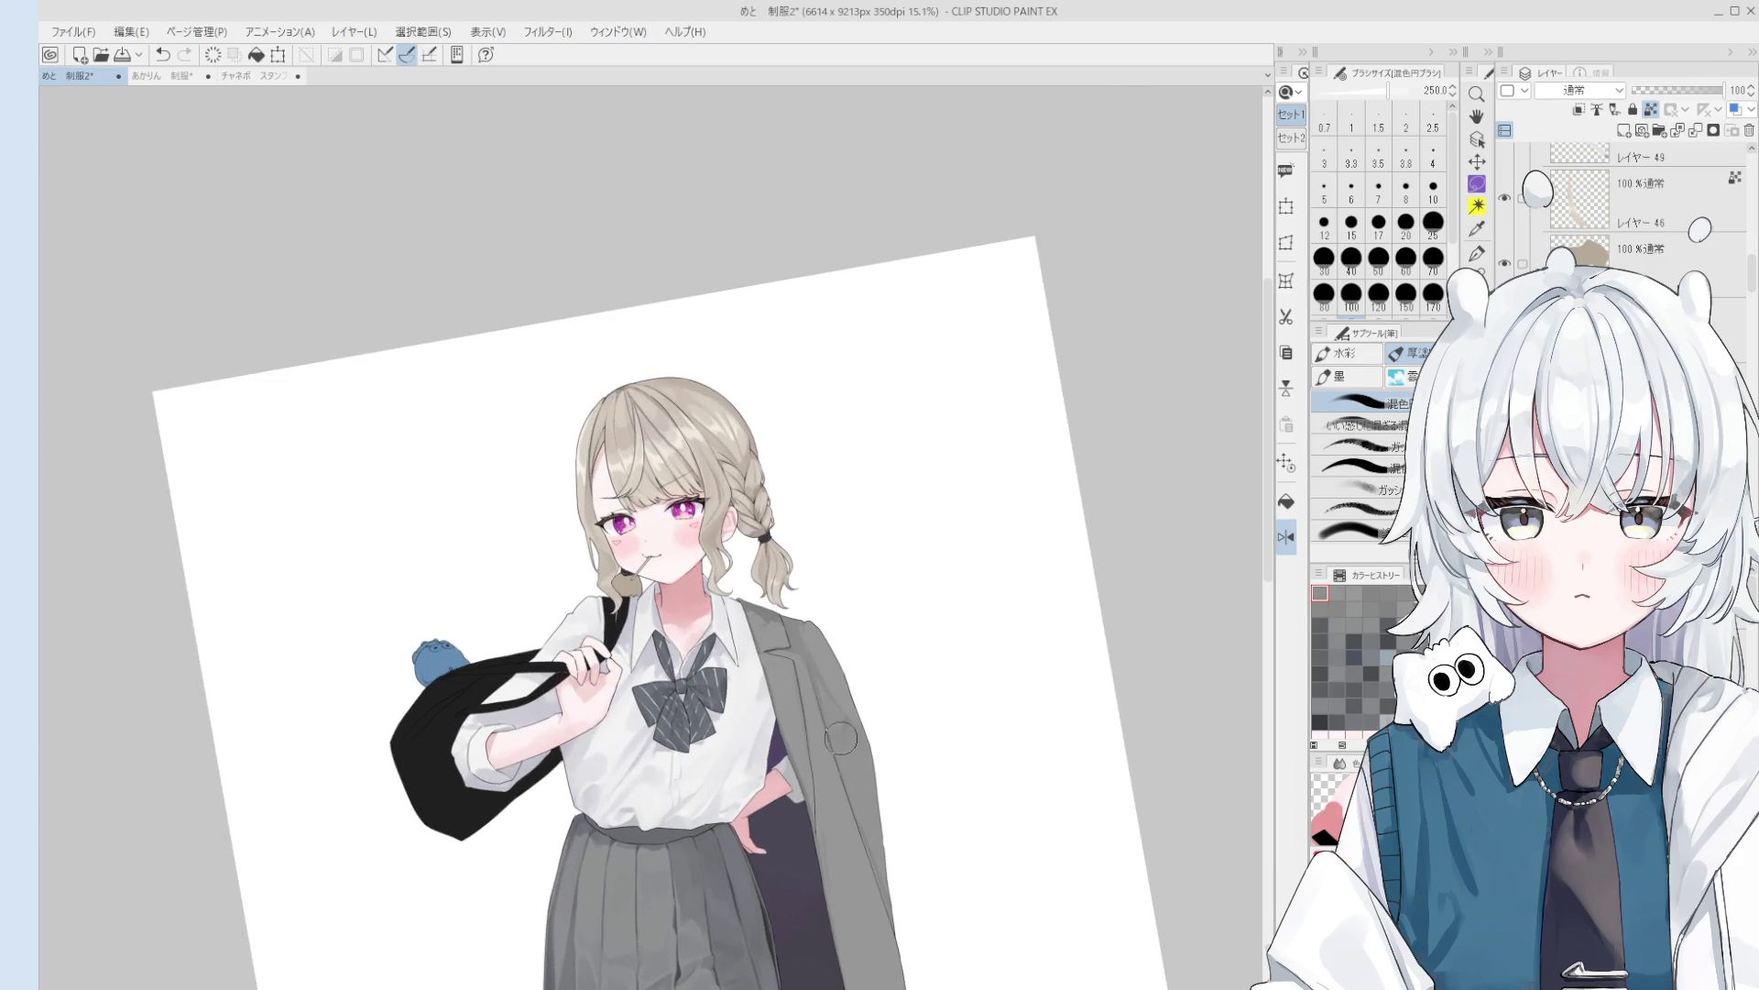
pyautogui.scroll(-1, 850, 740)
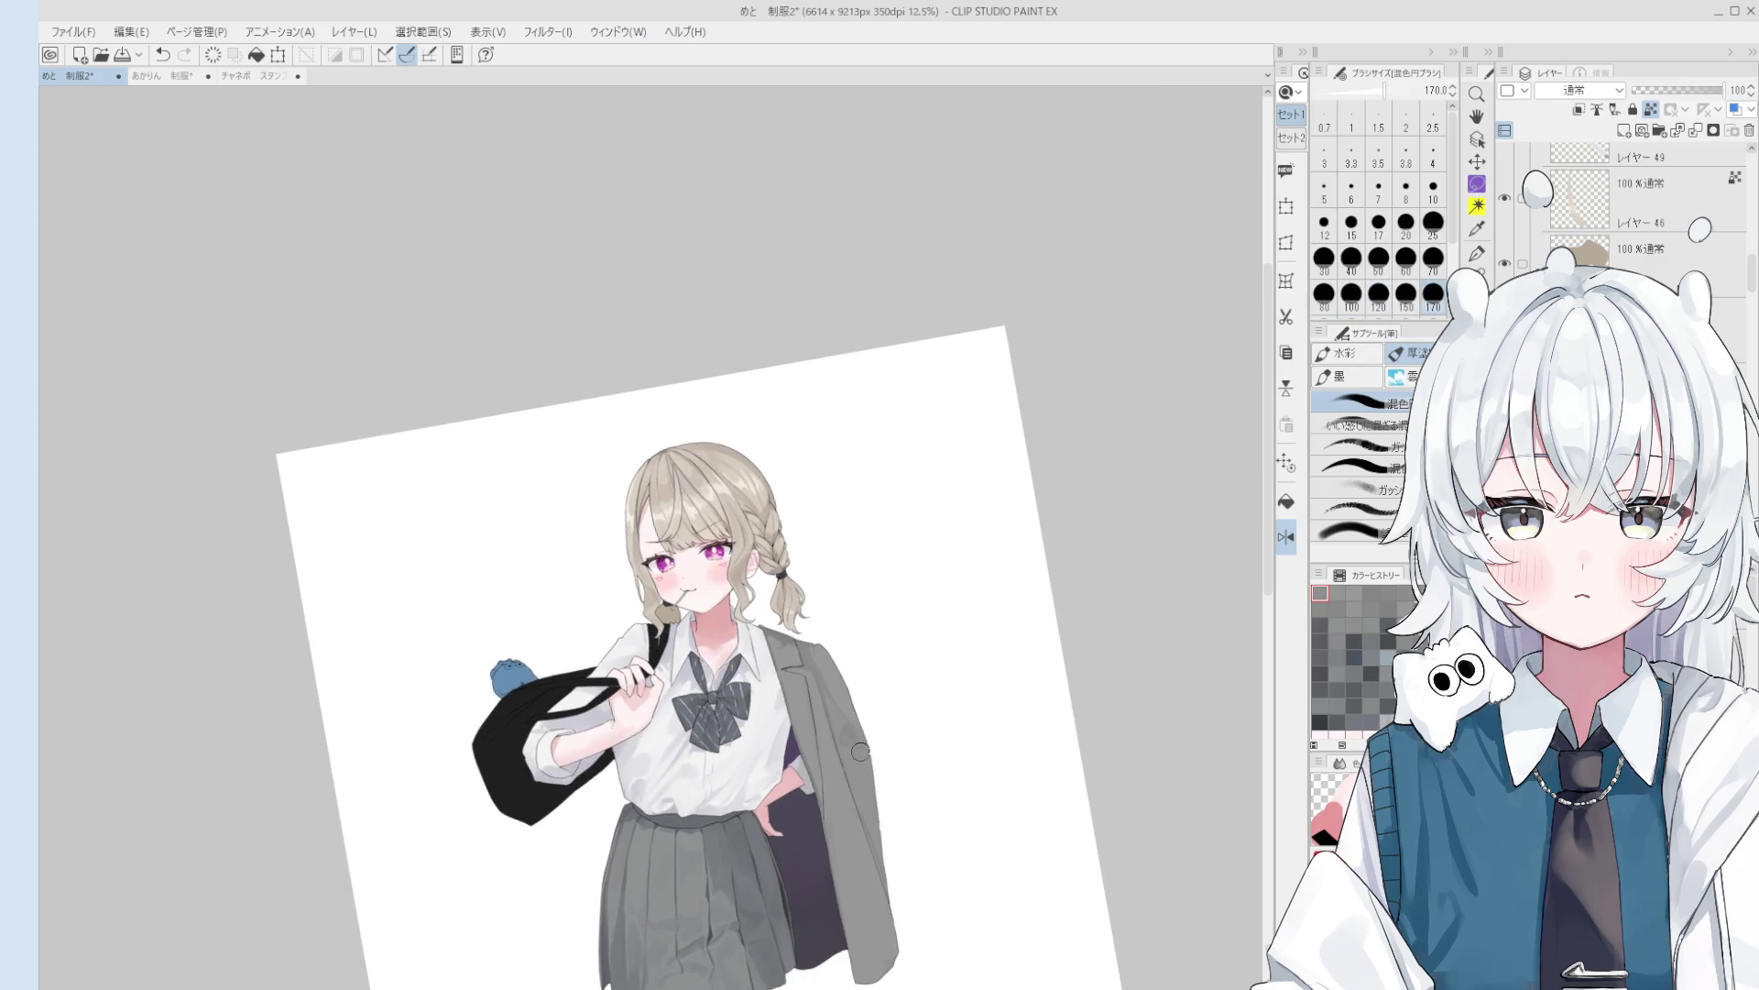
pyautogui.moveTo(863, 786); pyautogui.dragTo(863, 665)
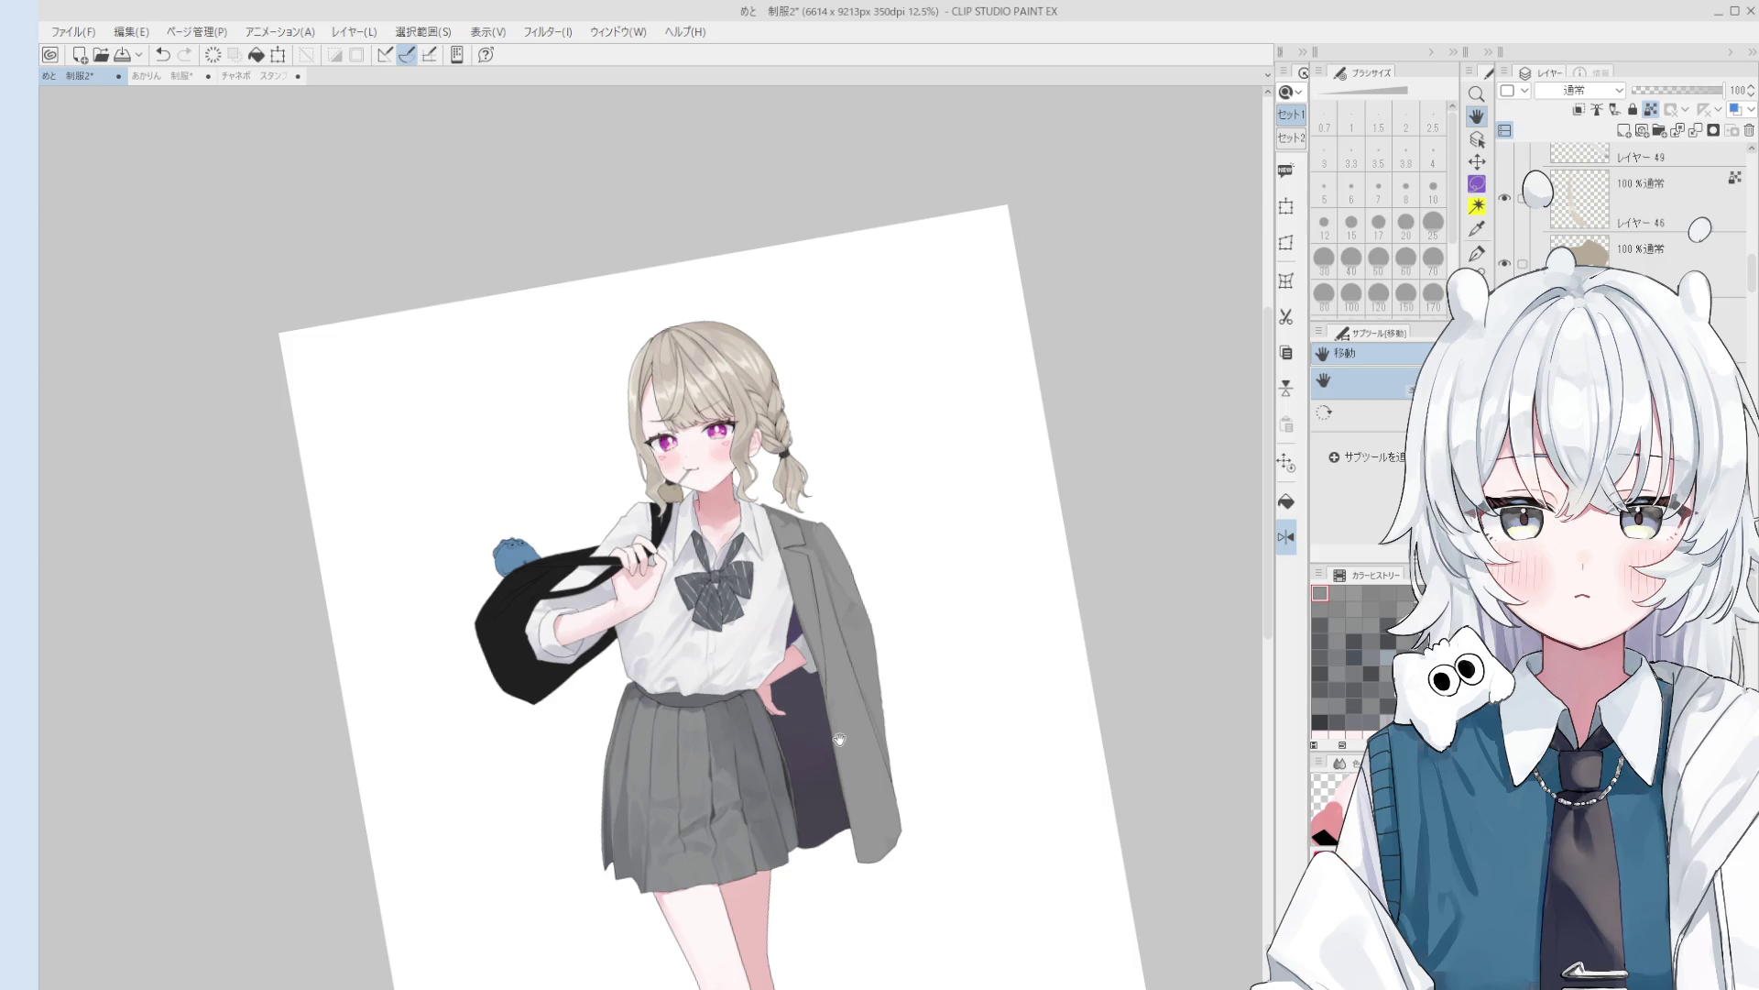
pyautogui.press('b')
pyautogui.scroll(3, 839, 536)
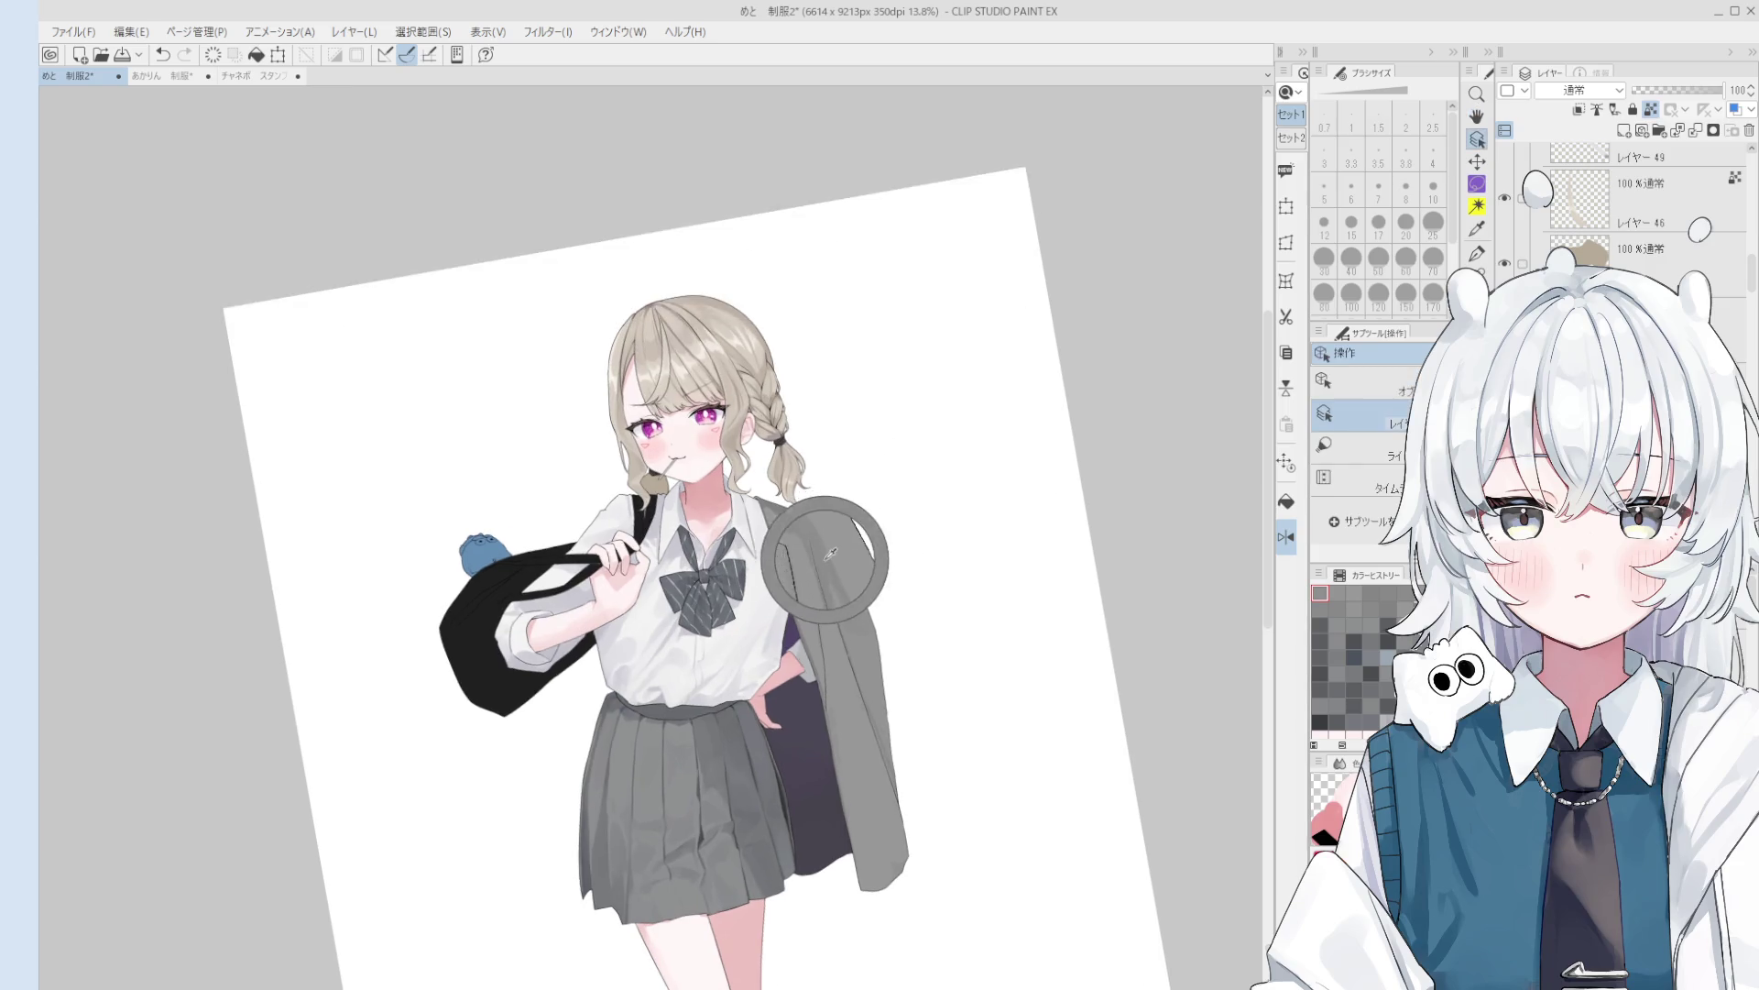
pyautogui.click(1351, 294)
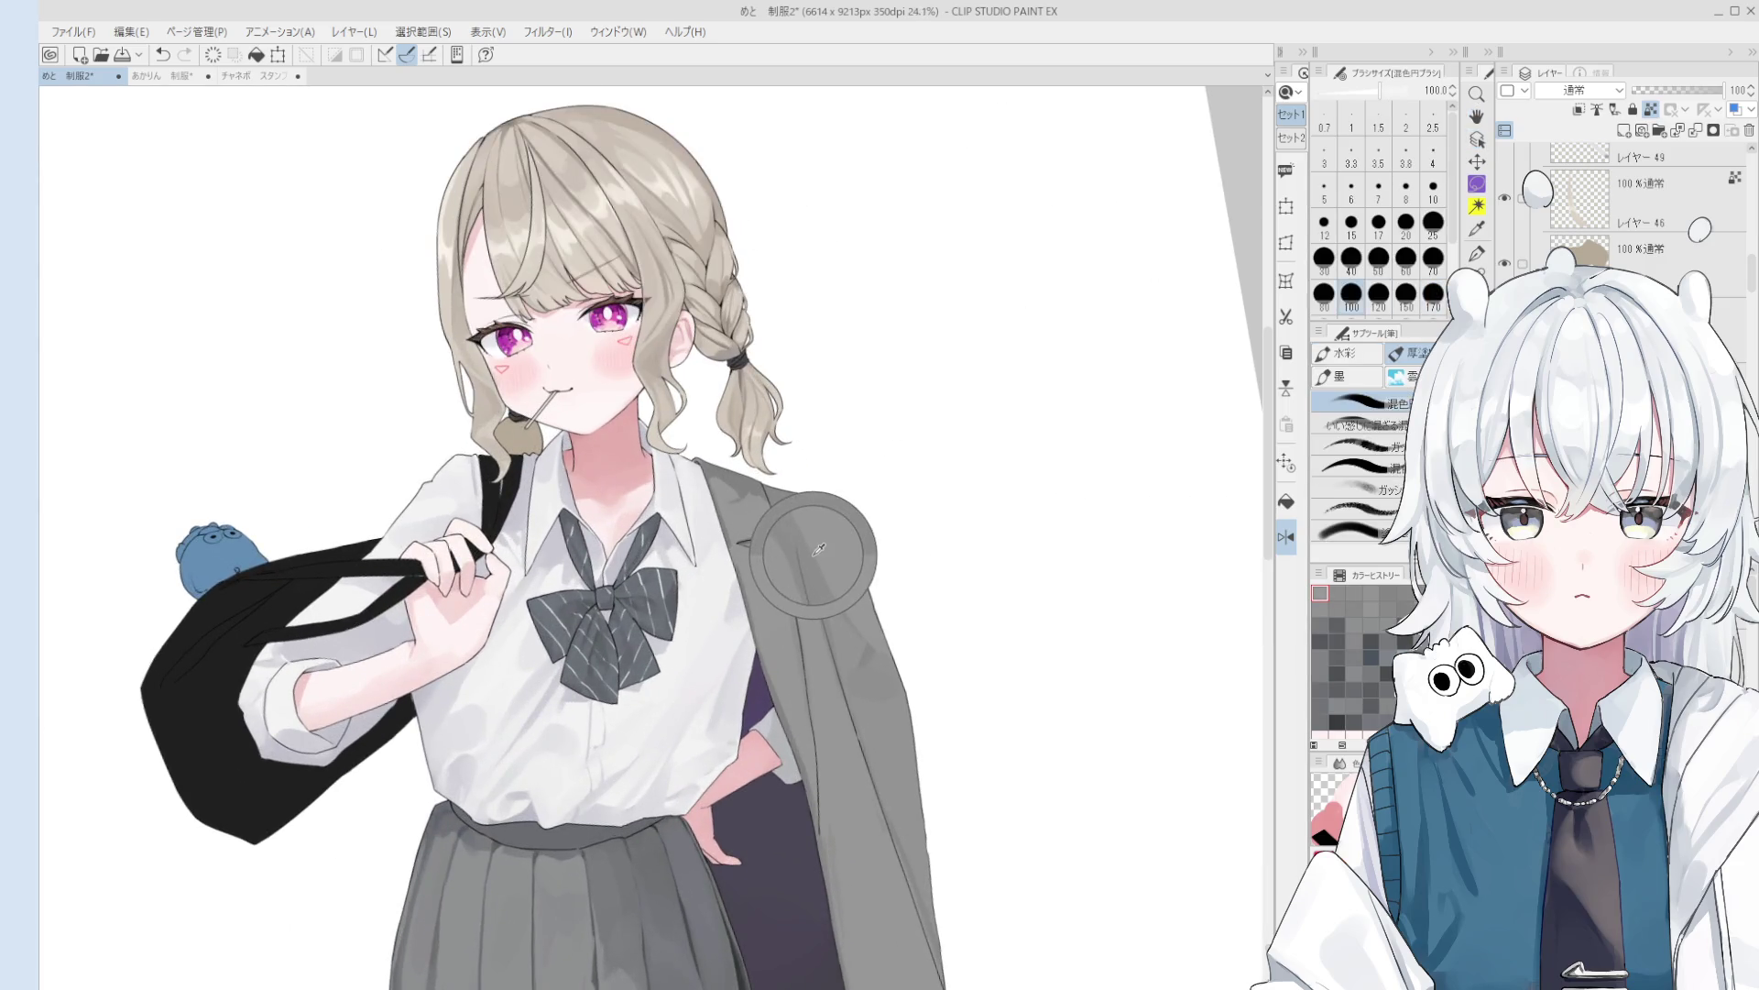
pyautogui.hotkey('ctrl', 'z')
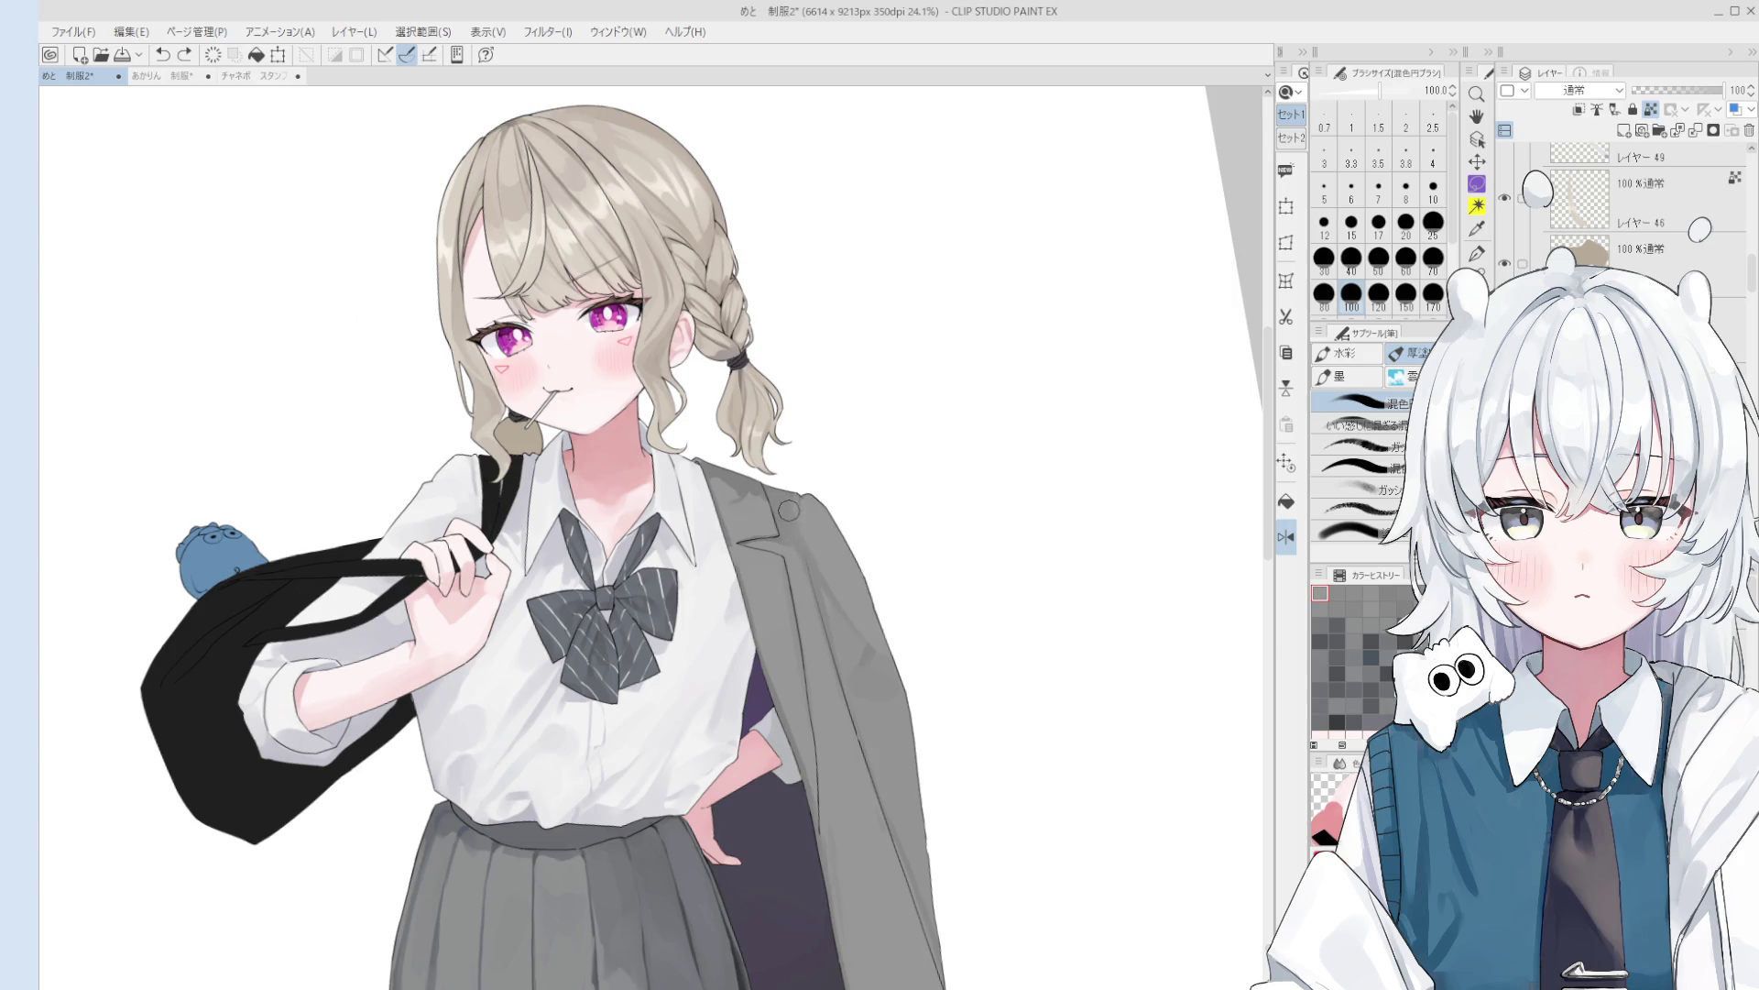
pyautogui.moveTo(793, 533); pyautogui.dragTo(793, 546)
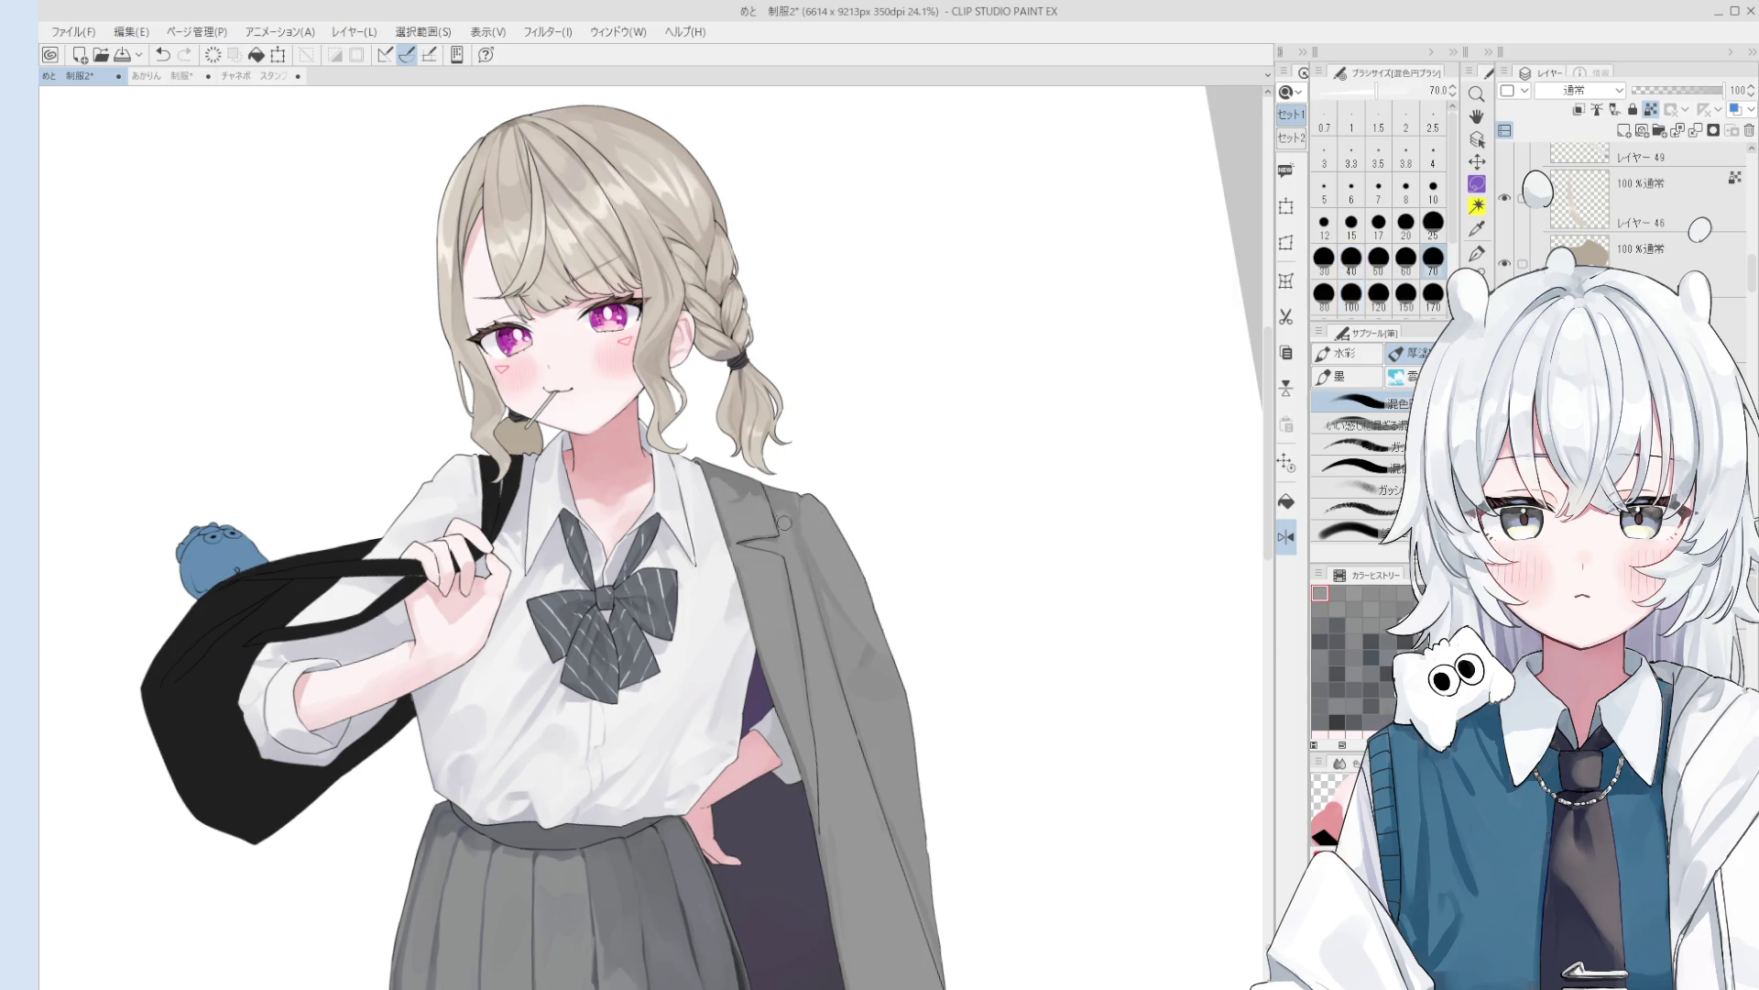
pyautogui.scroll(-1, 821, 621)
pyautogui.press(']')
pyautogui.press(']')
pyautogui.press(']')
pyautogui.press(']')
pyautogui.press(']')
pyautogui.scroll(-1, 851, 730)
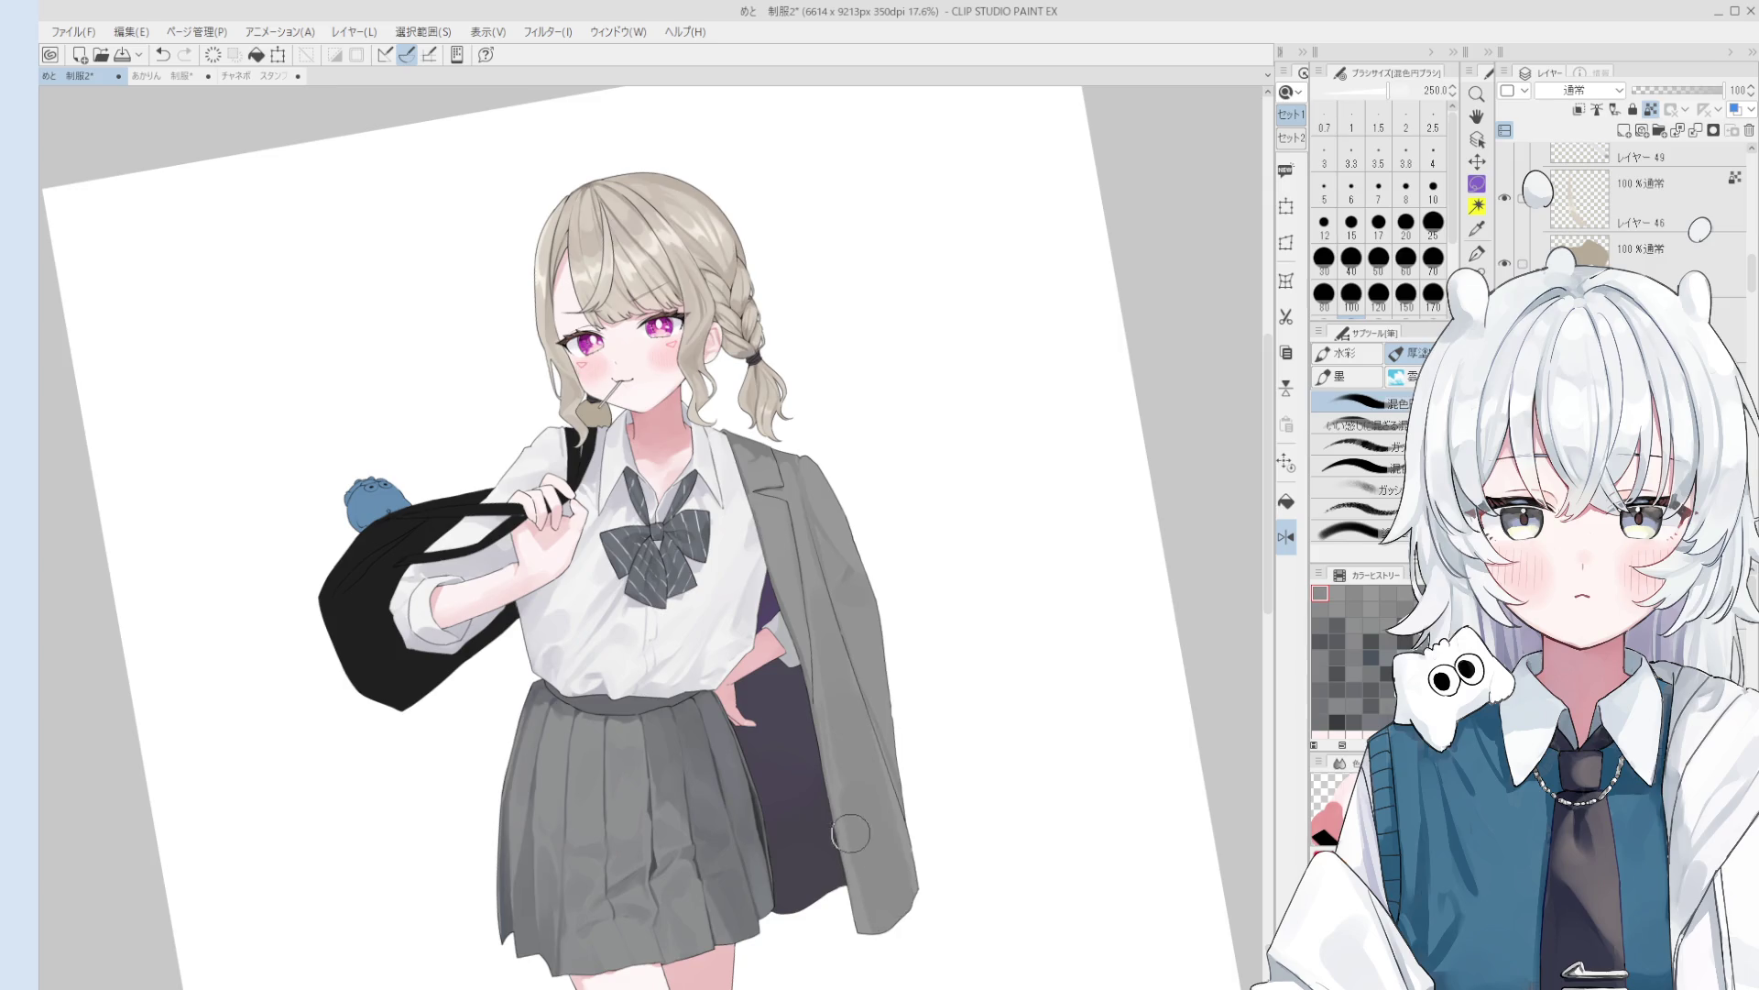
pyautogui.press('[')
pyautogui.press('[')
pyautogui.press('[')
pyautogui.moveTo(879, 838)
pyautogui.mouseDown()
pyautogui.moveTo(866, 919)
pyautogui.moveTo(849, 801)
pyautogui.mouseUp()
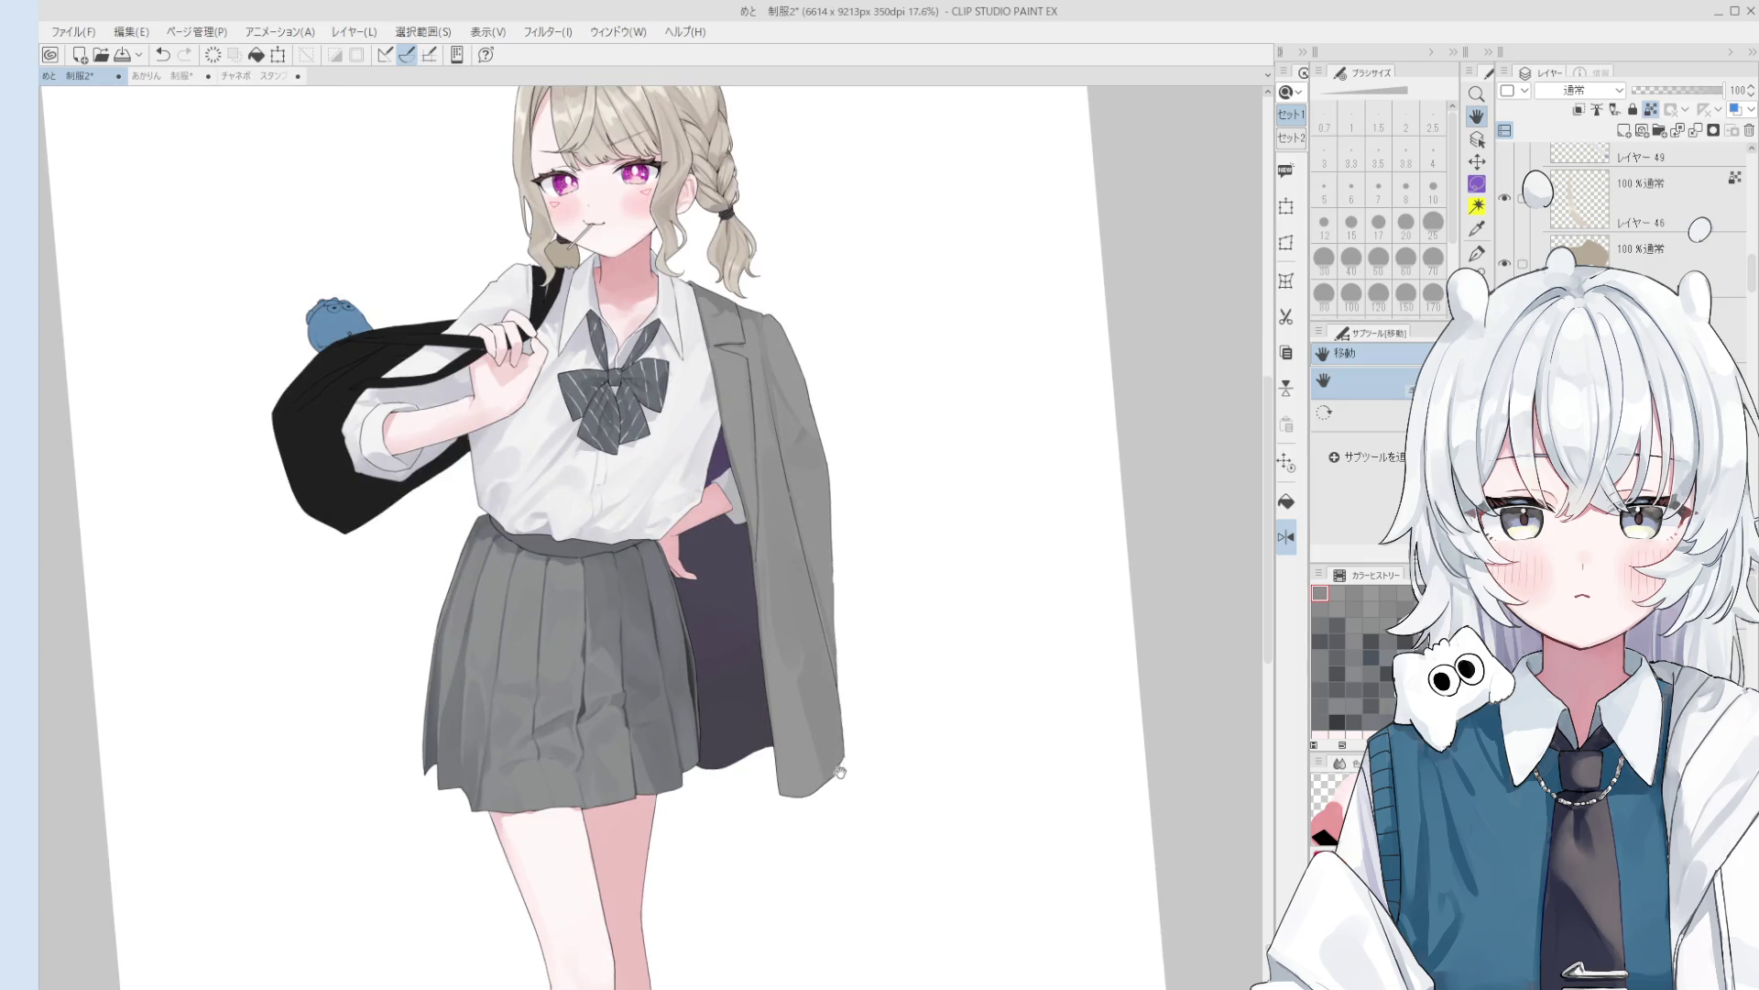
pyautogui.press('o')
pyautogui.scroll(3, 840, 772)
# - On the layer under the jacket hem, erase the jagged tip of the hem corner
pyautogui.click(839, 768)
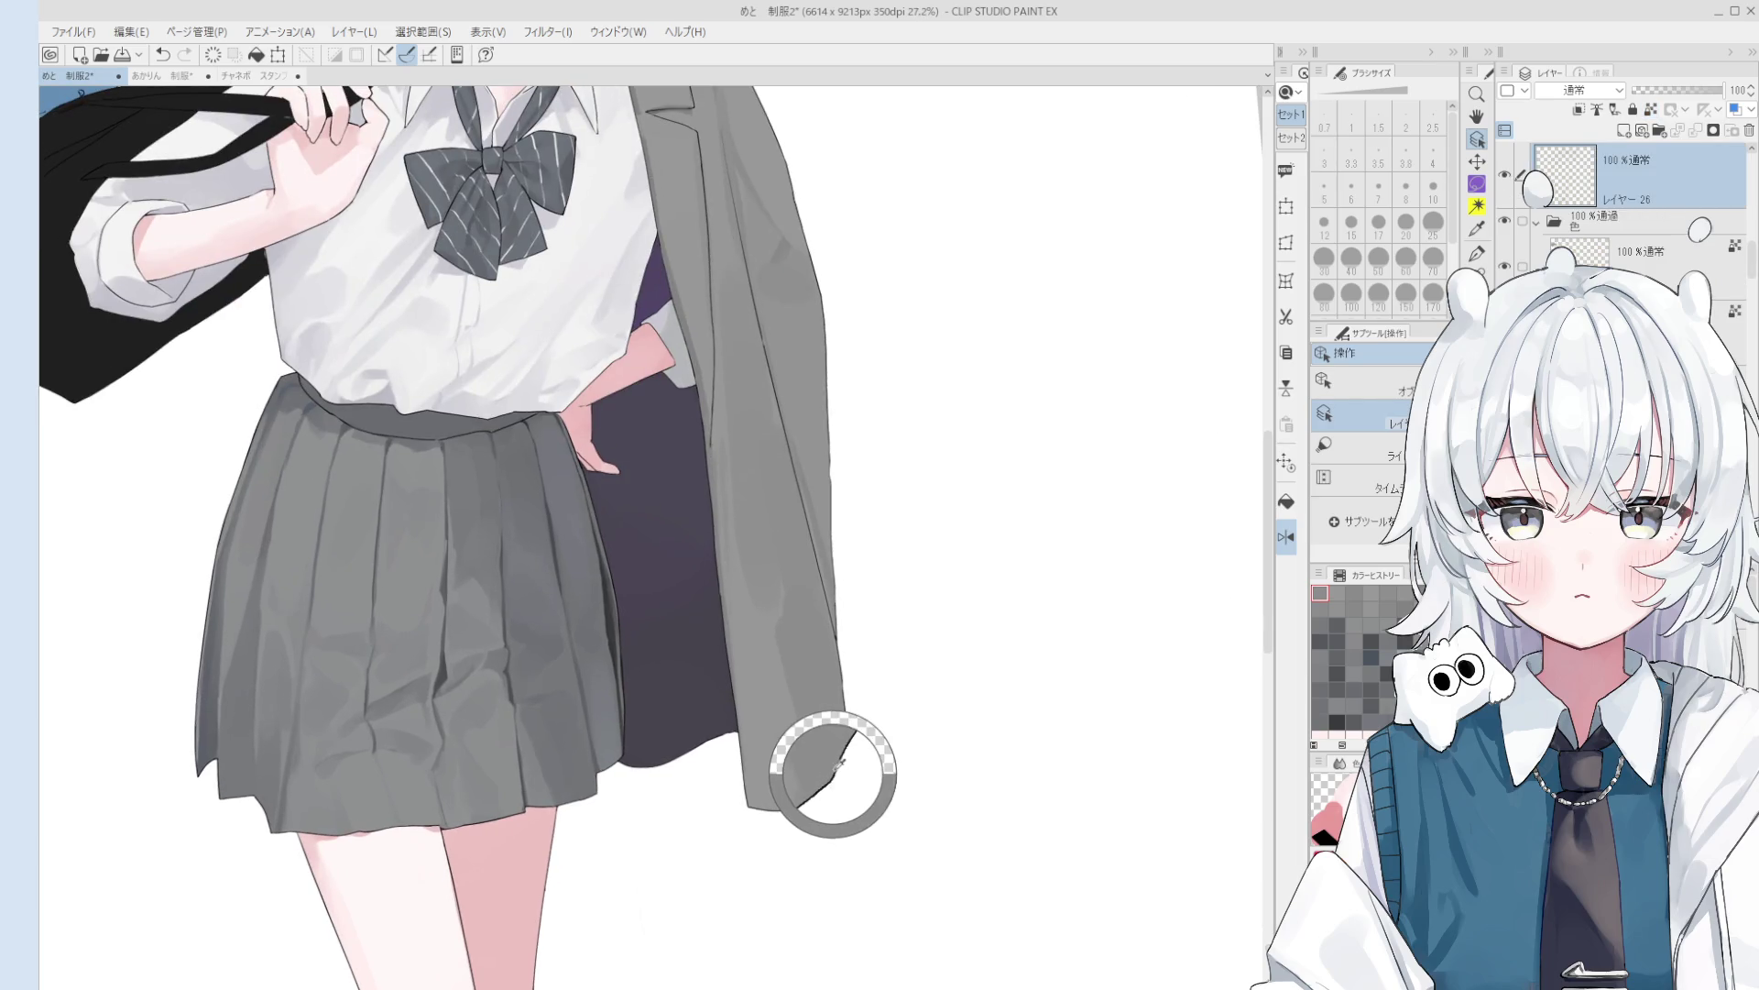
pyautogui.press('e')
pyautogui.scroll(1, 841, 765)
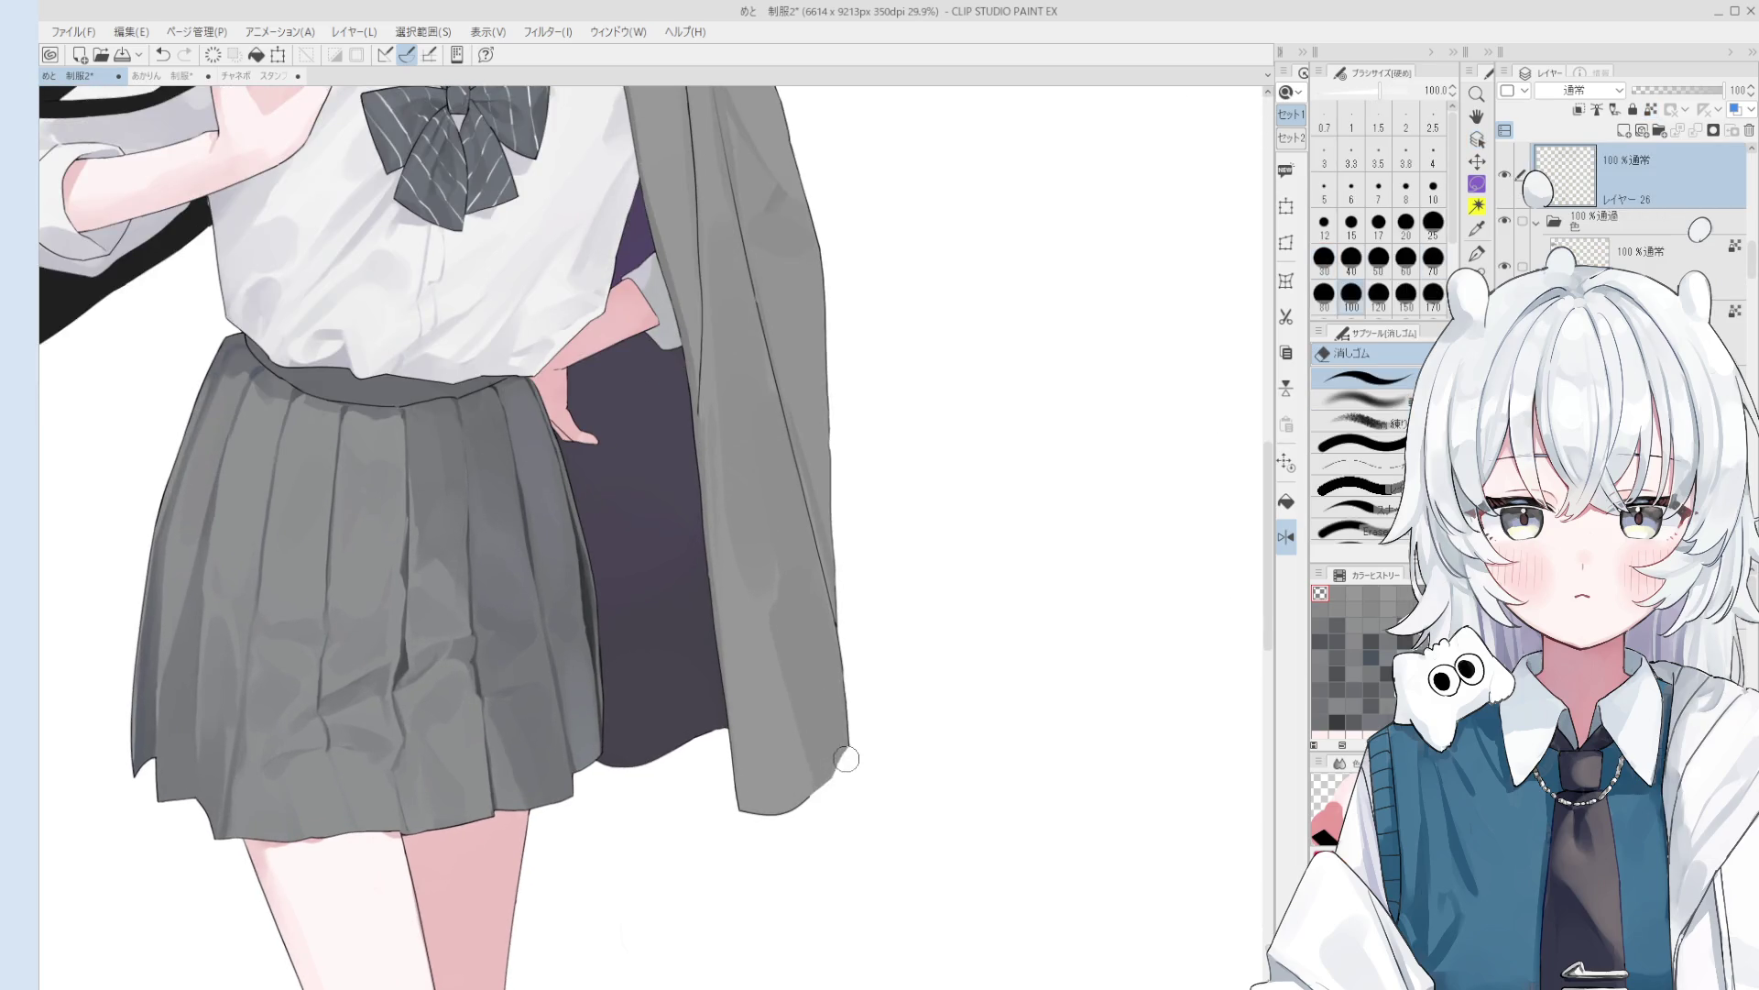
pyautogui.keyDown('ctrl'); pyautogui.keyDown('shift'); pyautogui.click(839, 762); pyautogui.keyUp('shift'); pyautogui.keyUp('ctrl')
pyautogui.moveTo(835, 766)
pyautogui.mouseDown()
pyautogui.moveTo(821, 801)
pyautogui.moveTo(825, 757)
pyautogui.mouseUp()
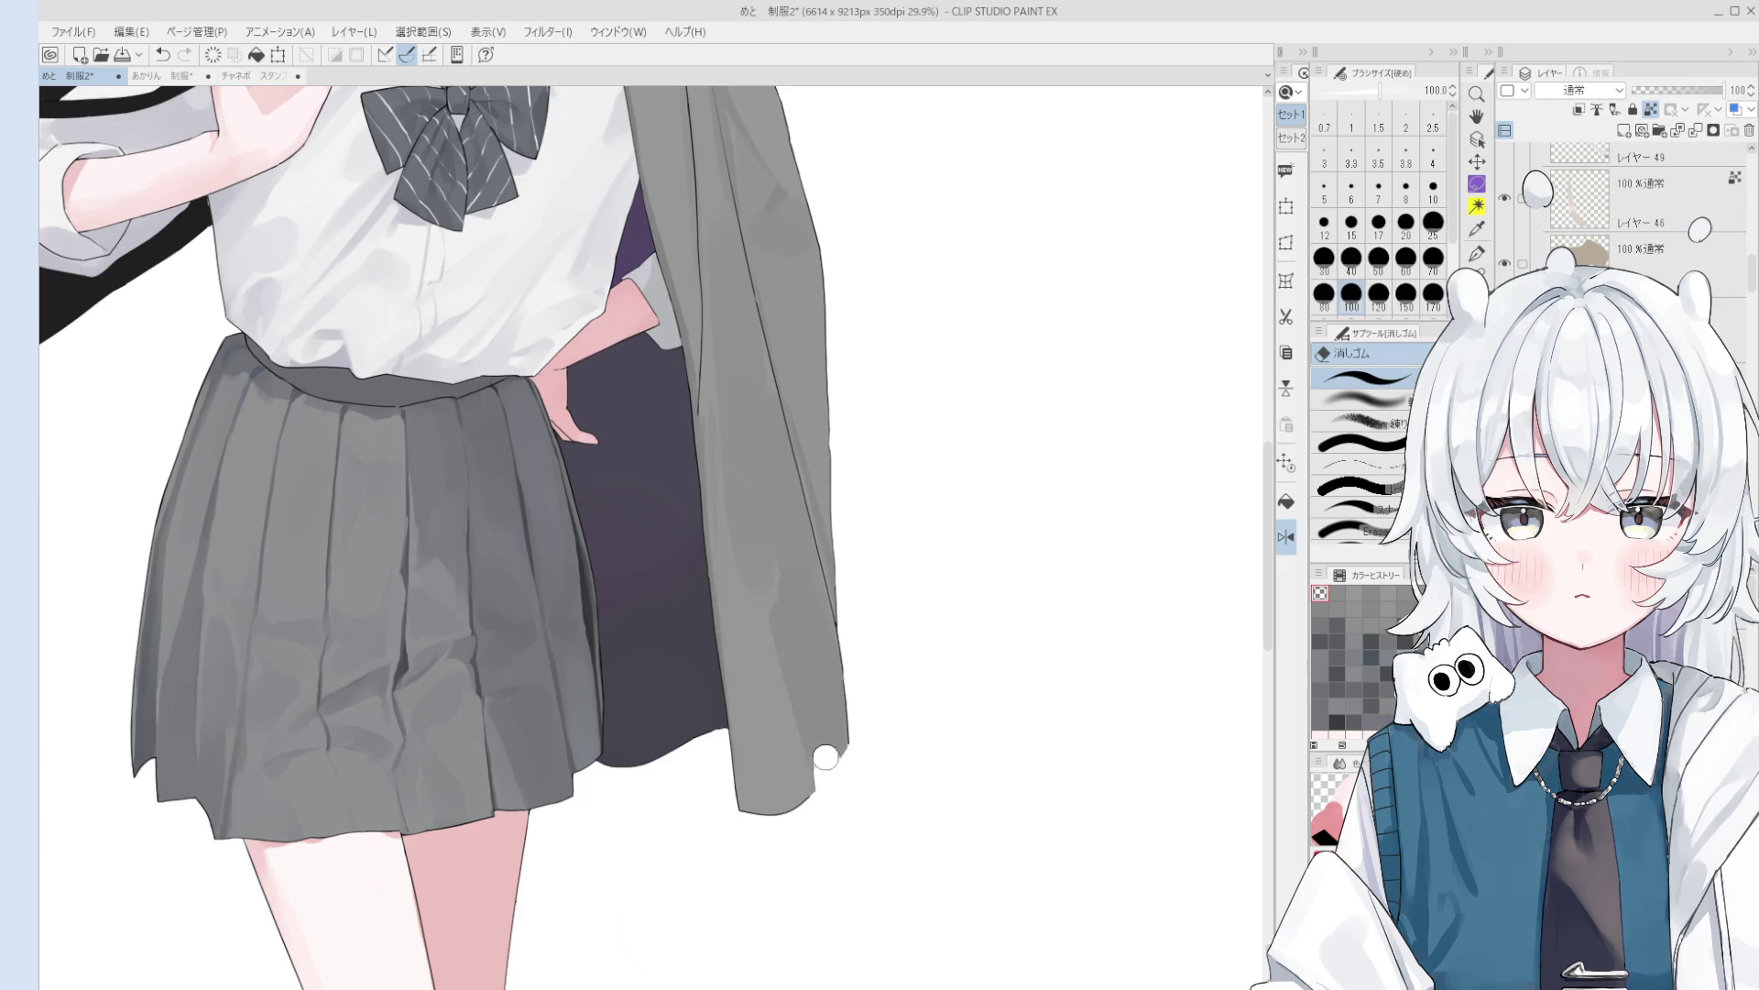
pyautogui.press('b')
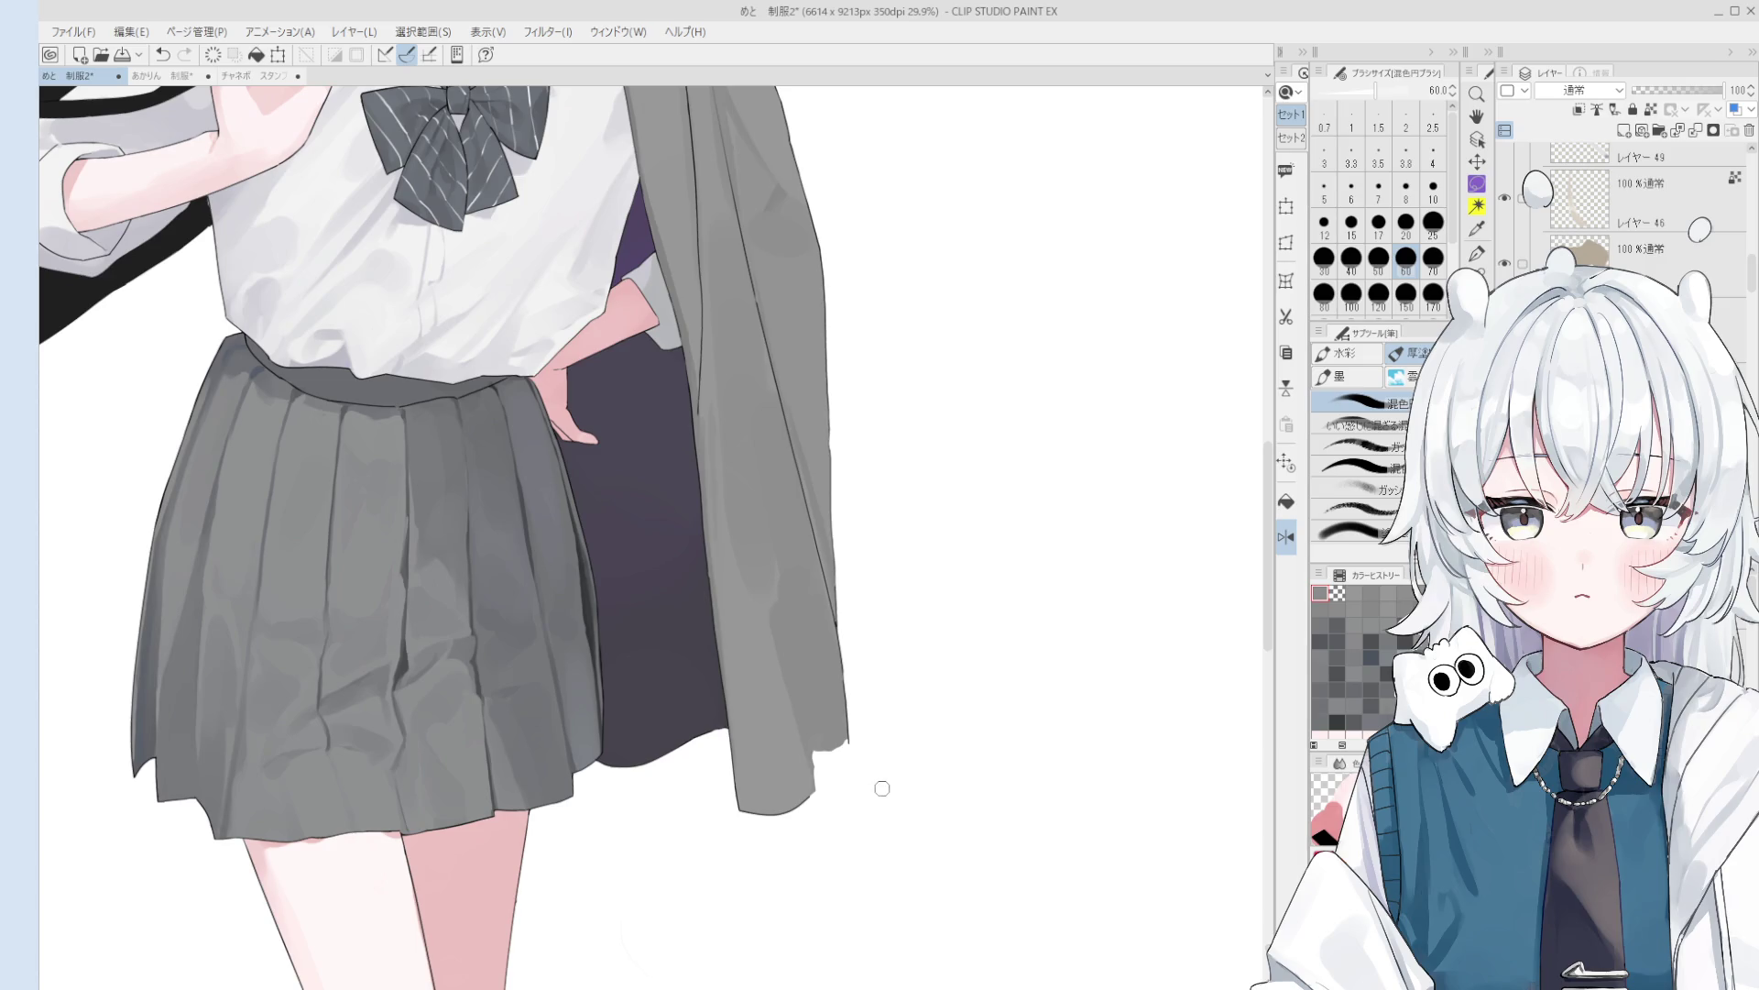
# - Erase a strip along the jacket hem with the eraser at size 20
pyautogui.press('e')
pyautogui.scroll(2, 840, 758)
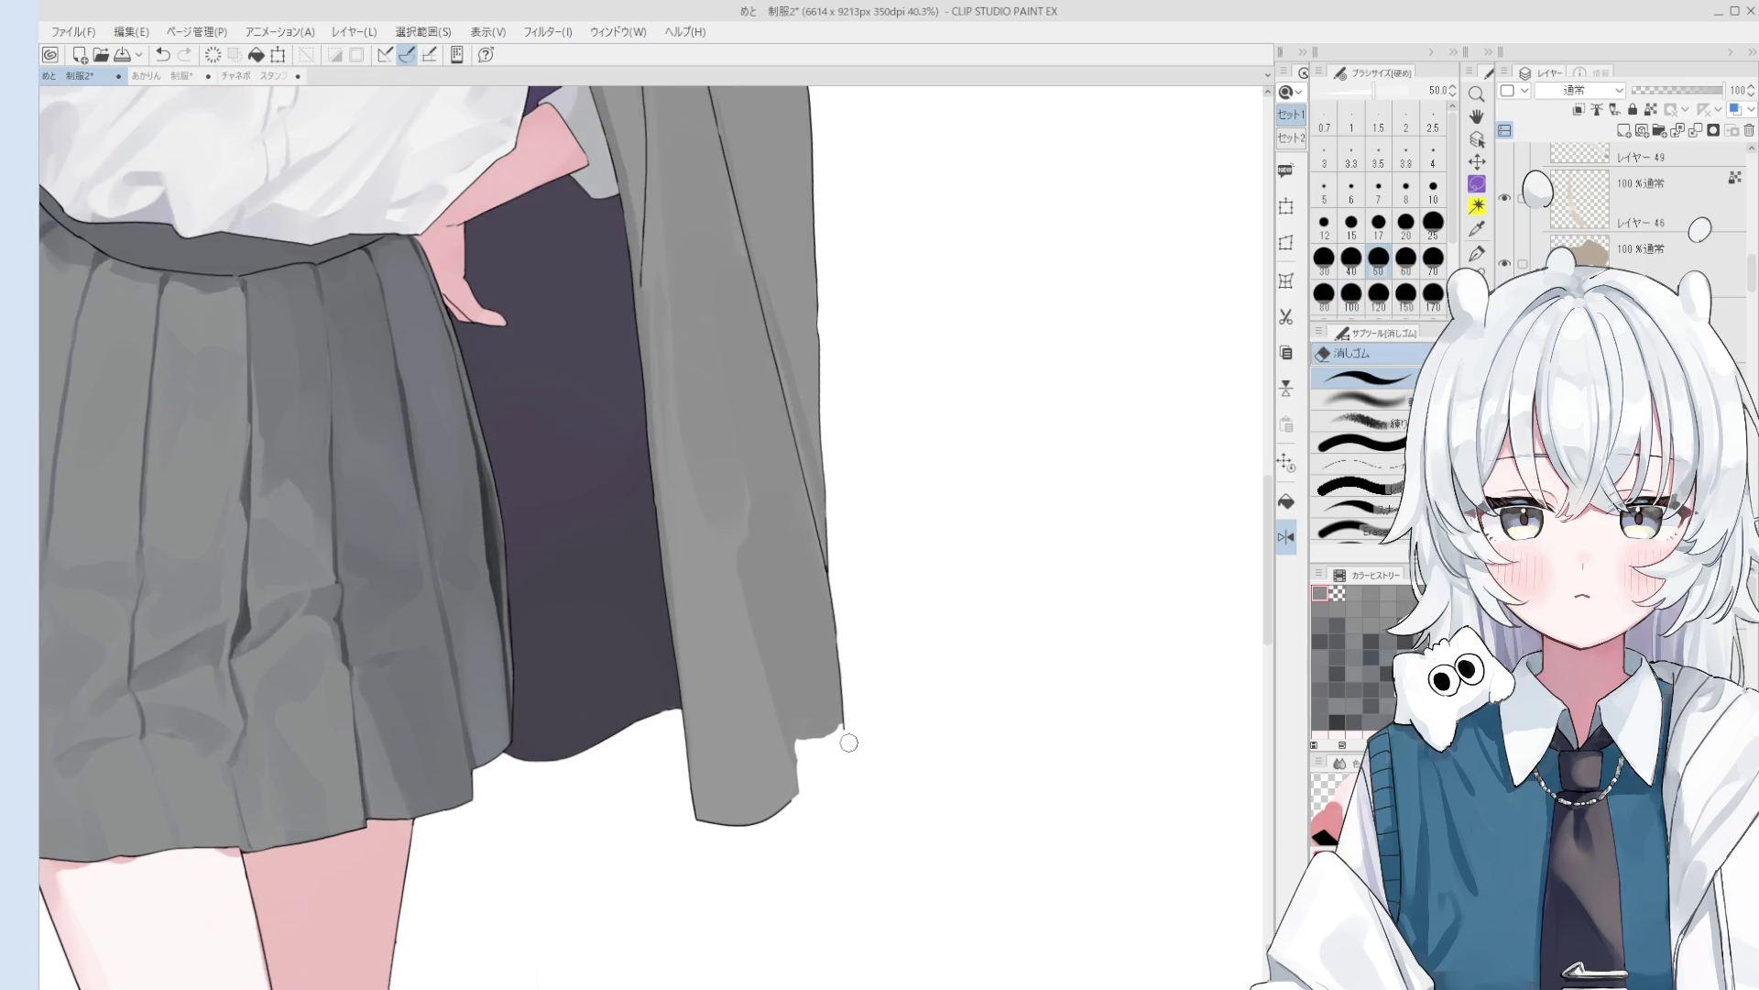
pyautogui.scroll(1, 844, 734)
pyautogui.press('[')
pyautogui.press('[')
pyautogui.press('[')
pyautogui.moveTo(786, 744); pyautogui.dragTo(797, 799)
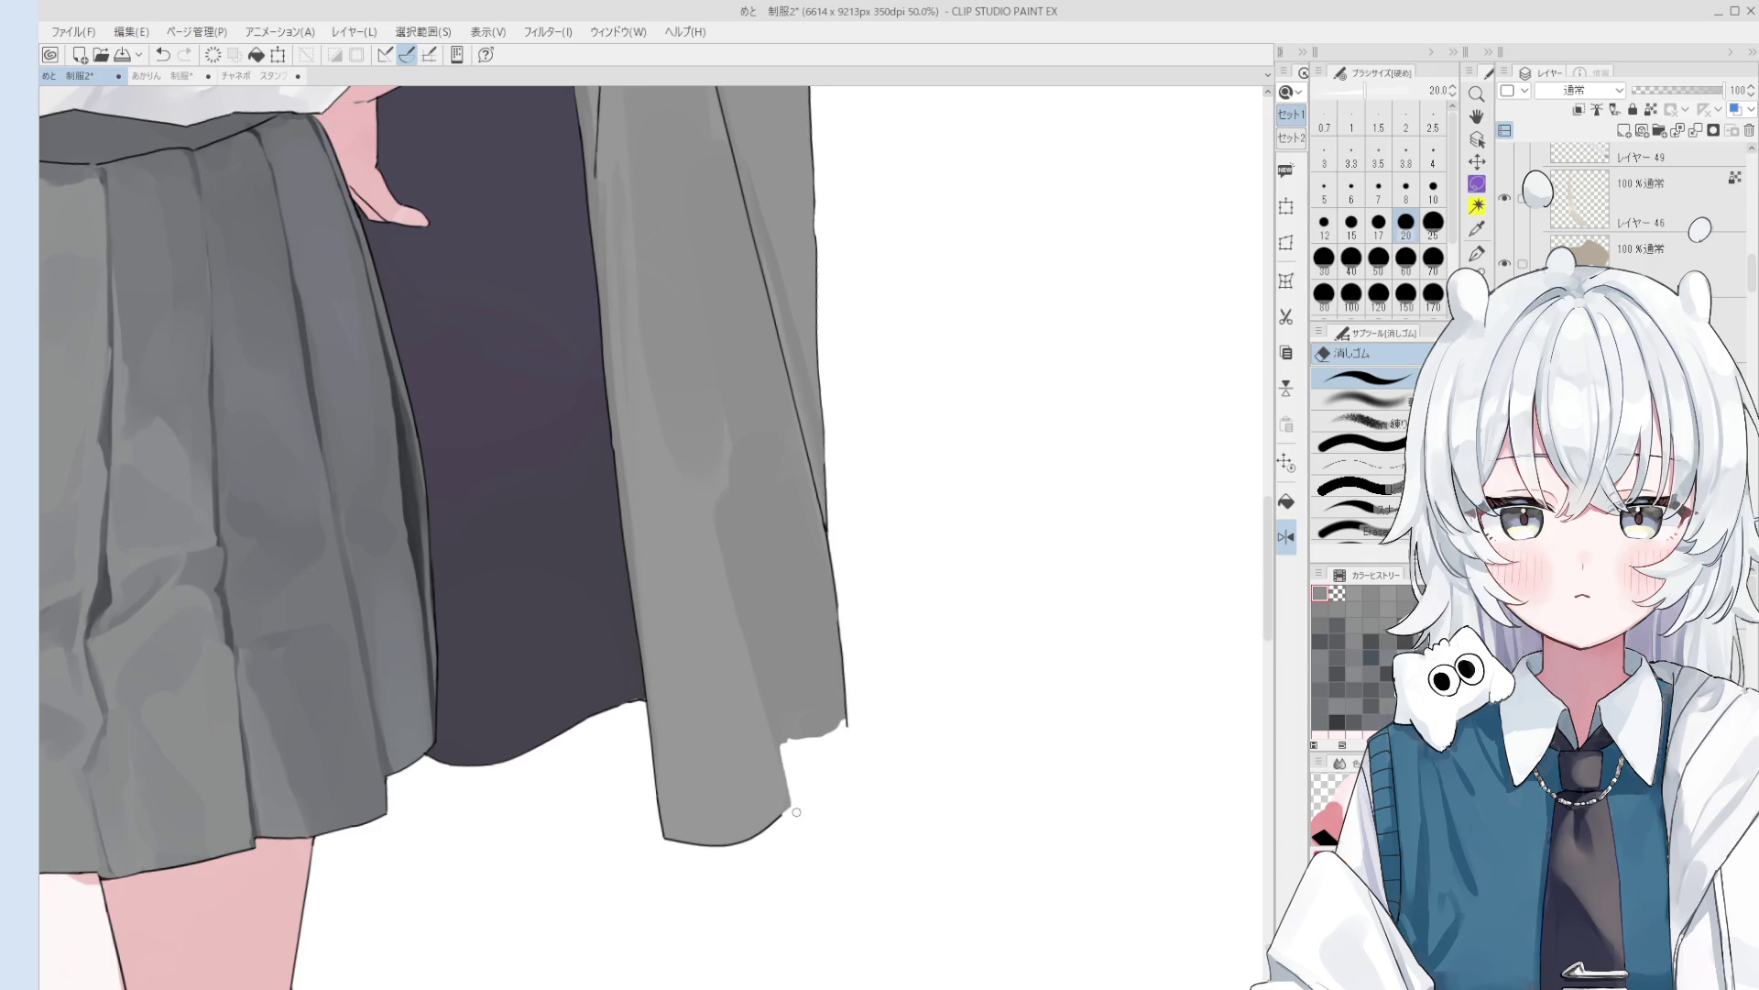
pyautogui.press('b')
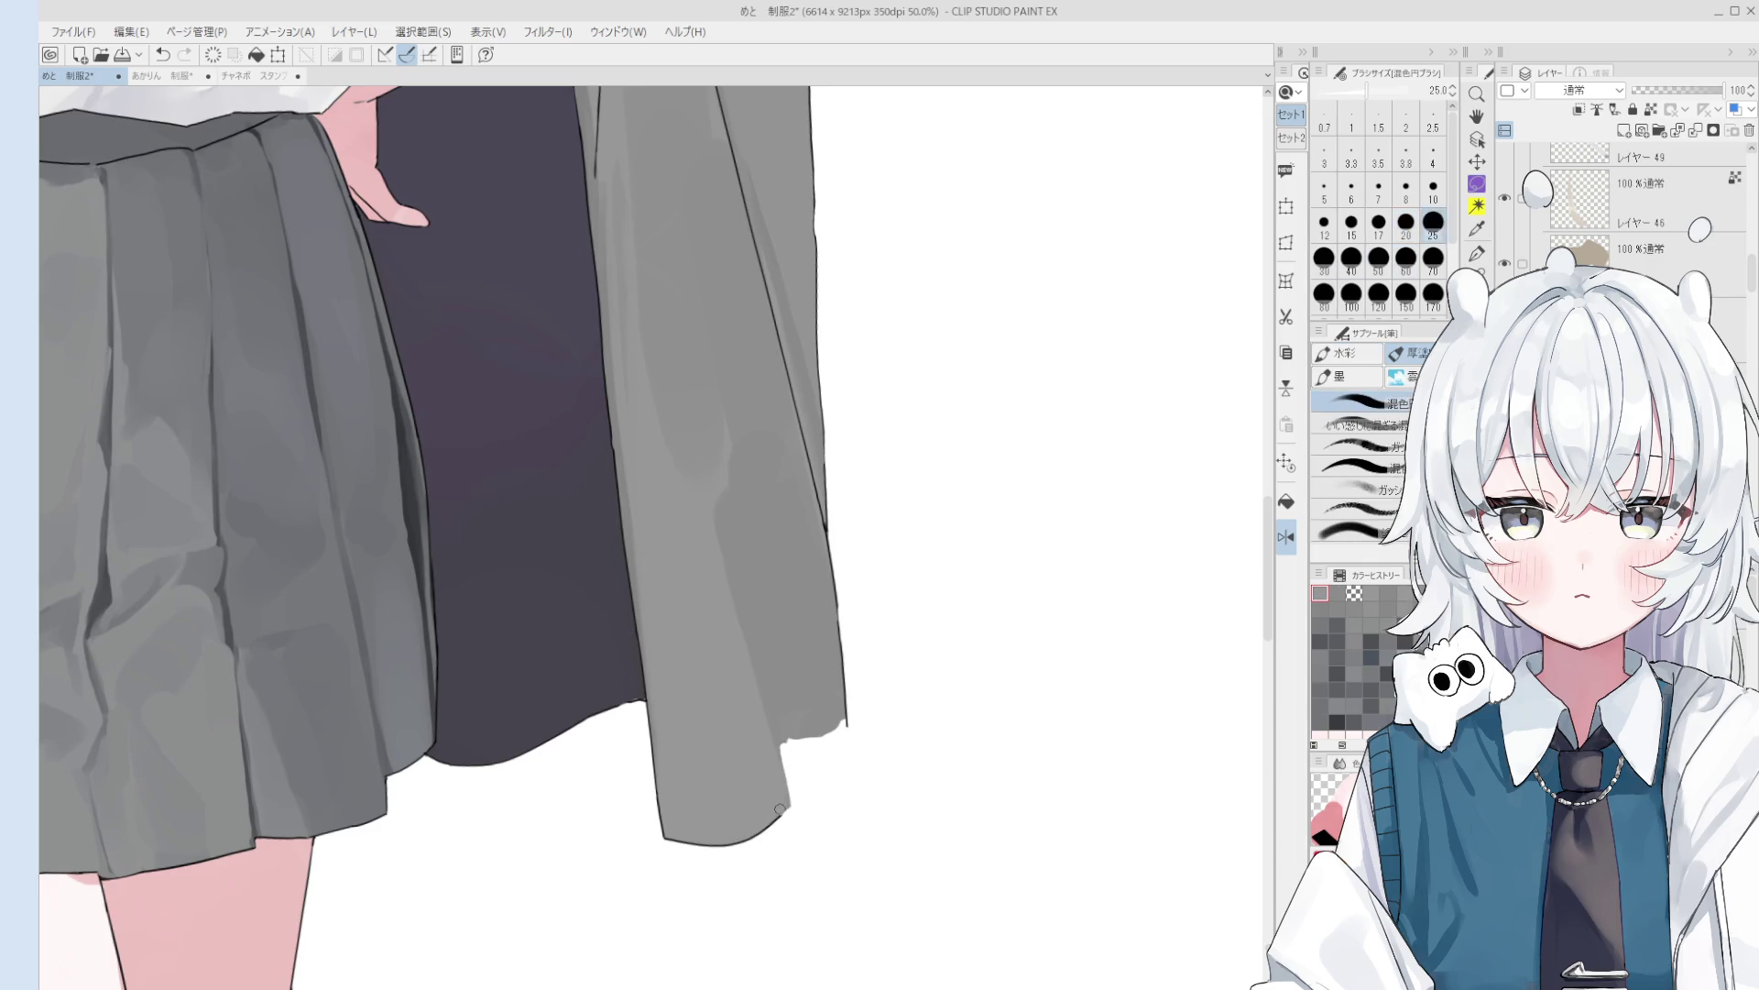
pyautogui.press('e')
# - Set the opaque gouache brush to size 20 and select Layer 26
pyautogui.press('b')
pyautogui.scroll(1, 790, 738)
pyautogui.press('[')
pyautogui.press('[')
pyautogui.press('[')
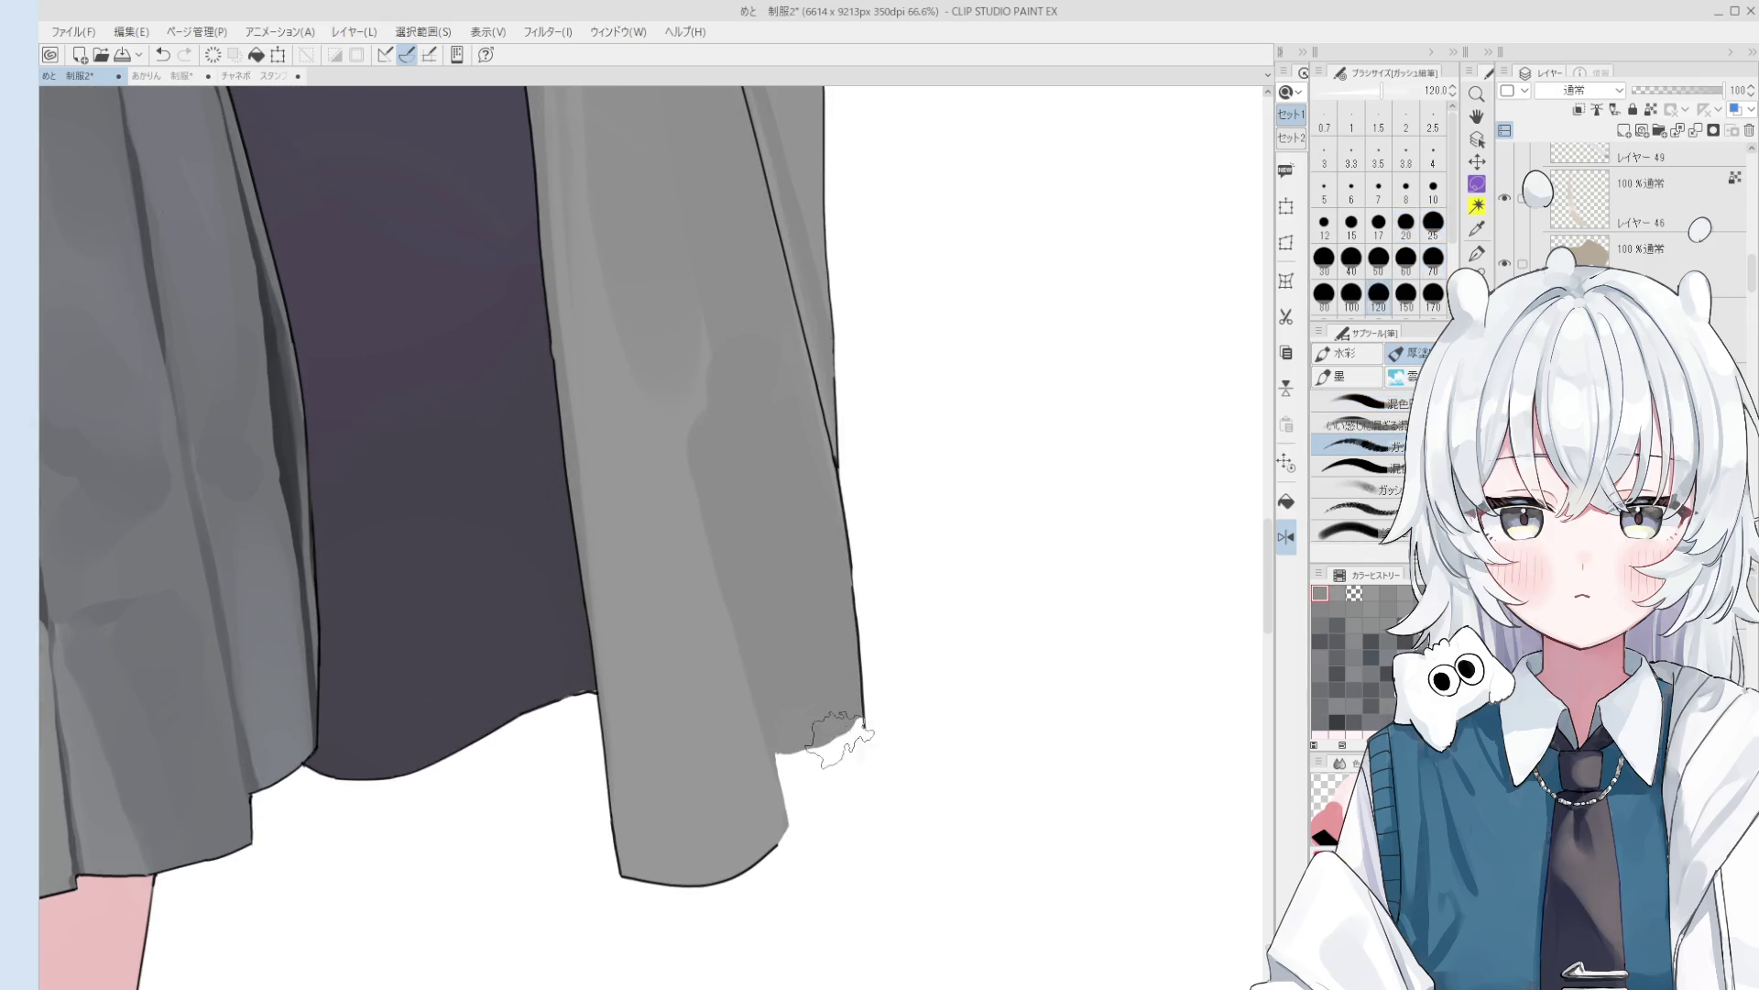
pyautogui.press('[')
pyautogui.press('[')
pyautogui.press('[')
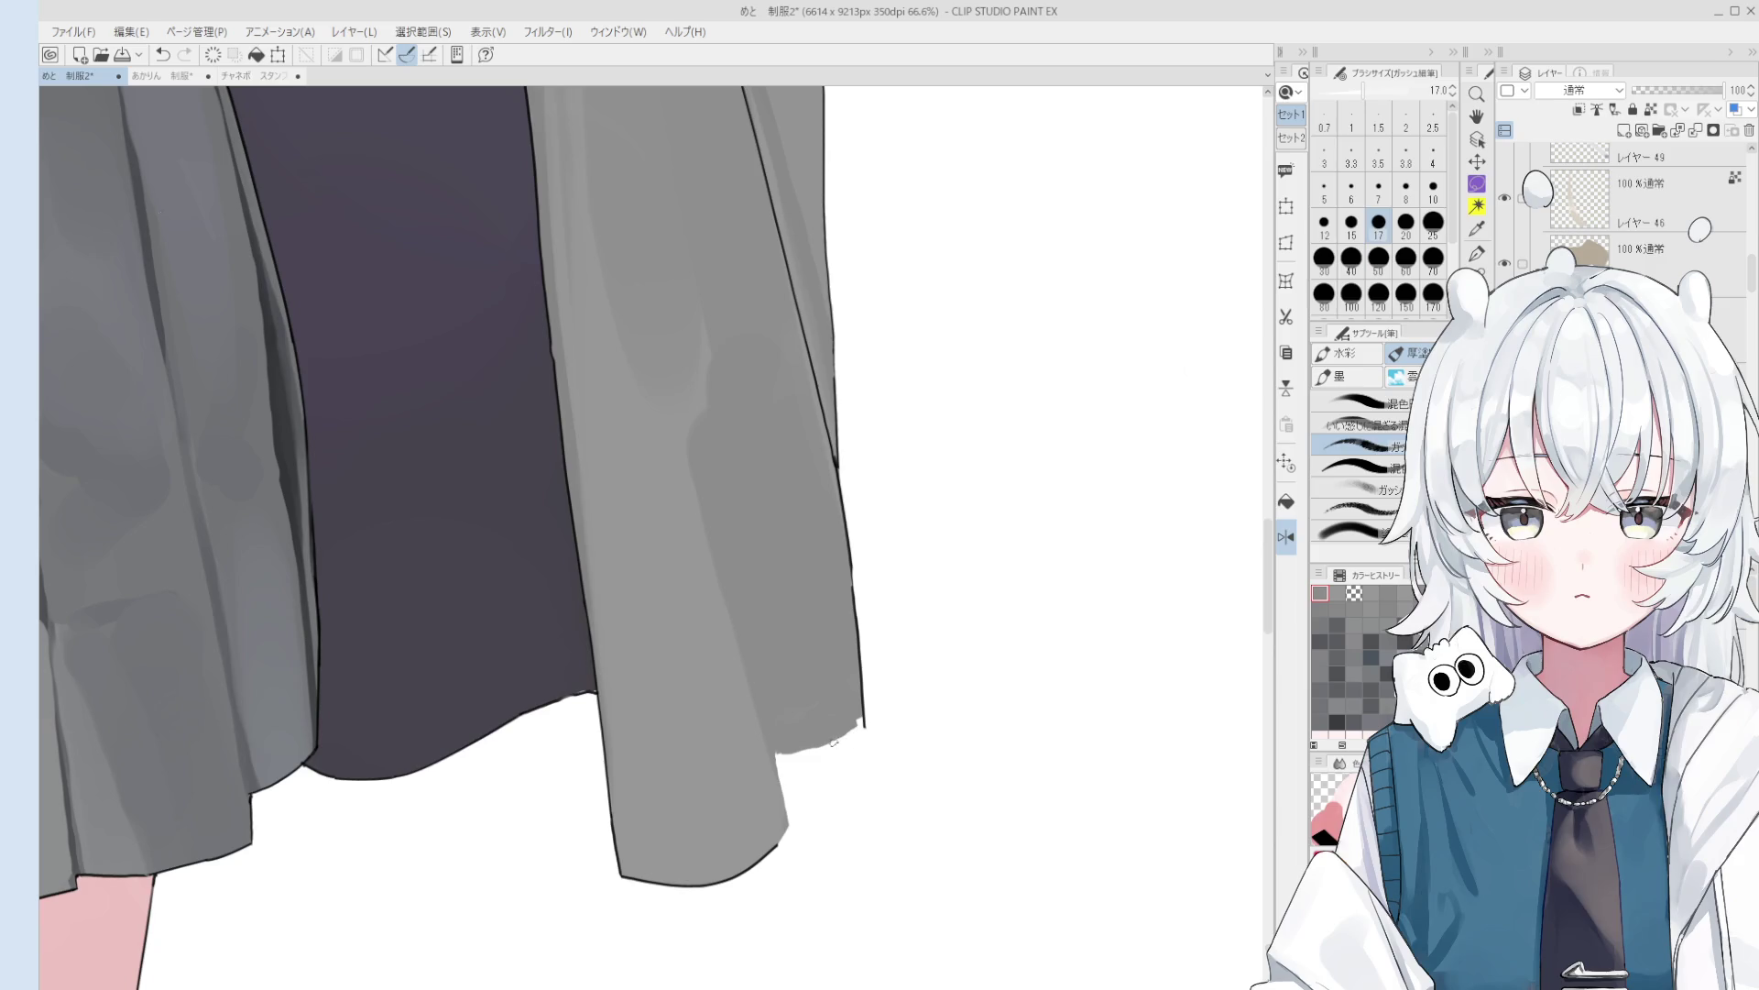
pyautogui.press(']')
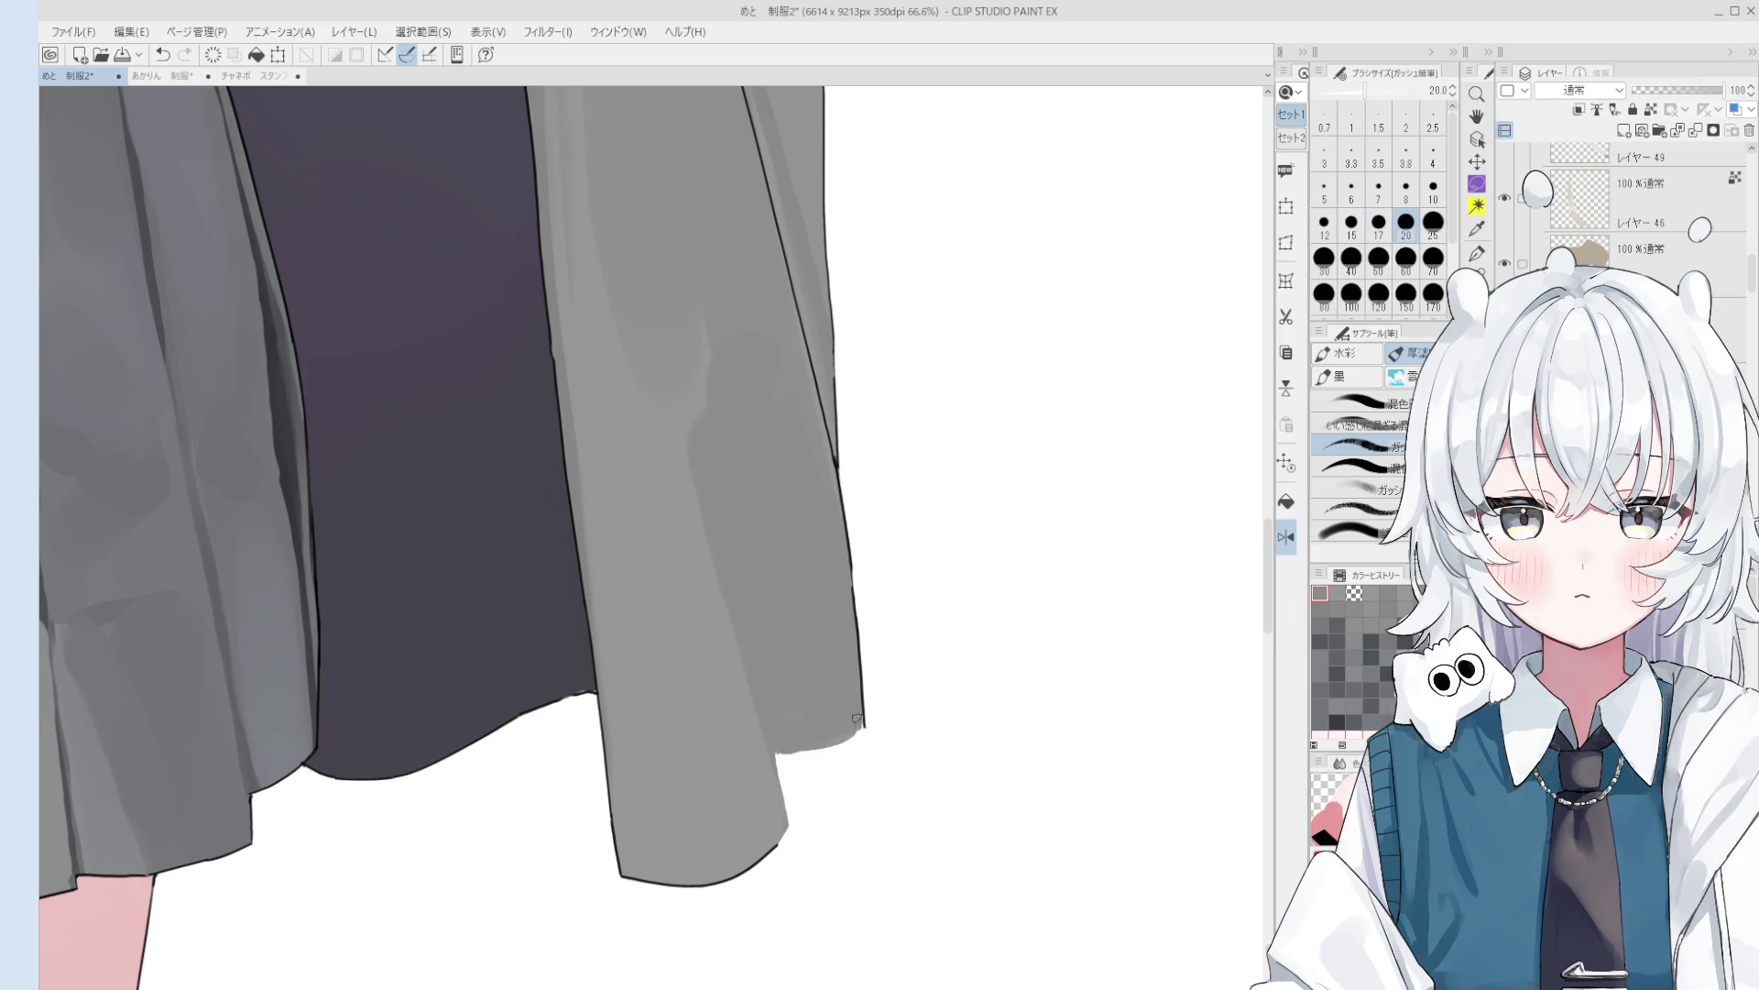
pyautogui.scroll(-2, 856, 727)
pyautogui.scroll(-1, 990, 841)
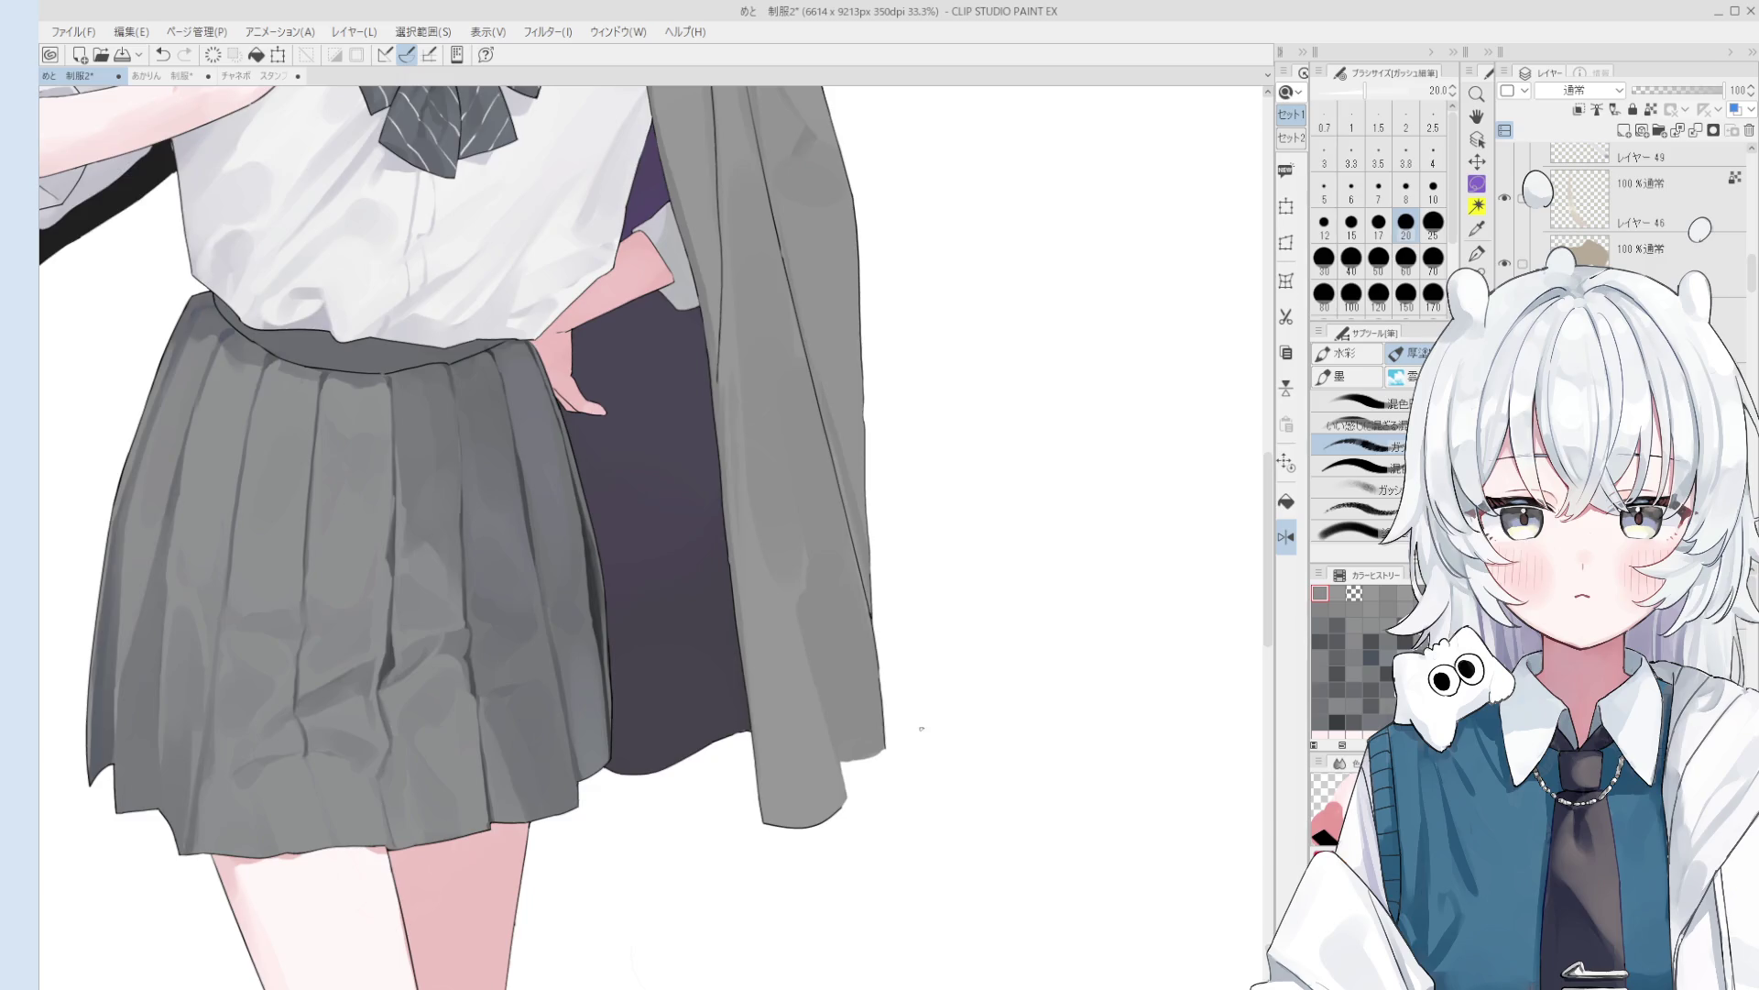
pyautogui.scroll(4, 922, 727)
pyautogui.keyDown('ctrl'); pyautogui.keyDown('shift'); pyautogui.click(884, 729); pyautogui.keyUp('shift'); pyautogui.keyUp('ctrl')
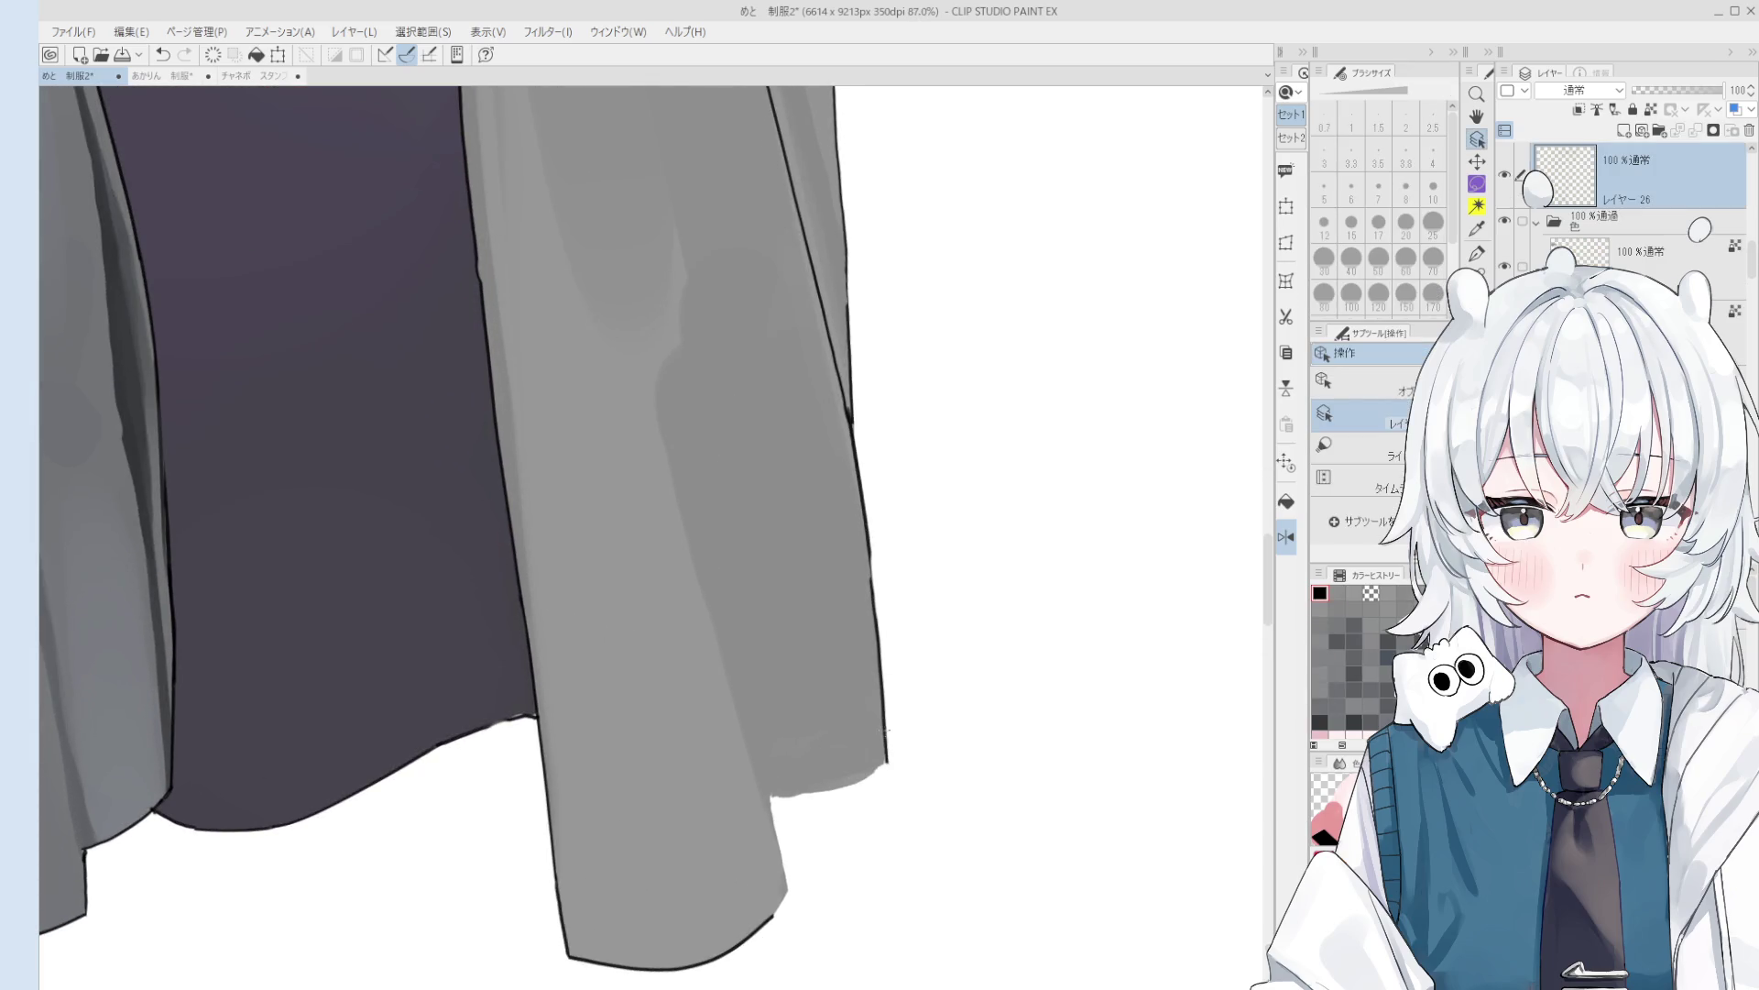
# - Rotate the canvas and draw the hem's lower-left corner outline, retrying the stroke several times
pyautogui.scroll(-2, 883, 718)
pyautogui.moveTo(883, 718)
pyautogui.mouseDown()
pyautogui.moveTo(697, 610)
pyautogui.moveTo(611, 623)
pyautogui.moveTo(634, 673)
pyautogui.mouseUp()
pyautogui.scroll(3, 611, 623)
pyautogui.hotkey('ctrl', 'z')
pyautogui.hotkey('ctrl', 'z')
pyautogui.moveTo(606, 602)
pyautogui.mouseDown()
pyautogui.moveTo(646, 689)
pyautogui.moveTo(631, 671)
pyautogui.moveTo(687, 738)
pyautogui.mouseUp()
pyautogui.hotkey('ctrl', 'z')
pyautogui.moveTo(614, 655); pyautogui.dragTo(657, 715)
pyautogui.hotkey('ctrl', 'z')
pyautogui.hotkey('ctrl', 'z')
pyautogui.moveTo(614, 654); pyautogui.dragTo(674, 737)
pyautogui.hotkey('ctrl', 'z')
# - Try an outline on the jacket's inner edge, then redraw the lower corner outline
pyautogui.scroll(-2, 674, 737)
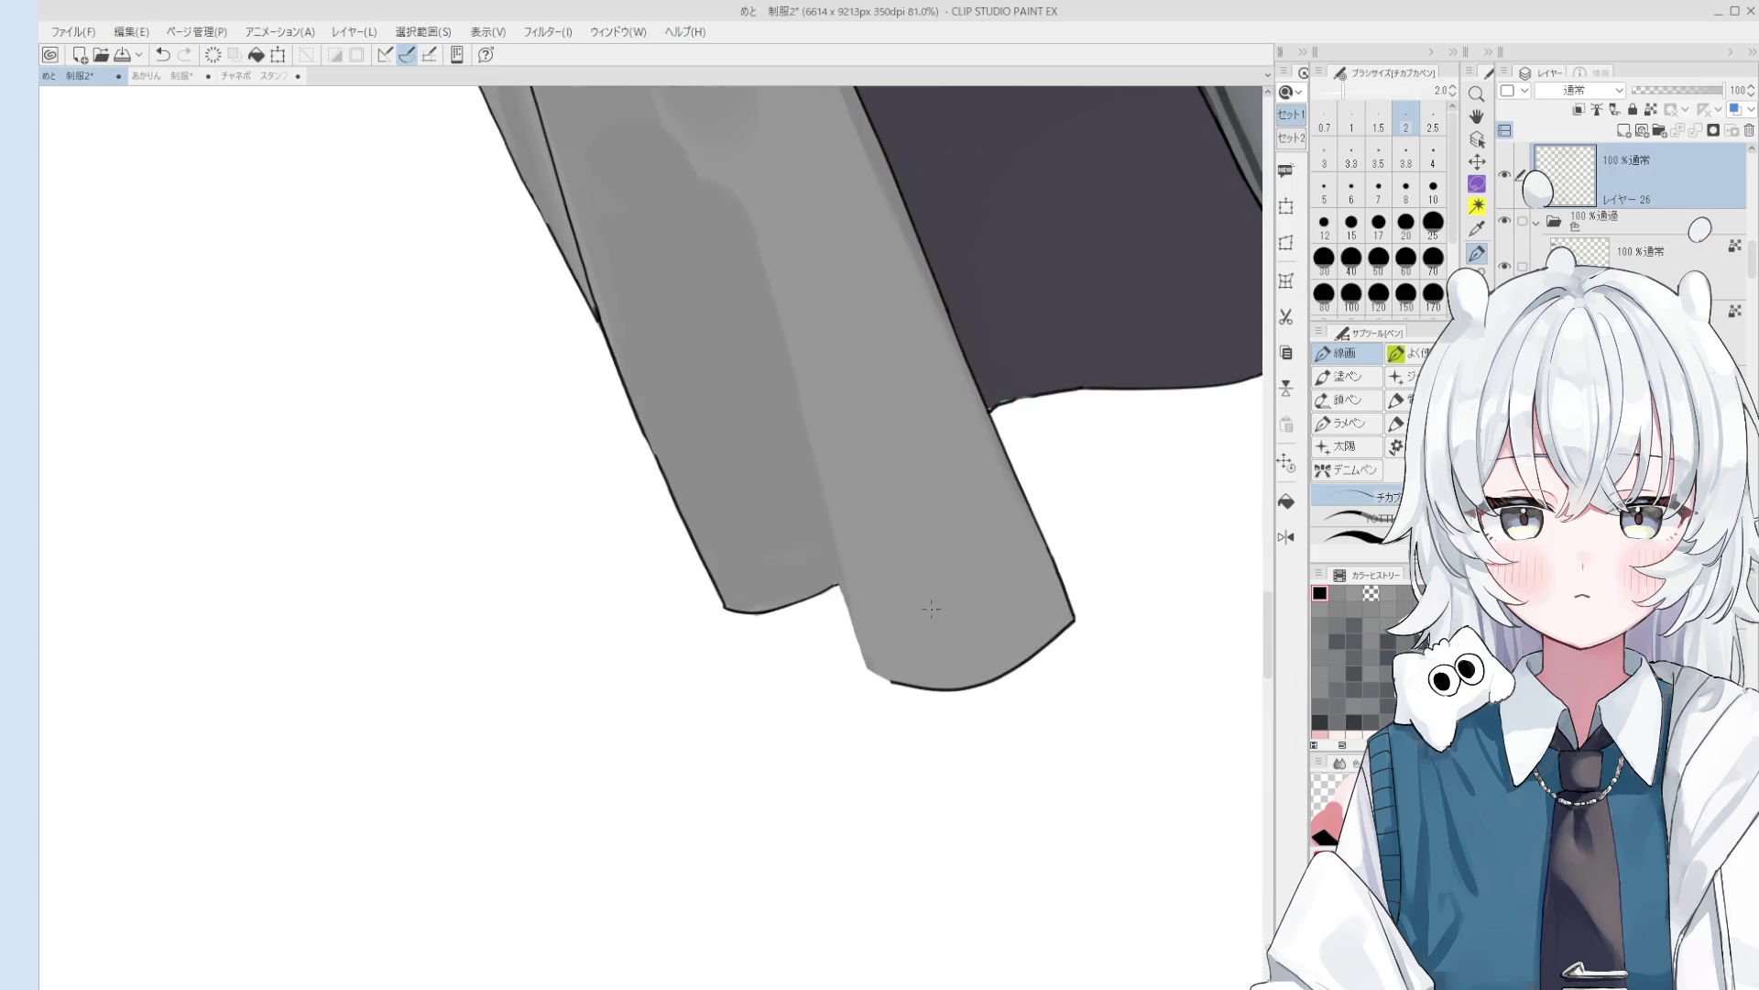
pyautogui.scroll(2, 852, 595)
pyautogui.hotkey('ctrl', 'z')
pyautogui.moveTo(819, 582)
pyautogui.mouseDown()
pyautogui.moveTo(870, 720)
pyautogui.moveTo(843, 765)
pyautogui.mouseUp()
pyautogui.hotkey('ctrl', 'z')
pyautogui.scroll(3, 850, 676)
pyautogui.hotkey('ctrl', 'z')
pyautogui.moveTo(784, 715); pyautogui.dragTo(852, 770)
# - Thin the corner line to match surrounding lines with a size 7 eraser
pyautogui.press('e')
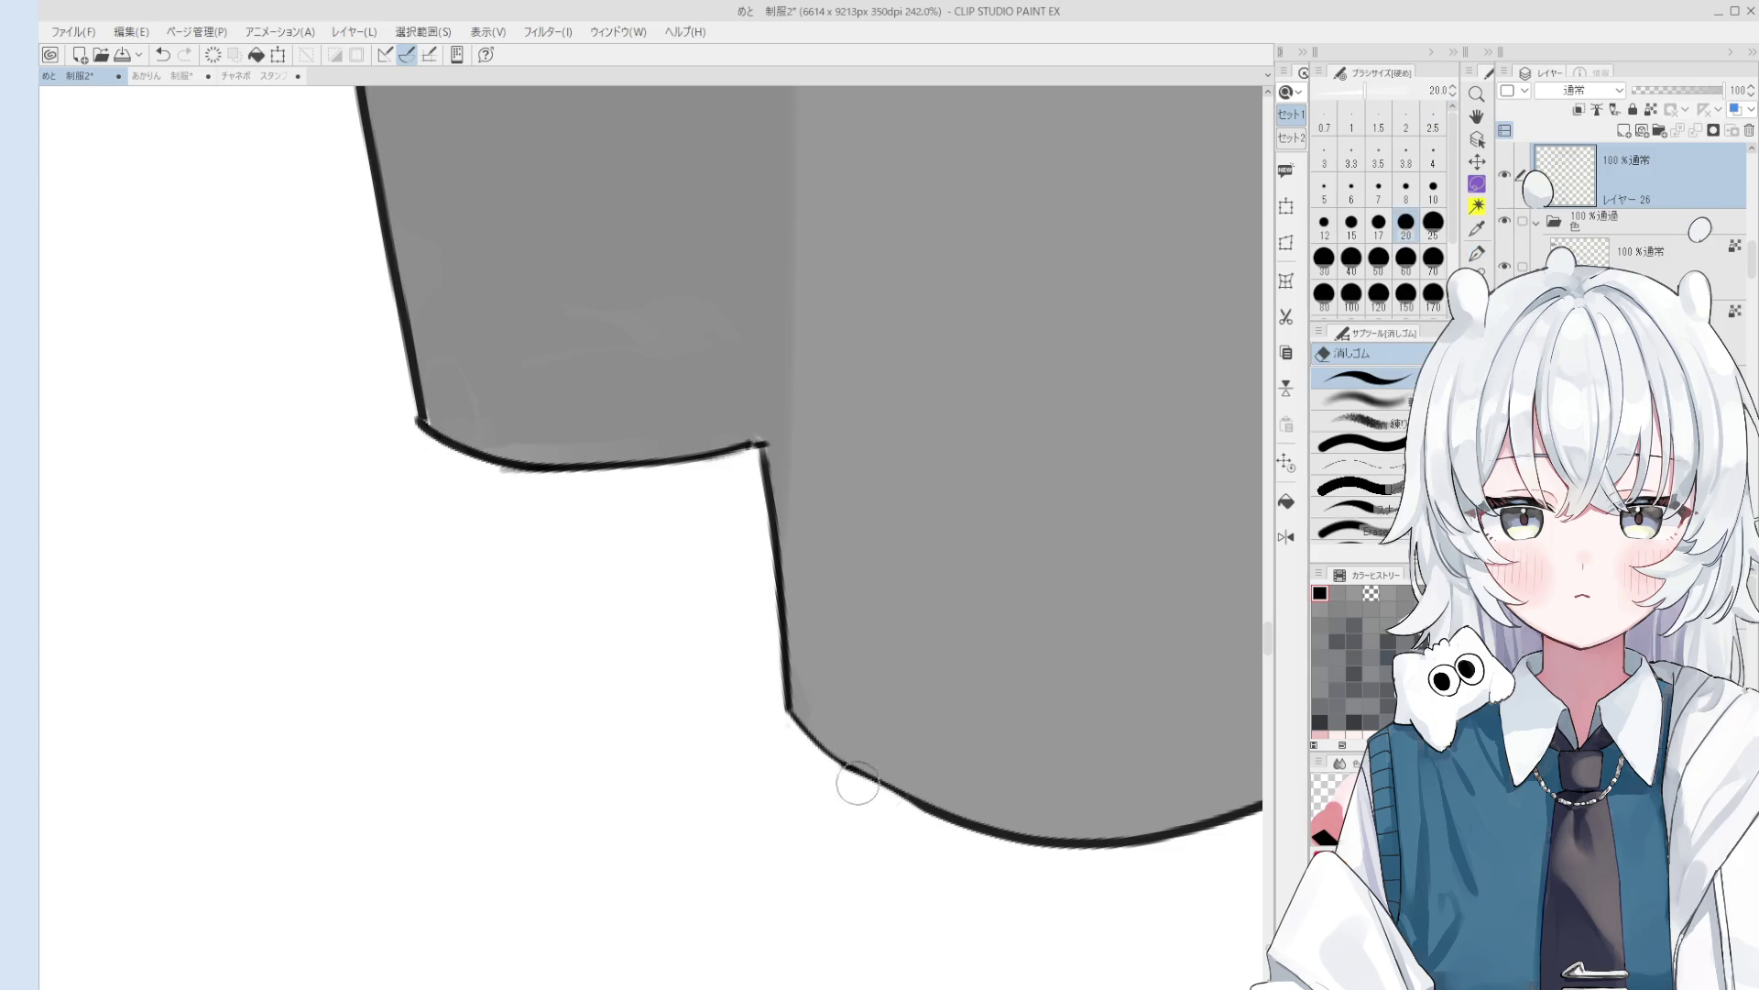
pyautogui.press('h')
pyautogui.scroll(-2, 822, 672)
pyautogui.press('e')
pyautogui.scroll(2, 822, 672)
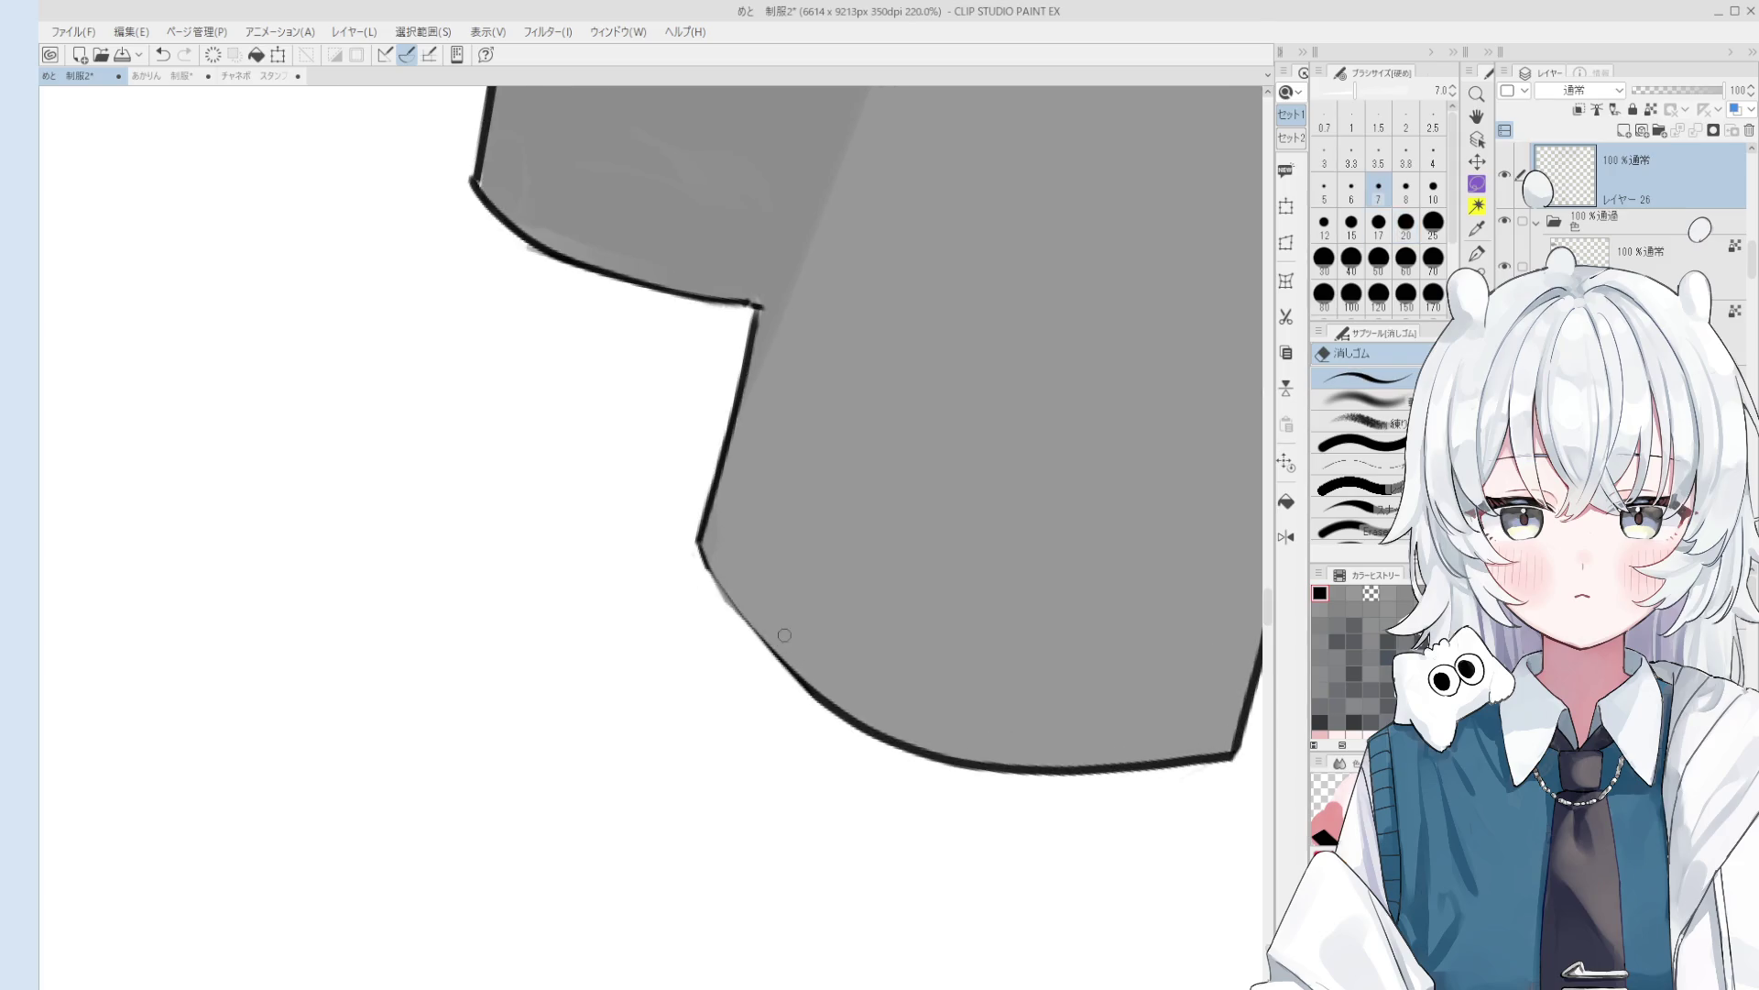
pyautogui.scroll(-1, 784, 640)
pyautogui.moveTo(718, 570); pyautogui.dragTo(820, 699)
pyautogui.hotkey('ctrl', 'z')
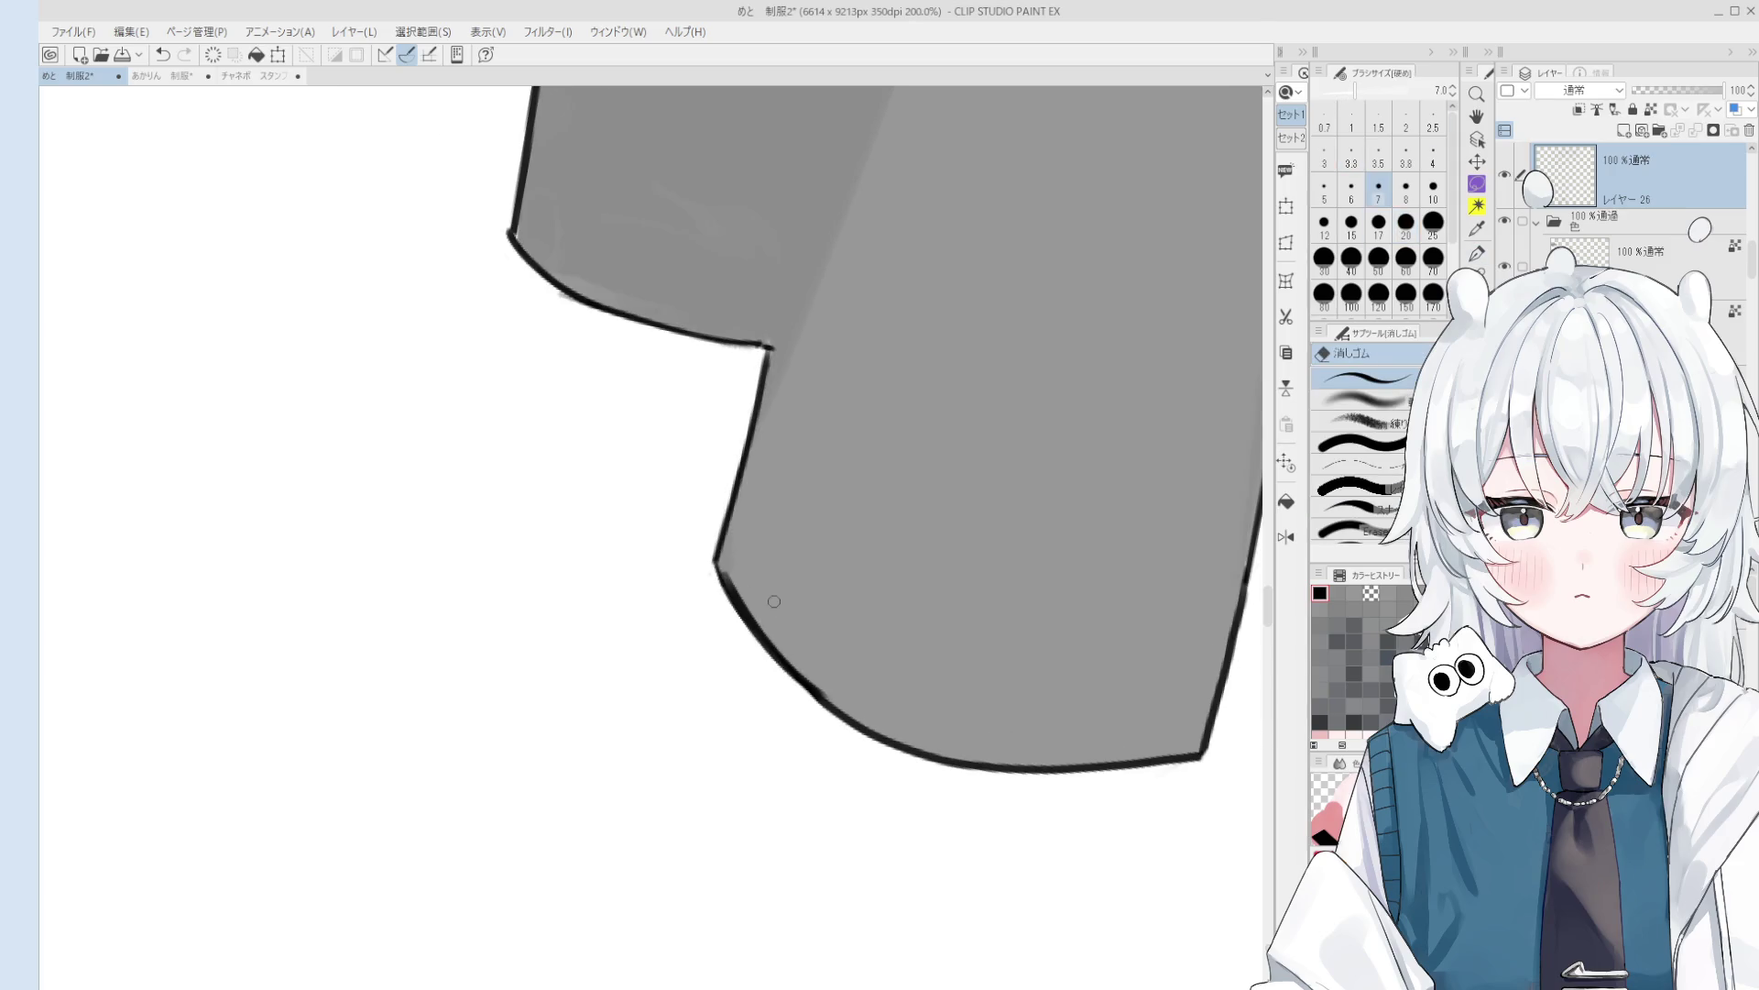
pyautogui.moveTo(724, 573); pyautogui.dragTo(861, 710)
# - Return to the line-art pen, then select the colour-mixing round brush
pyautogui.press('p')
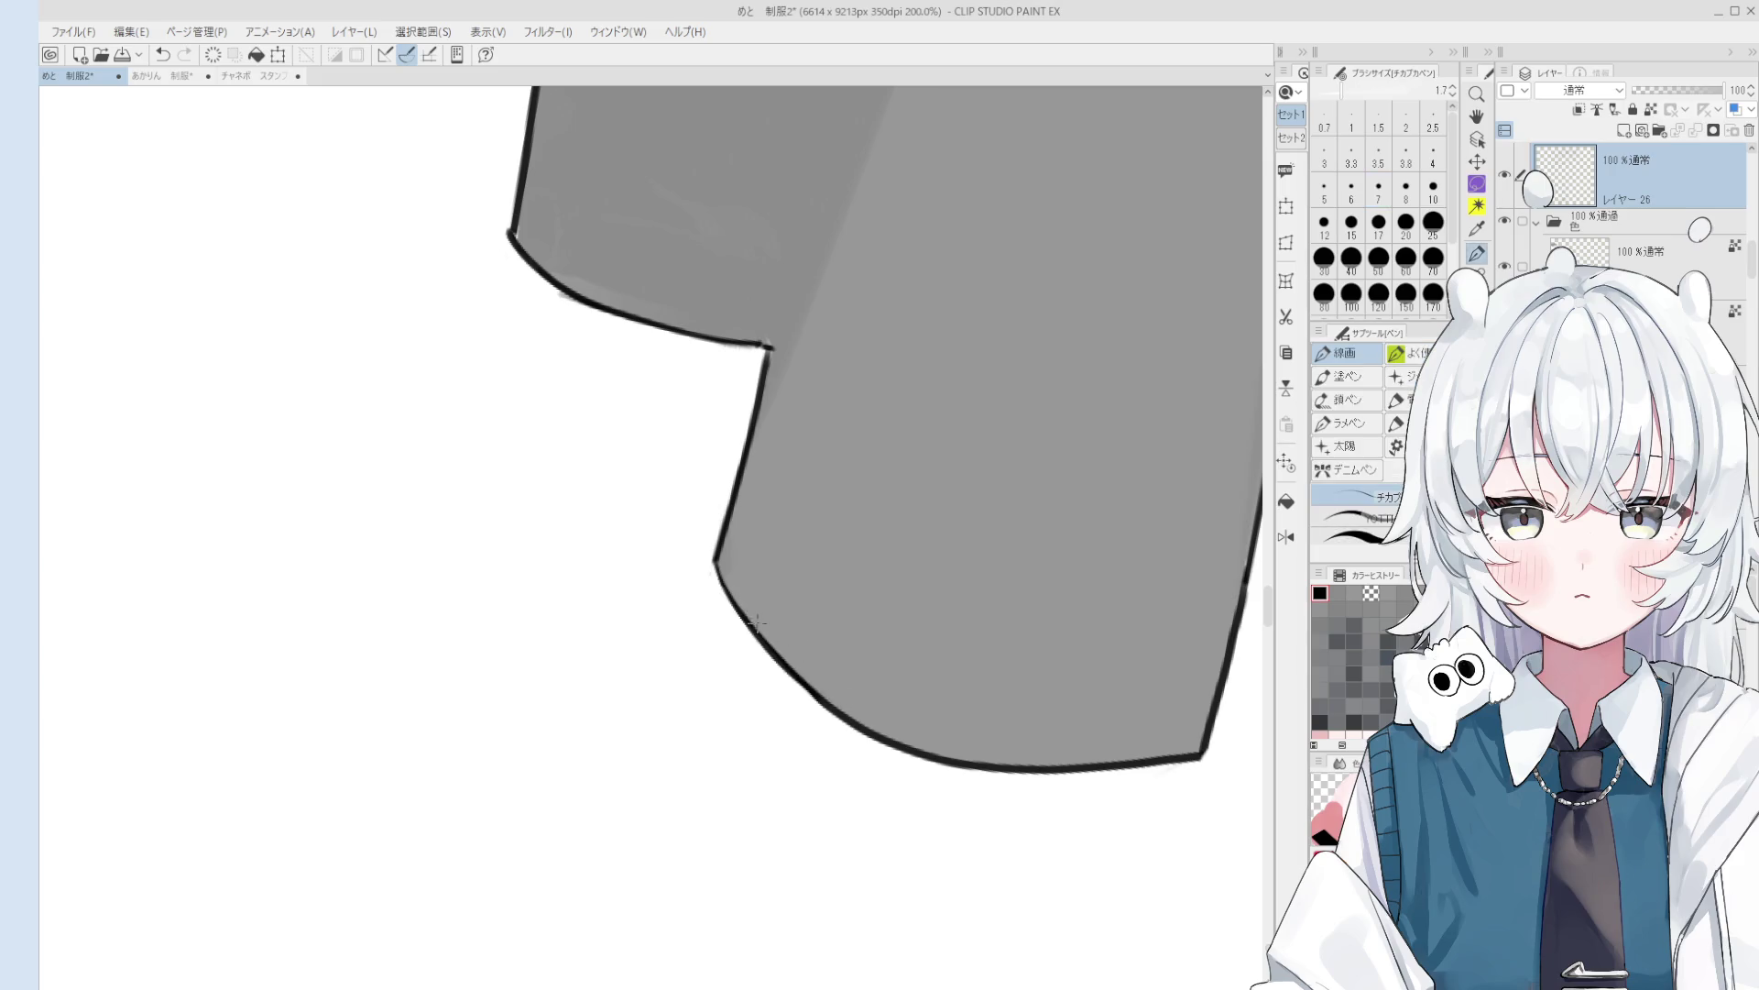
pyautogui.scroll(-2, 757, 626)
pyautogui.scroll(-3, 760, 593)
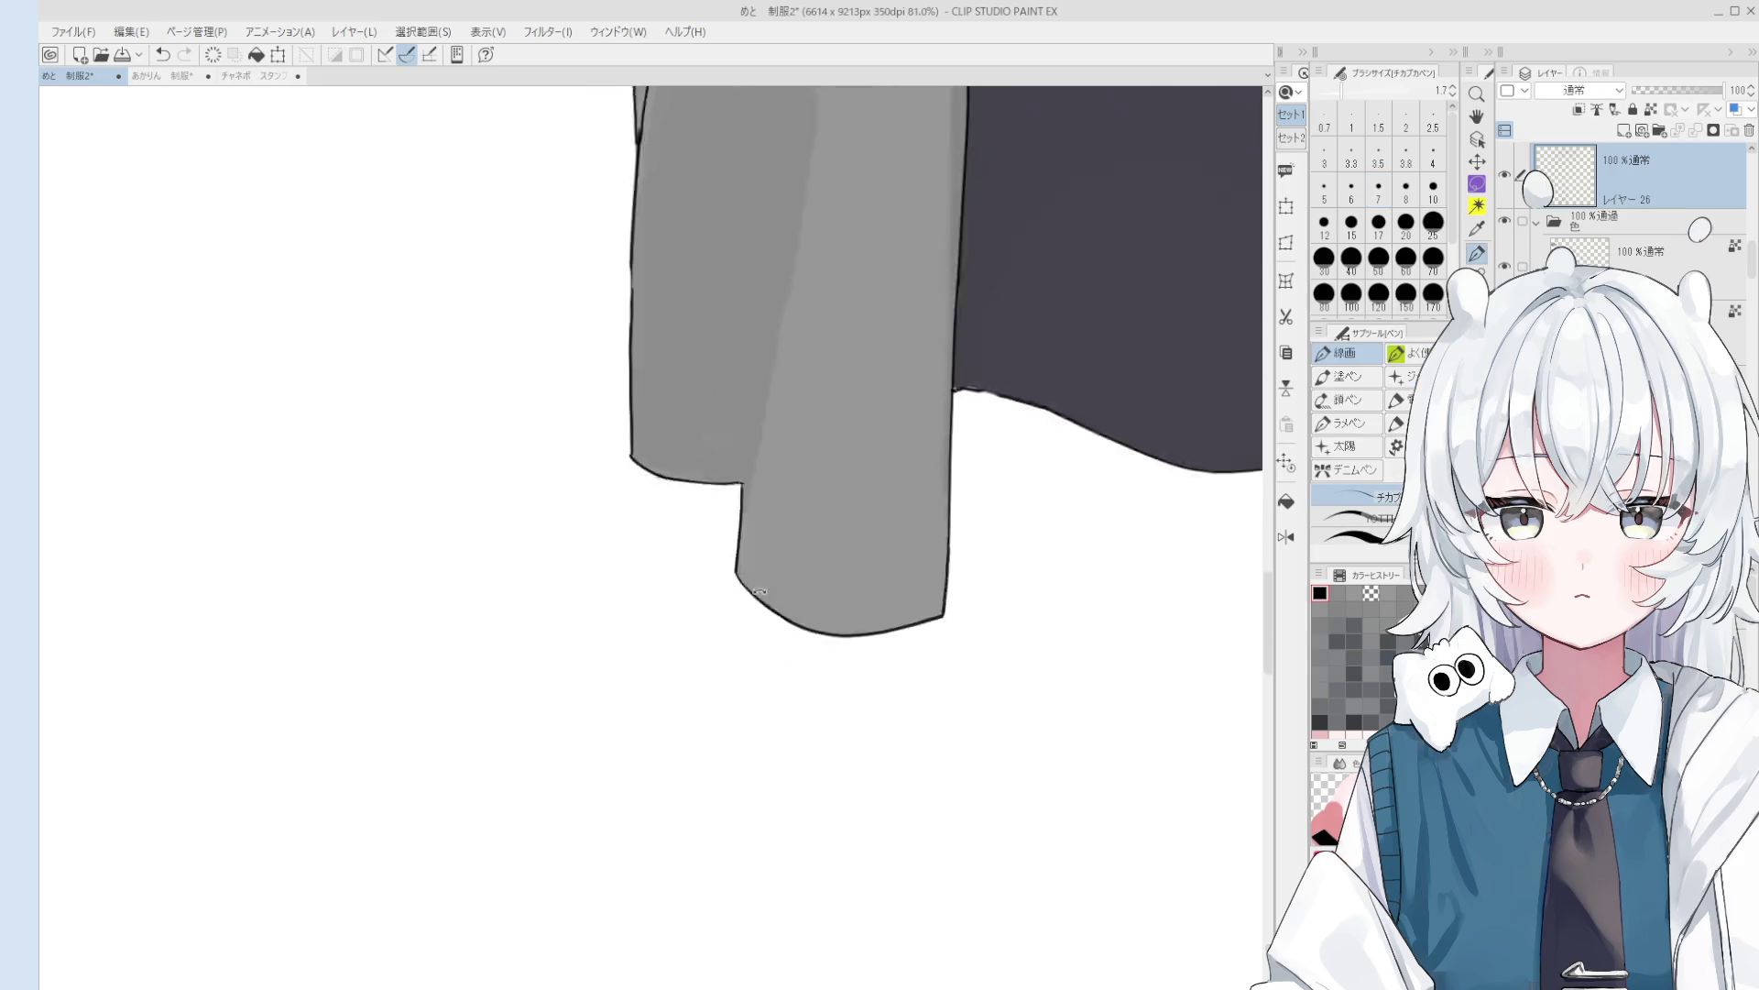
pyautogui.scroll(-2, 760, 592)
pyautogui.press('b')
pyautogui.scroll(-2, 786, 589)
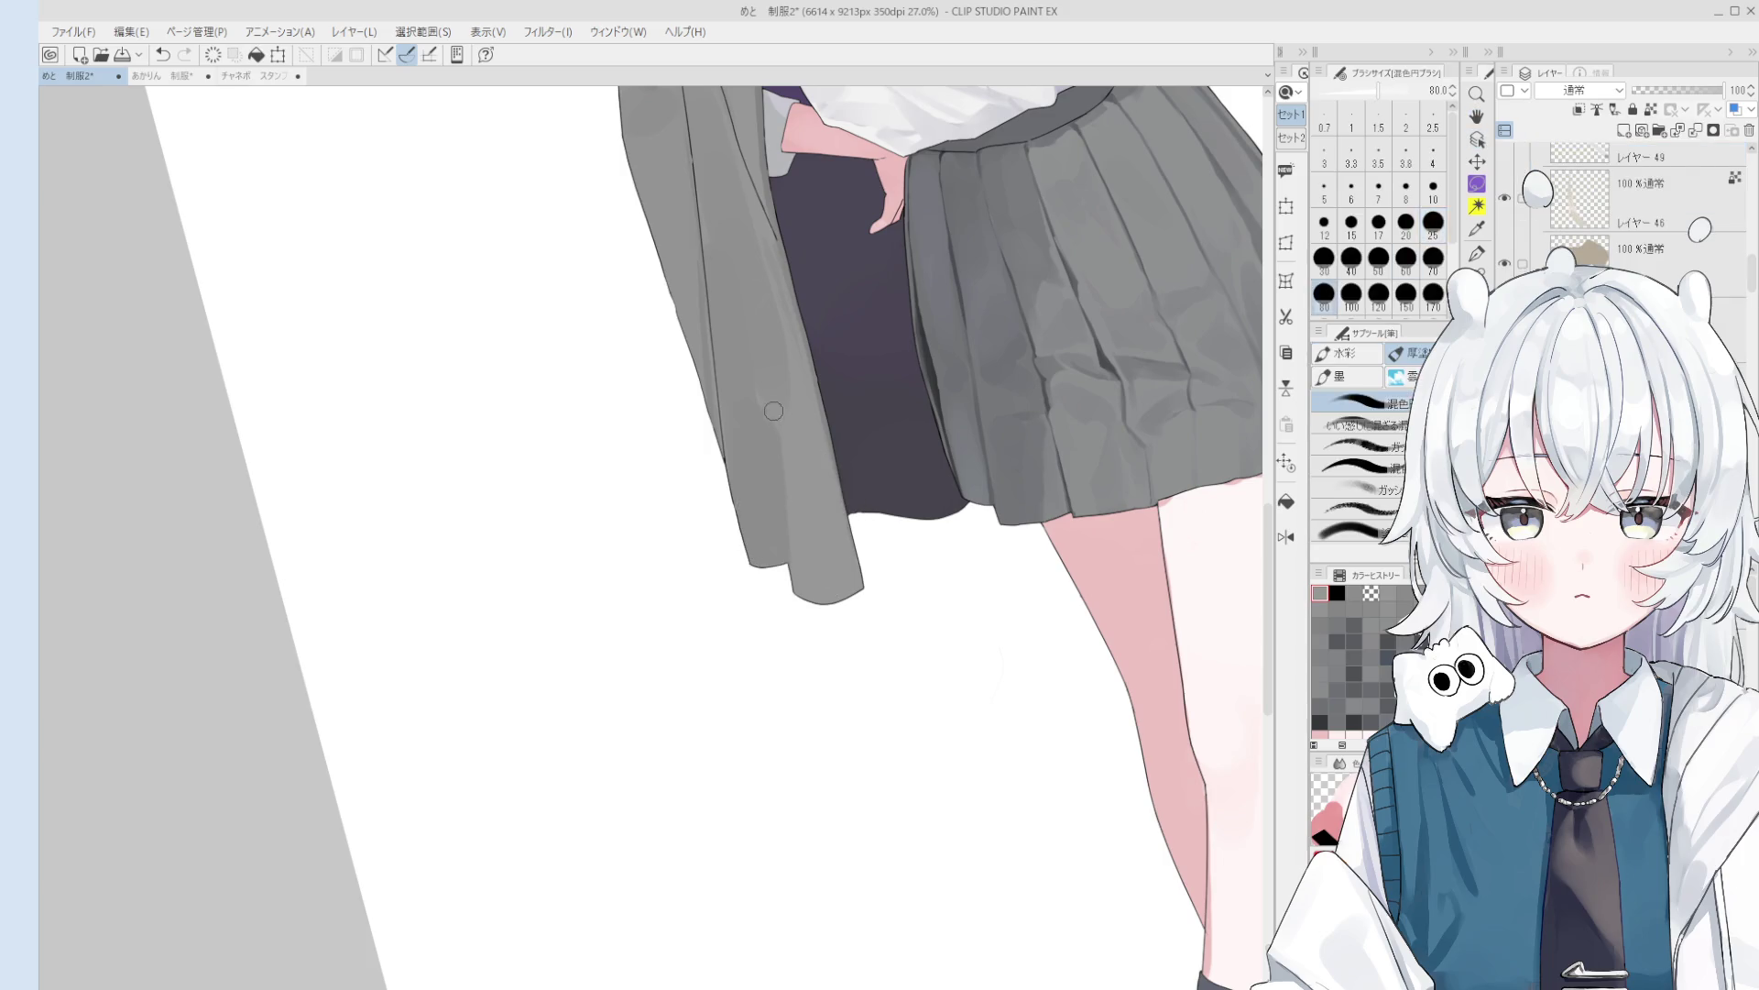
# - Flip the canvas back to normal and paint soft sampled shading at brush size 150, then 120
pyautogui.scroll(-1, 789, 525)
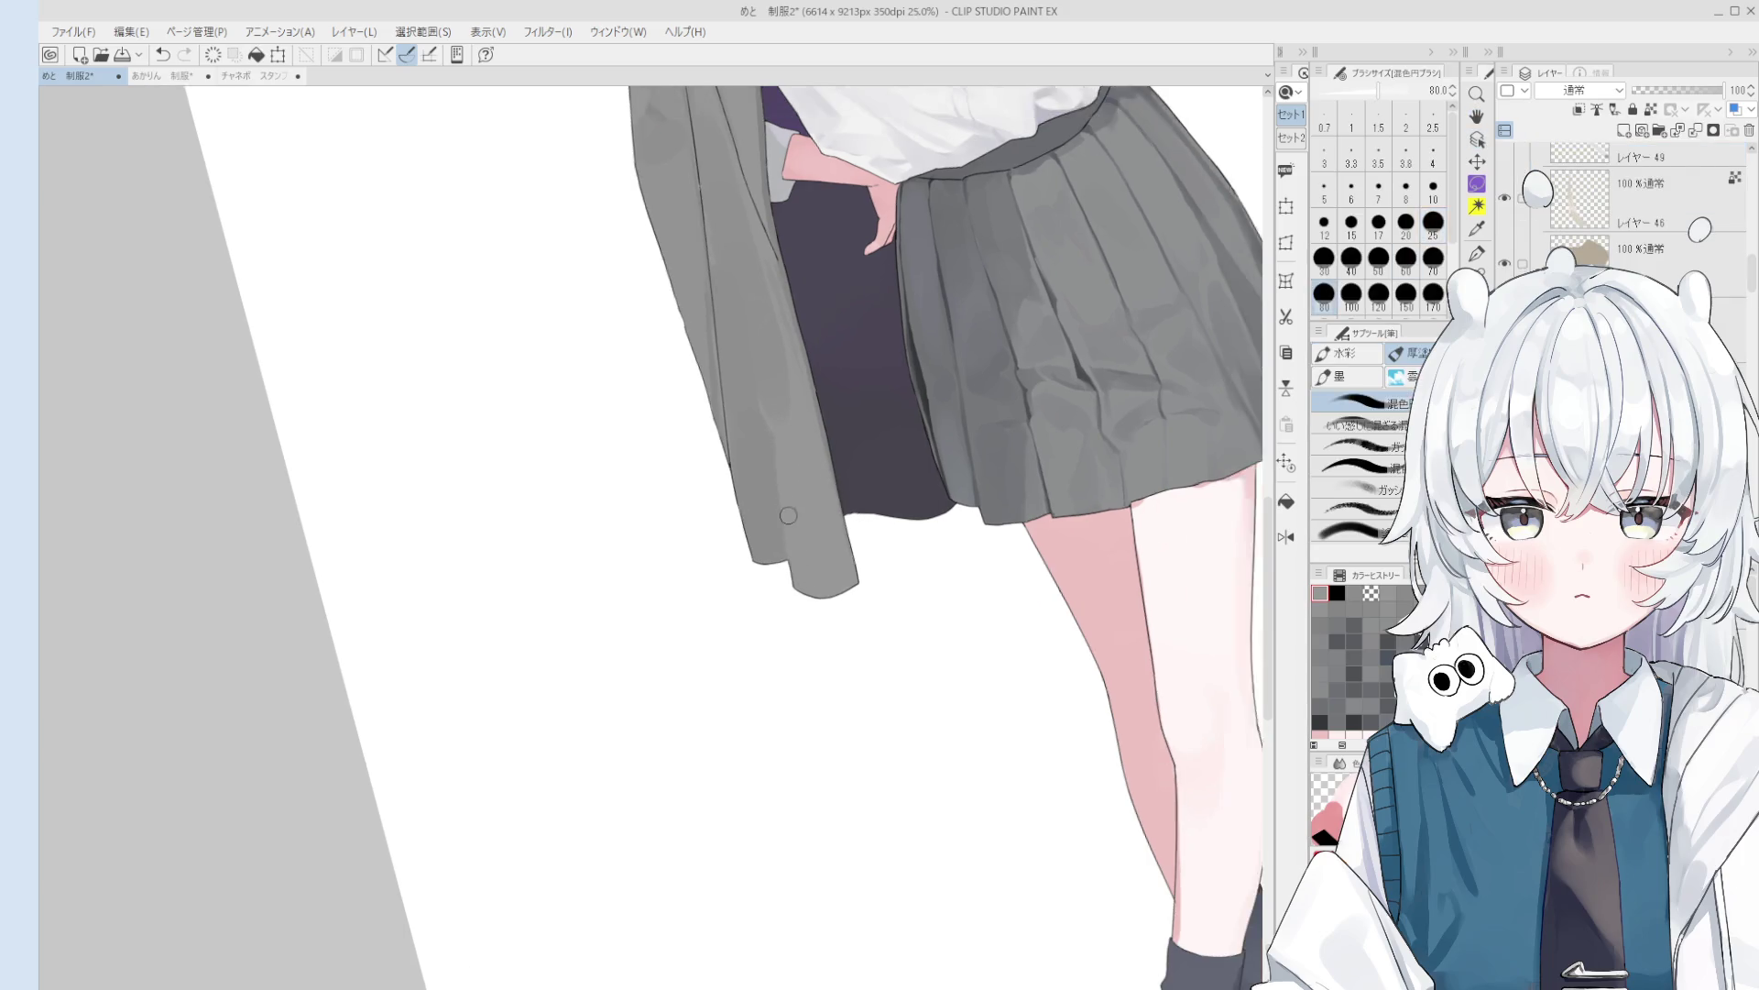
pyautogui.scroll(-1, 789, 525)
pyautogui.moveTo(754, 458); pyautogui.dragTo(769, 460)
pyautogui.press('h')
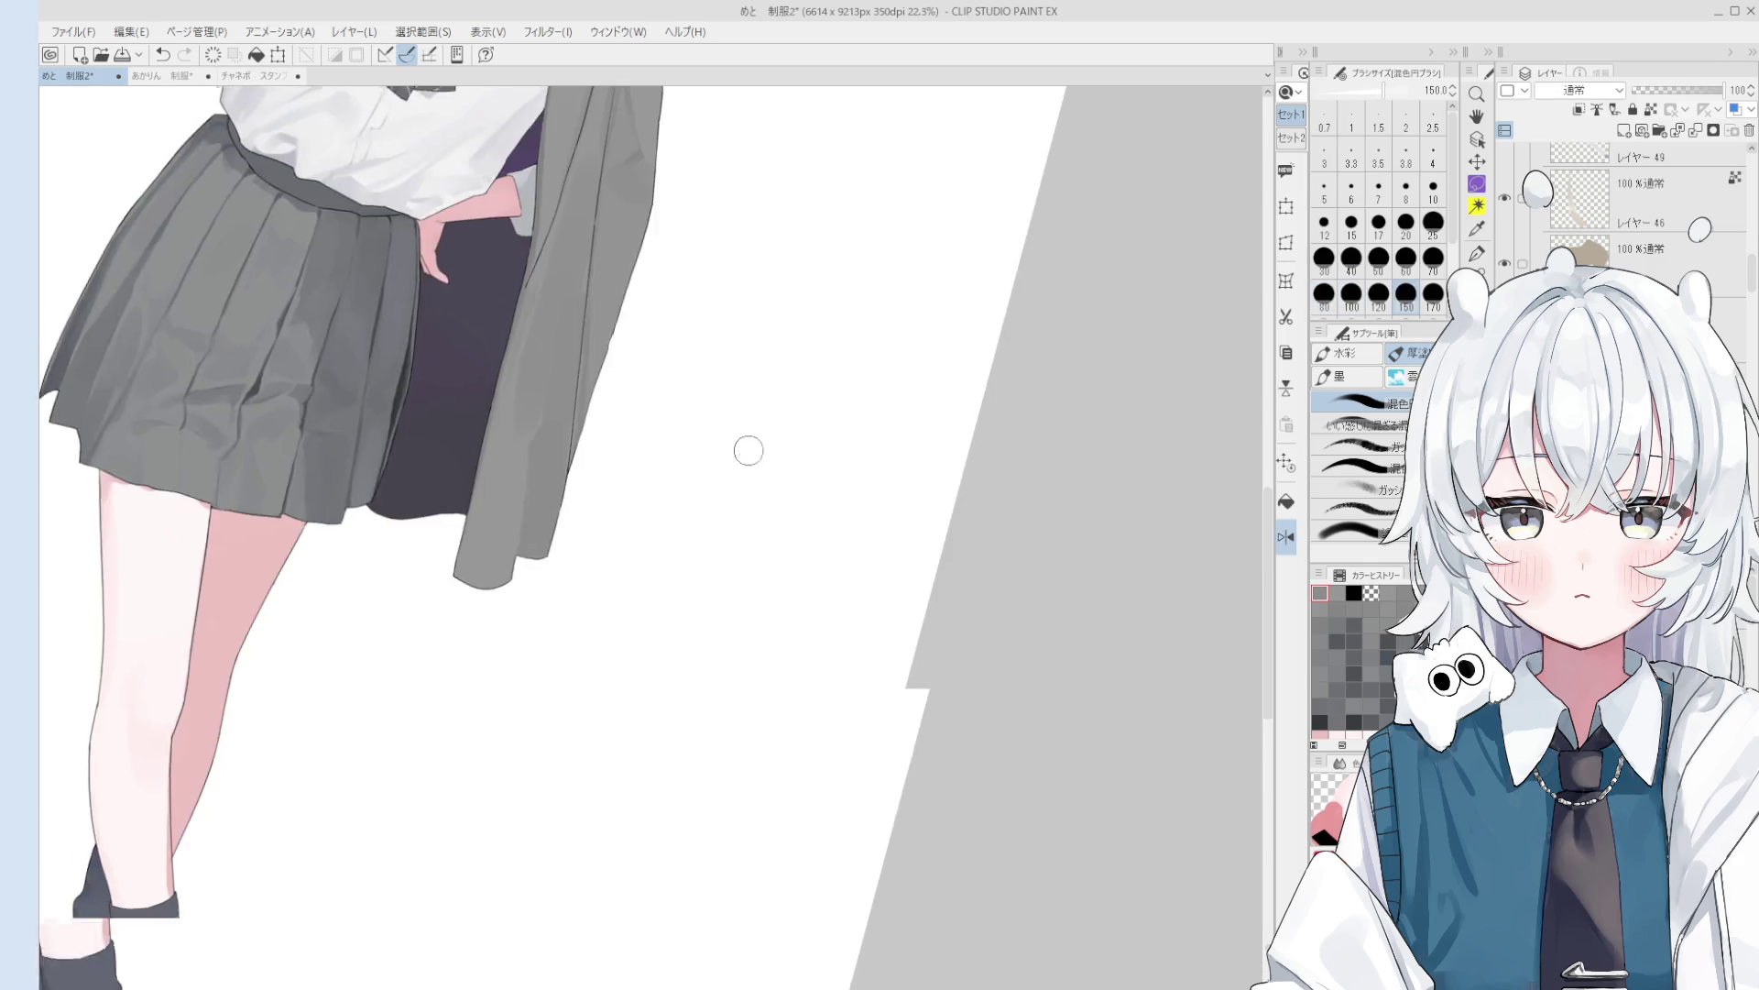
pyautogui.scroll(-2, 661, 496)
pyautogui.click(724, 587)
pyautogui.moveTo(653, 471)
pyautogui.mouseDown()
pyautogui.moveTo(657, 500)
pyautogui.moveTo(676, 493)
pyautogui.mouseUp()
pyautogui.keyDown('alt'); pyautogui.click(661, 495); pyautogui.keyUp('alt')
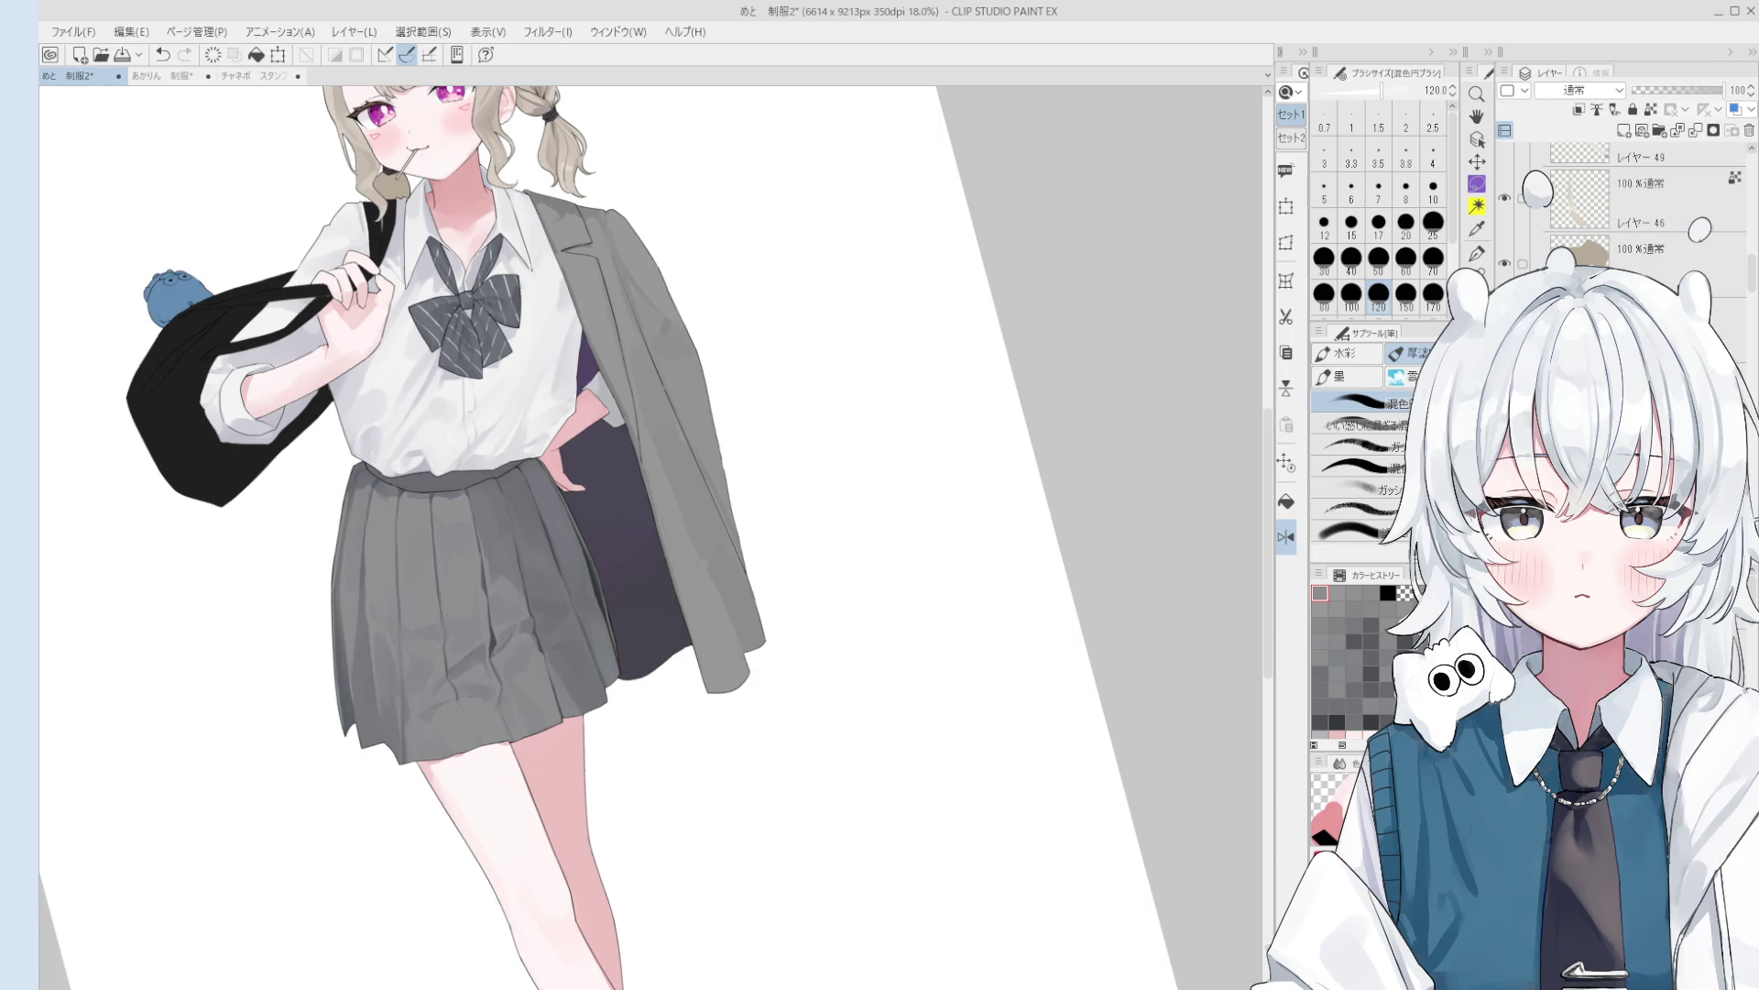
# - Undo the last stroke, then paint a subtle dark grey stroke on the jacket at size 25
pyautogui.scroll(-3, 833, 614)
pyautogui.scroll(4, 757, 562)
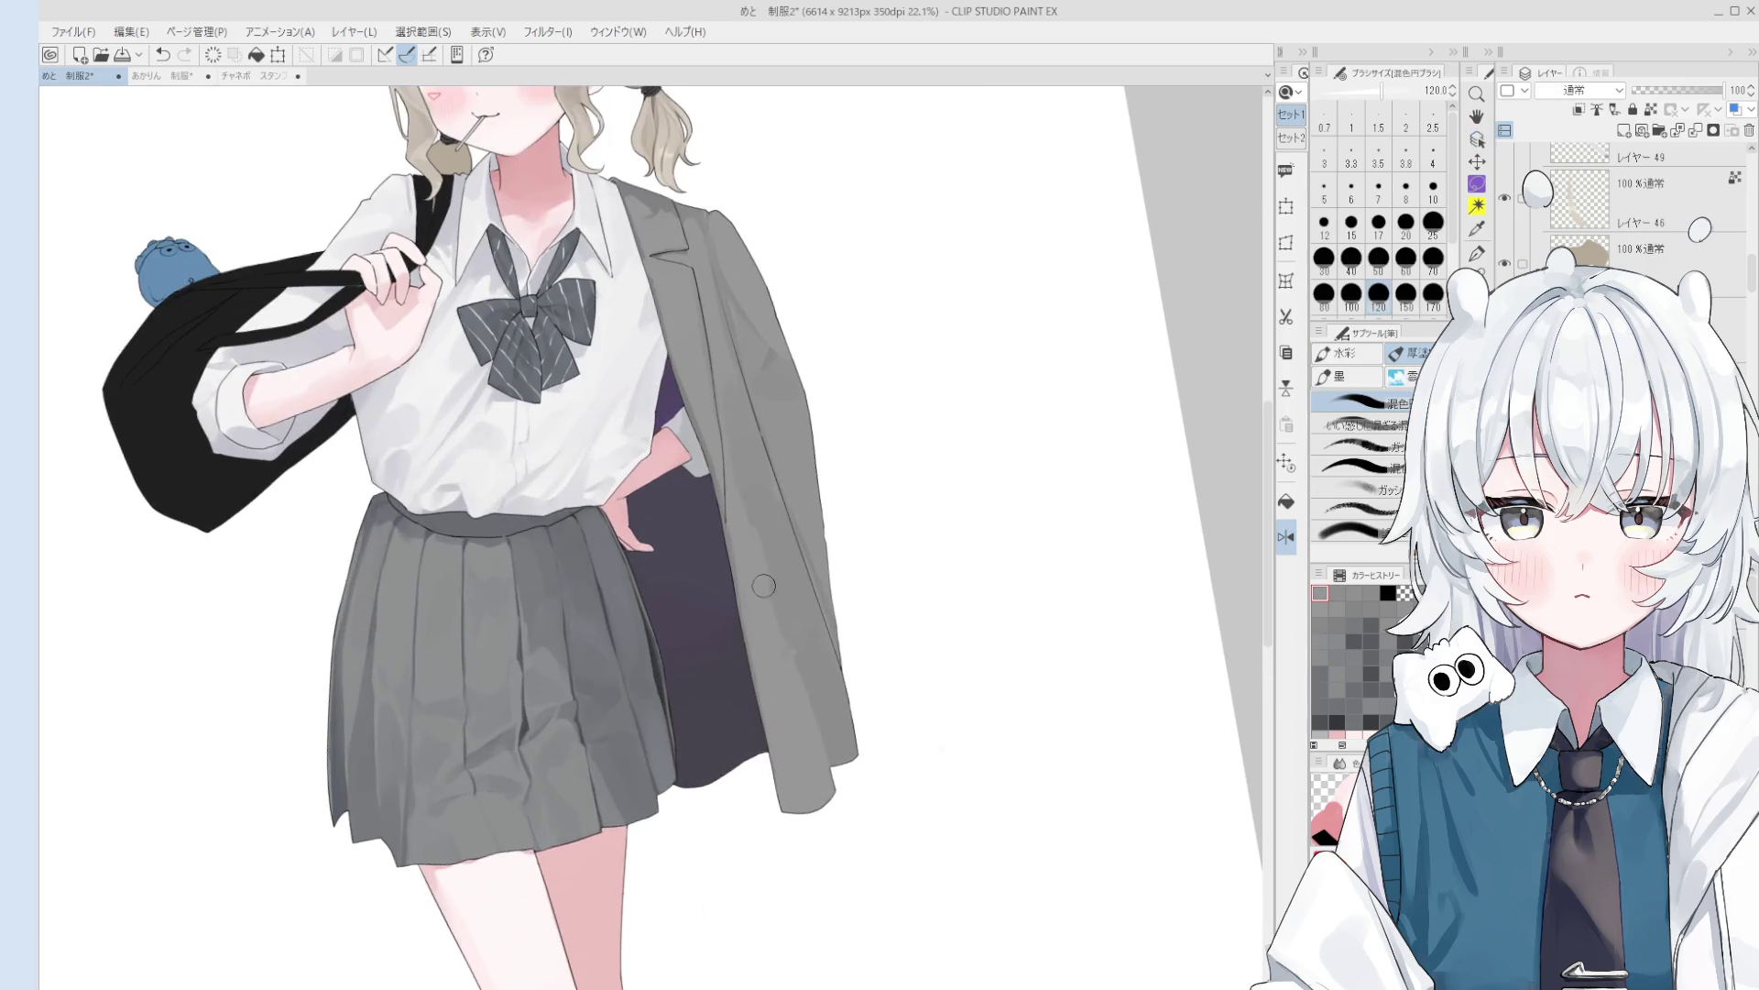
pyautogui.scroll(-2, 757, 561)
pyautogui.scroll(-2, 770, 641)
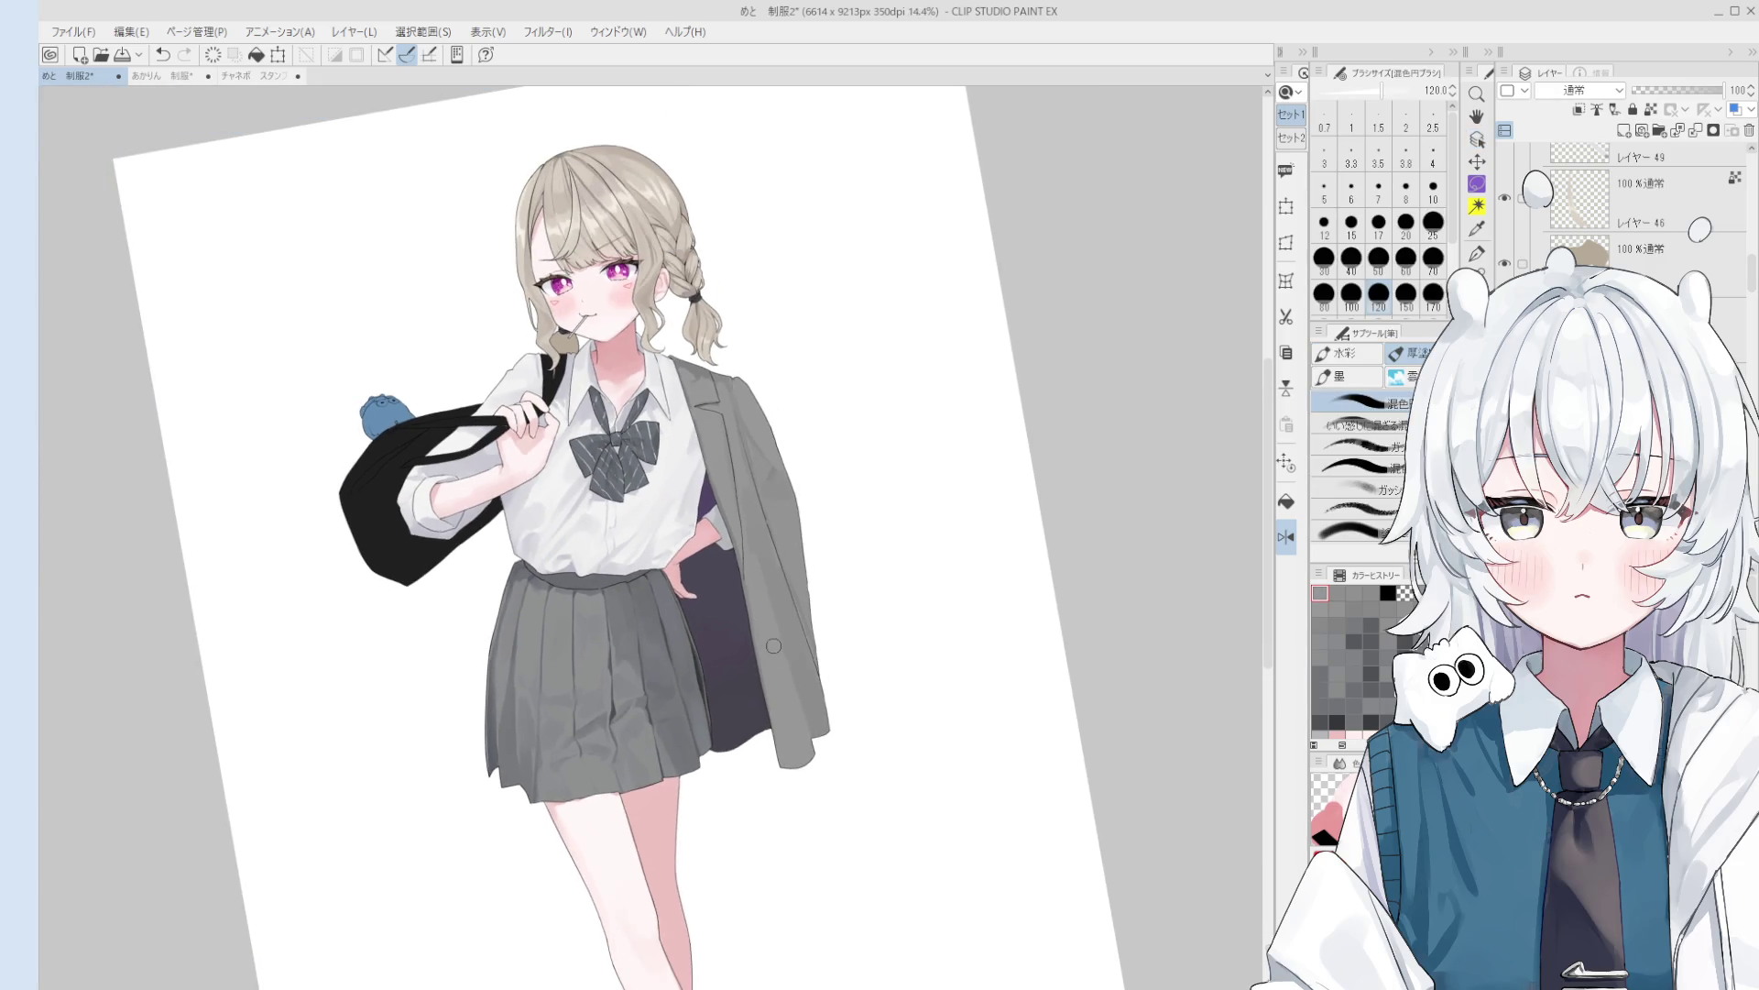
pyautogui.scroll(-1, 797, 669)
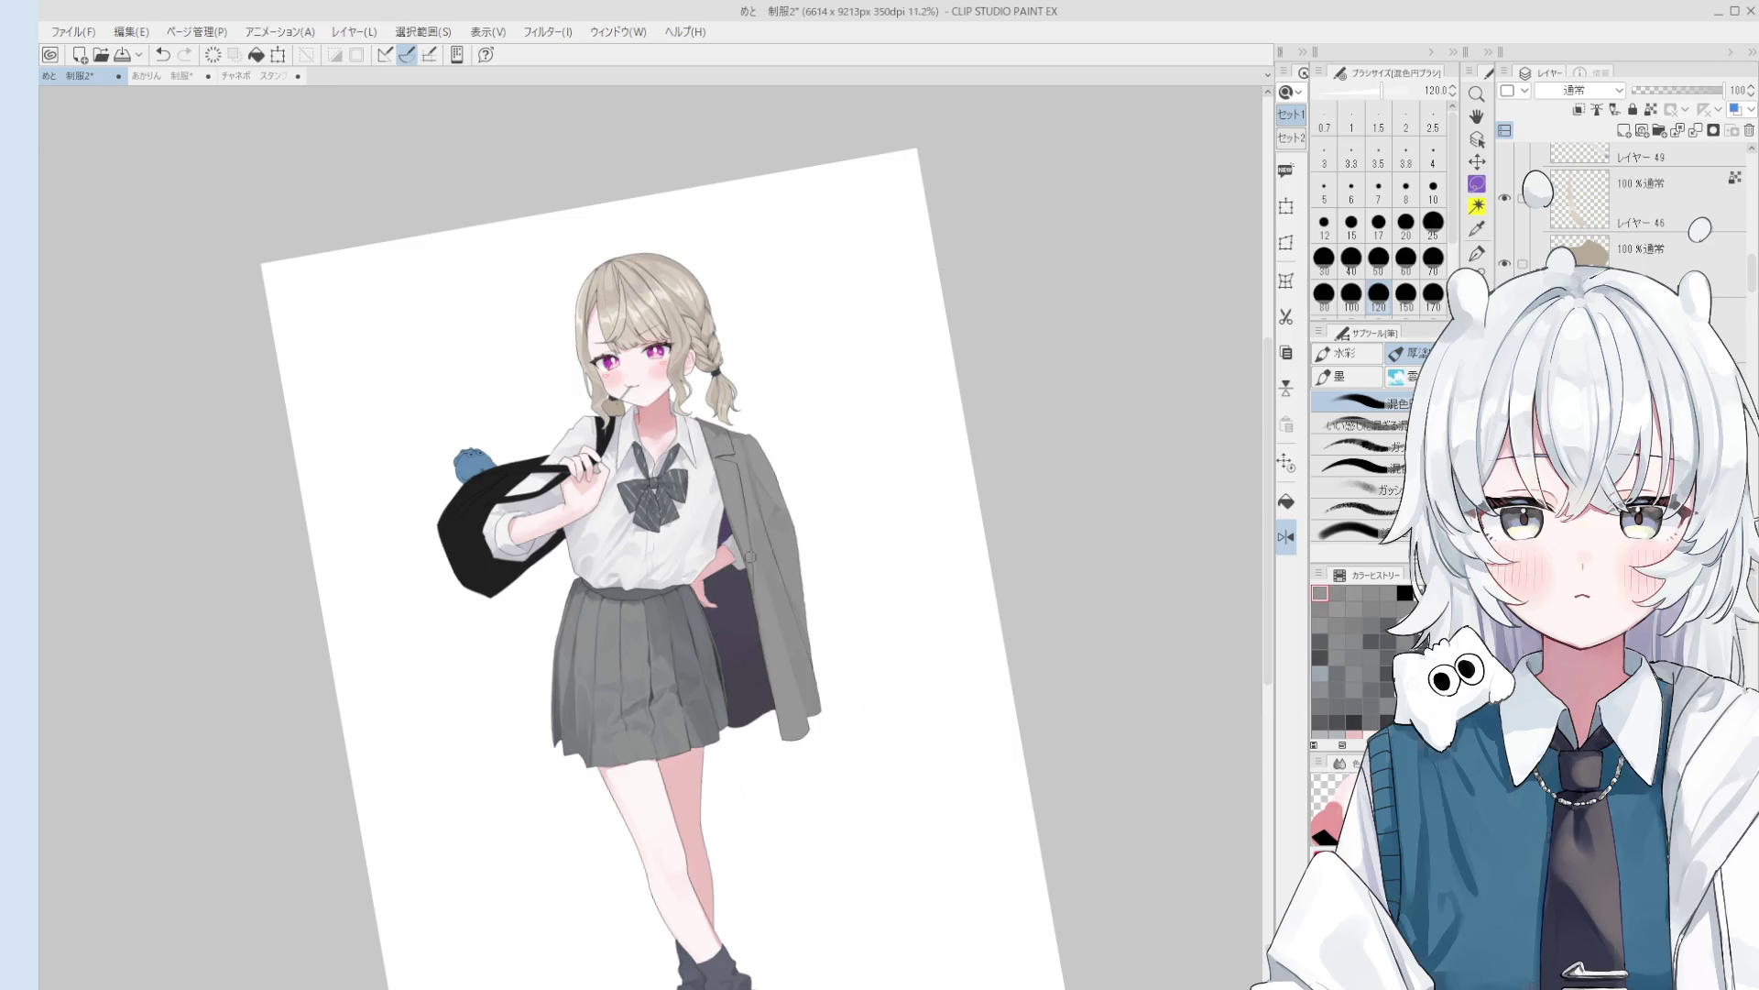
pyautogui.hotkey('ctrl', 'z')
pyautogui.scroll(2, 774, 641)
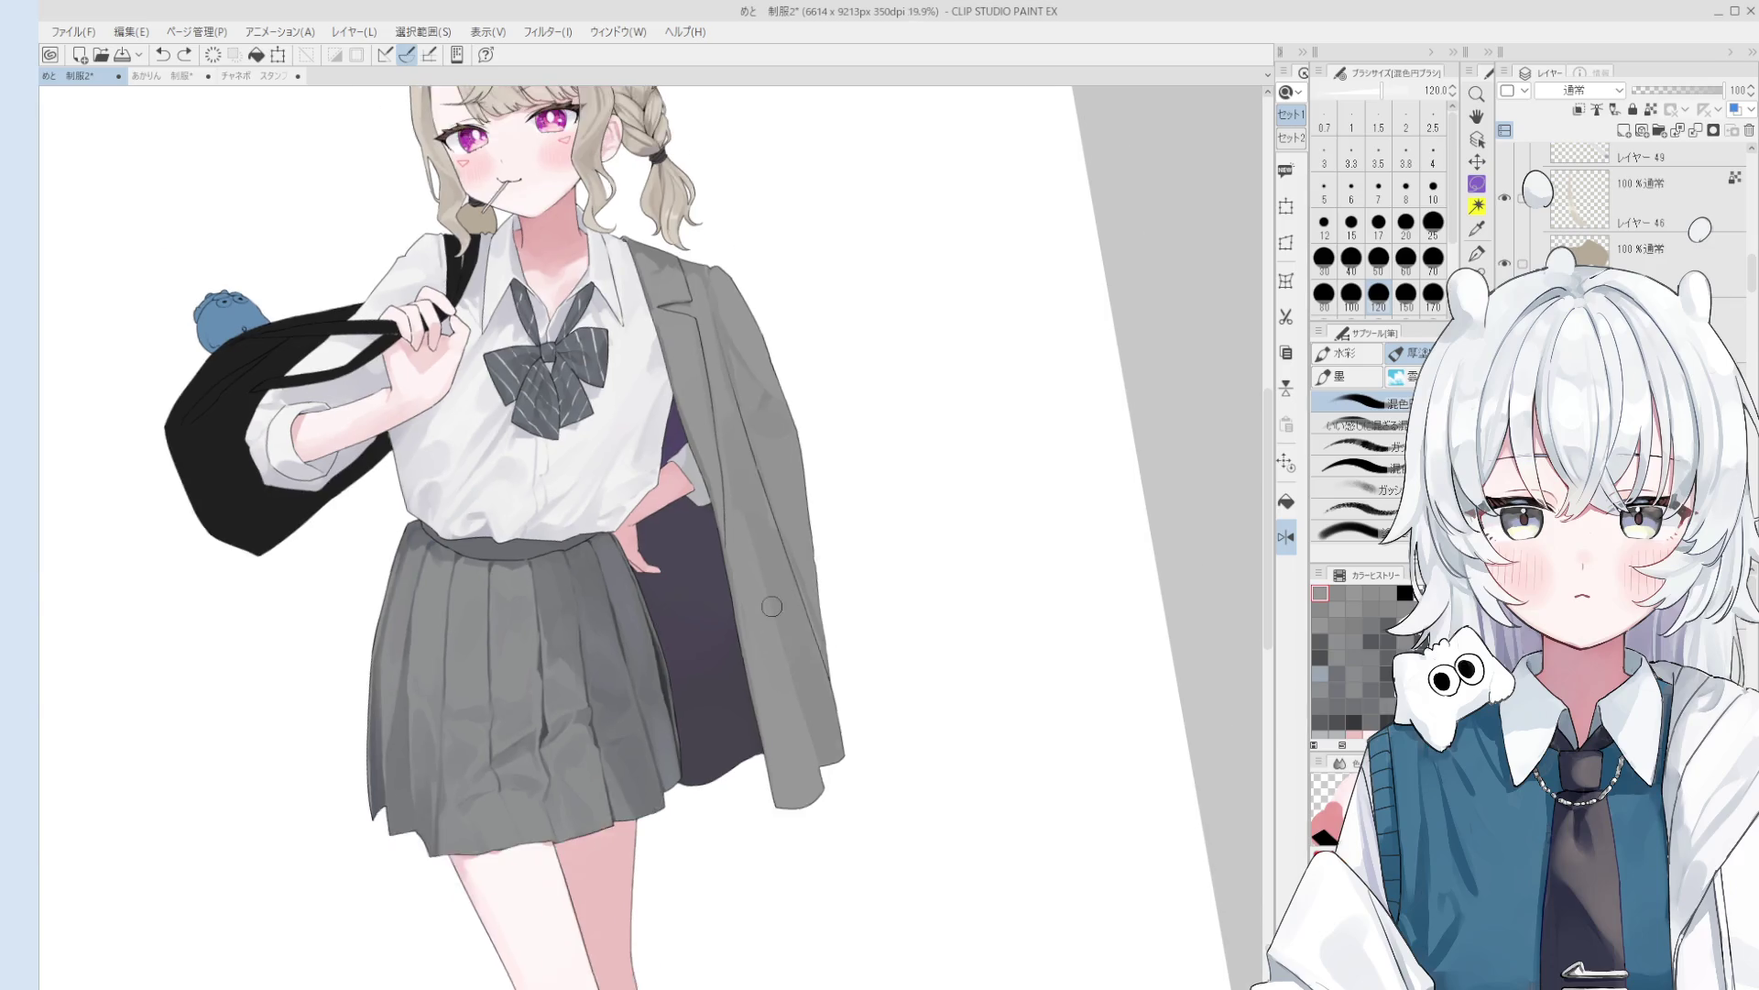
pyautogui.scroll(-1, 771, 609)
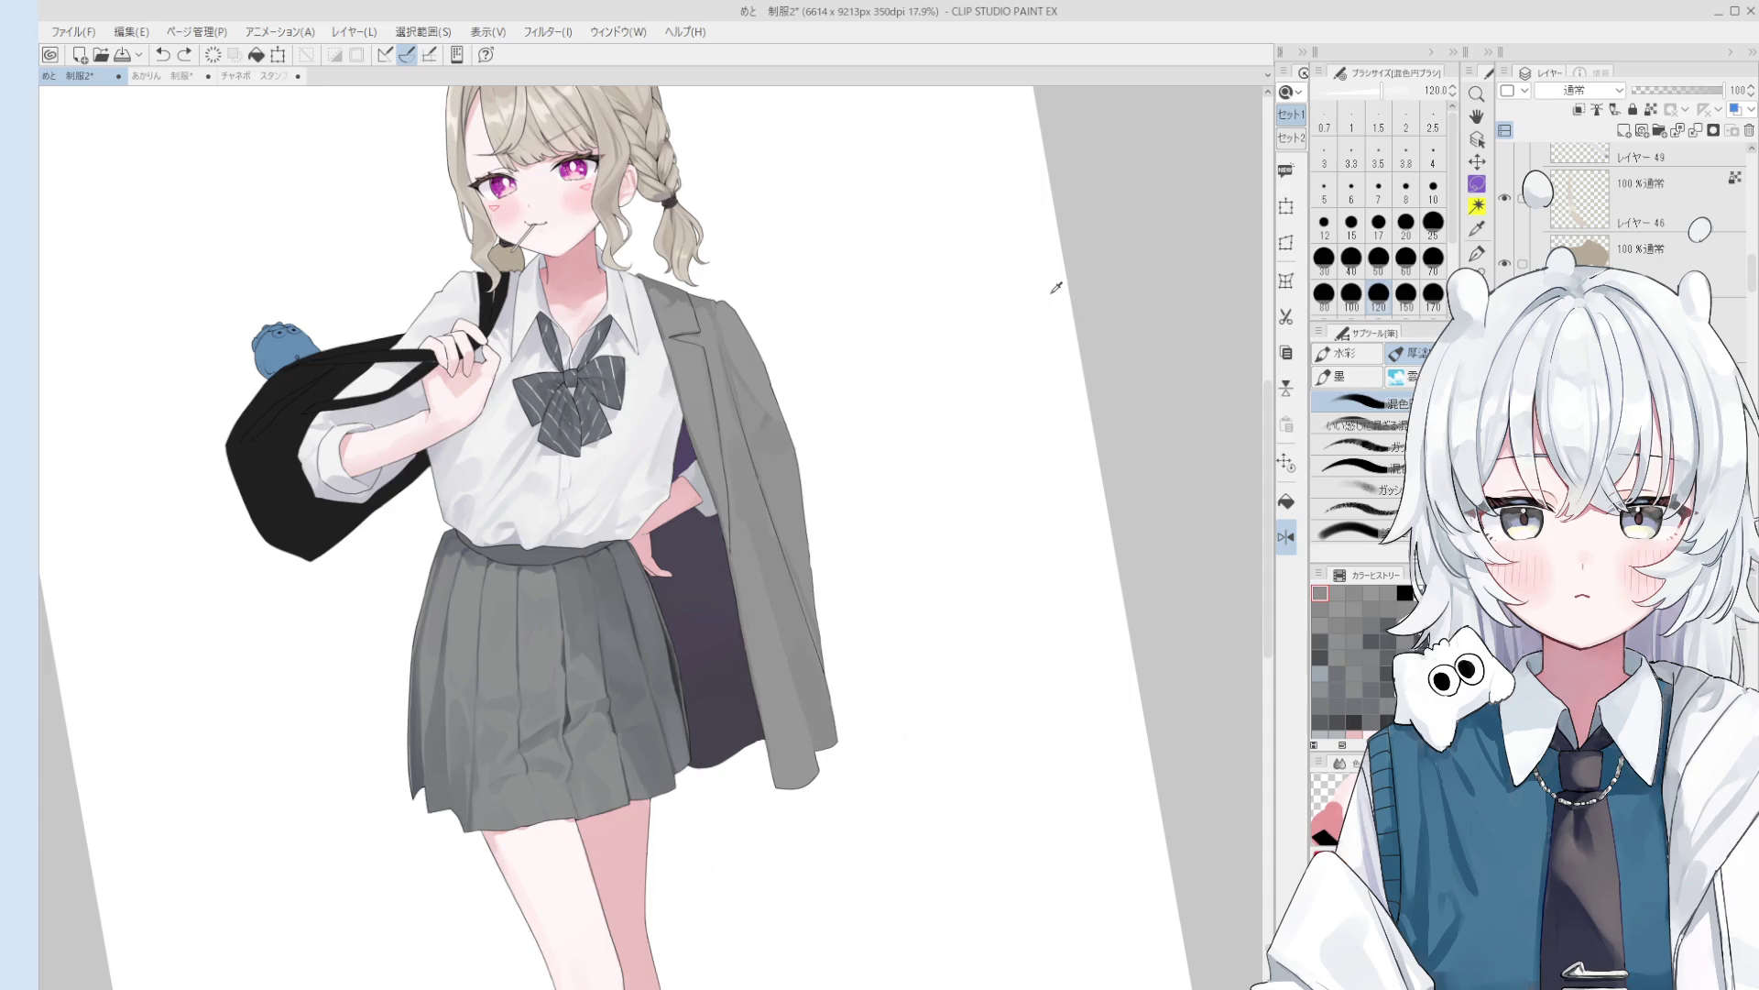
pyautogui.press('[')
pyautogui.press('[')
pyautogui.press('[')
pyautogui.keyDown('alt'); pyautogui.click(817, 726); pyautogui.keyUp('alt')
pyautogui.press('[')
pyautogui.press('[')
pyautogui.moveTo(817, 727); pyautogui.dragTo(803, 690)
# - Sample a new colour at brush size 250, zoom out, and reset the canvas rotation upright
pyautogui.press(']')
pyautogui.press(']')
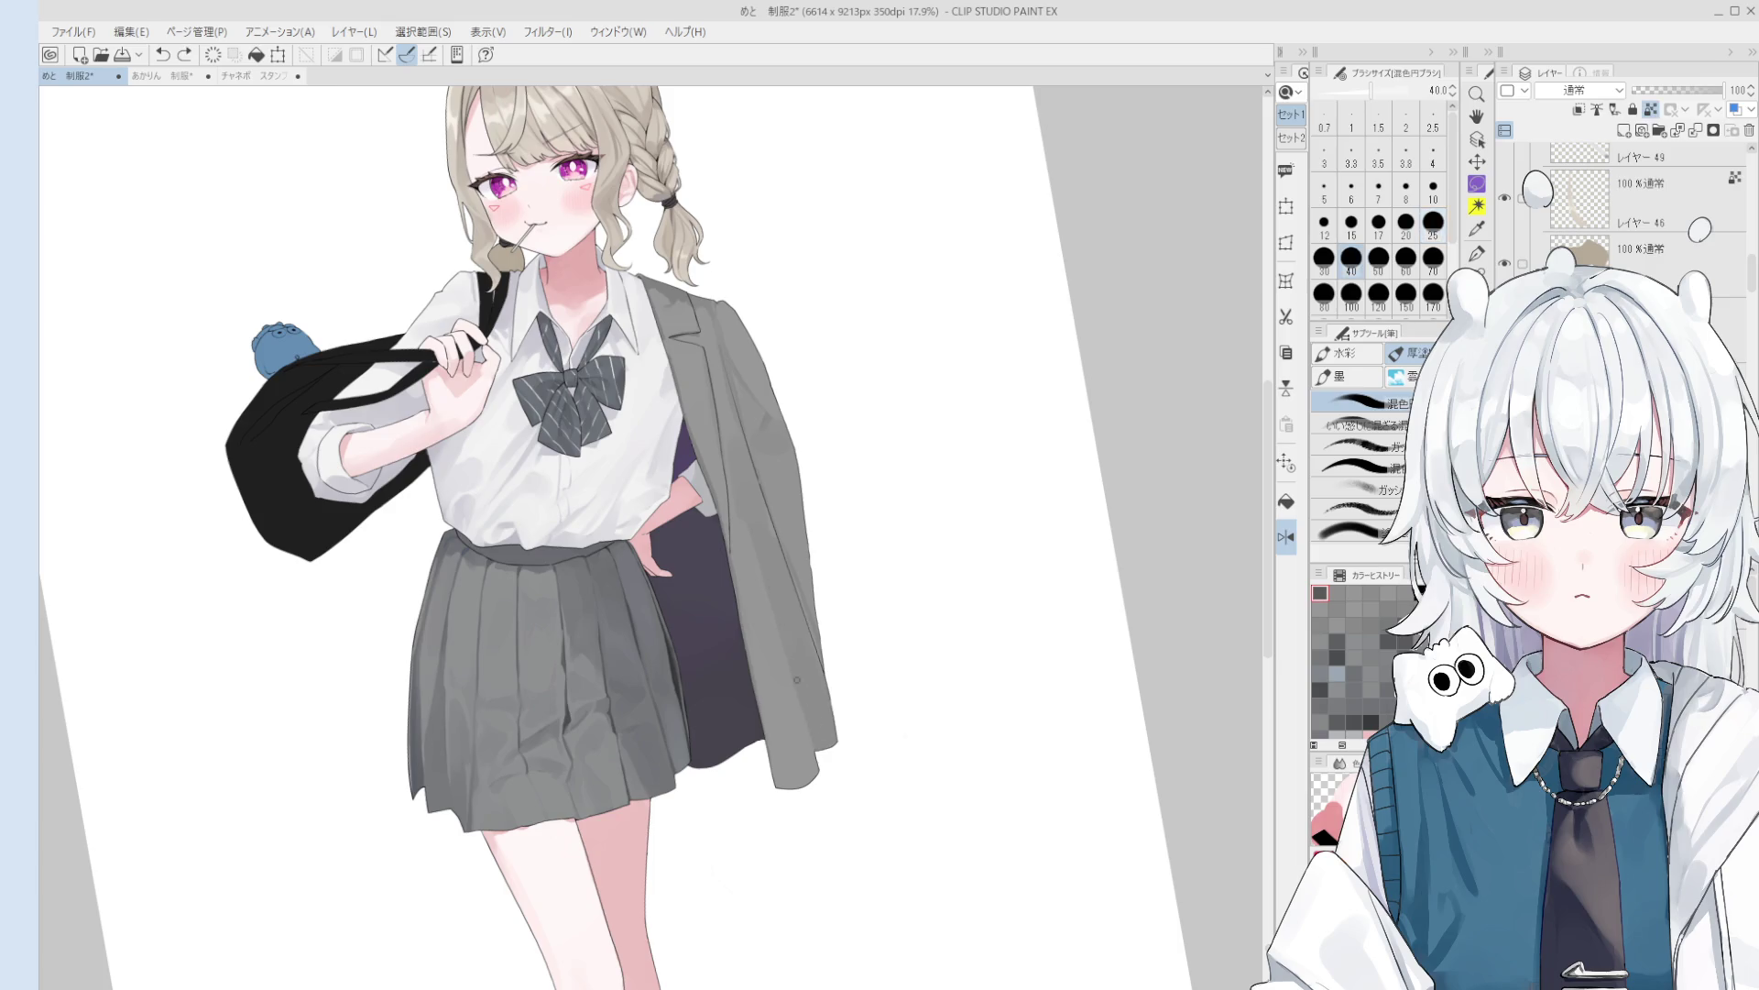
pyautogui.press(']')
pyautogui.press(']')
pyautogui.press(']')
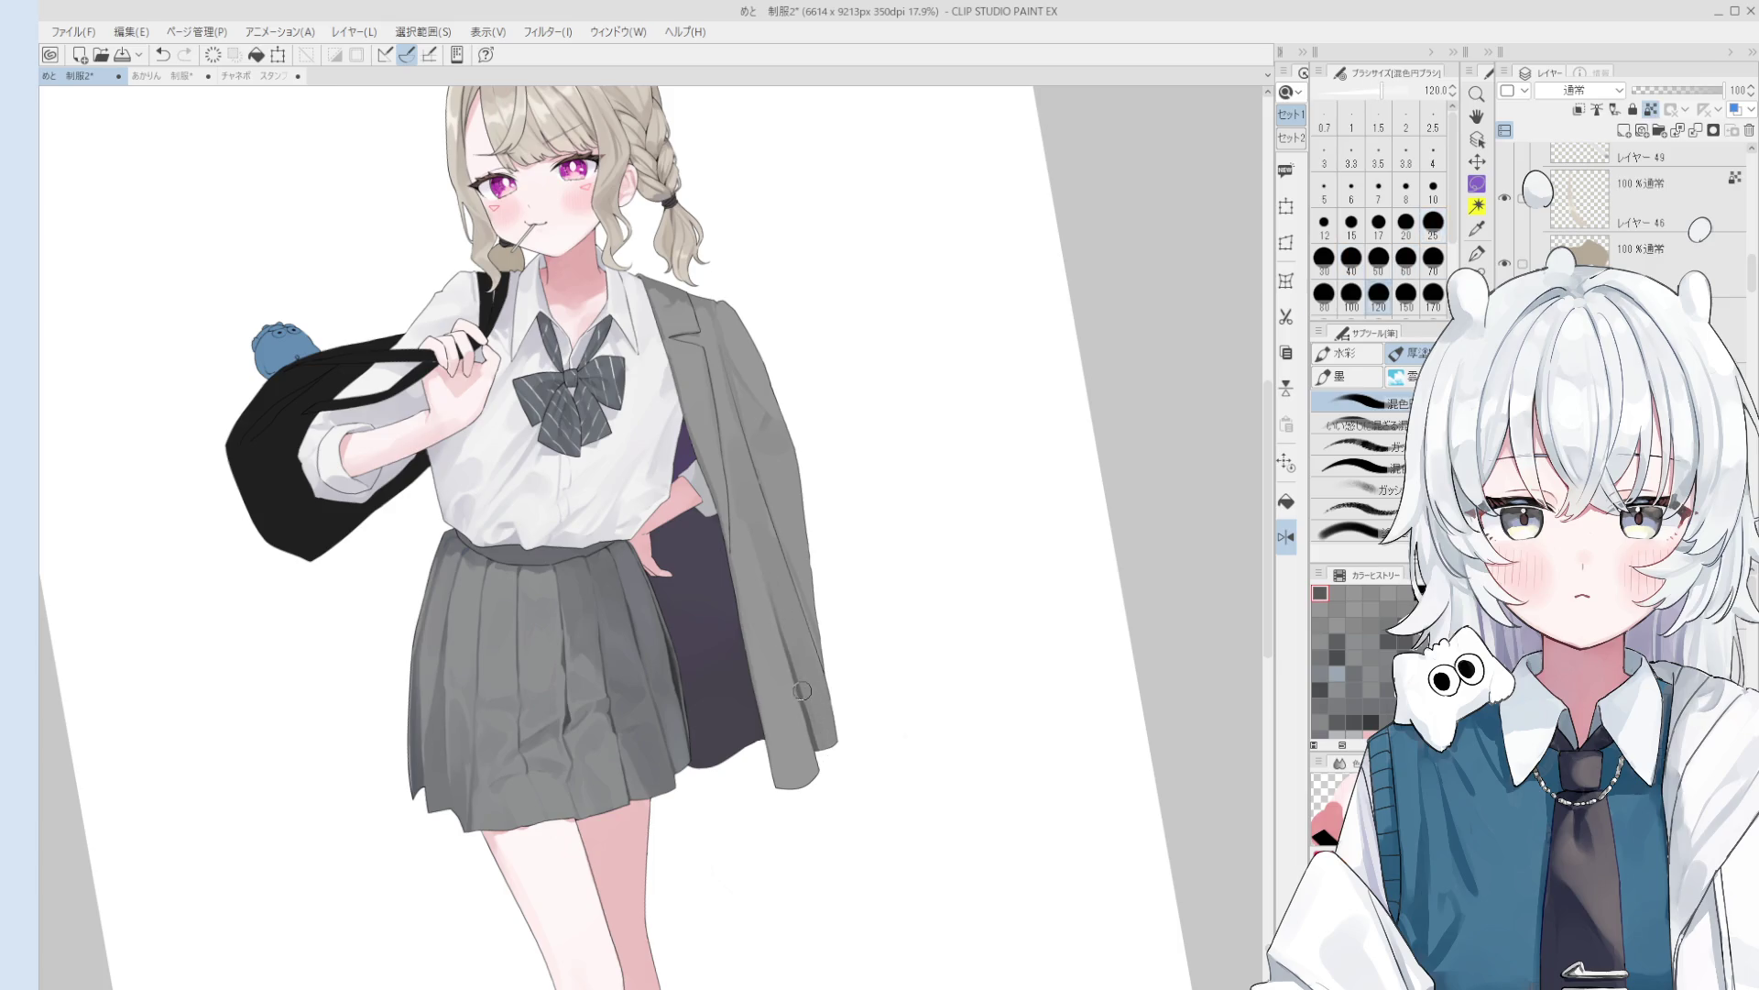
pyautogui.keyDown('alt'); pyautogui.click(794, 656); pyautogui.keyUp('alt')
pyautogui.press(']')
pyautogui.press(']')
pyautogui.press(']')
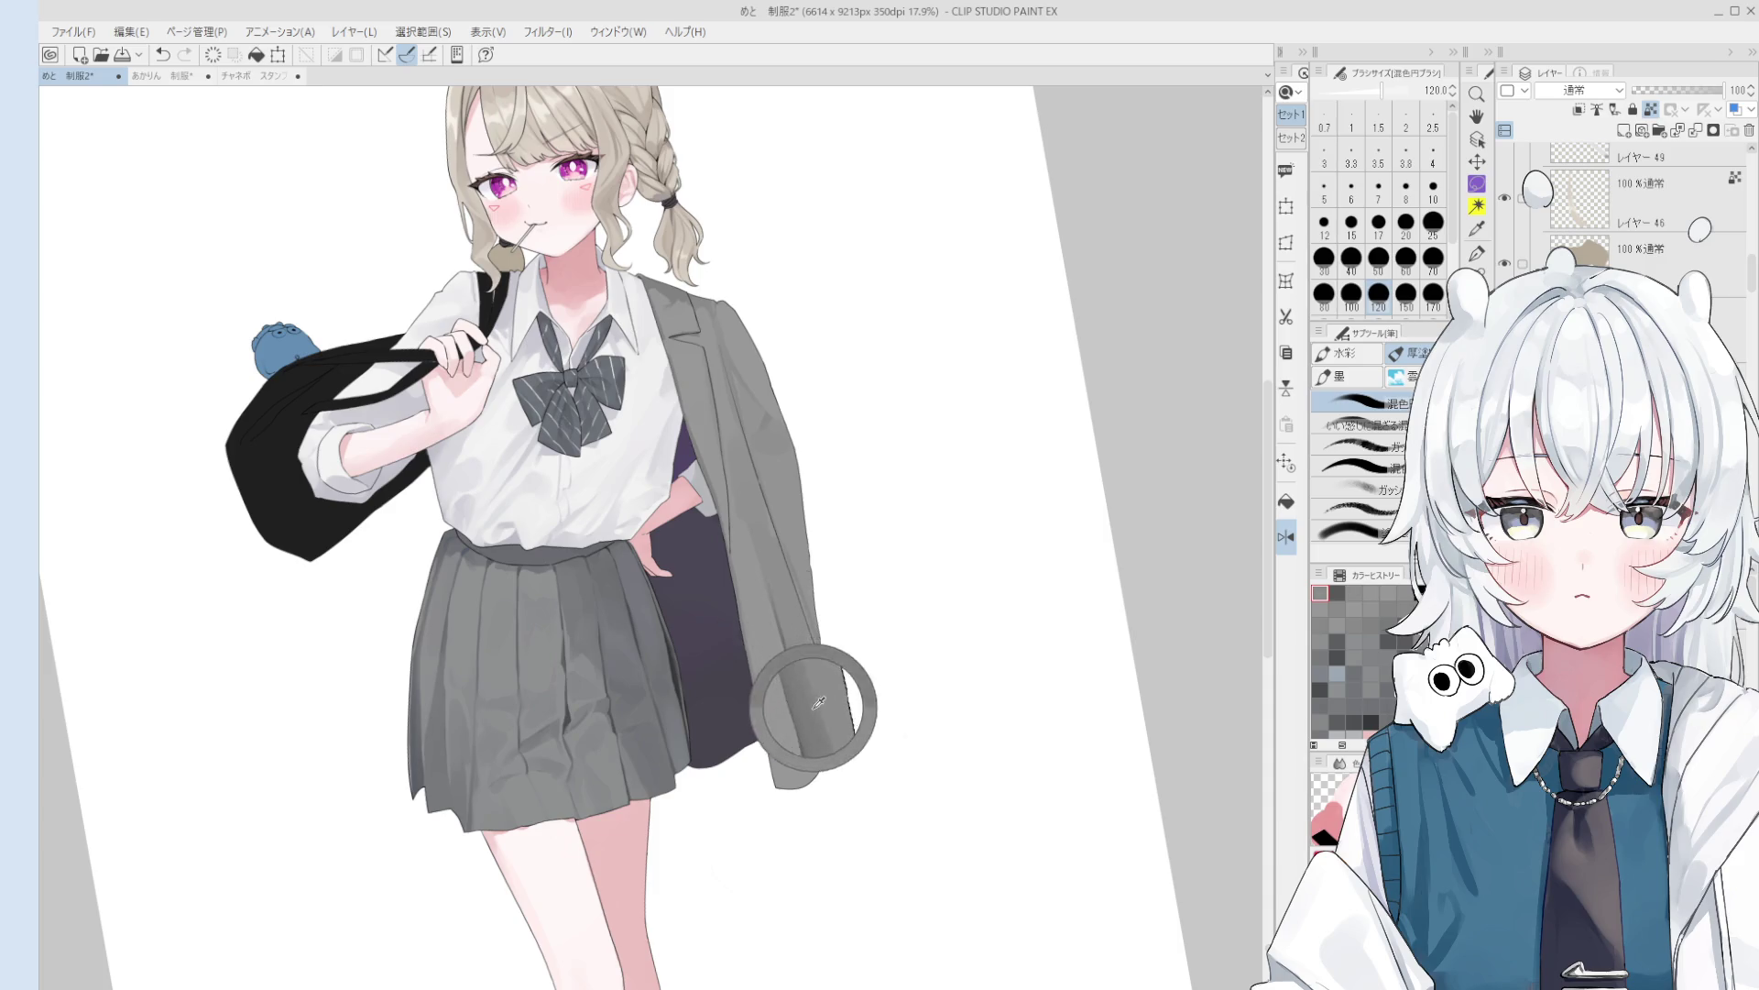
pyautogui.scroll(-3, 792, 653)
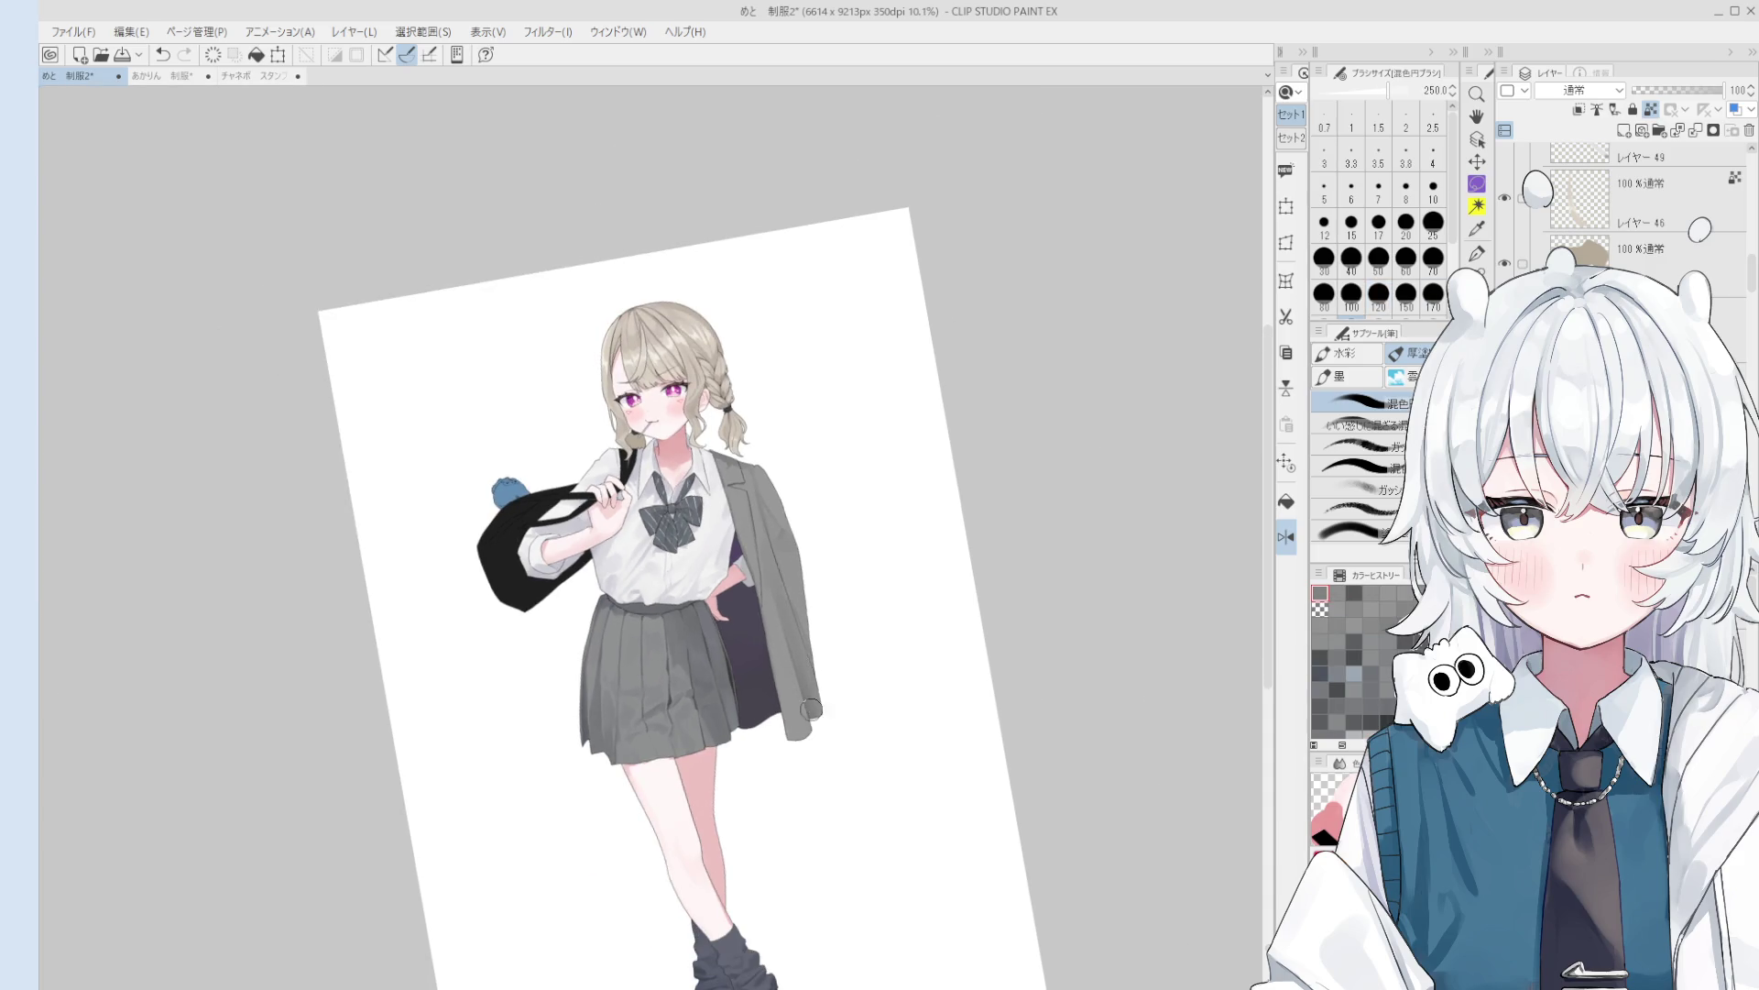
pyautogui.press('^')
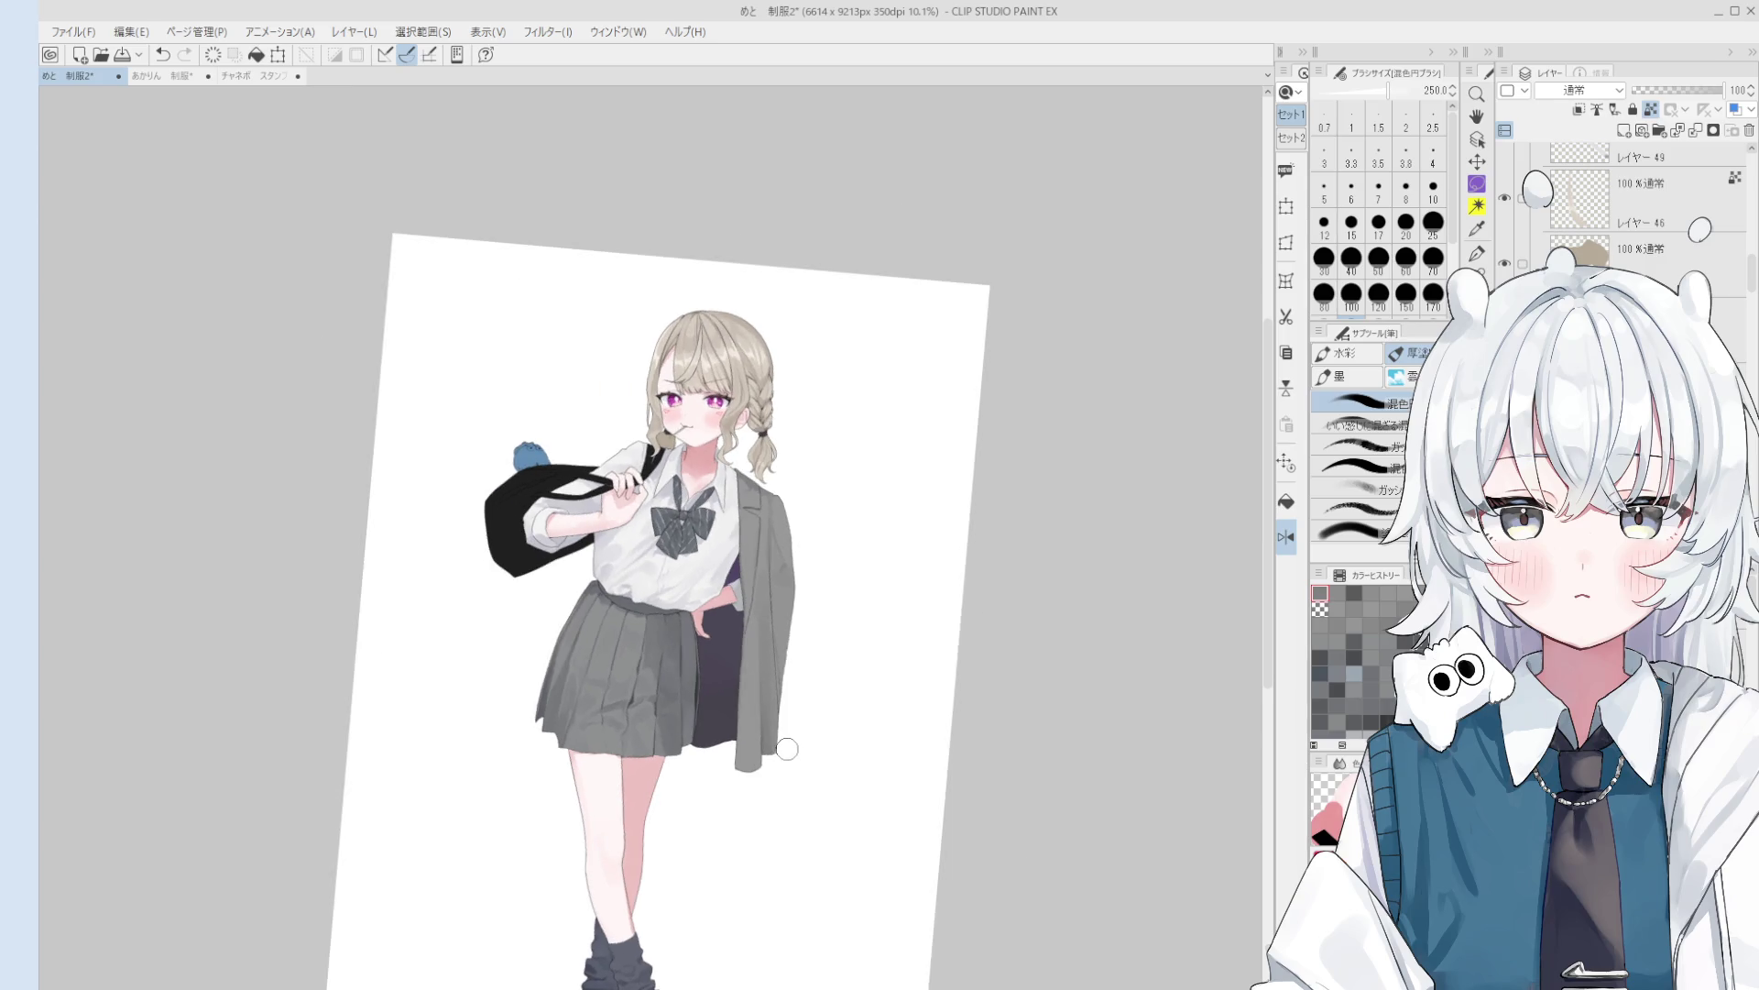
pyautogui.hotkey('ctrl', '@')
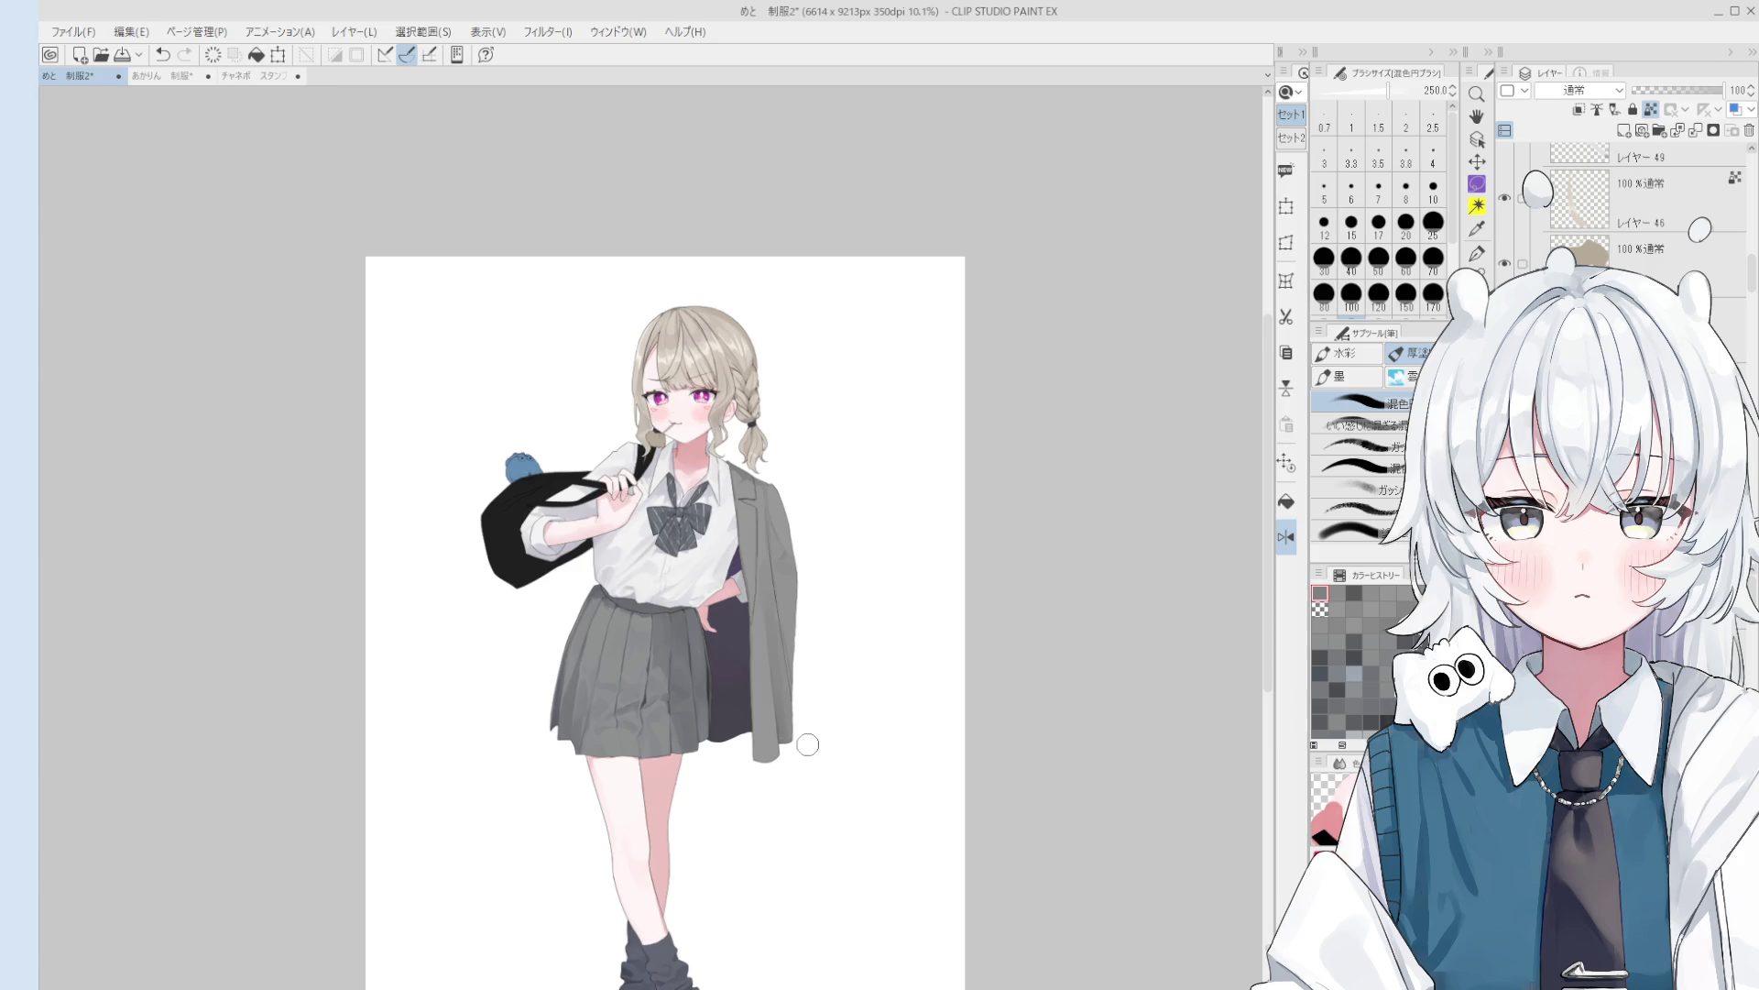
pyautogui.press('o')
pyautogui.scroll(2, 813, 726)
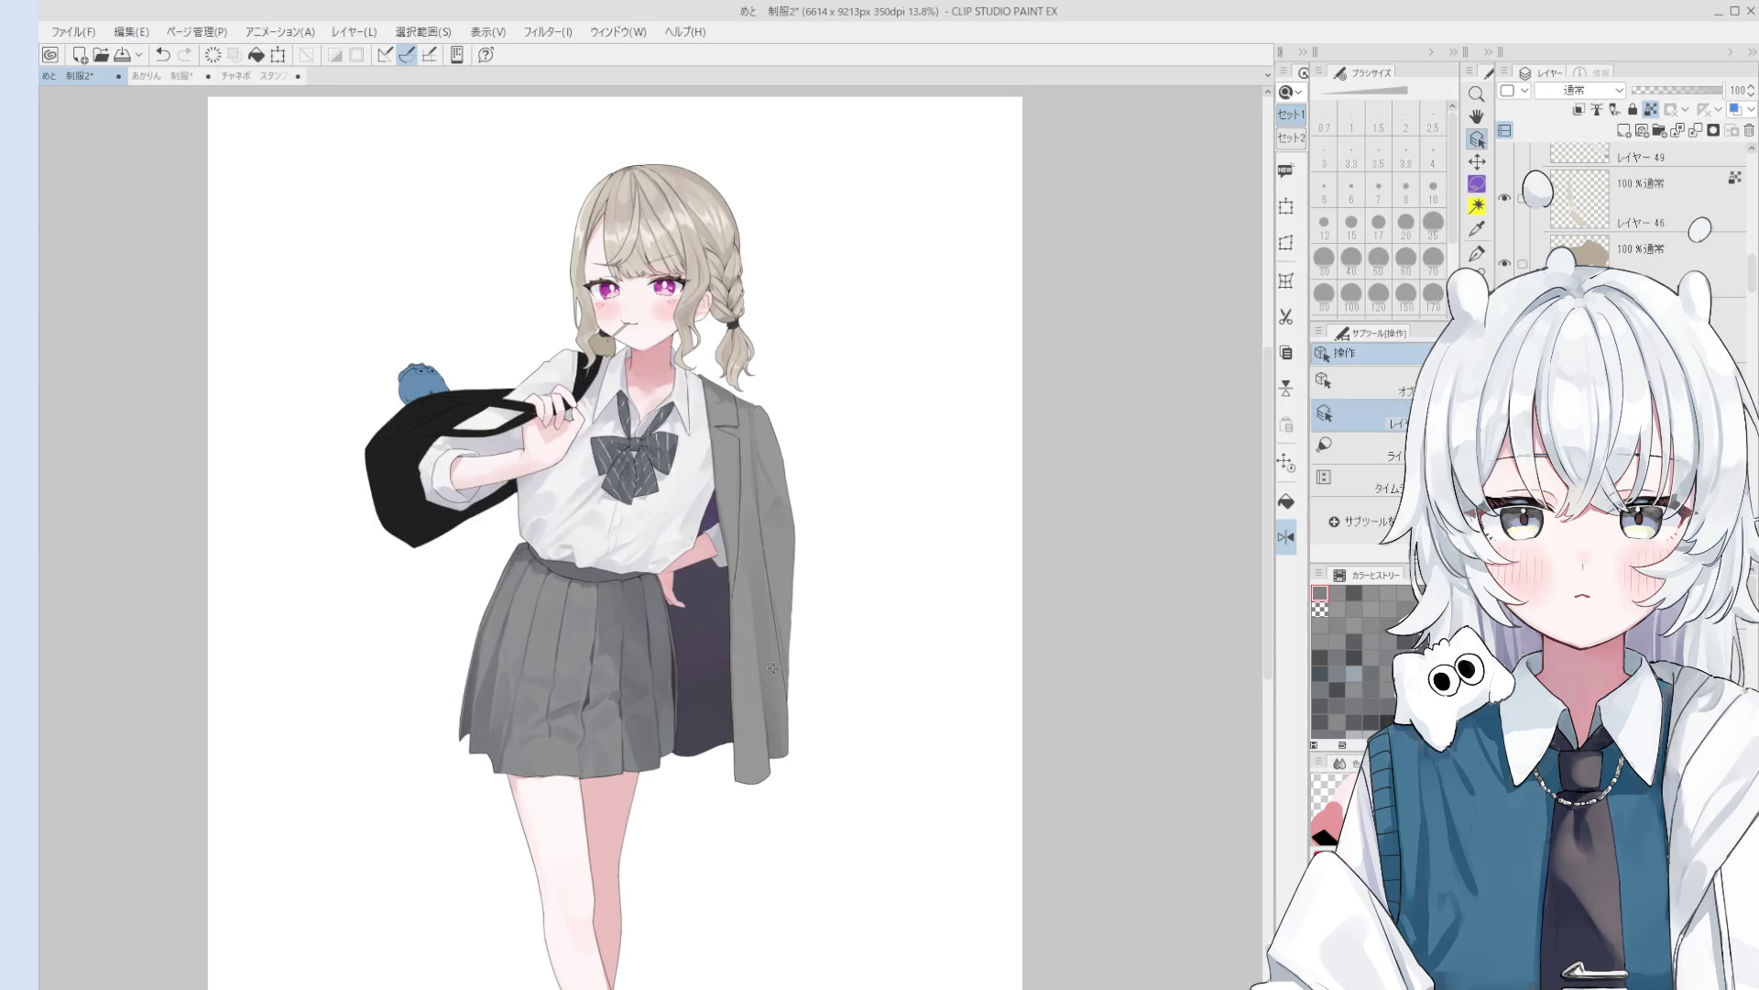
pyautogui.press('b')
pyautogui.scroll(2, 770, 701)
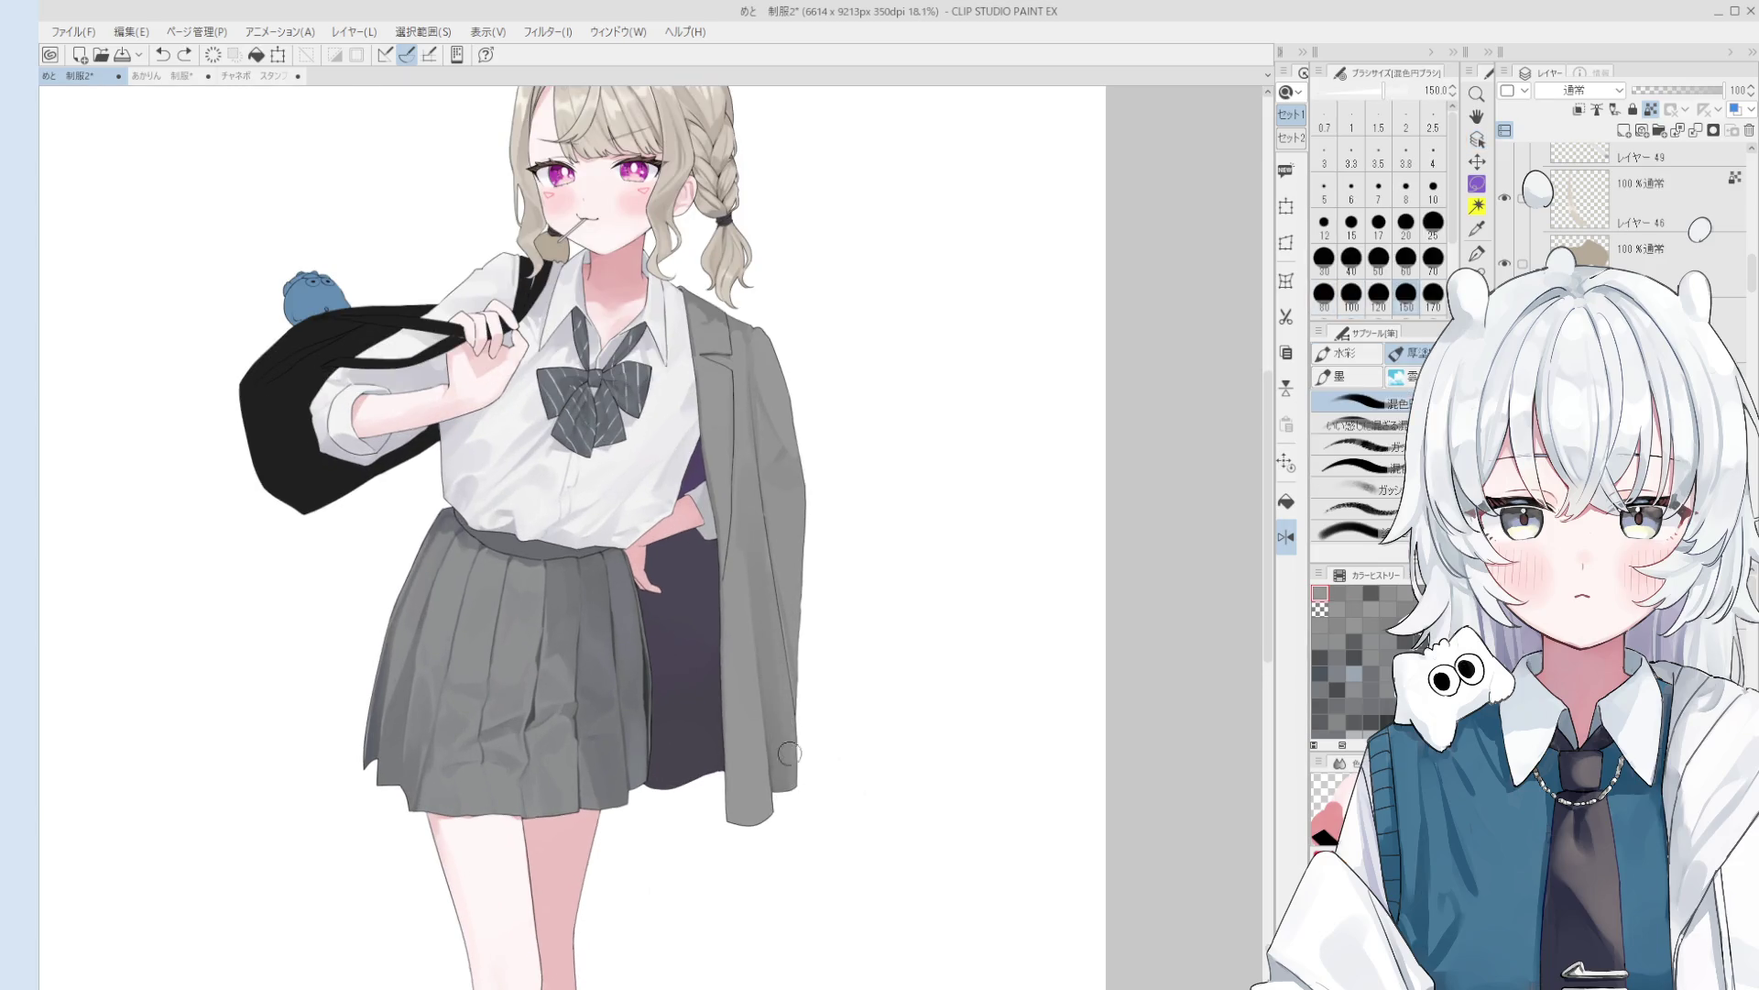
pyautogui.scroll(-2, 794, 744)
pyautogui.scroll(-1, 783, 661)
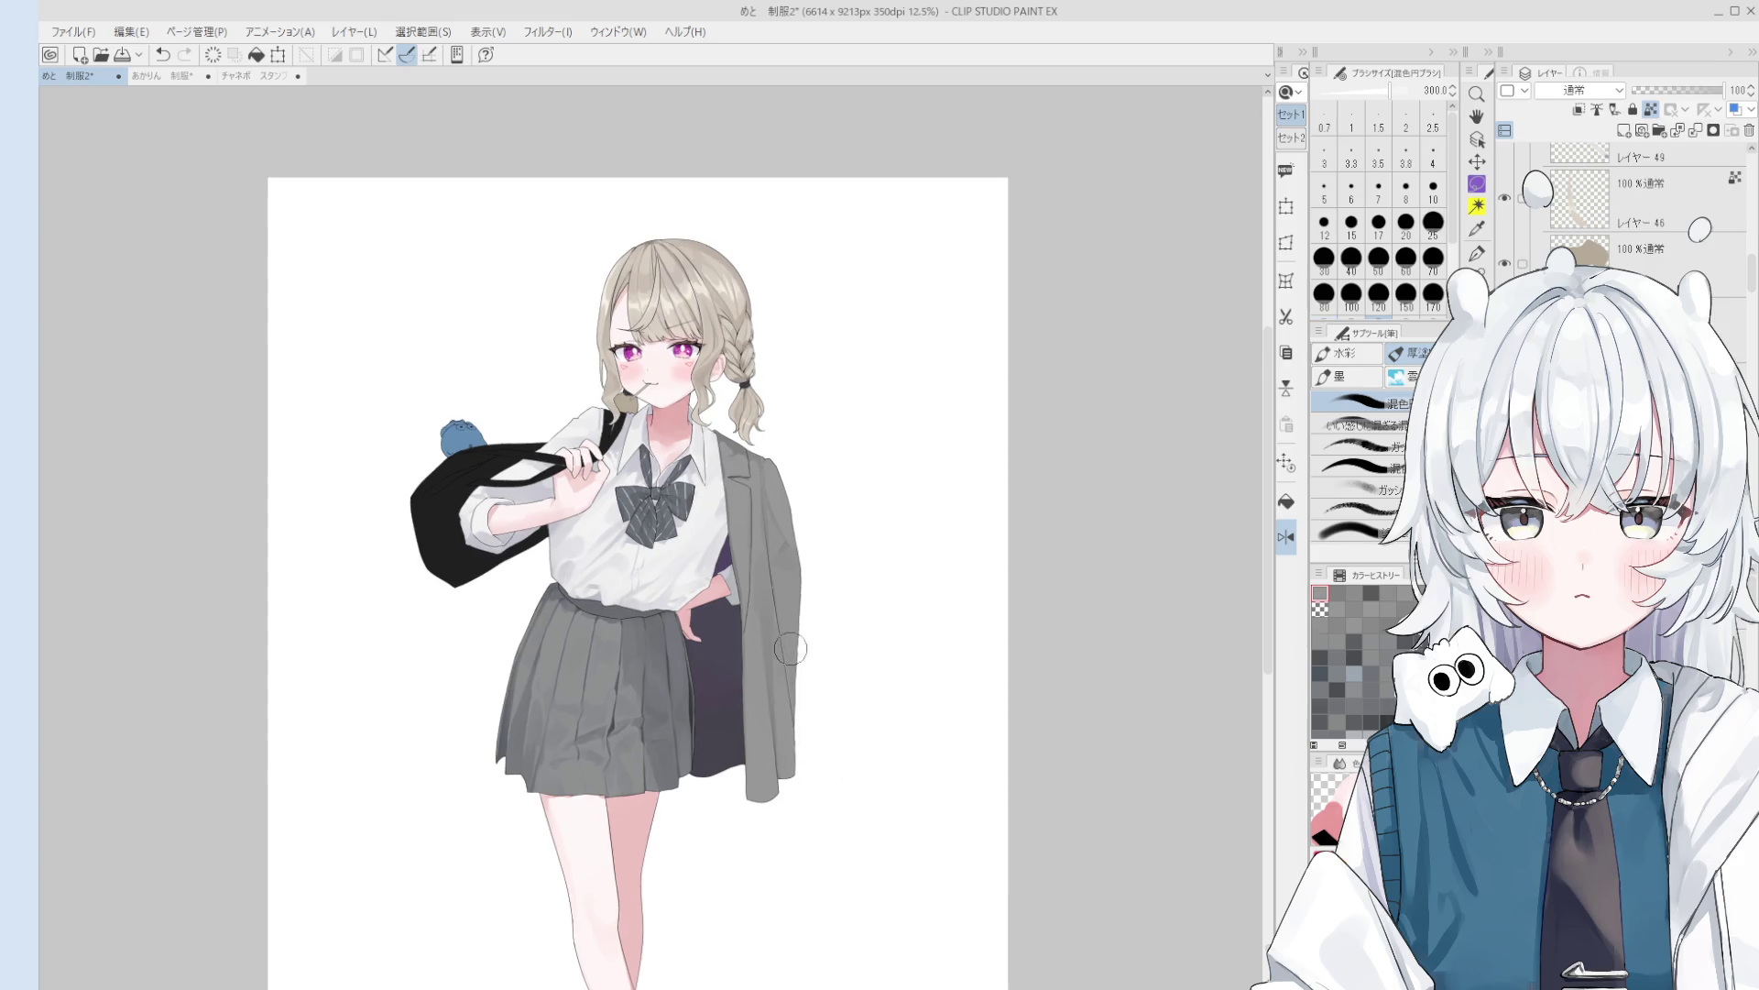
pyautogui.scroll(-1, 783, 669)
pyautogui.press('[')
pyautogui.press('[')
pyautogui.press('[')
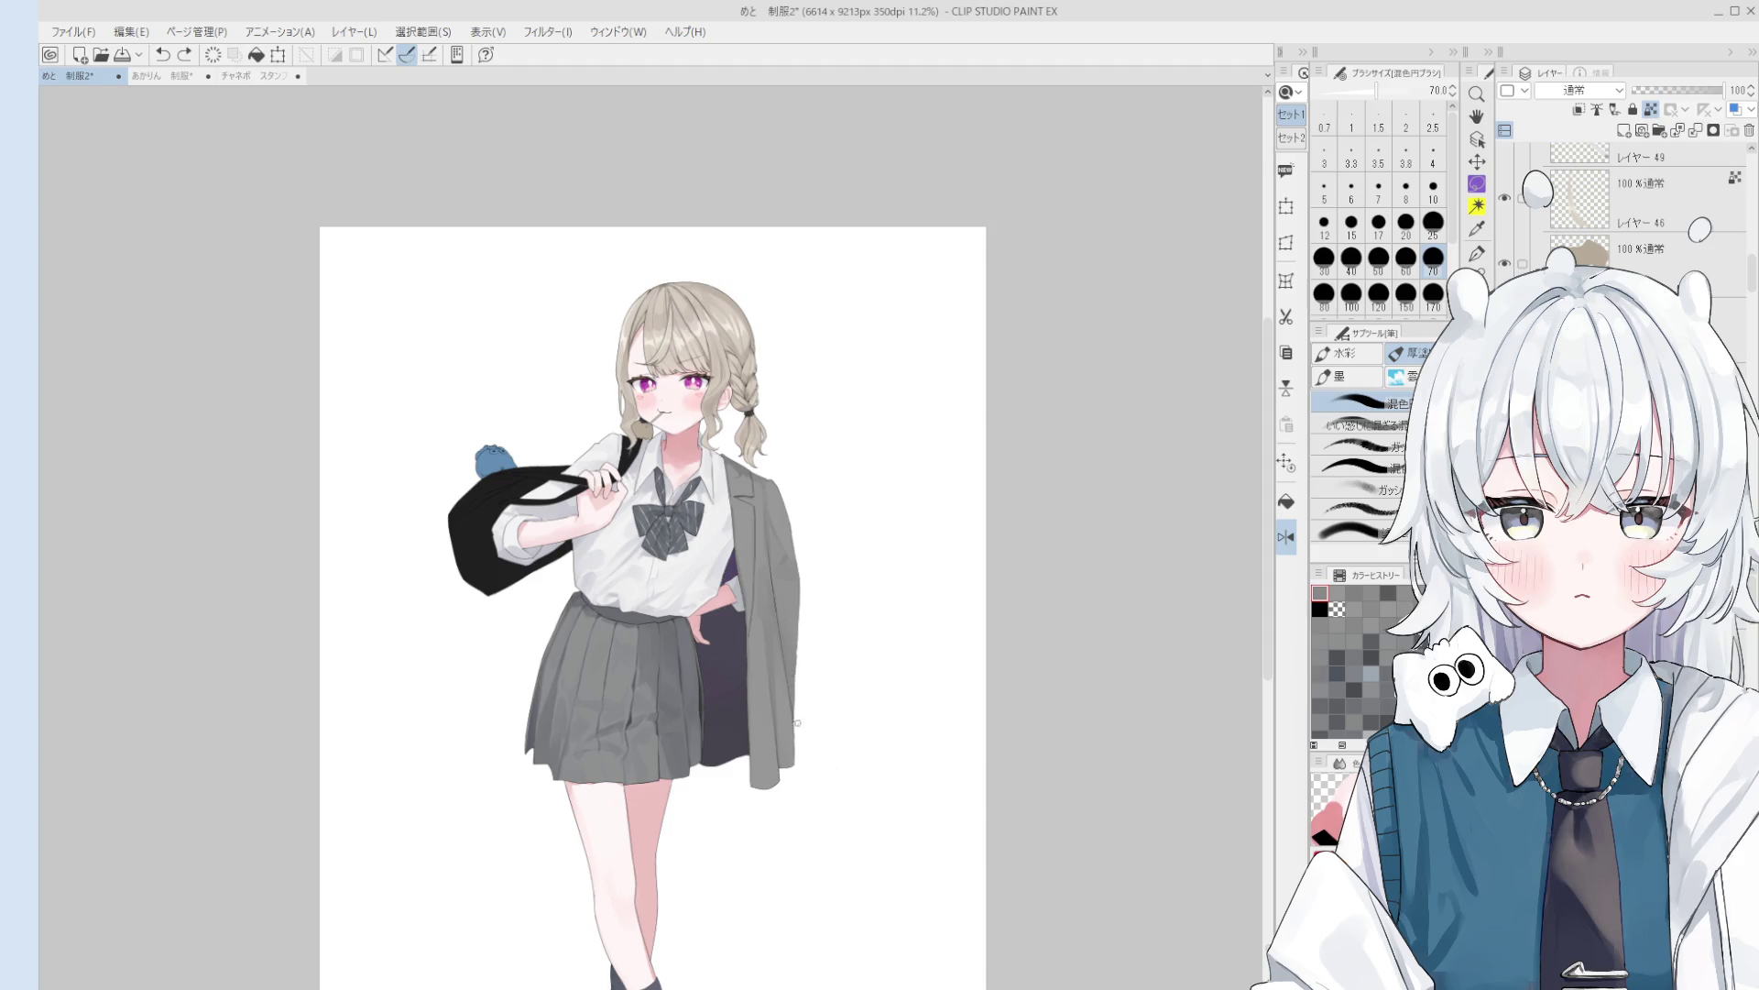
pyautogui.press(']')
pyautogui.press(']')
pyautogui.press(']')
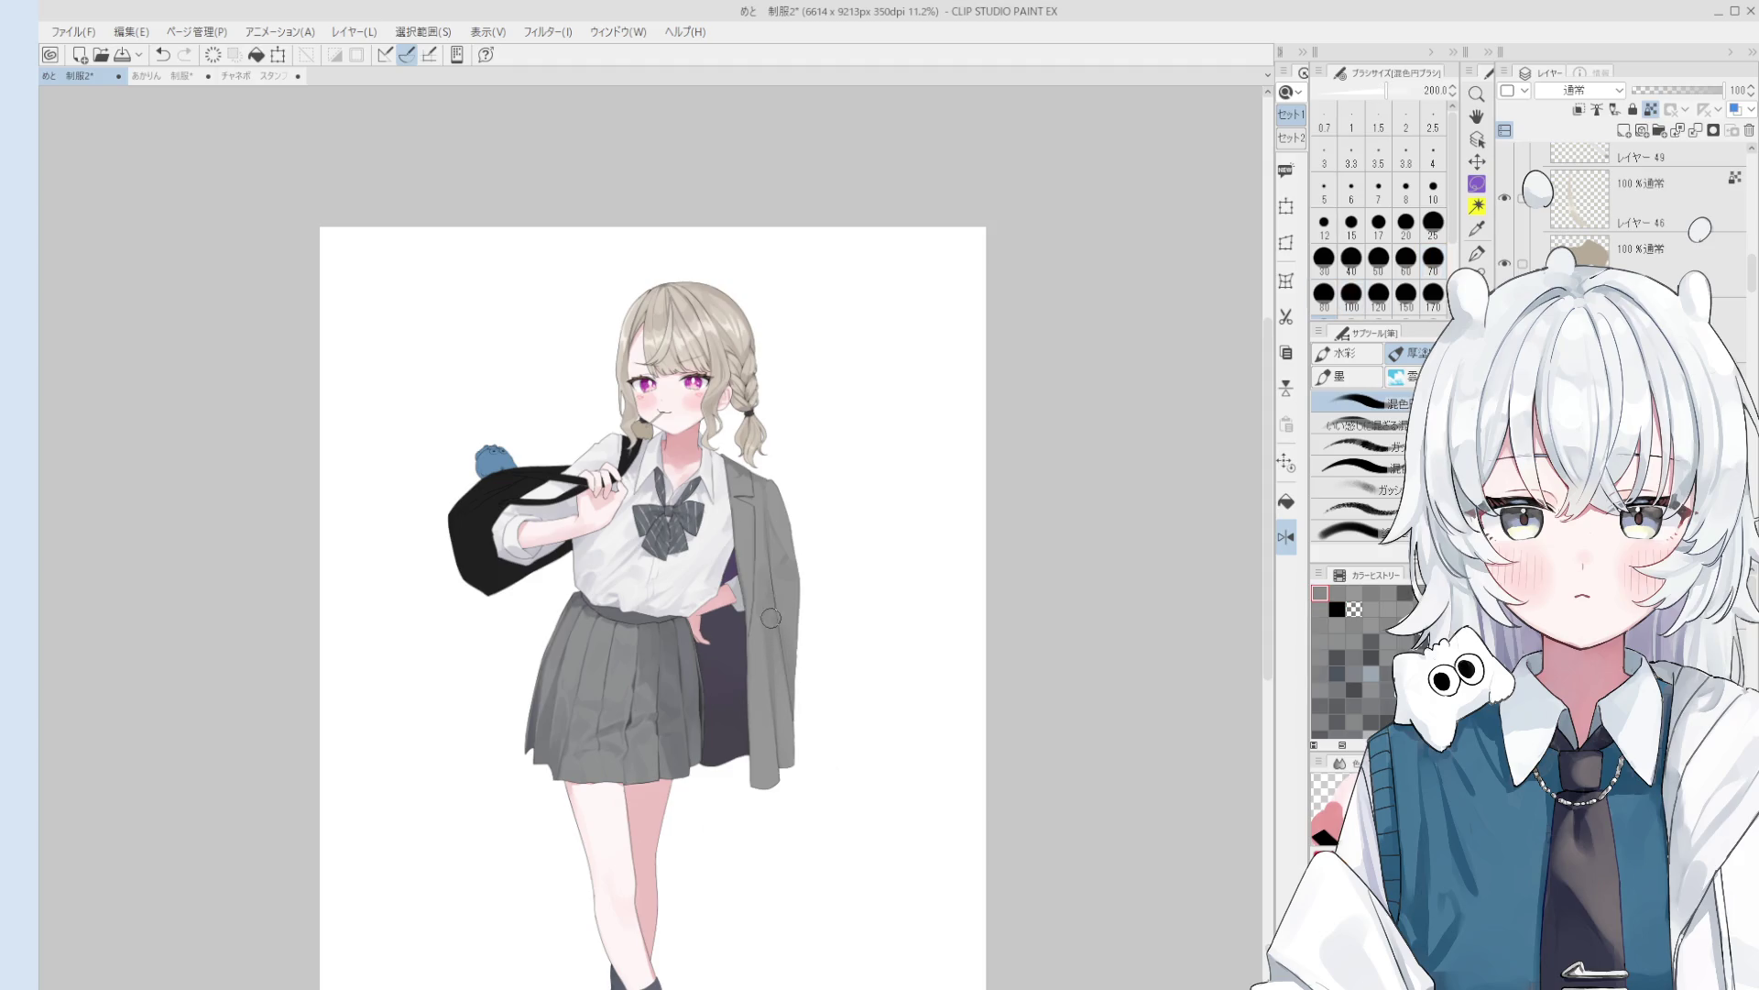
pyautogui.scroll(1, 765, 570)
pyautogui.scroll(2, 768, 582)
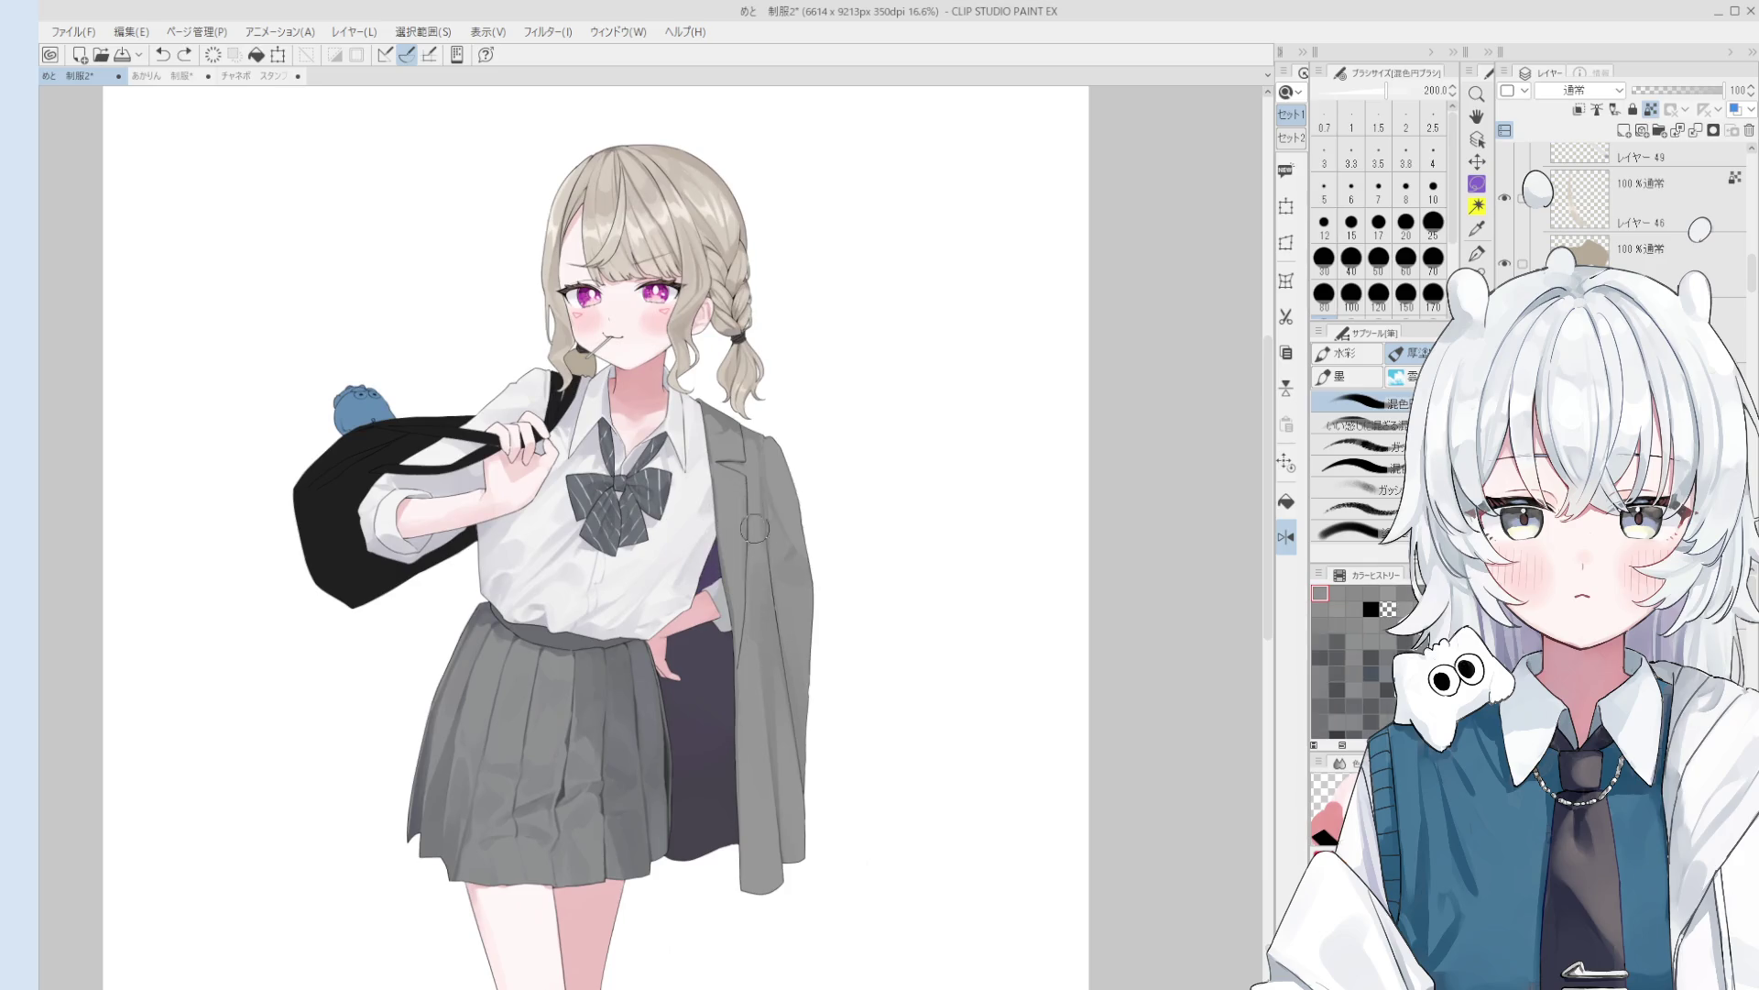
pyautogui.press('[')
pyautogui.moveTo(759, 542); pyautogui.dragTo(774, 591)
pyautogui.hotkey('ctrl', 'z')
pyautogui.keyDown('alt'); pyautogui.click(748, 668); pyautogui.keyUp('alt')
pyautogui.scroll(-2, 763, 675)
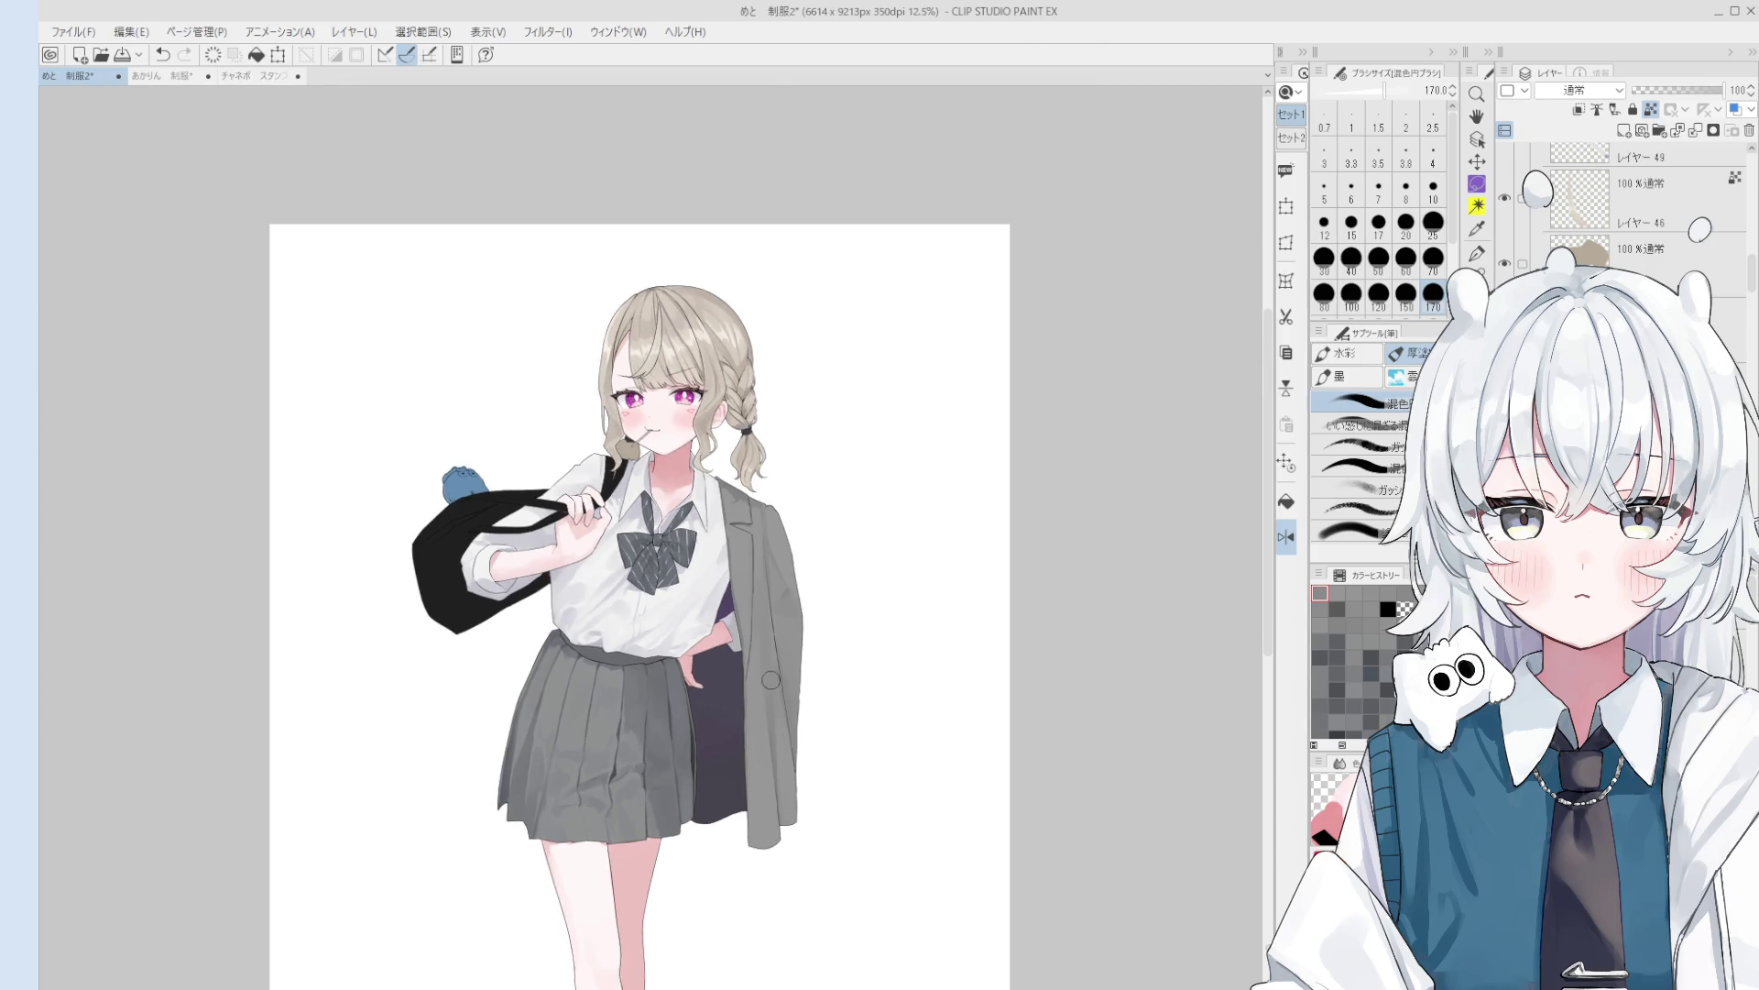
pyautogui.moveTo(769, 634)
pyautogui.mouseDown()
pyautogui.moveTo(776, 716)
pyautogui.moveTo(769, 672)
pyautogui.mouseUp()
pyautogui.press(']')
pyautogui.press(']')
pyautogui.press(']')
pyautogui.press(']')
pyautogui.hotkey('ctrl', 'z')
# - Paint grey over the lower jacket edge, shrink the brush to 80, and sample a jacket grey
pyautogui.moveTo(733, 674); pyautogui.dragTo(806, 751)
pyautogui.press('[')
pyautogui.press('[')
pyautogui.press('[')
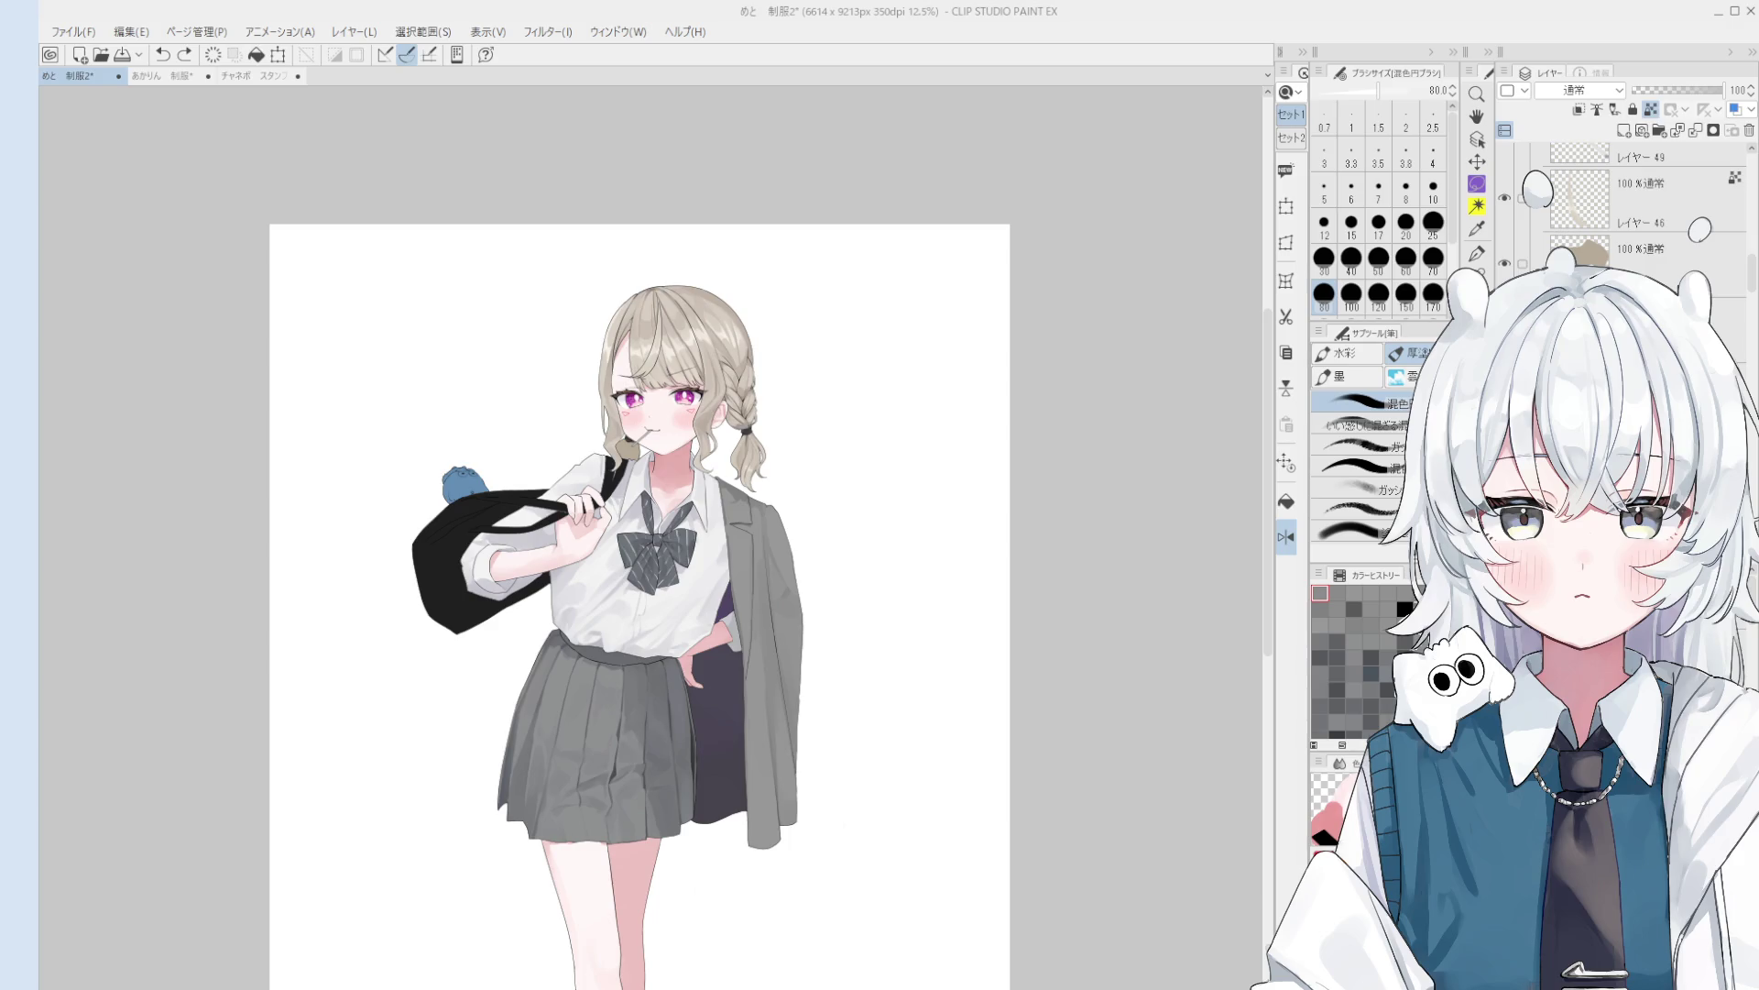
pyautogui.scroll(3, 783, 726)
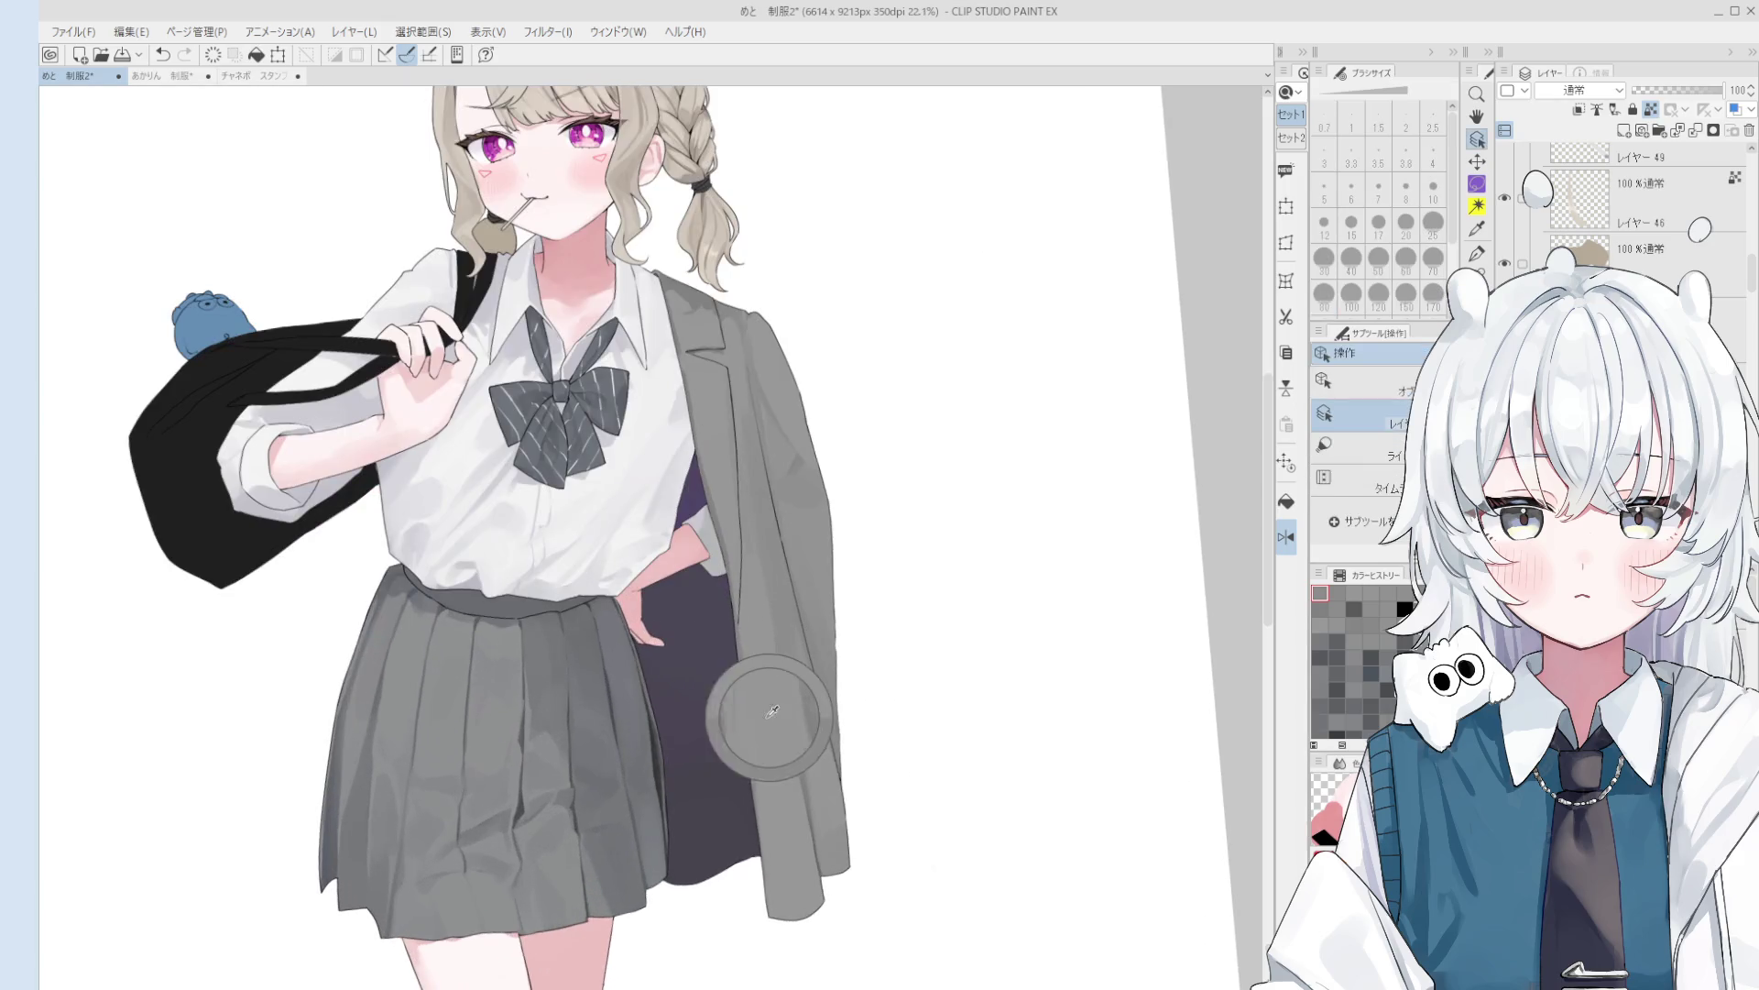
pyautogui.scroll(-2, 783, 726)
pyautogui.press(']')
pyautogui.press(']')
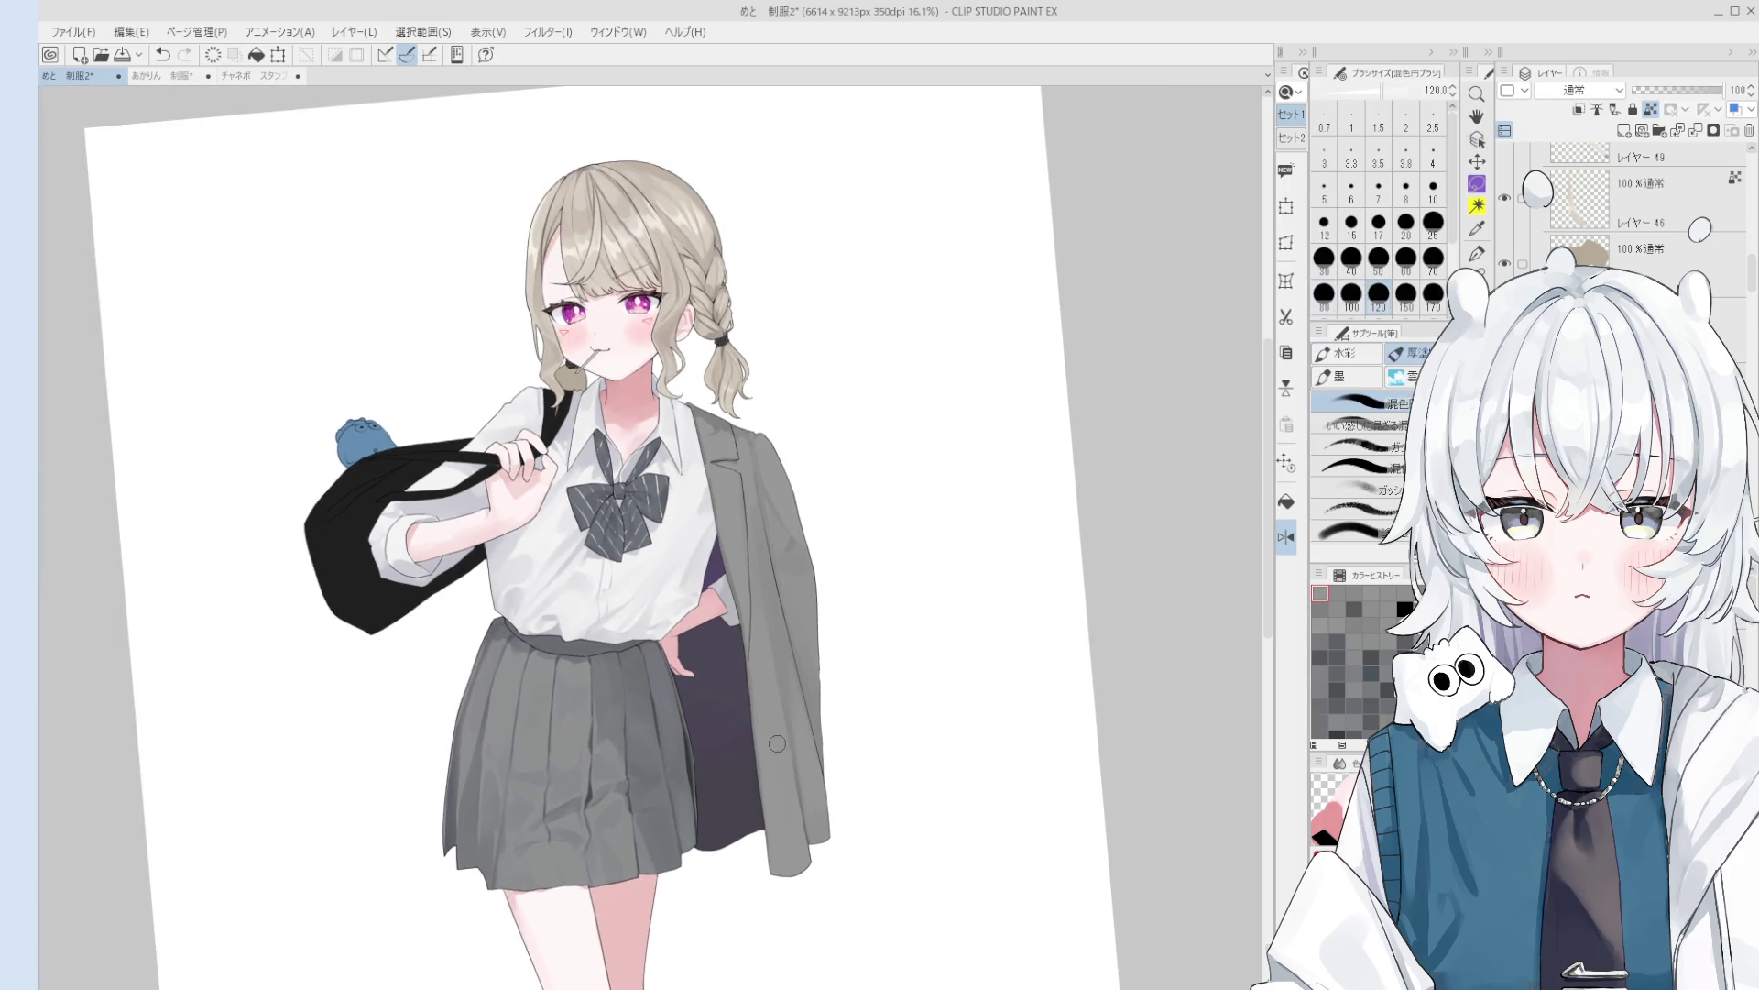
pyautogui.keyDown('alt'); pyautogui.click(797, 698); pyautogui.keyUp('alt')
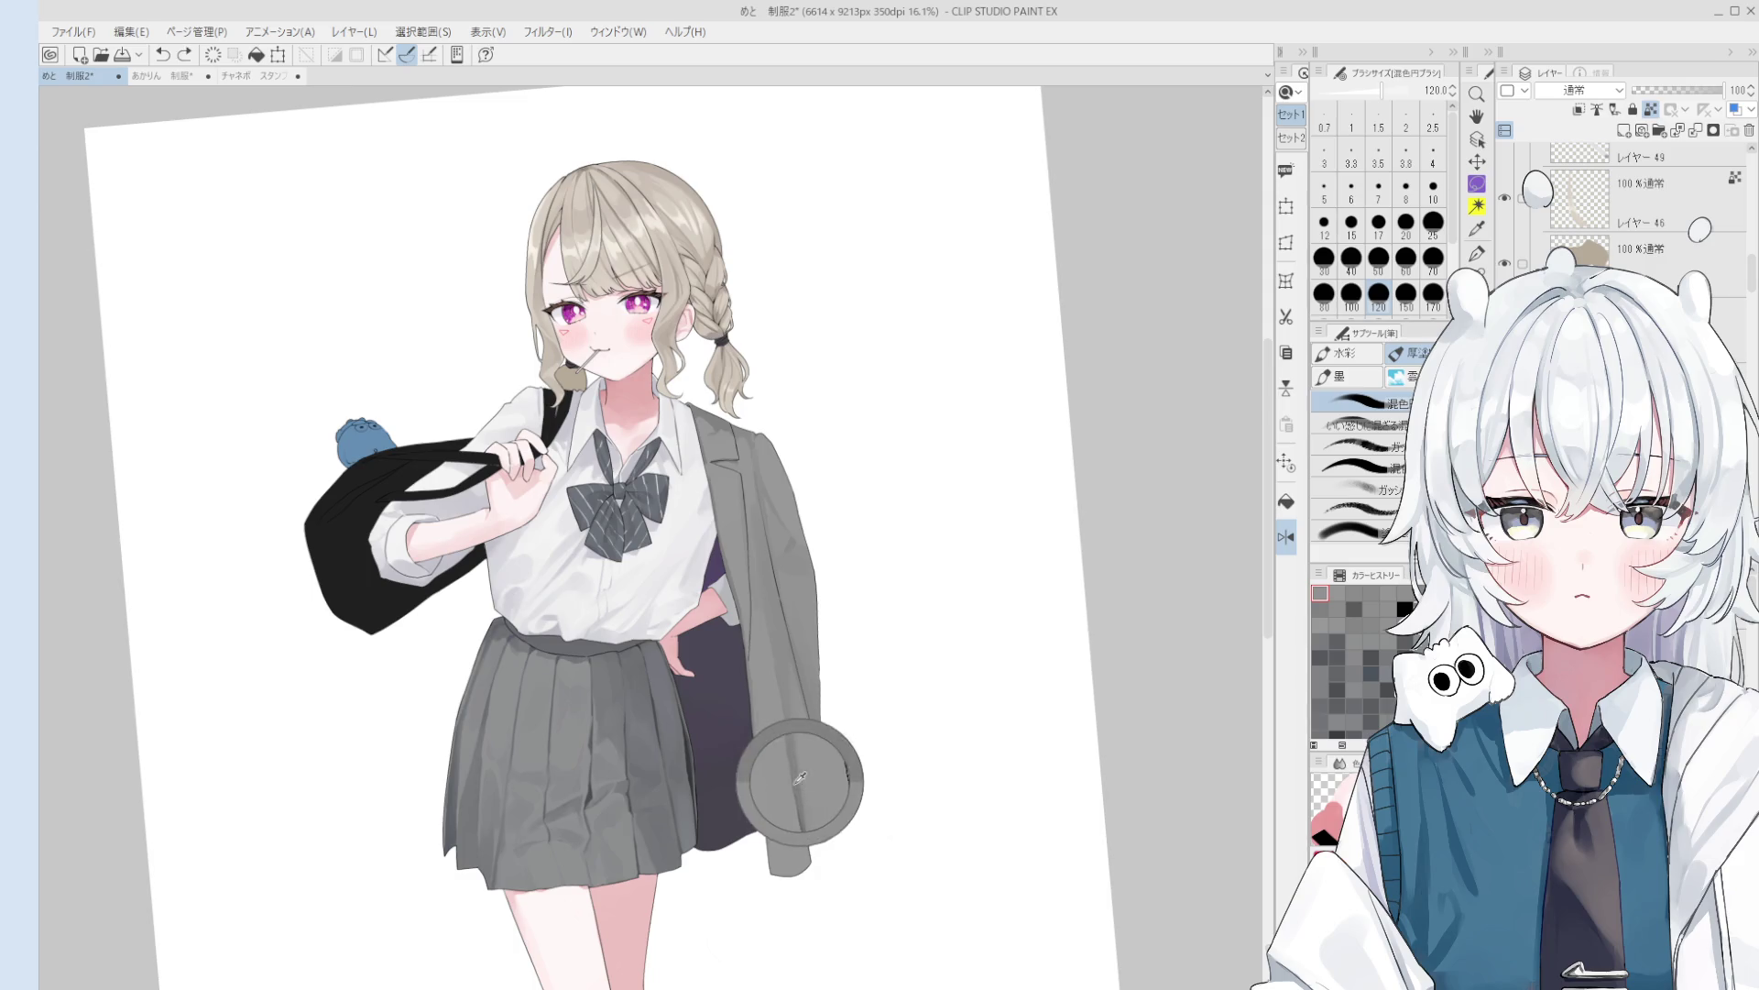
# - Sample more jacket greys at brush sizes 50 and 100, tilting the view a few degrees
pyautogui.scroll(3, 800, 787)
pyautogui.scroll(-1, 799, 763)
pyautogui.press('[')
pyautogui.press('[')
pyautogui.press('[')
pyautogui.keyDown('alt'); pyautogui.click(799, 763); pyautogui.keyUp('alt')
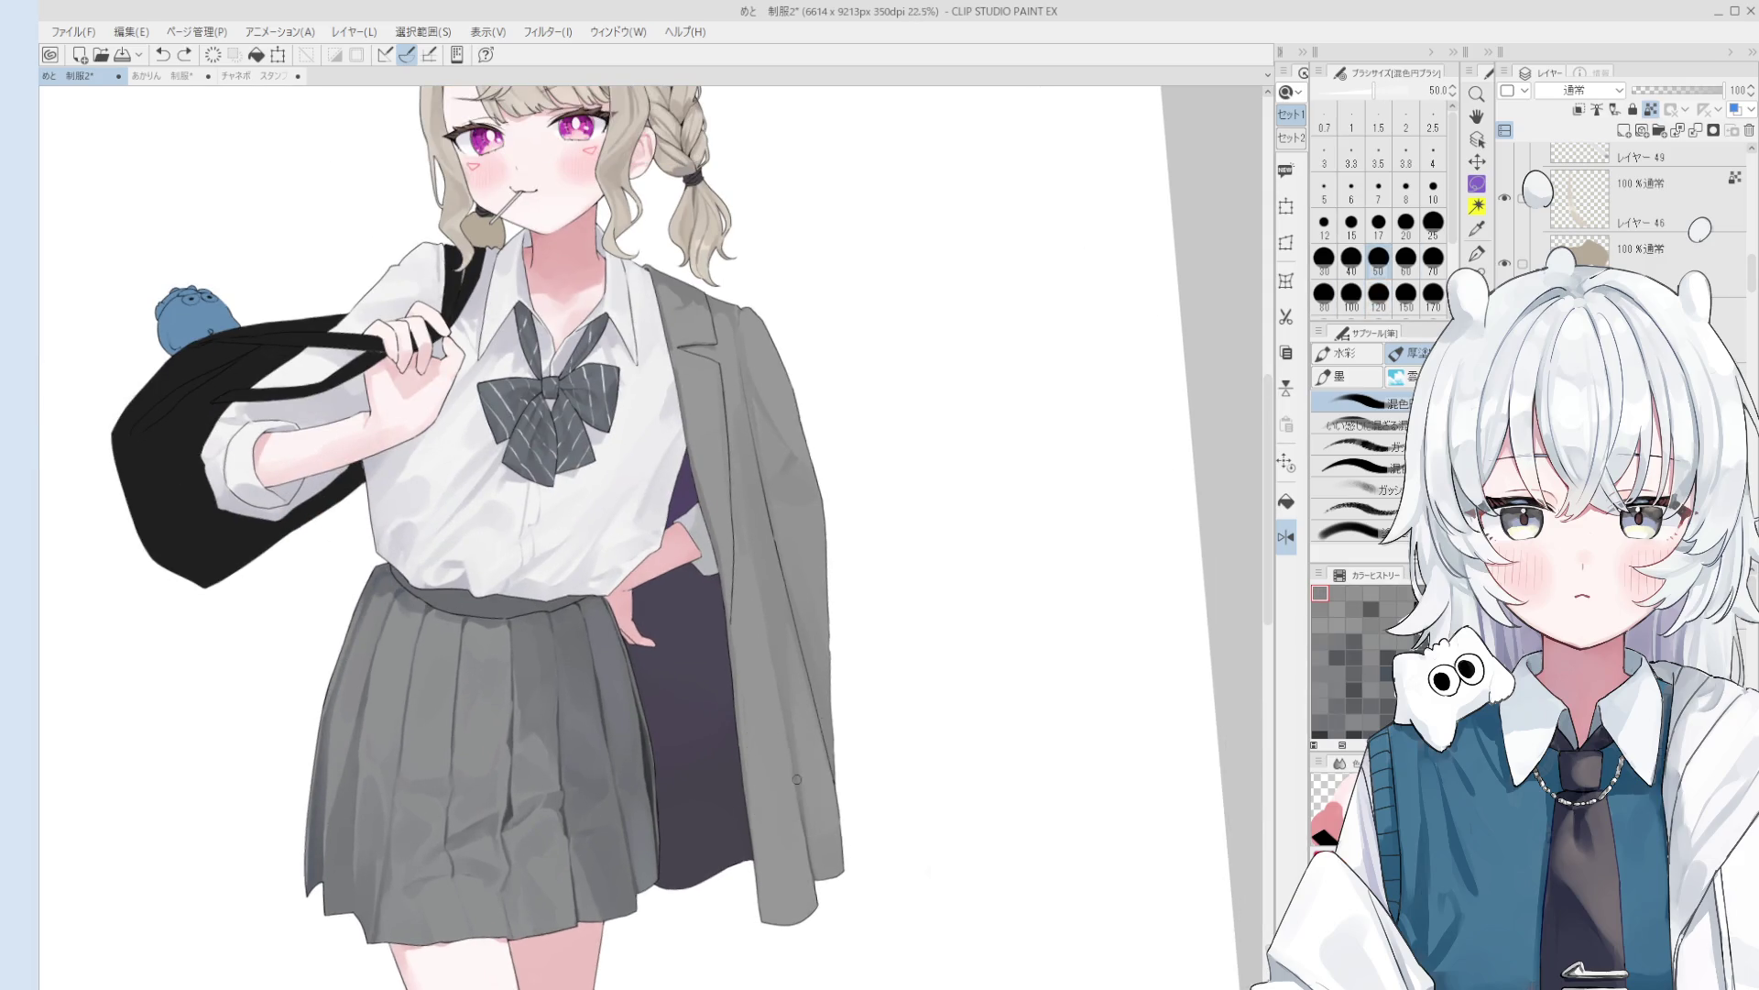
pyautogui.press(']')
pyautogui.press(']')
pyautogui.press(']')
pyautogui.press(']')
pyautogui.press(']')
pyautogui.press(']')
pyautogui.scroll(-2, 818, 839)
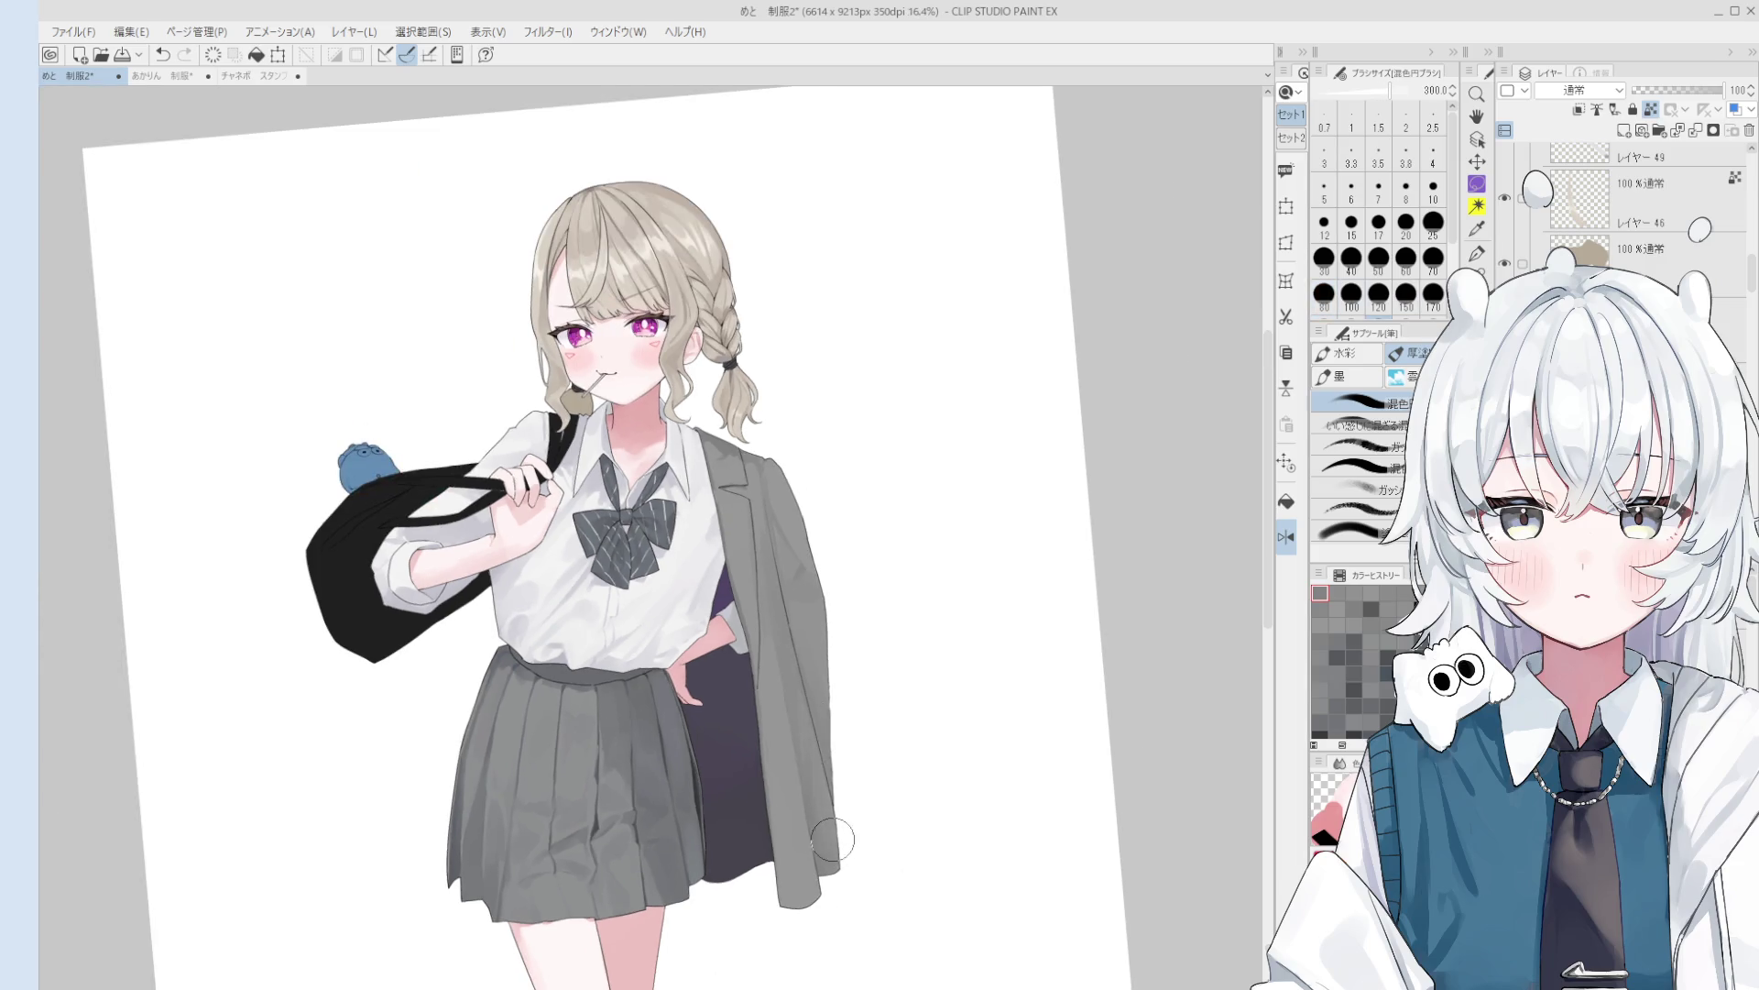
pyautogui.moveTo(806, 742); pyautogui.dragTo(805, 728)
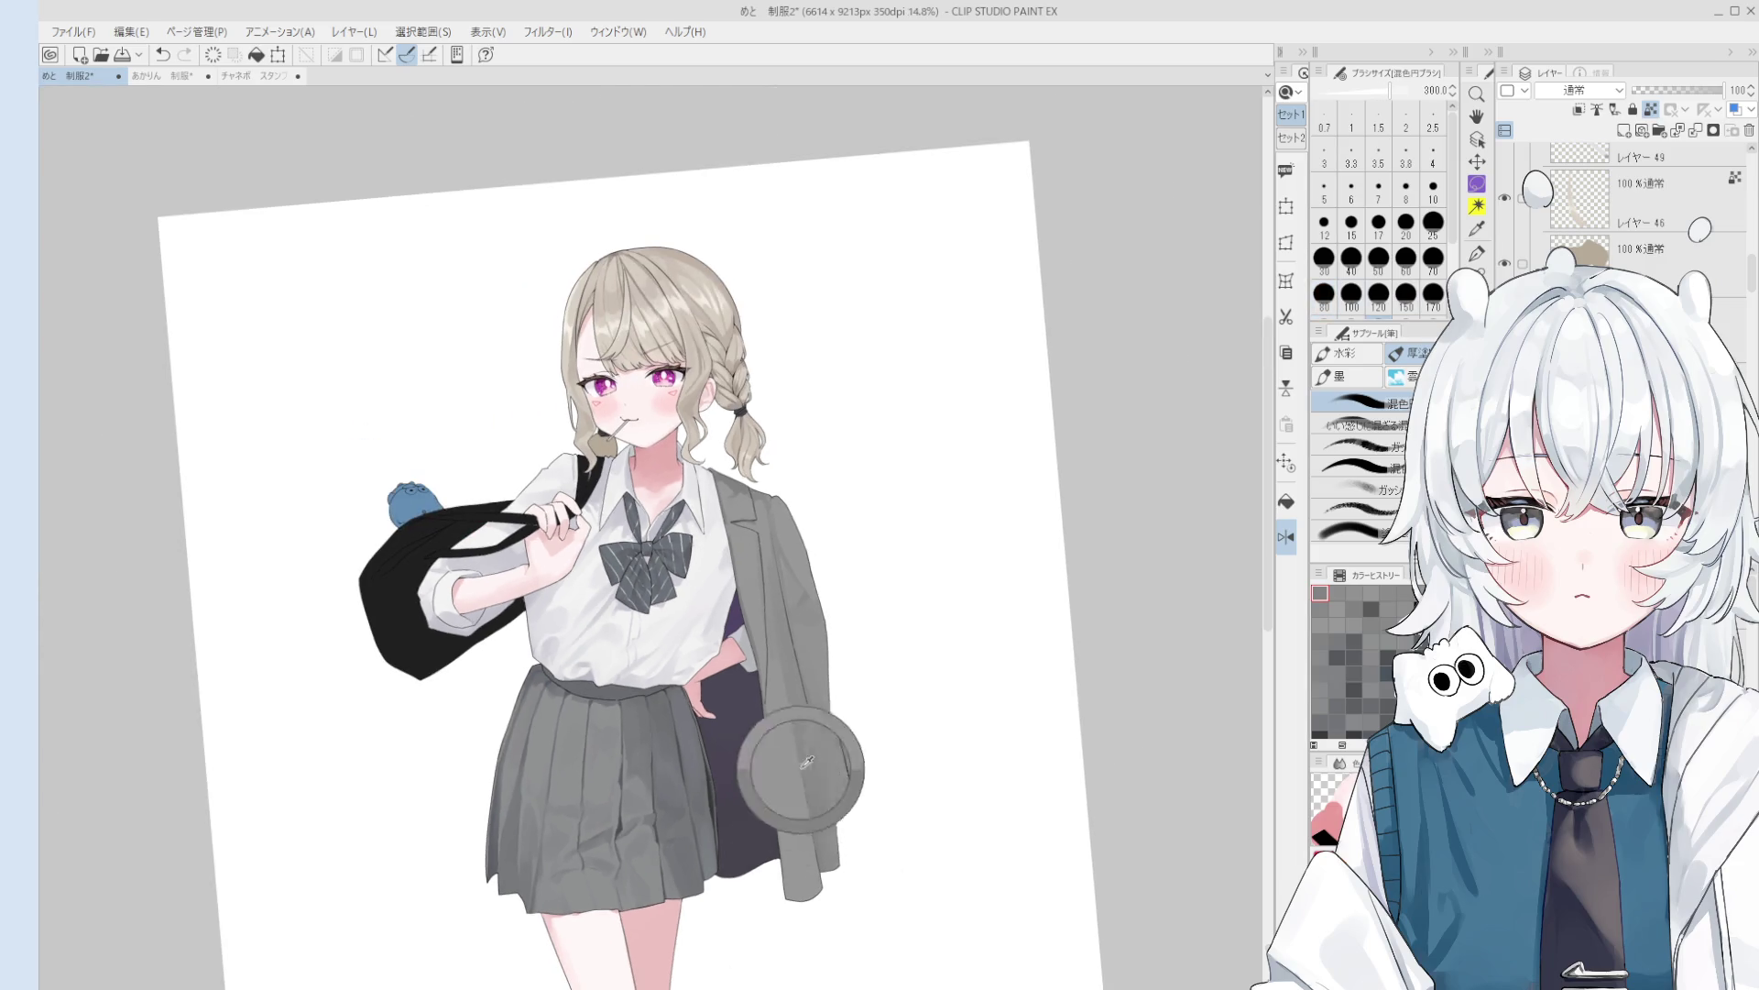
pyautogui.keyDown('alt'); pyautogui.click(820, 847); pyautogui.keyUp('alt')
# - Enlarge the brush to size 300 and then 400 for broader jacket painting
pyautogui.press(']')
pyautogui.press(']')
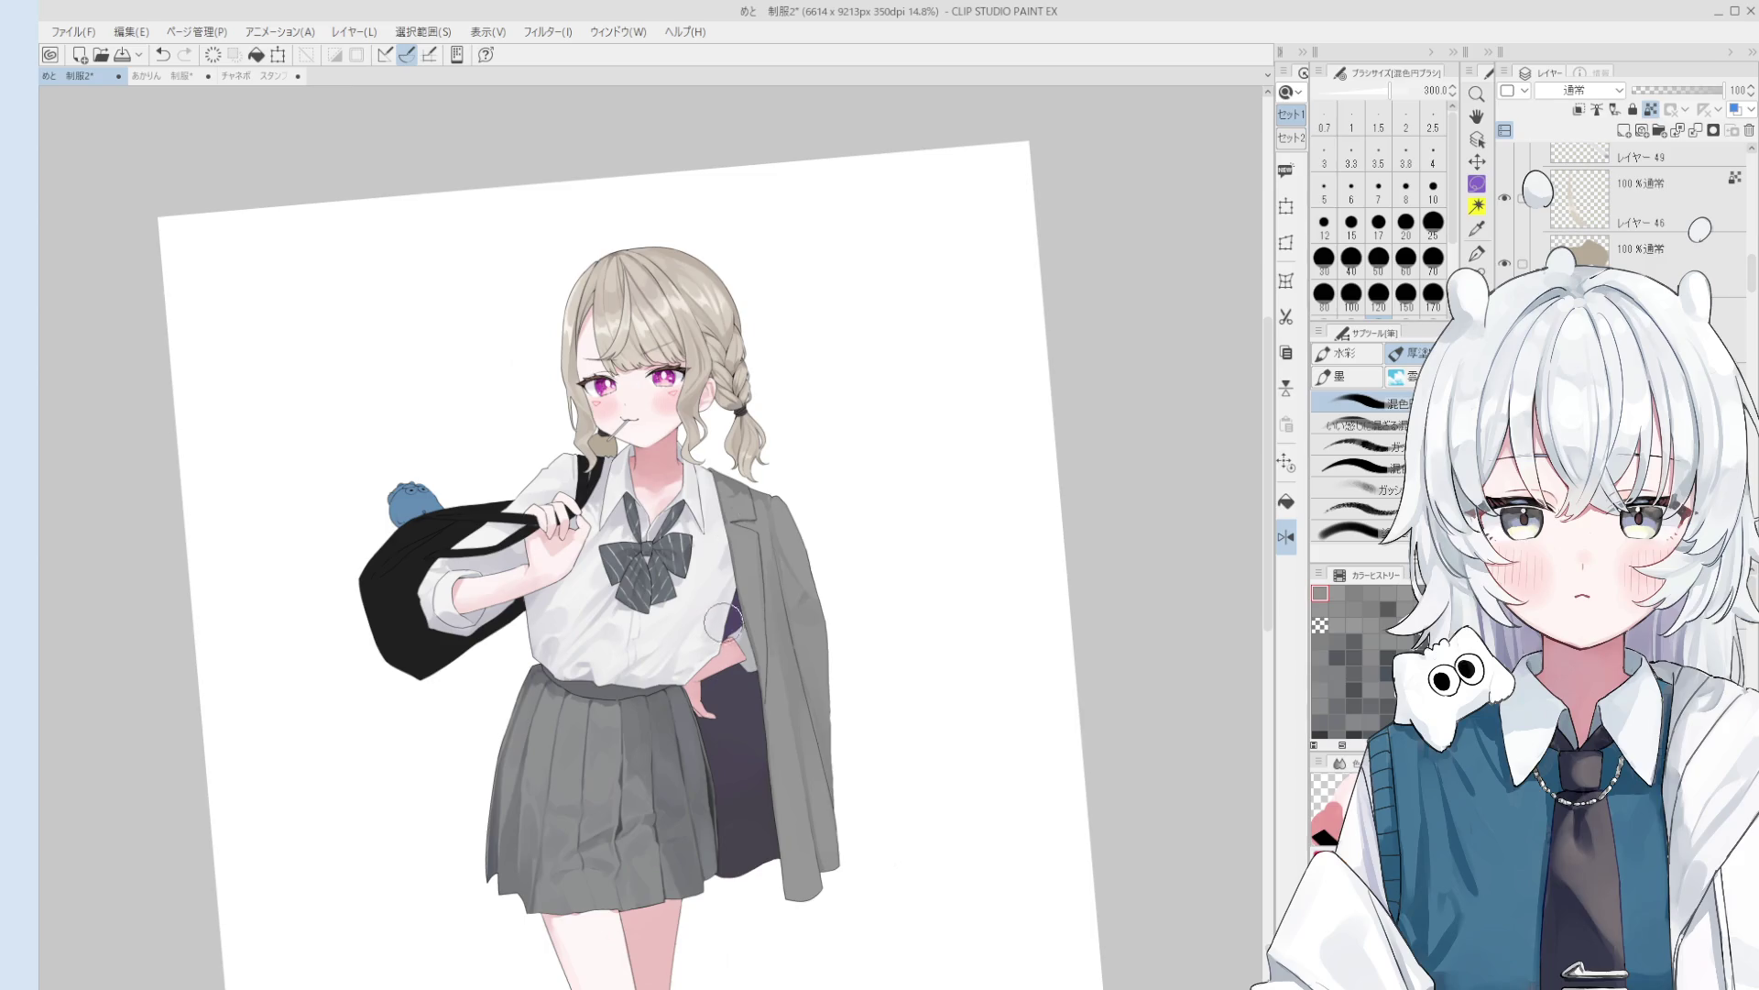
pyautogui.scroll(-1, 726, 641)
pyautogui.scroll(-1, 794, 711)
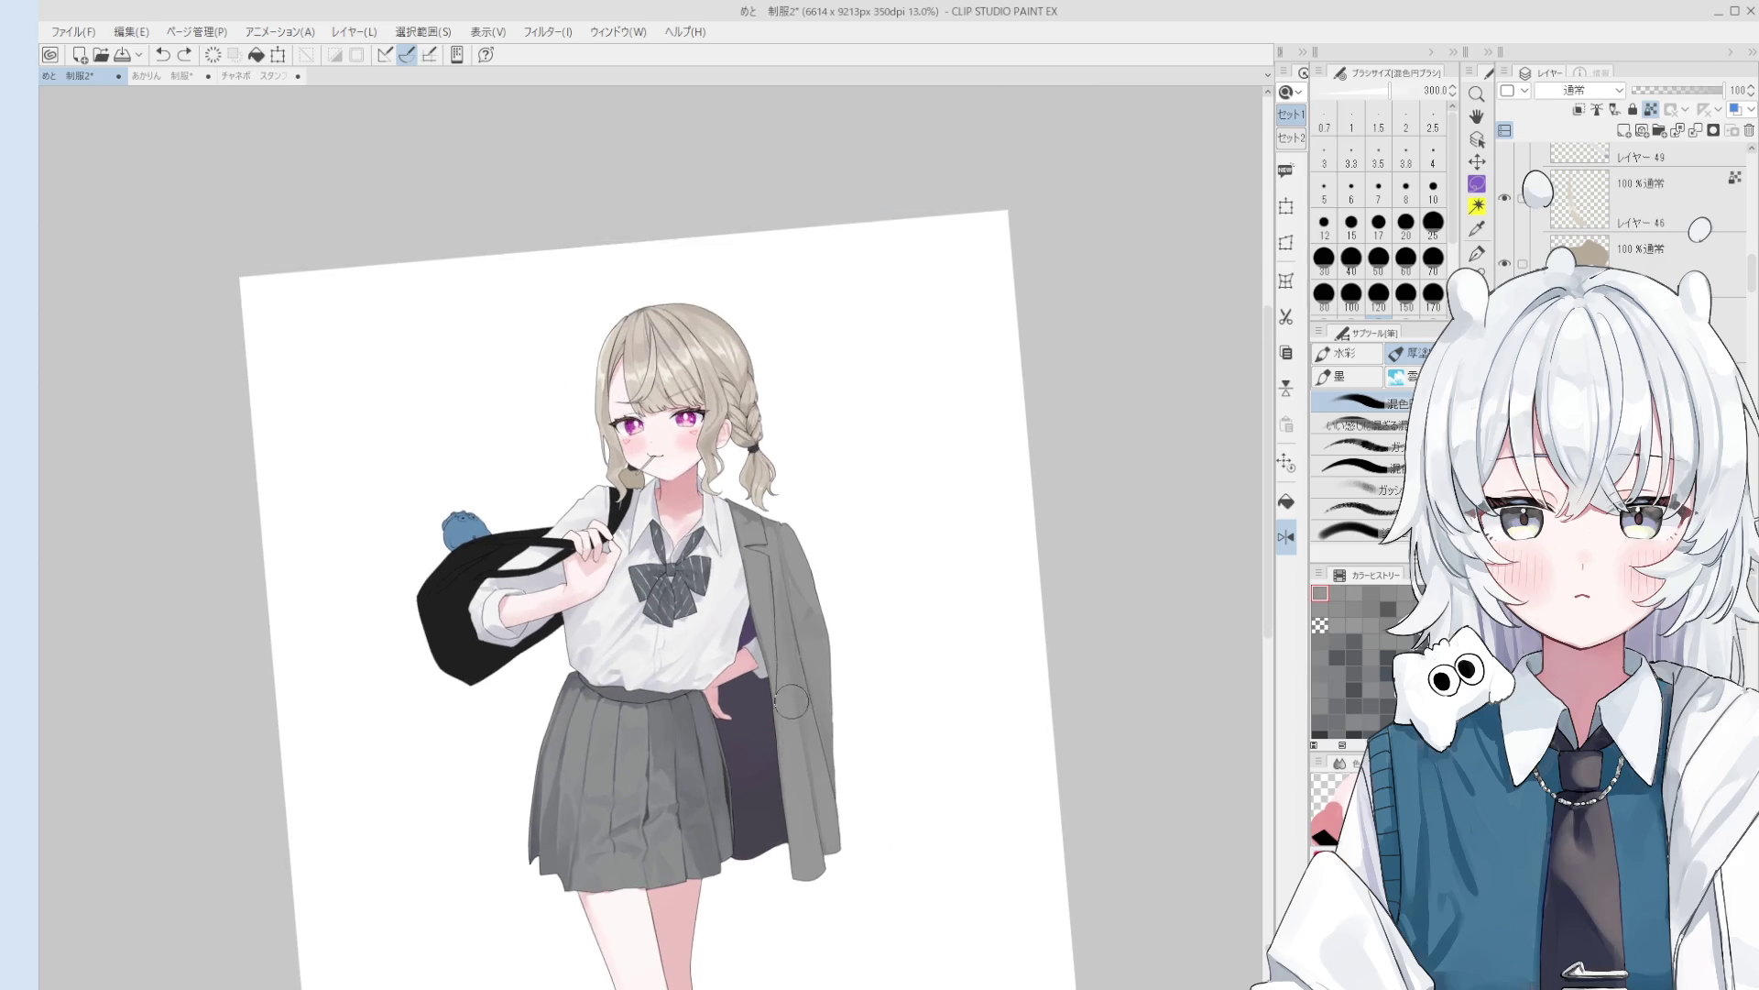
pyautogui.scroll(-1, 794, 734)
pyautogui.scroll(1, 798, 747)
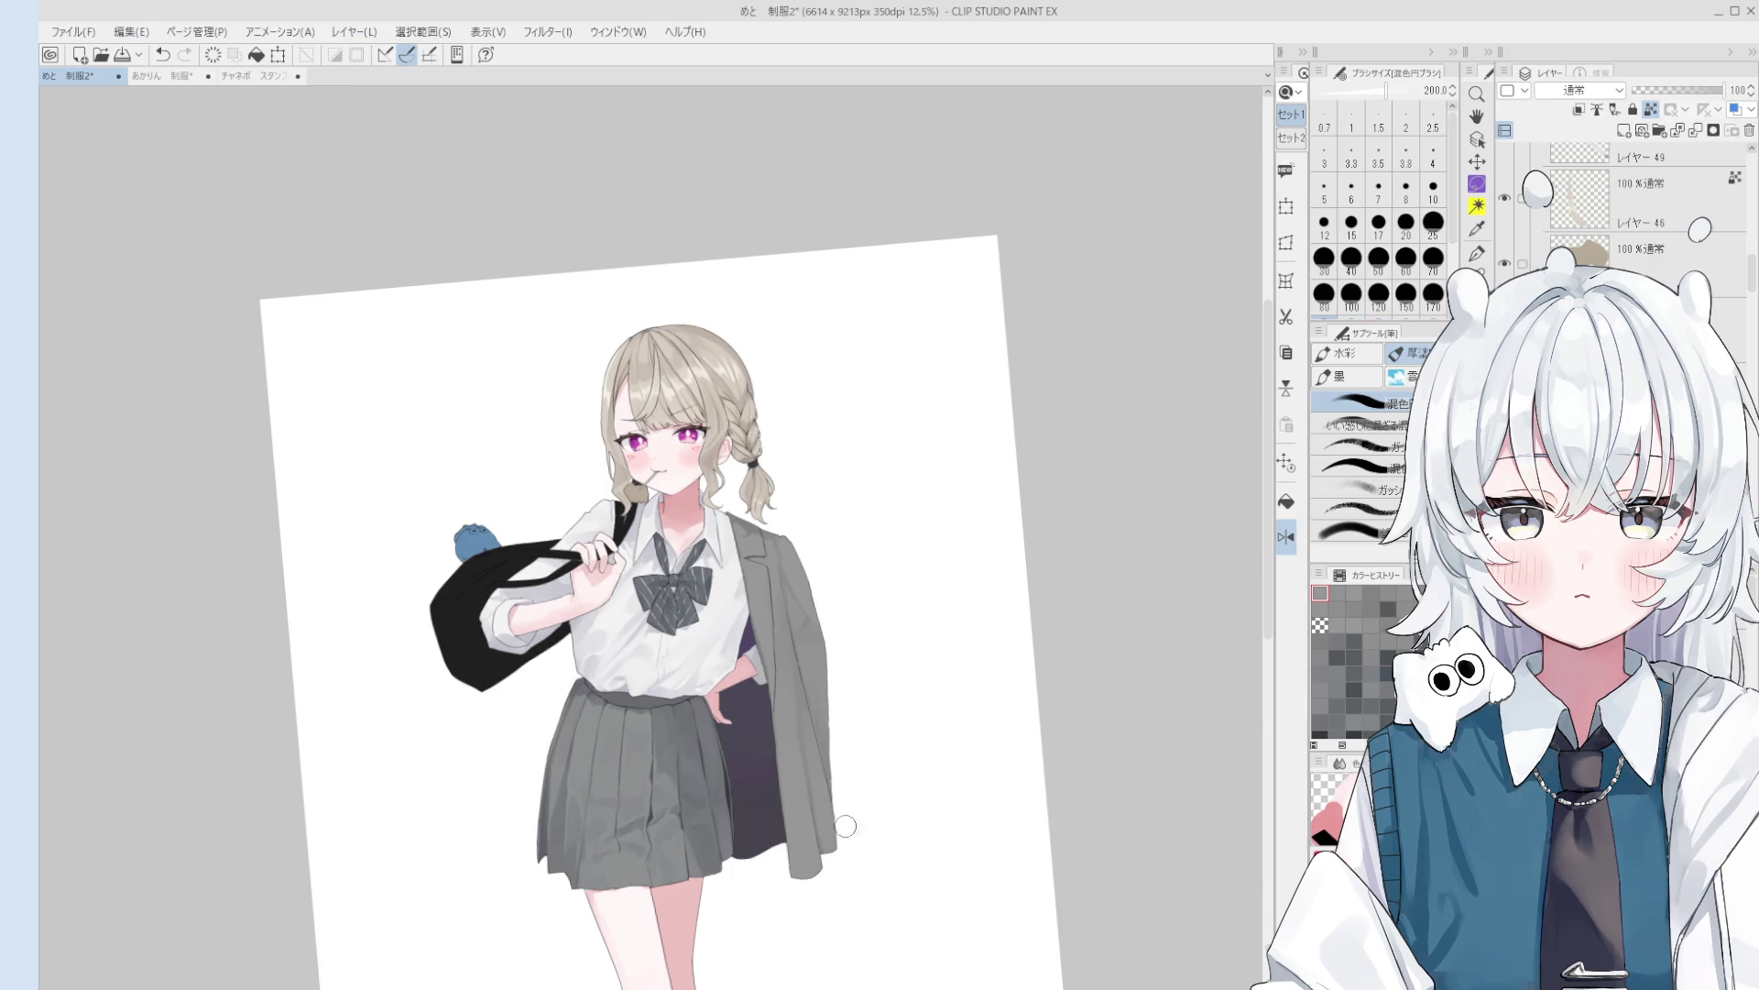
pyautogui.scroll(-1, 836, 849)
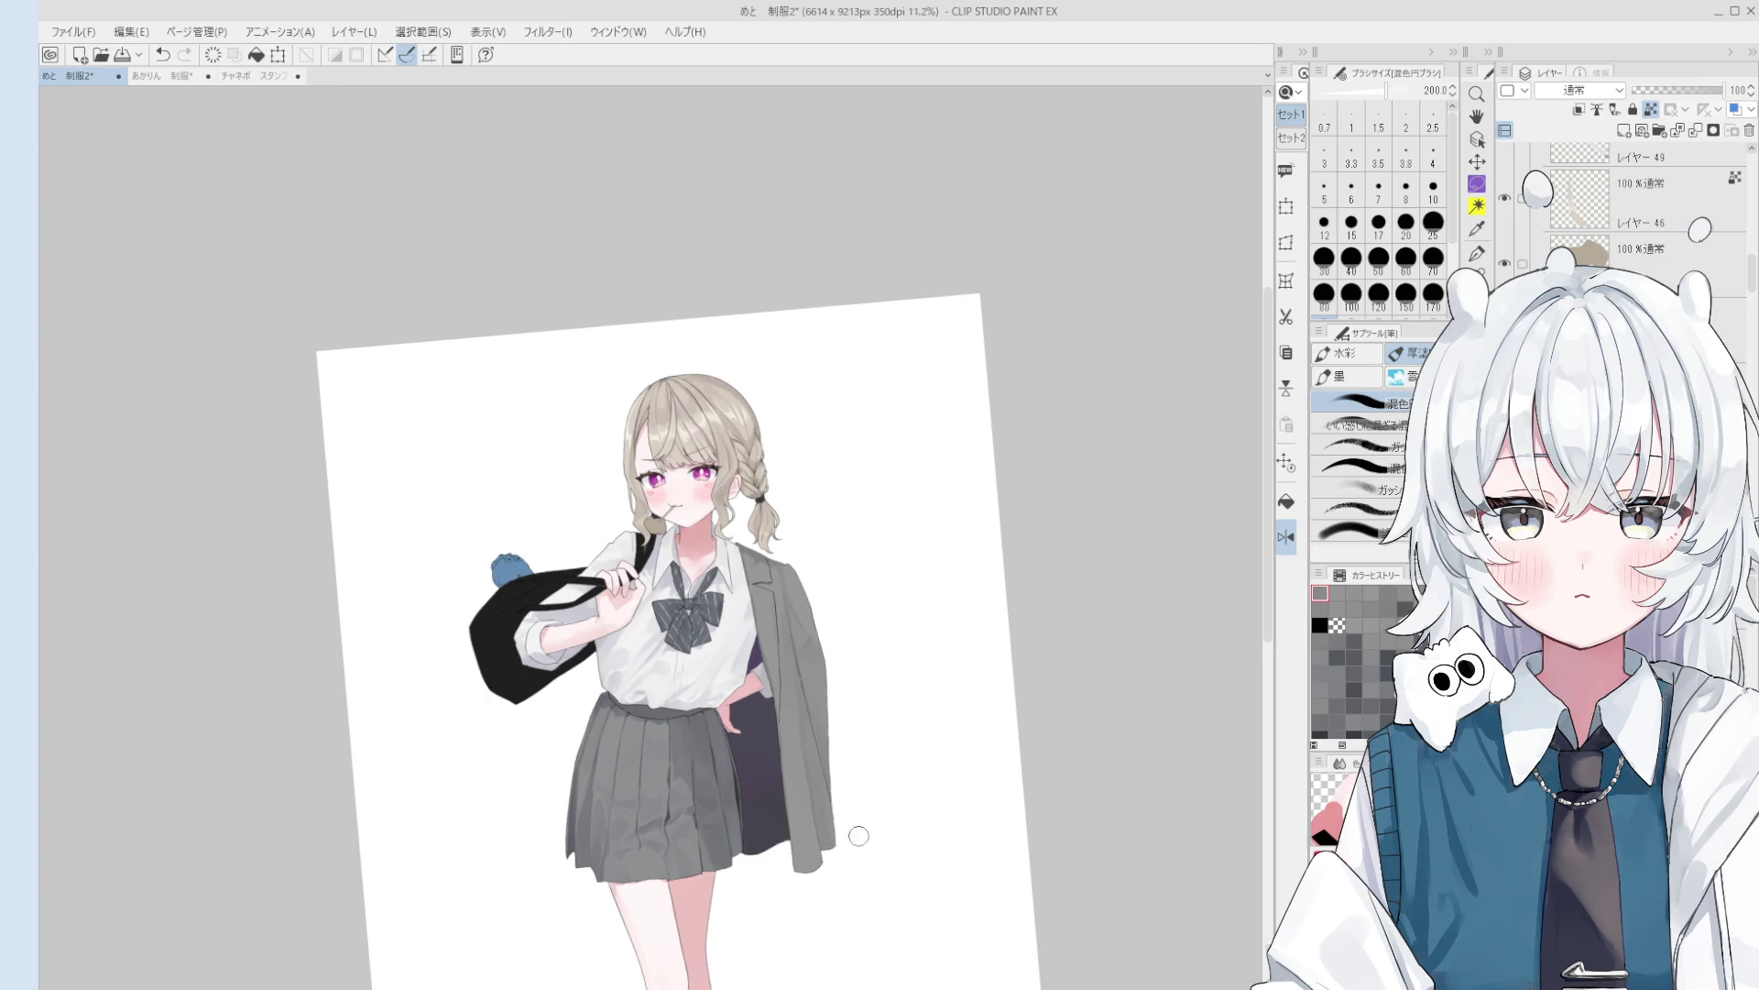
pyautogui.press(']')
pyautogui.scroll(4, 701, 797)
# - Zoom in on the skirt, recentre the figure, and choose Layer 30 with the brush active
pyautogui.press('o')
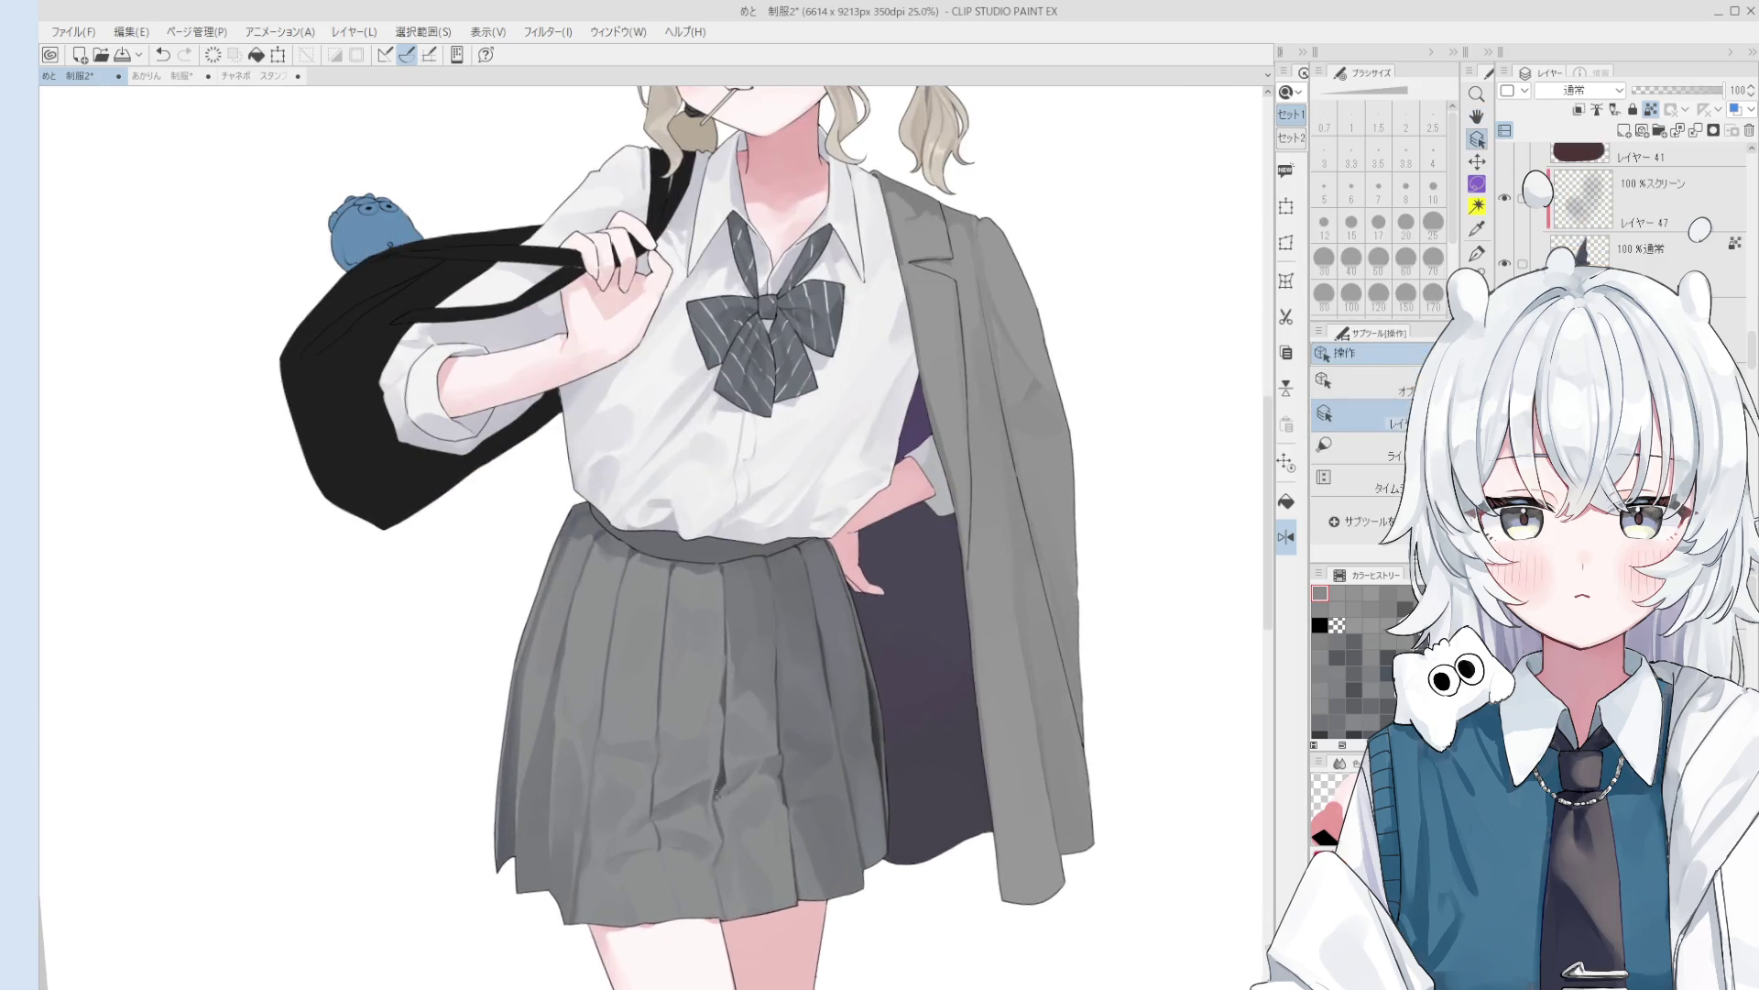
pyautogui.scroll(-3, 1196, 774)
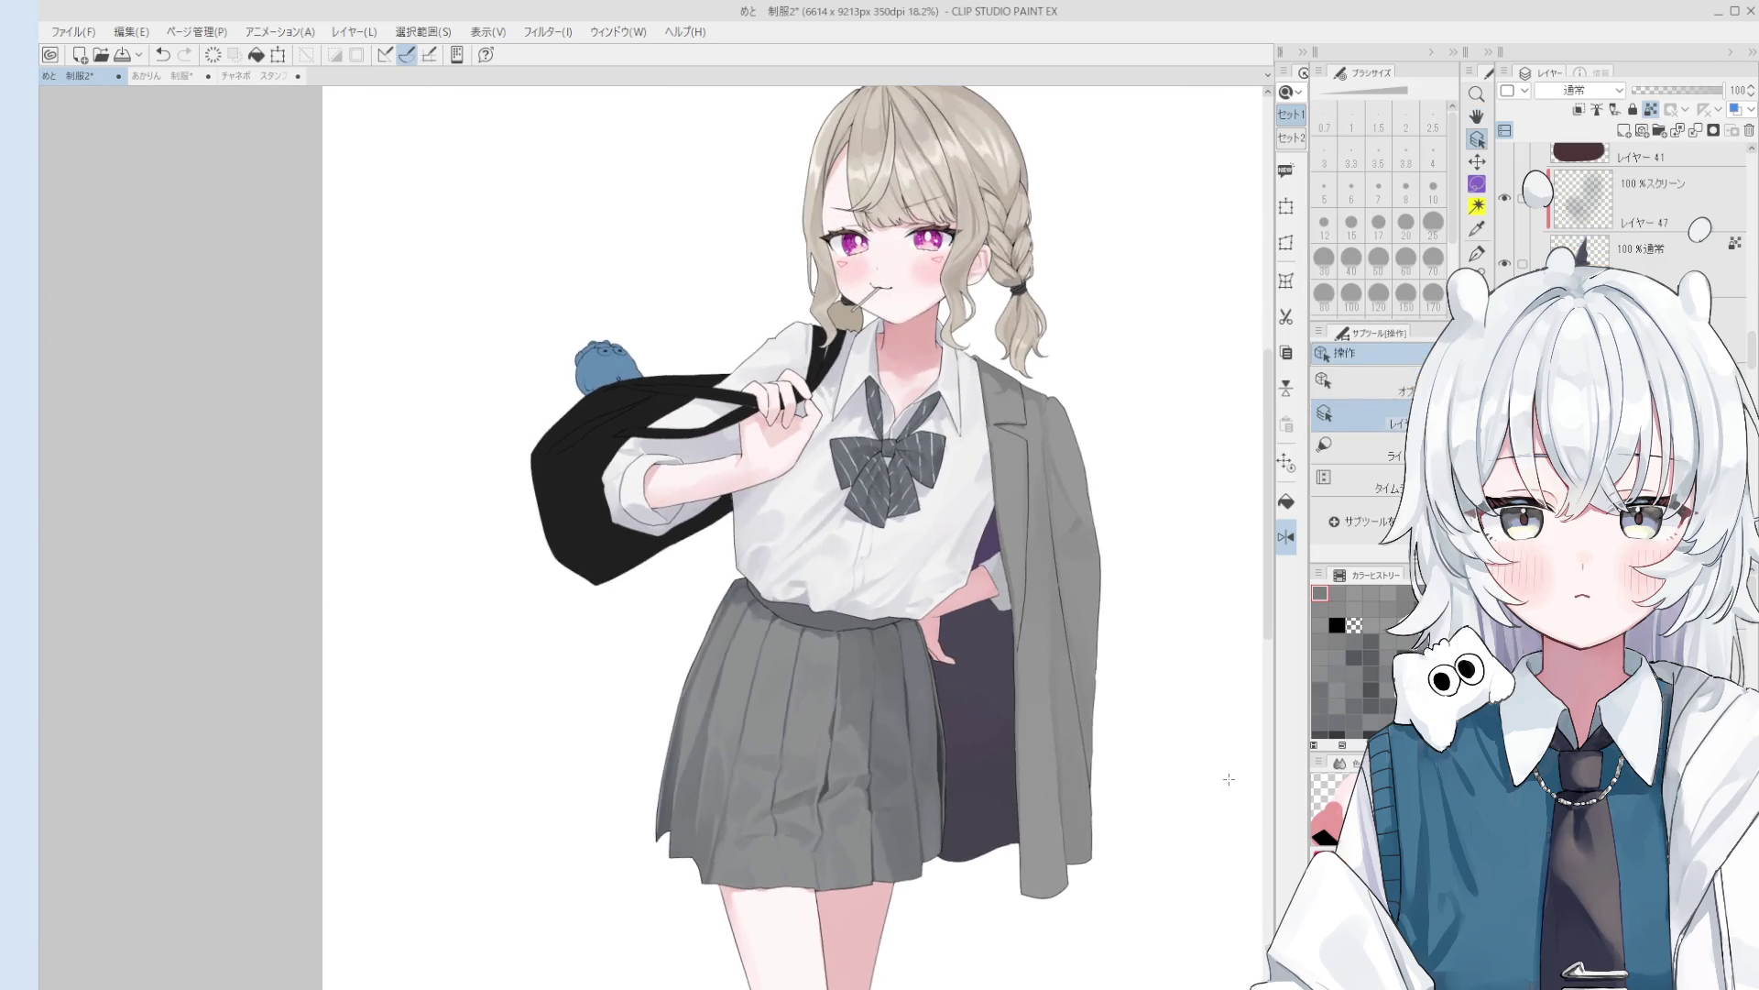
pyautogui.press('space')
pyautogui.moveTo(1150, 788); pyautogui.dragTo(1028, 738)
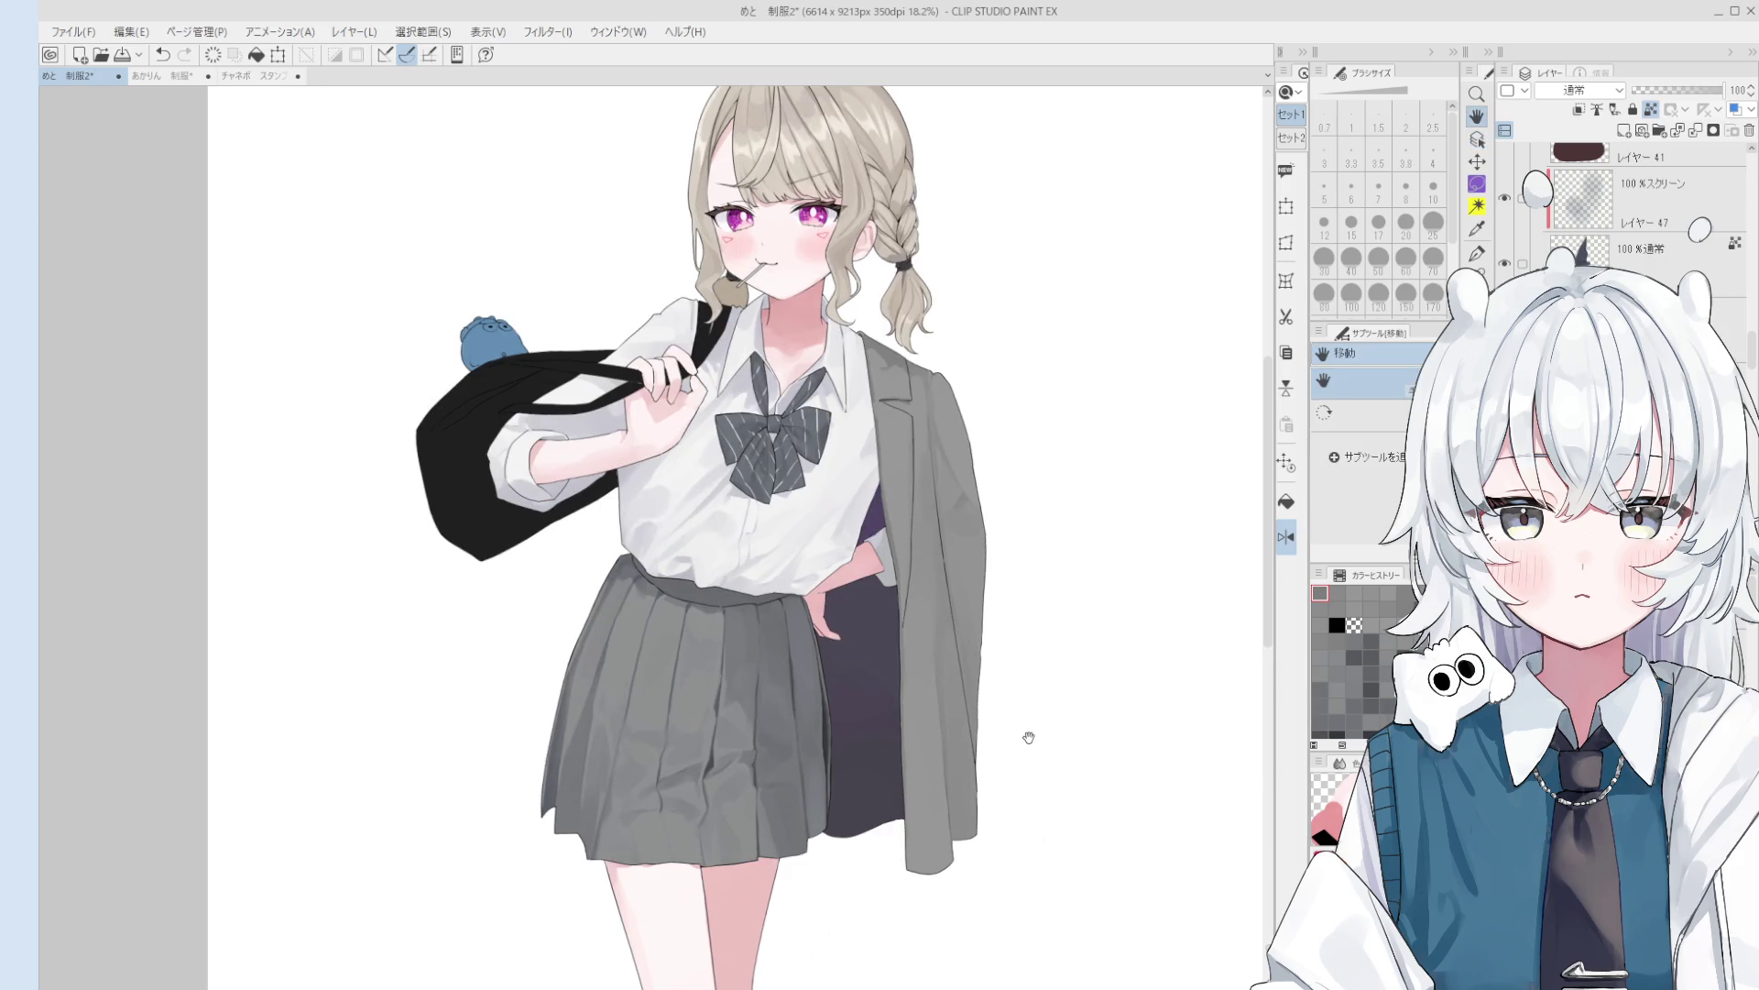
pyautogui.press('b')
pyautogui.scroll(1, 953, 697)
pyautogui.keyDown('ctrl'); pyautogui.click(948, 683); pyautogui.keyUp('ctrl')
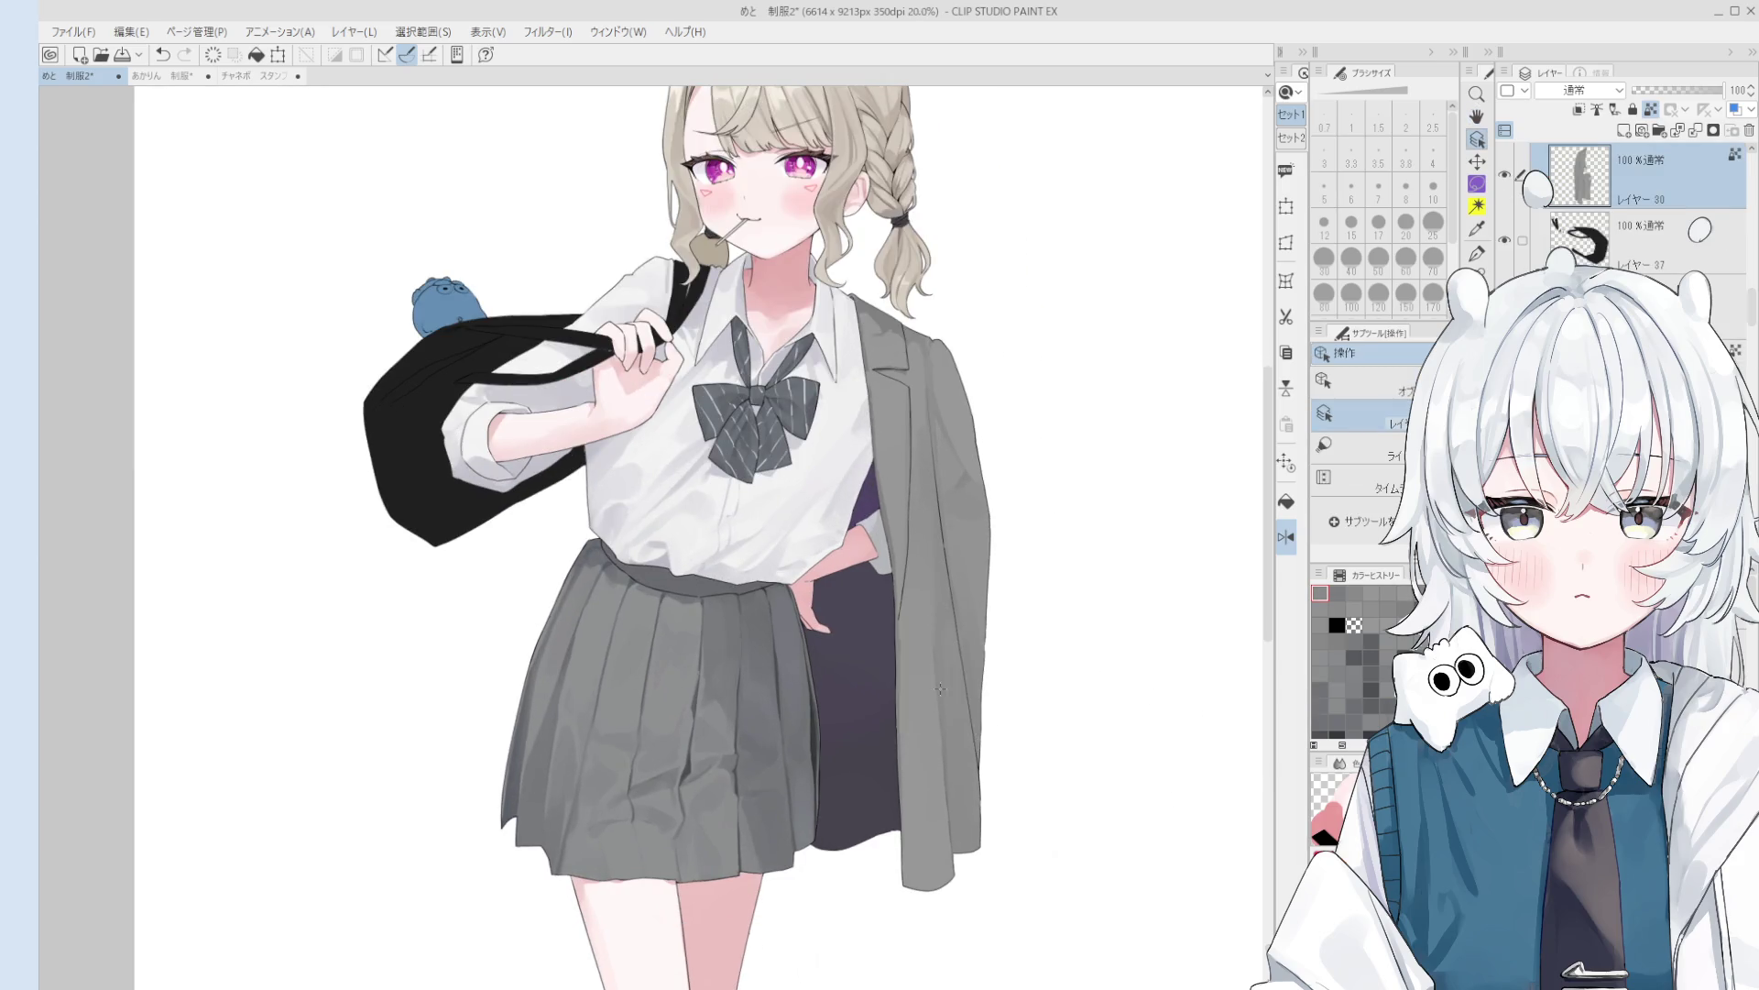
# - Try brush sizes 100, 70, 300 and 170, dabbing grey near the jacket and undoing it
pyautogui.hotkey('ctrl', 'z')
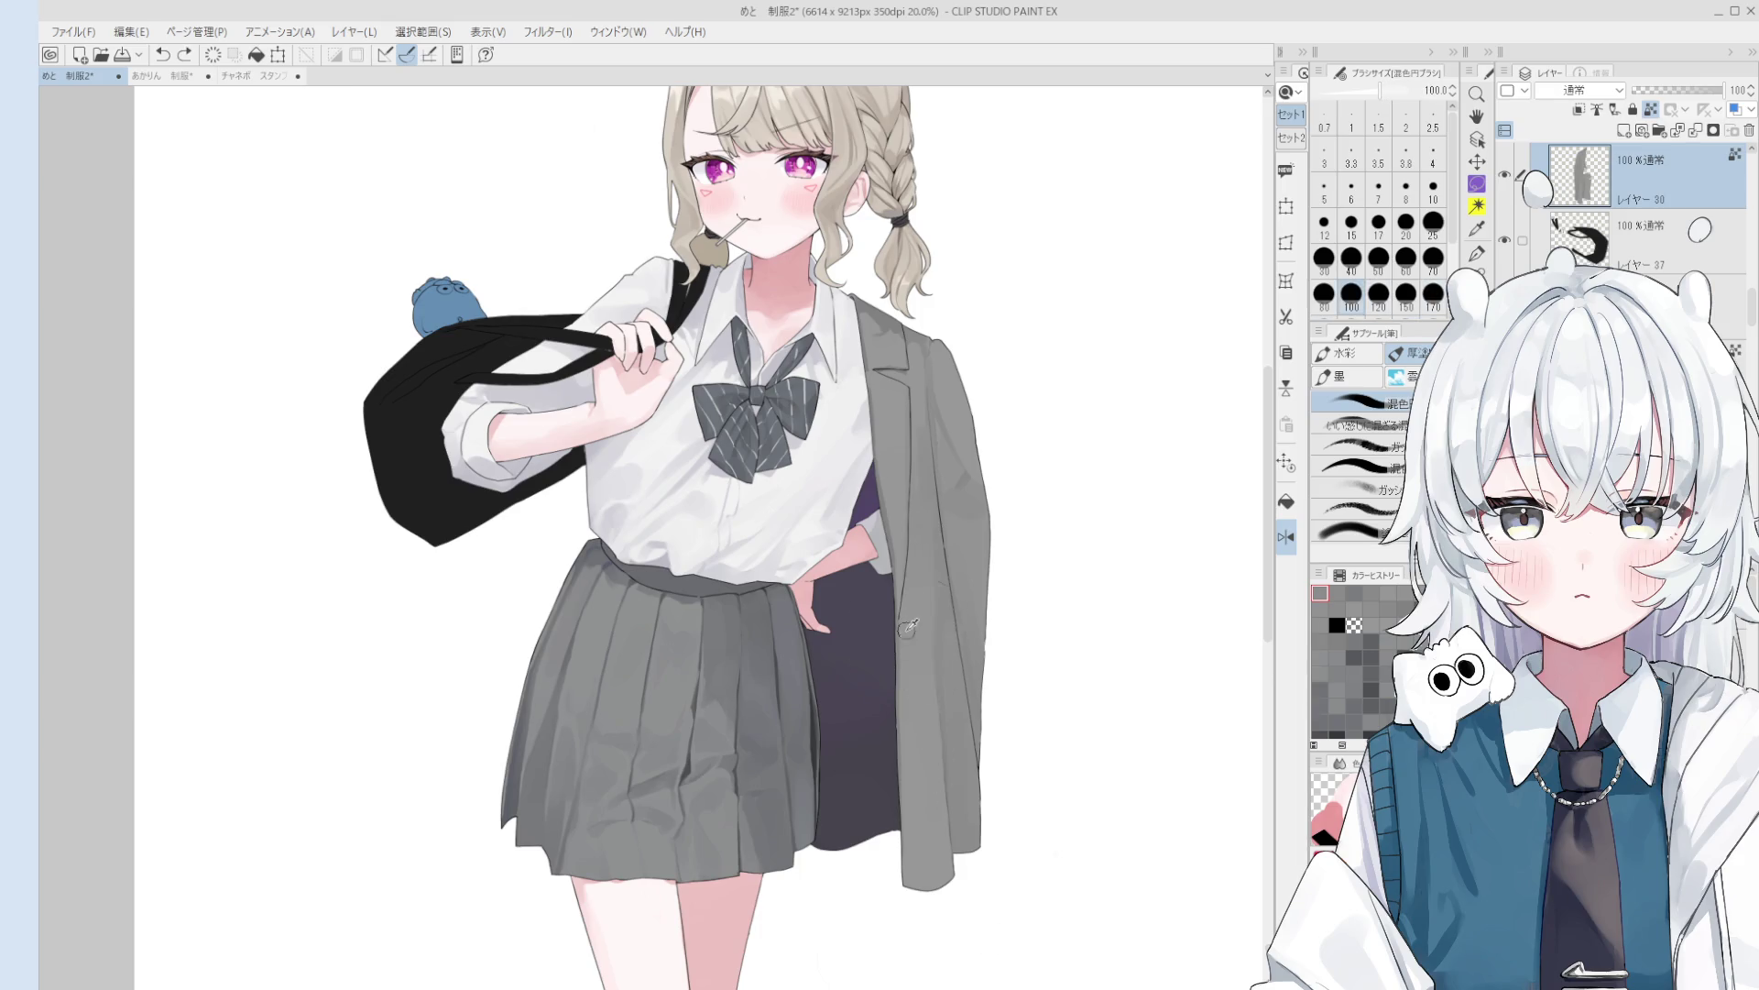
pyautogui.scroll(-2, 932, 598)
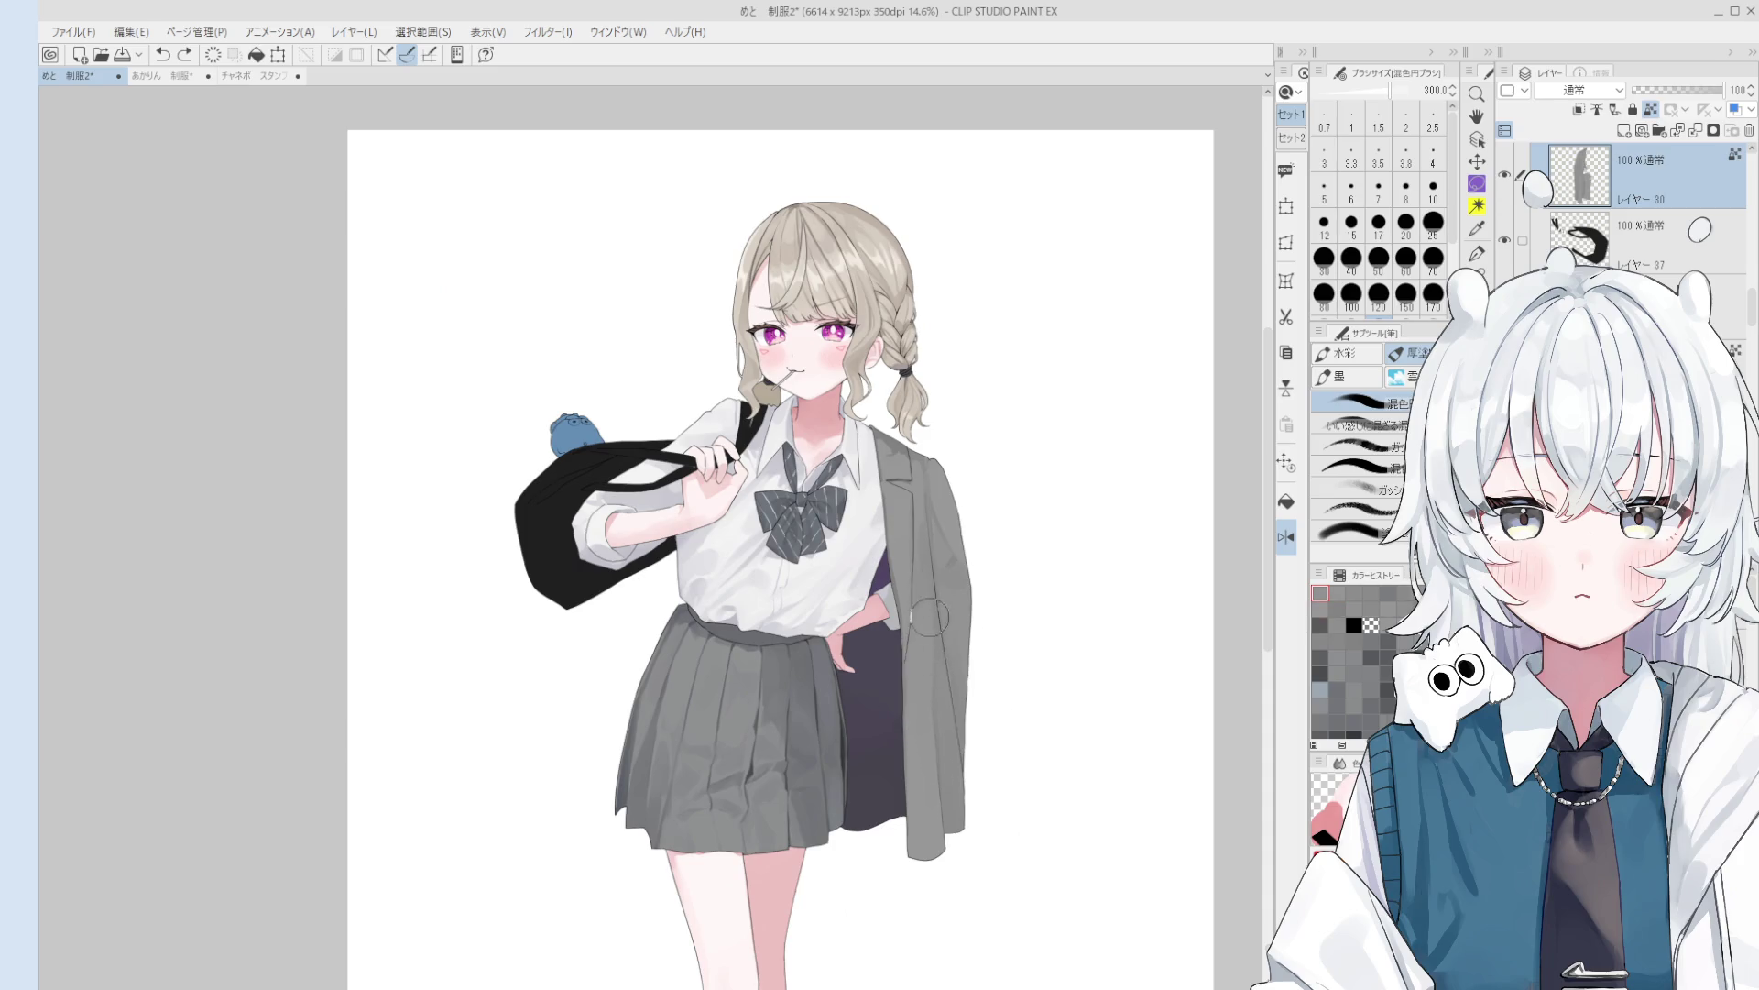
pyautogui.press('[')
pyautogui.press('[')
pyautogui.press('[')
pyautogui.press(']')
pyautogui.press(']')
pyautogui.press(']')
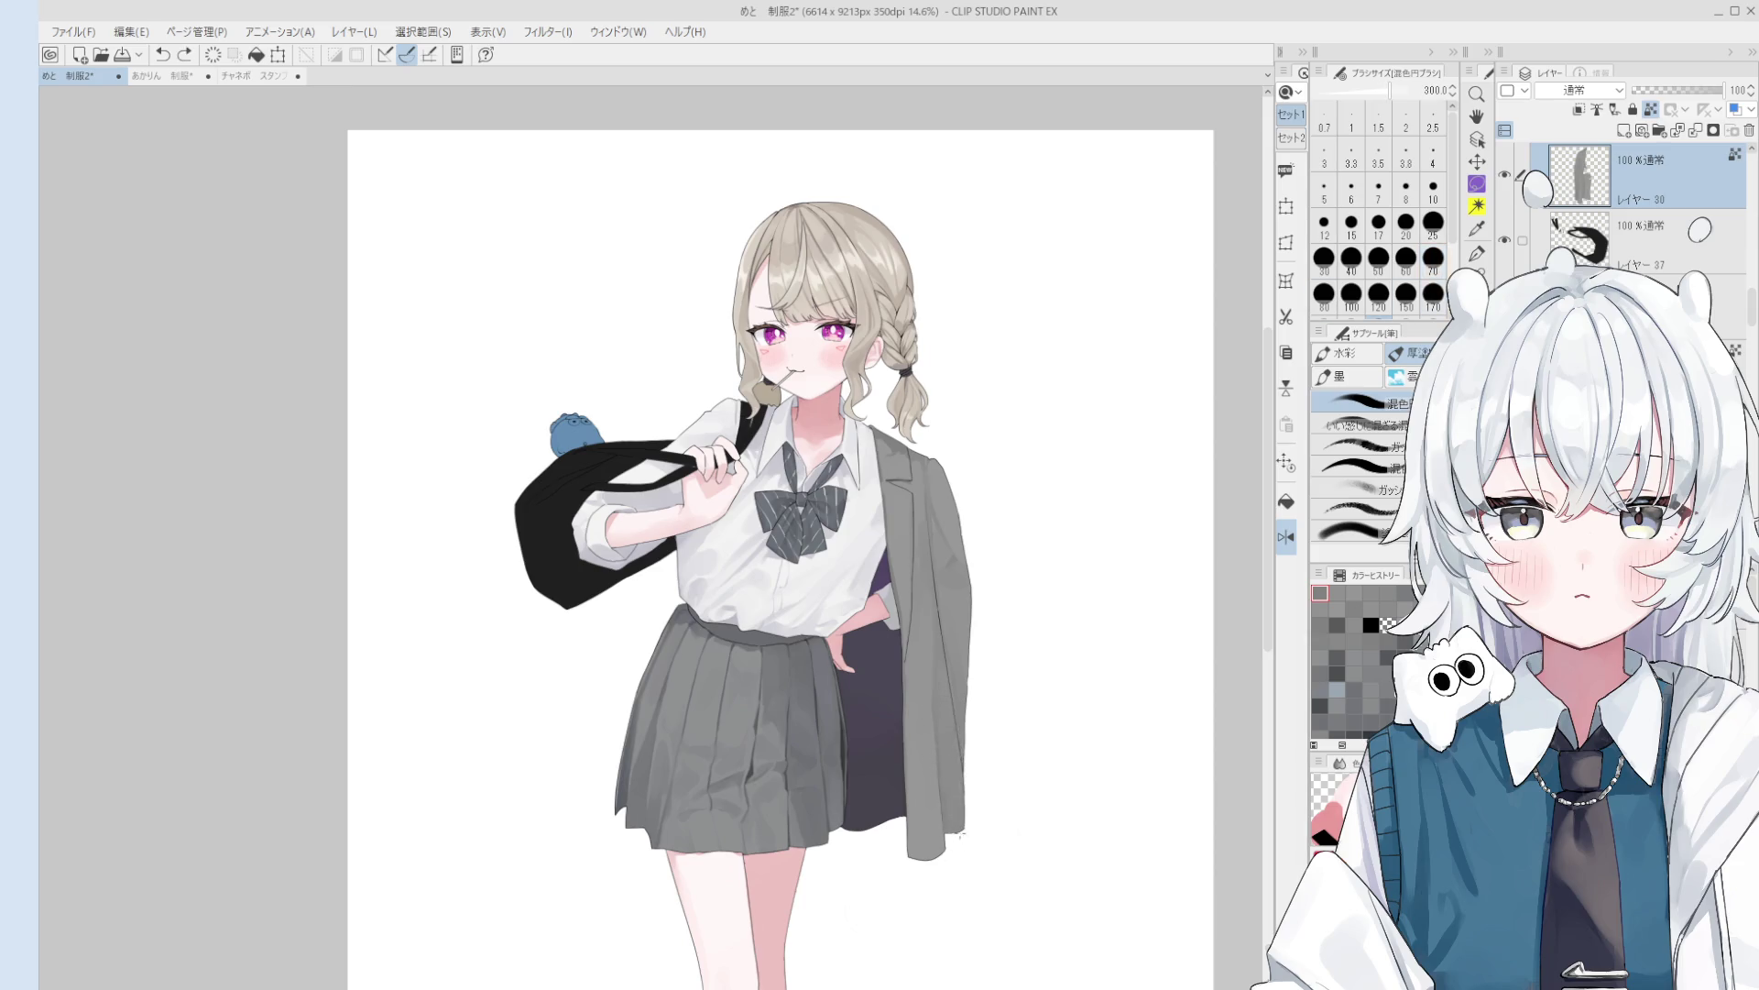
pyautogui.press('[')
pyautogui.press('[')
pyautogui.press('[')
pyautogui.press('[')
pyautogui.press('[')
pyautogui.press('[')
pyautogui.click(925, 677)
pyautogui.hotkey('ctrl', 'z')
# - Cycle the brush size through 80, 25, 70, 200 and 500, settling on 400
pyautogui.scroll(-1, 929, 696)
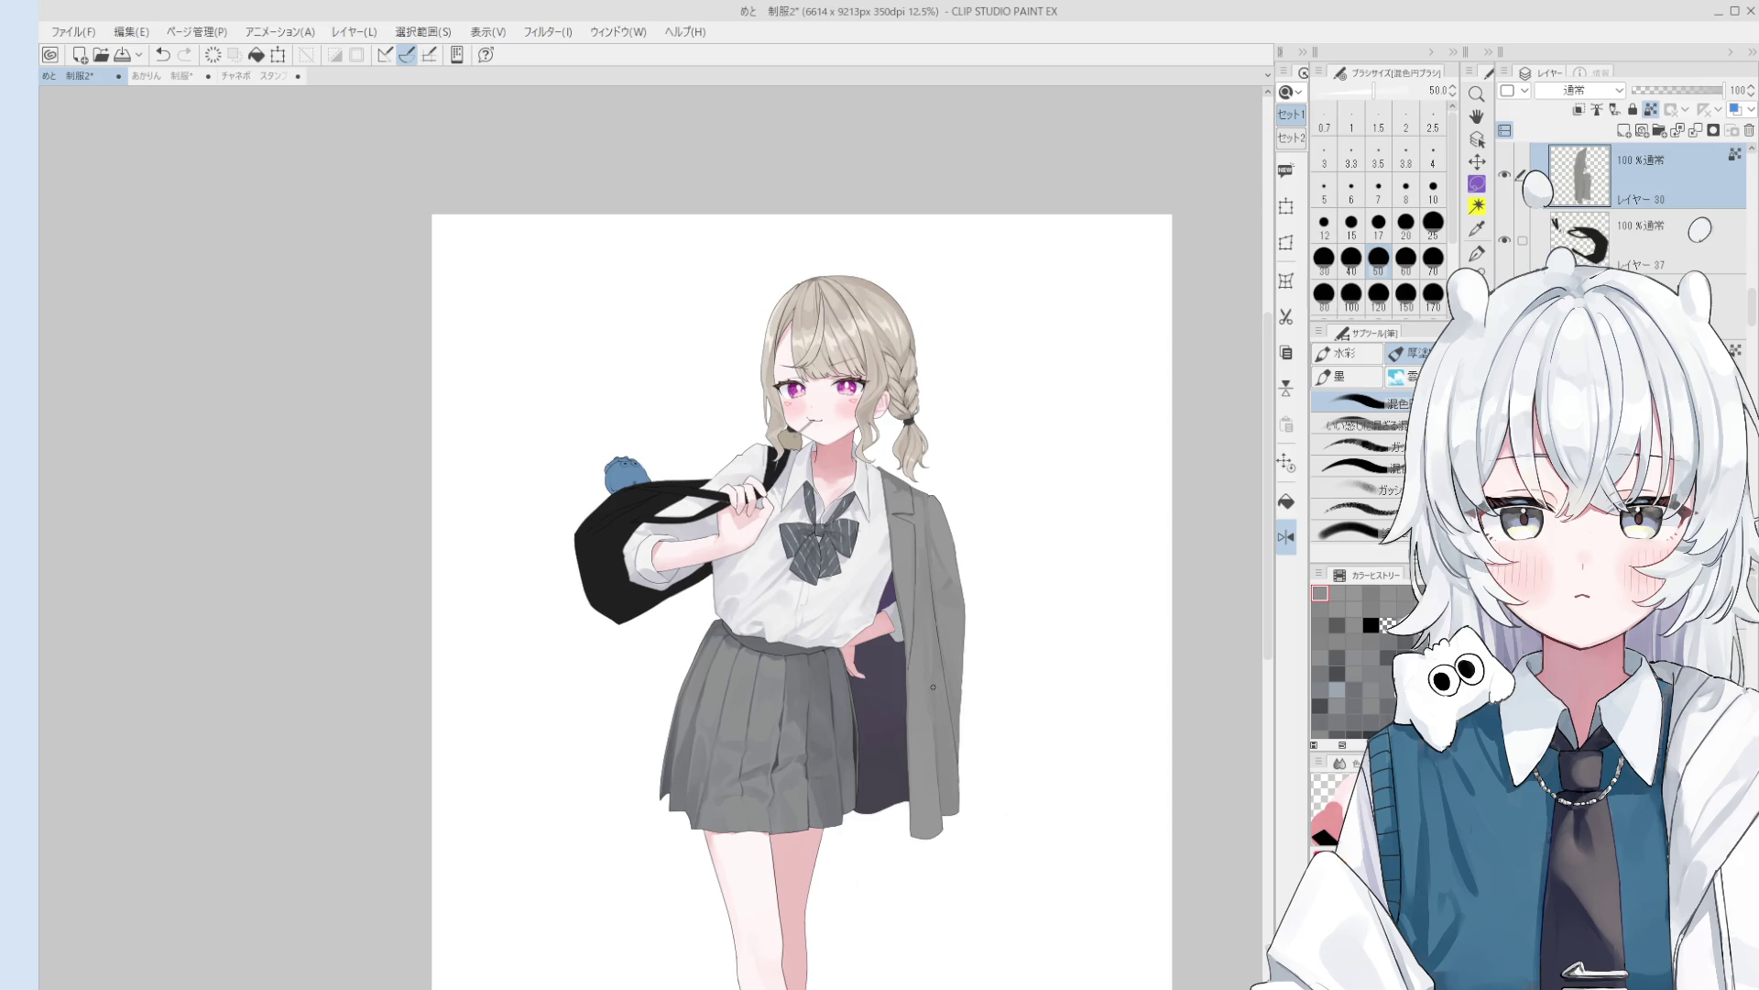
pyautogui.press(']')
pyautogui.press(']')
pyautogui.press(']')
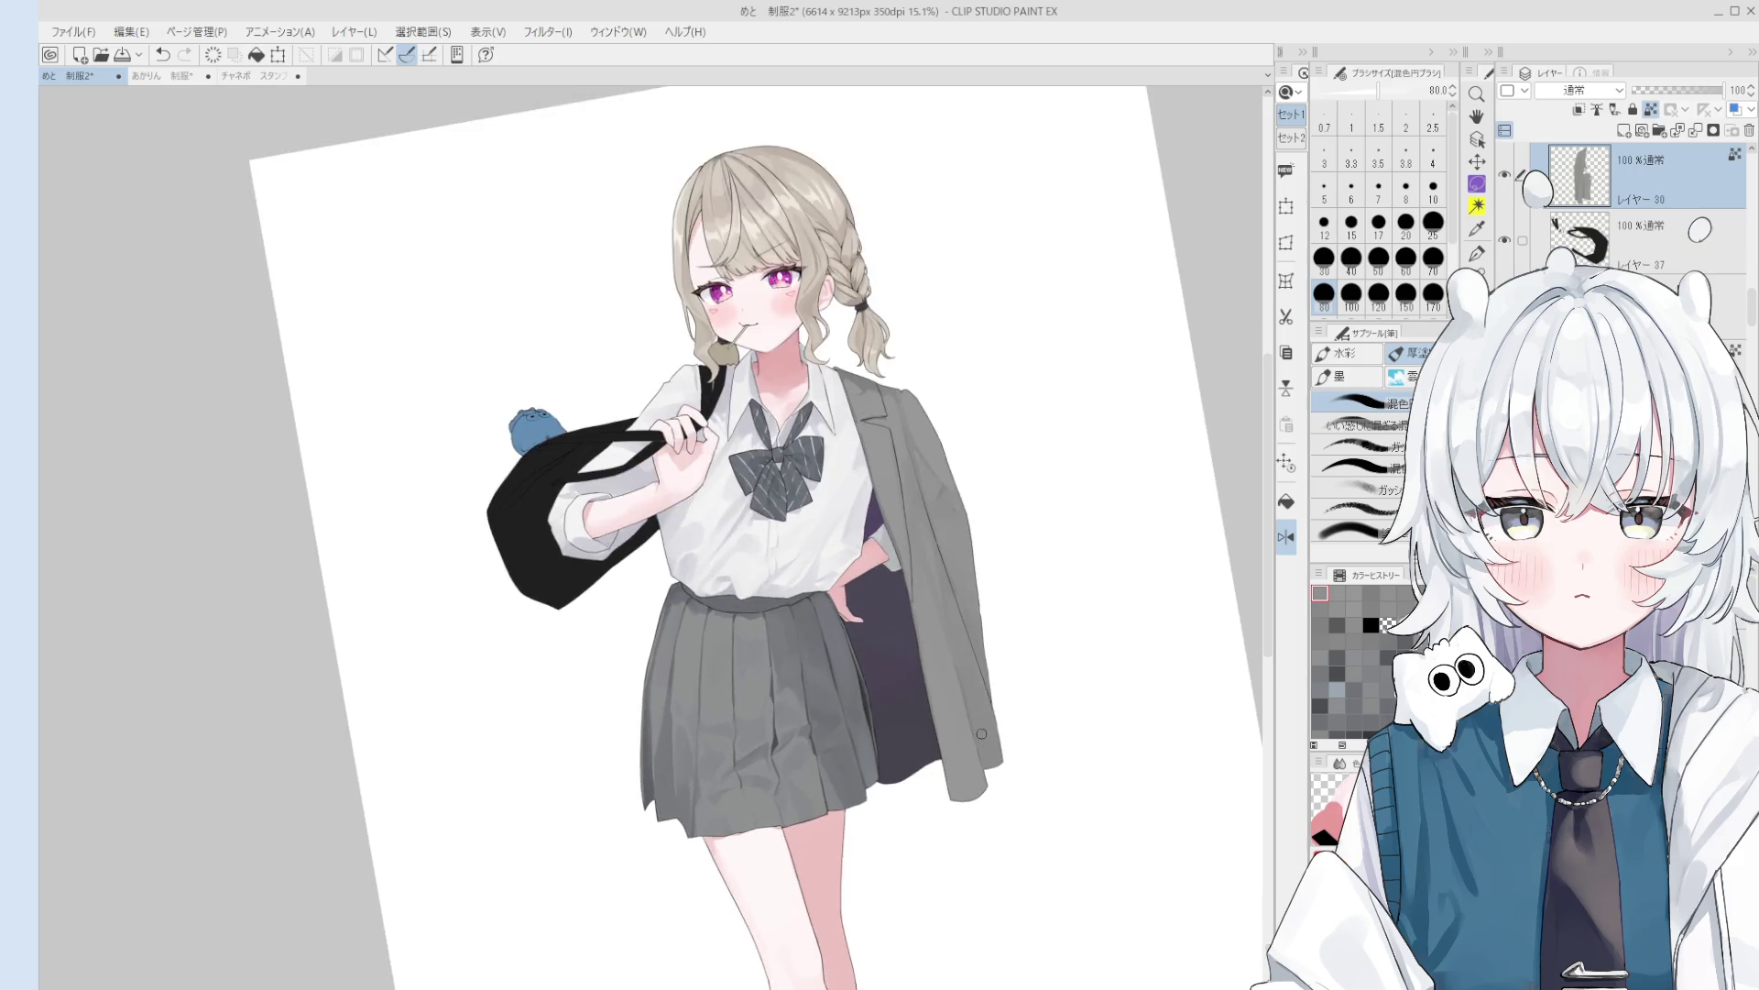
pyautogui.scroll(2, 1010, 763)
pyautogui.press('[')
pyautogui.press('[')
pyautogui.press('[')
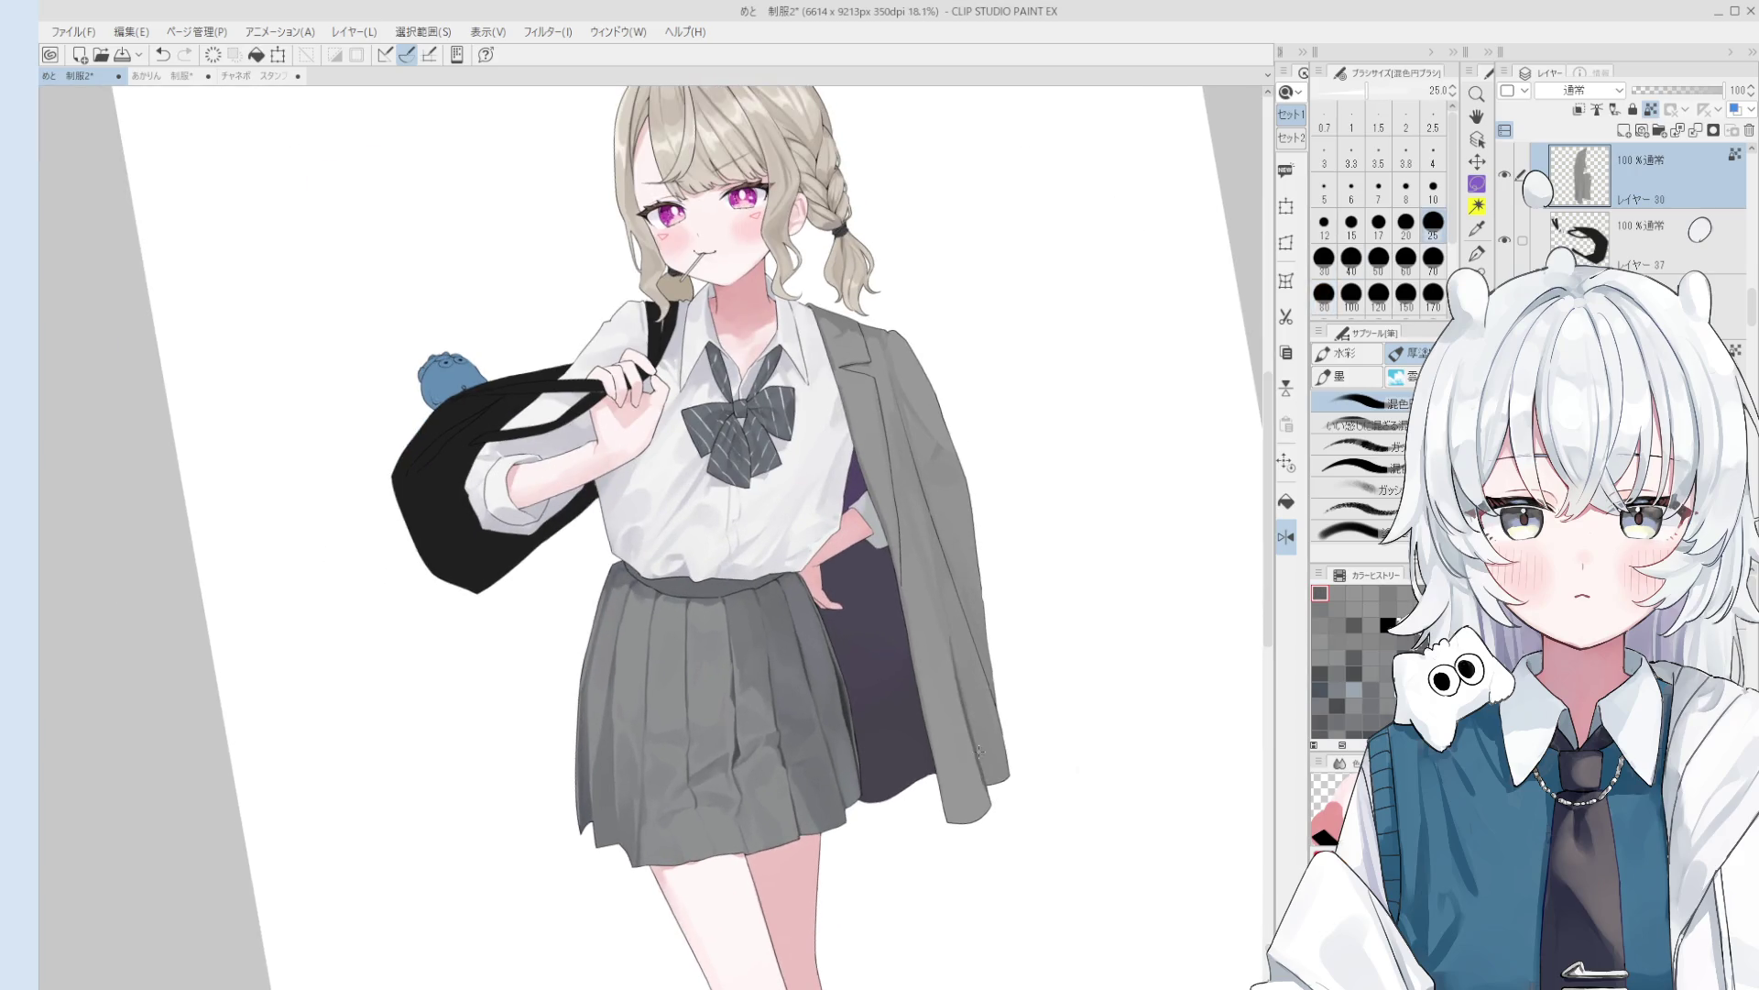
pyautogui.press(']')
pyautogui.press(']')
pyautogui.press(']')
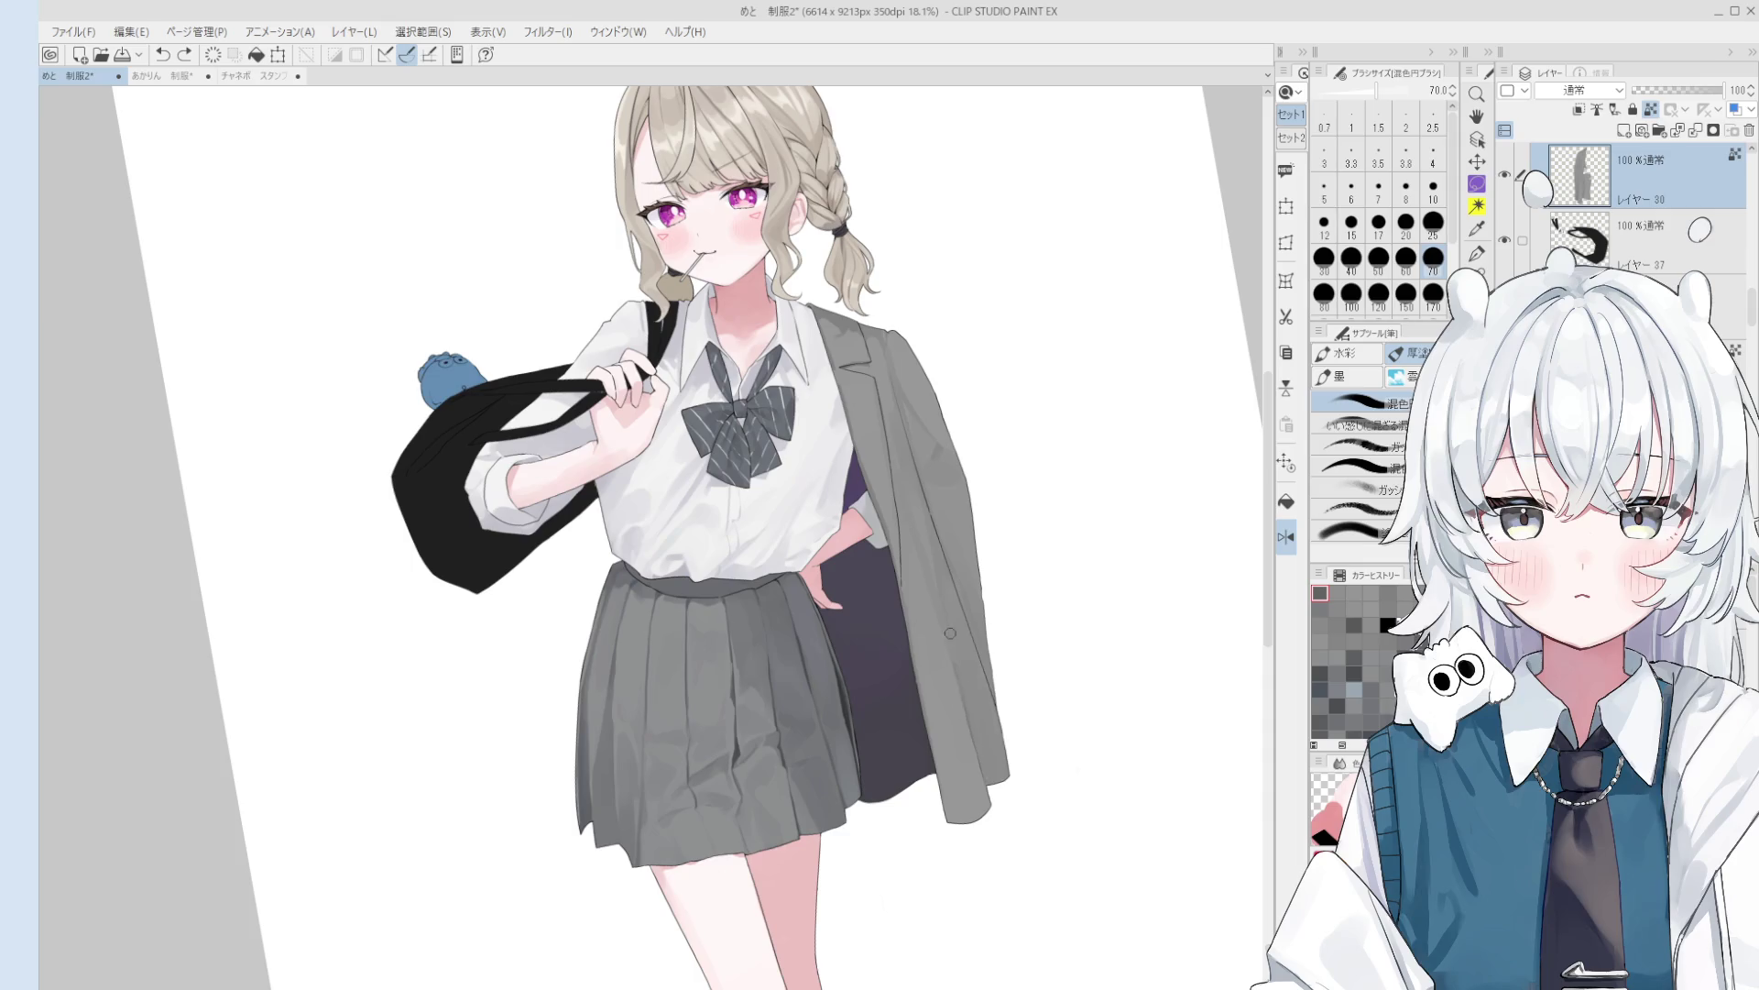
pyautogui.press(']')
pyautogui.press(']')
pyautogui.press(']')
pyautogui.scroll(-1, 994, 786)
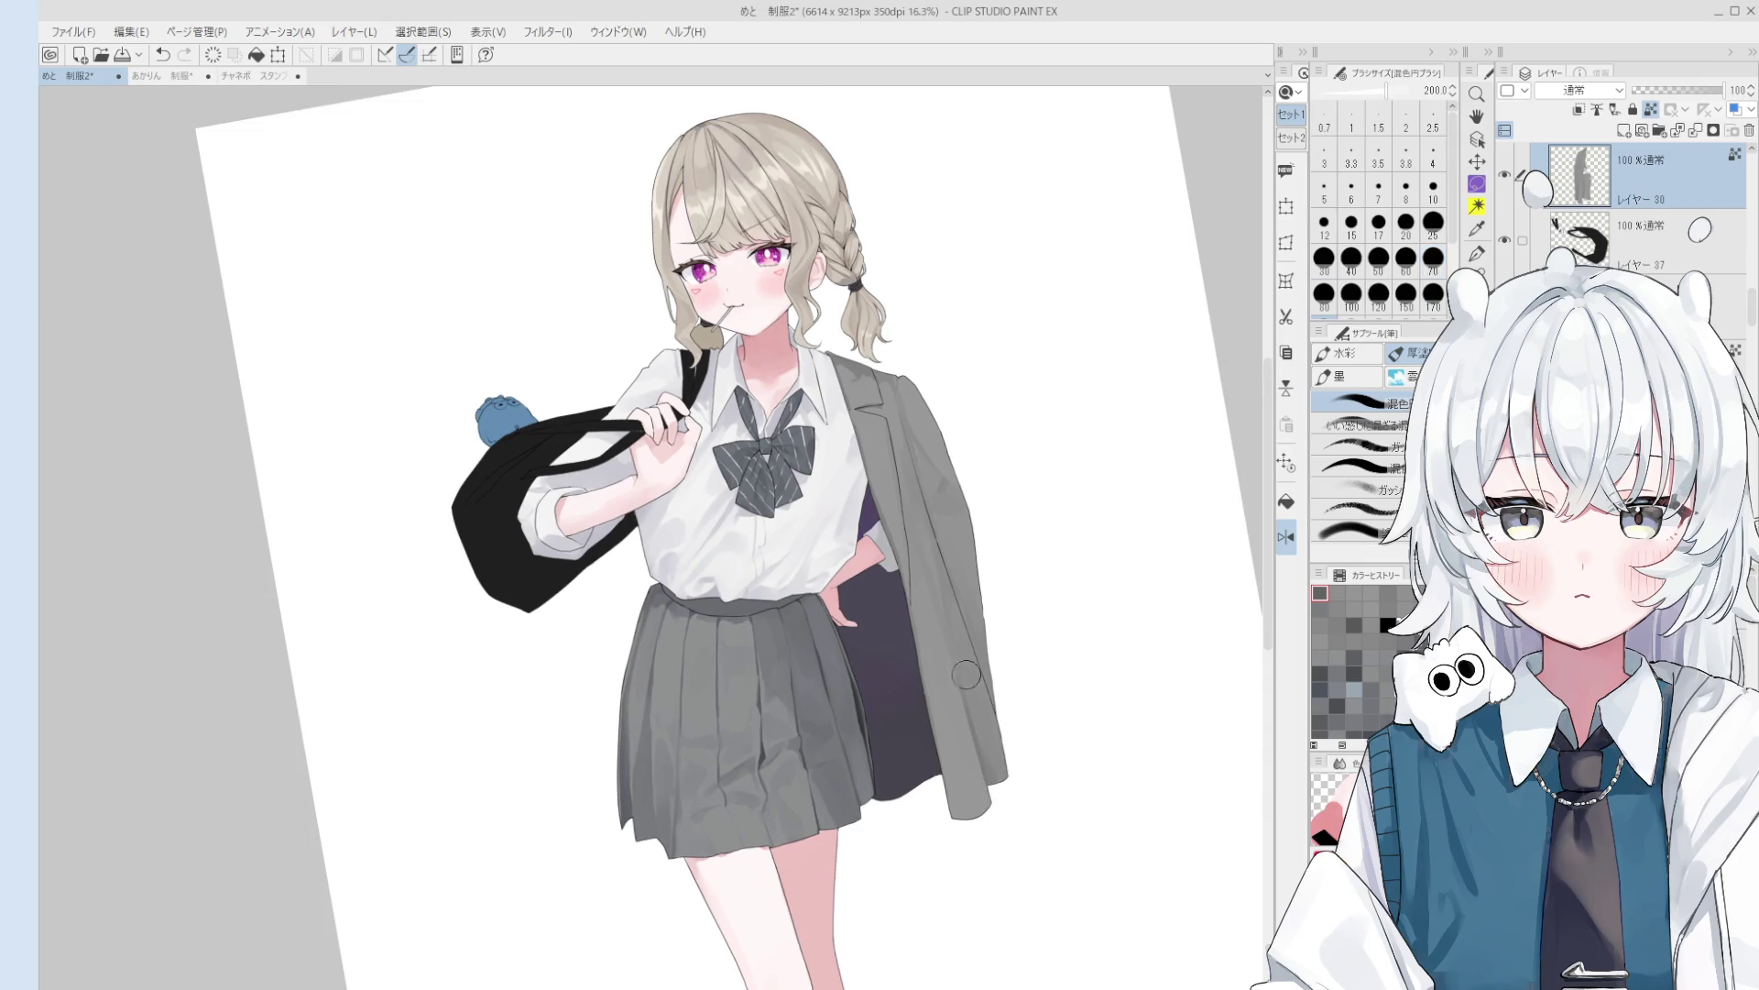
pyautogui.press(']')
pyautogui.press(']')
pyautogui.press(']')
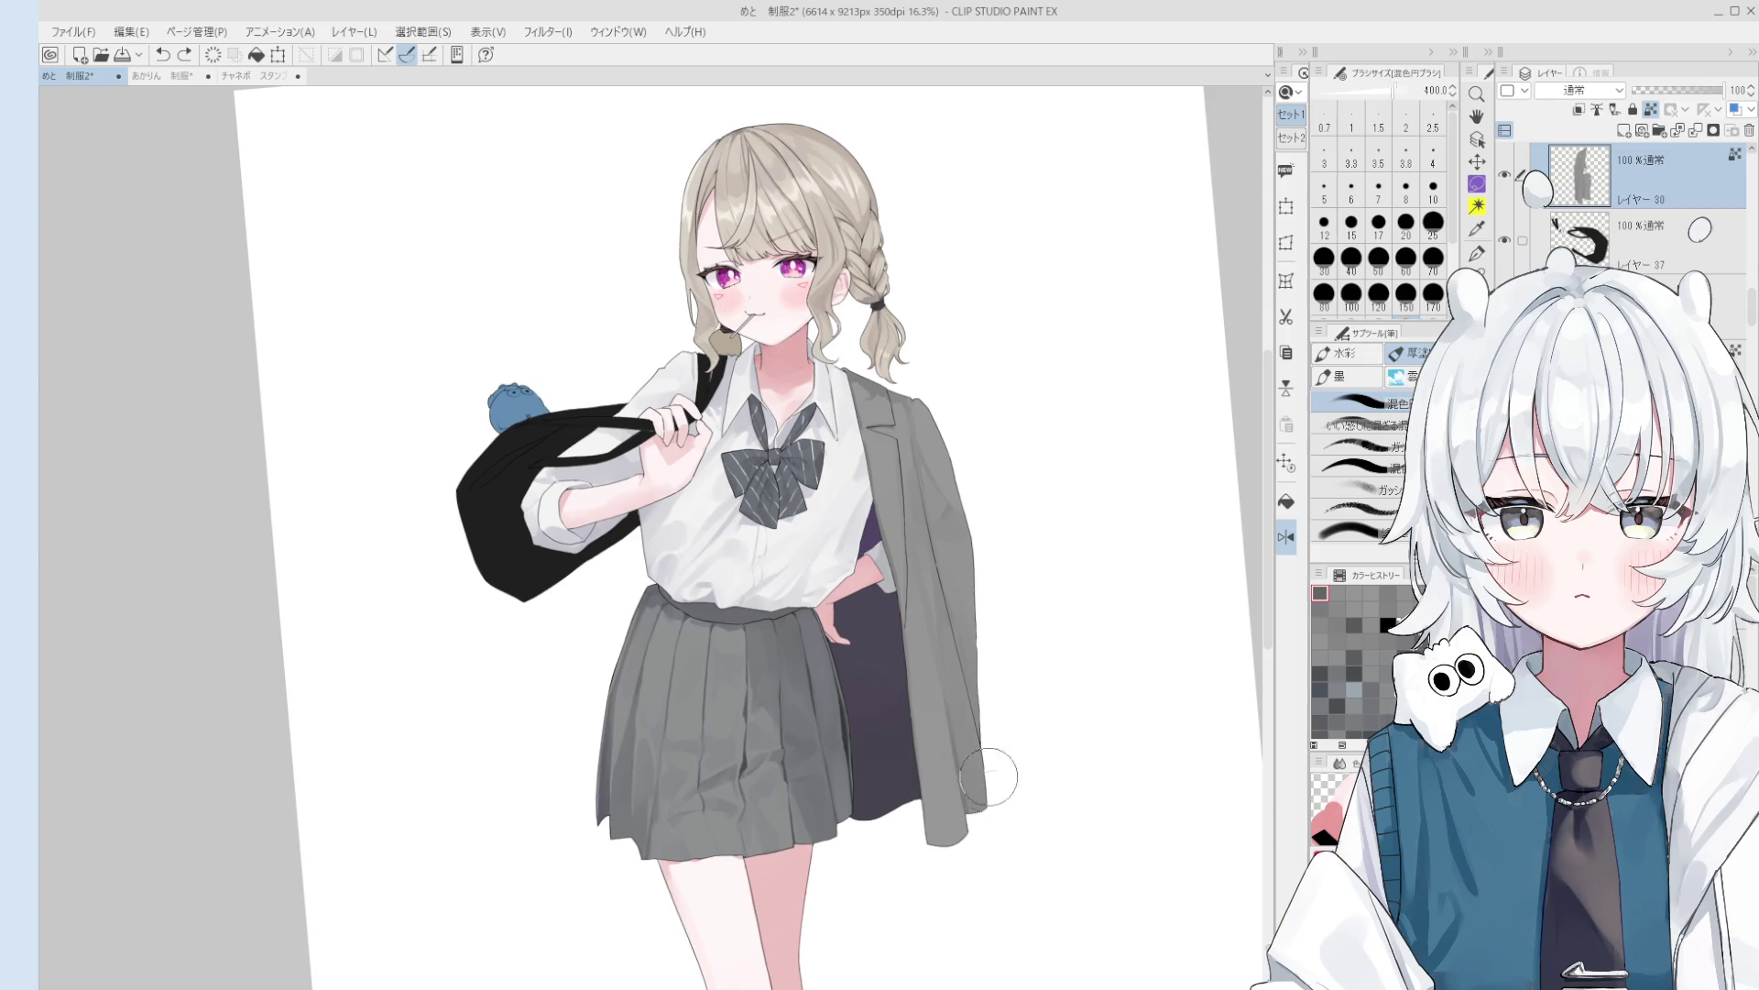
pyautogui.press('[')
# - Select Layer 26 by picking the jacket's right edge with the Operation tool
pyautogui.scroll(-2, 945, 615)
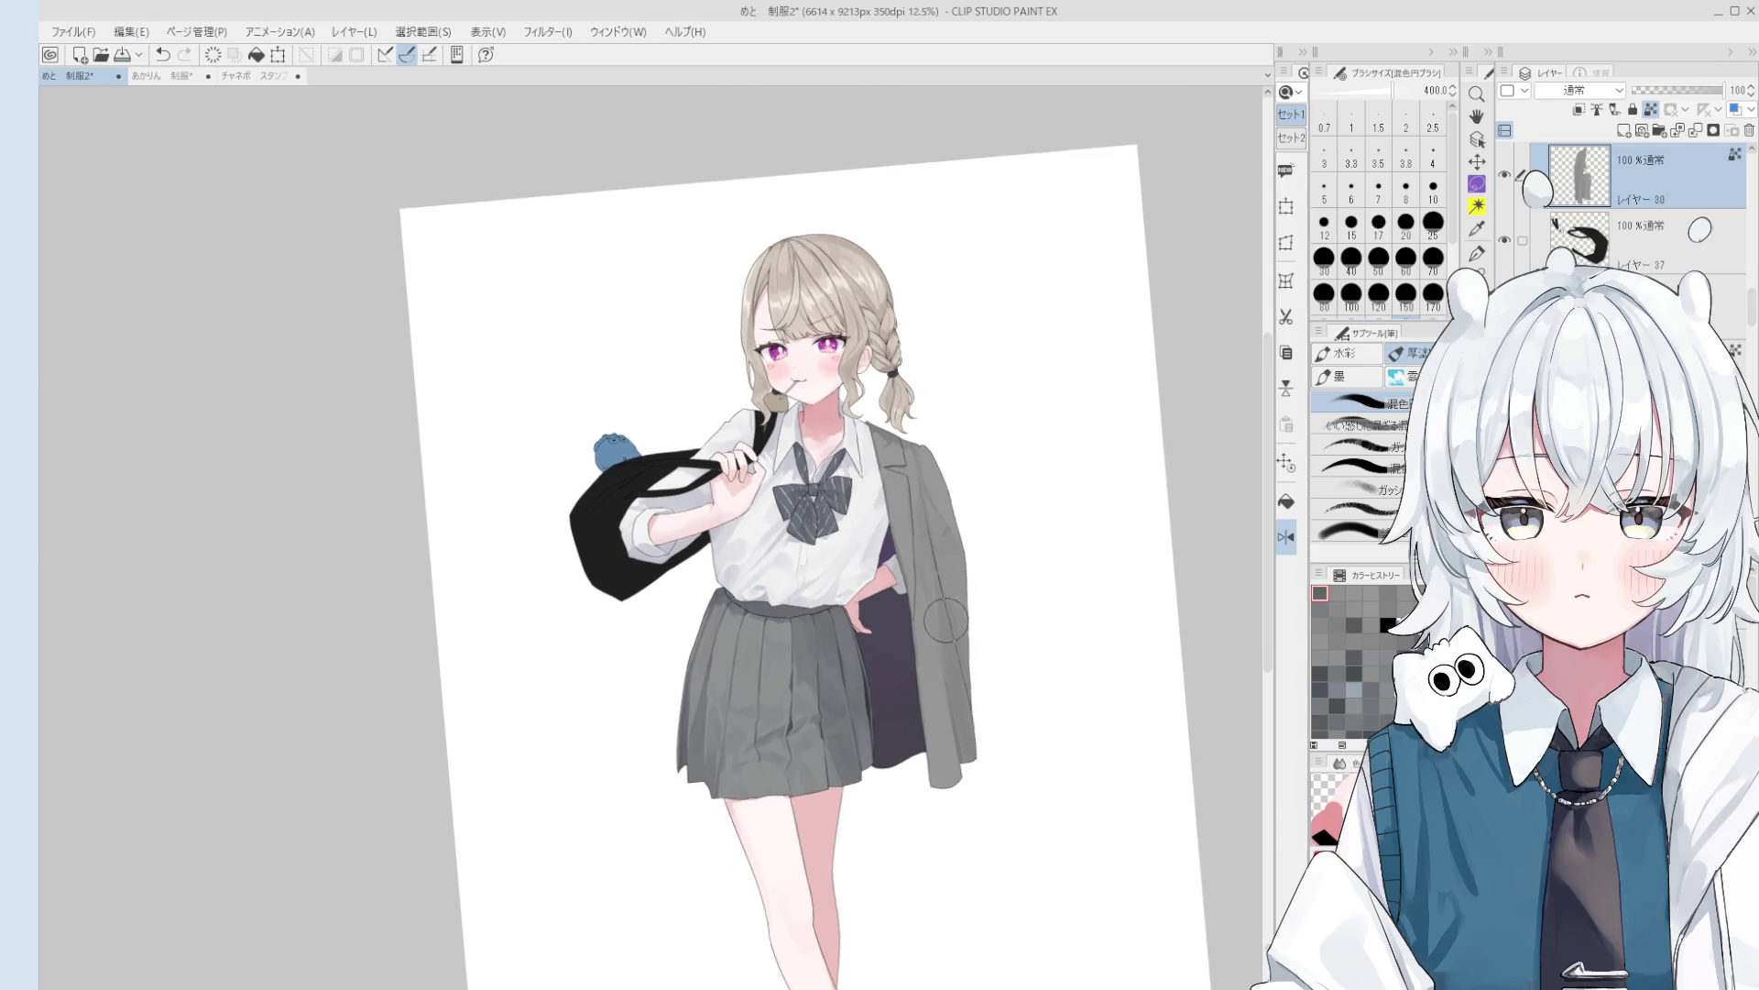
pyautogui.scroll(-1, 967, 742)
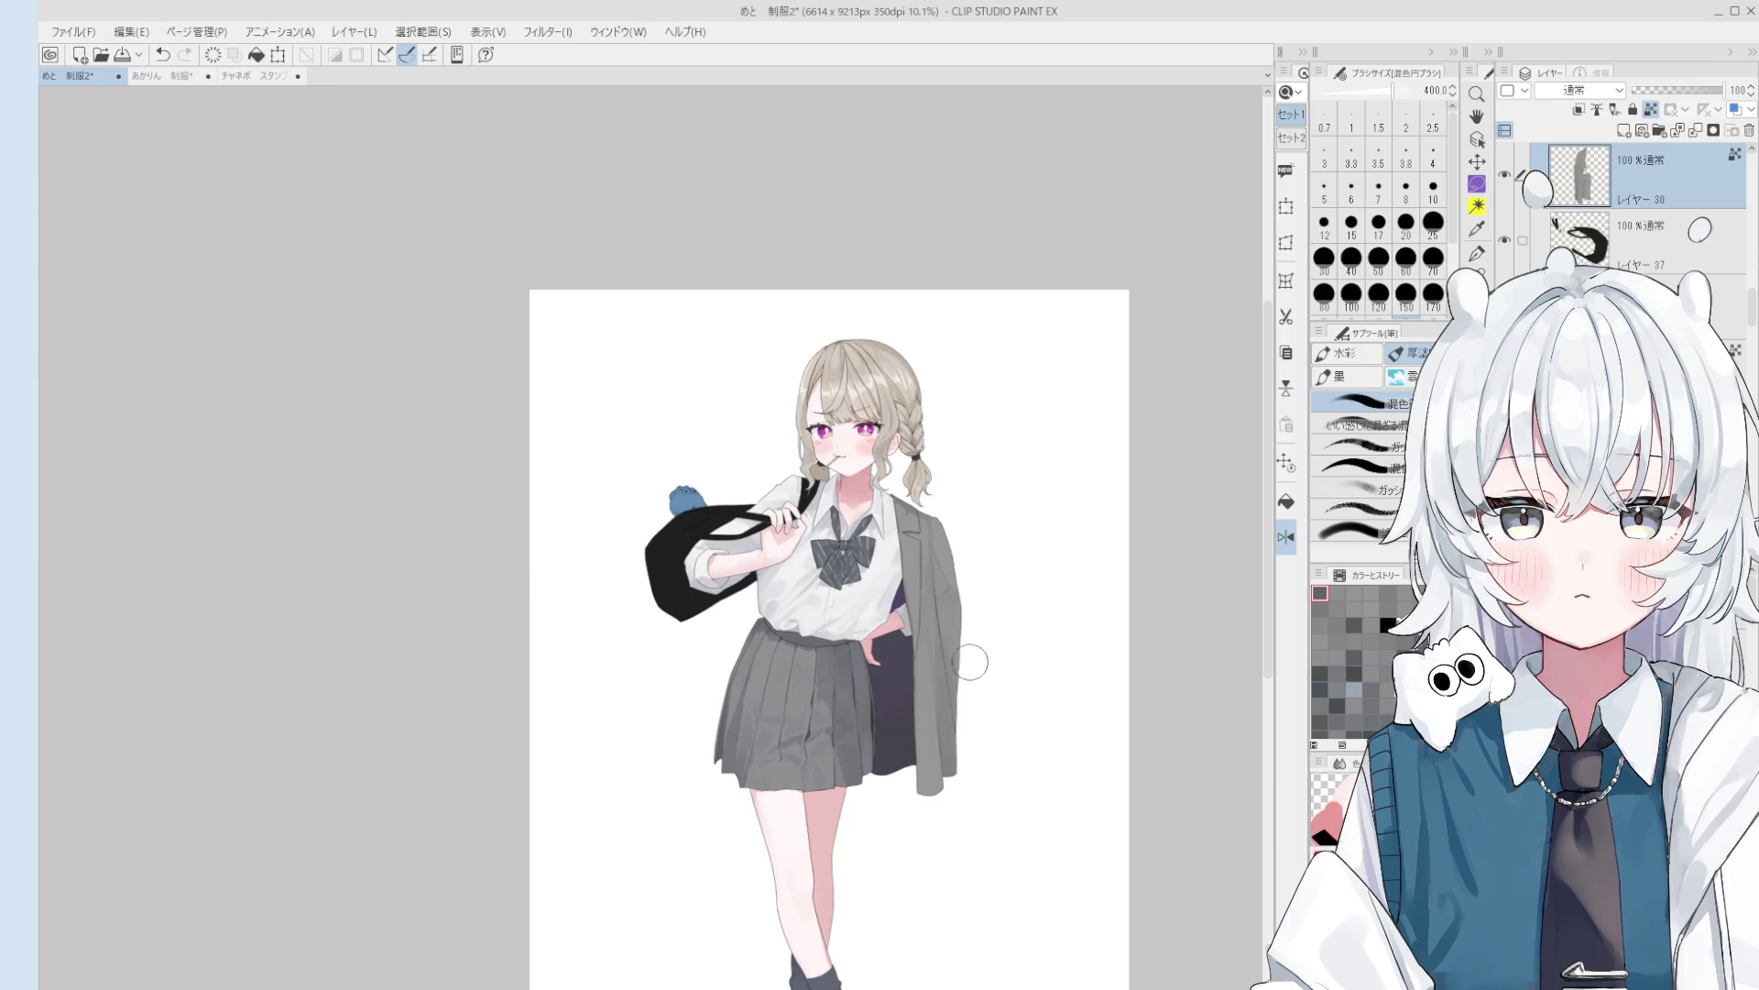
pyautogui.press('o')
pyautogui.scroll(6, 972, 665)
pyautogui.click(958, 646)
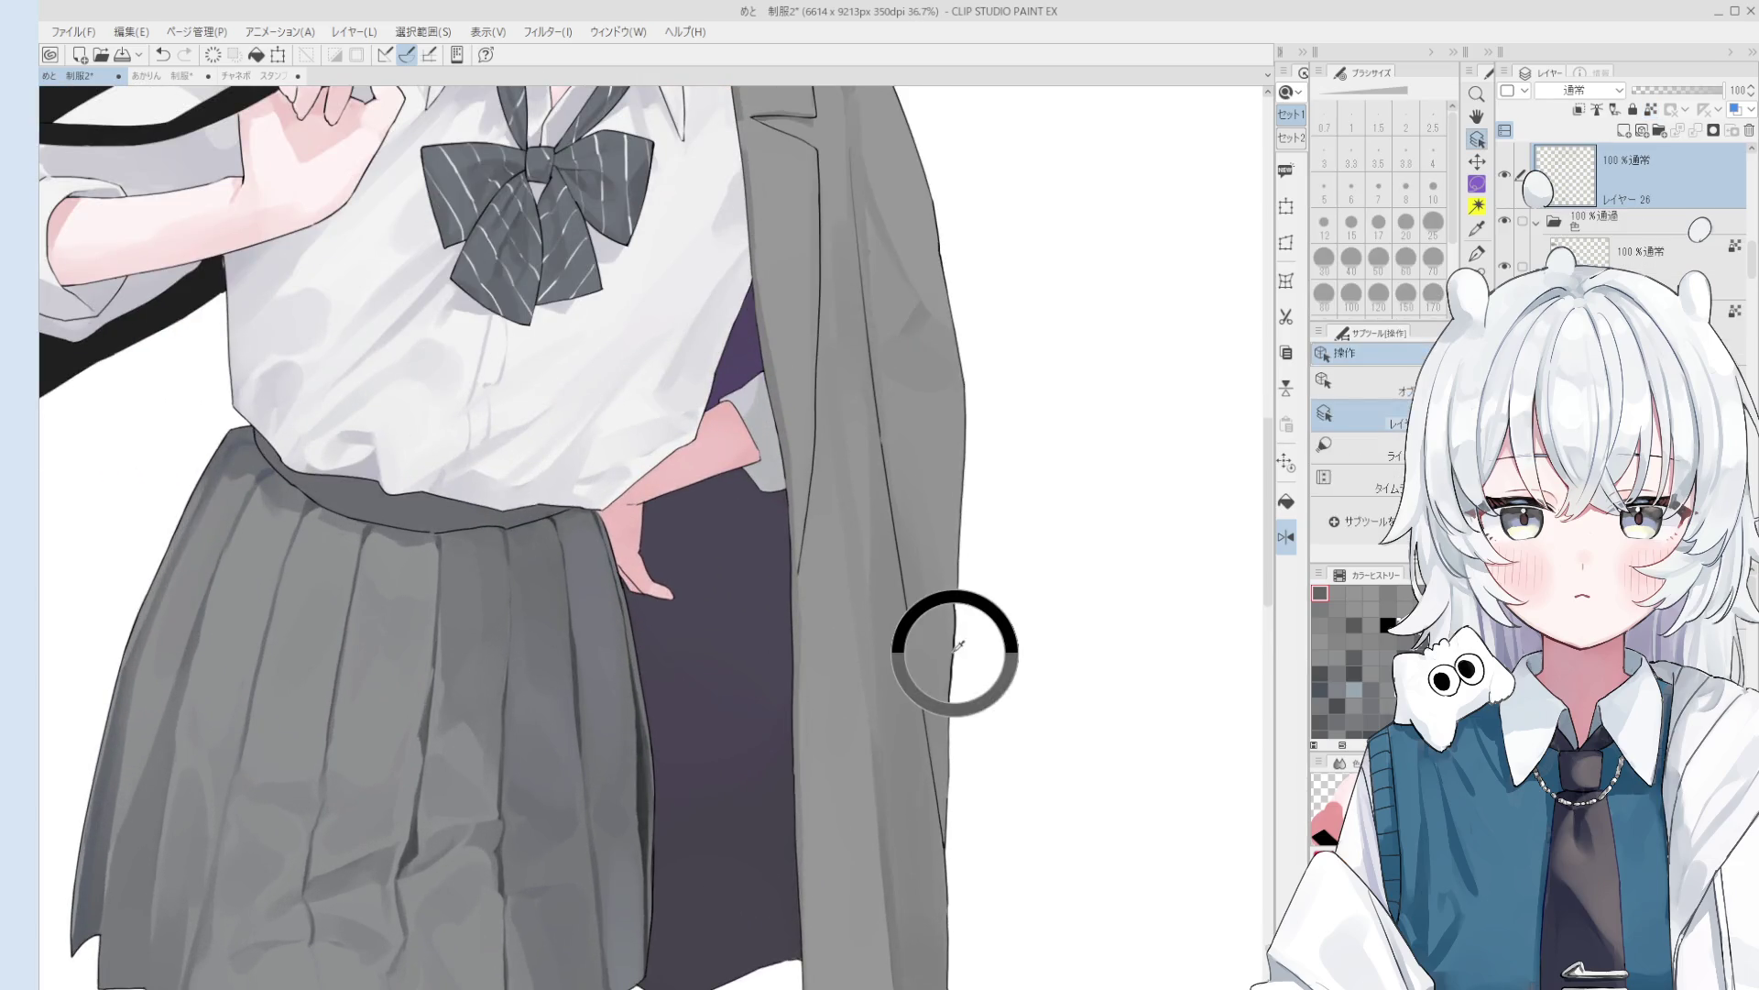
# - Erase the dark outline along the jacket's right edge
pyautogui.press('e')
pyautogui.press('e')
pyautogui.moveTo(950, 613); pyautogui.dragTo(958, 829)
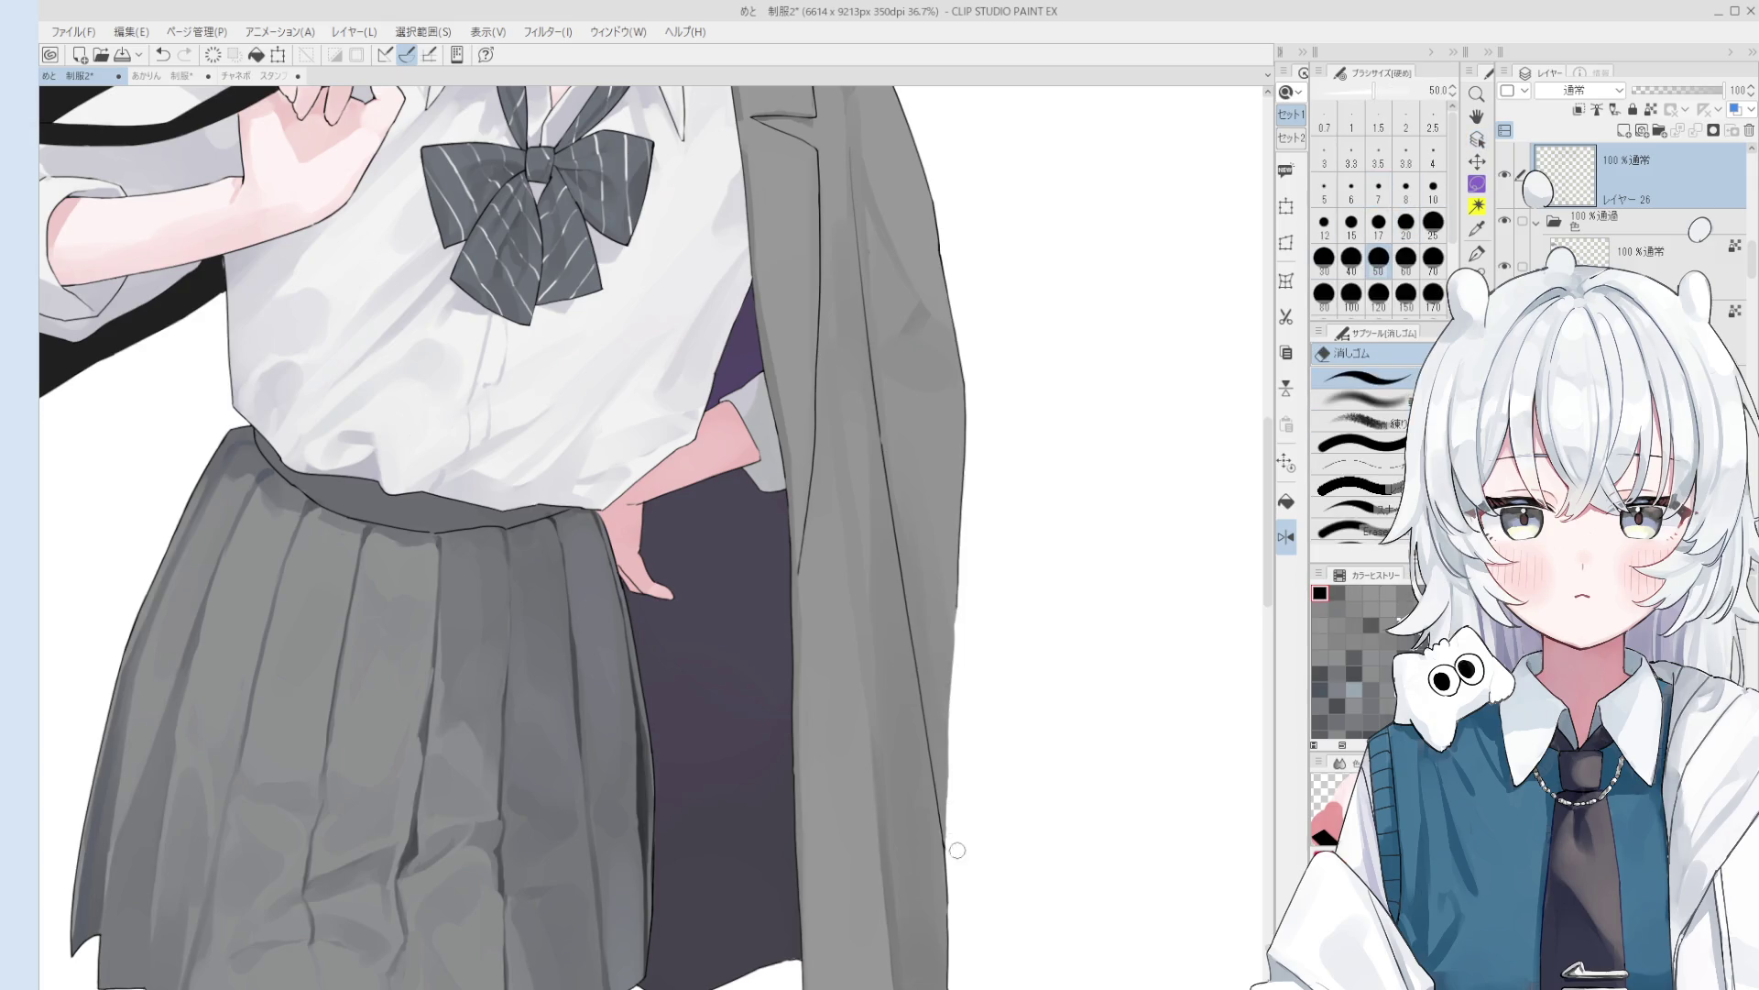
pyautogui.scroll(-2, 948, 692)
# - Paint grey down the jacket's right edge with the blending brush at sizes 70–80, undoing stray strokes
pyautogui.press('b')
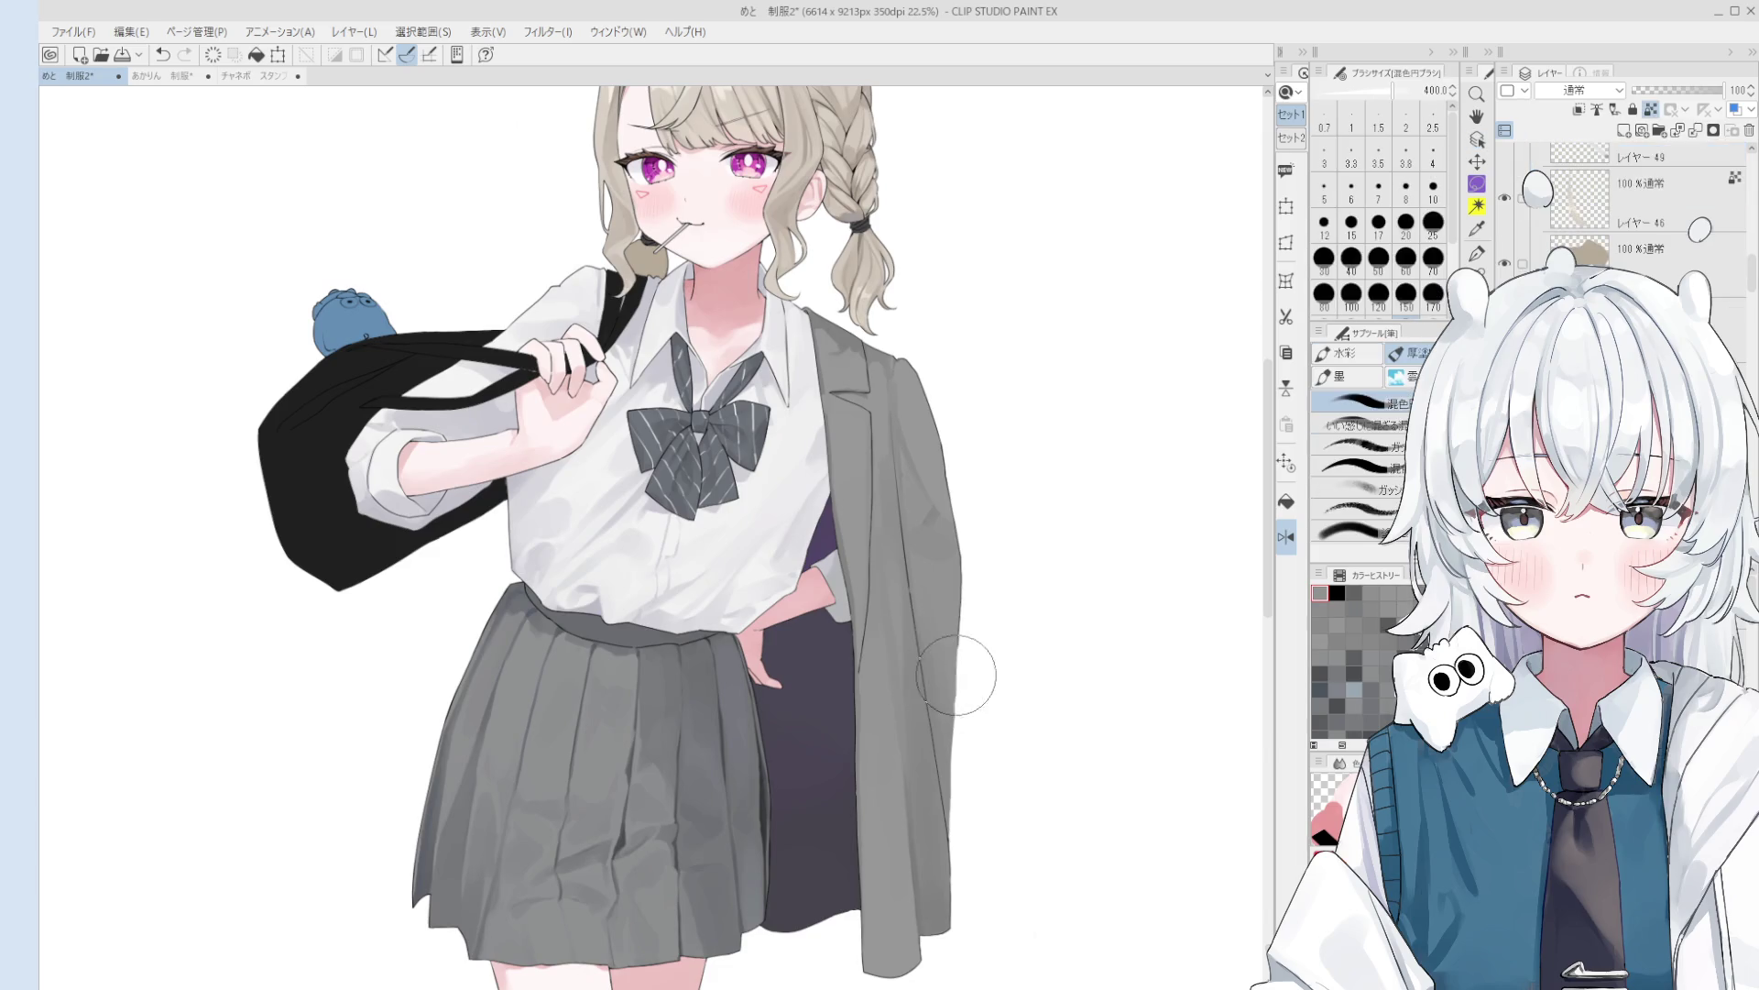
pyautogui.press('[')
pyautogui.moveTo(964, 706)
pyautogui.mouseDown()
pyautogui.moveTo(969, 803)
pyautogui.moveTo(967, 770)
pyautogui.mouseUp()
pyautogui.press('[')
pyautogui.scroll(-1, 972, 697)
pyautogui.hotkey('ctrl', 'z')
pyautogui.hotkey('ctrl', 'z')
pyautogui.press(']')
pyautogui.moveTo(956, 704); pyautogui.dragTo(983, 857)
pyautogui.hotkey('ctrl', 'z')
pyautogui.moveTo(956, 703)
pyautogui.mouseDown()
pyautogui.moveTo(982, 859)
pyautogui.moveTo(953, 737)
pyautogui.moveTo(958, 841)
pyautogui.mouseUp()
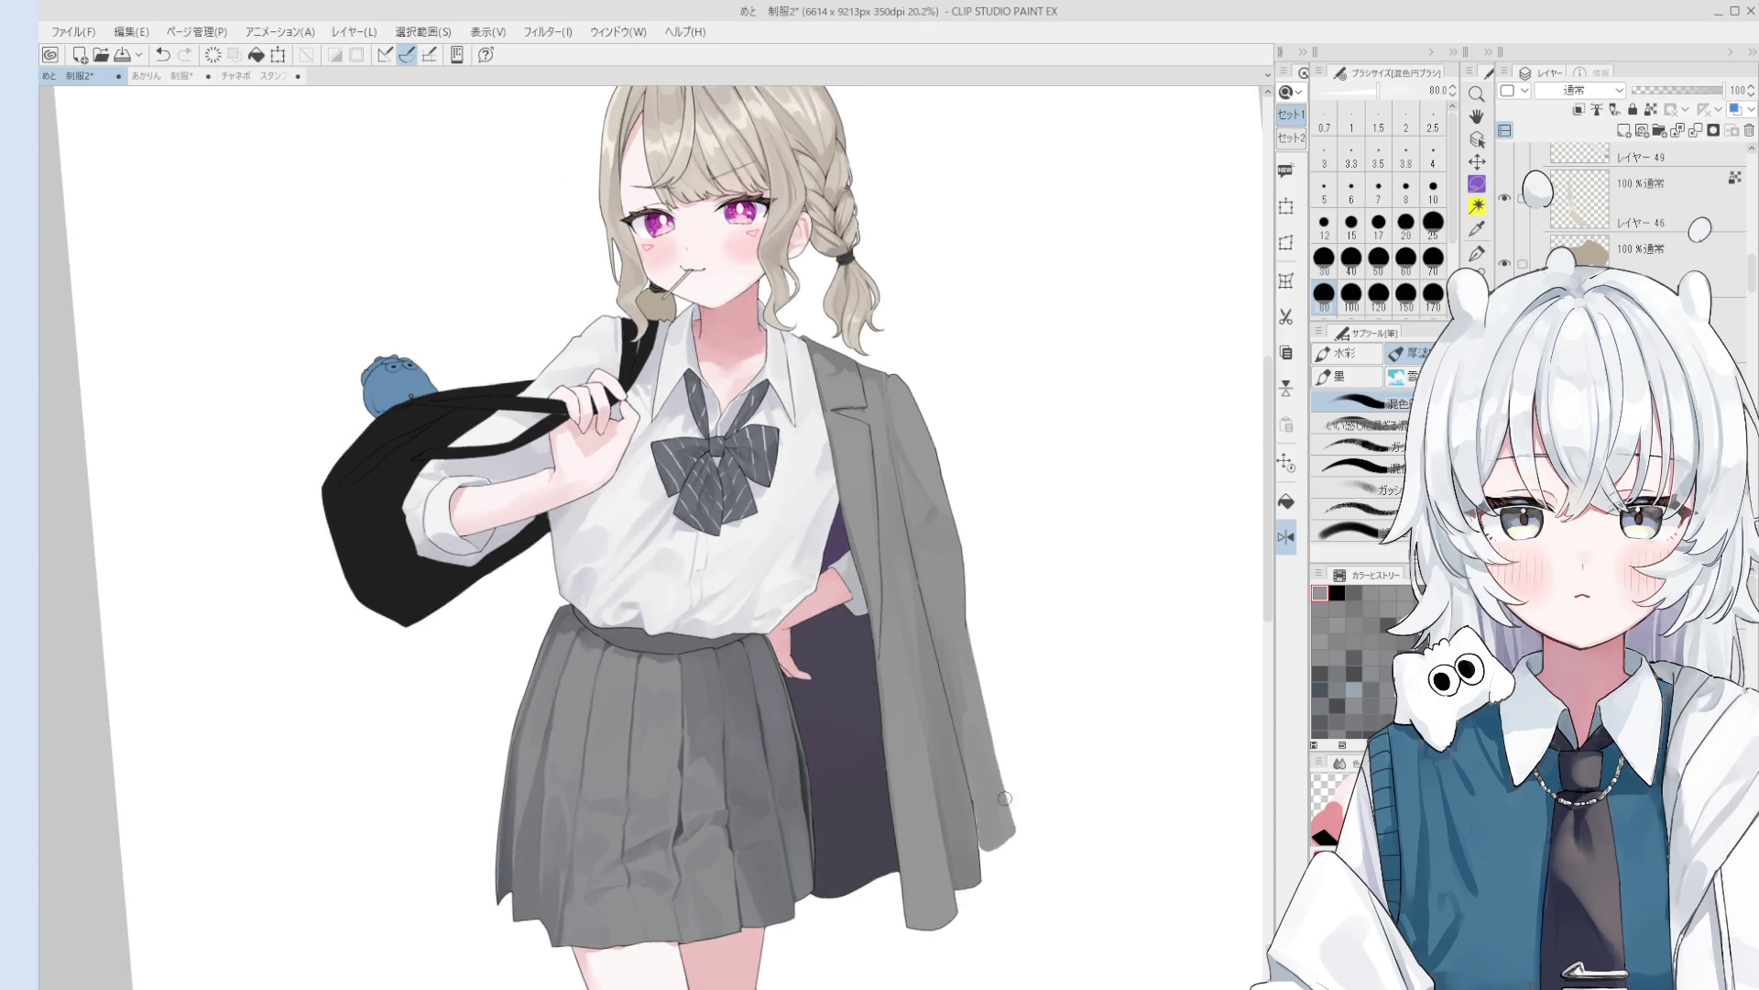
# - Erase stray grey strokes on the lower jacket edge and undo the last change
pyautogui.press('e')
pyautogui.moveTo(994, 678); pyautogui.dragTo(1008, 834)
pyautogui.moveTo(971, 632); pyautogui.dragTo(1005, 836)
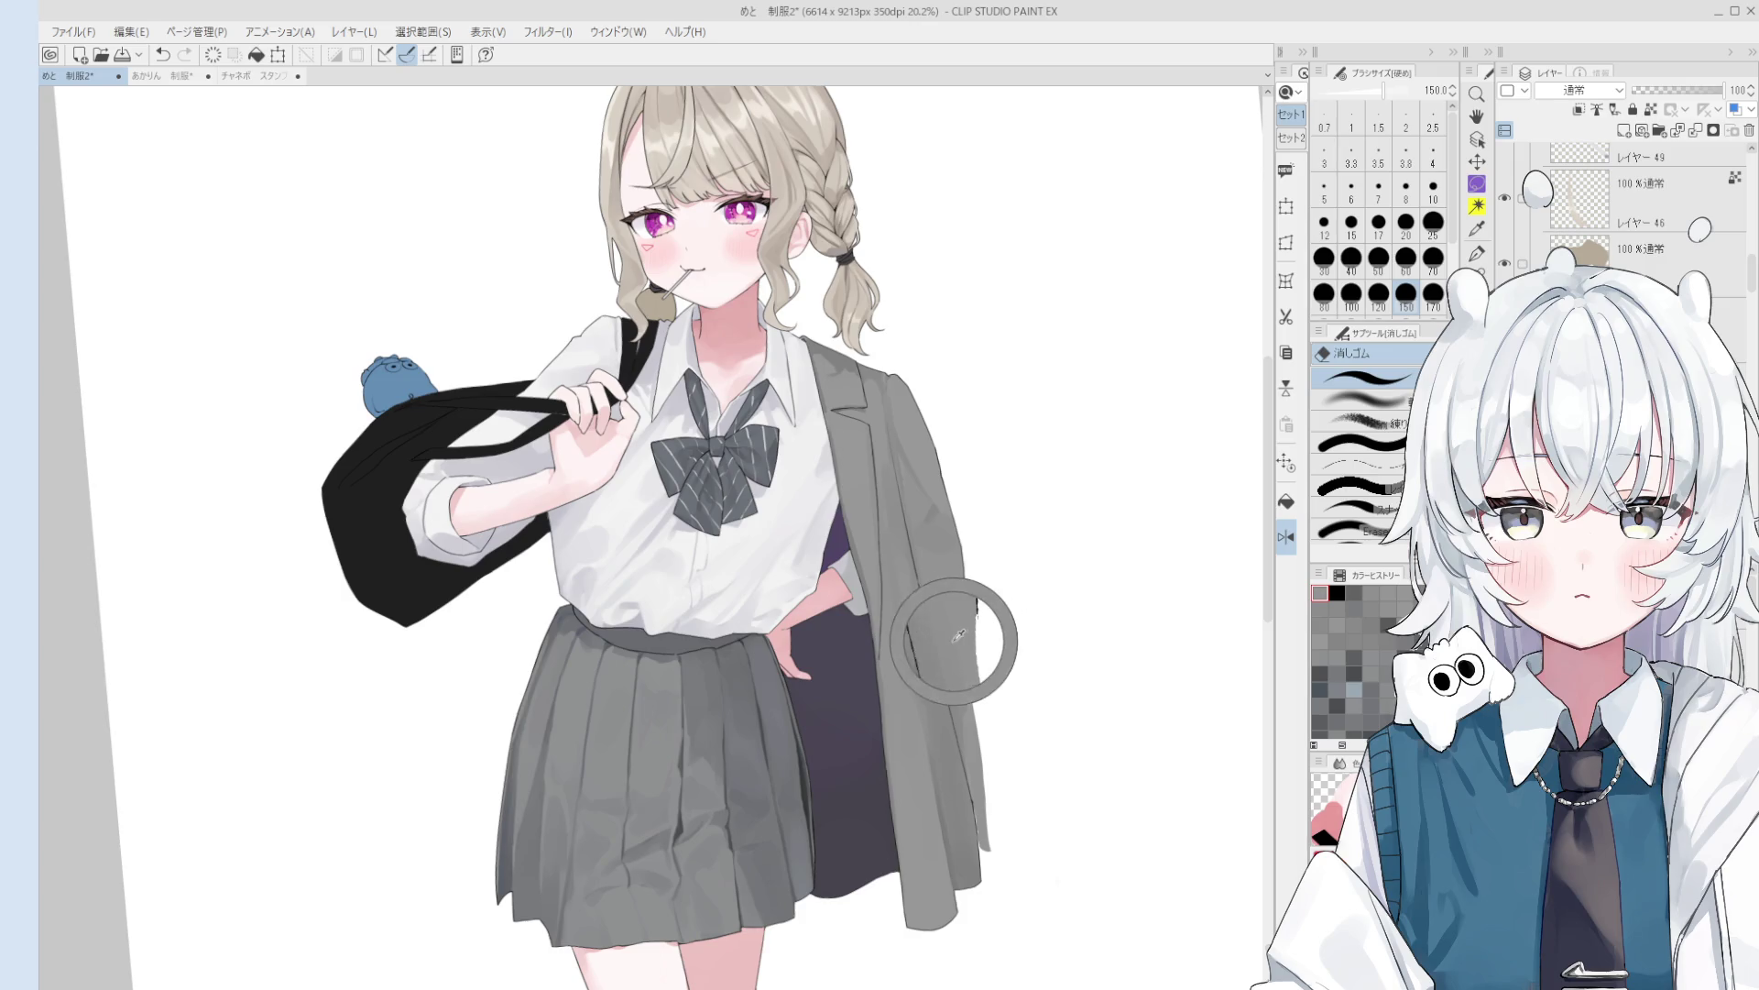
pyautogui.press('b')
pyautogui.hotkey('ctrl', 'z')
pyautogui.hotkey('ctrl', 'z')
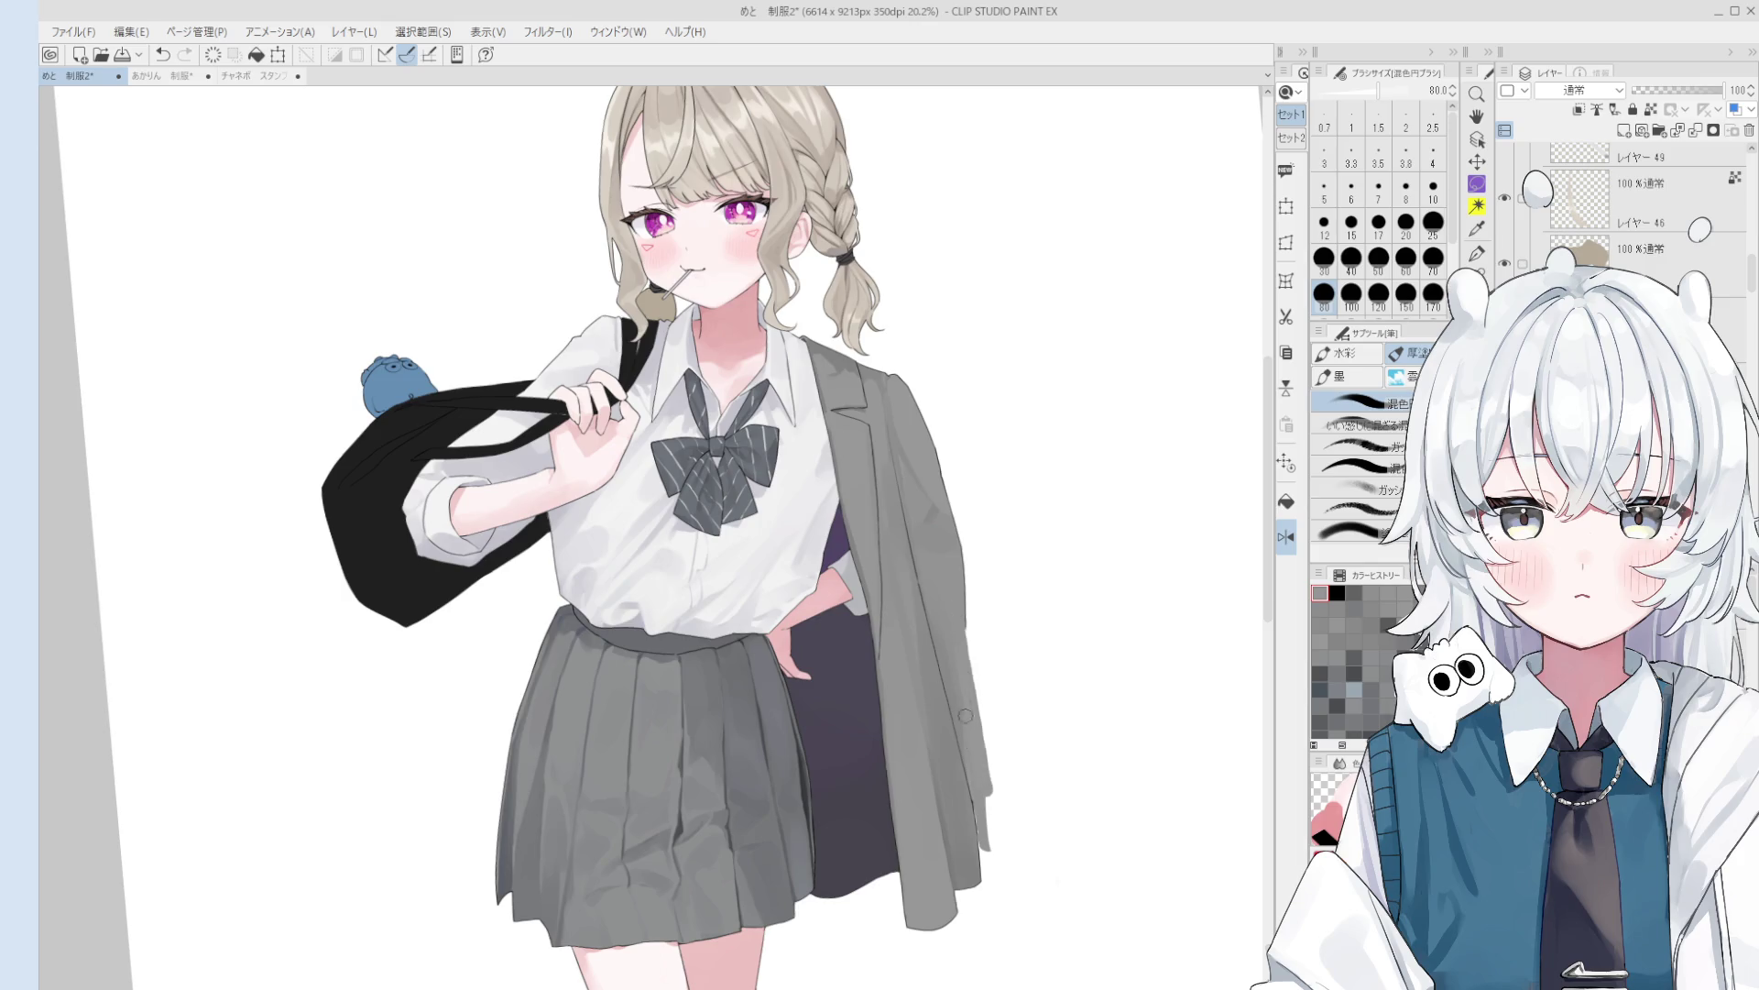
# - Darken the jacket hem with size-100 grey paint while the view is mirrored
pyautogui.press('h')
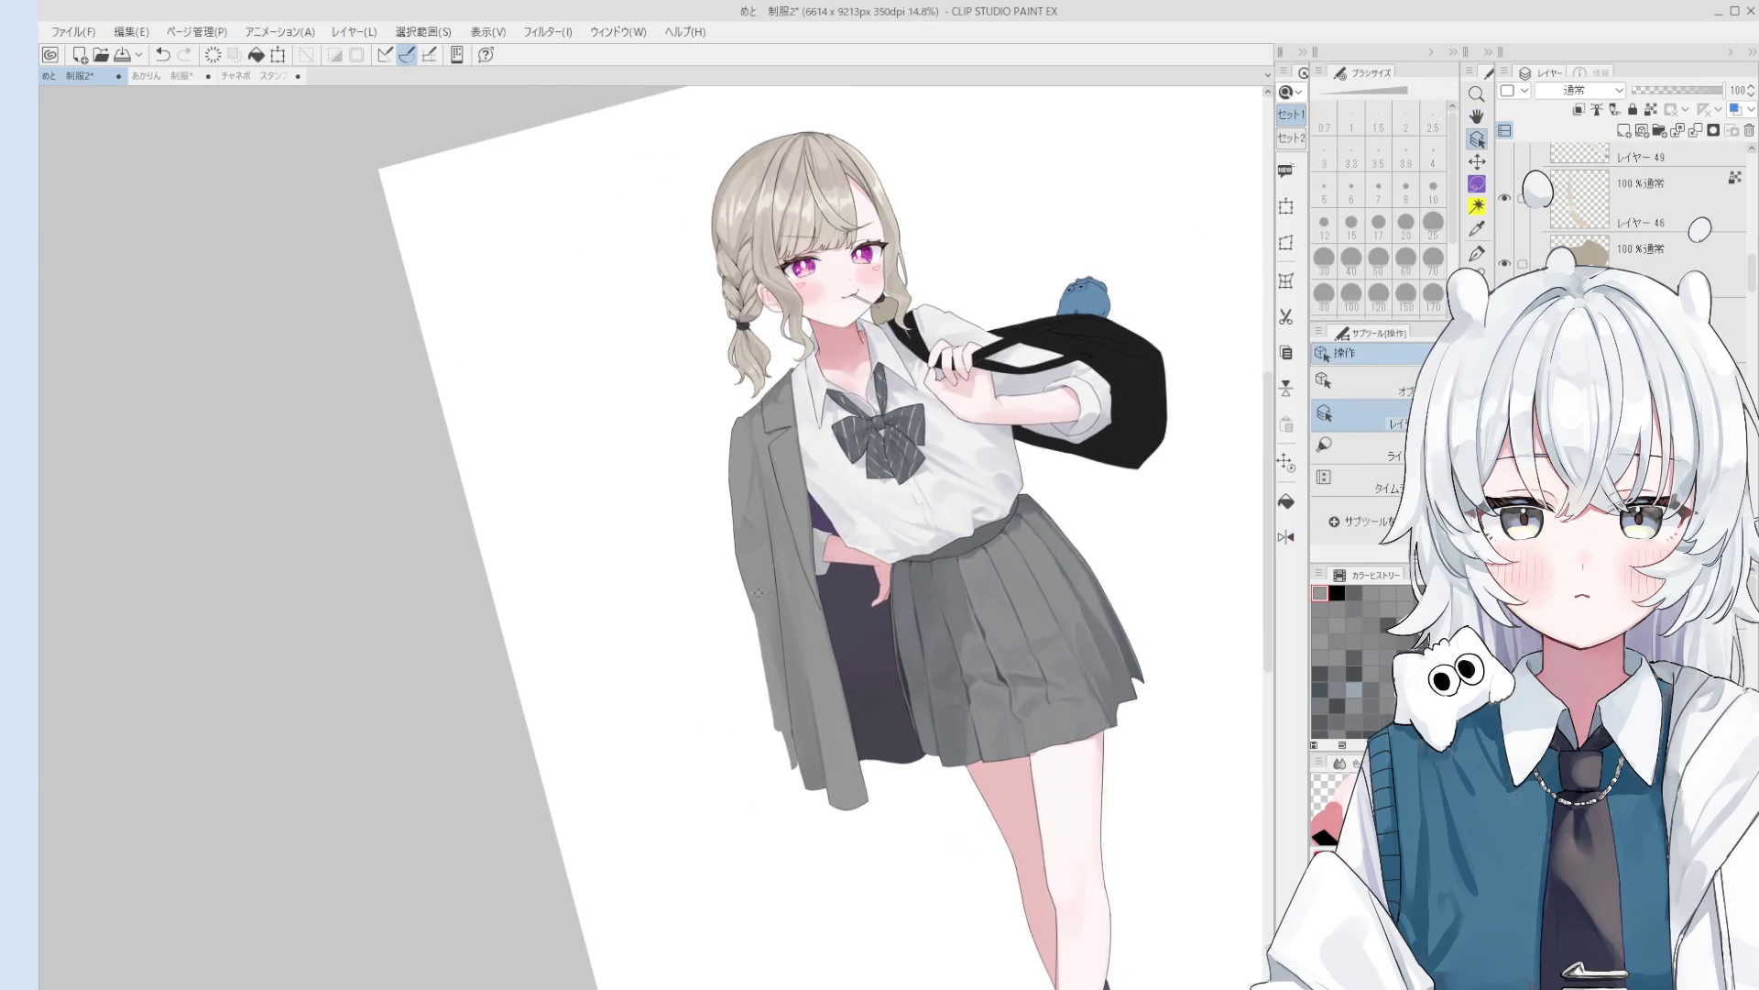
pyautogui.scroll(2, 766, 622)
pyautogui.press(']')
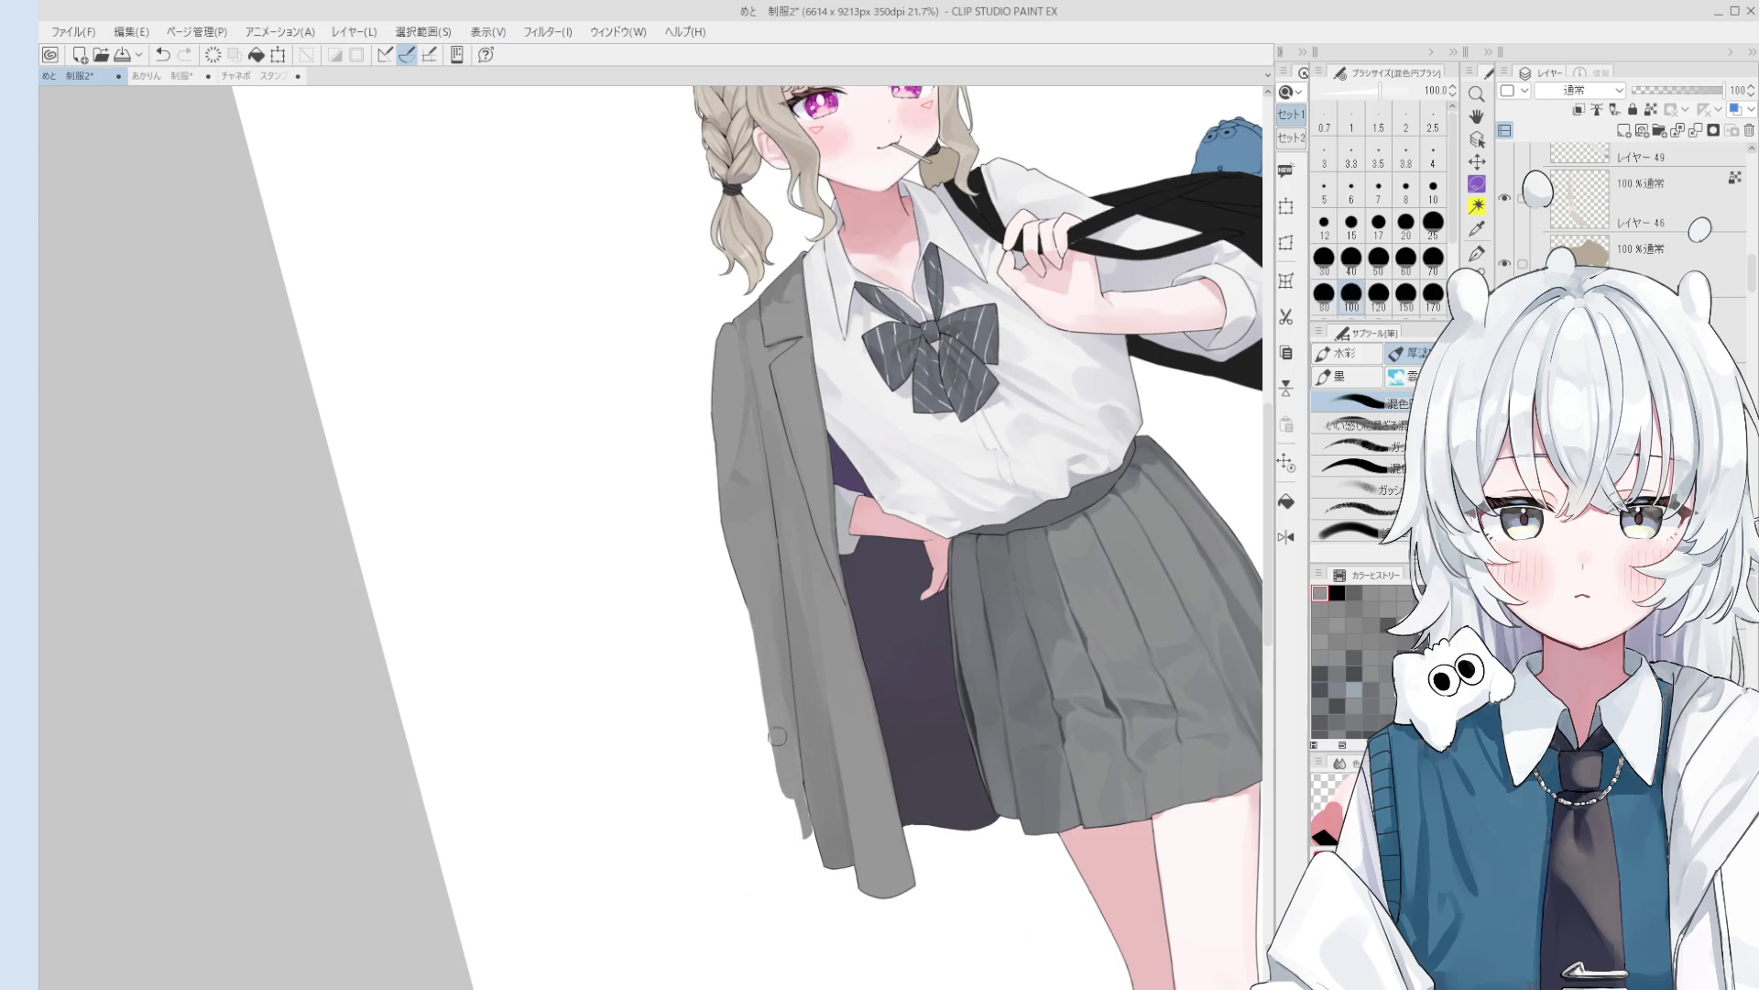
pyautogui.scroll(-1, 793, 806)
pyautogui.moveTo(798, 814); pyautogui.dragTo(803, 847)
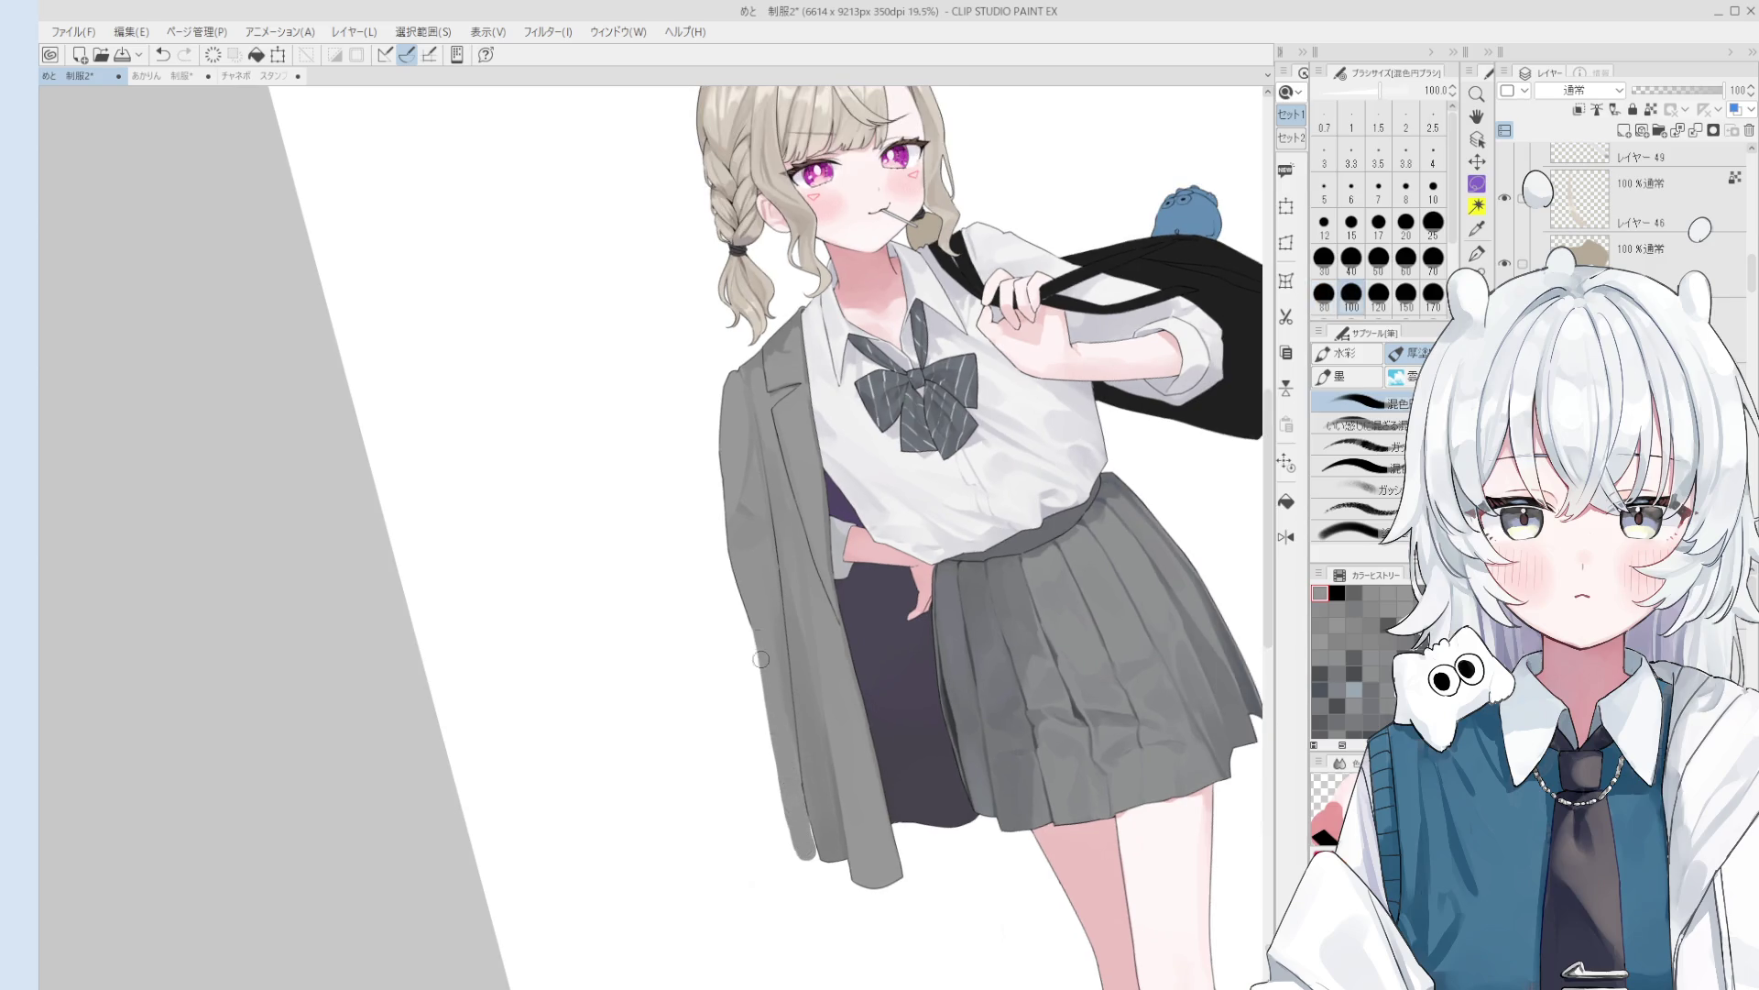
pyautogui.scroll(2, 752, 648)
pyautogui.scroll(1, 751, 649)
pyautogui.press('h')
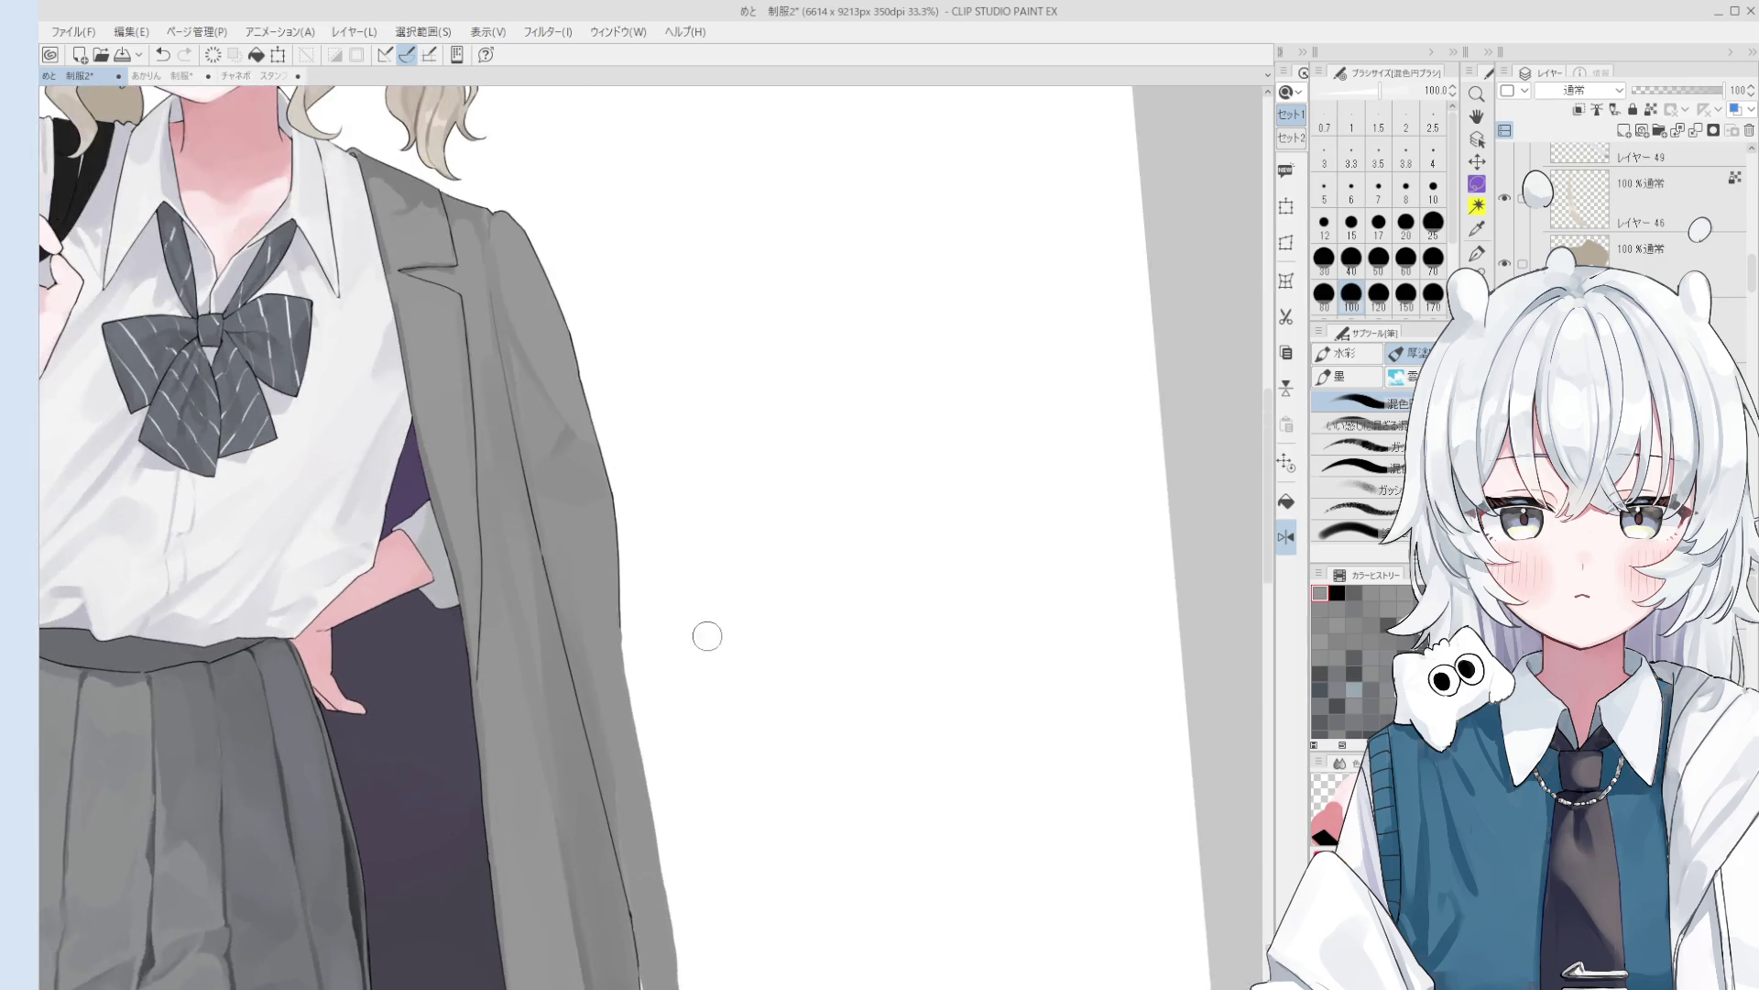
# - Select the jacket edge layer, erase the light grey strip on its lower edge, and sample the grey
pyautogui.press('o')
pyautogui.scroll(2, 744, 610)
pyautogui.moveTo(731, 612); pyautogui.dragTo(730, 612)
pyautogui.scroll(-3, 733, 623)
pyautogui.press('e')
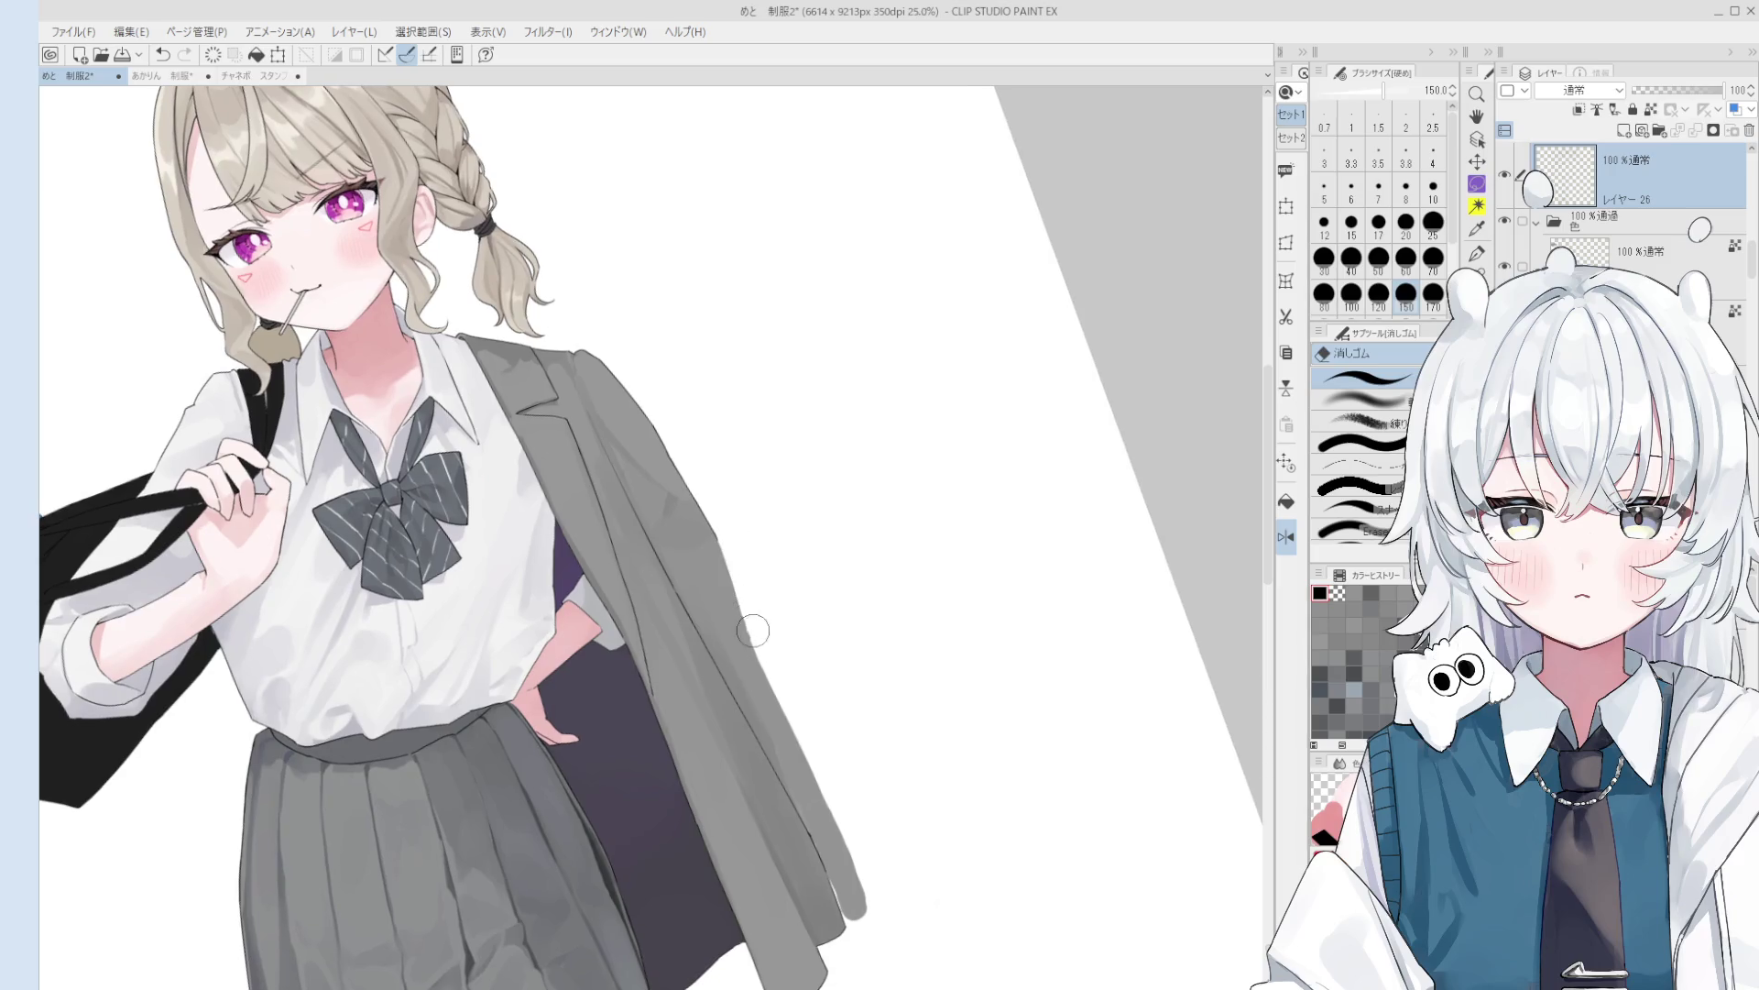
pyautogui.scroll(-2, 773, 675)
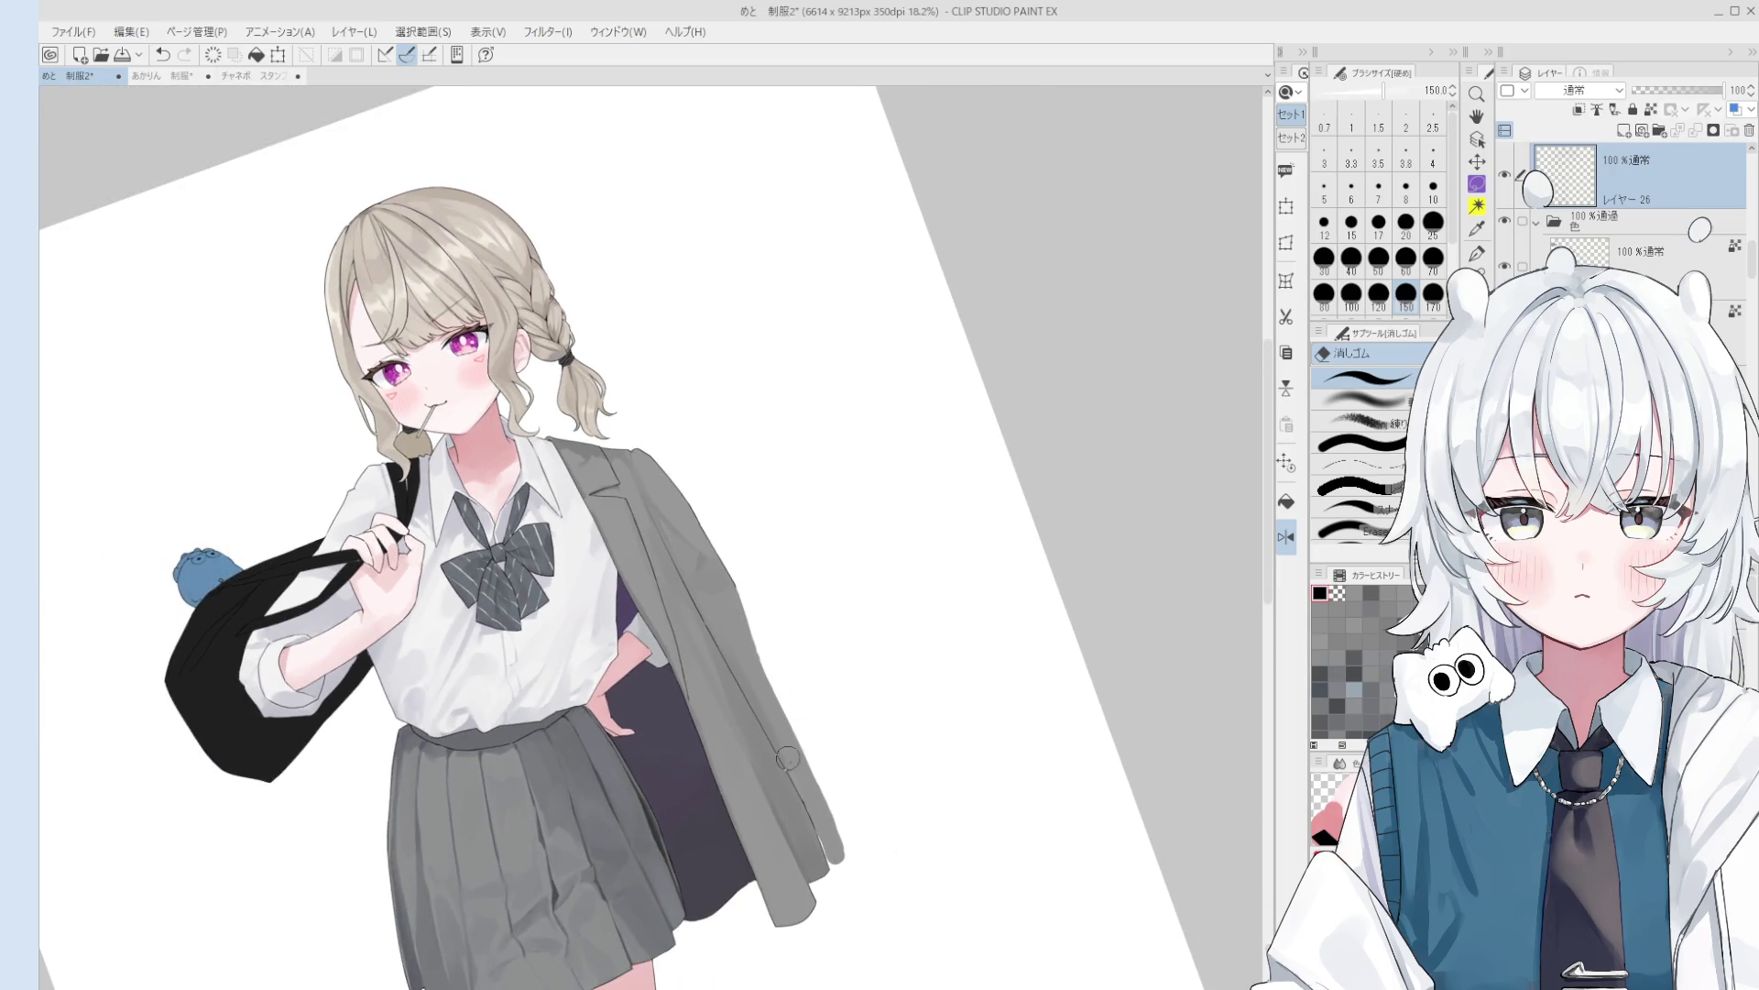
pyautogui.moveTo(792, 741)
pyautogui.mouseDown()
pyautogui.moveTo(837, 852)
pyautogui.moveTo(774, 667)
pyautogui.mouseUp()
pyautogui.press('b')
pyautogui.keyDown('alt'); pyautogui.click(768, 687); pyautogui.keyUp('alt')
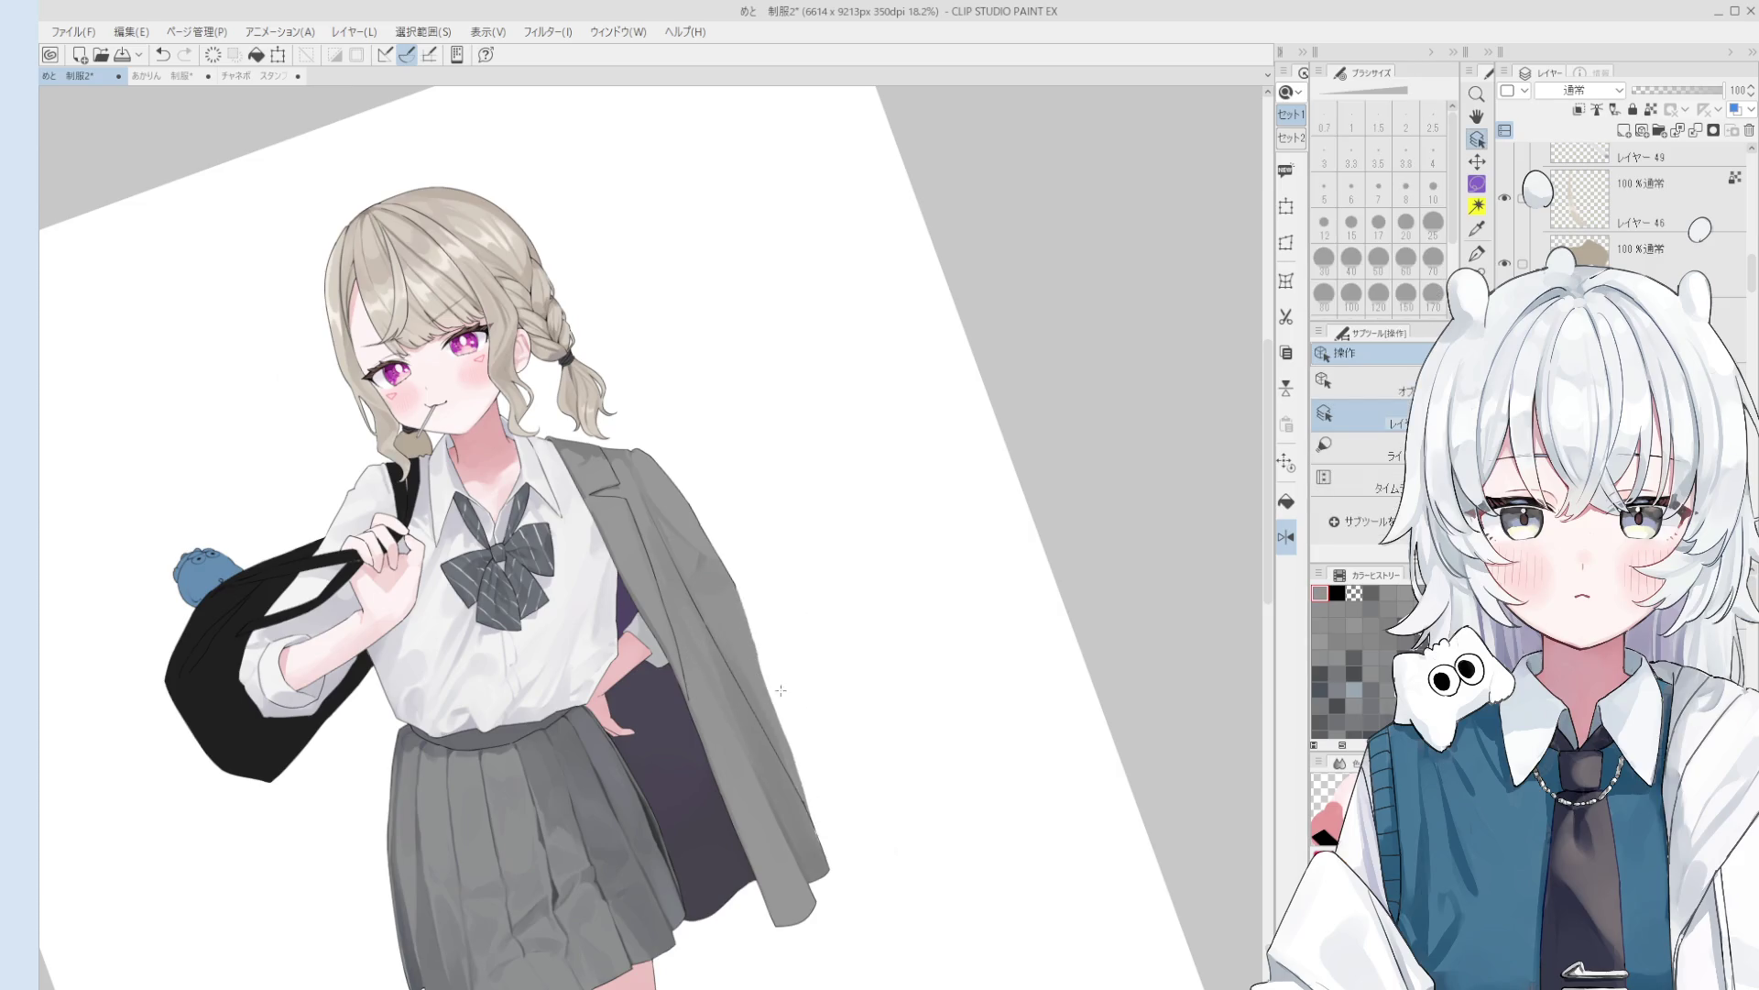
# - At brush size 70, add short grey strokes along the jacket's right edge, undoing one misplaced stroke
pyautogui.press('[')
pyautogui.press('[')
pyautogui.moveTo(760, 642); pyautogui.dragTo(795, 788)
pyautogui.hotkey('ctrl', 'z')
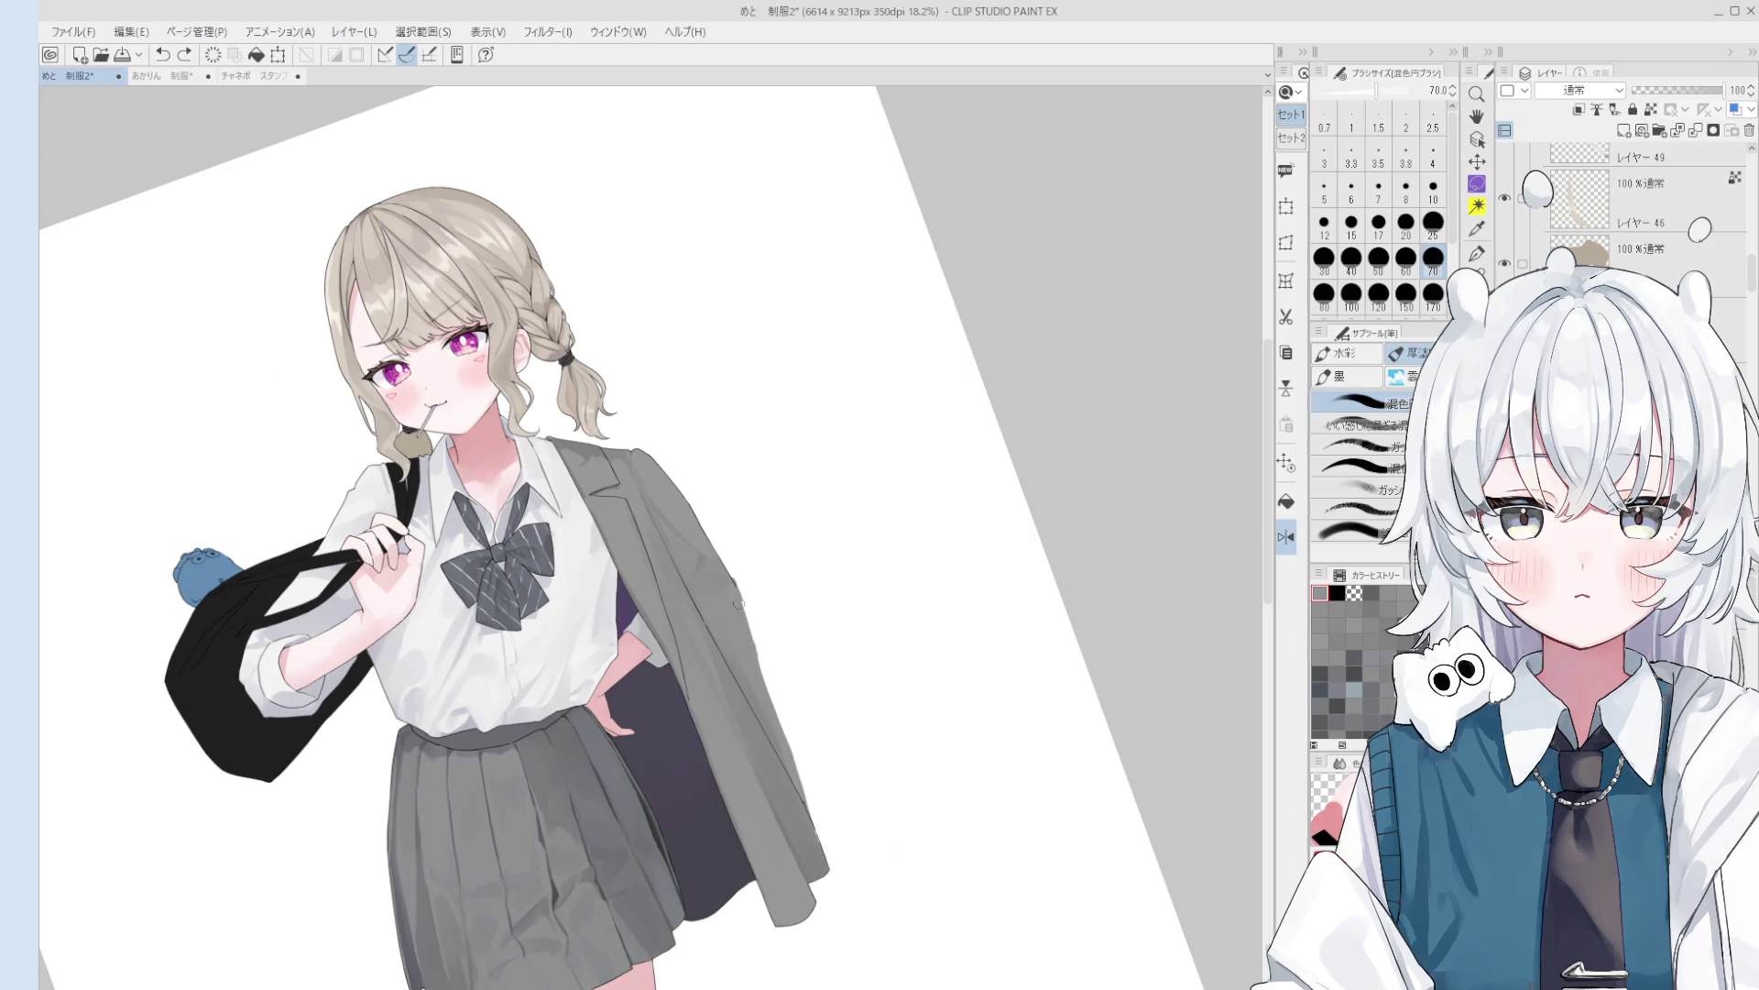
pyautogui.moveTo(775, 708); pyautogui.dragTo(788, 734)
pyautogui.scroll(-3, 733, 657)
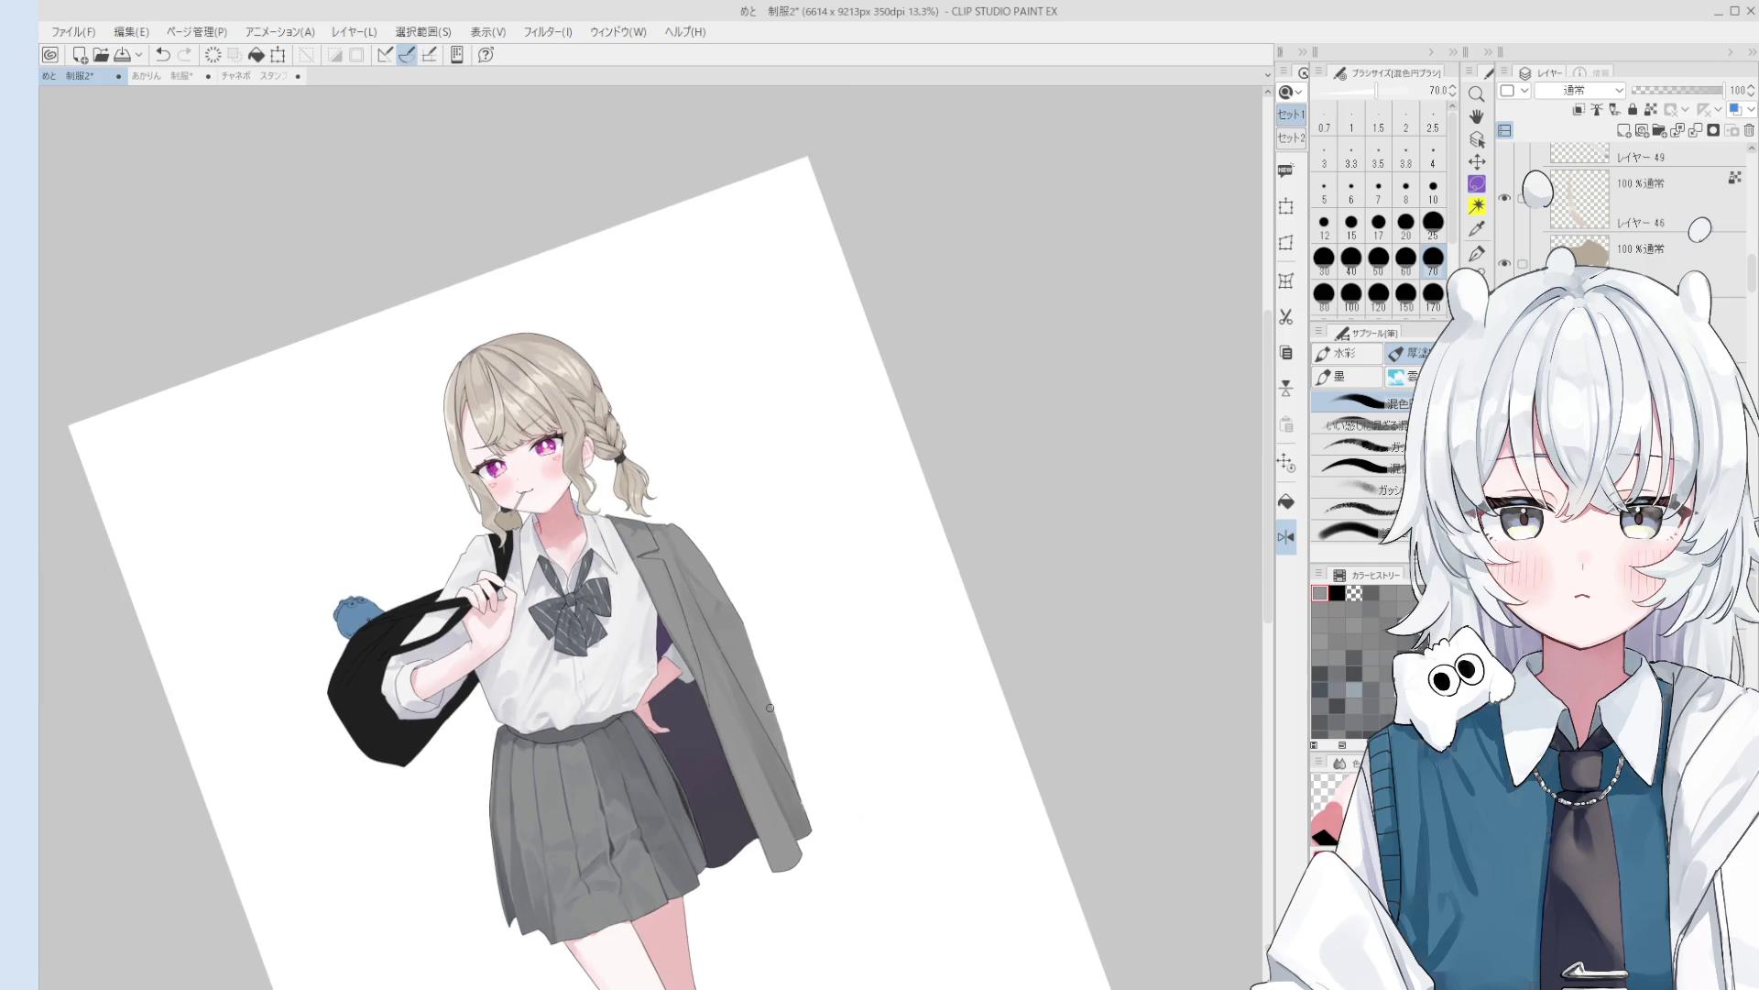
pyautogui.moveTo(794, 727); pyautogui.dragTo(800, 765)
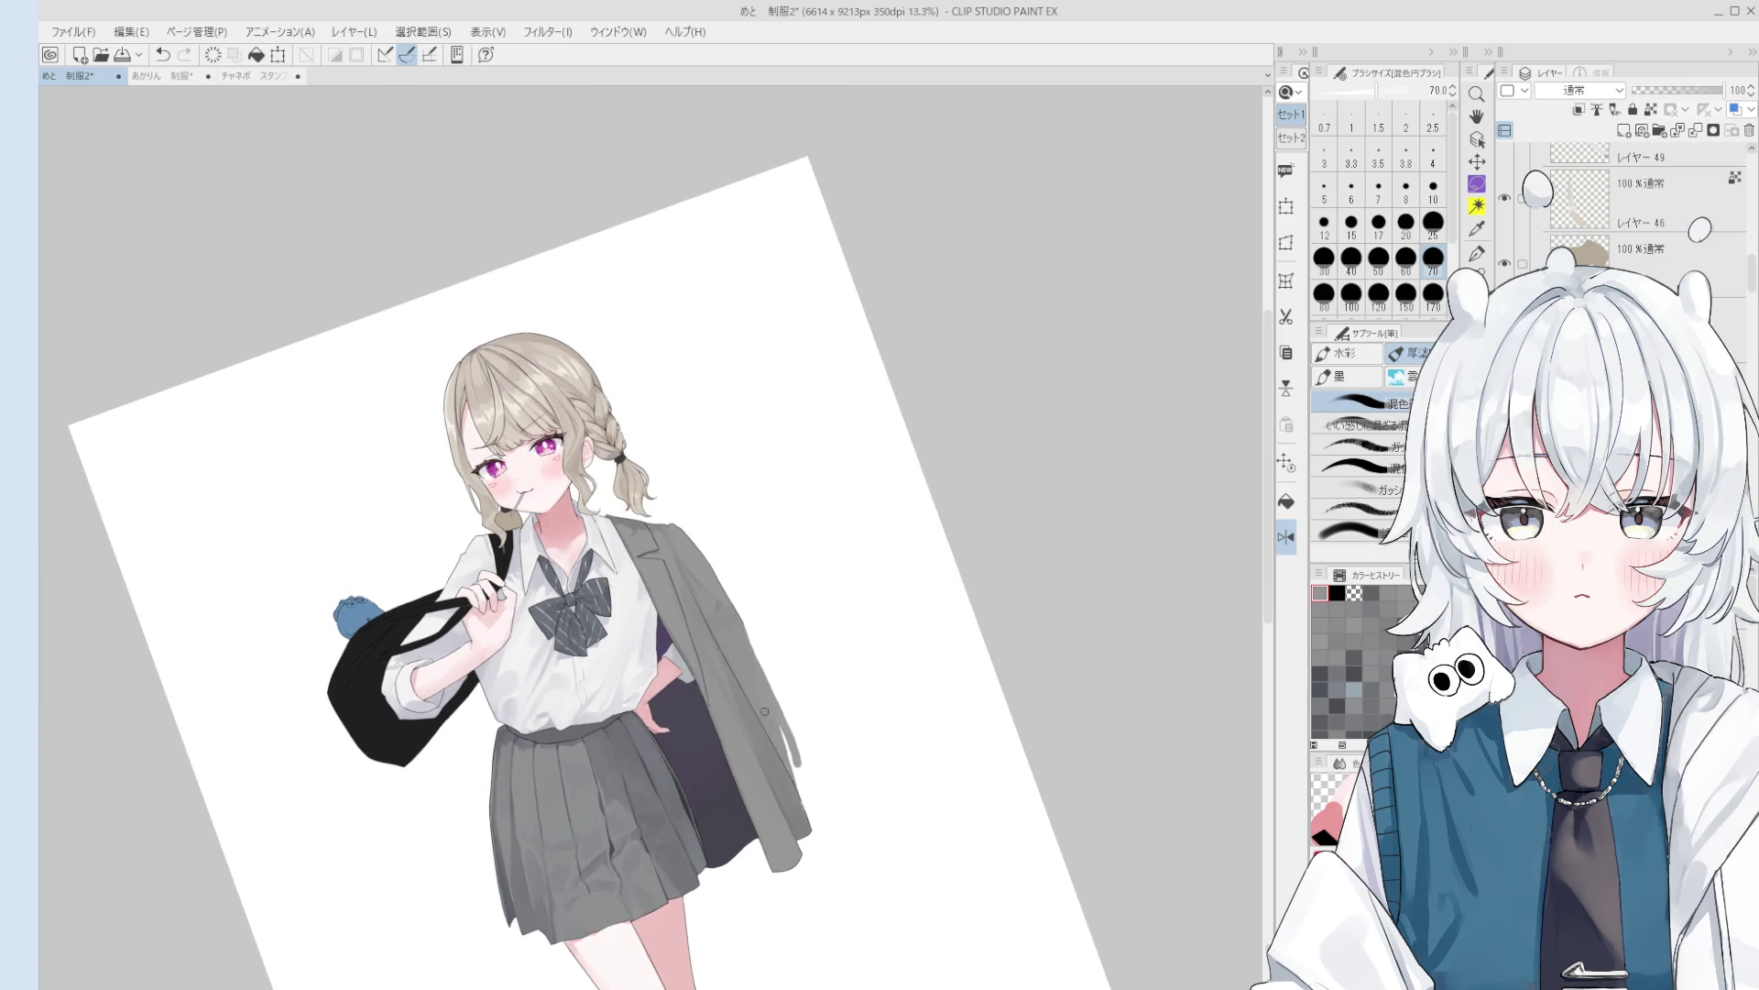